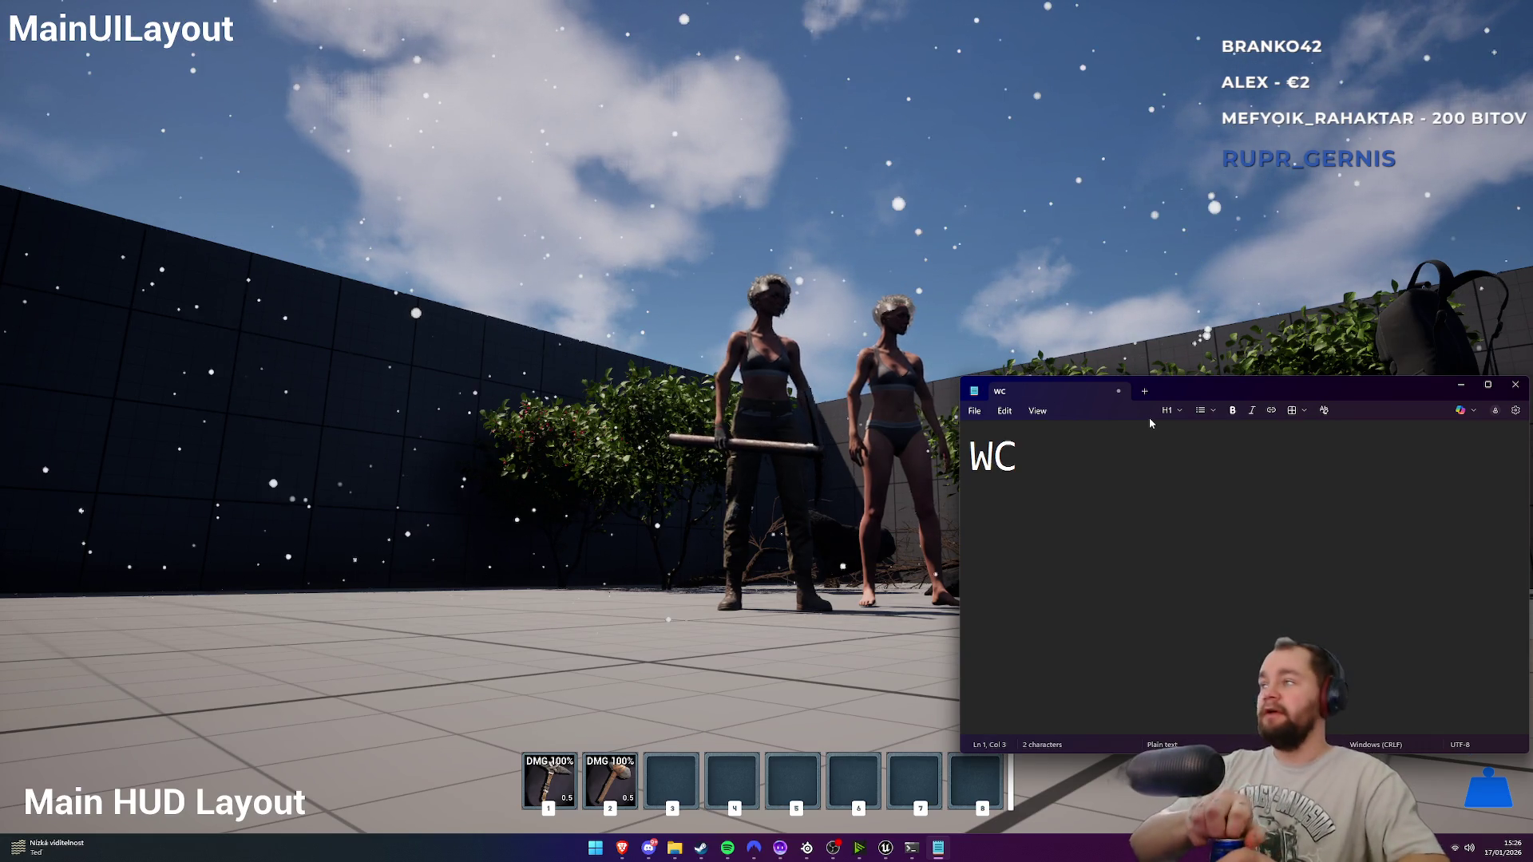
Step: Free the mouse from the game preview and stop the Play In Editor session
click(934, 166)
key(F11)
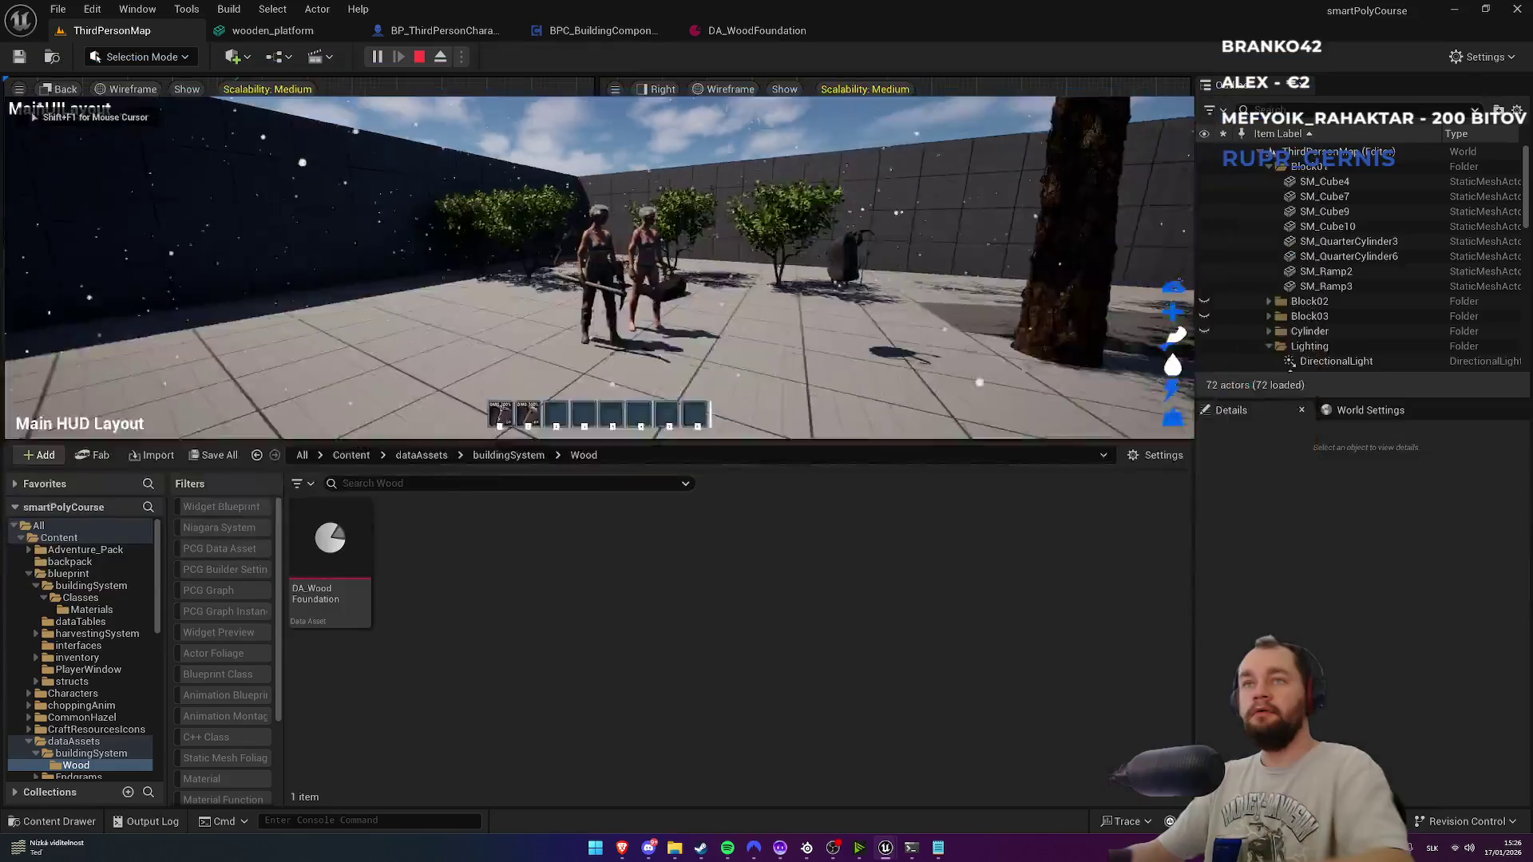
key(Escape)
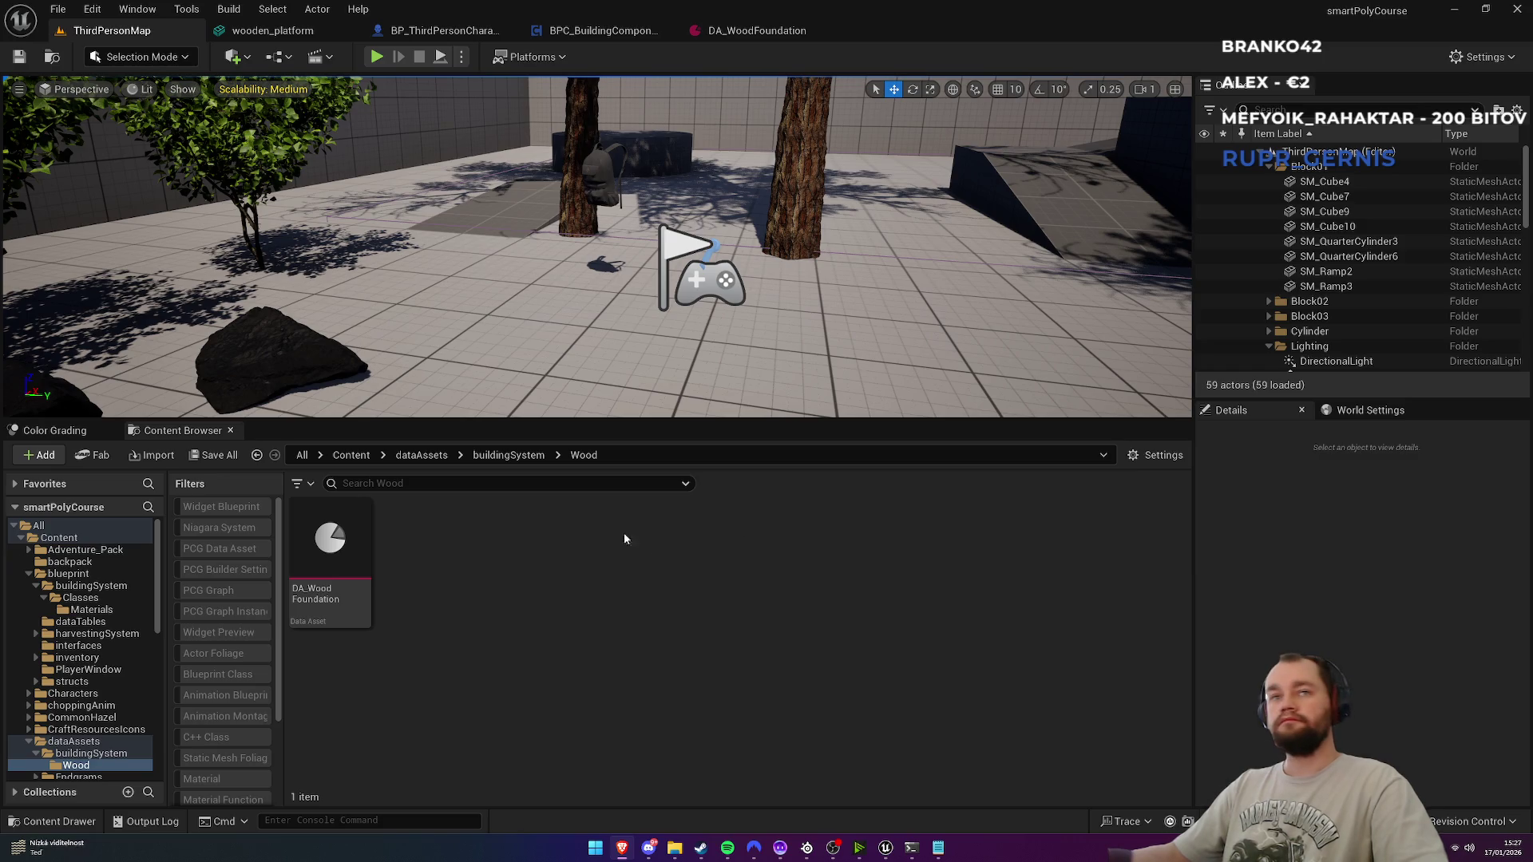
Step: Close the extra asset editors and browse to the blueprint/inventory folder
middle_click(304, 32)
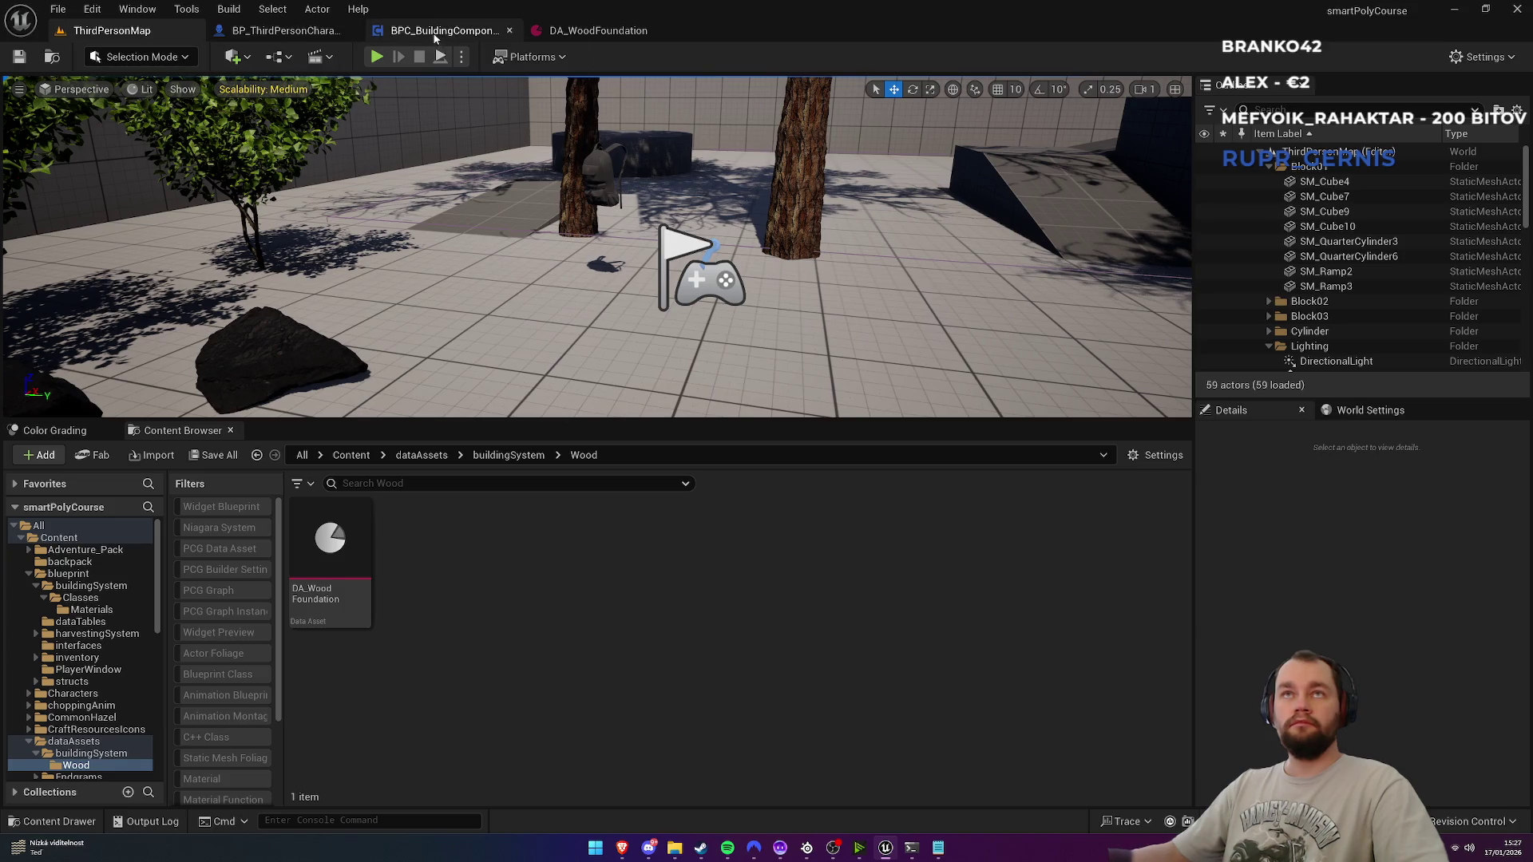
middle_click(443, 32)
middle_click(443, 31)
click(352, 455)
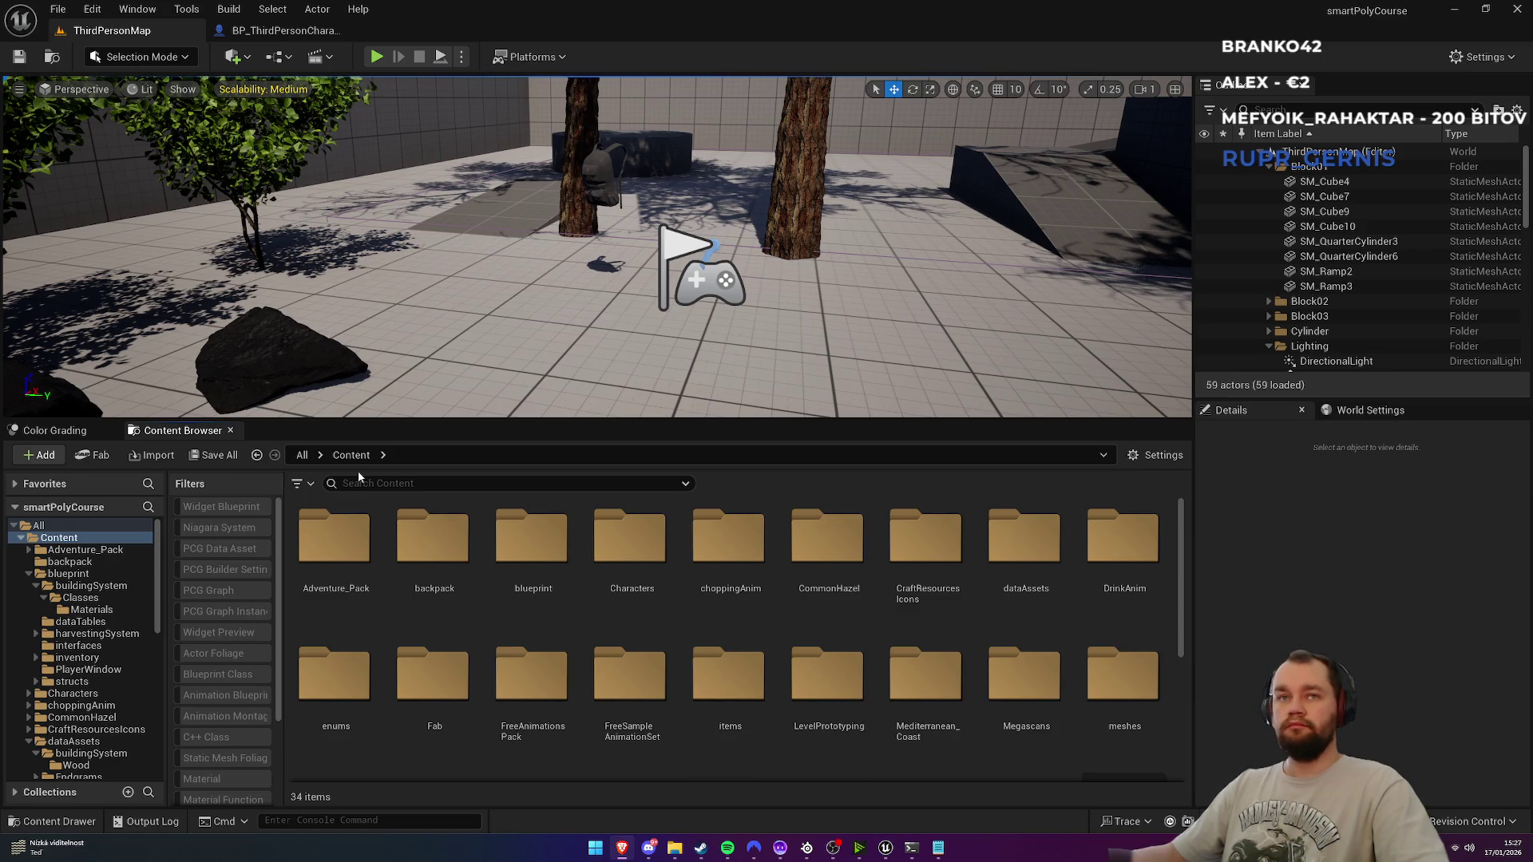
double_click(529, 591)
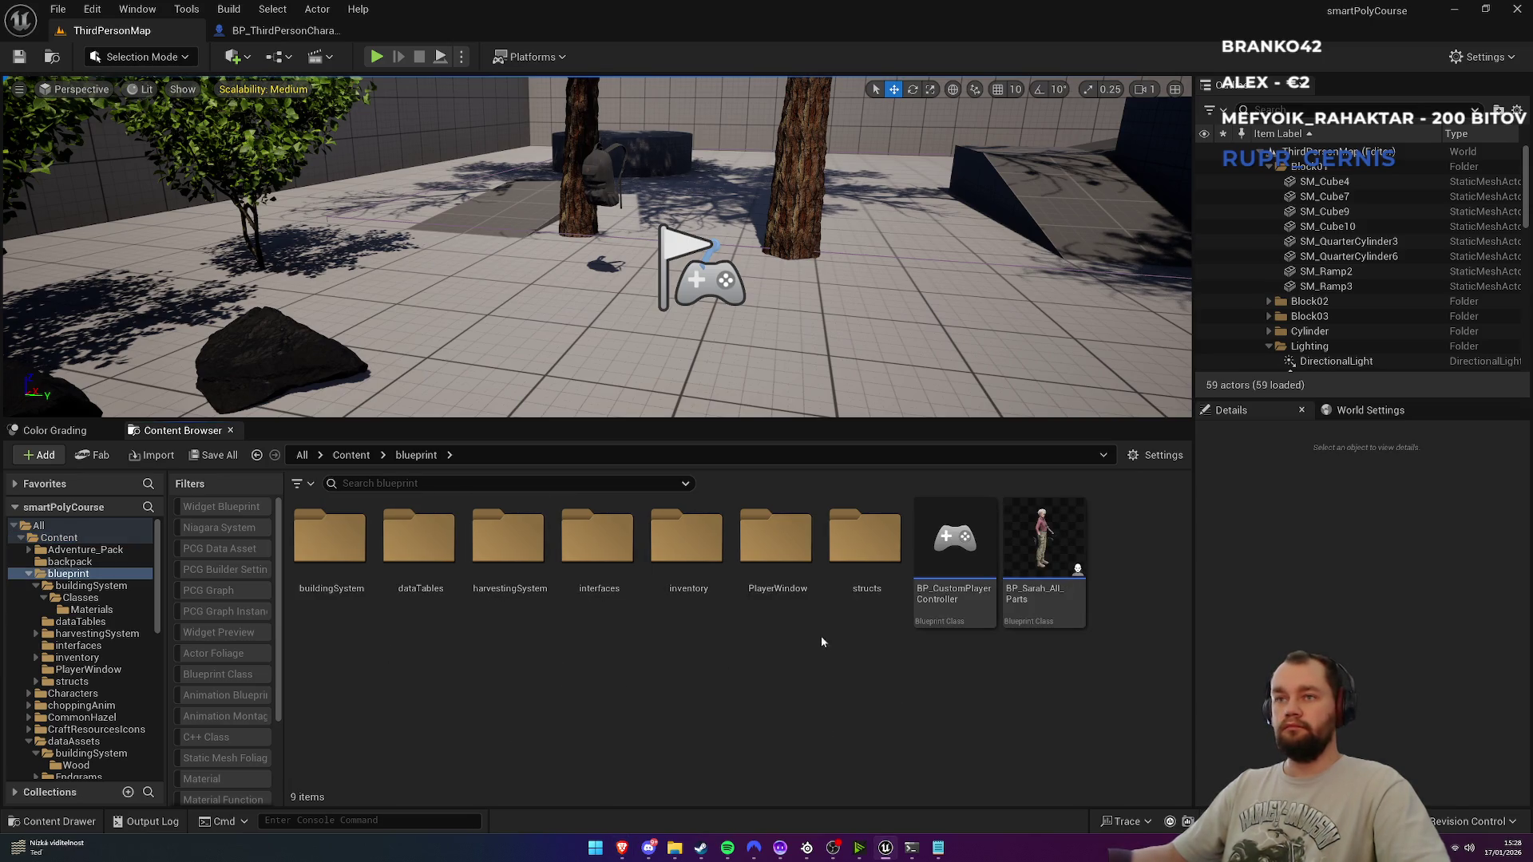
double_click(678, 609)
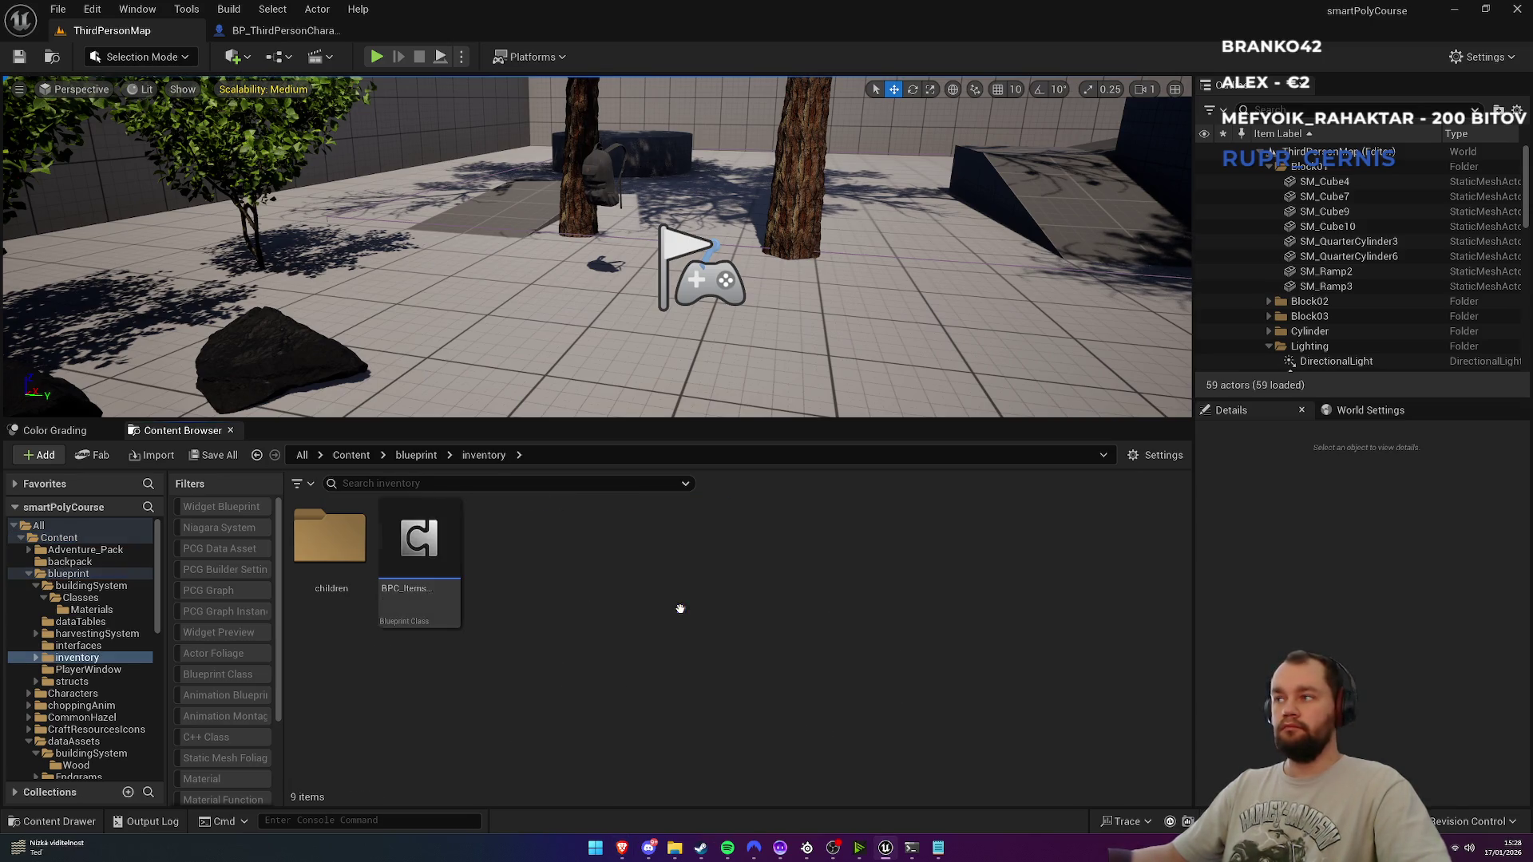
Step: Create BPC_StorageContainer from BPC_ItemsContainerMaster, move it into children, and open it
right_click(425, 605)
click(503, 167)
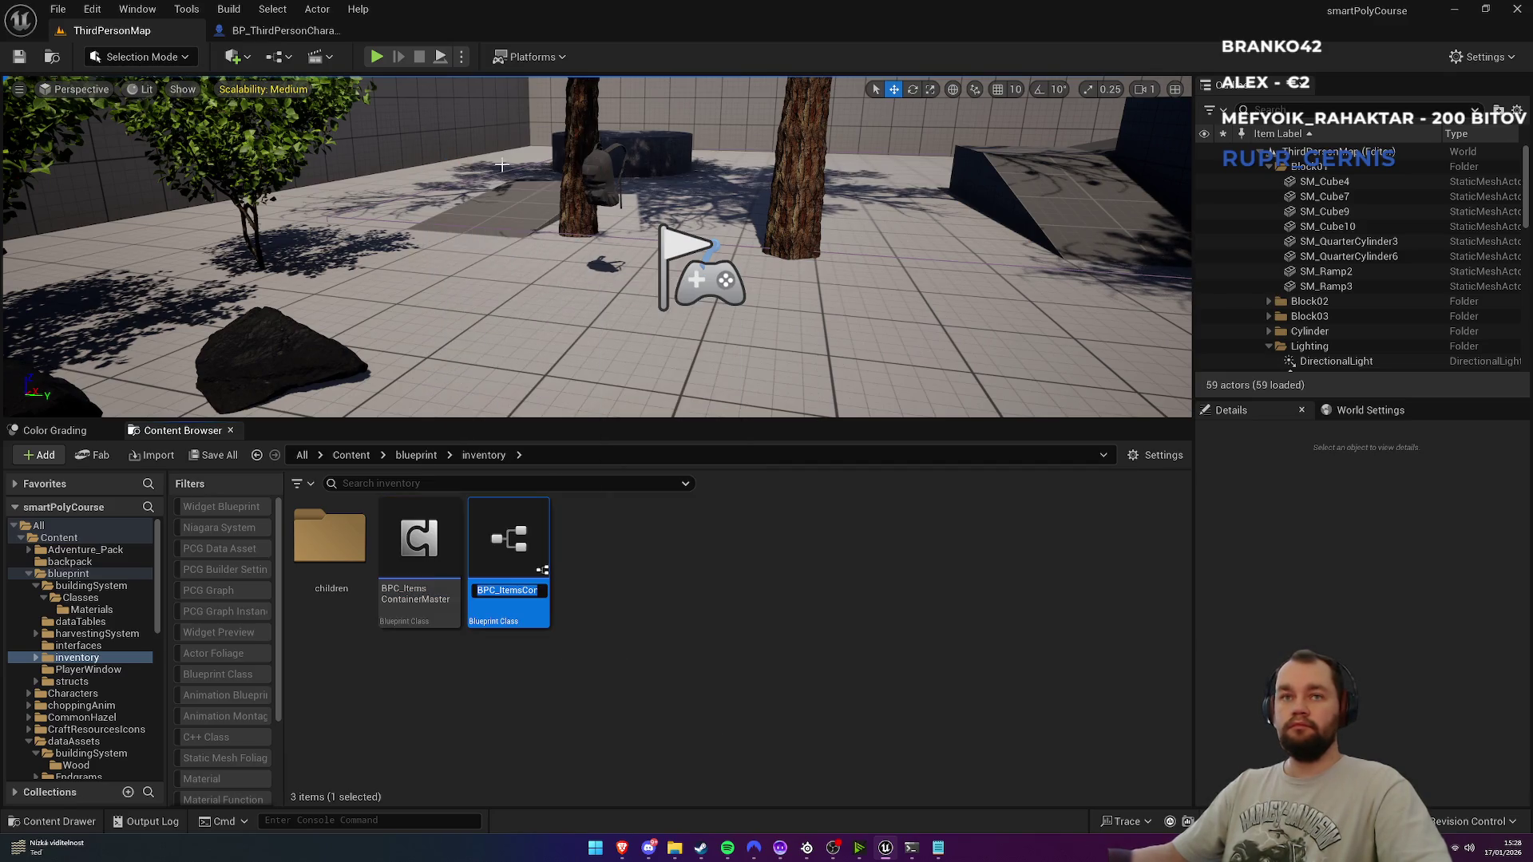
text(BPC_)
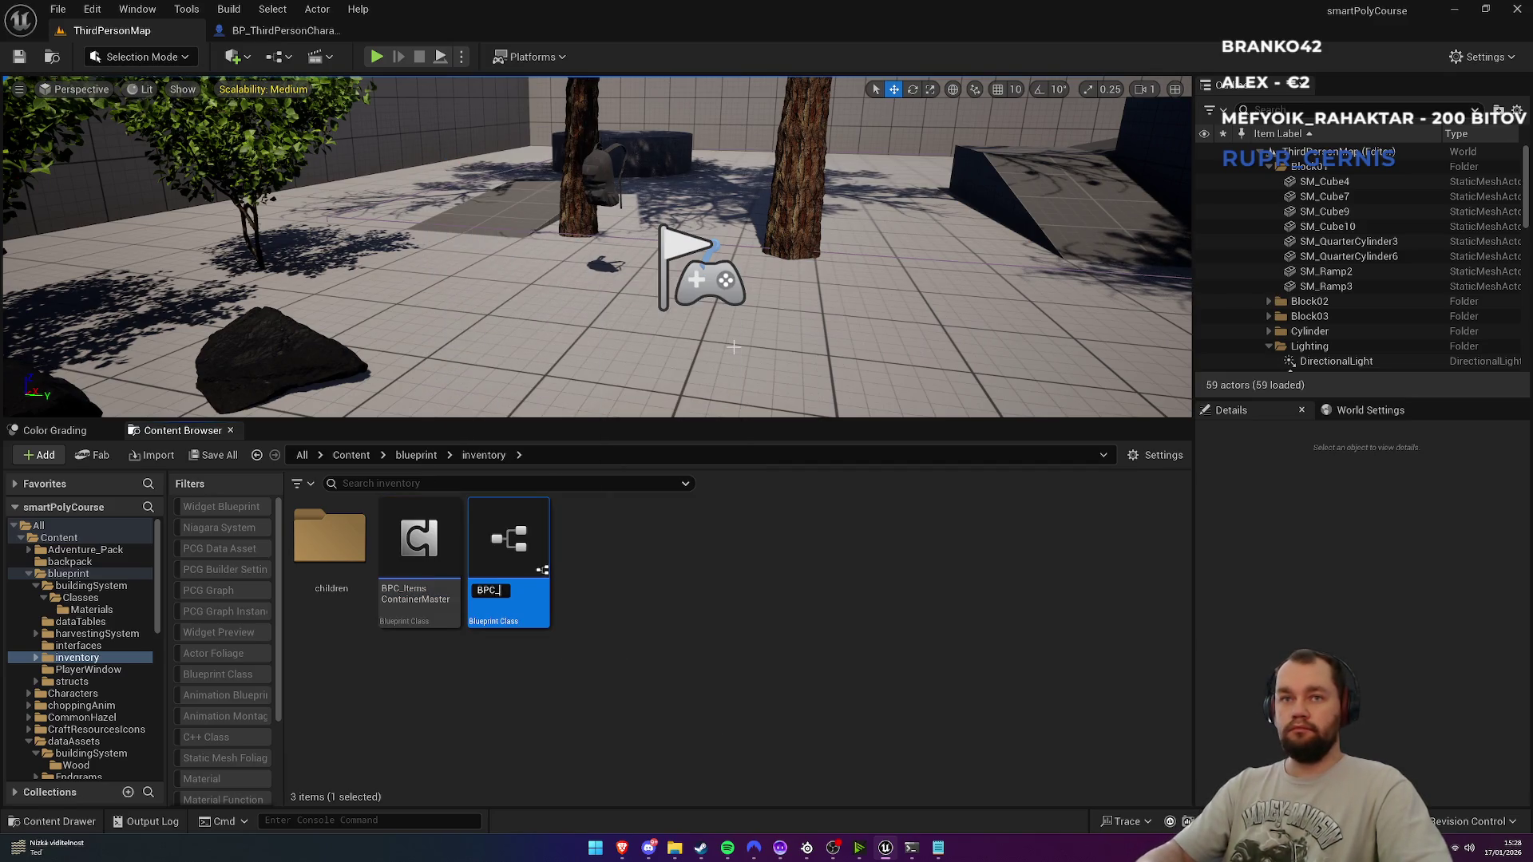
text(Storage)
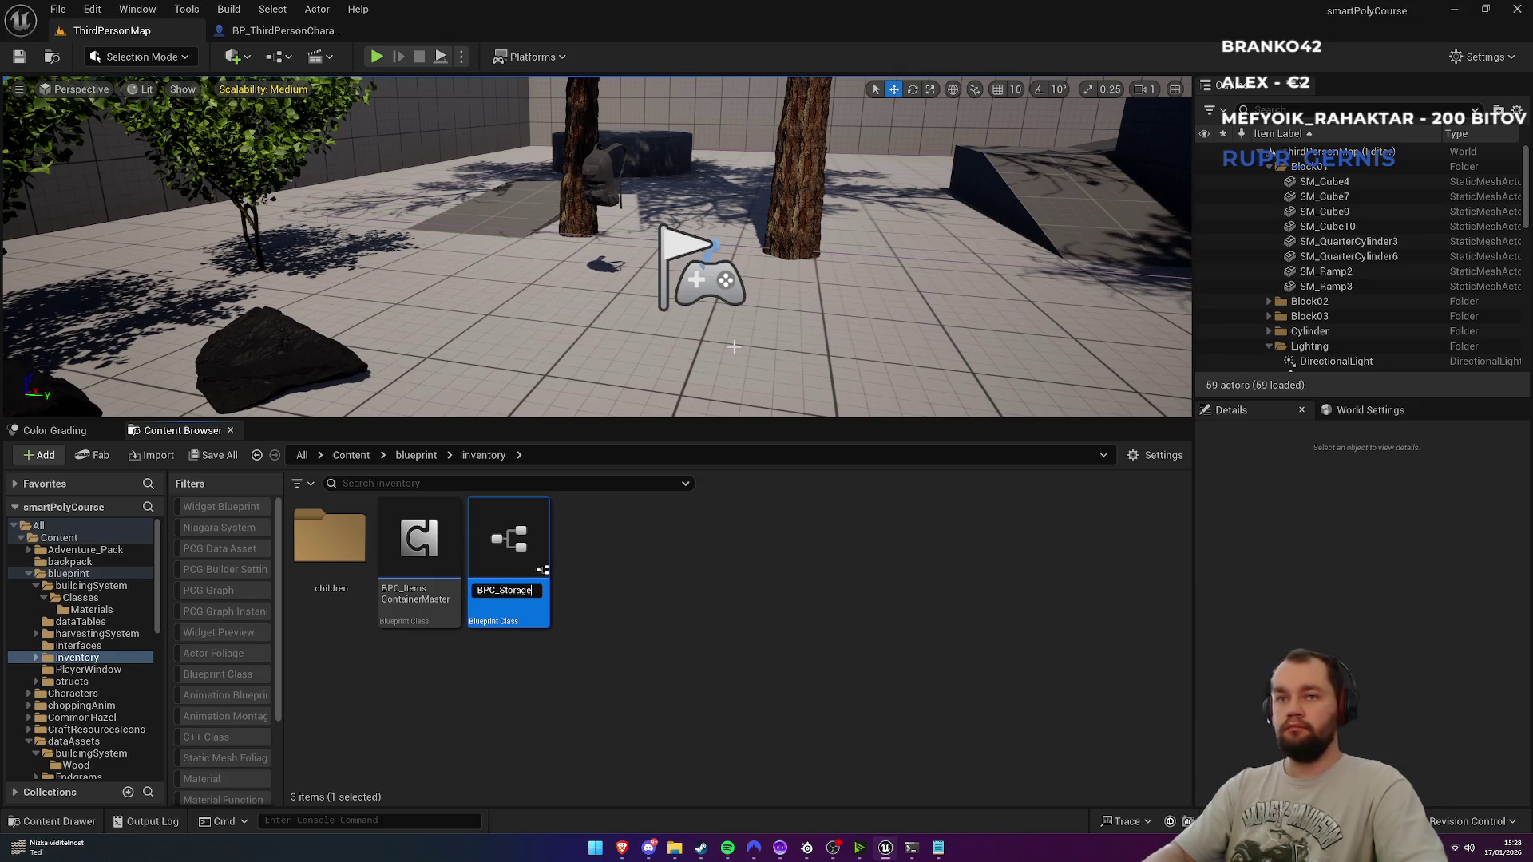
text(Container)
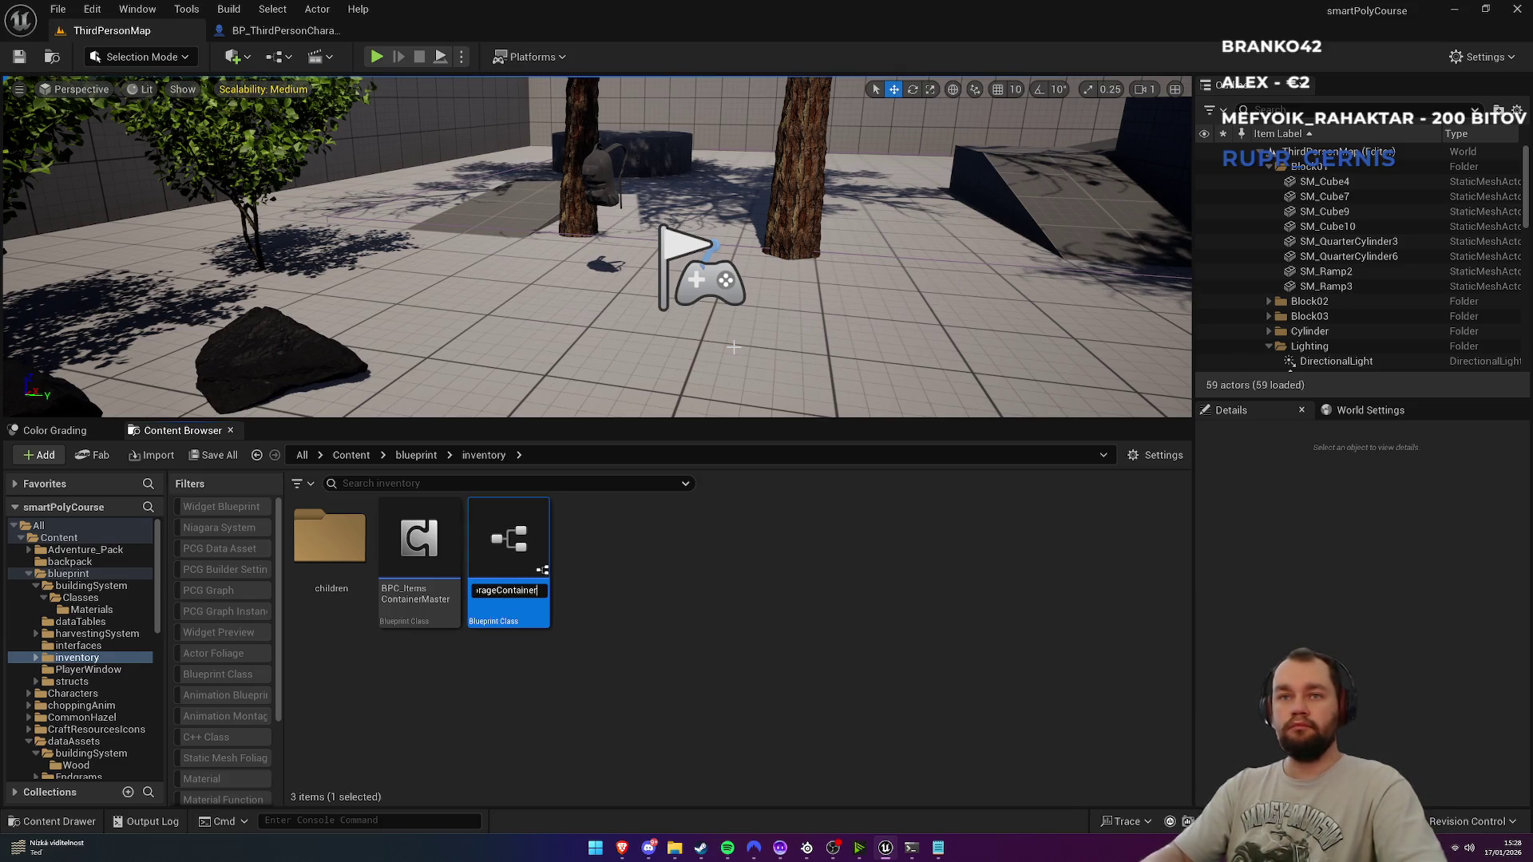
key(Return)
drag(509, 543, 345, 562)
click(379, 585)
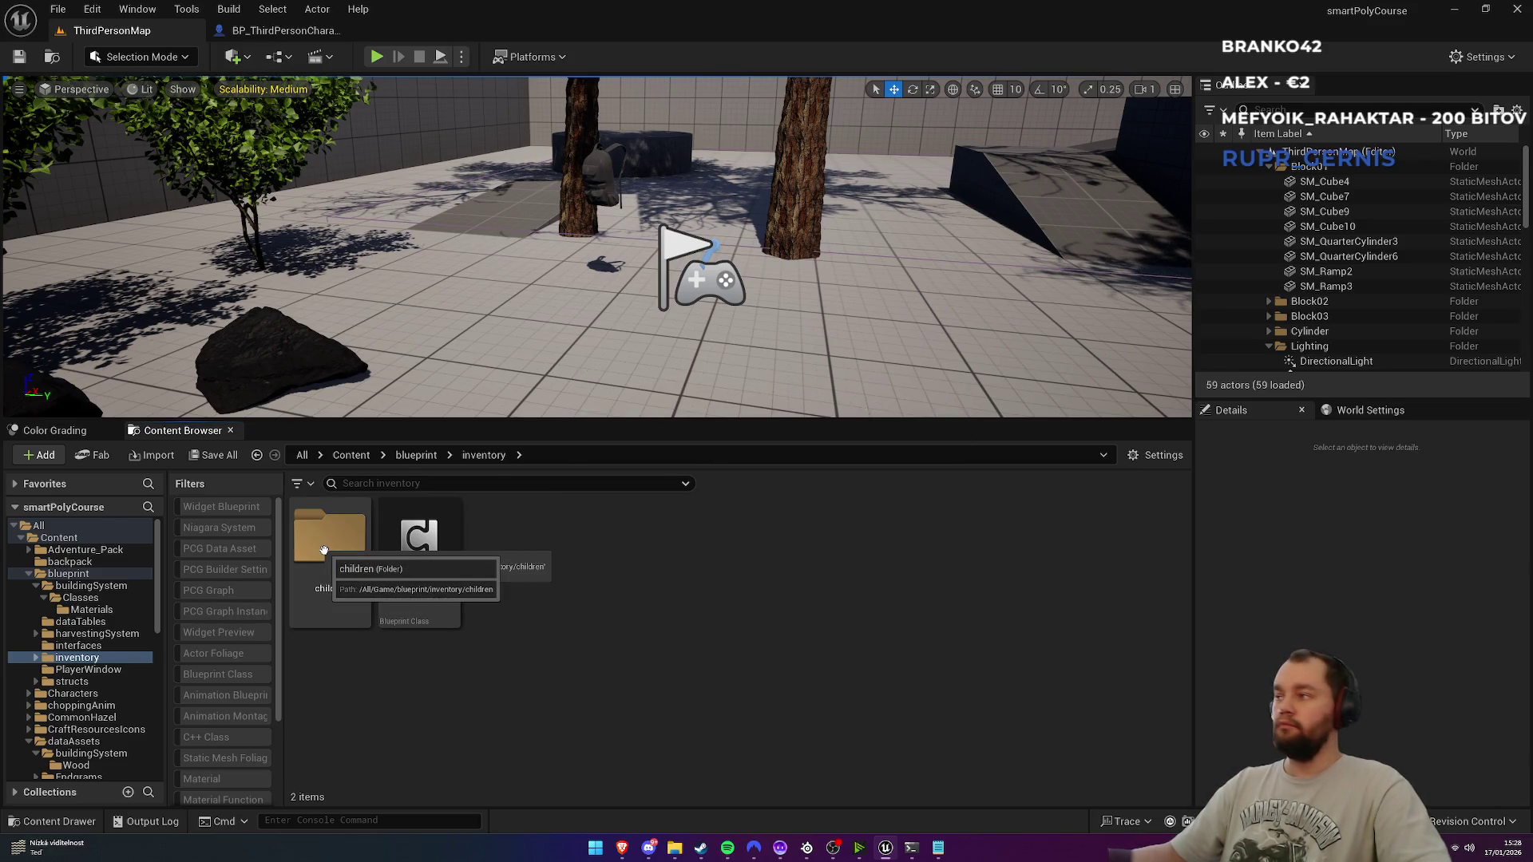
double_click(324, 550)
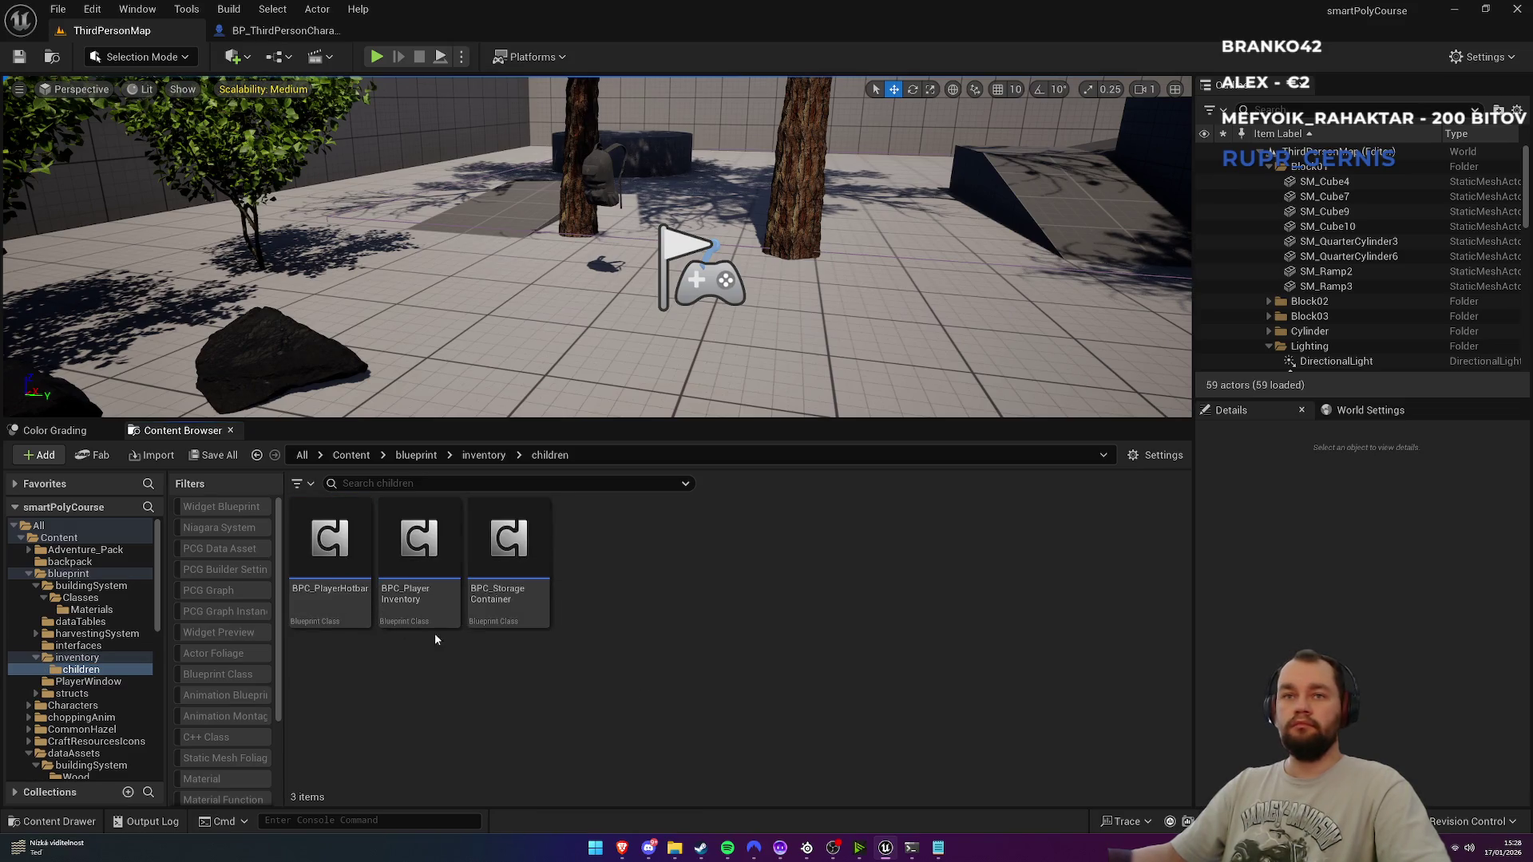
double_click(506, 615)
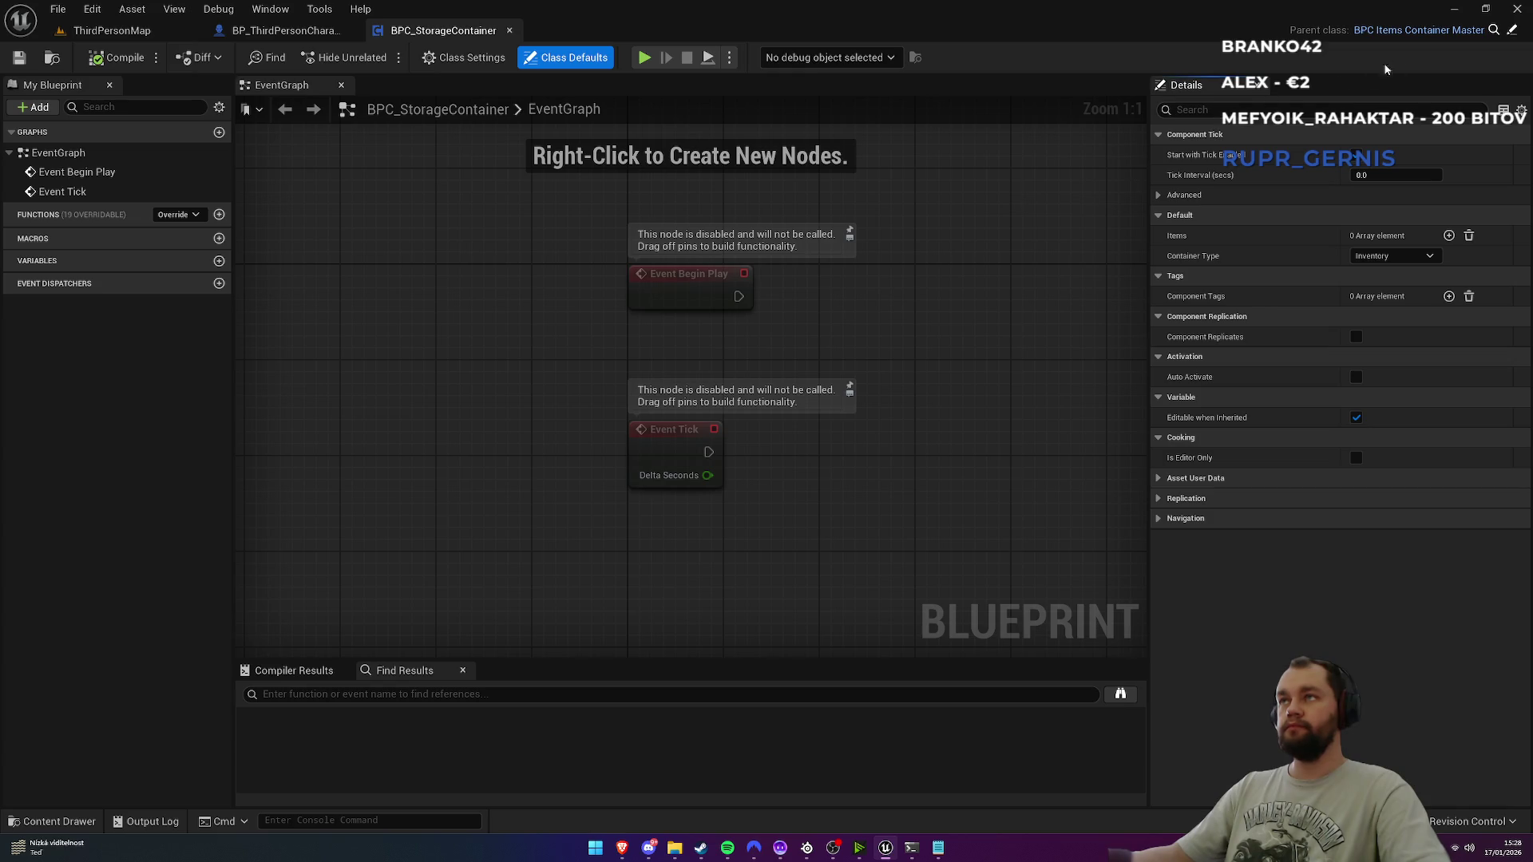
Step: Review the parent BPC_ItemsContainerMaster blueprint, close it, and go back to ThirdPersonMap
click(1510, 30)
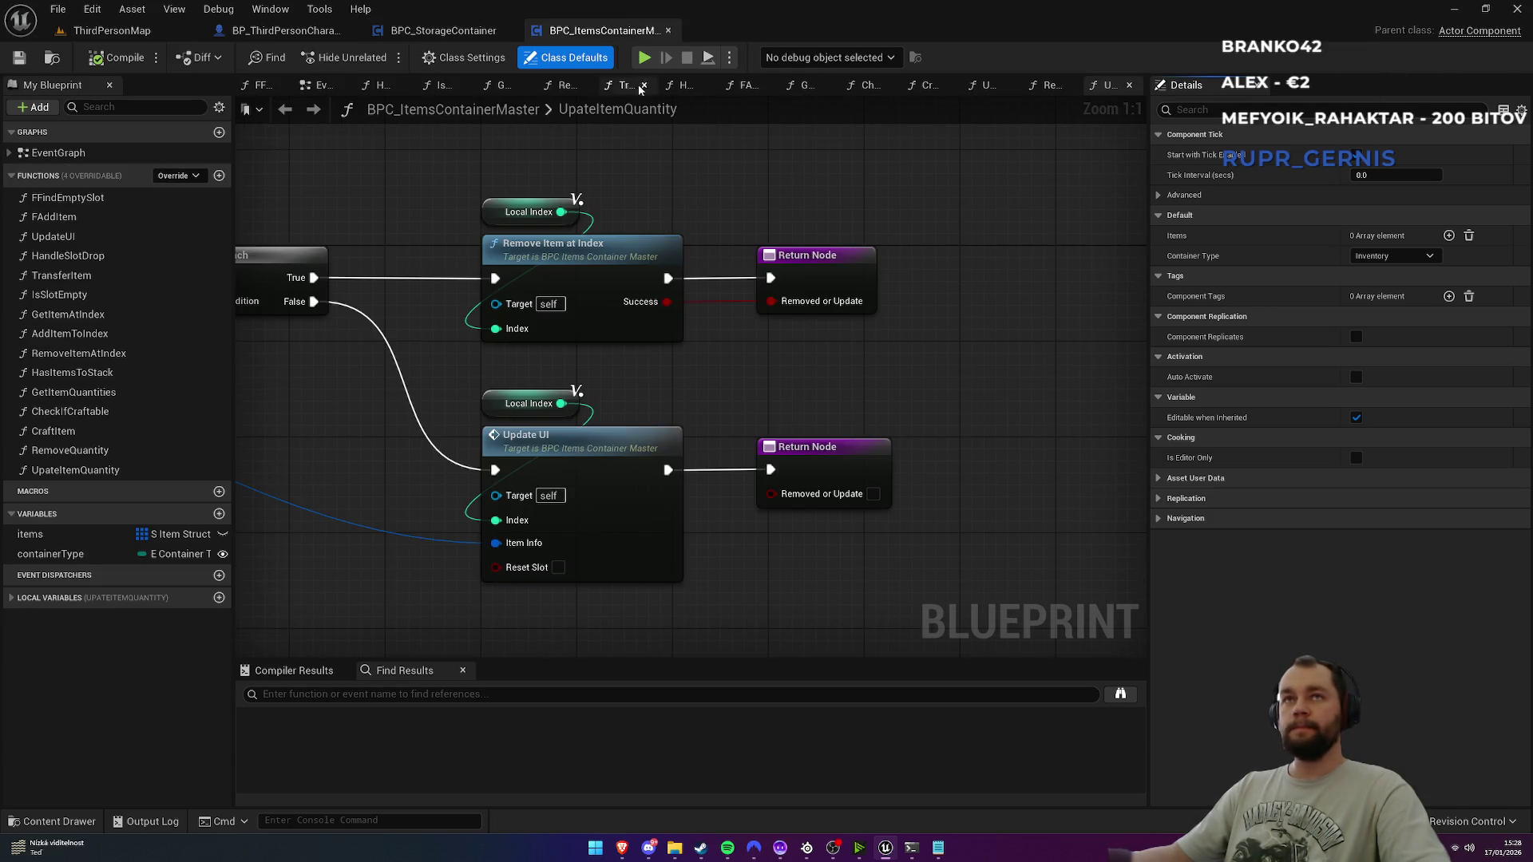
middle_click(608, 31)
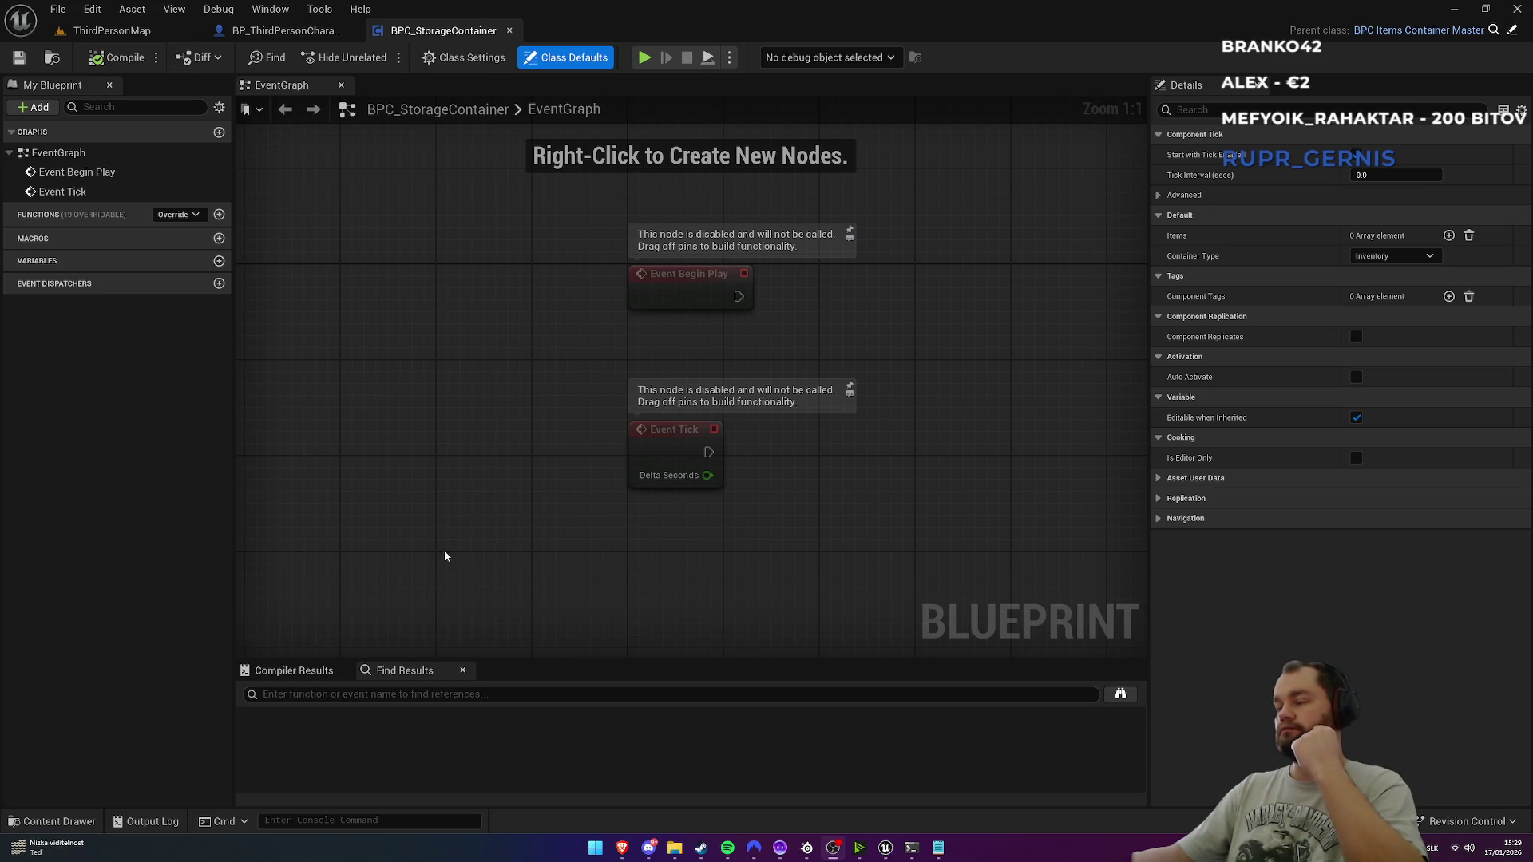
click(122, 30)
Step: Create BP_StorageContainerMaster as a child of BP_BuildableMaster and move it into Classes
click(416, 455)
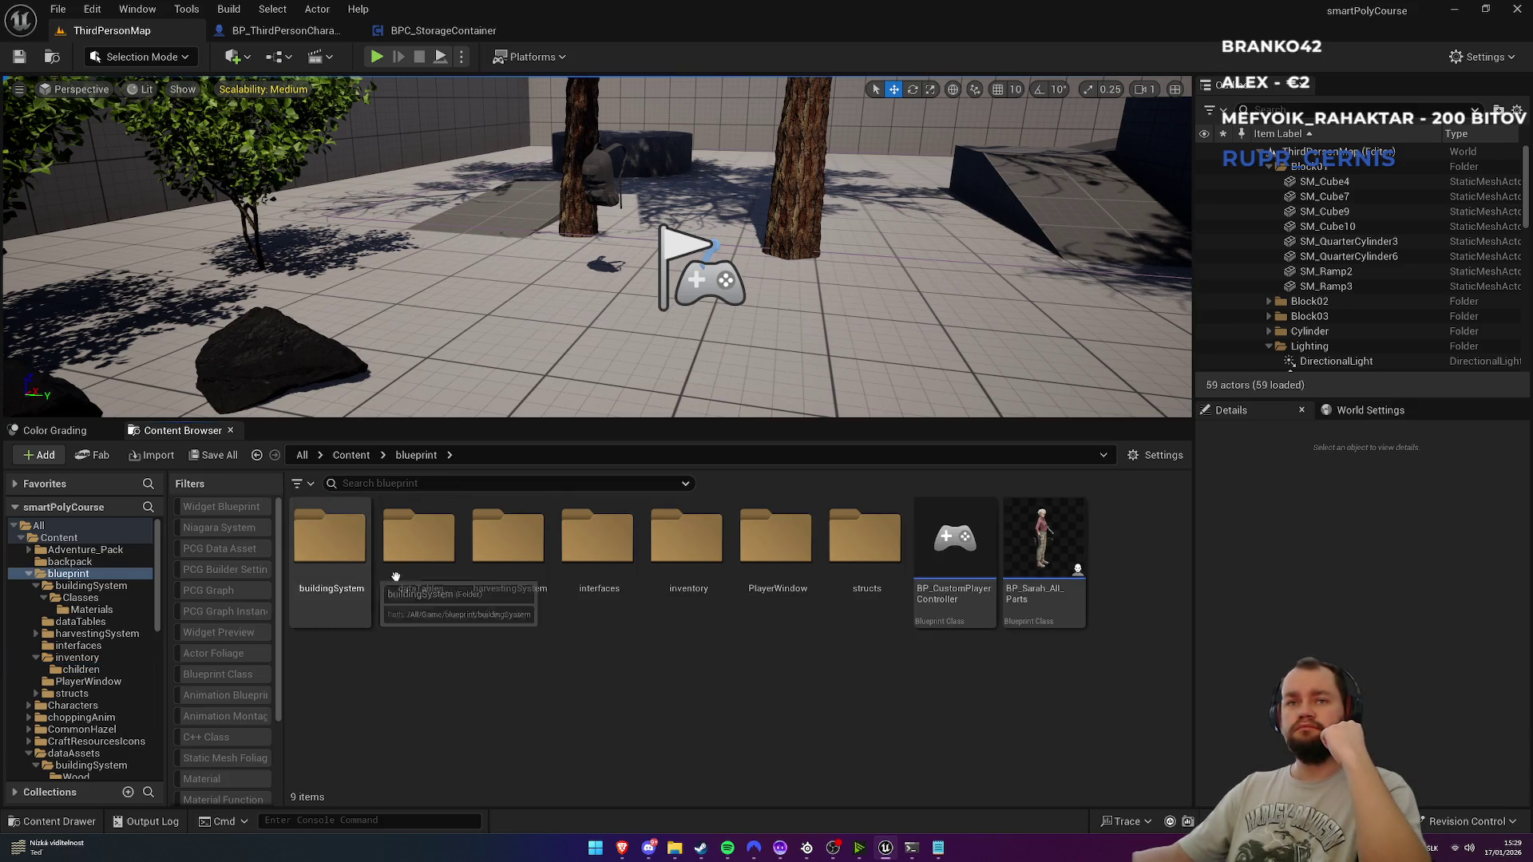
double_click(339, 586)
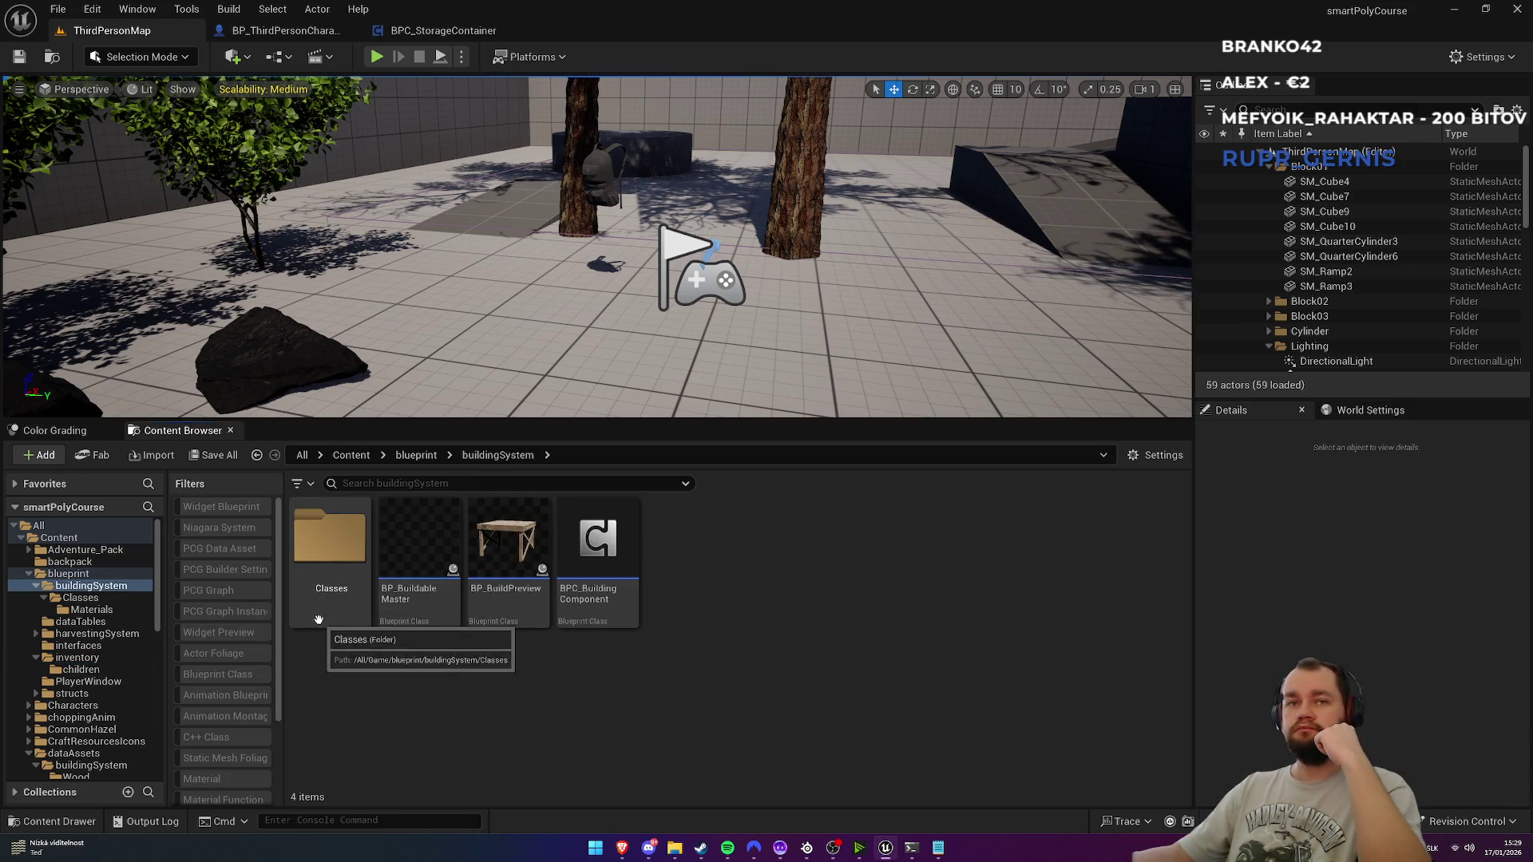
double_click(339, 551)
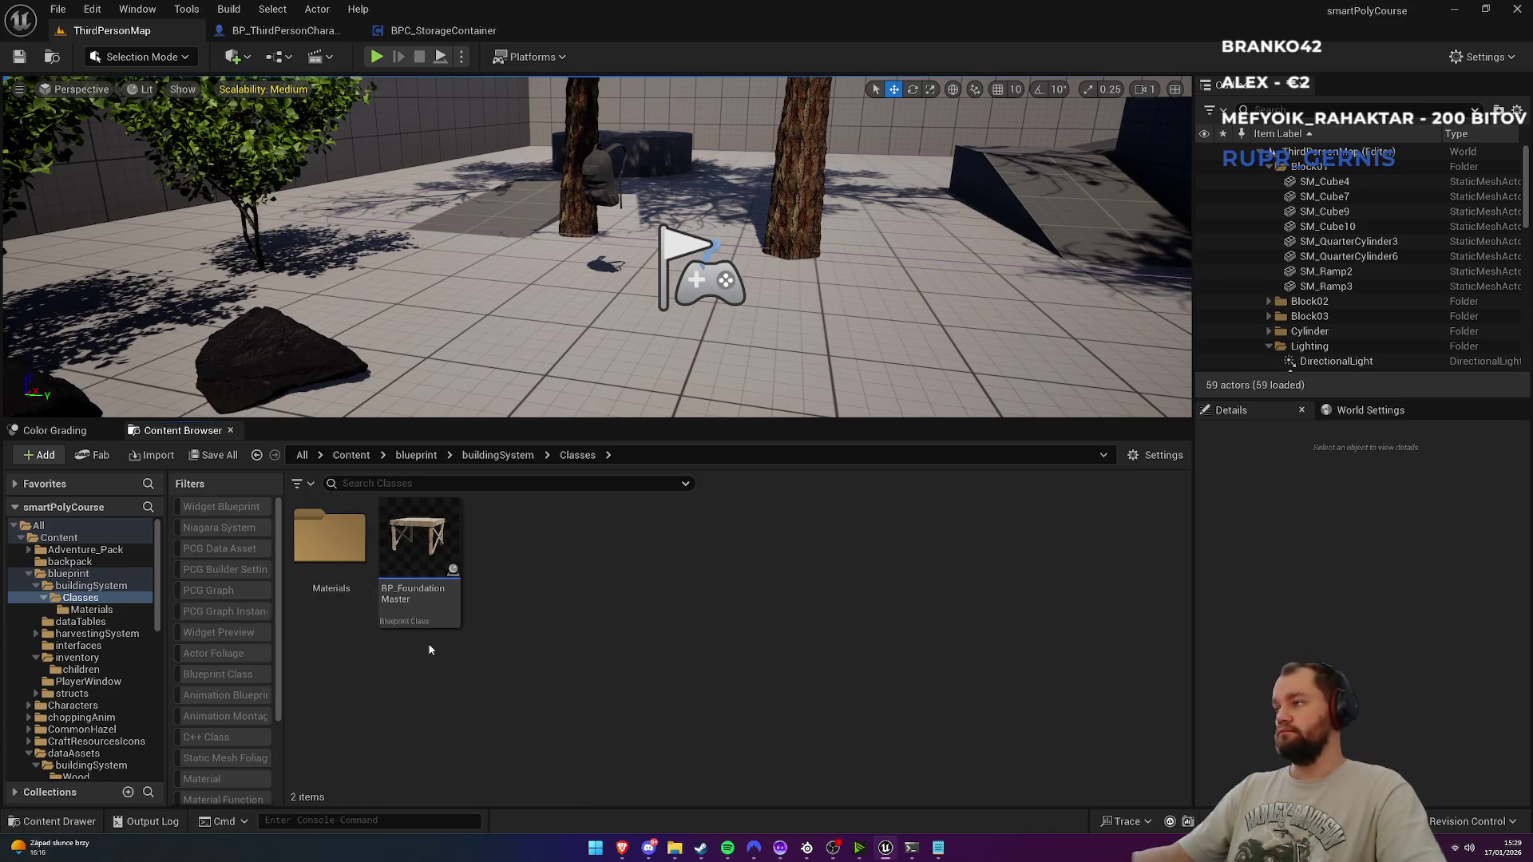
click(508, 460)
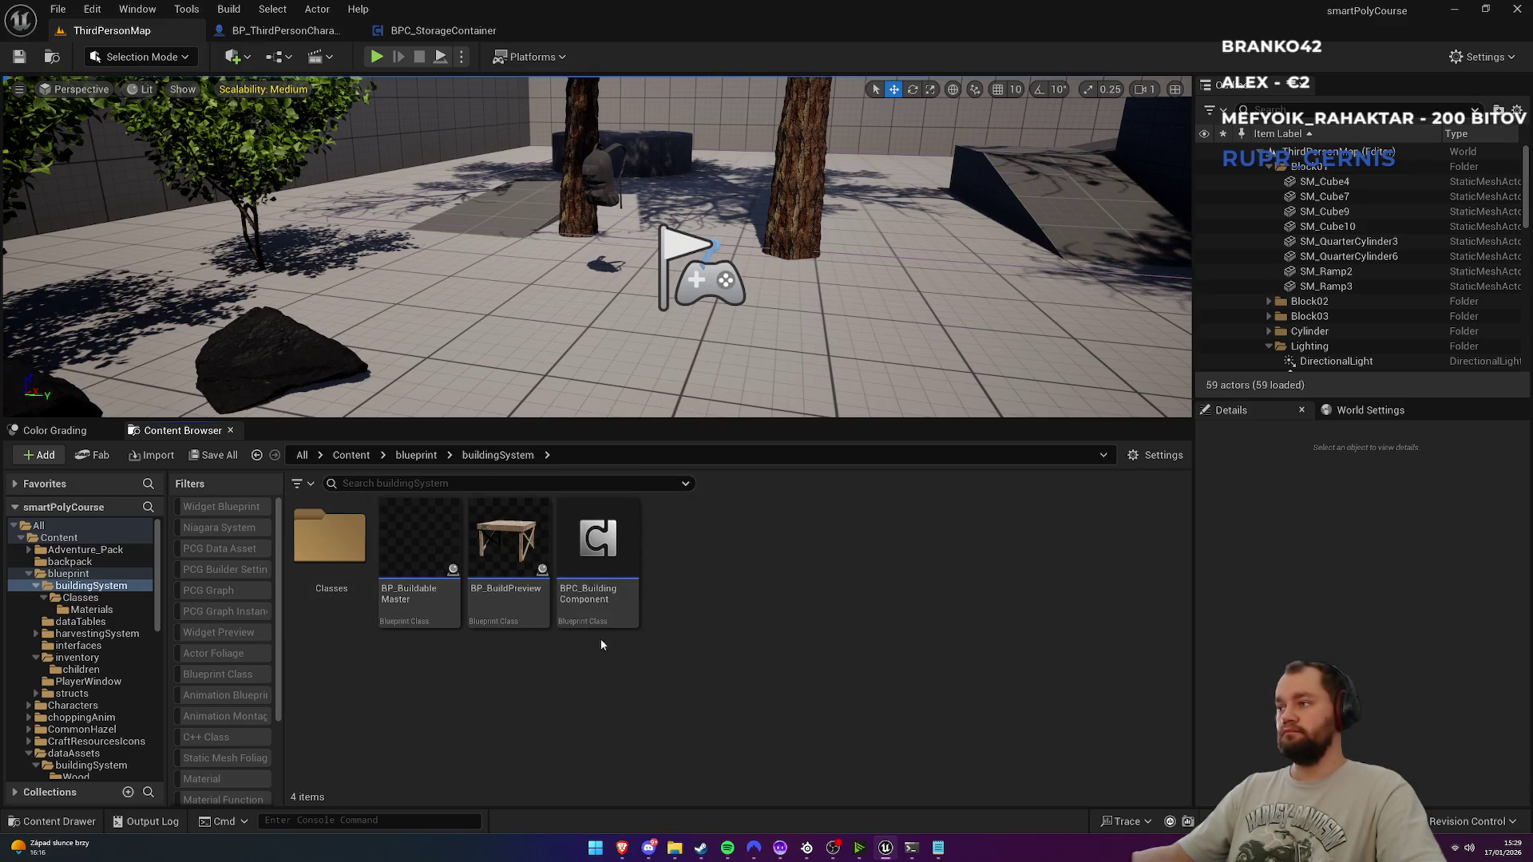
click(435, 611)
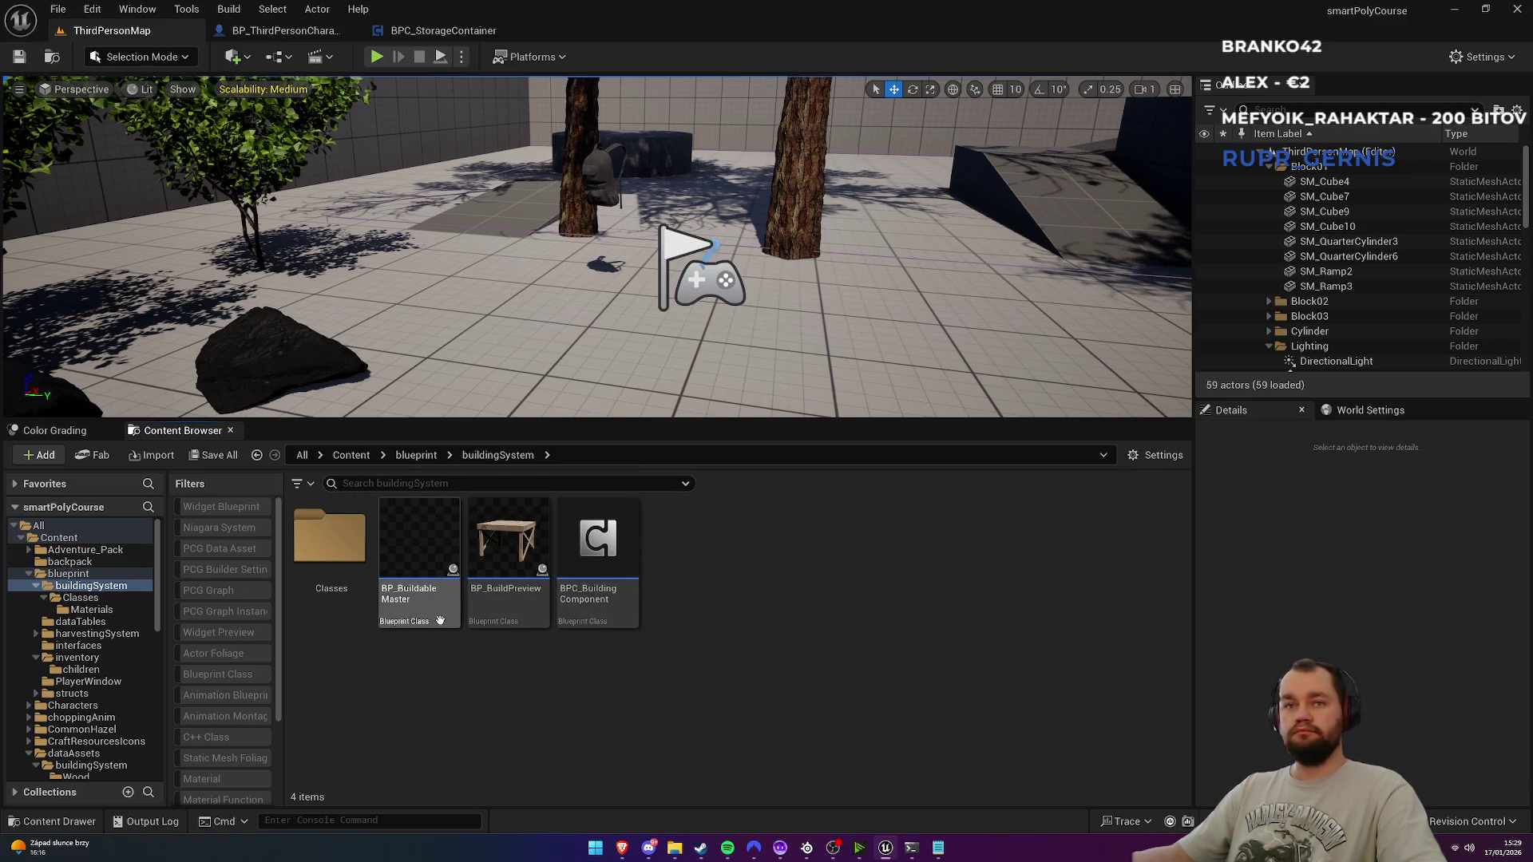
right_click(416, 610)
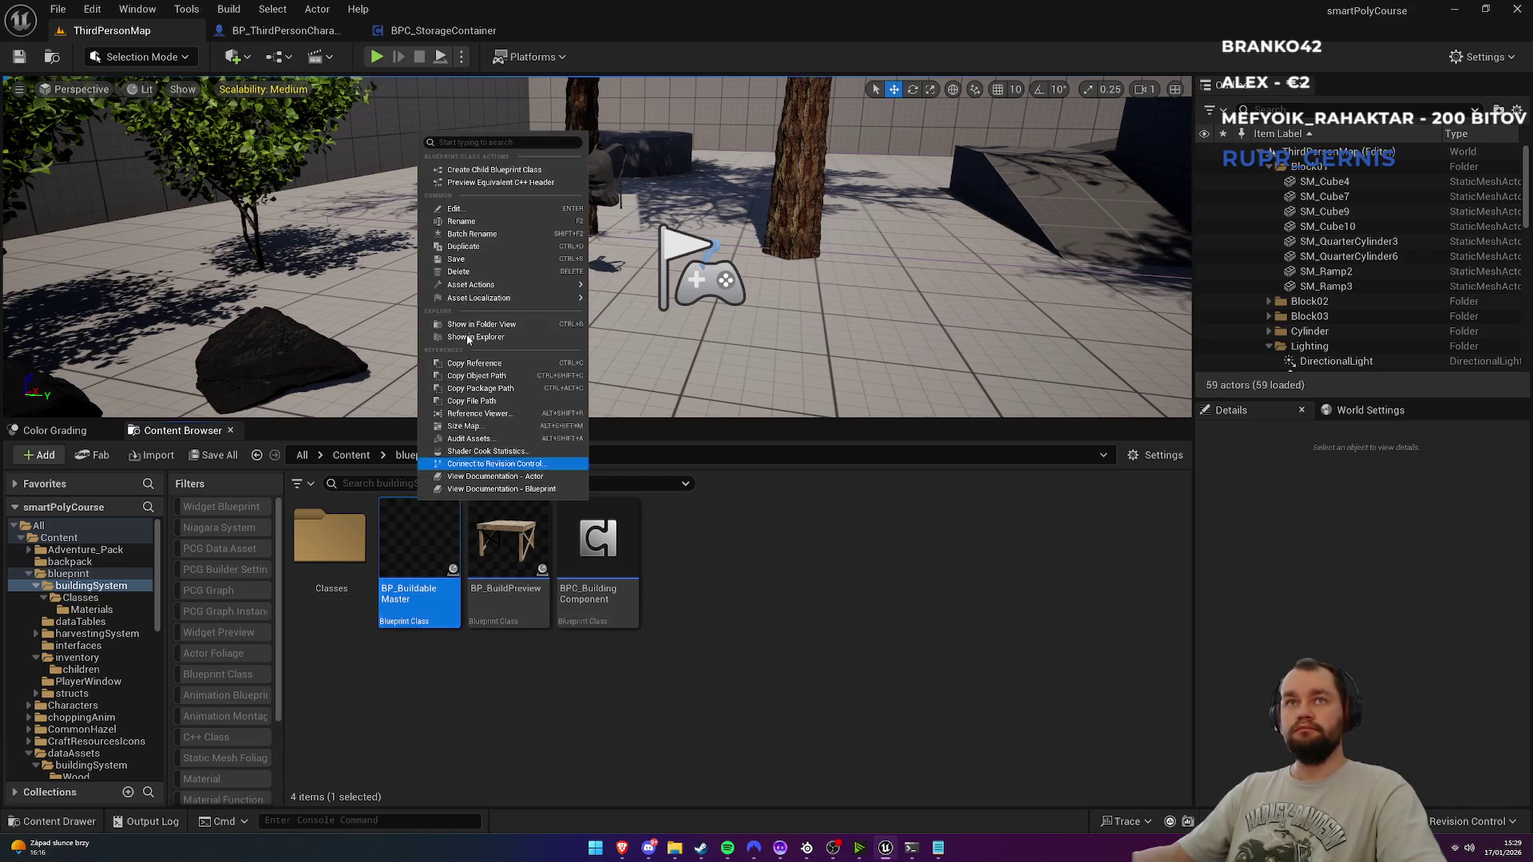
click(511, 172)
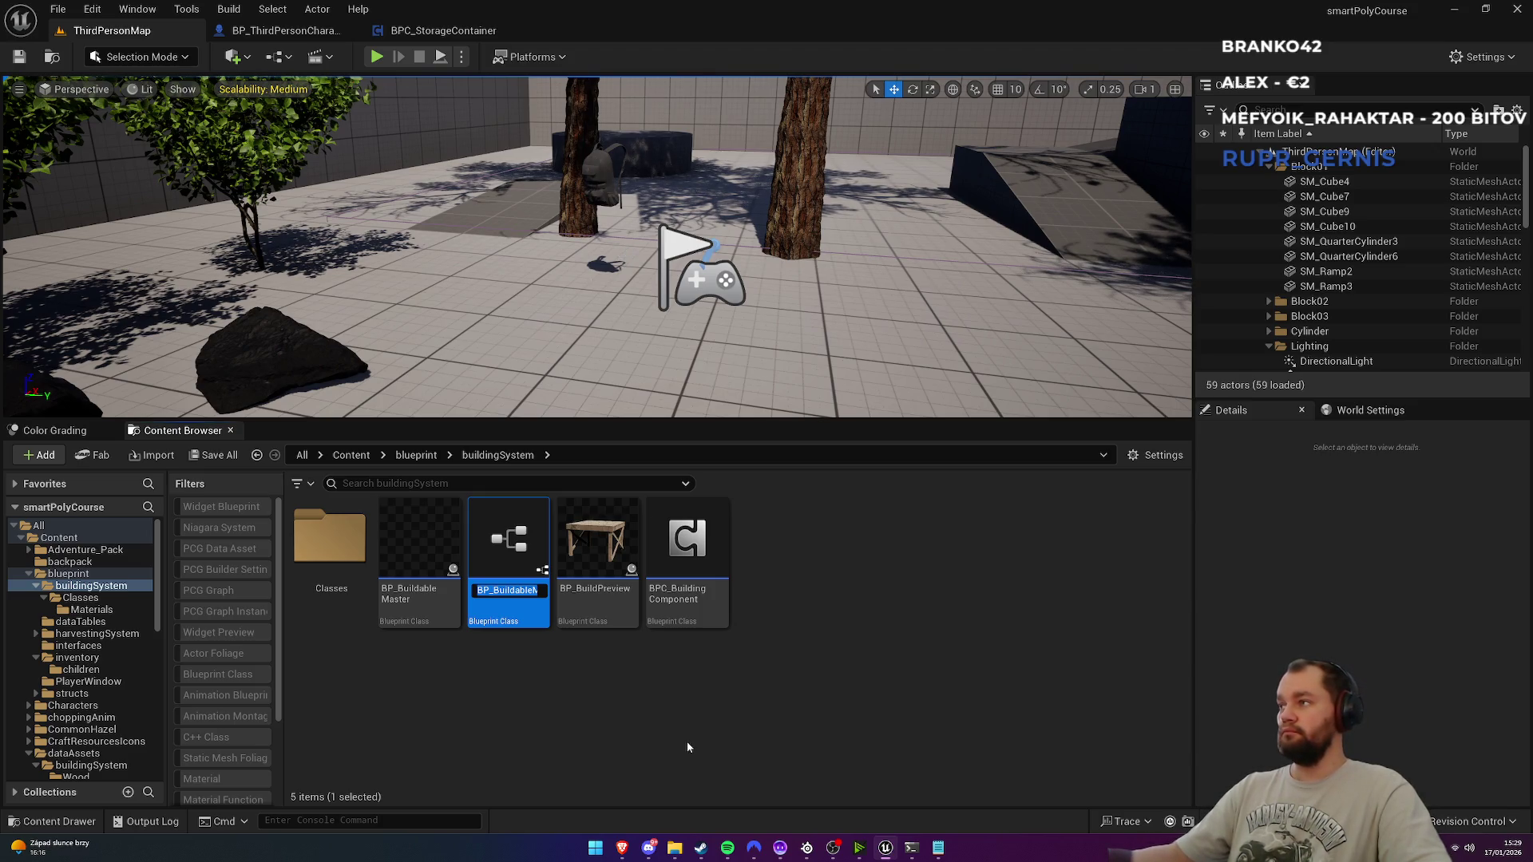
text(BP)
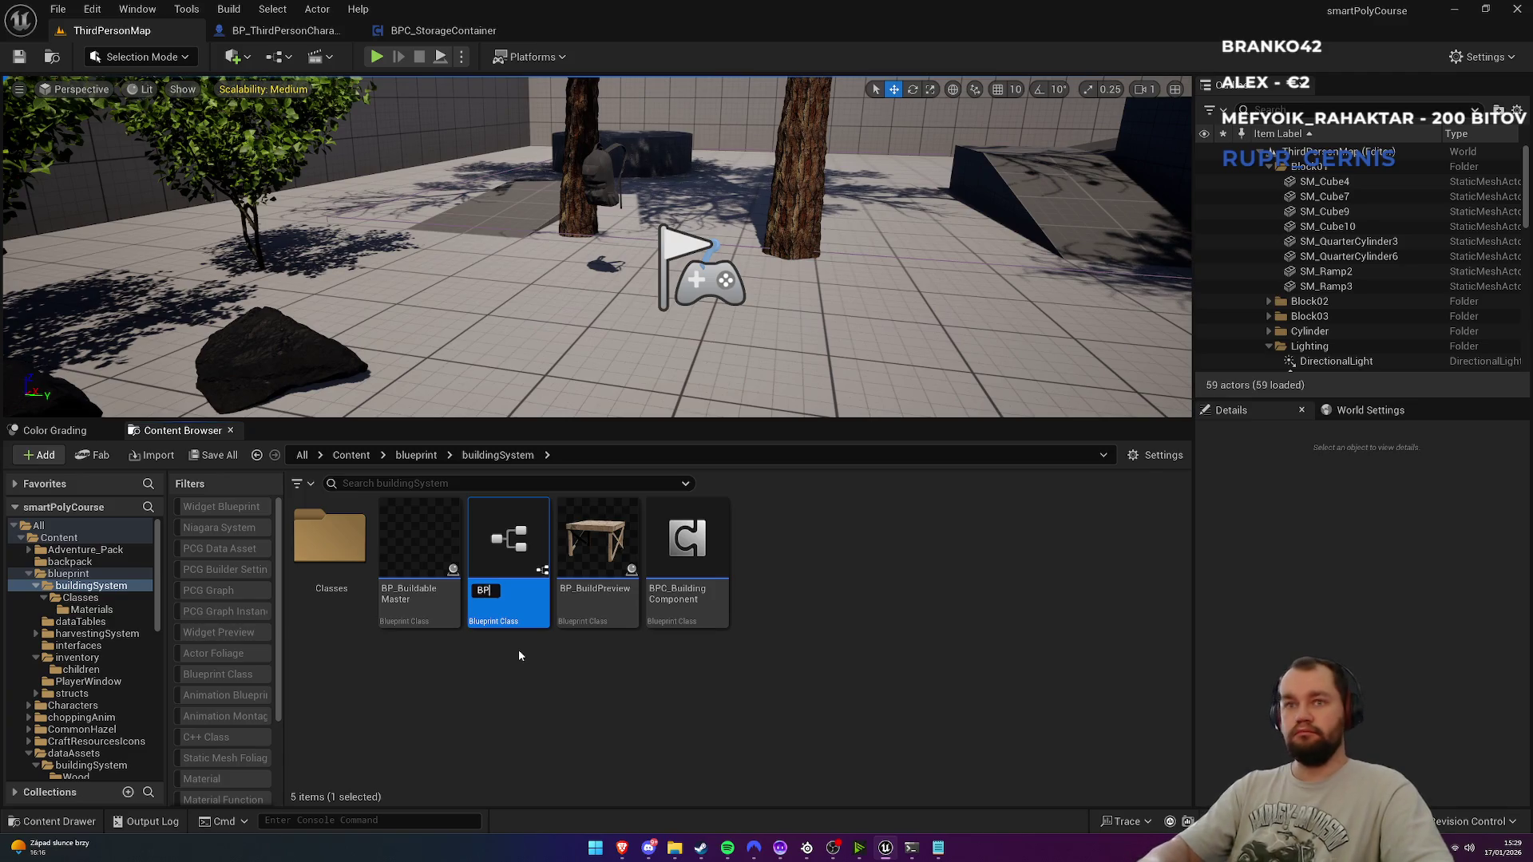
text(_Sto)
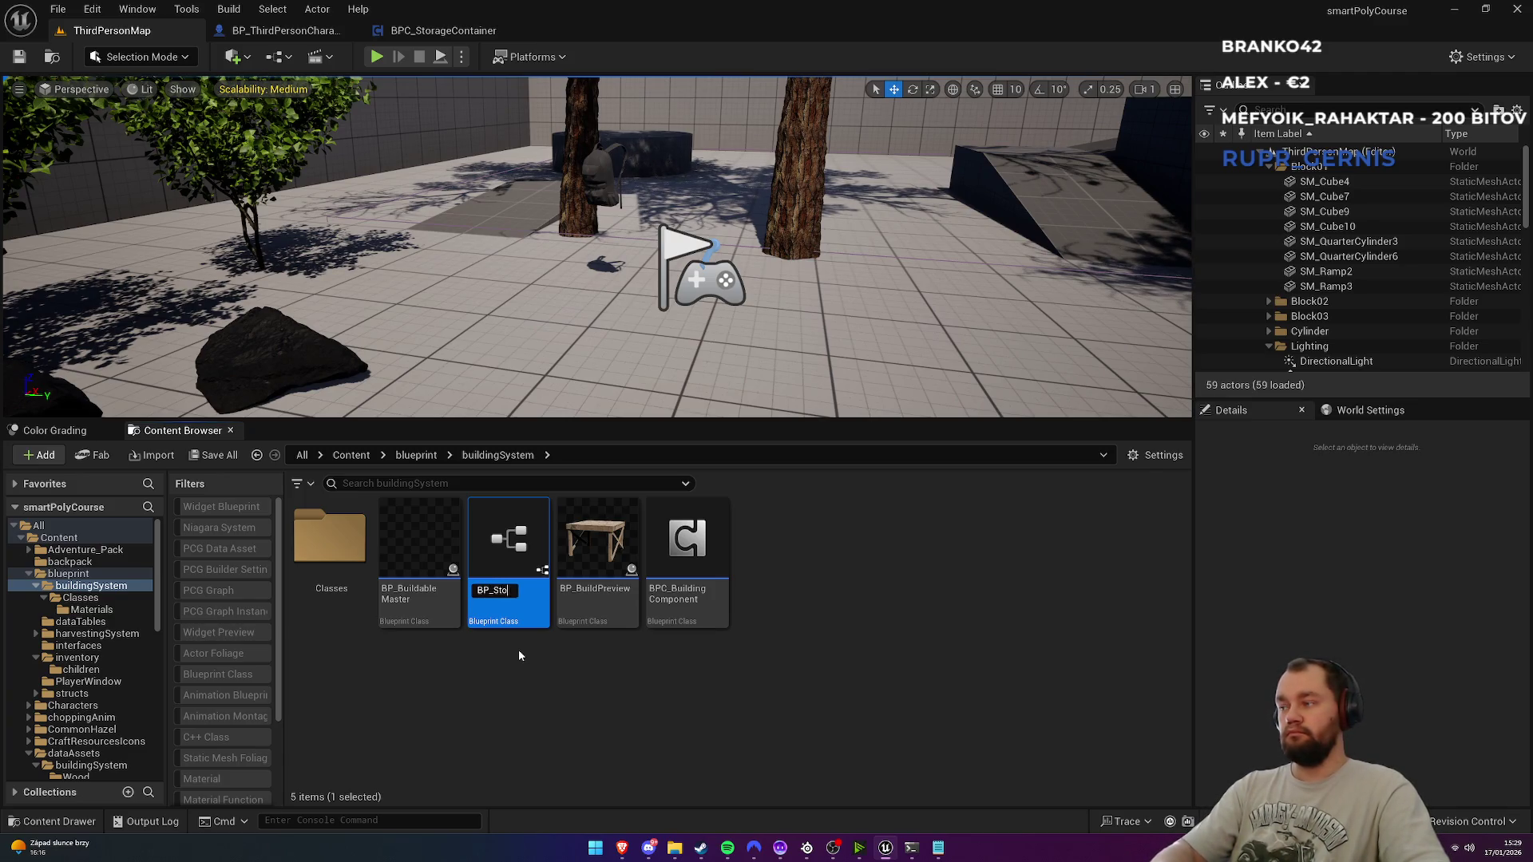
text(rageContai)
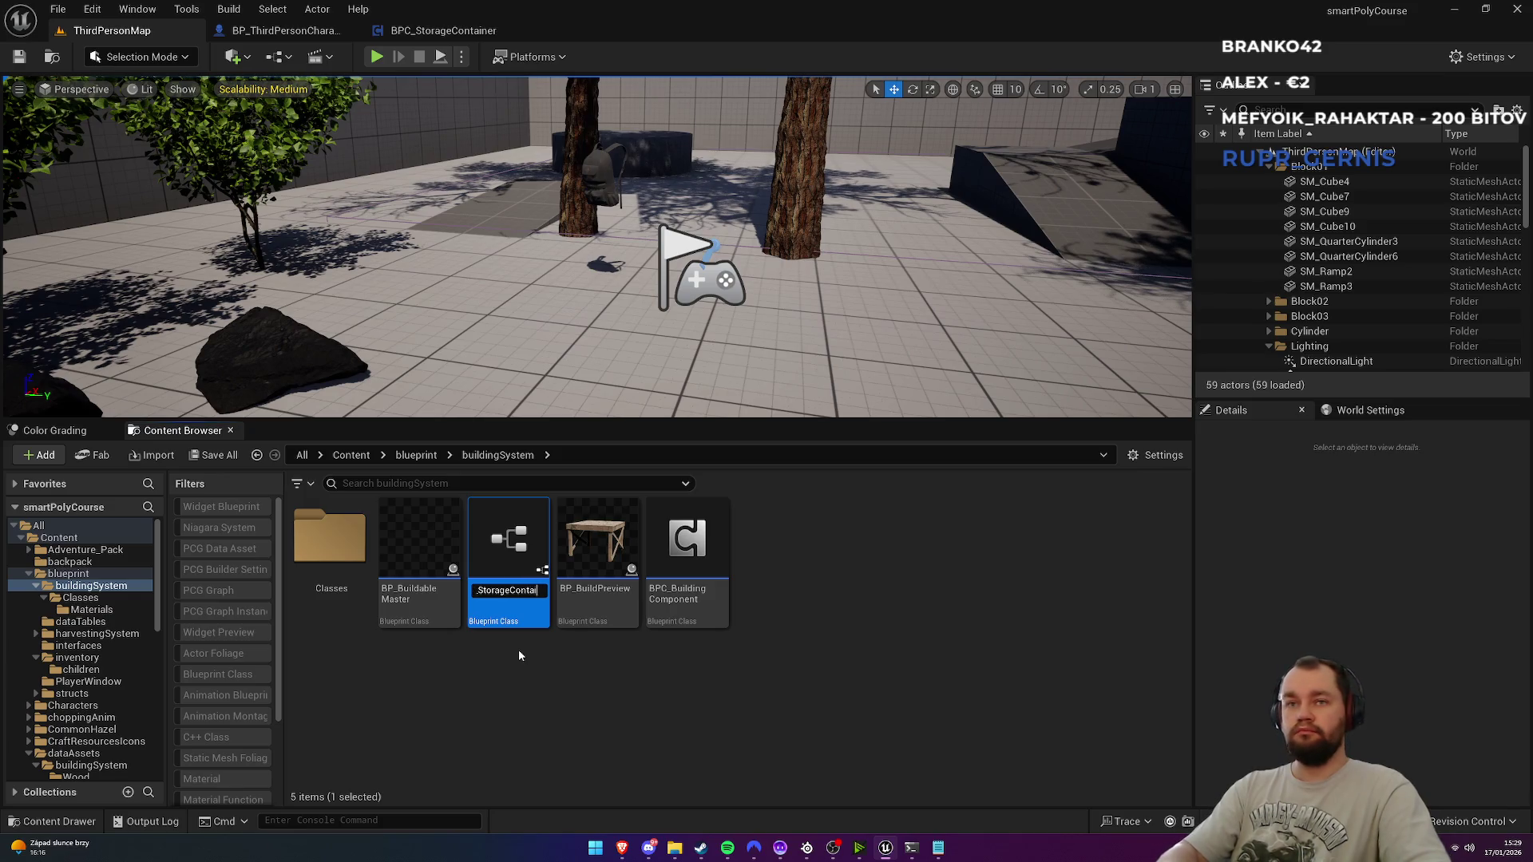
text(nerMaster)
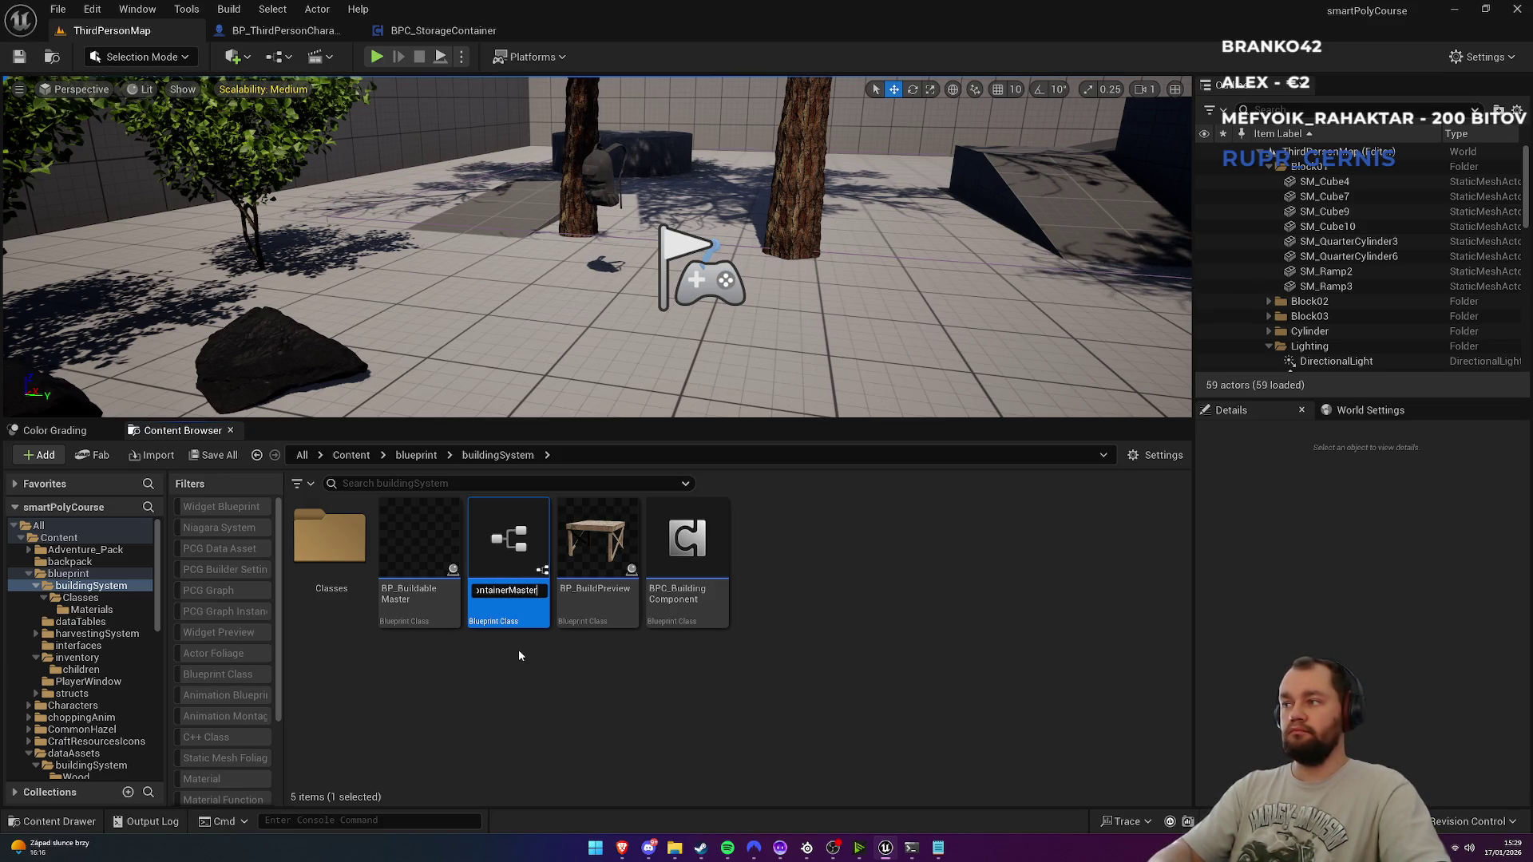
key(Return)
mouse_move(597, 543)
mouse_down()
mouse_move(447, 583)
mouse_move(344, 561)
mouse_up()
click(401, 585)
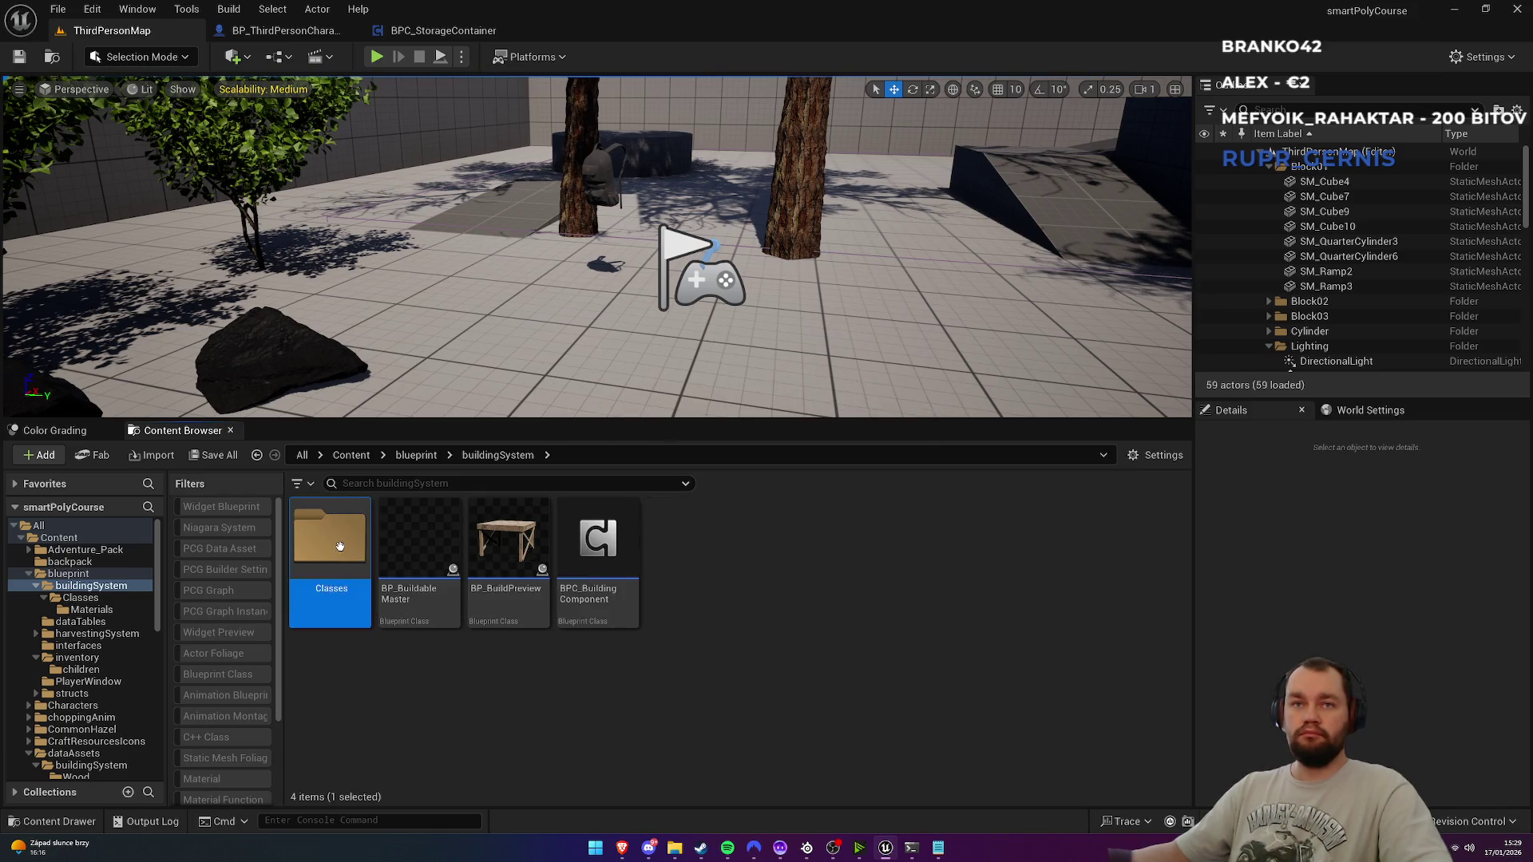
Step: Add a StorageContainers folder in Classes, move BP_StorageContainerMaster into it, and open it
double_click(330, 543)
right_click(476, 715)
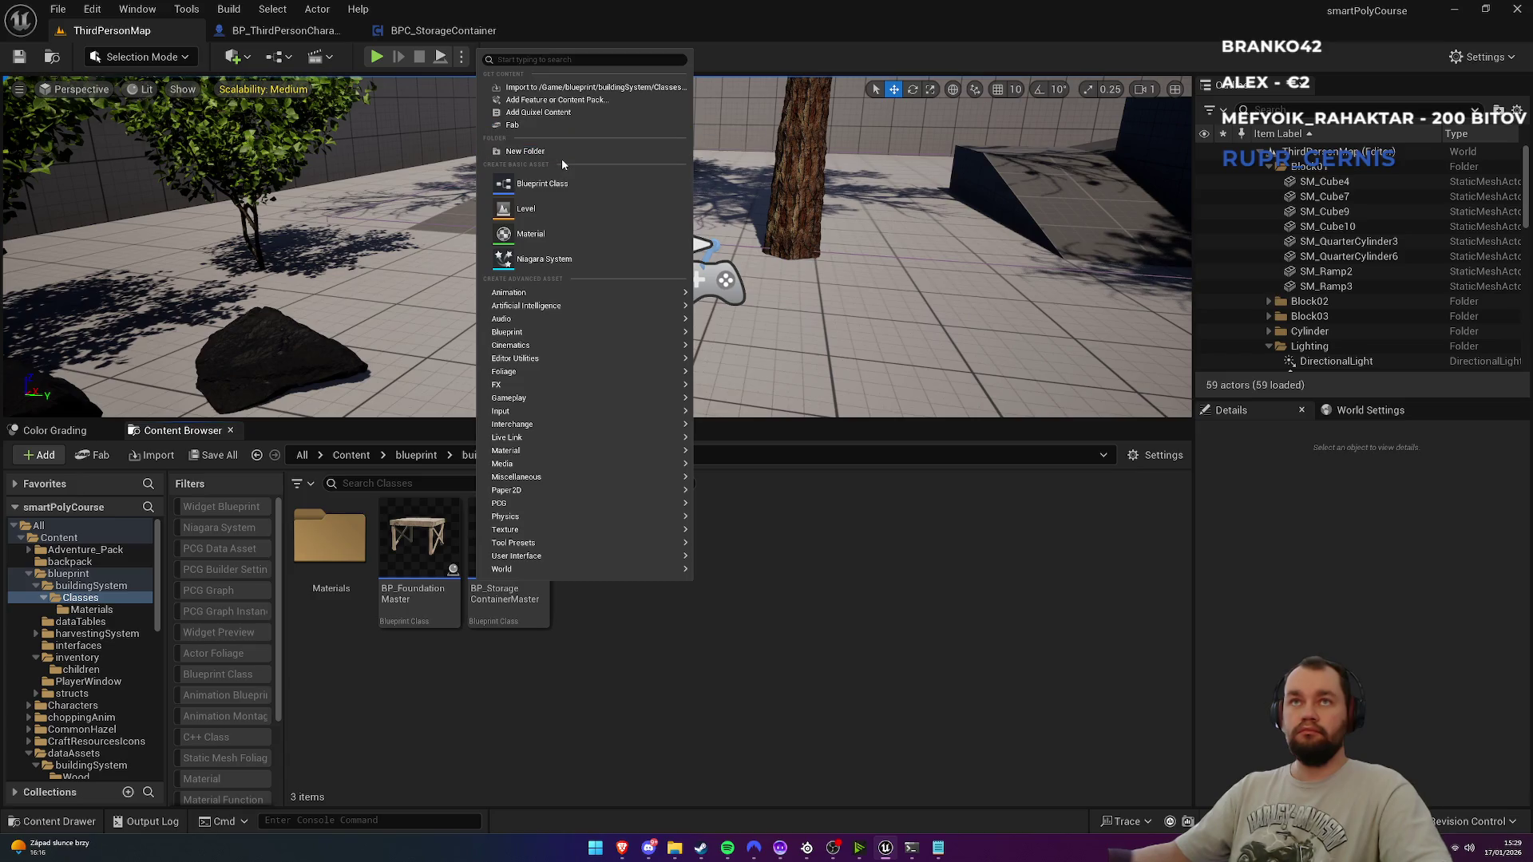
click(562, 157)
text(Storage)
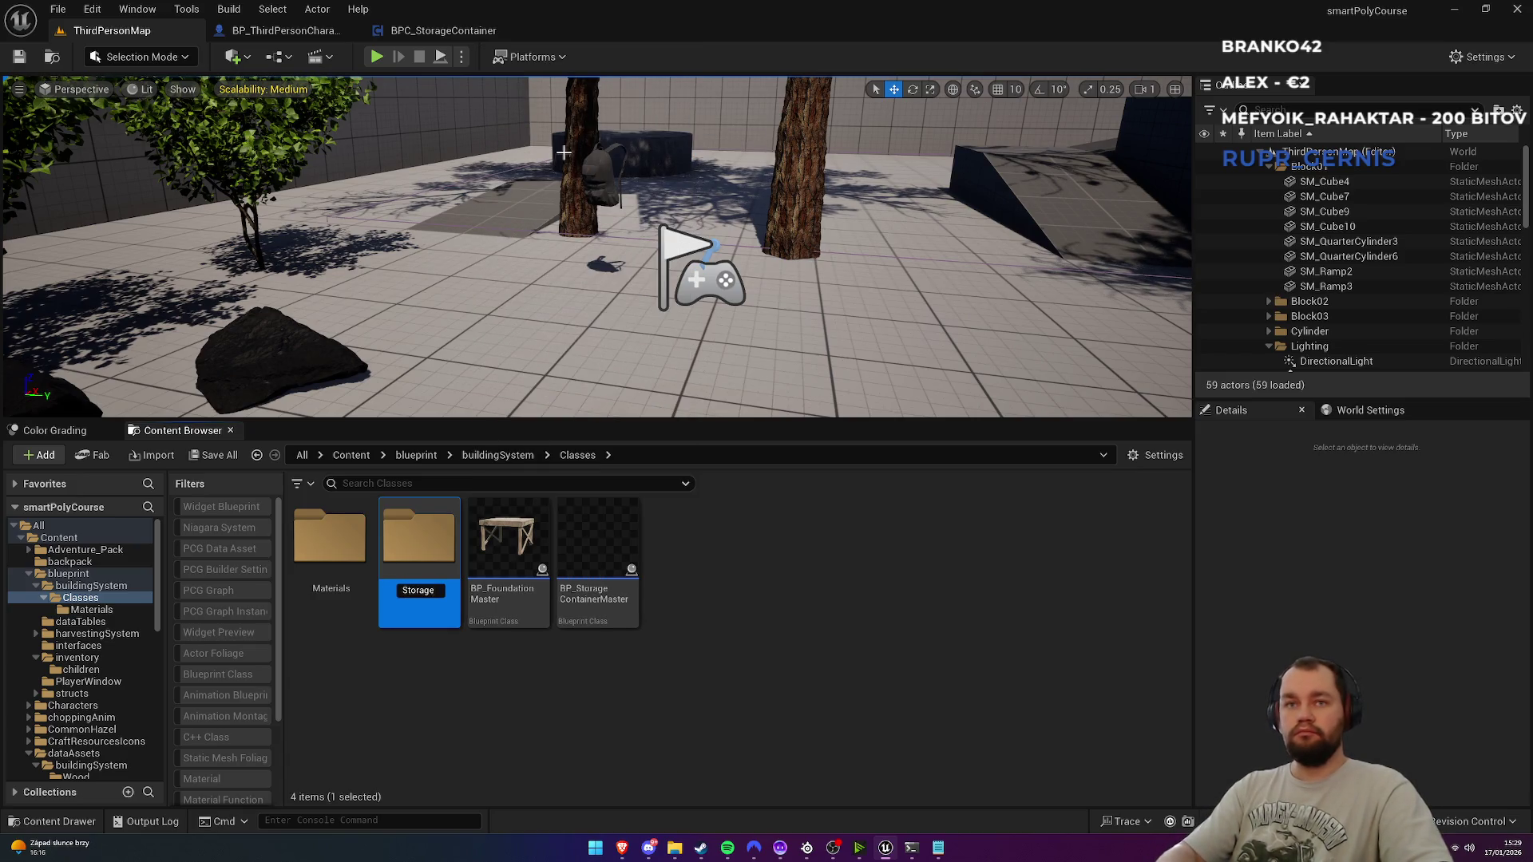
text(Containers)
key(Return)
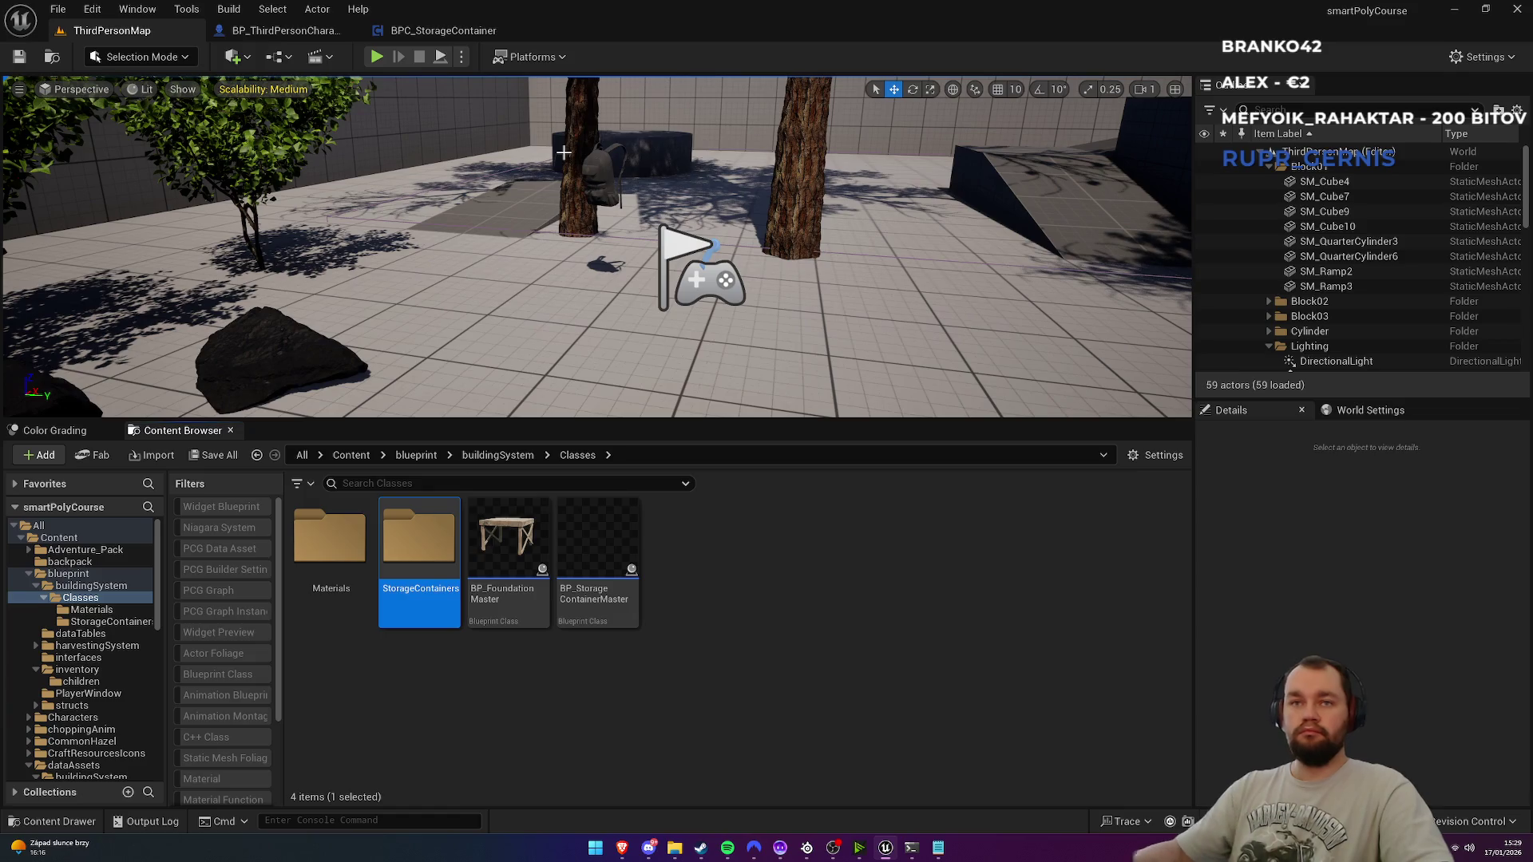
drag(597, 543, 407, 553)
click(458, 569)
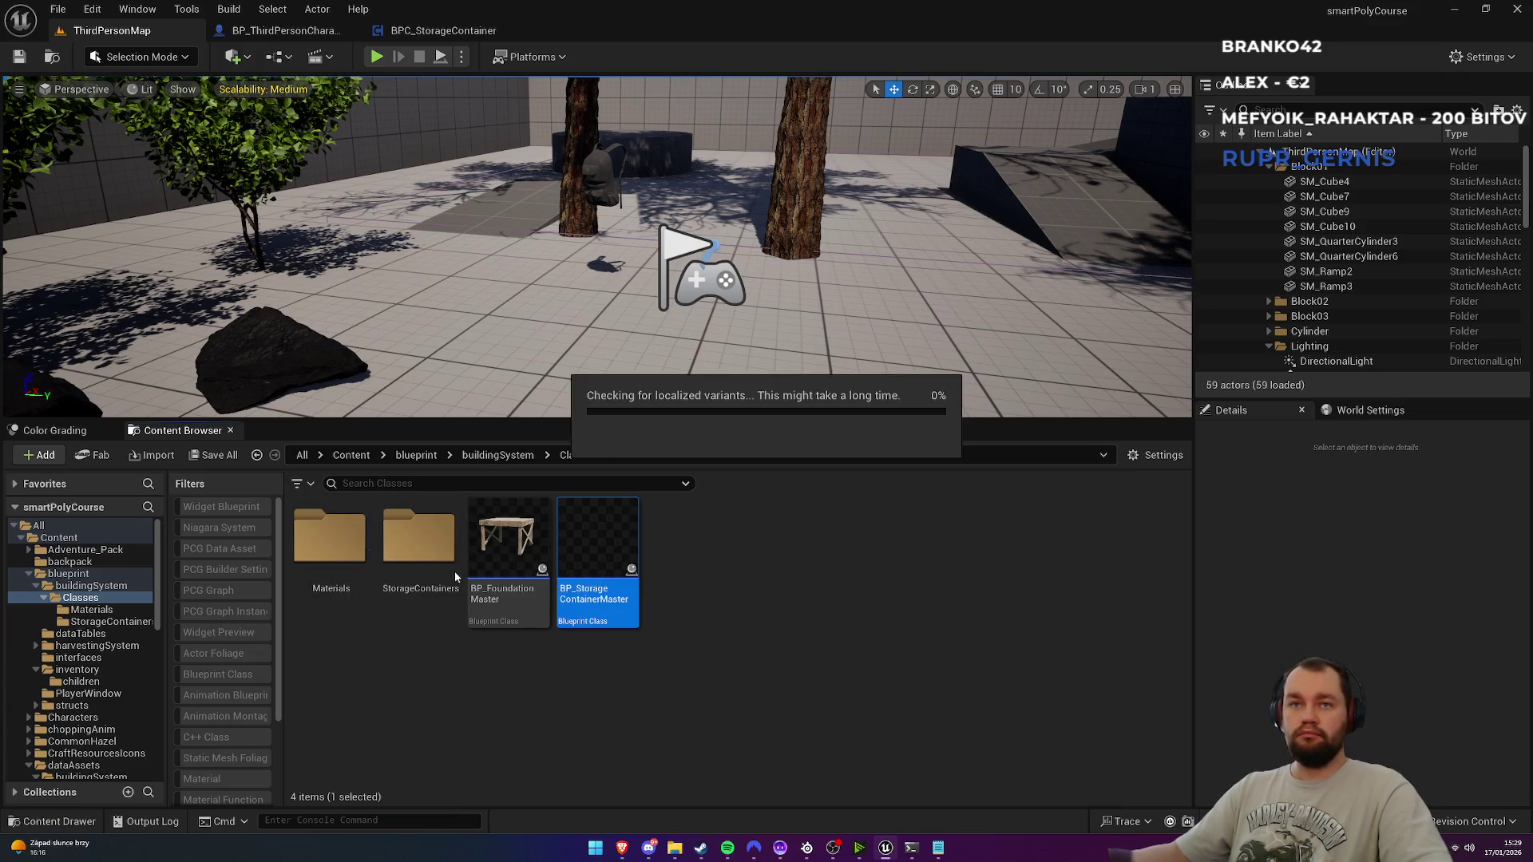
double_click(414, 540)
double_click(339, 553)
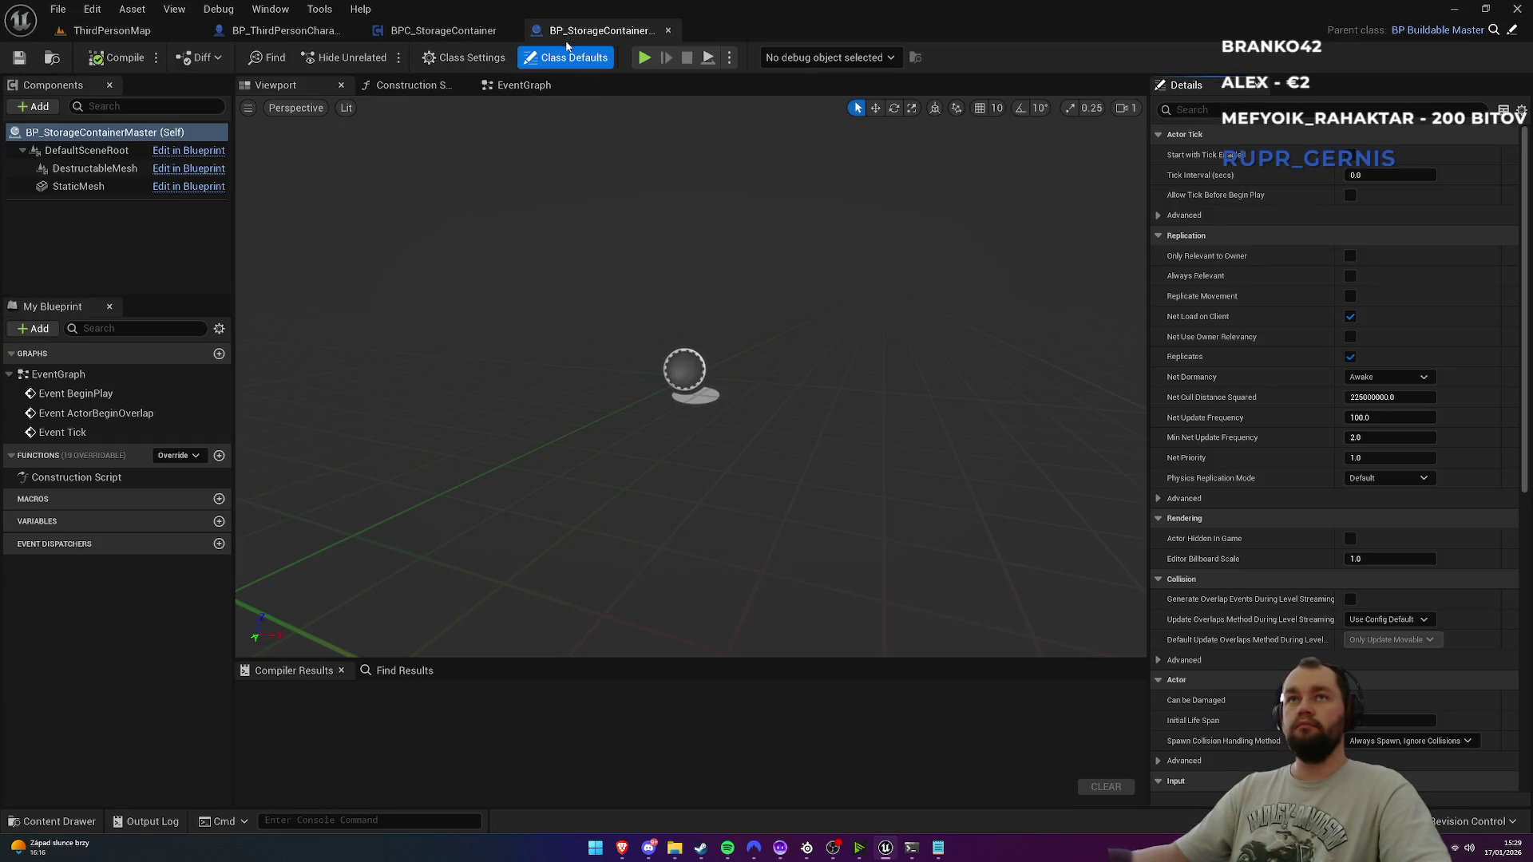
Step: Delete the three default event nodes from the EventGraph
click(523, 85)
drag(530, 144, 799, 542)
key(Delete)
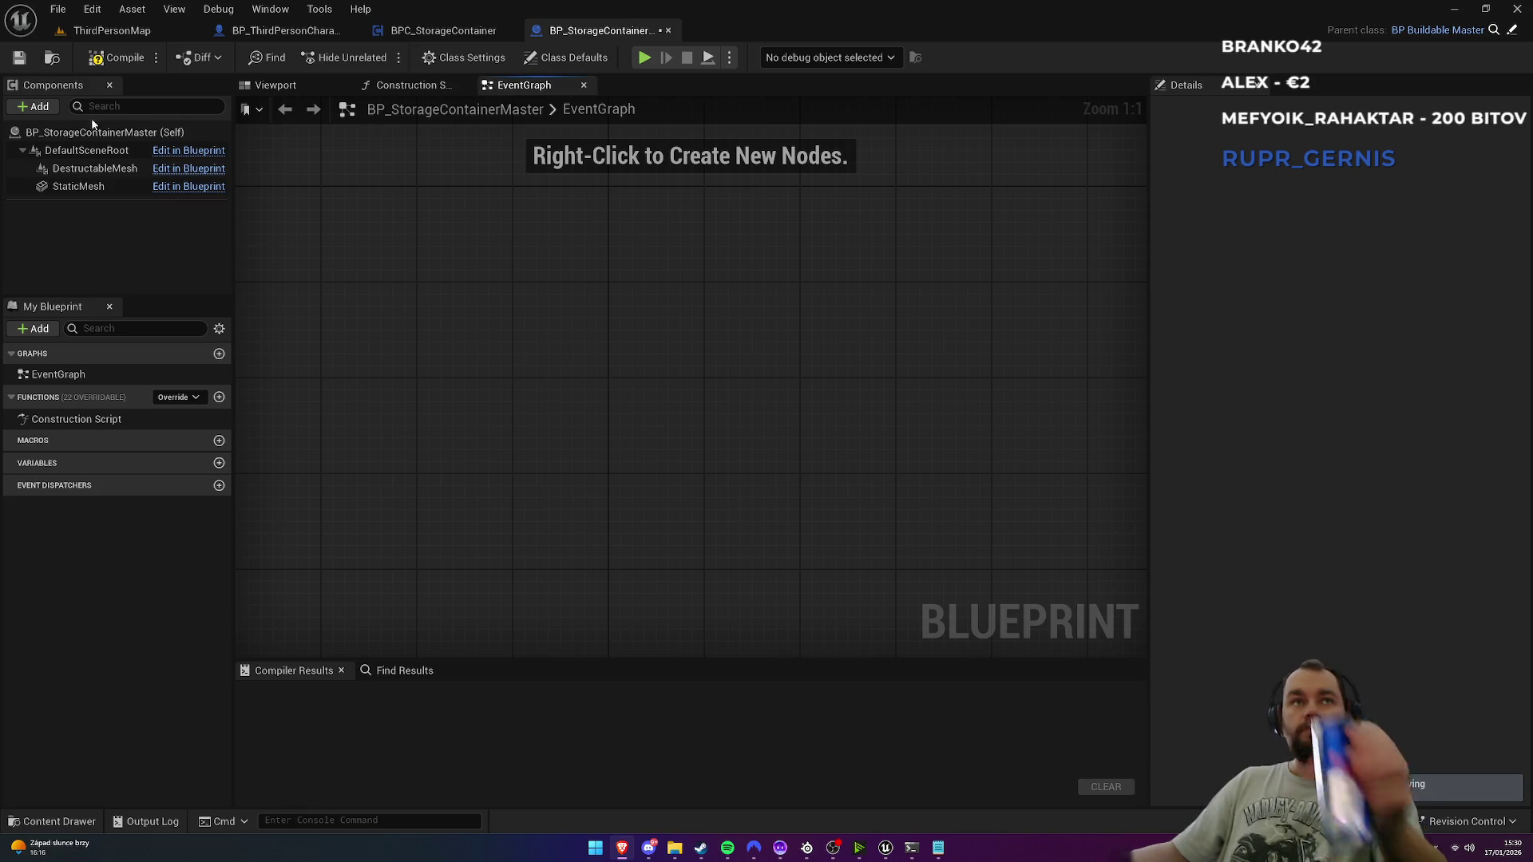
Step: Add a BPC_StorageContainer component, compile, and return to the ThirdPersonMap level
click(38, 106)
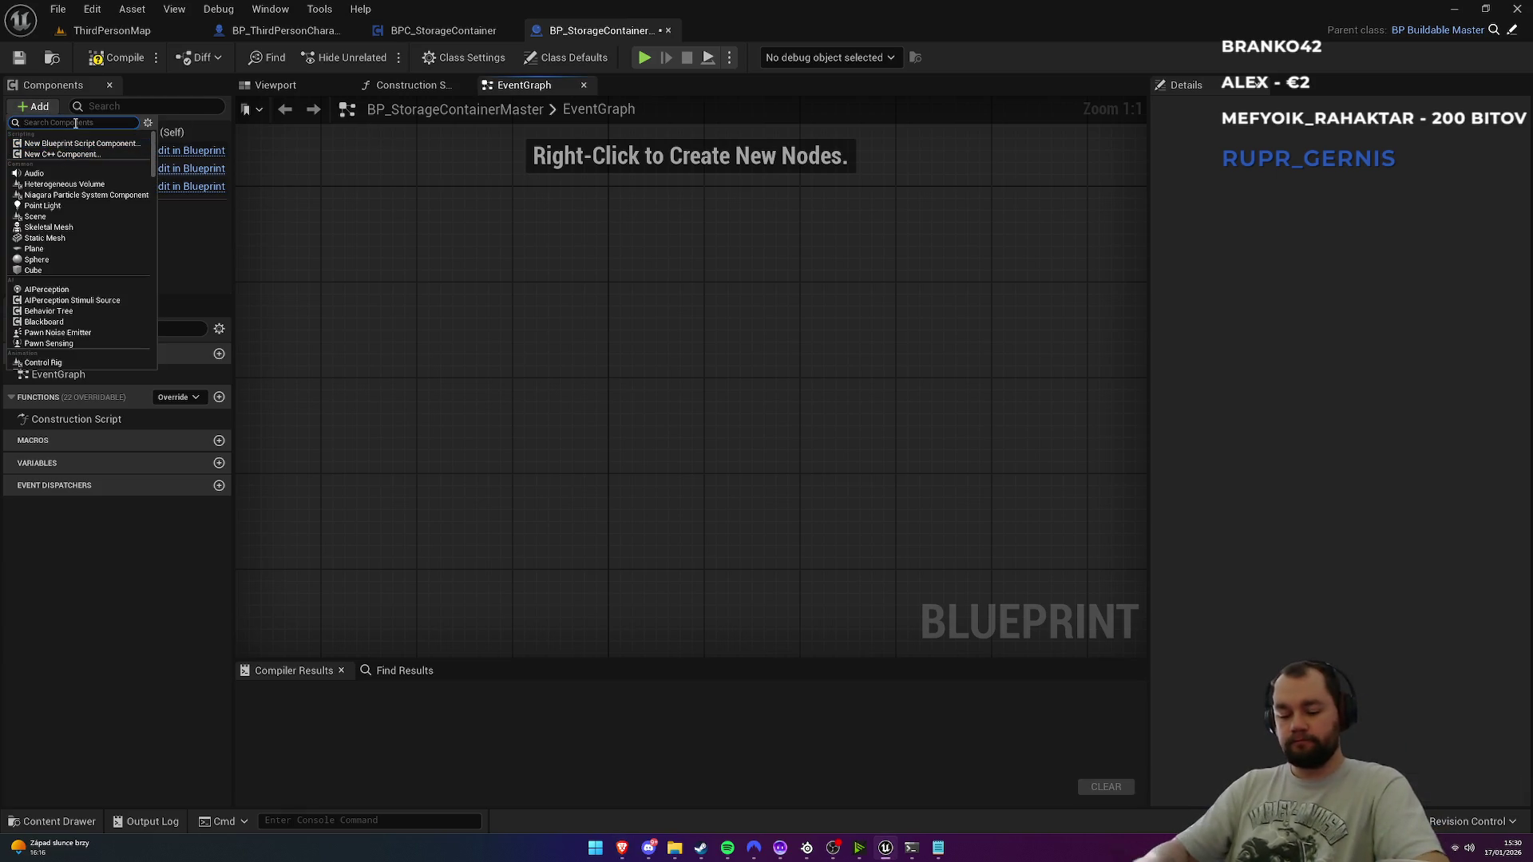
text(bpc)
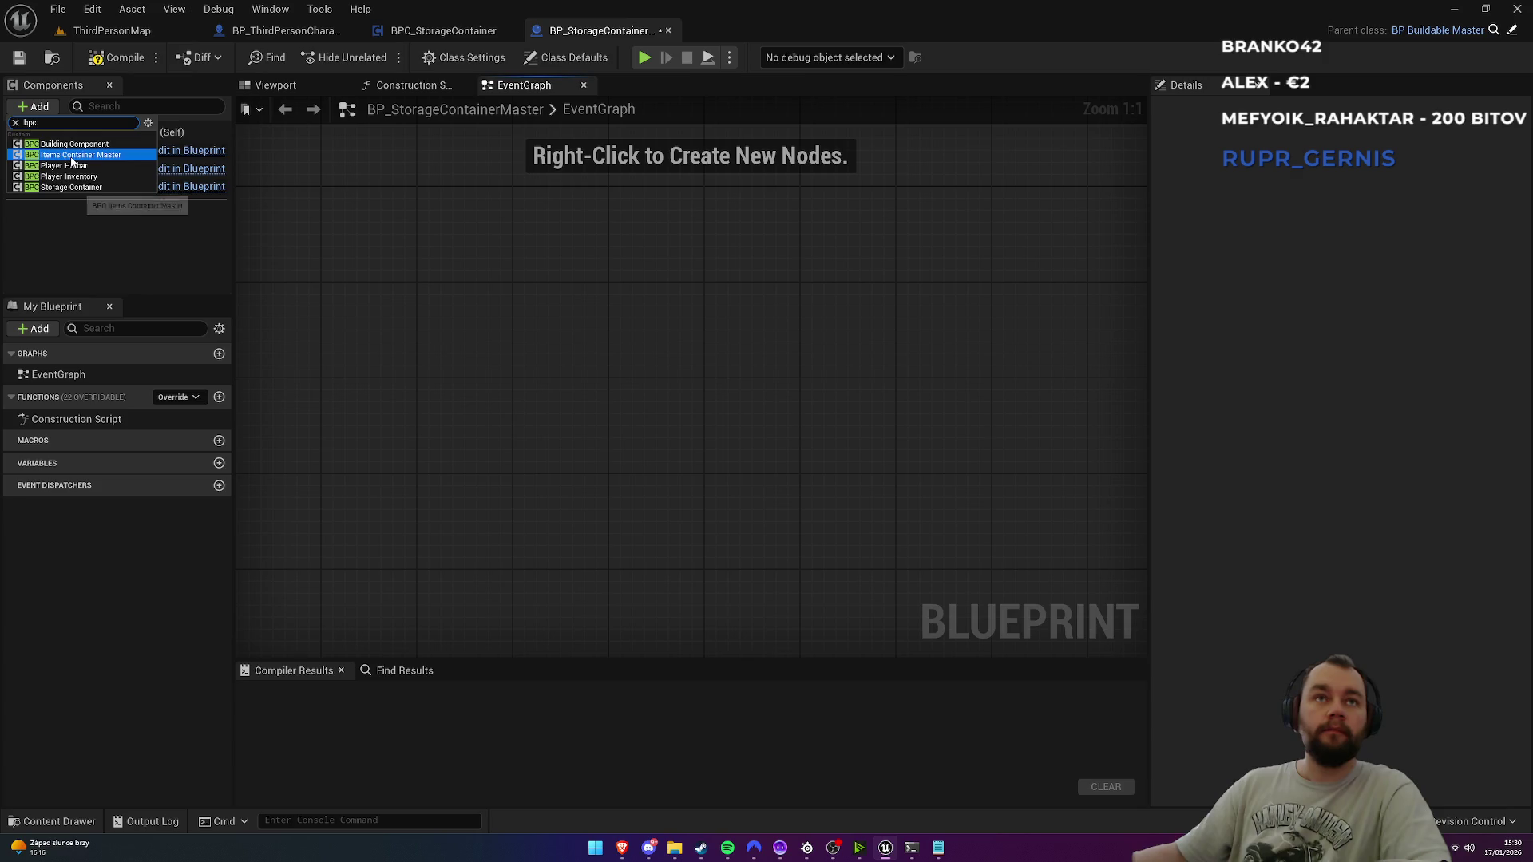
click(79, 187)
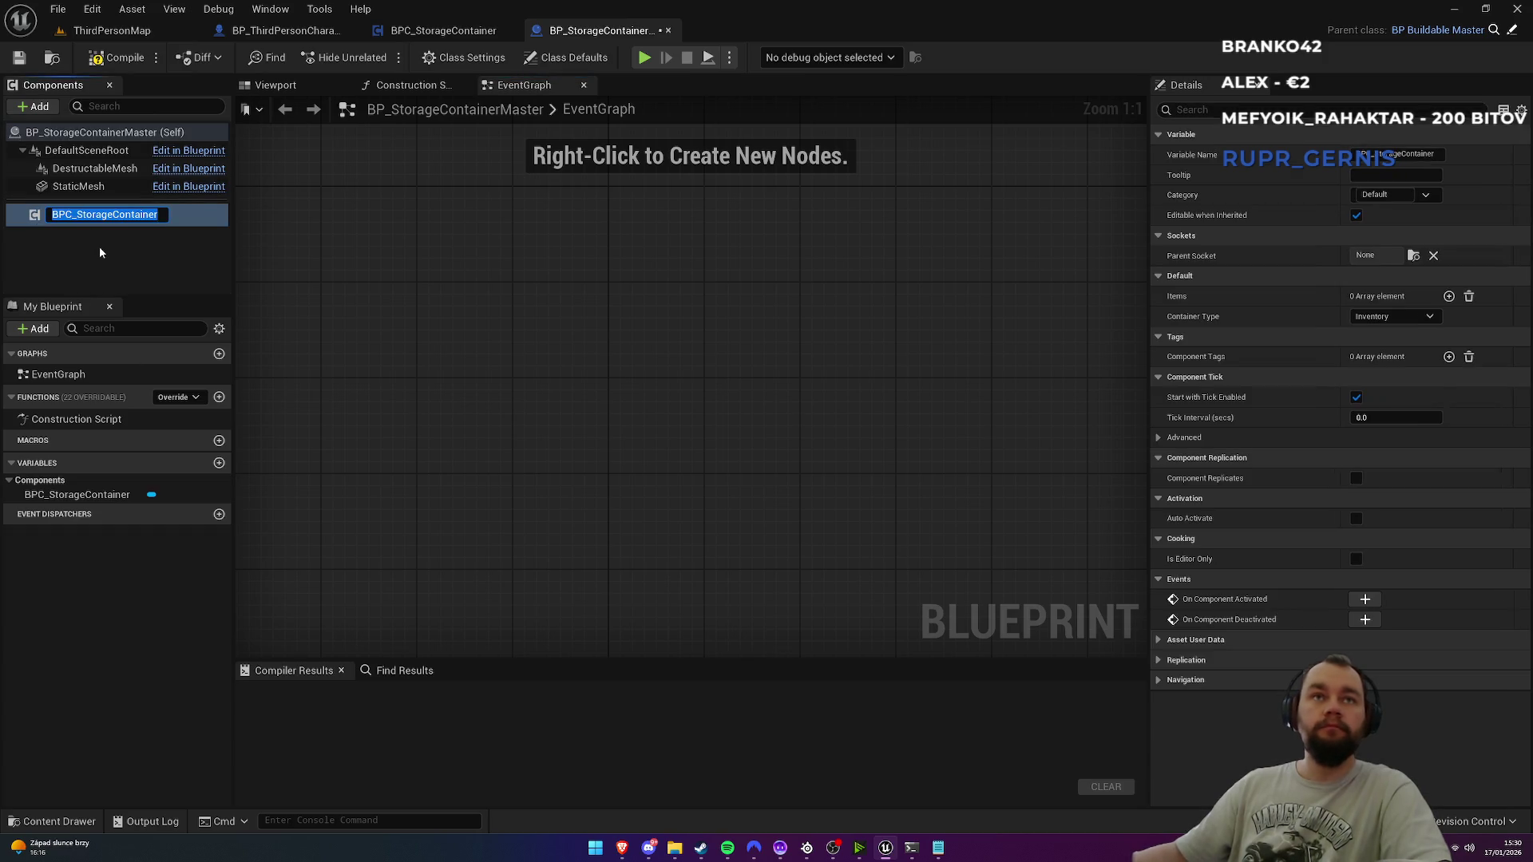
click(119, 57)
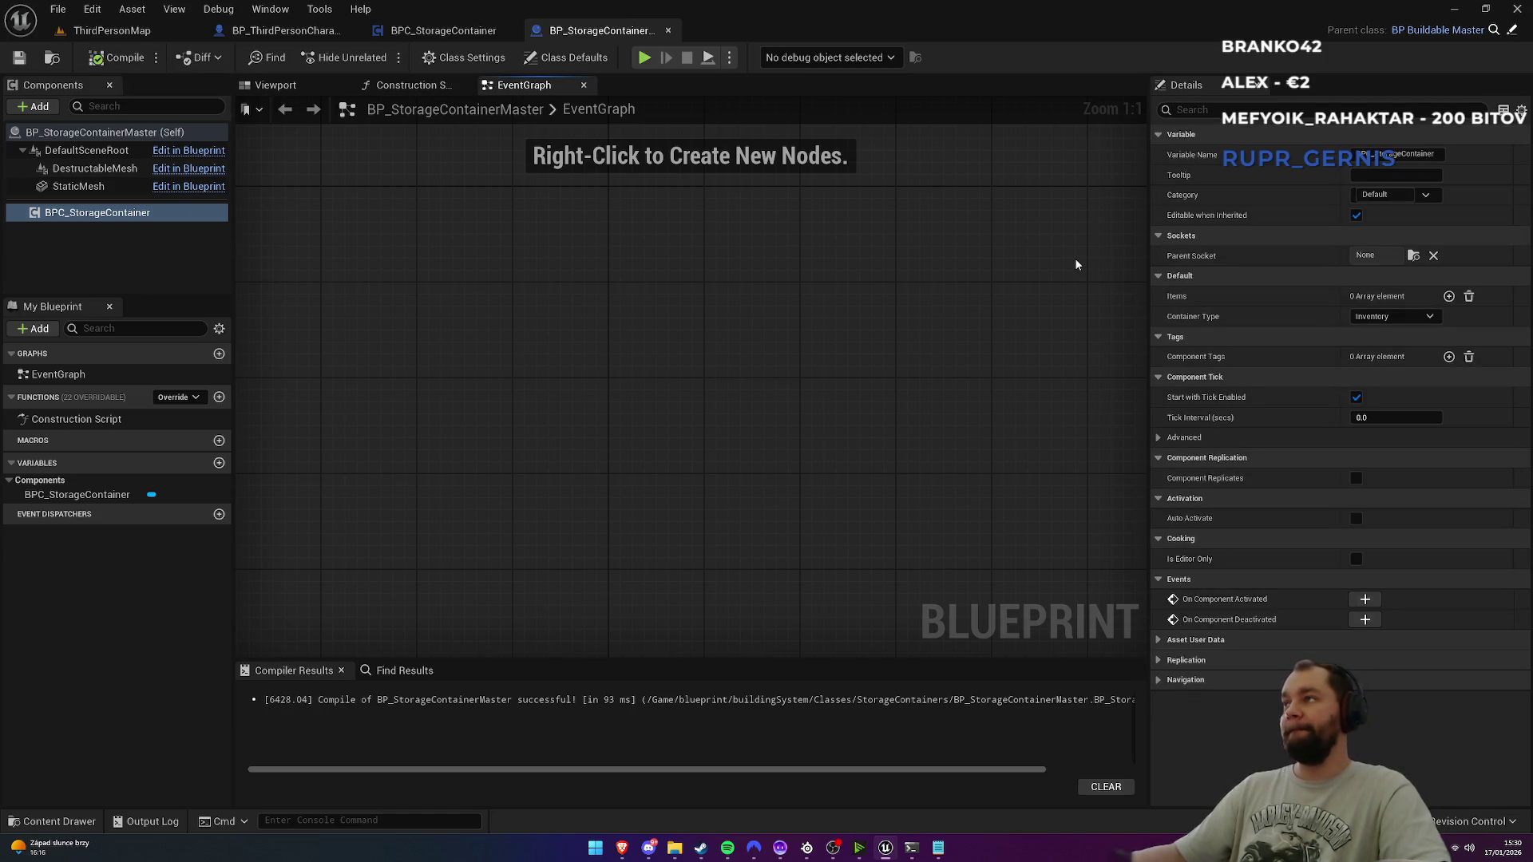
middle_click(451, 32)
middle_click(451, 32)
click(111, 31)
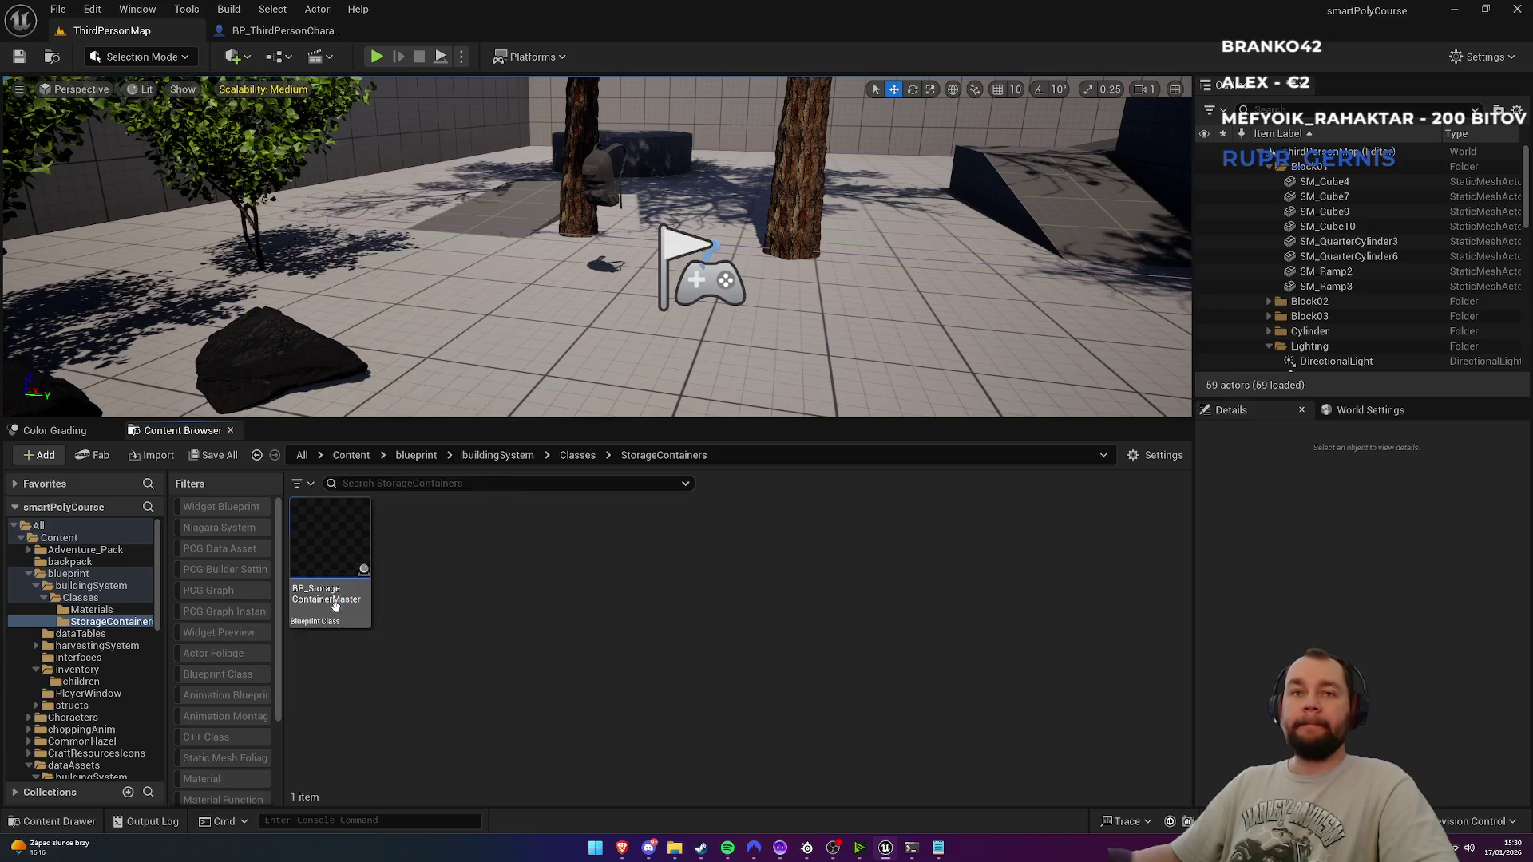
Step: Make BP_StorageBox as a child blueprint of BP_StorageContainerMaster and open it
right_click(340, 511)
click(383, 185)
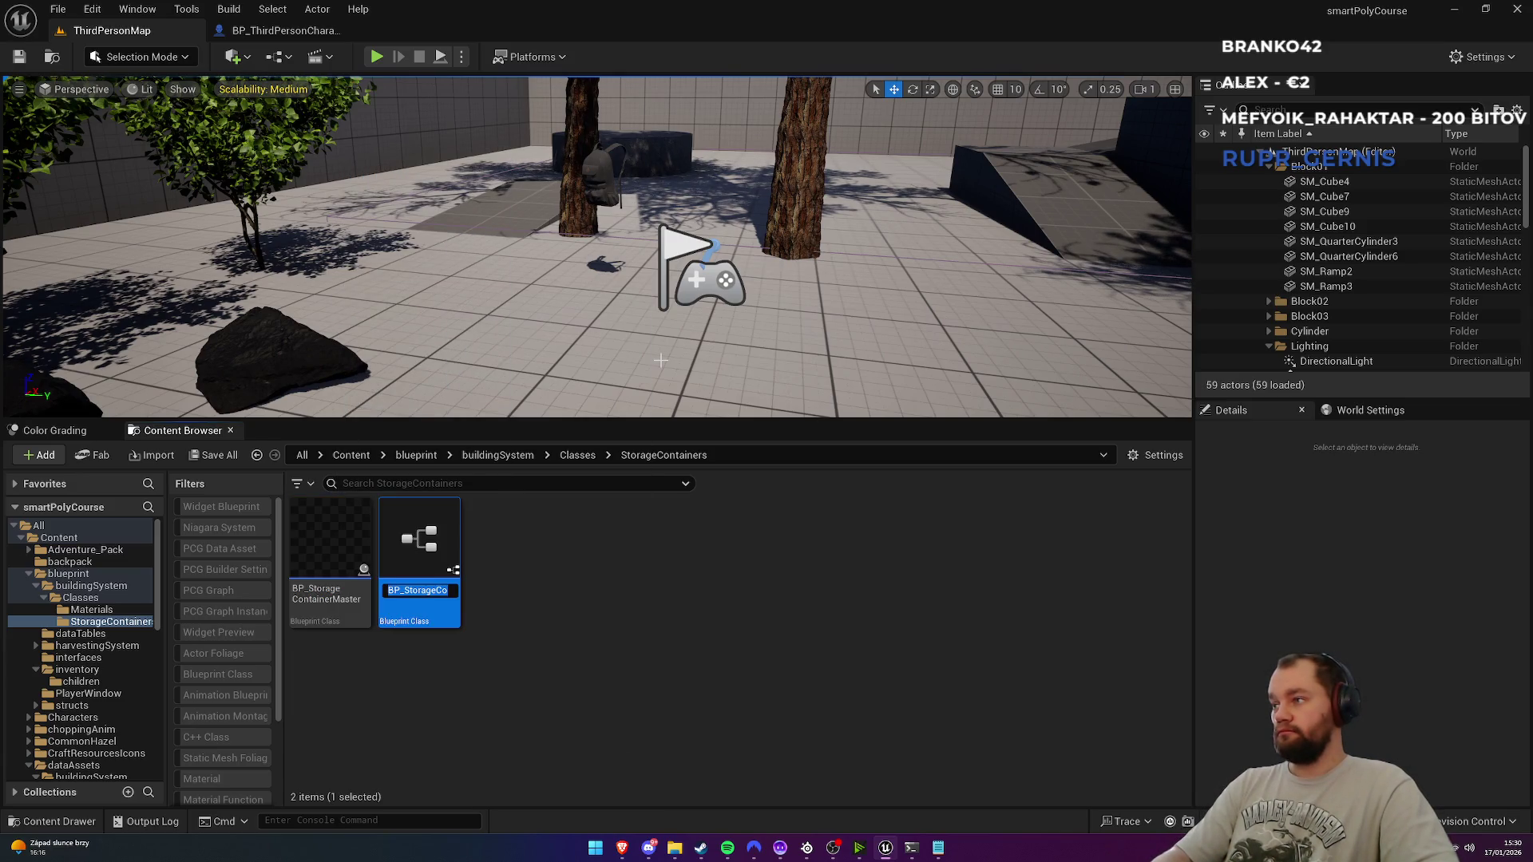
text(BP_)
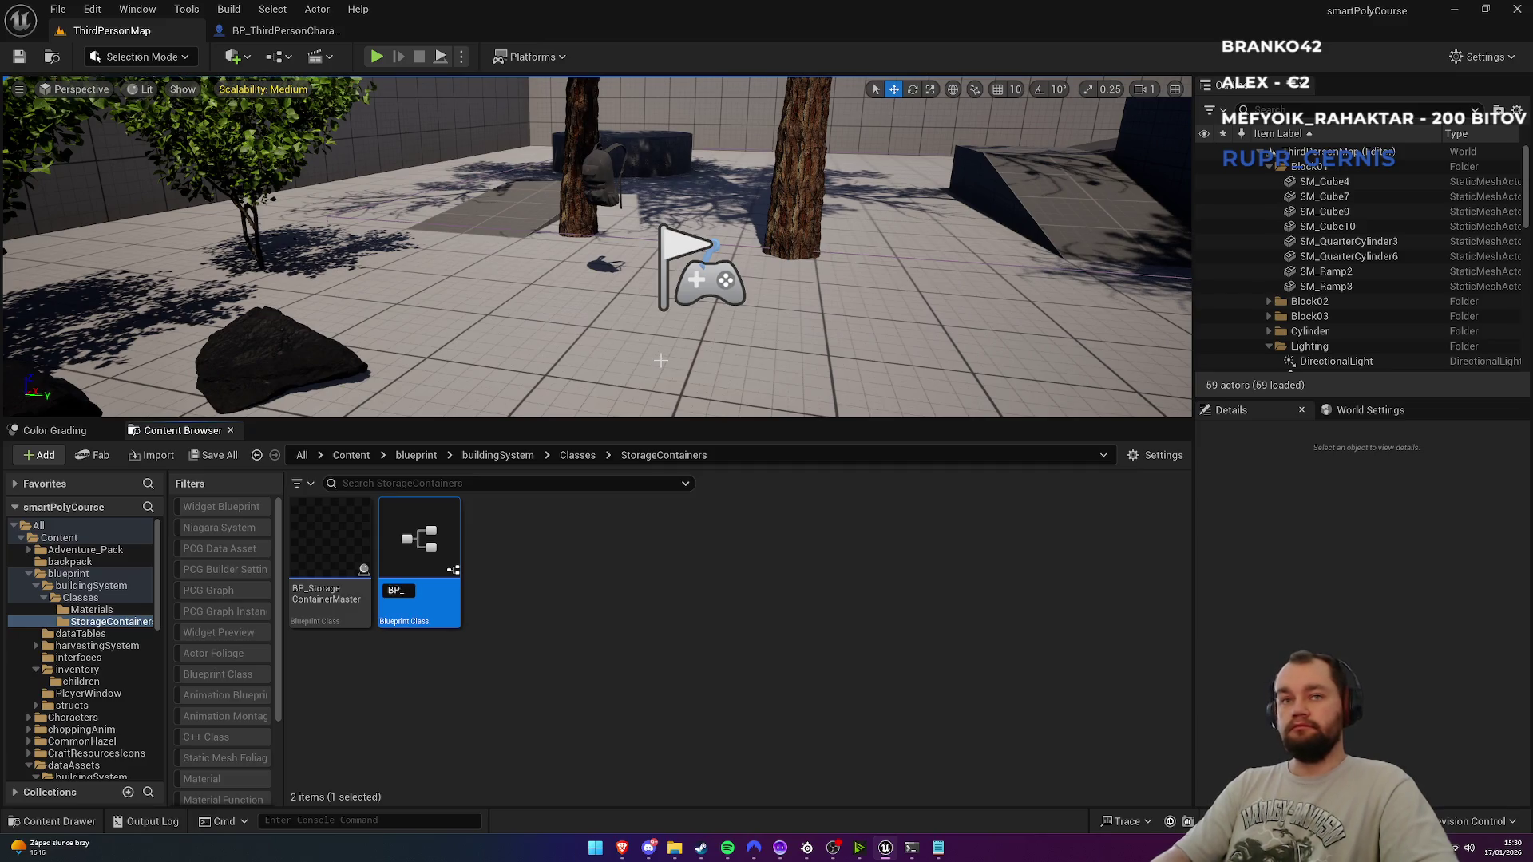
text(Storage)
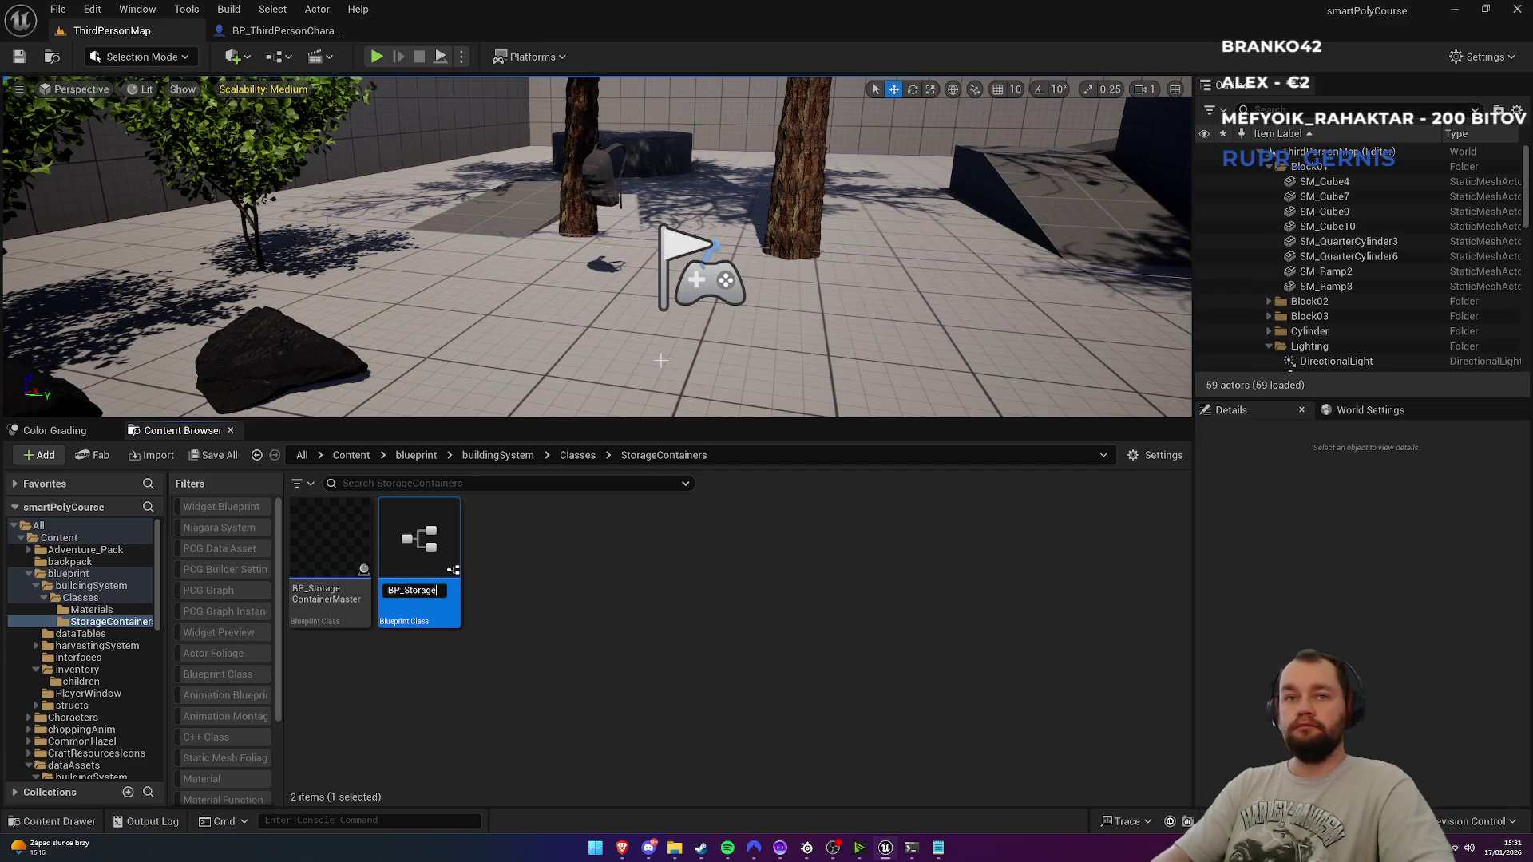
text(Box)
key(Return)
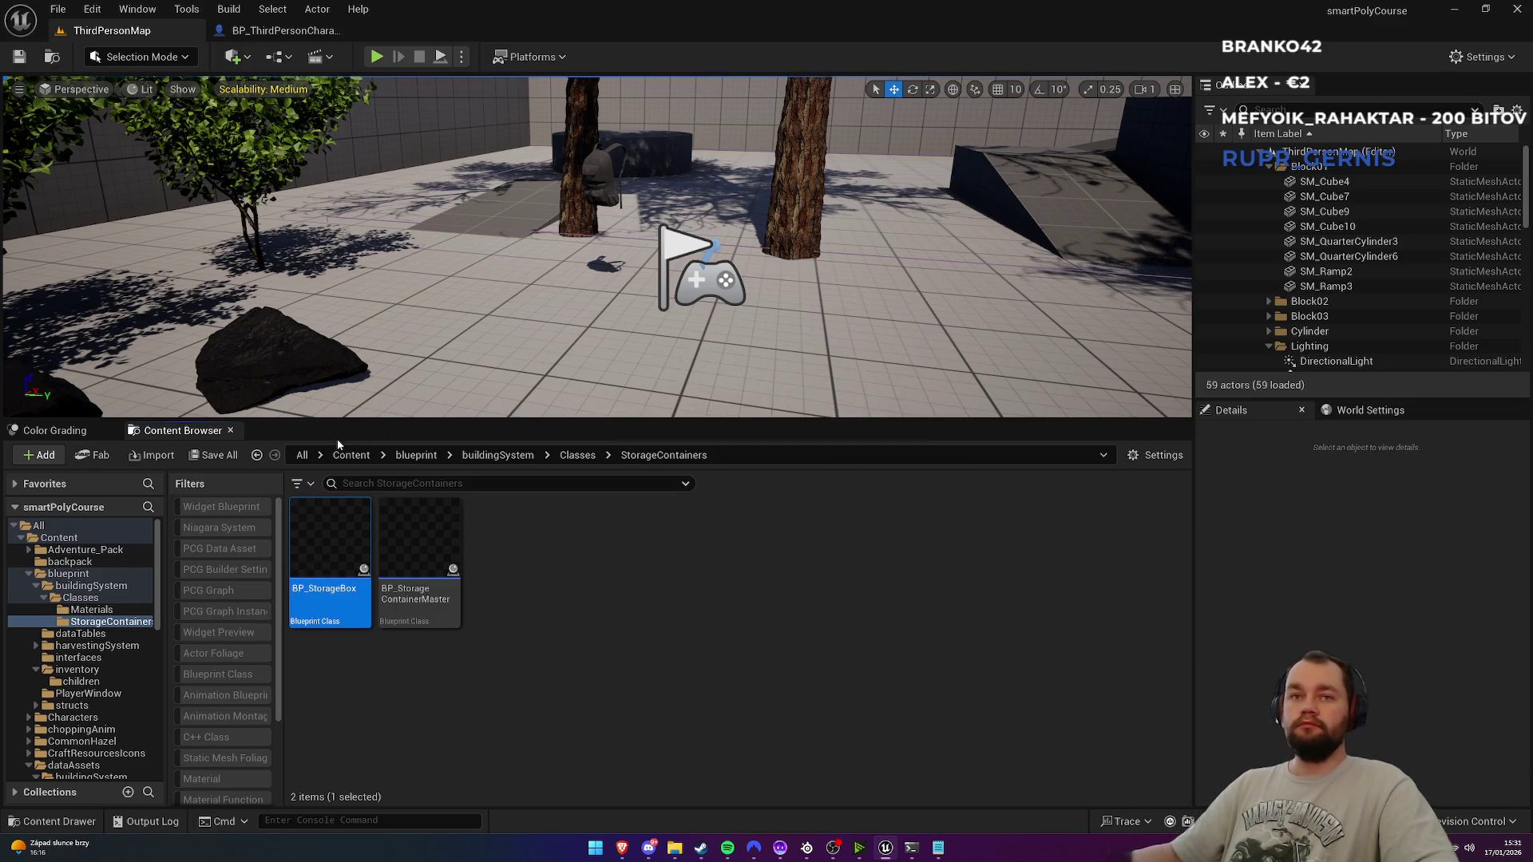
double_click(356, 562)
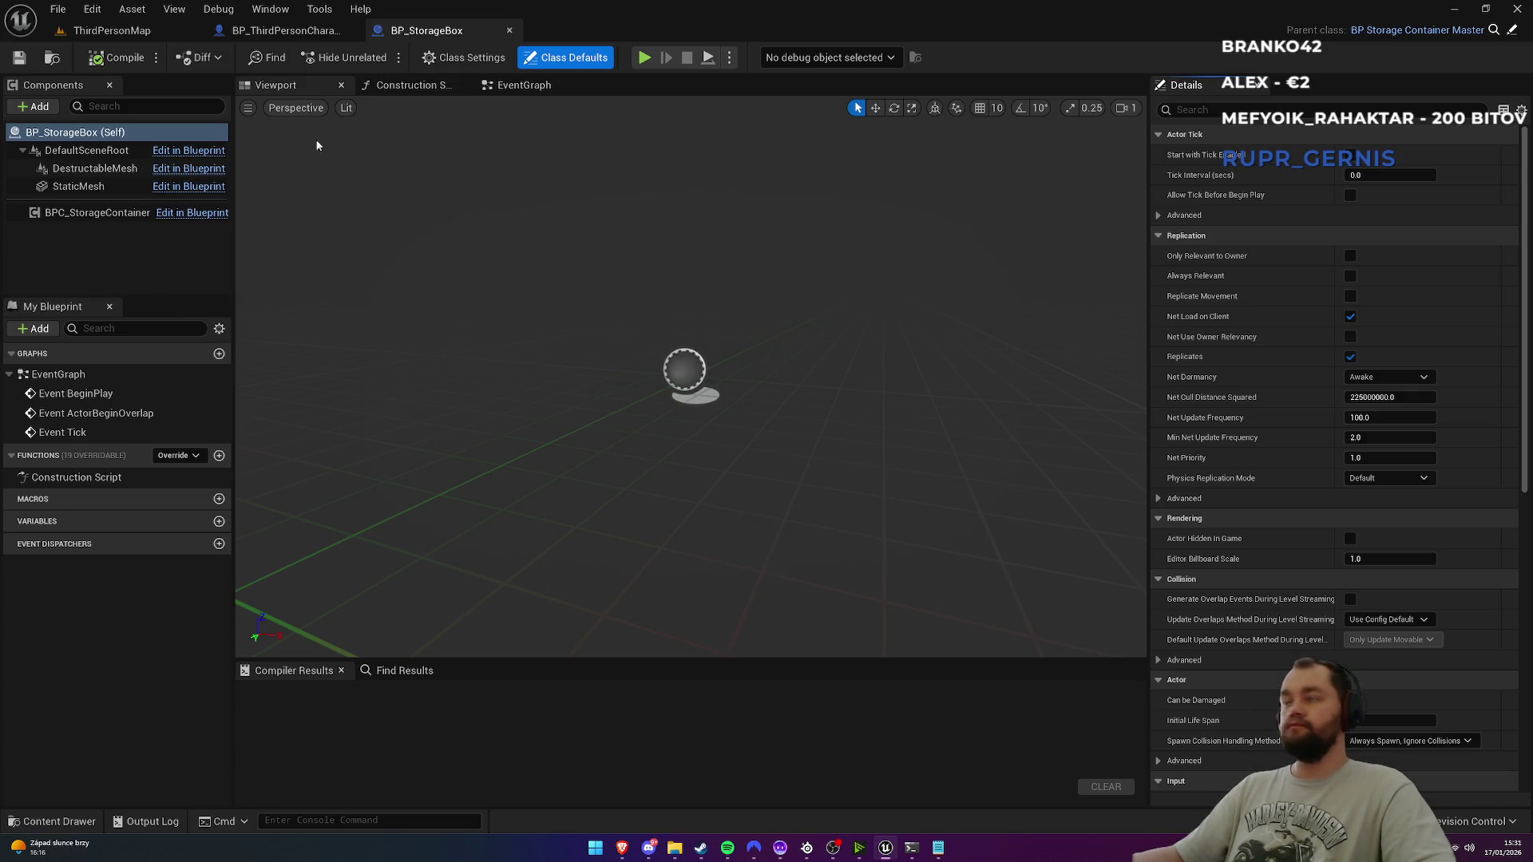
Step: Set the StaticMesh component's mesh to 1M_CubeWithSocket and save BP_StorageBox
click(79, 186)
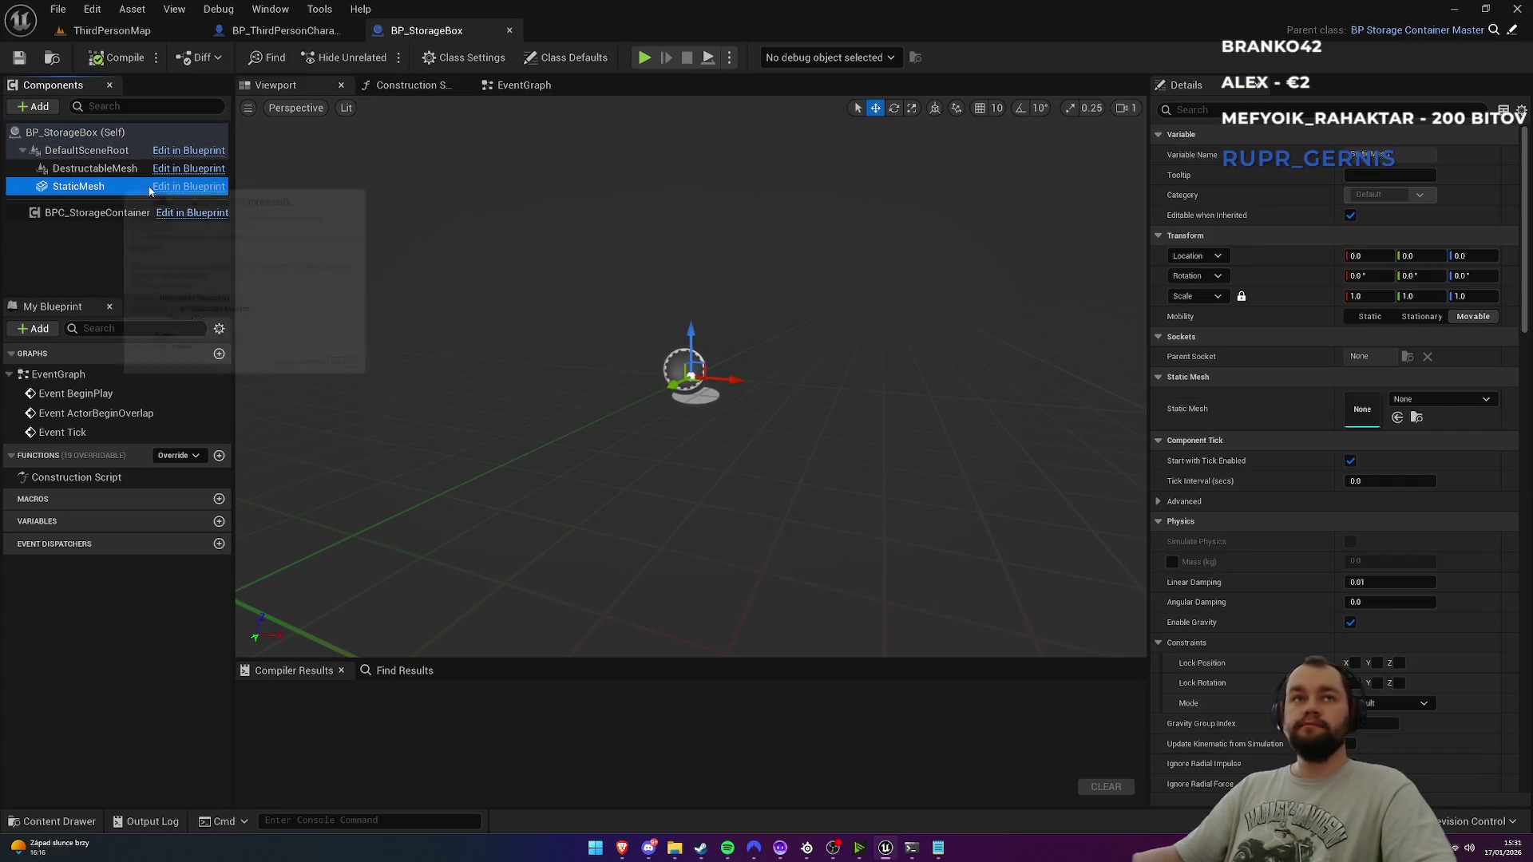
click(1439, 401)
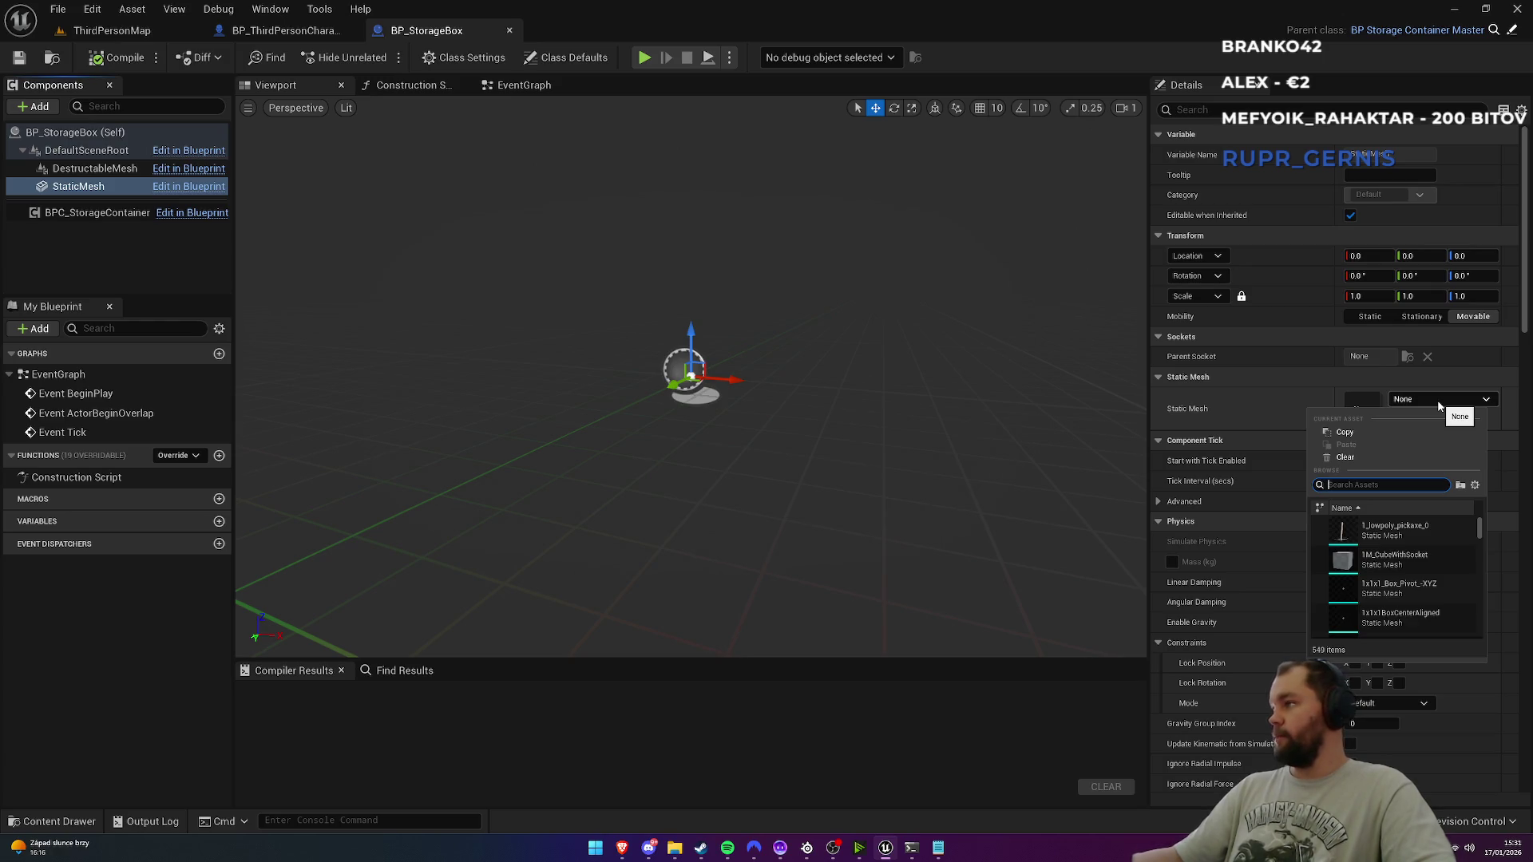
text(cube)
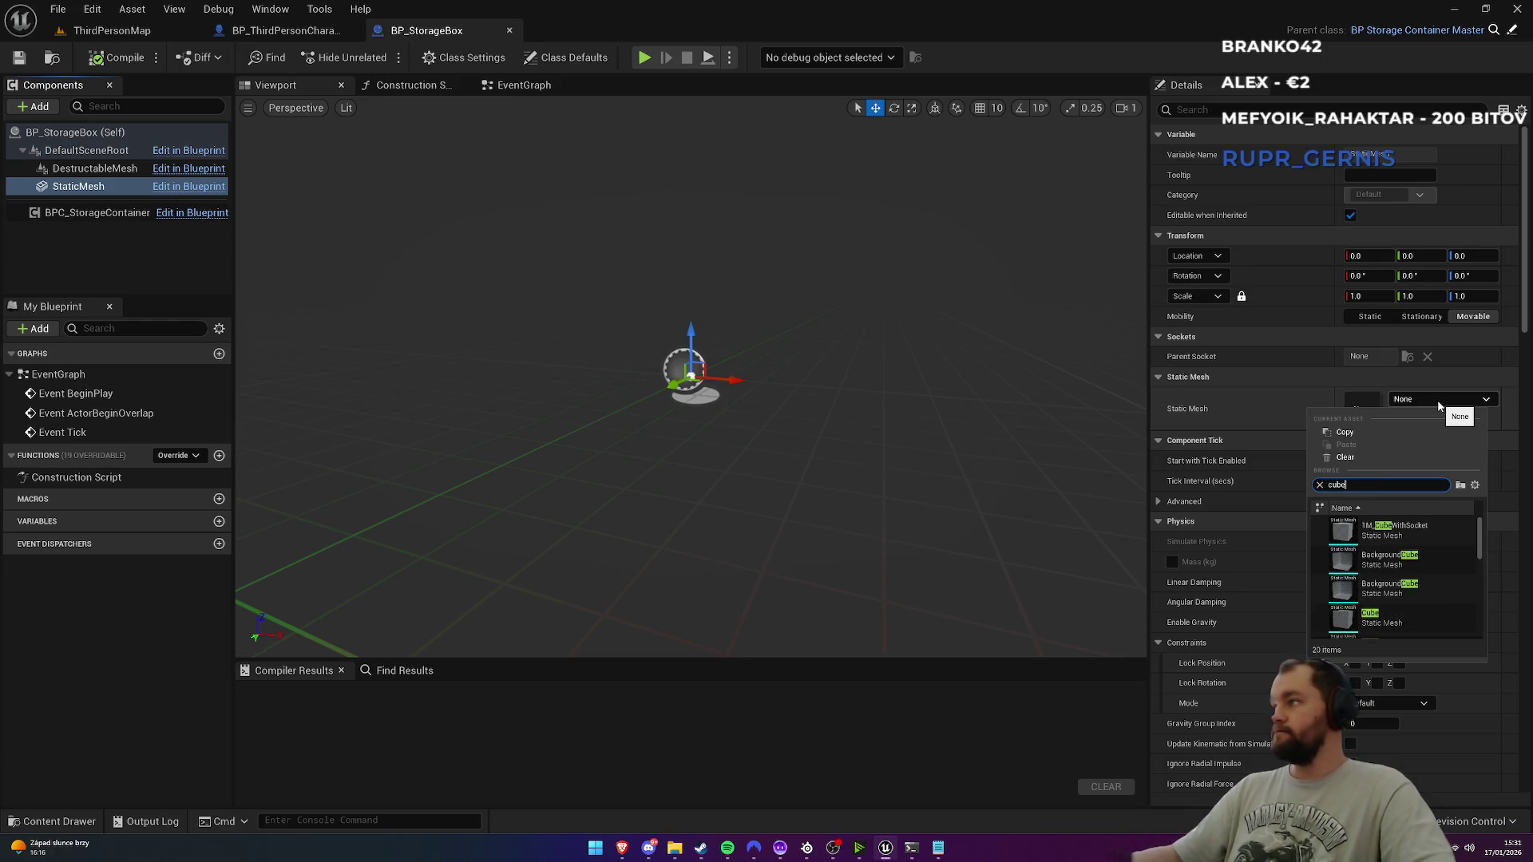
click(1404, 531)
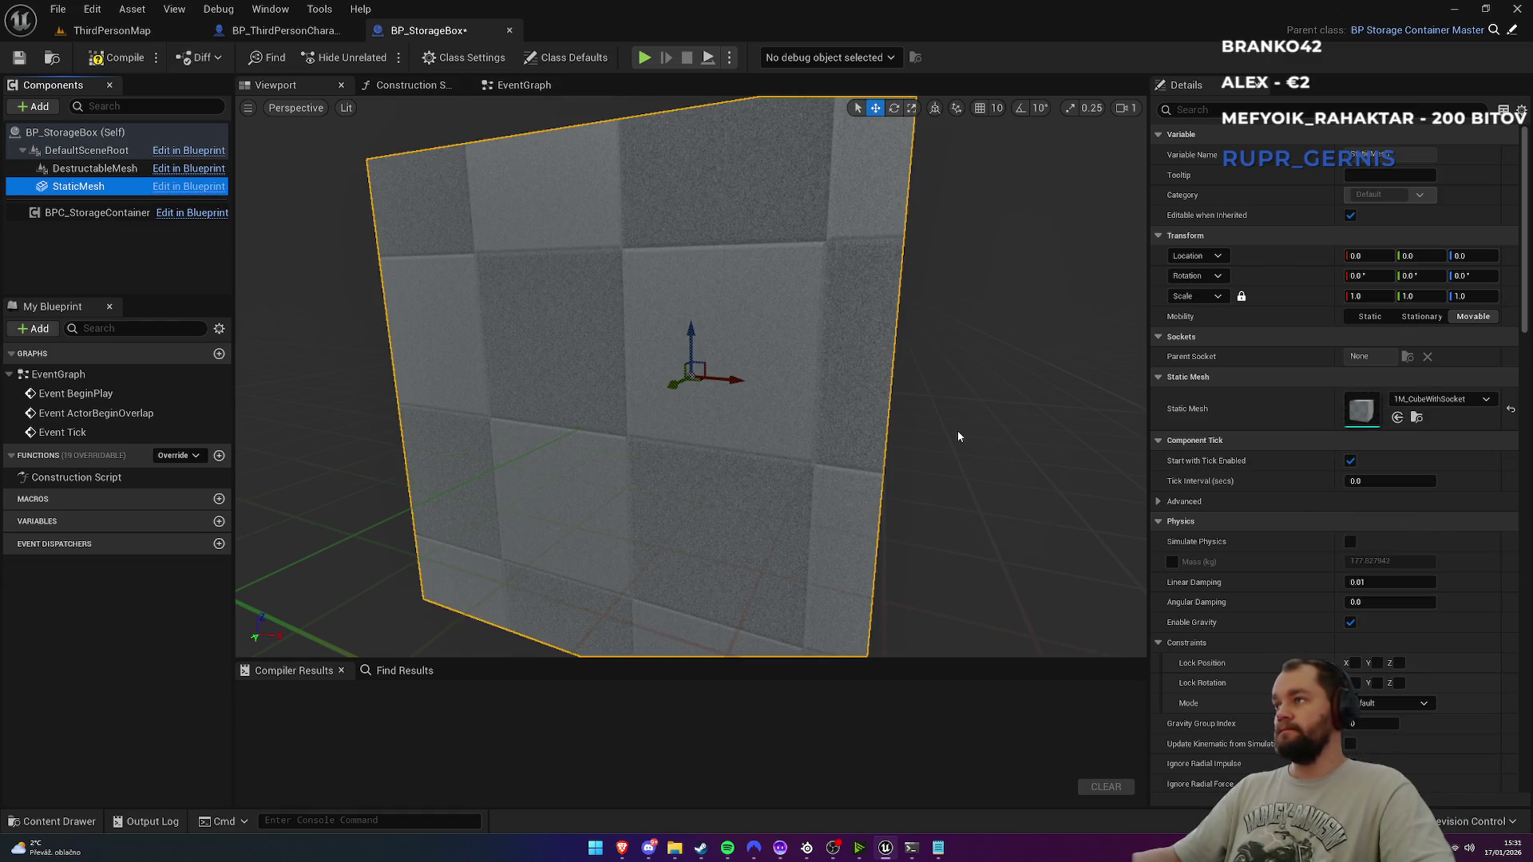
click(88, 214)
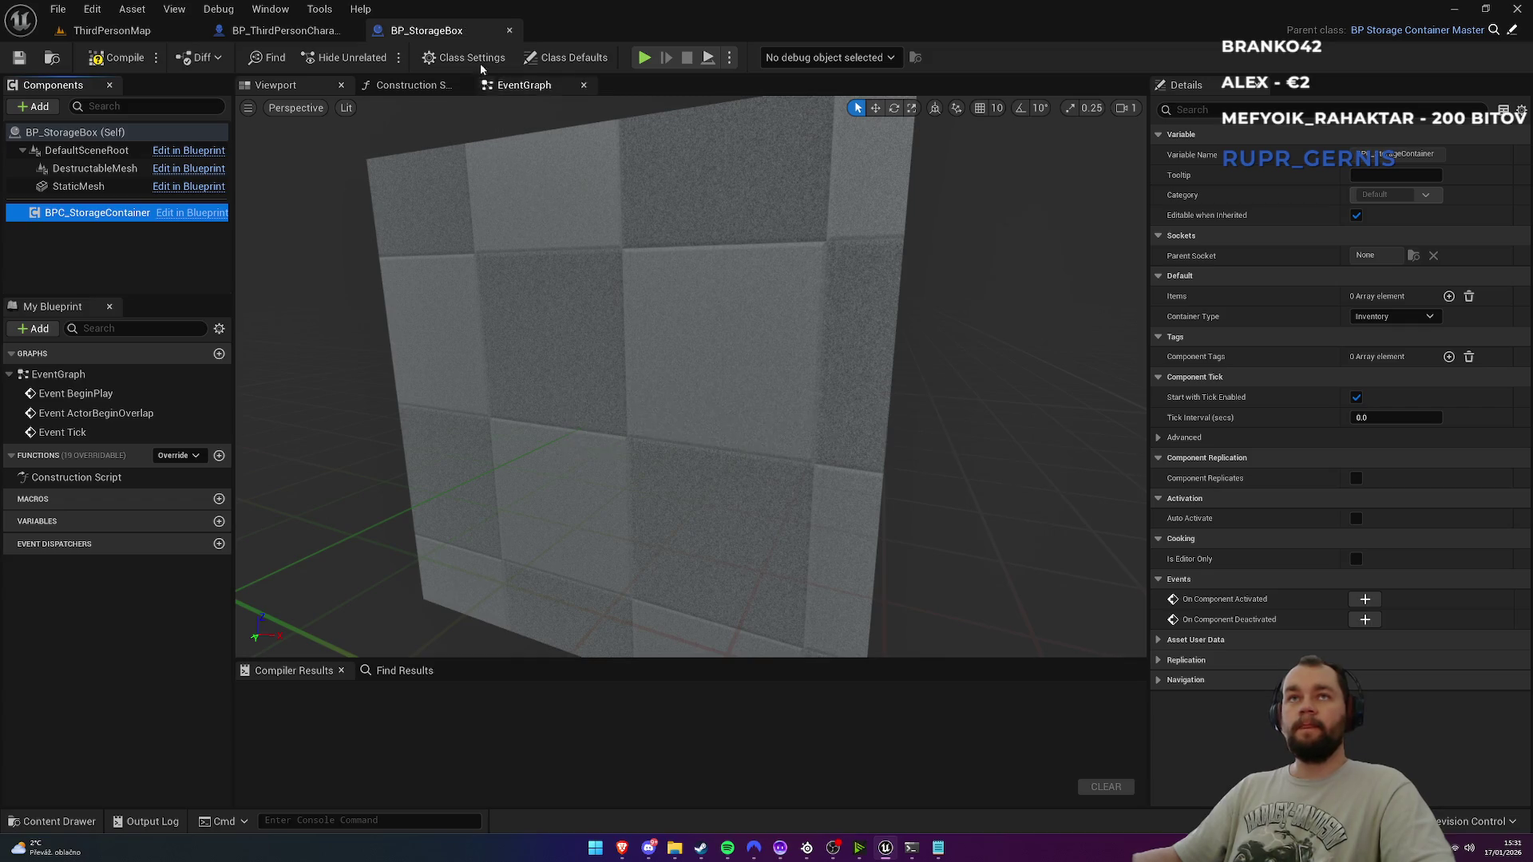
key(ctrl+s)
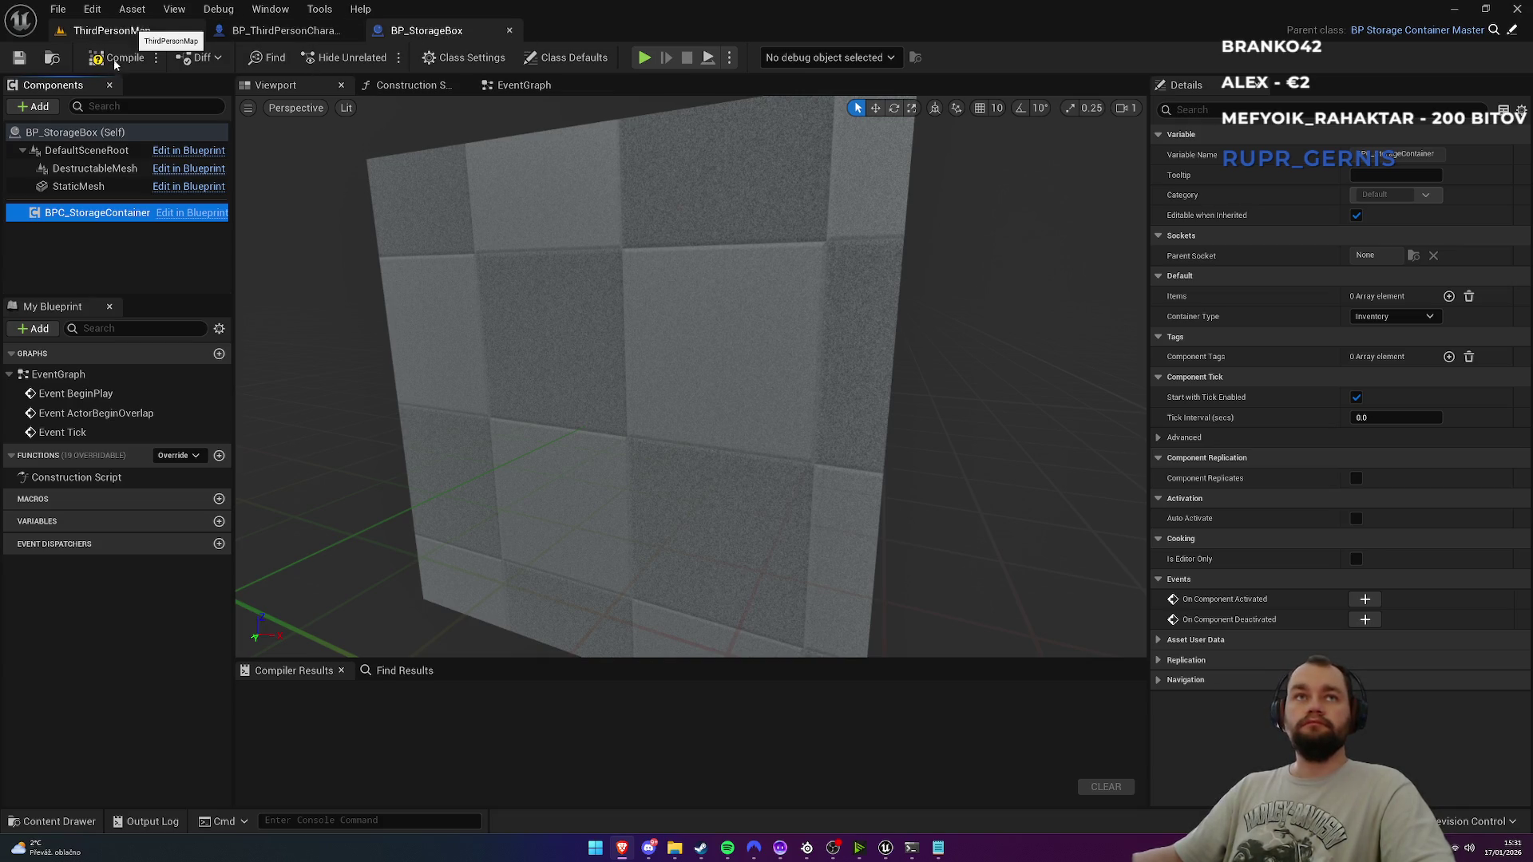
click(112, 30)
Step: Test-place a BP_StorageBox in the level, delete it, and return to its blueprint editor
mouse_move(330, 543)
mouse_down()
mouse_move(383, 375)
mouse_move(495, 276)
mouse_move(479, 284)
mouse_up()
key(Delete)
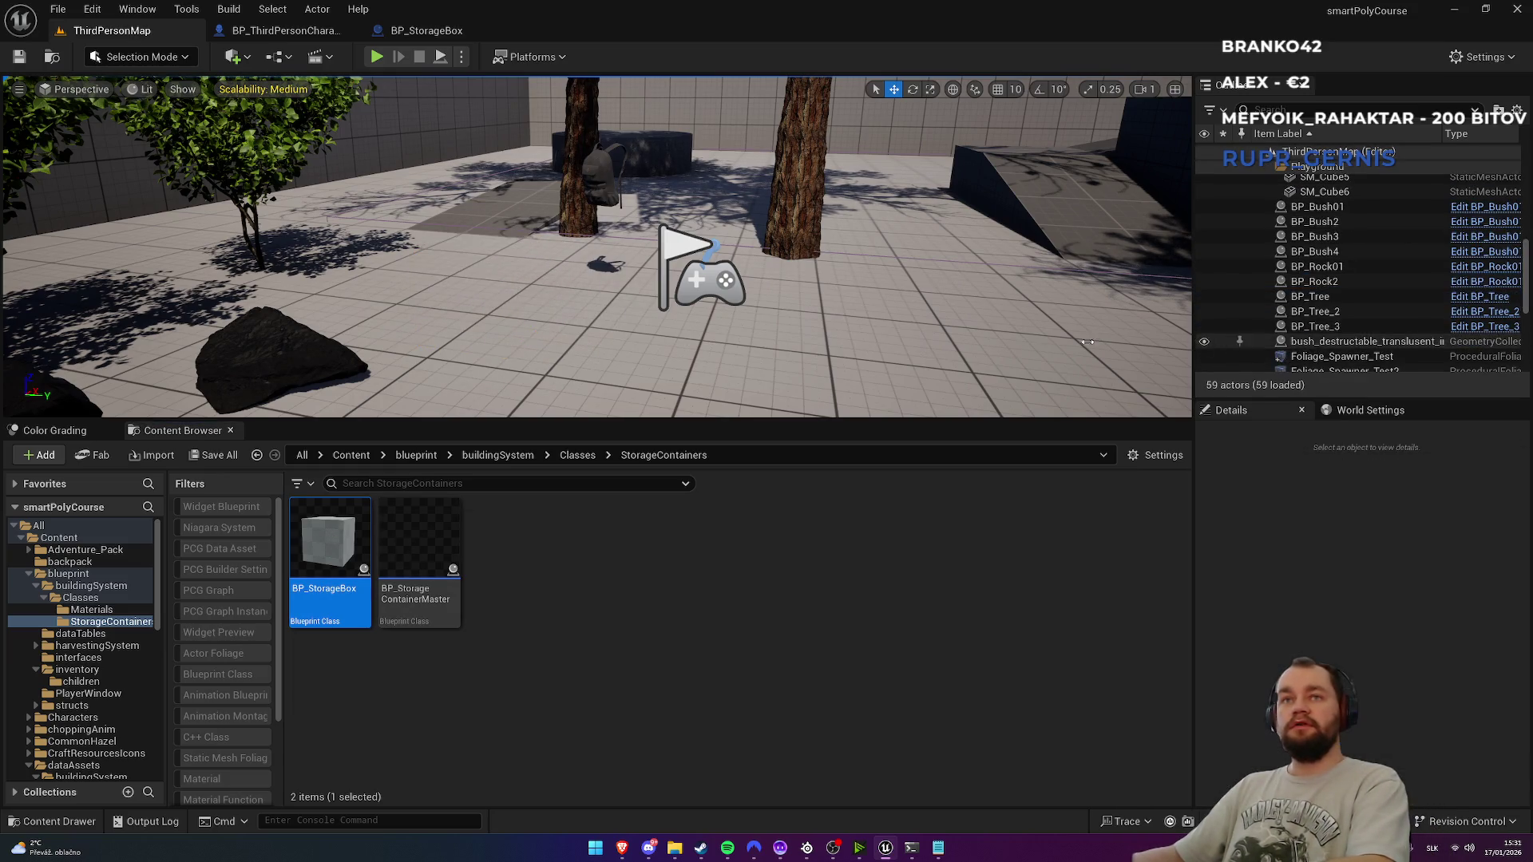
click(418, 34)
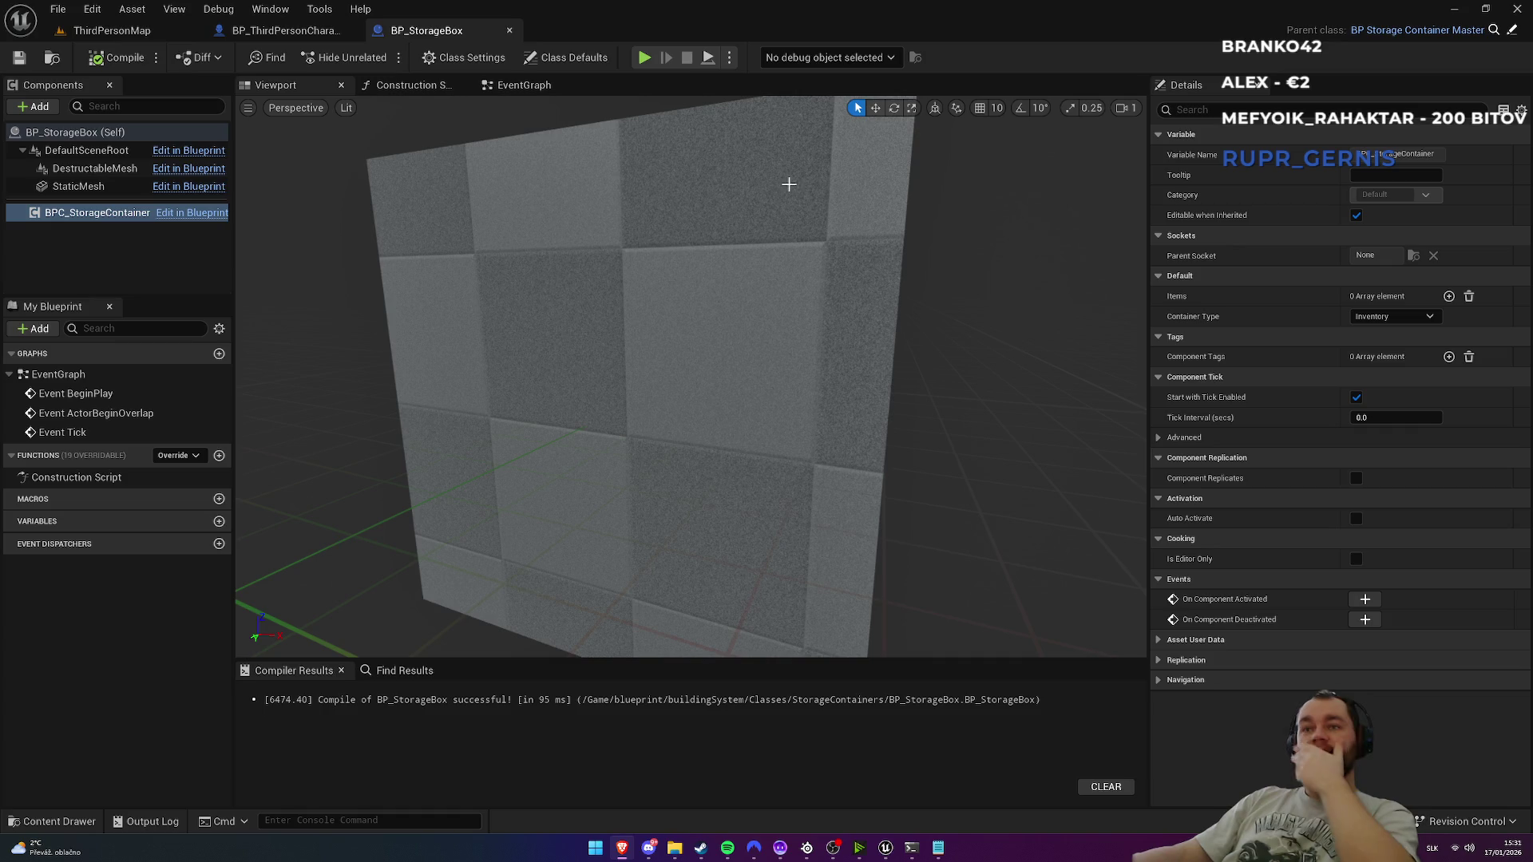
click(673, 829)
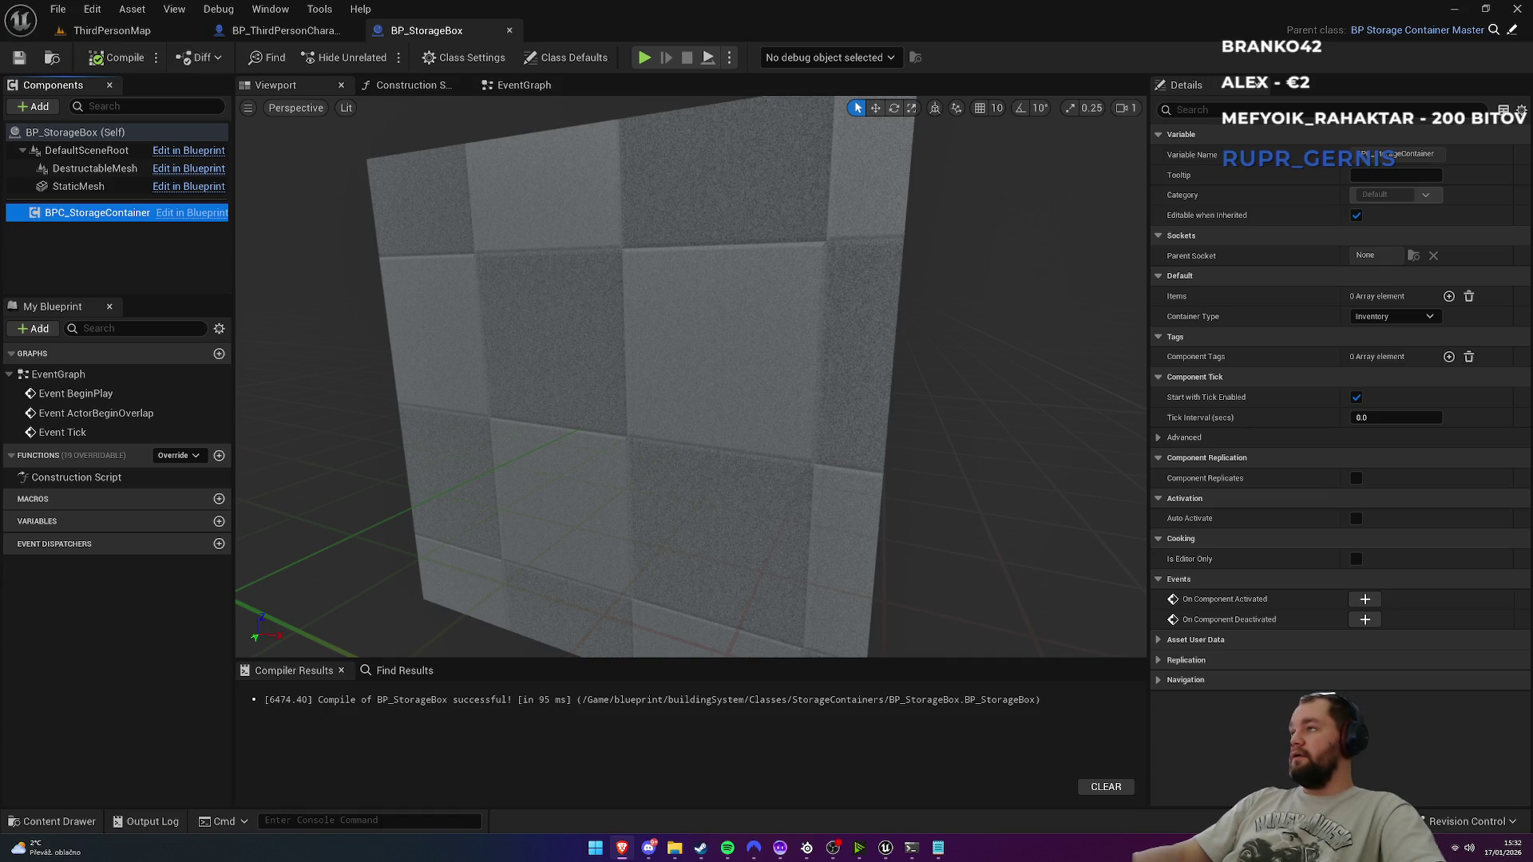
Step: Search the web for '3d models chests' and open Sketchfab's Chests 3D models result
click(622, 847)
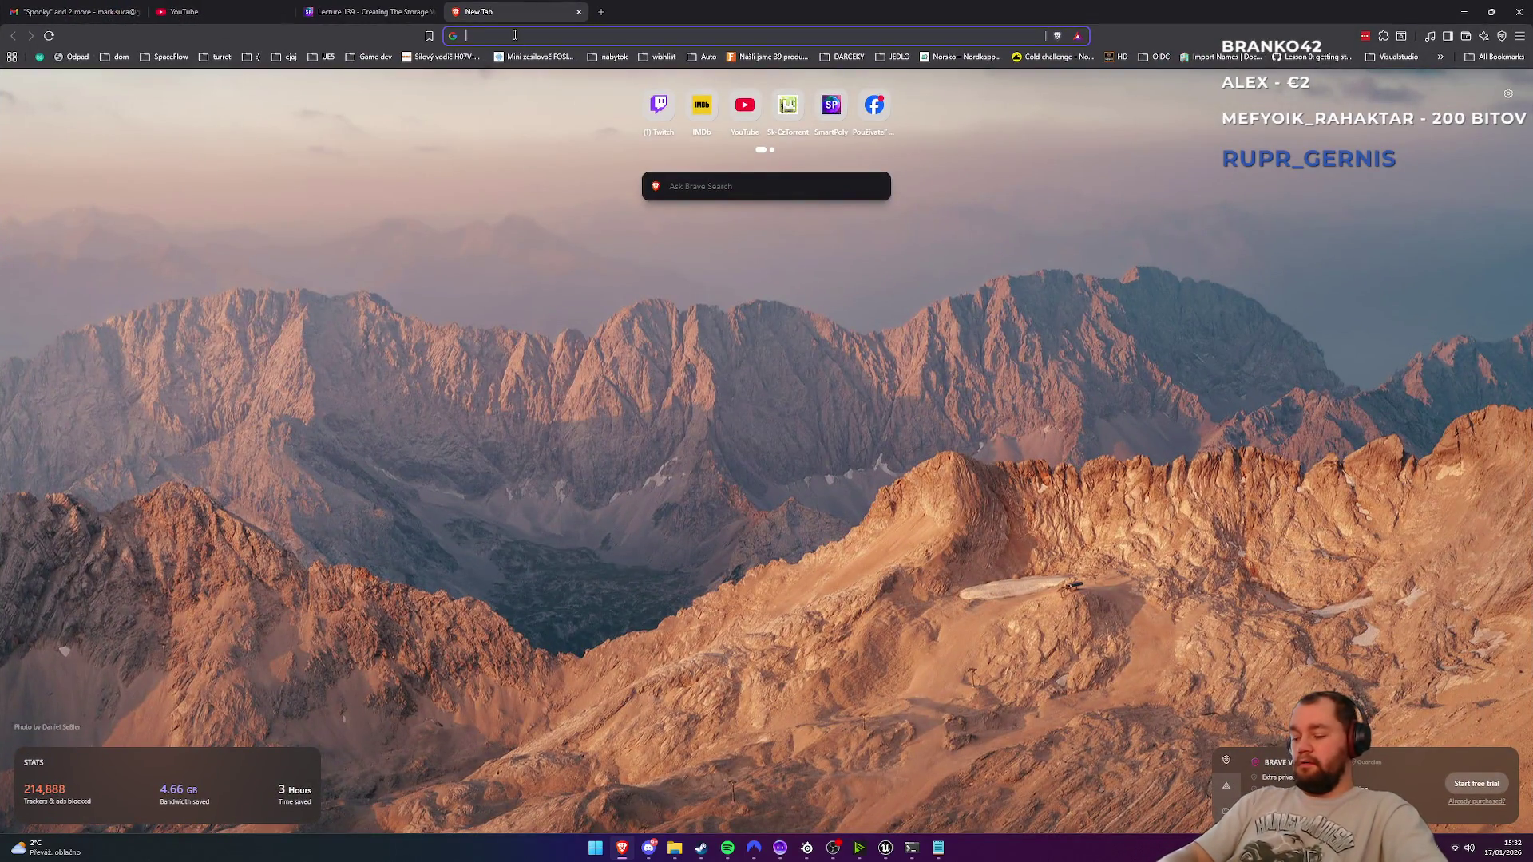
text(3d models che)
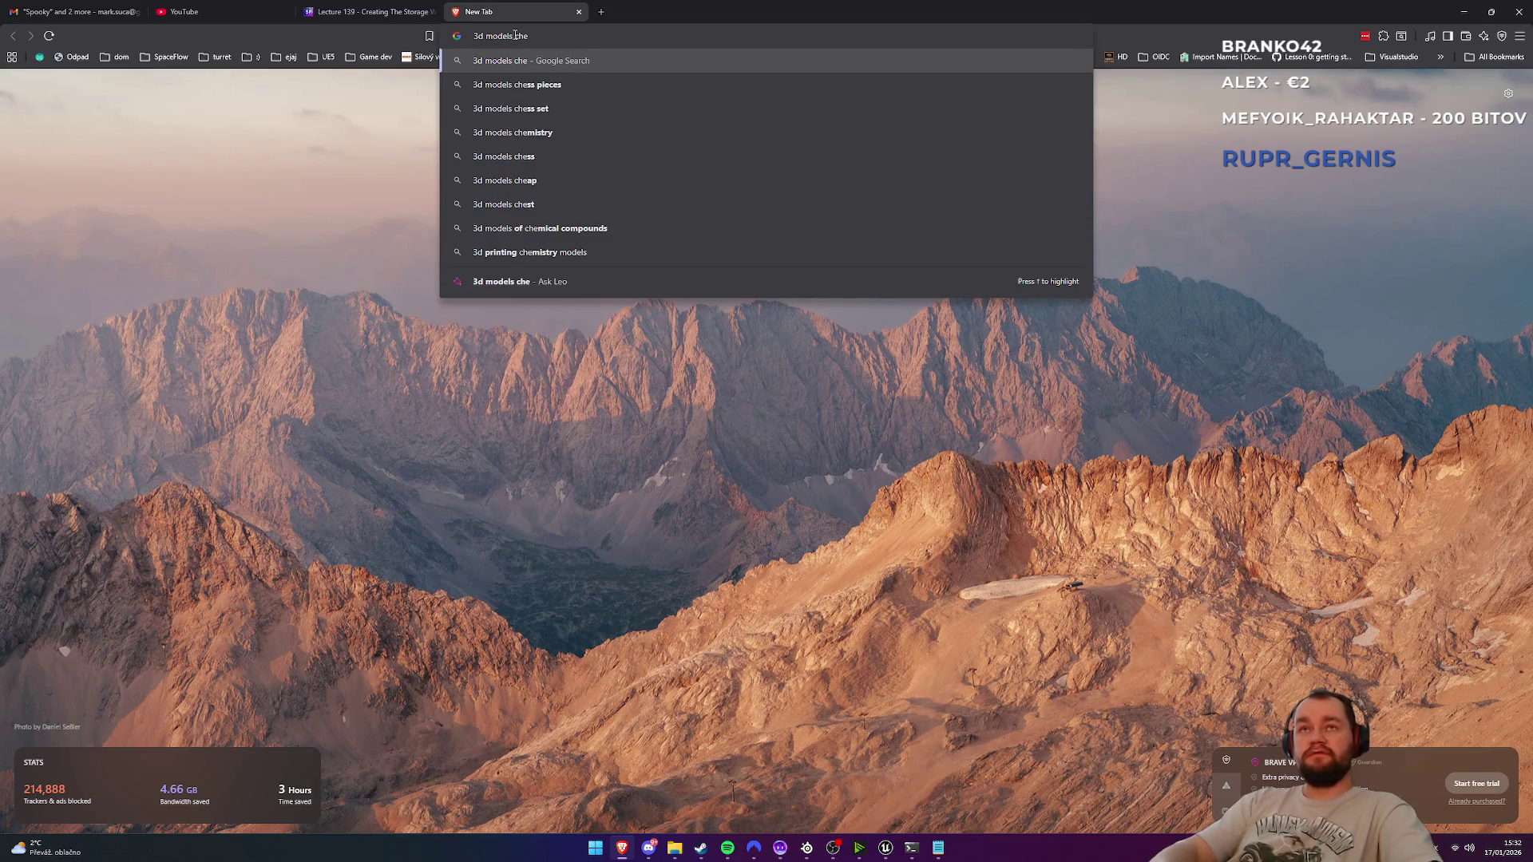
text(sts)
key(Return)
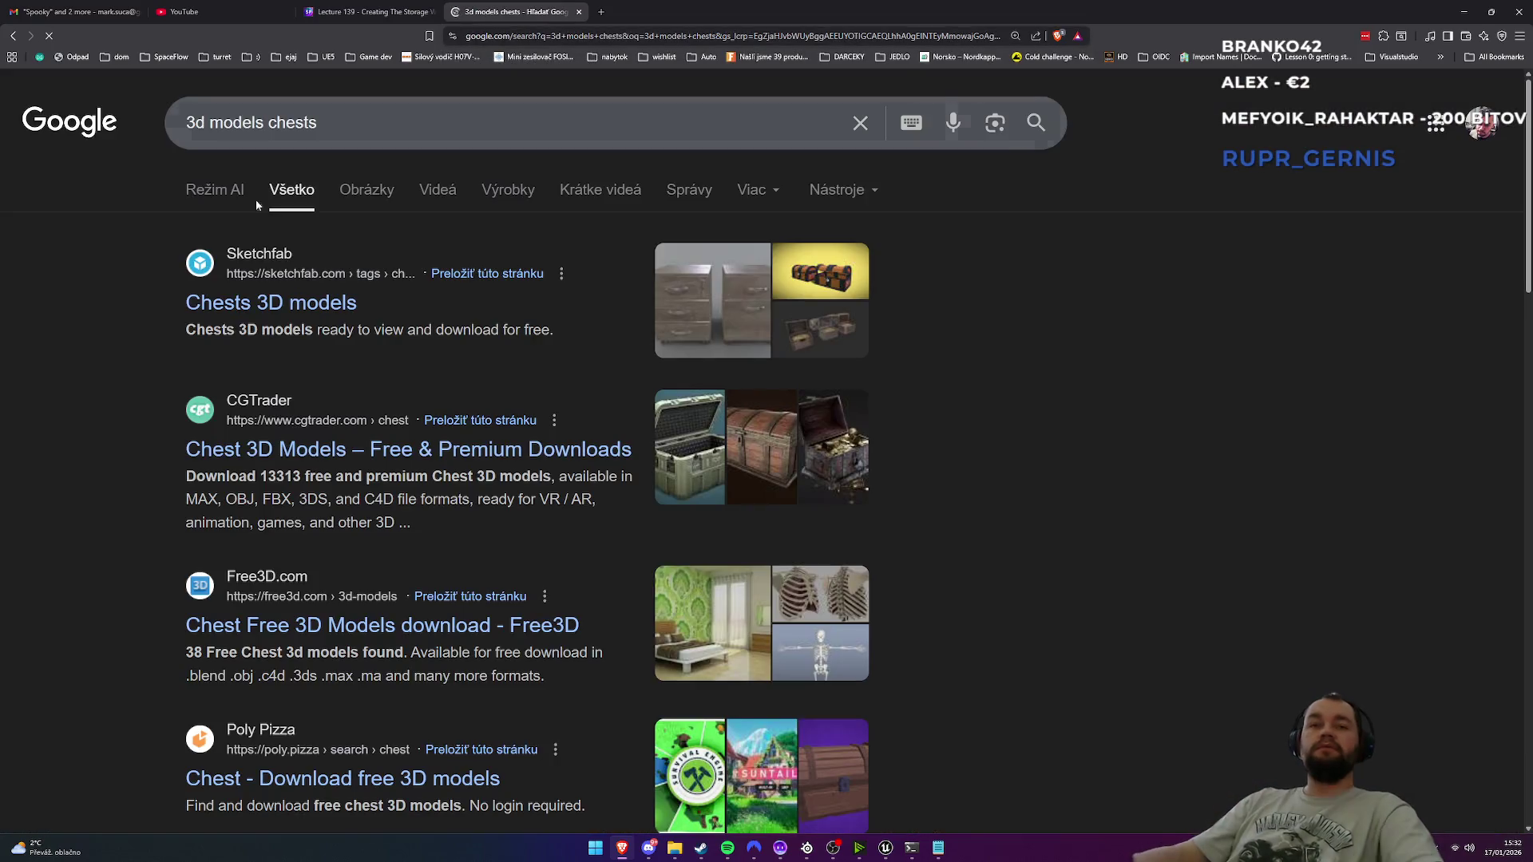
click(196, 300)
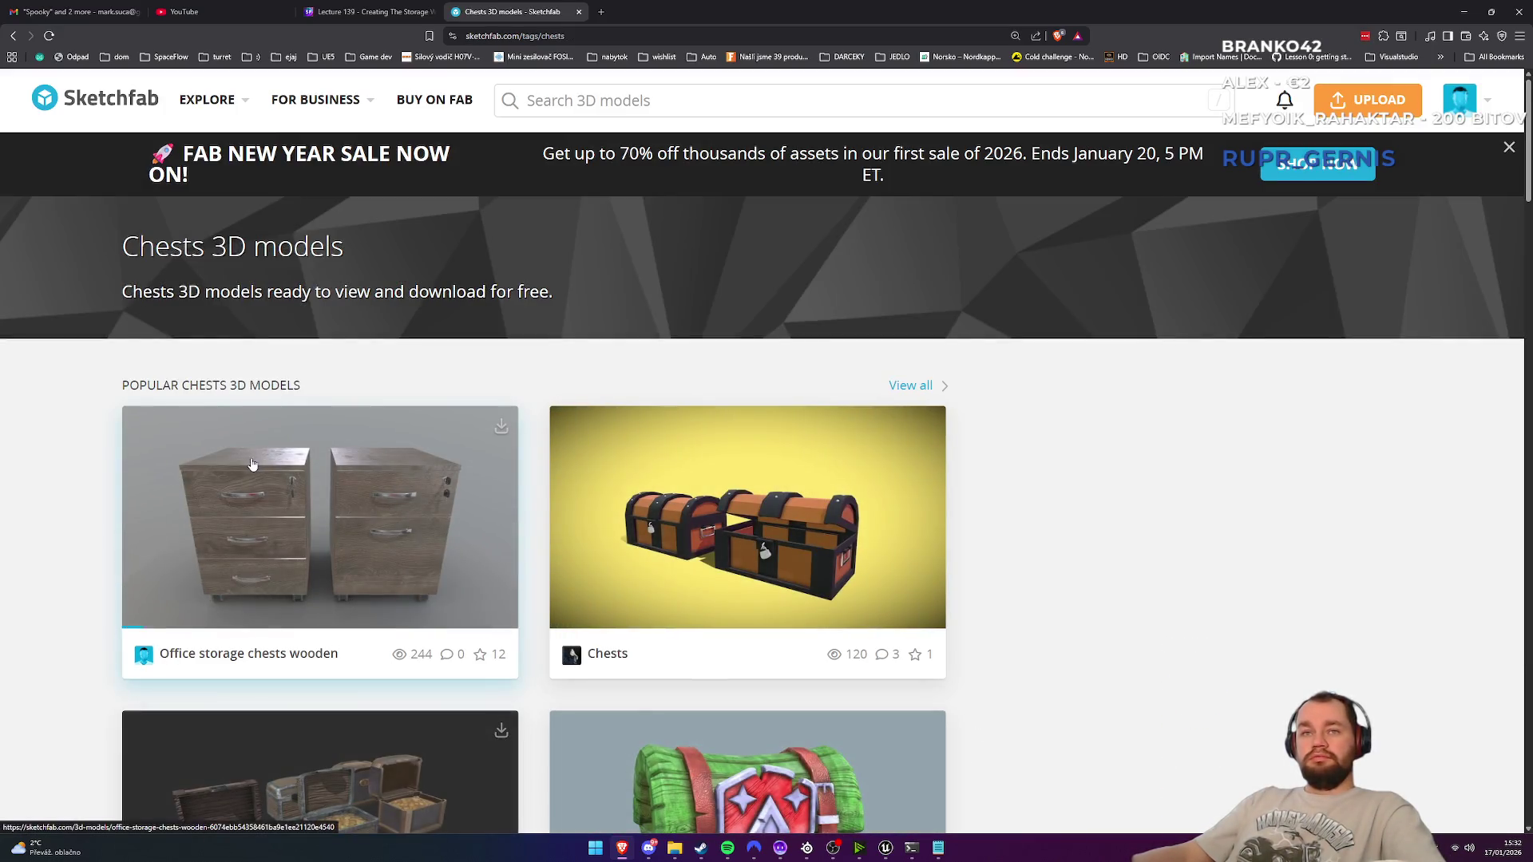
scroll(251, 463, down, 3)
scroll(263, 471, down, 4)
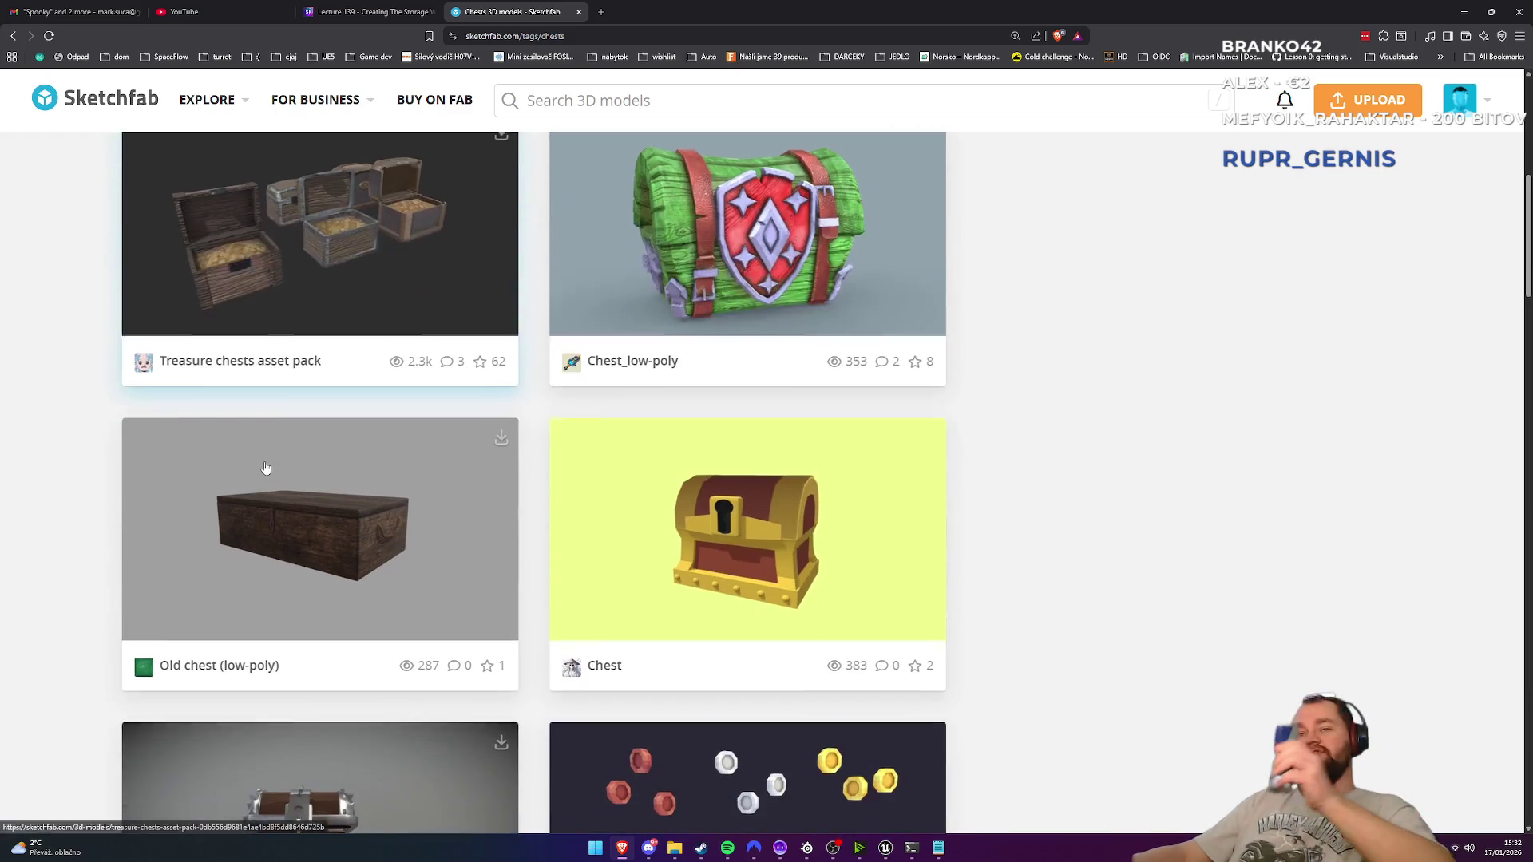
scroll(319, 487, down, 3)
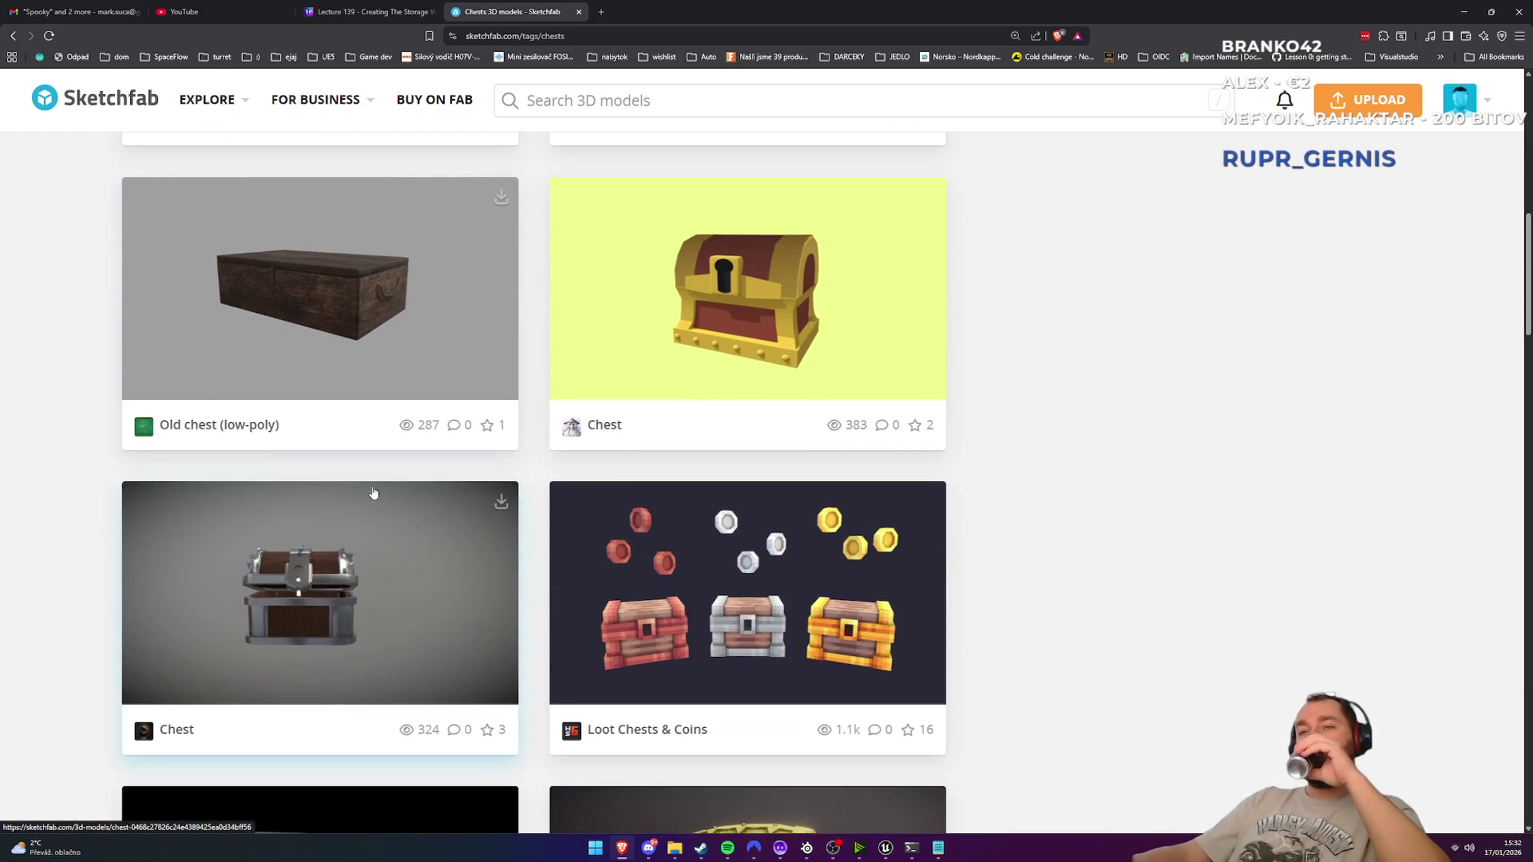
scroll(382, 511, down, 3)
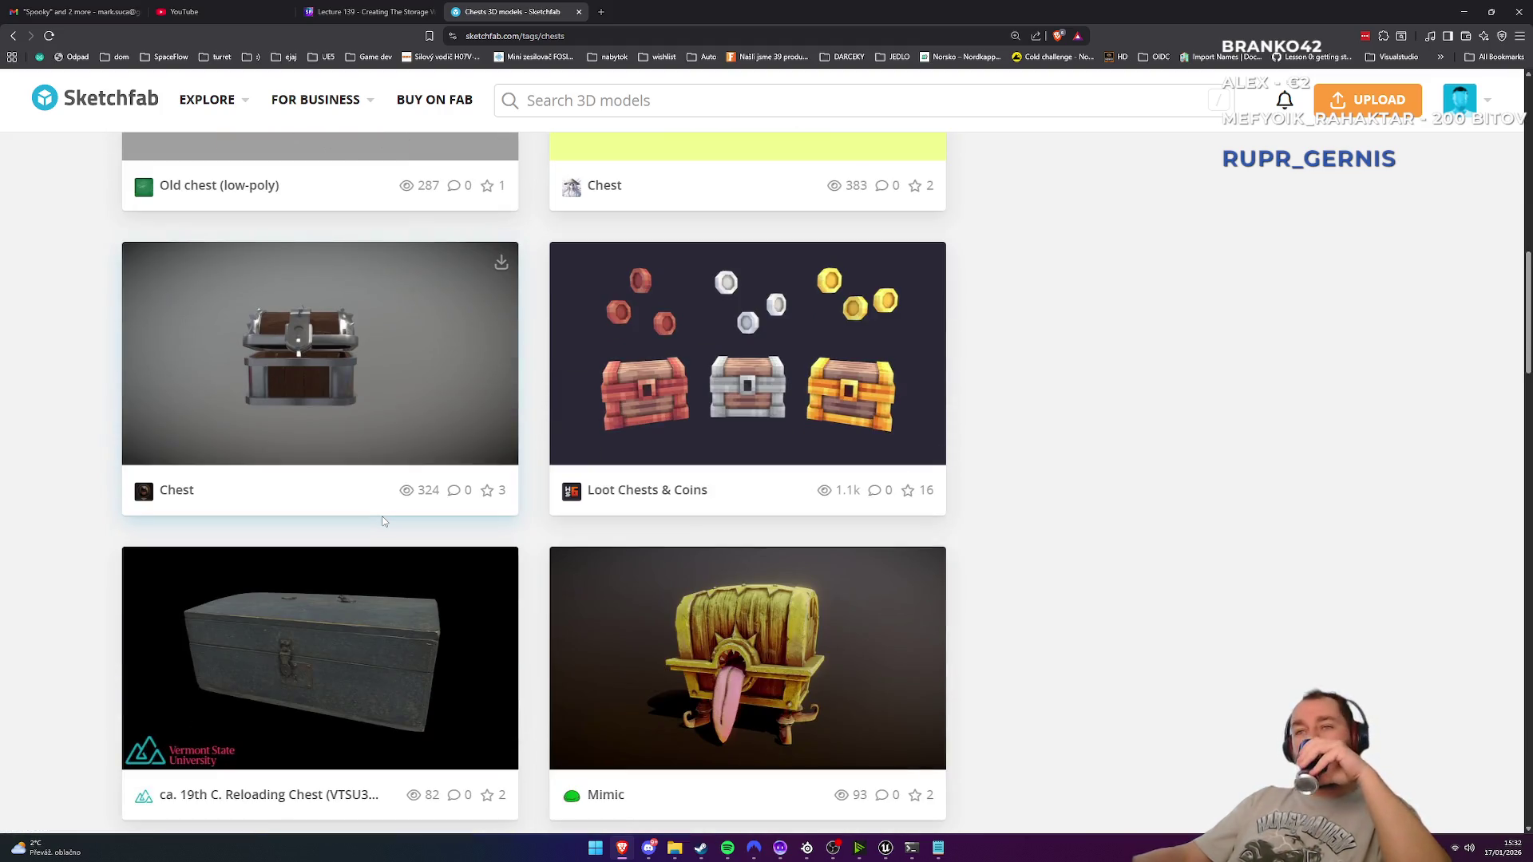
scroll(377, 524, down, 3)
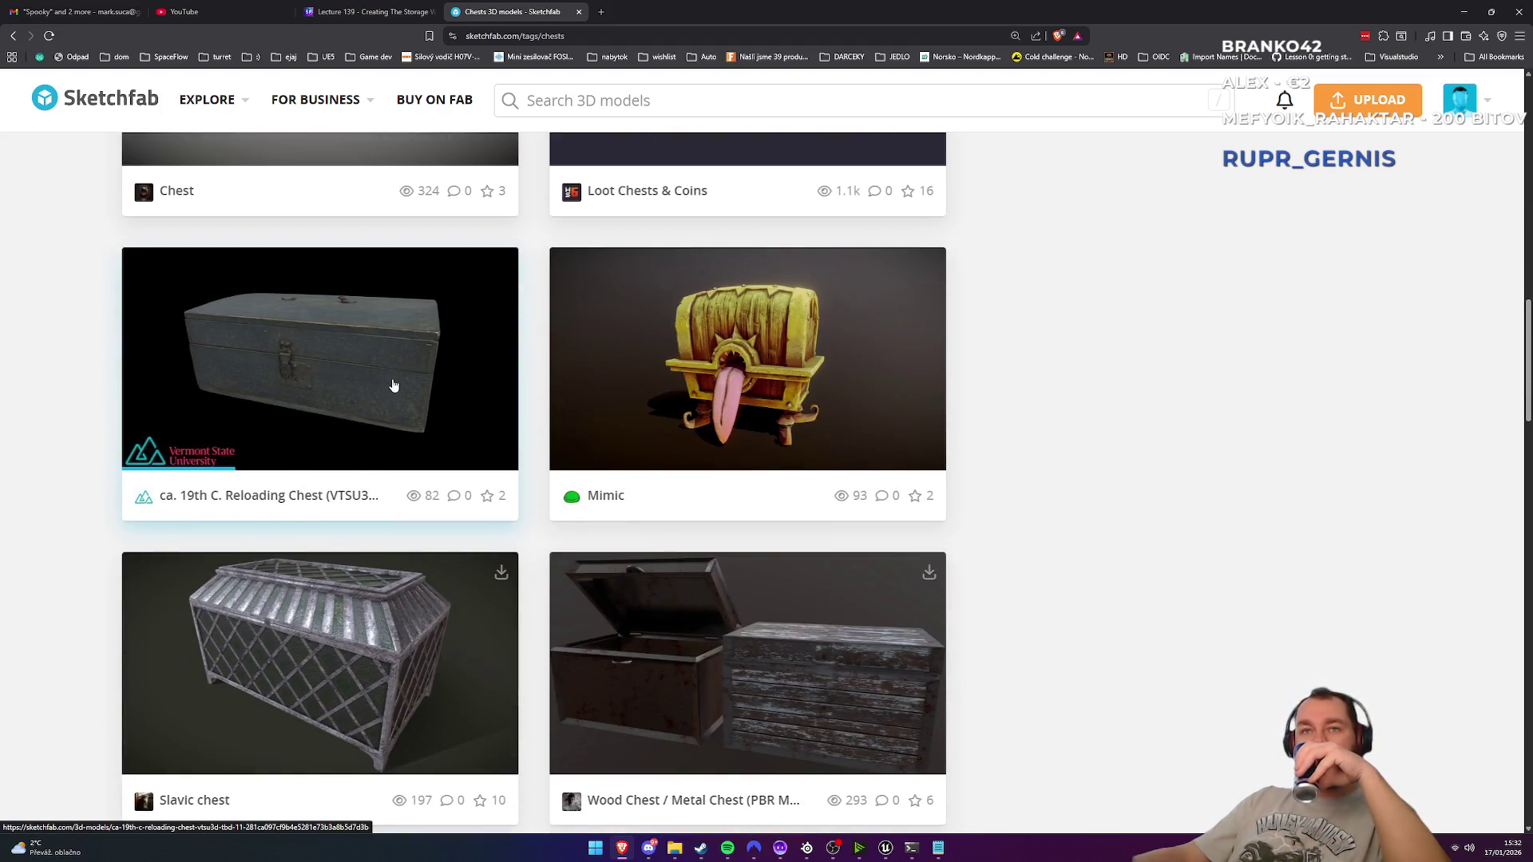
click(337, 370)
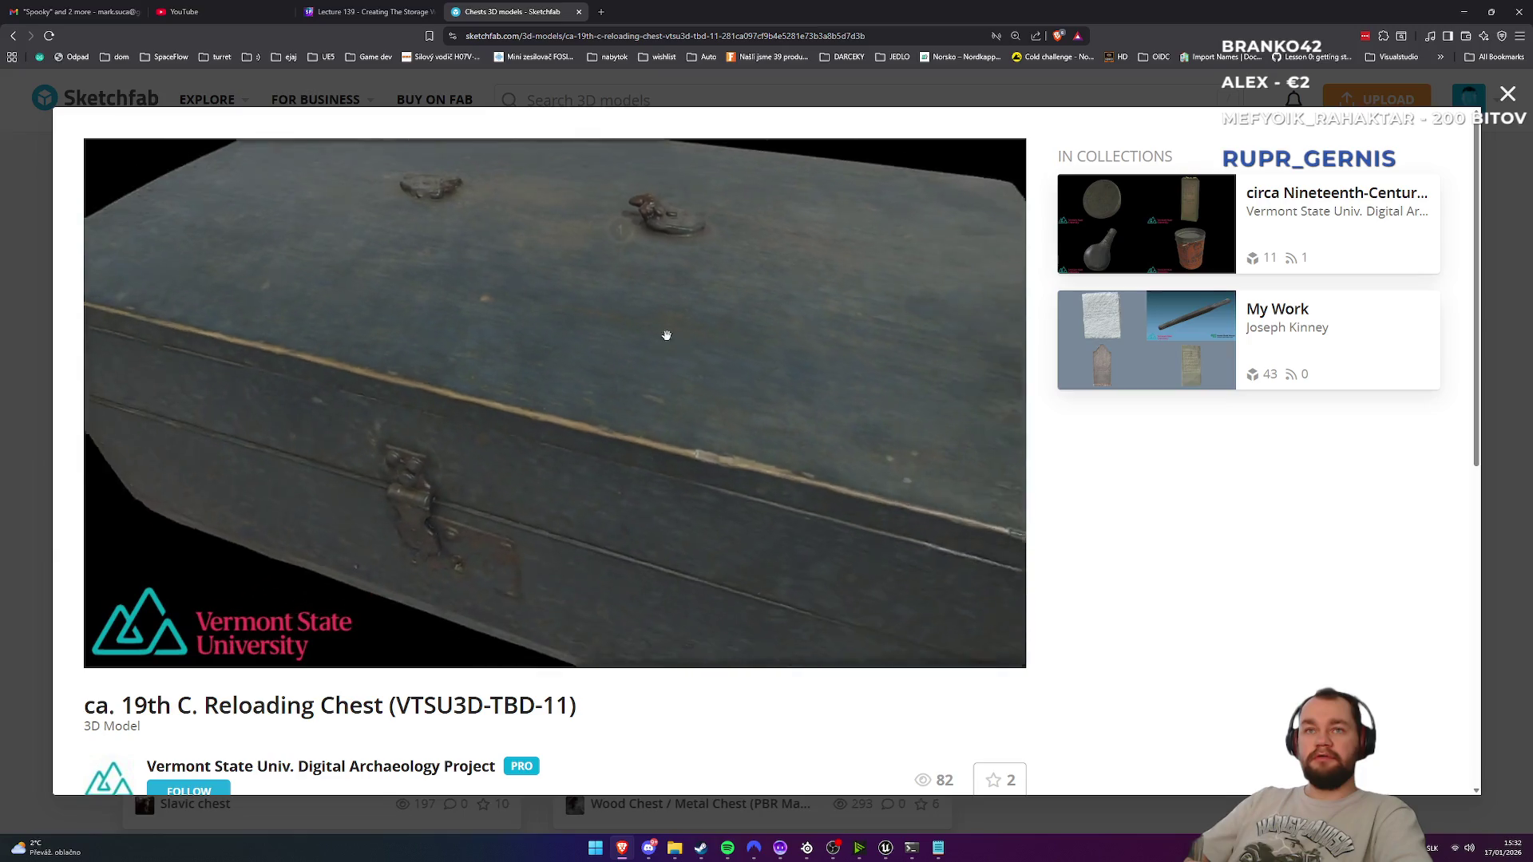
key(Escape)
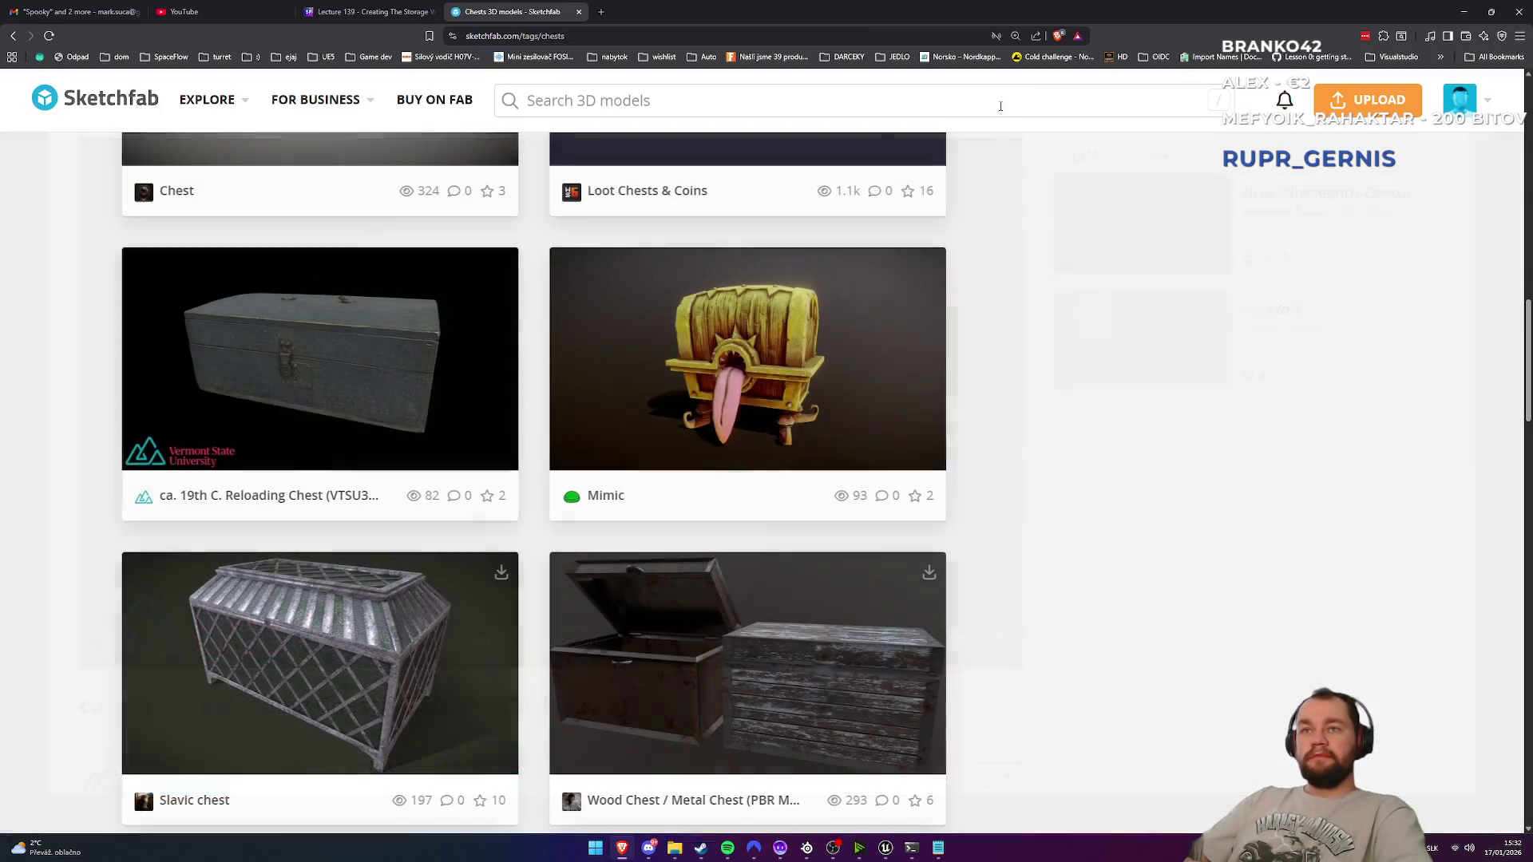
scroll(579, 595, down, 6)
scroll(574, 588, up, 2)
click(650, 404)
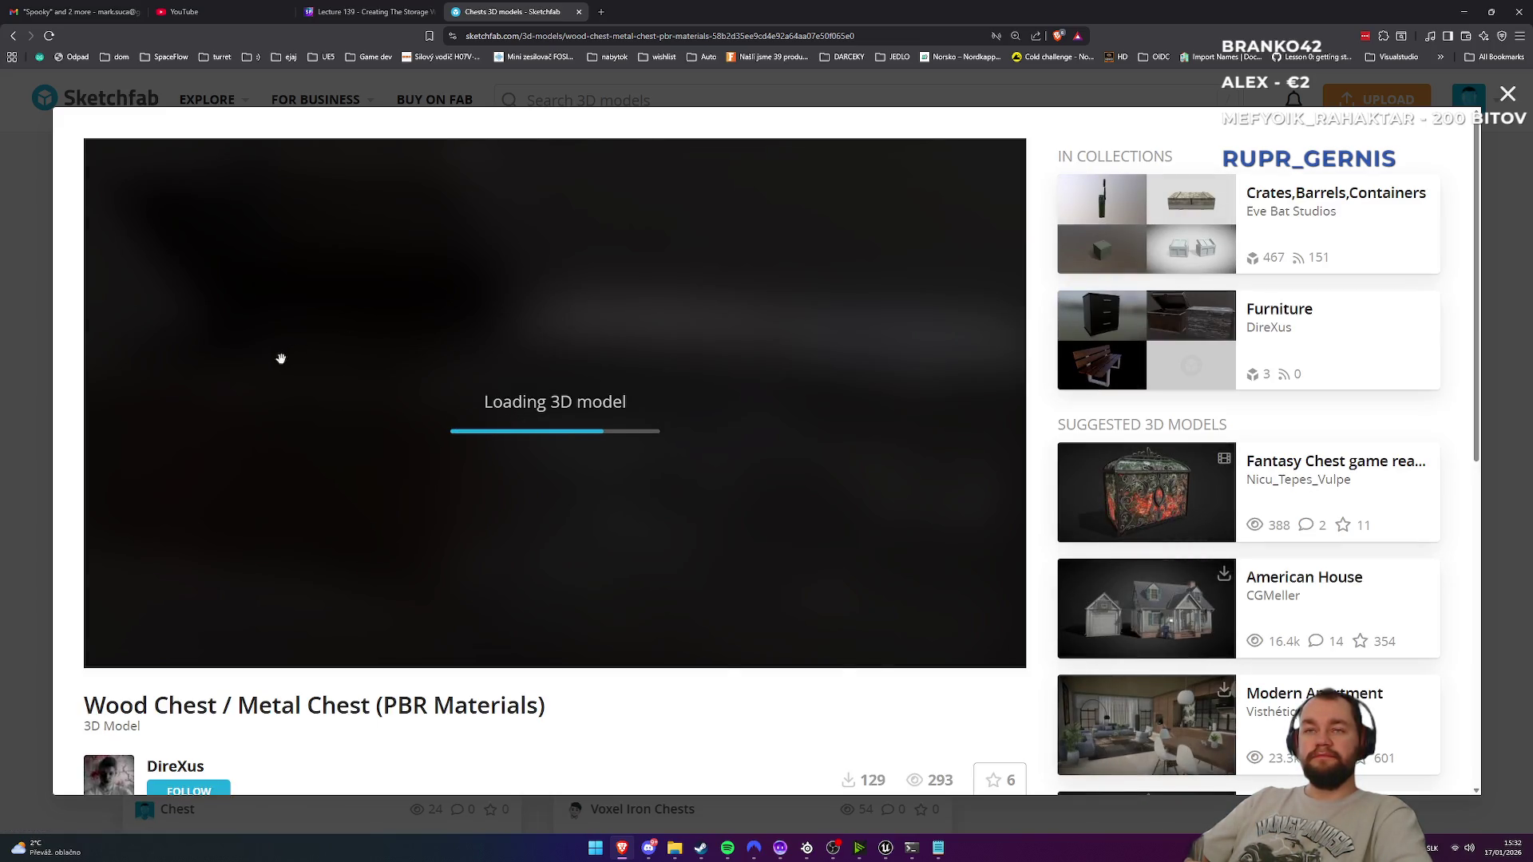
Step: Download the chest model's 1k-texture GLB file to the Desktop
scroll(557, 267, down, 3)
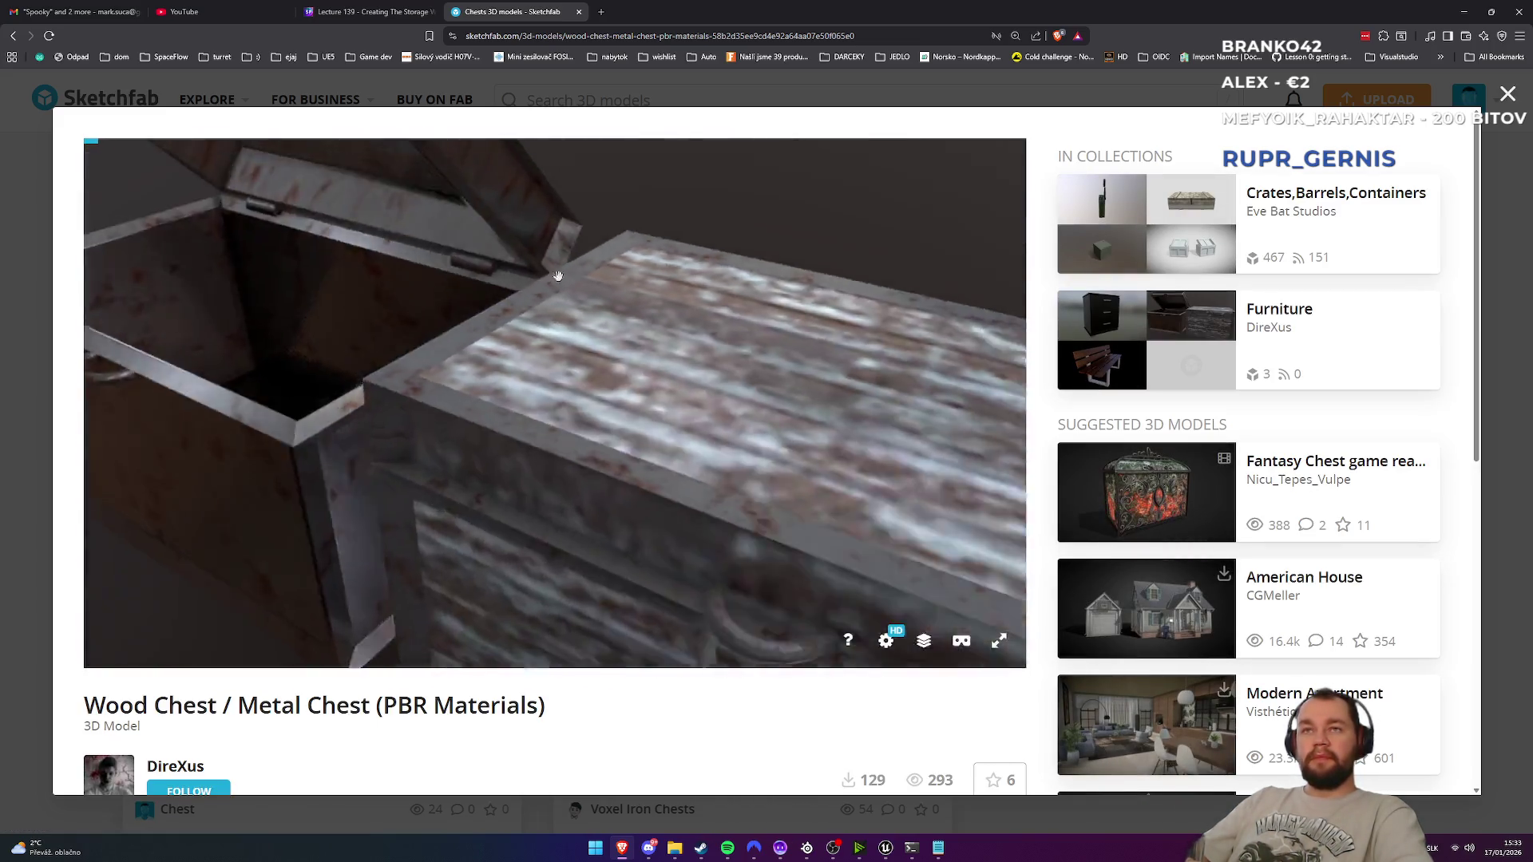
scroll(182, 499, down, 4)
click(183, 487)
scroll(869, 625, down, 3)
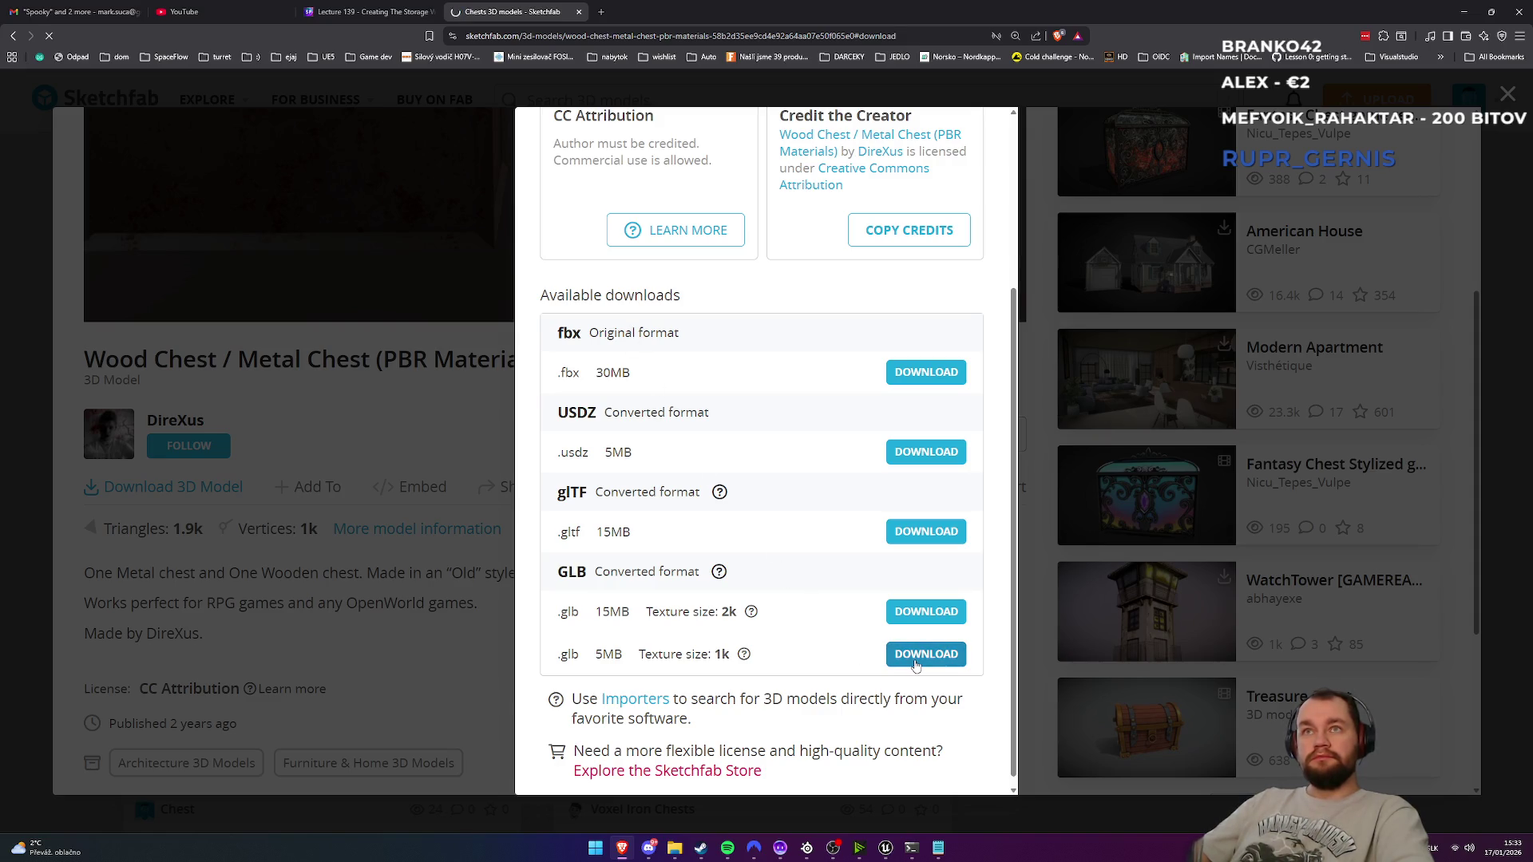
click(916, 665)
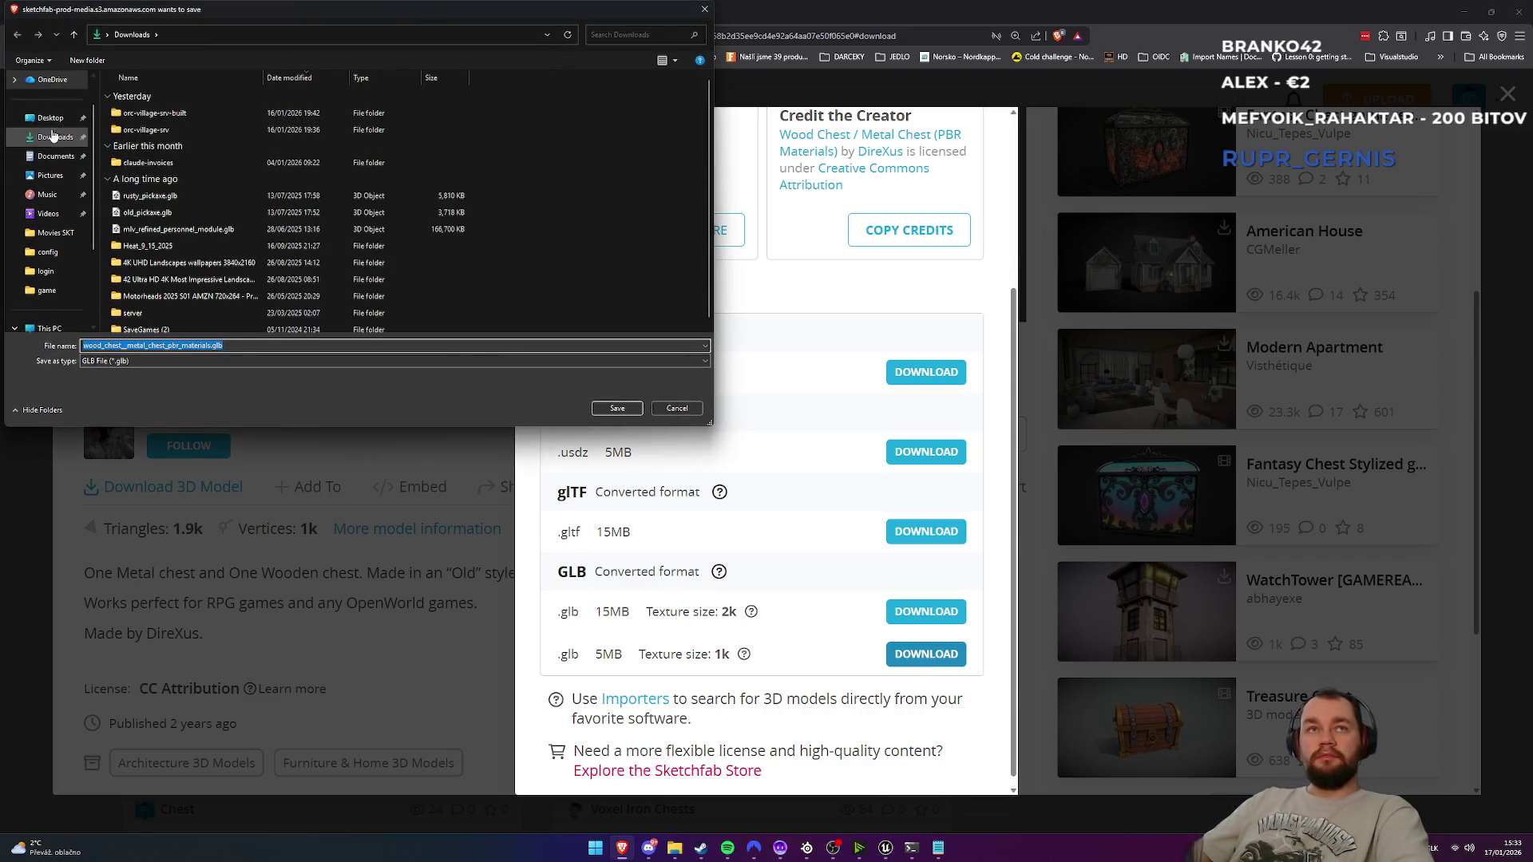
click(58, 118)
click(617, 408)
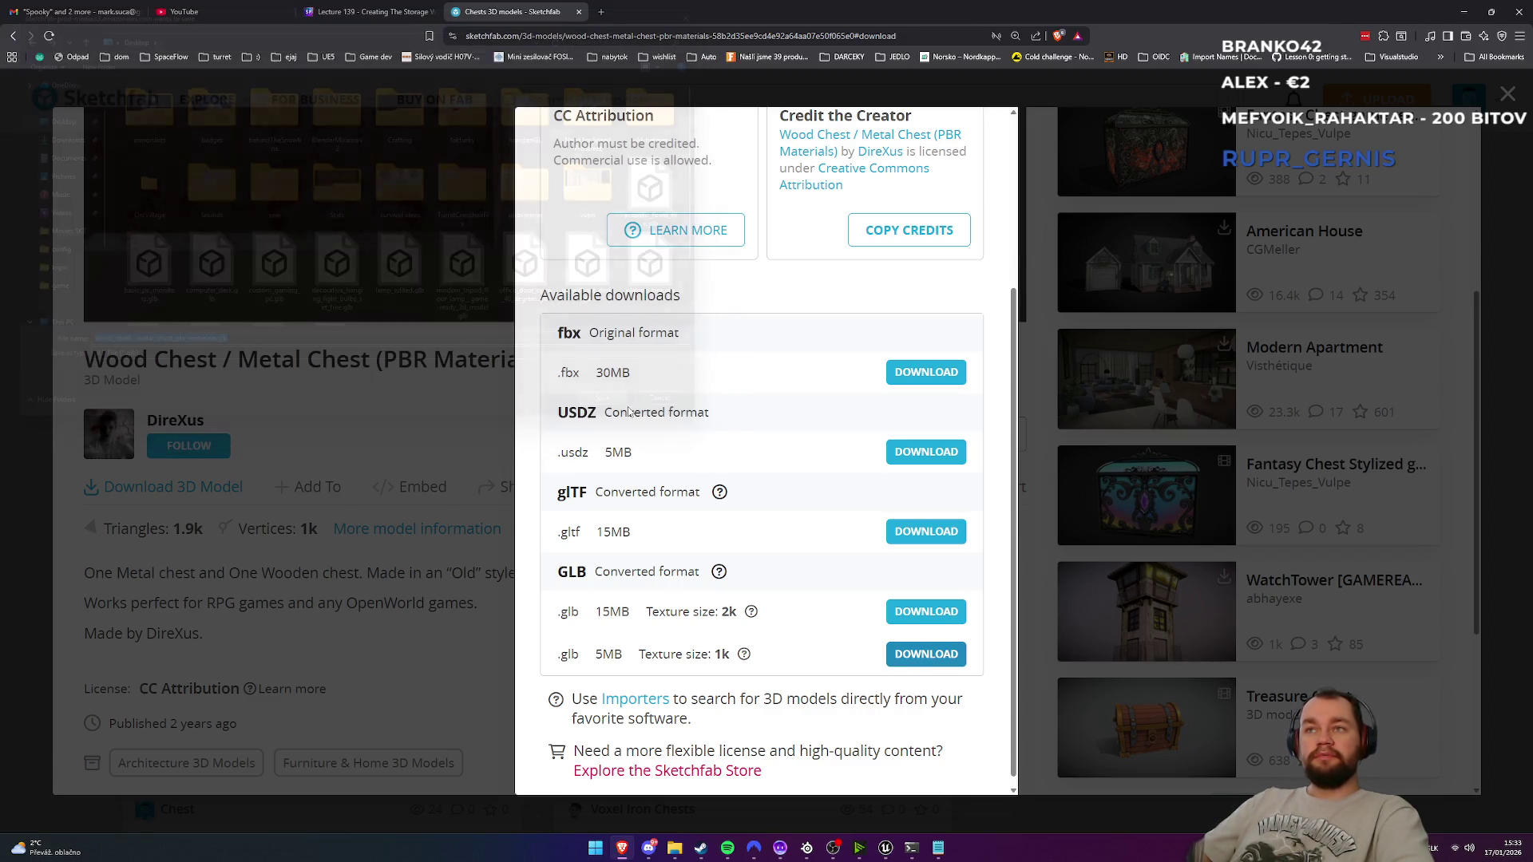
click(325, 492)
Step: Orbit and scroll around the Wood Chest / Metal Chest model to inspect it, then close the viewer
scroll(559, 479, up, 3)
mouse_move(418, 285)
mouse_down()
mouse_move(445, 308)
mouse_move(779, 282)
mouse_up()
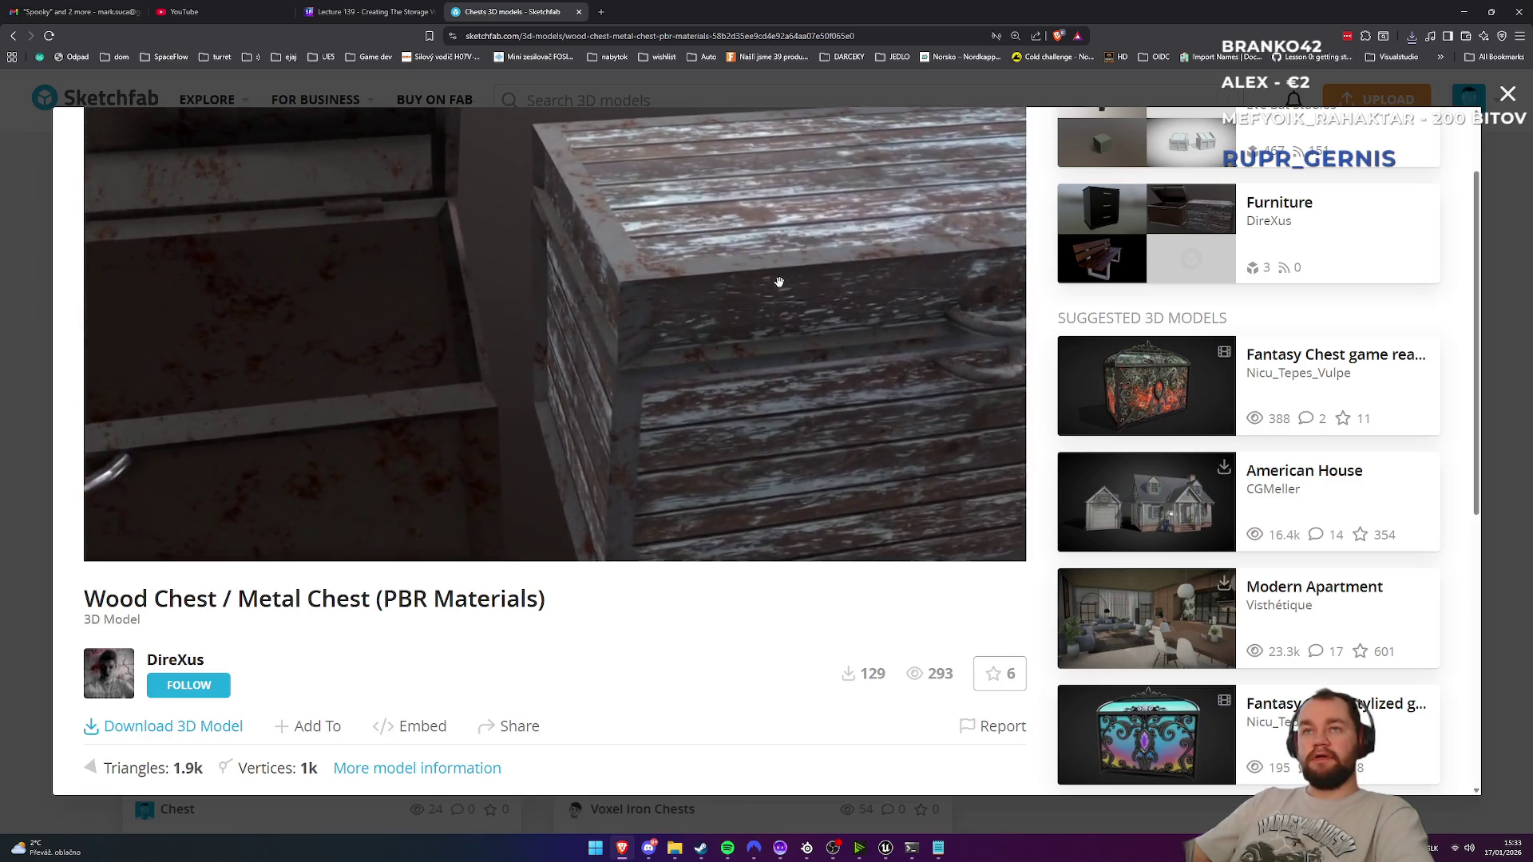
scroll(779, 282, up, 5)
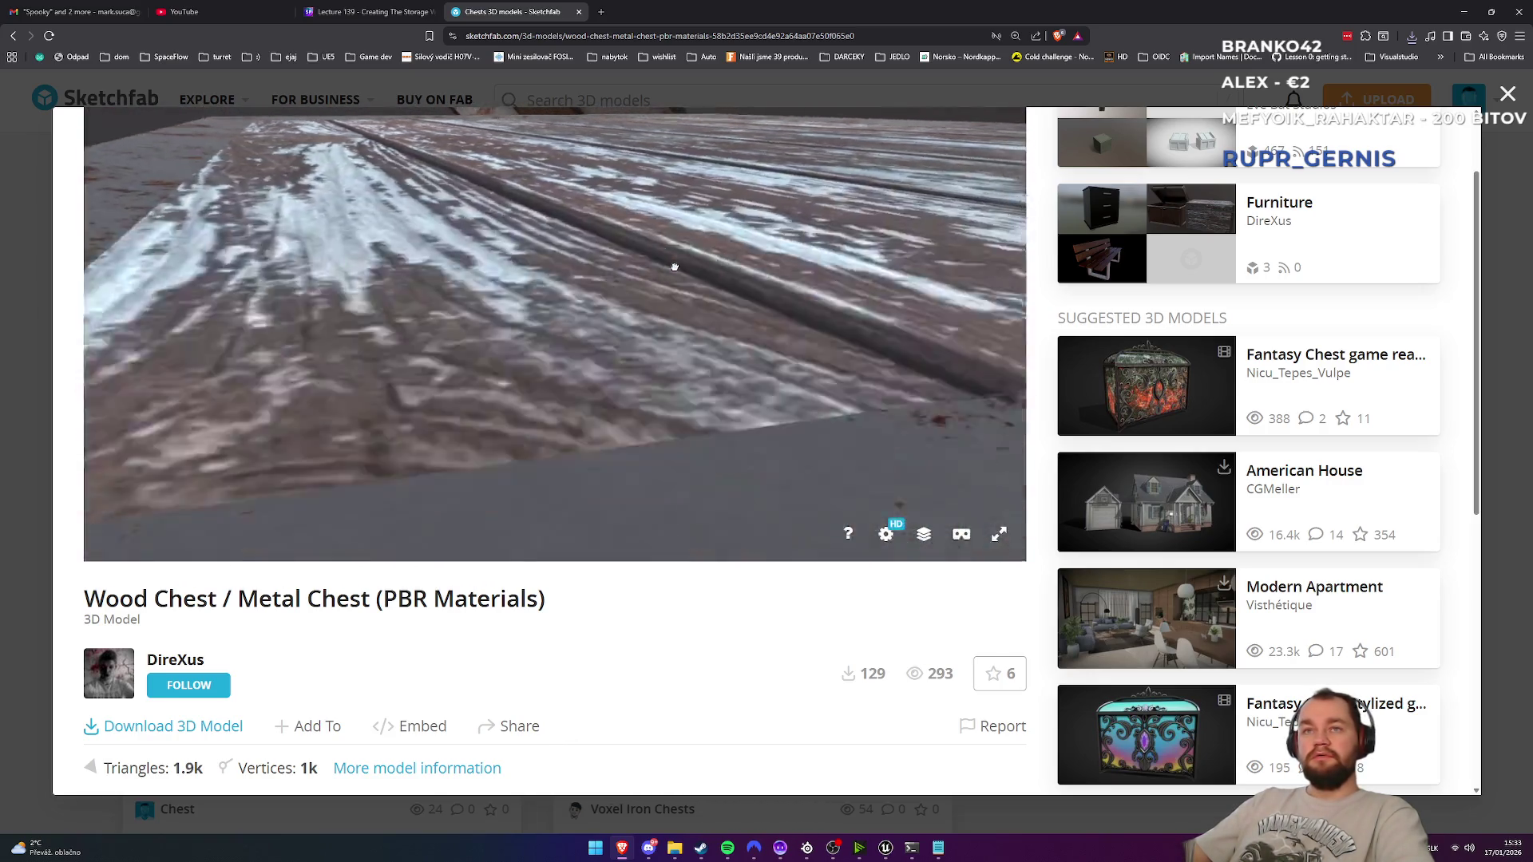
scroll(674, 268, up, 5)
scroll(645, 270, down, 5)
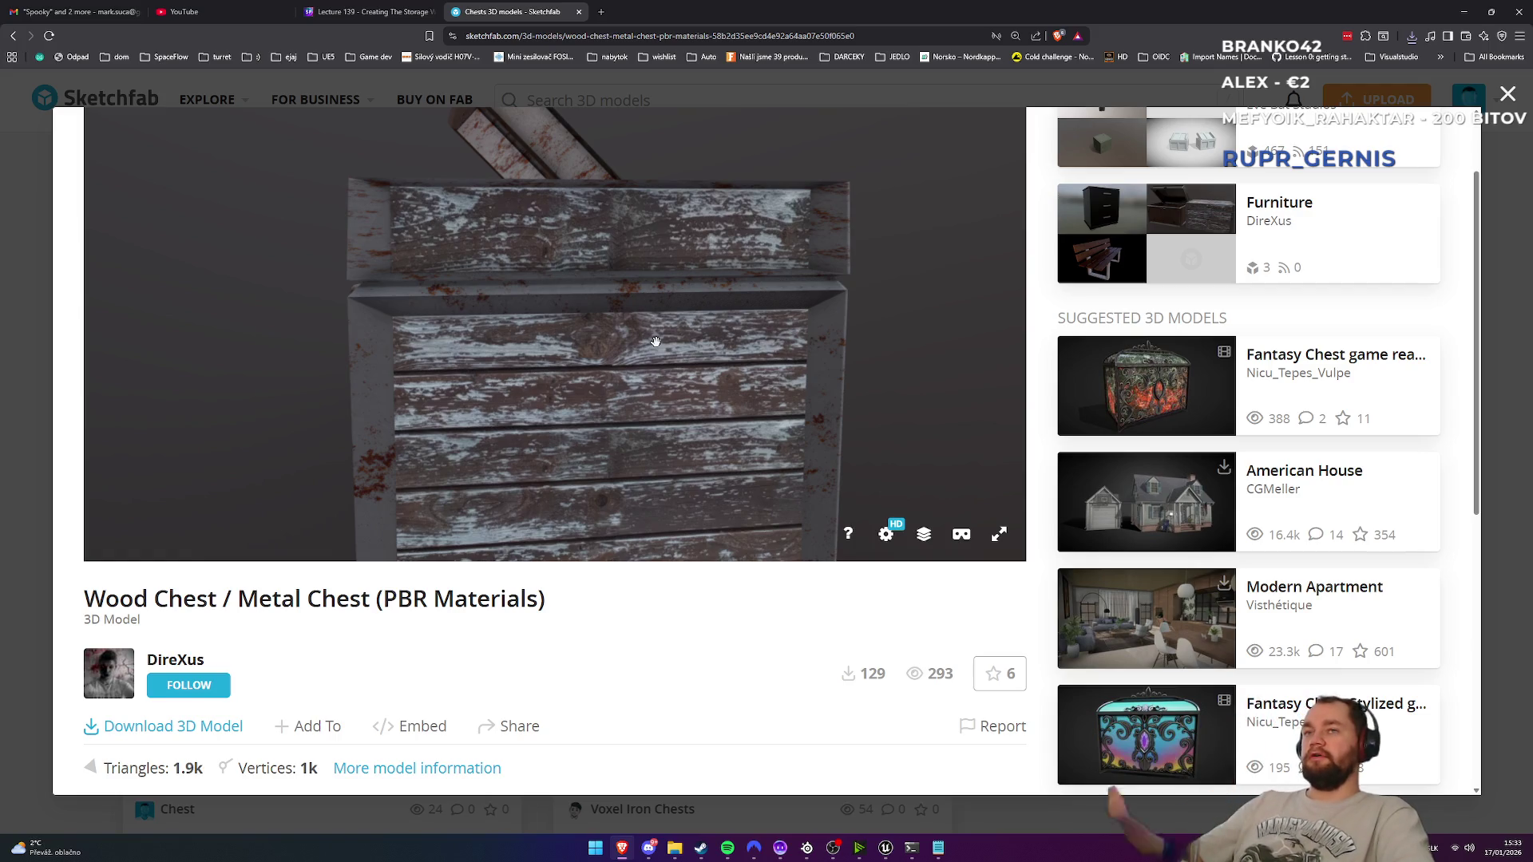
scroll(531, 264, down, 10)
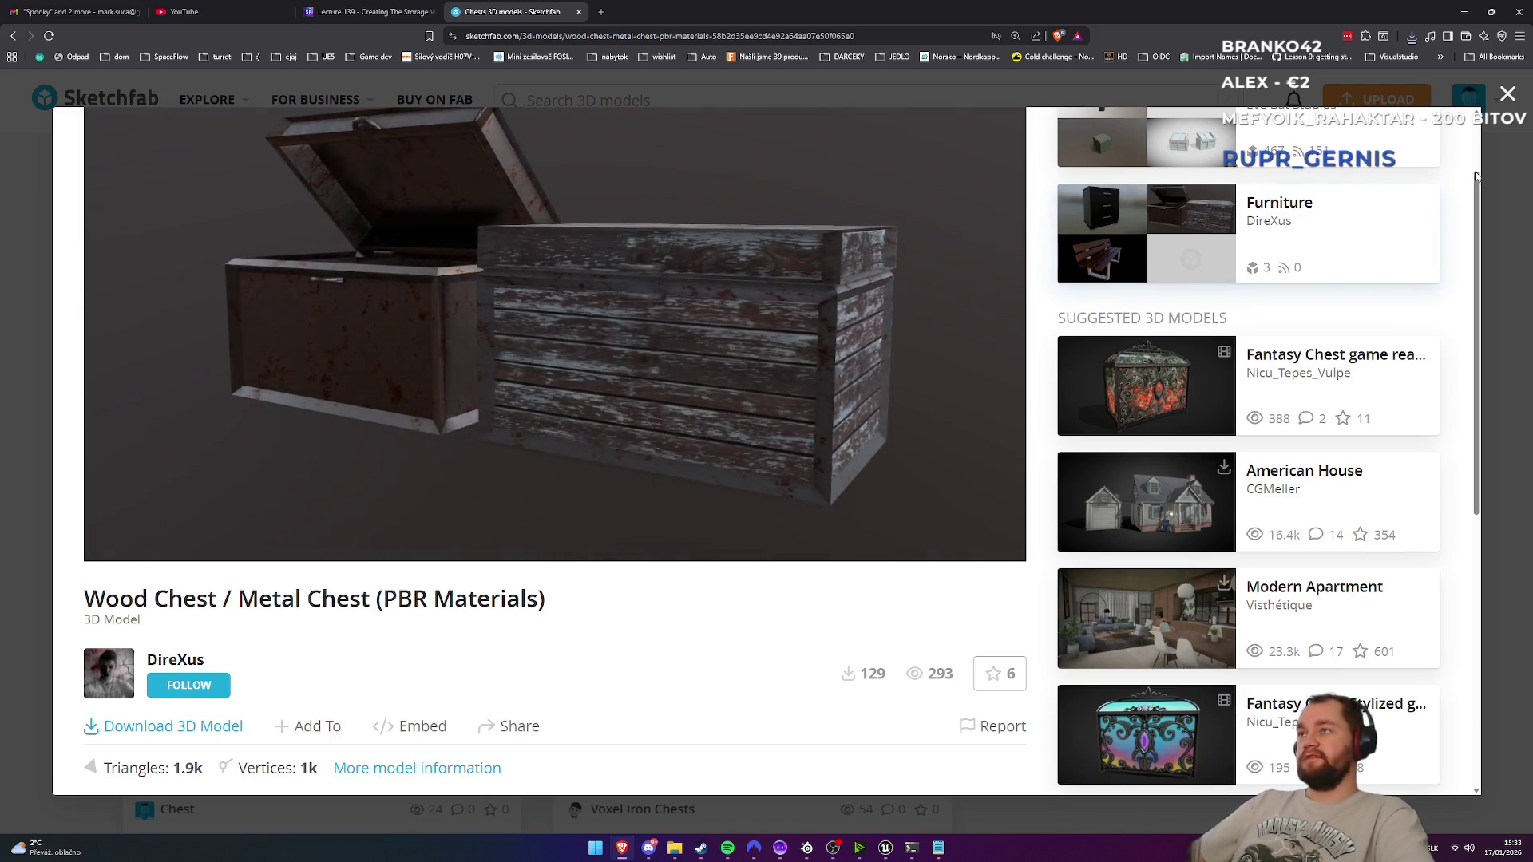
key(Escape)
Step: Search Sketchfab for 'suitcase' and open the Vintage Suitcase model
click(532, 89)
text(suitcase)
key(Return)
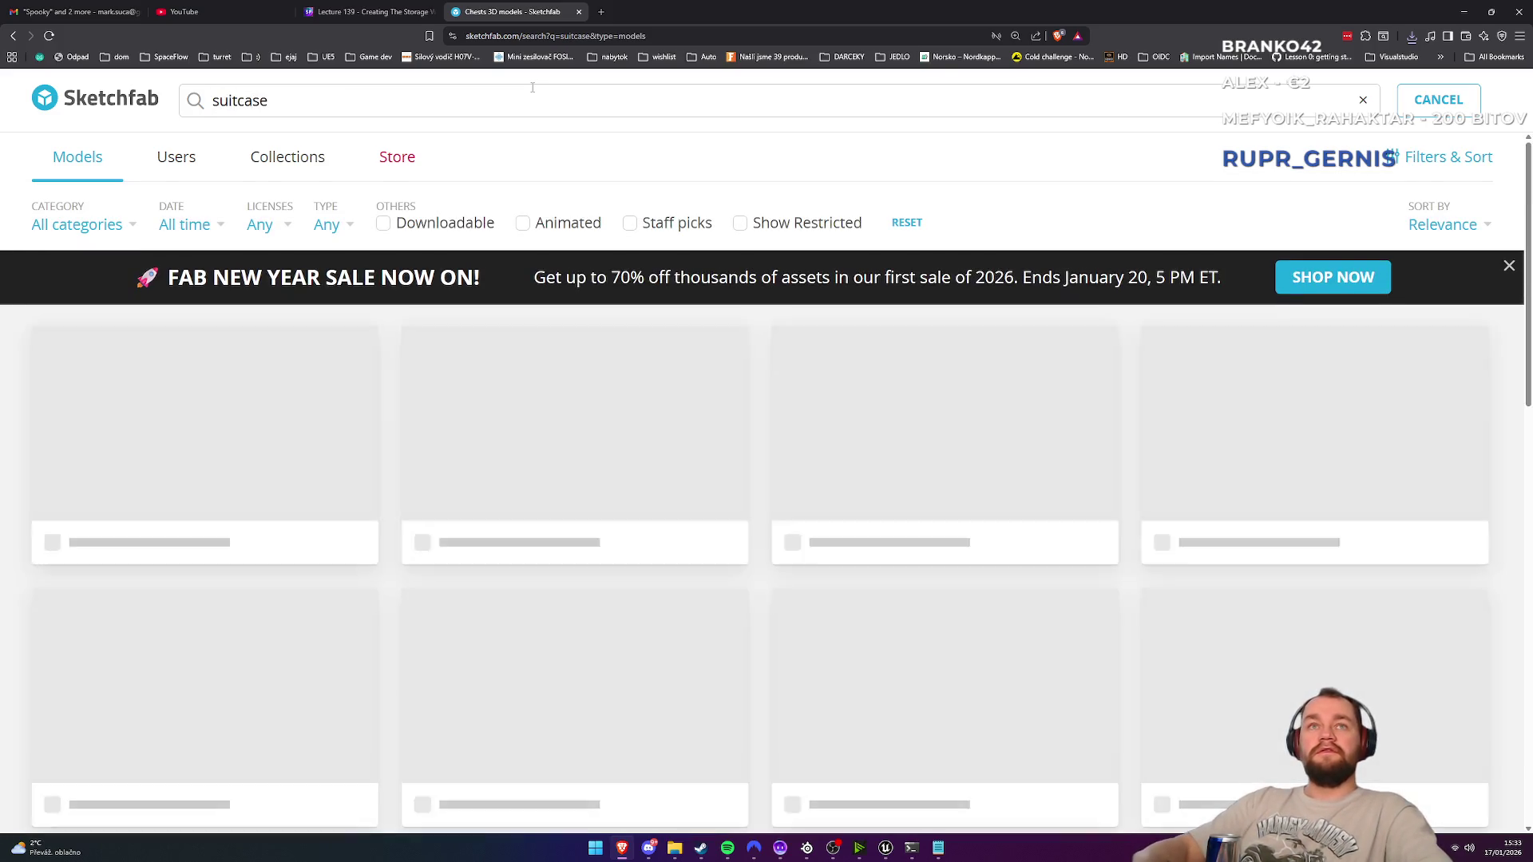
scroll(661, 395, down, 3)
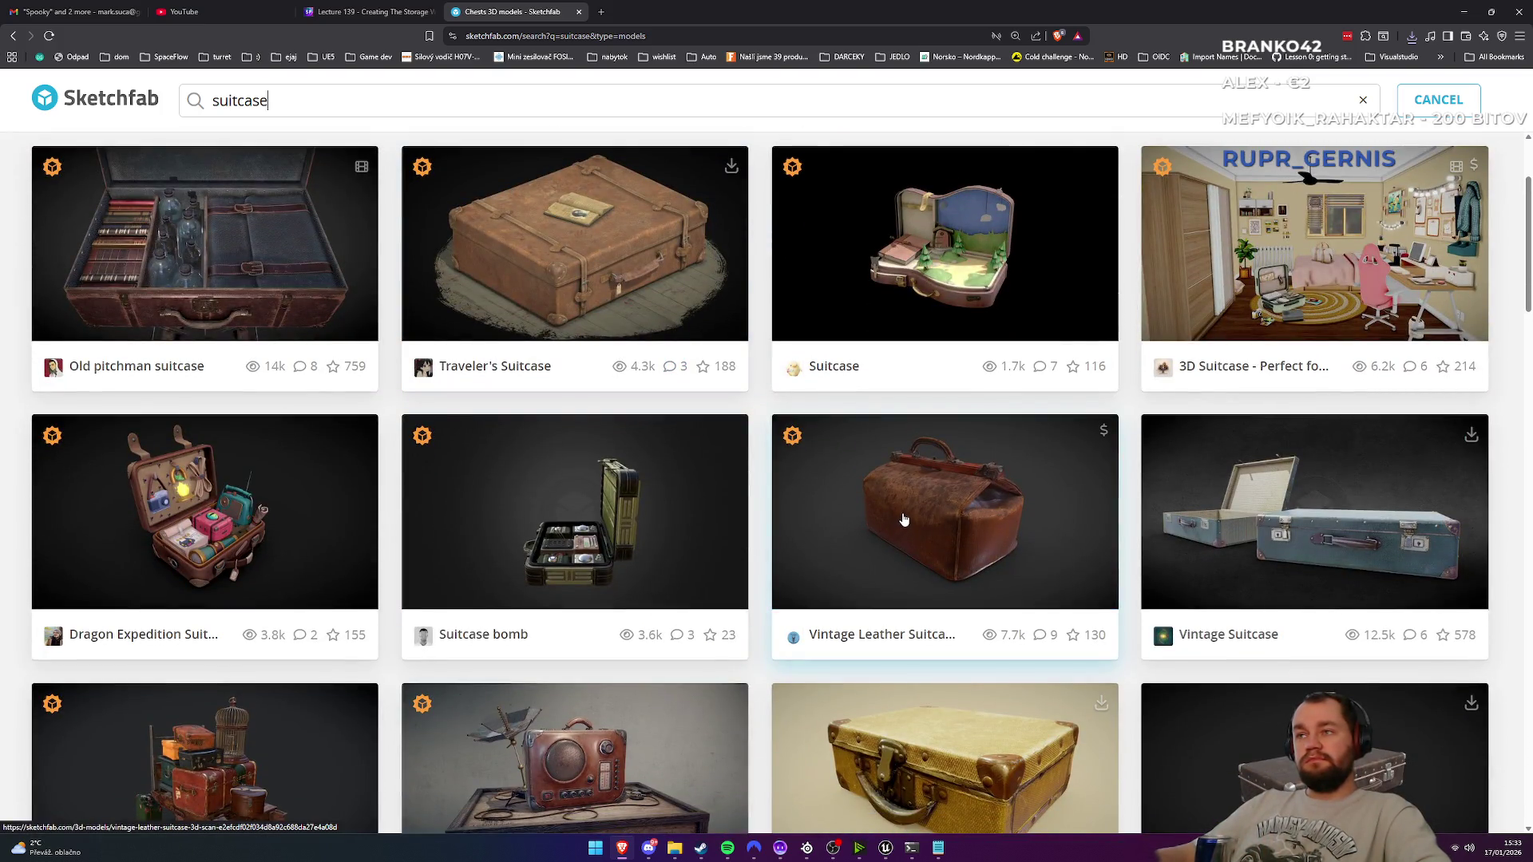
click(1280, 529)
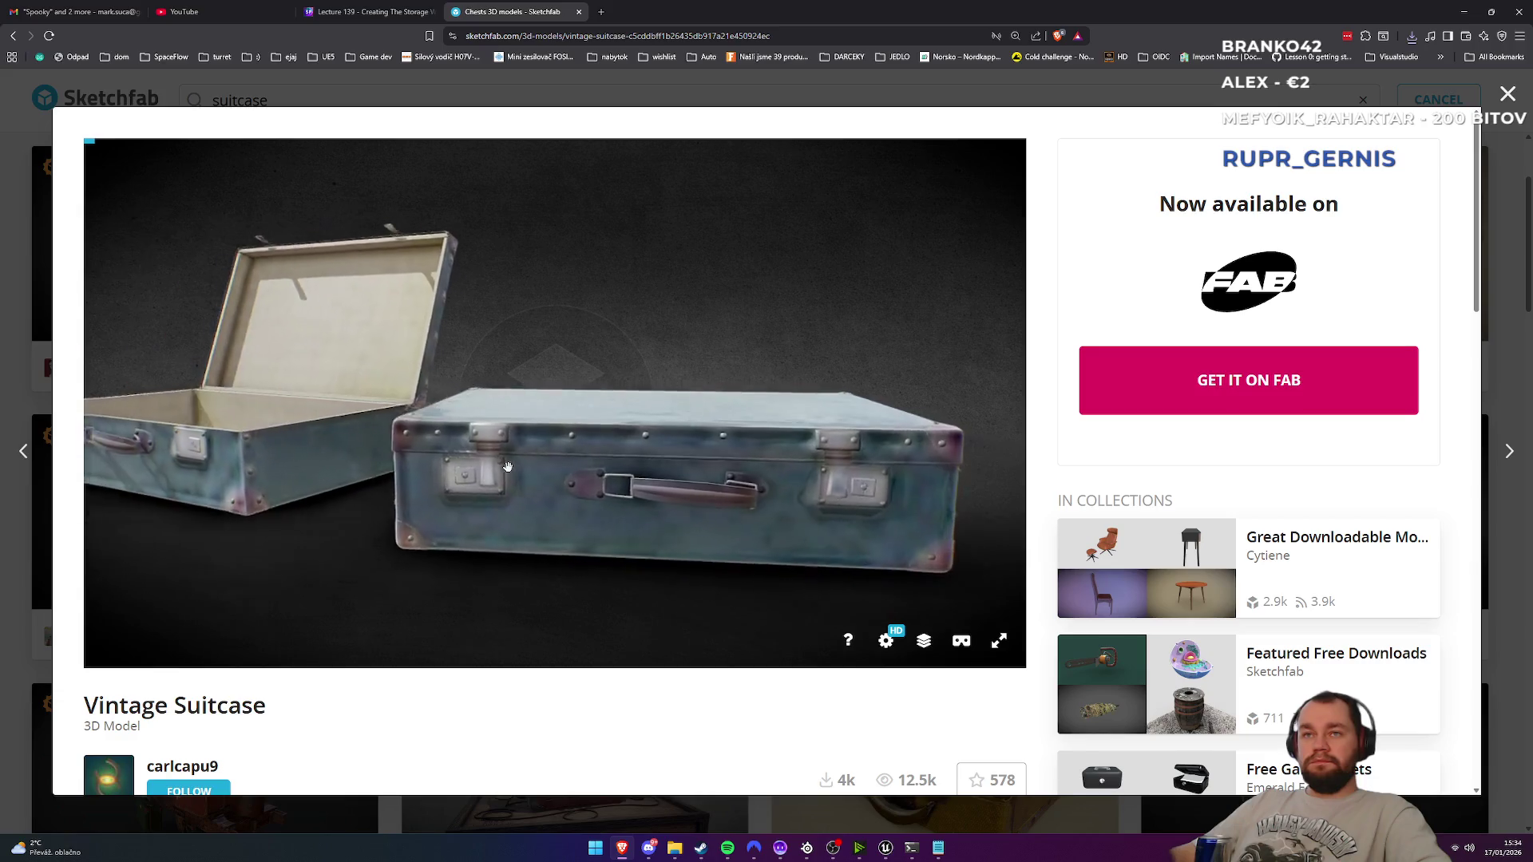
Step: Orbit and zoom the Vintage Suitcase to inspect its lining
drag(434, 452, 342, 462)
scroll(723, 516, up, 5)
scroll(723, 515, up, 5)
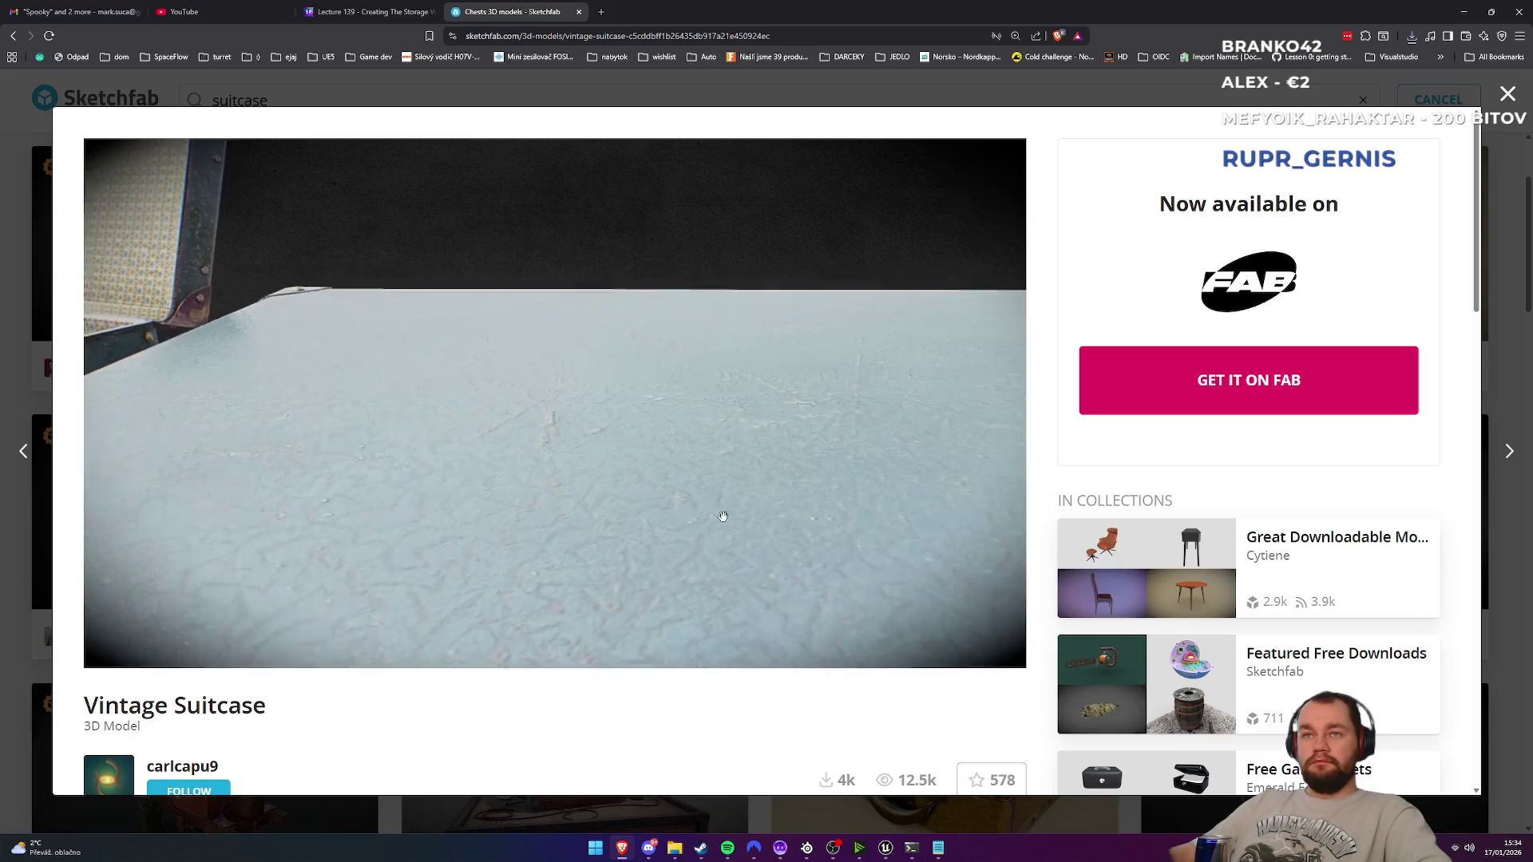
mouse_move(722, 516)
mouse_down()
mouse_move(622, 479)
mouse_move(667, 500)
mouse_move(605, 512)
mouse_up()
scroll(605, 511, down, 3)
scroll(605, 511, down, 5)
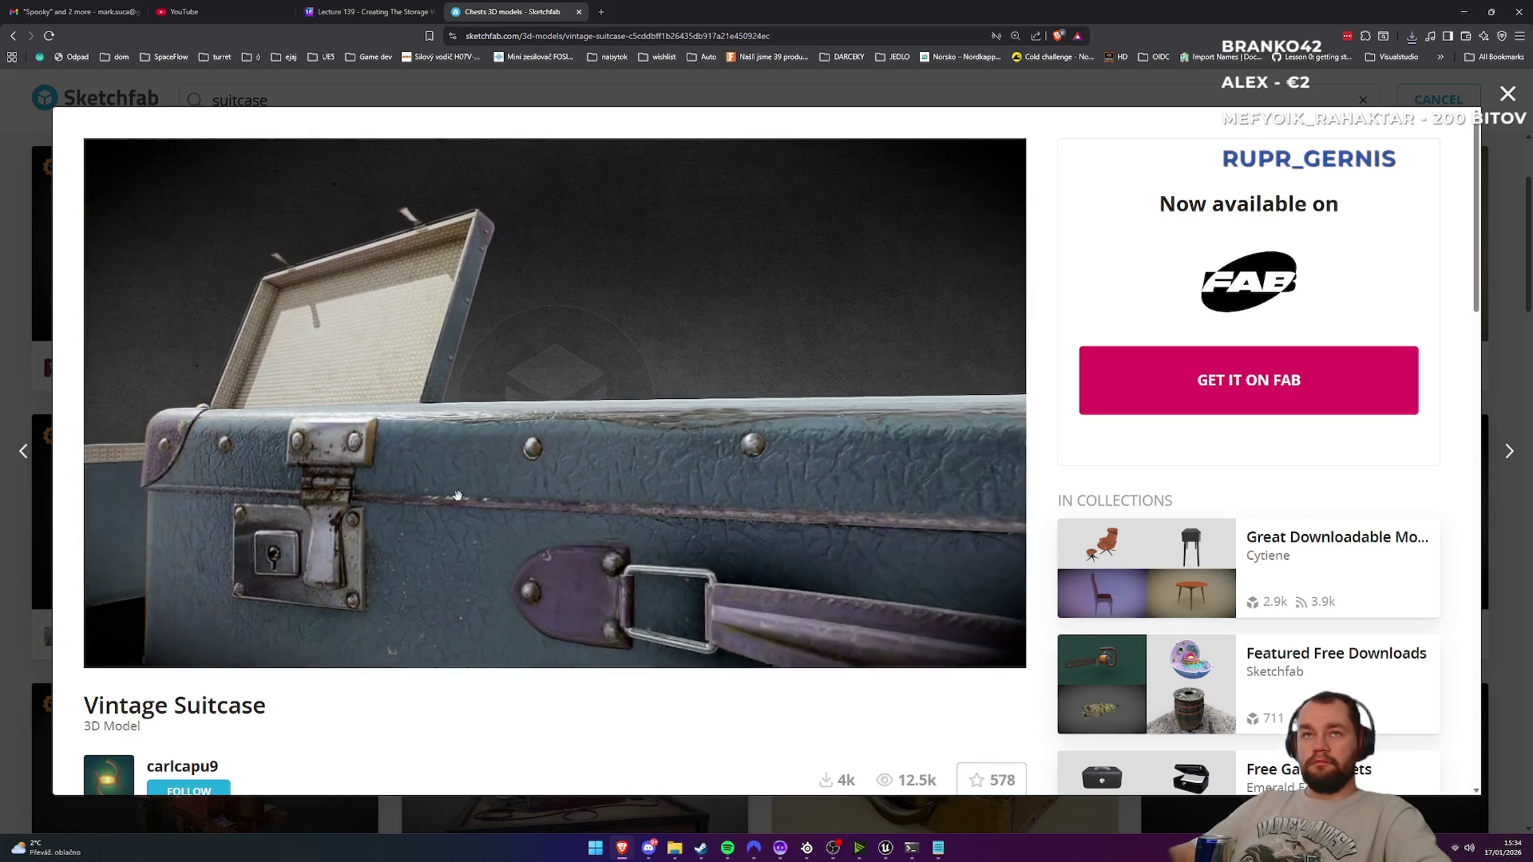
scroll(192, 519, down, 5)
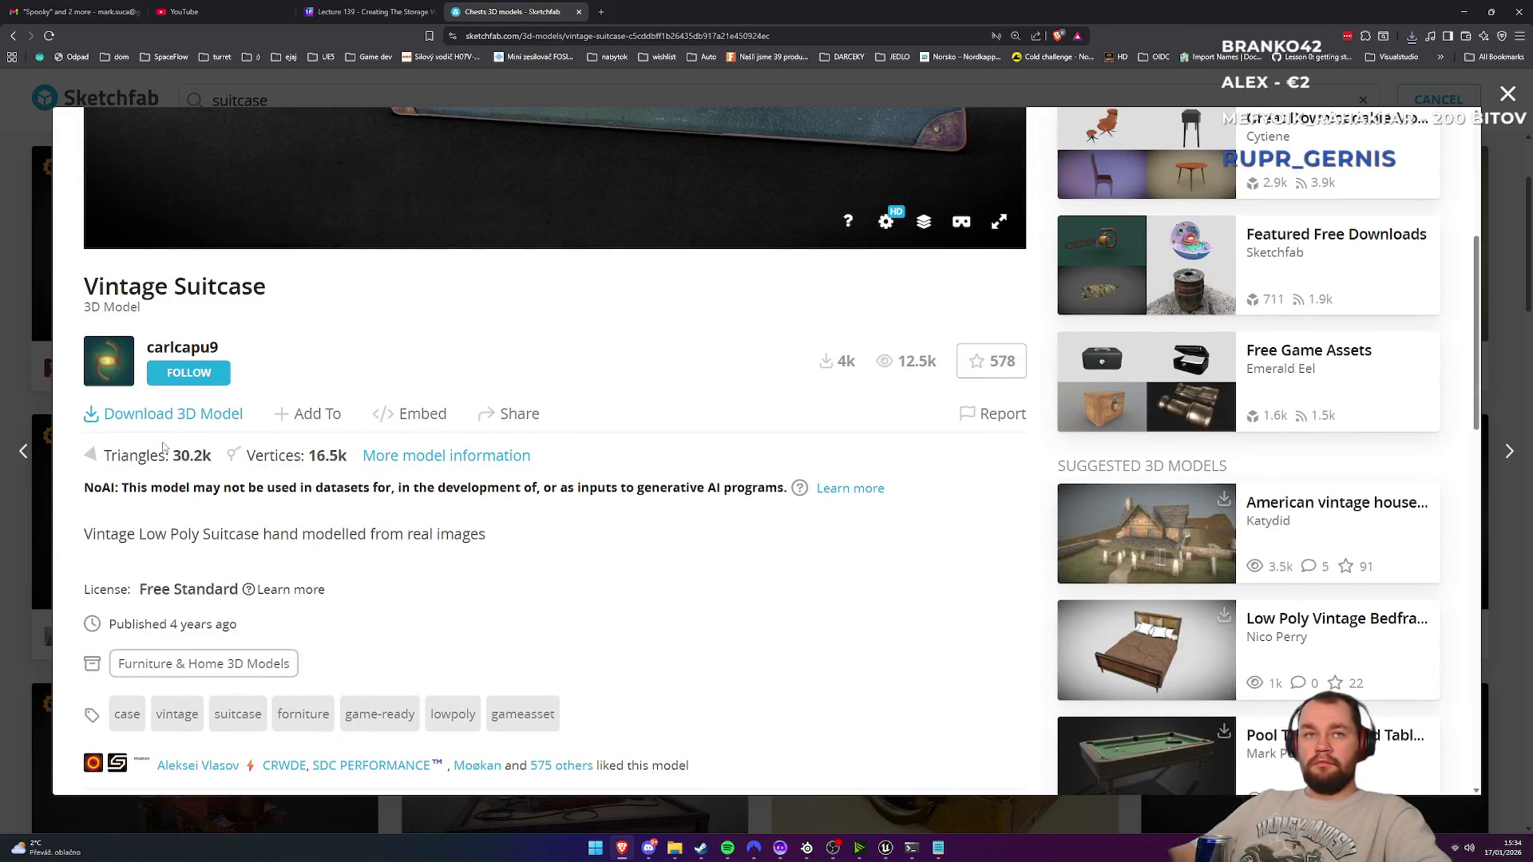
Step: Read the model description and NoAI notice, then orbit the suitcase to a new angle
drag(140, 488, 218, 488)
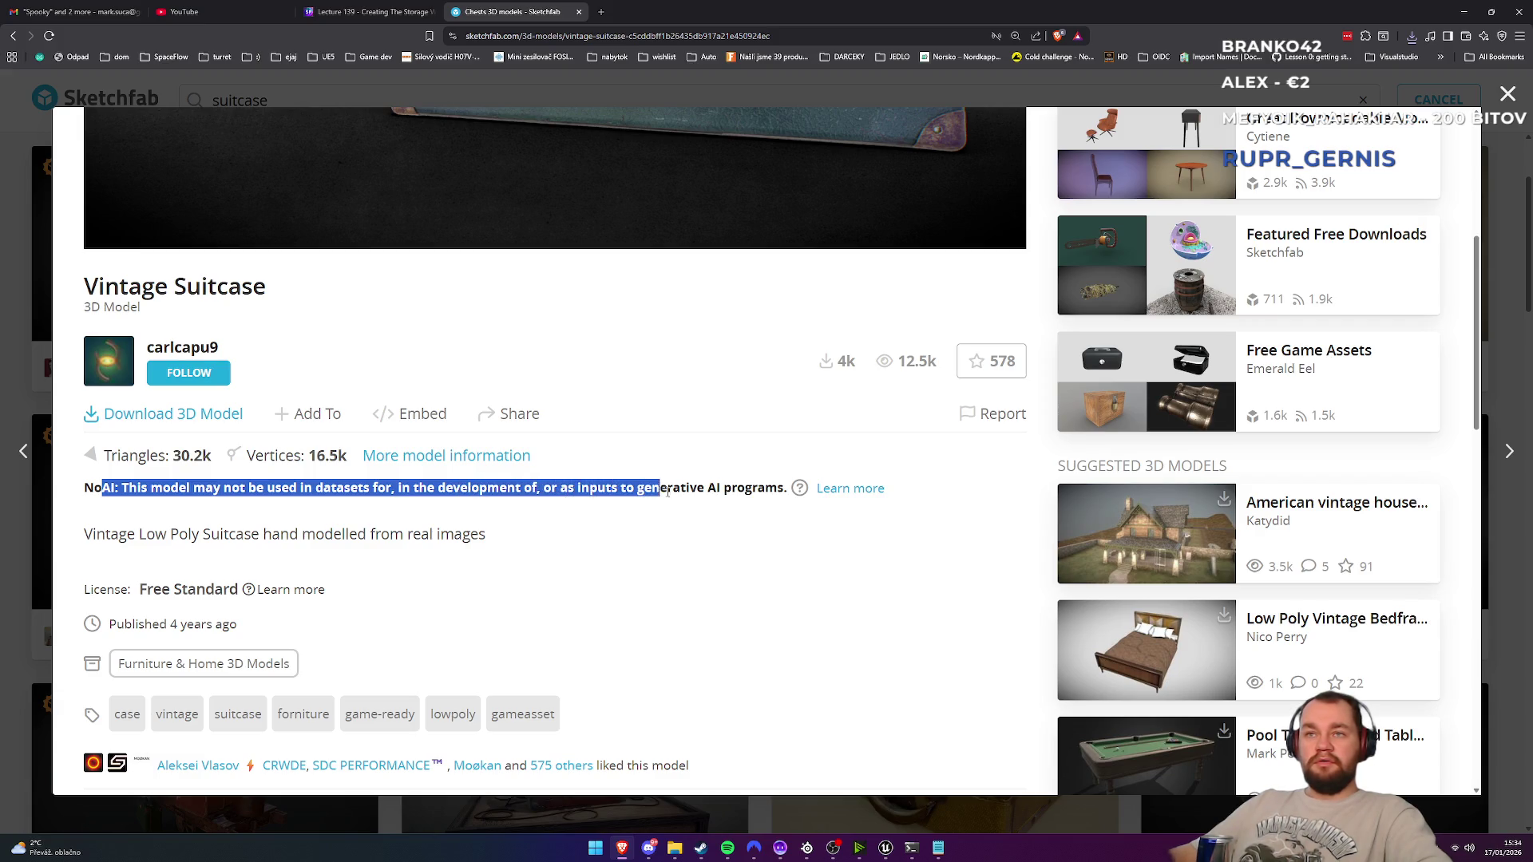
click(738, 494)
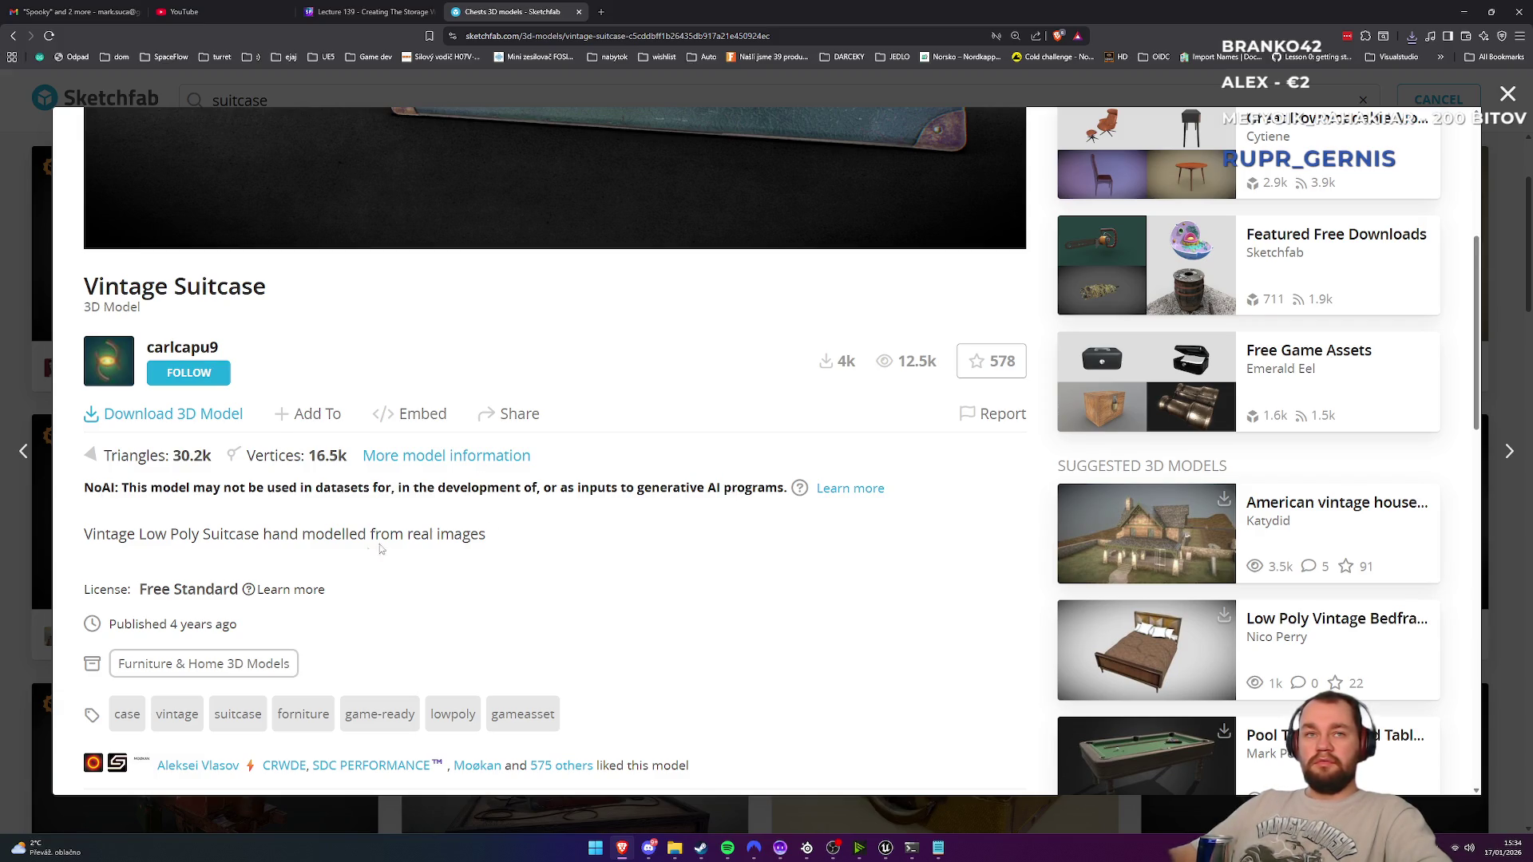
scroll(384, 542, down, 3)
scroll(384, 543, up, 6)
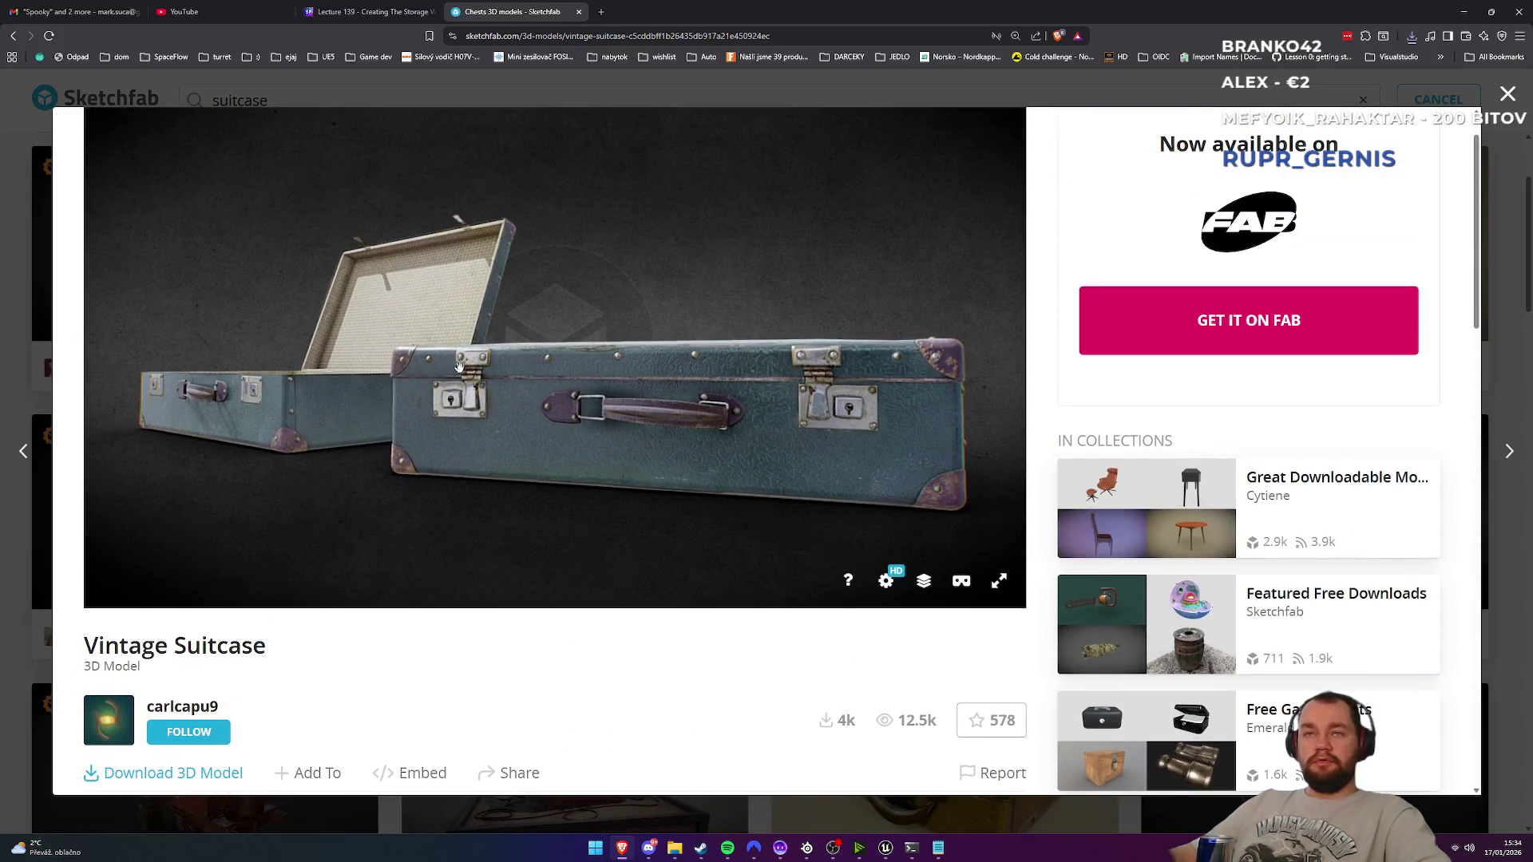
scroll(407, 682, down, 5)
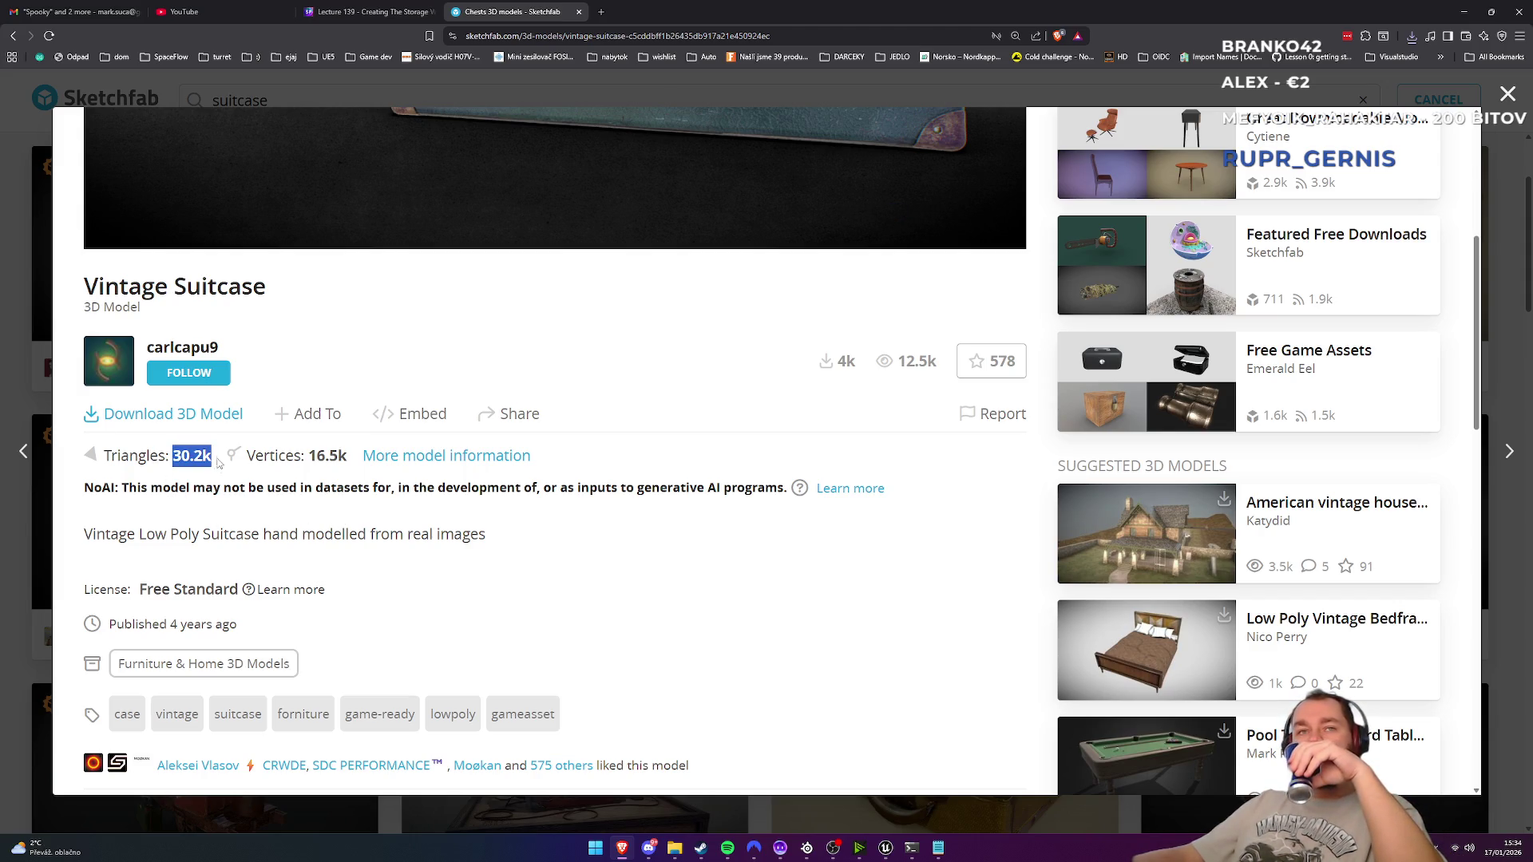
scroll(377, 415, up, 5)
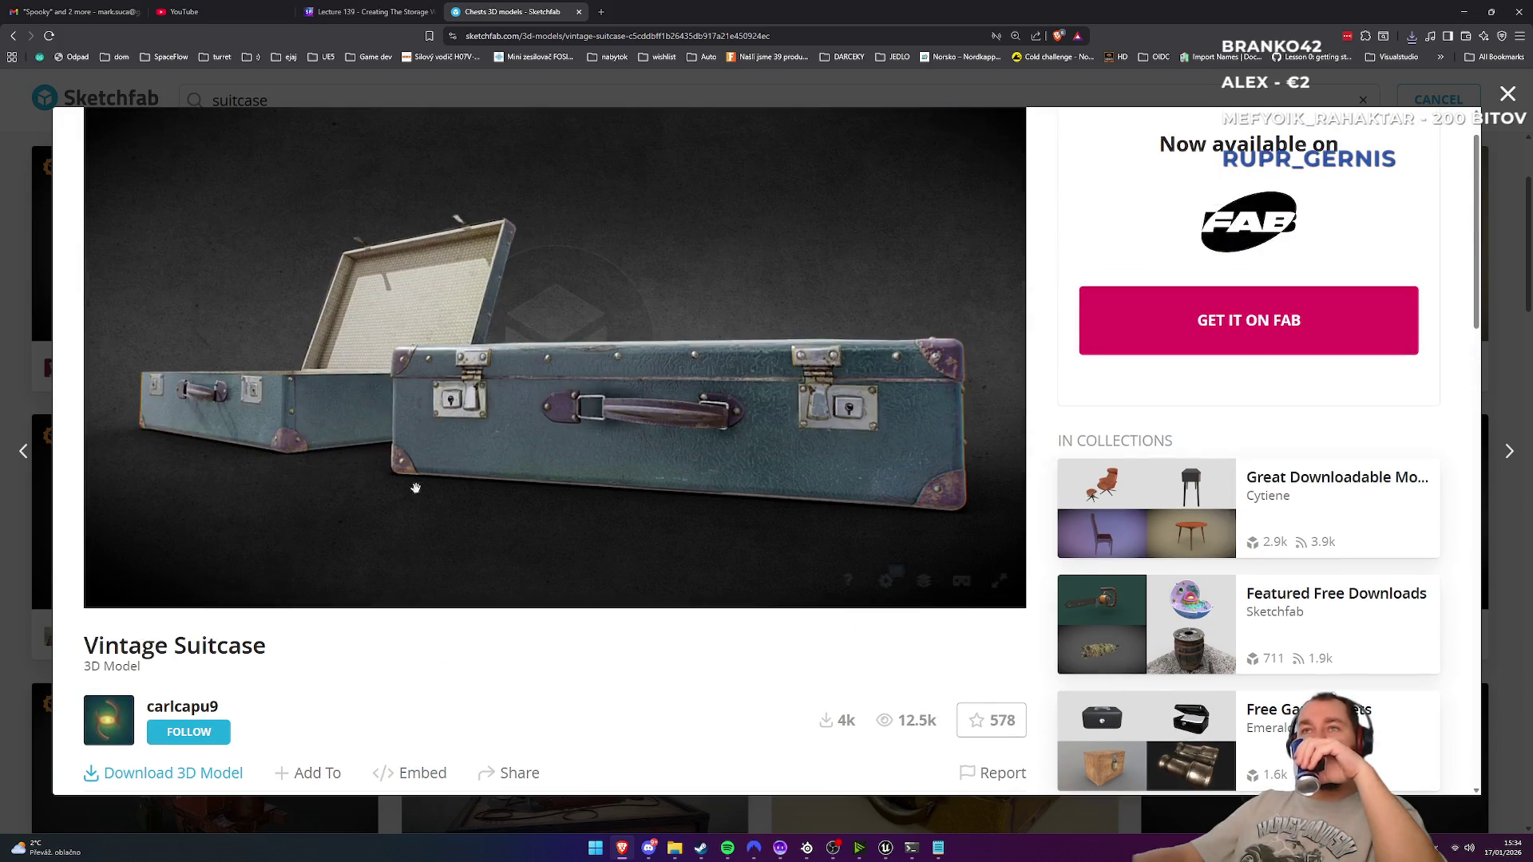
mouse_move(556, 420)
mouse_down()
mouse_move(489, 322)
mouse_move(433, 498)
mouse_move(416, 479)
mouse_move(520, 486)
mouse_up()
scroll(463, 407, up, 3)
scroll(443, 656, down, 2)
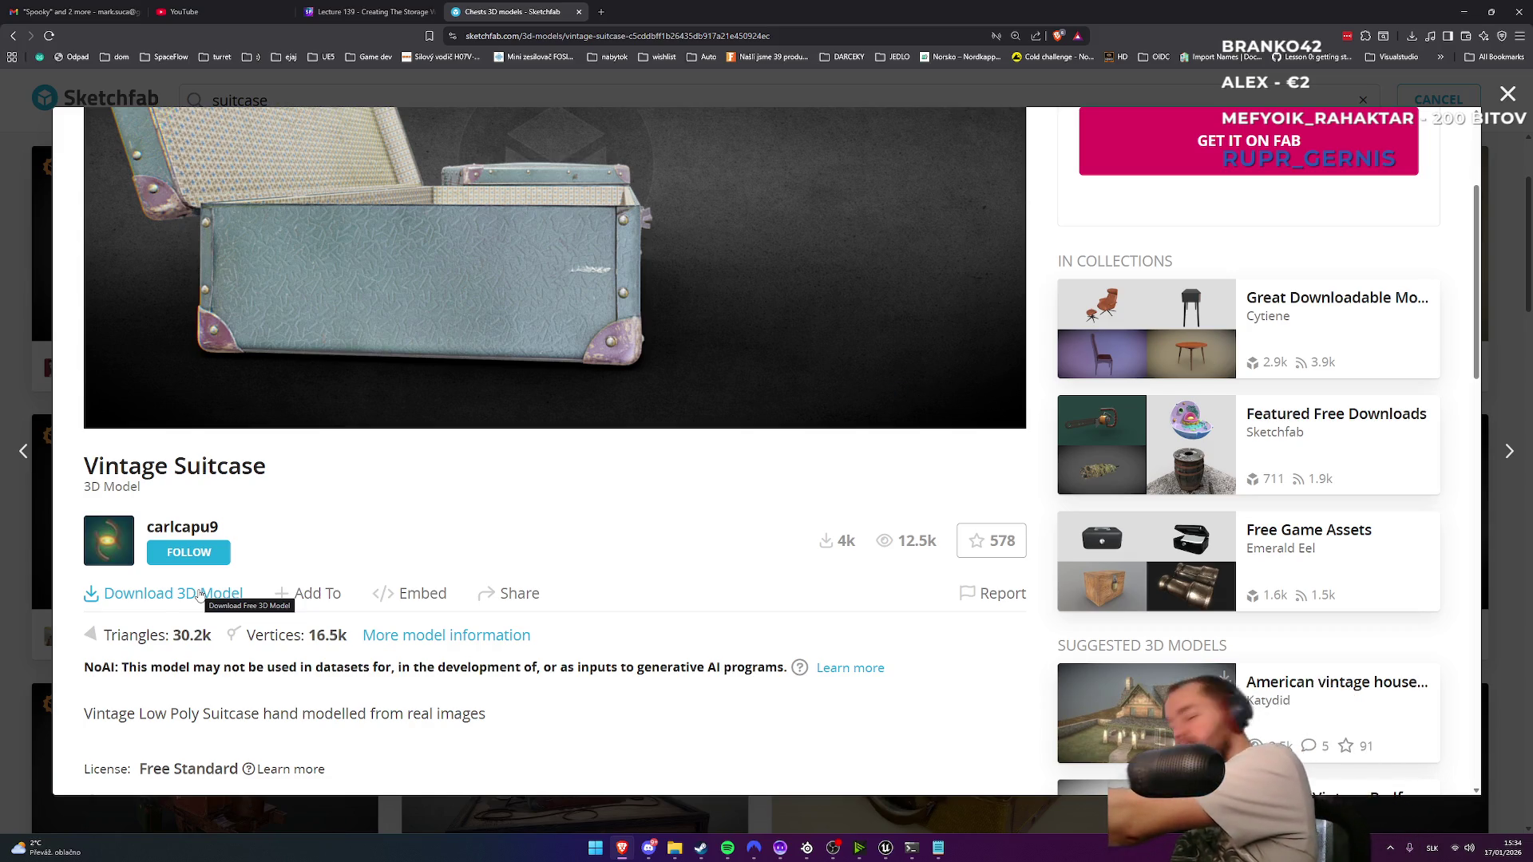
Step: Download the 1k-texture GLB and save it to the Desktop as vintage_suitcase.glb
click(200, 597)
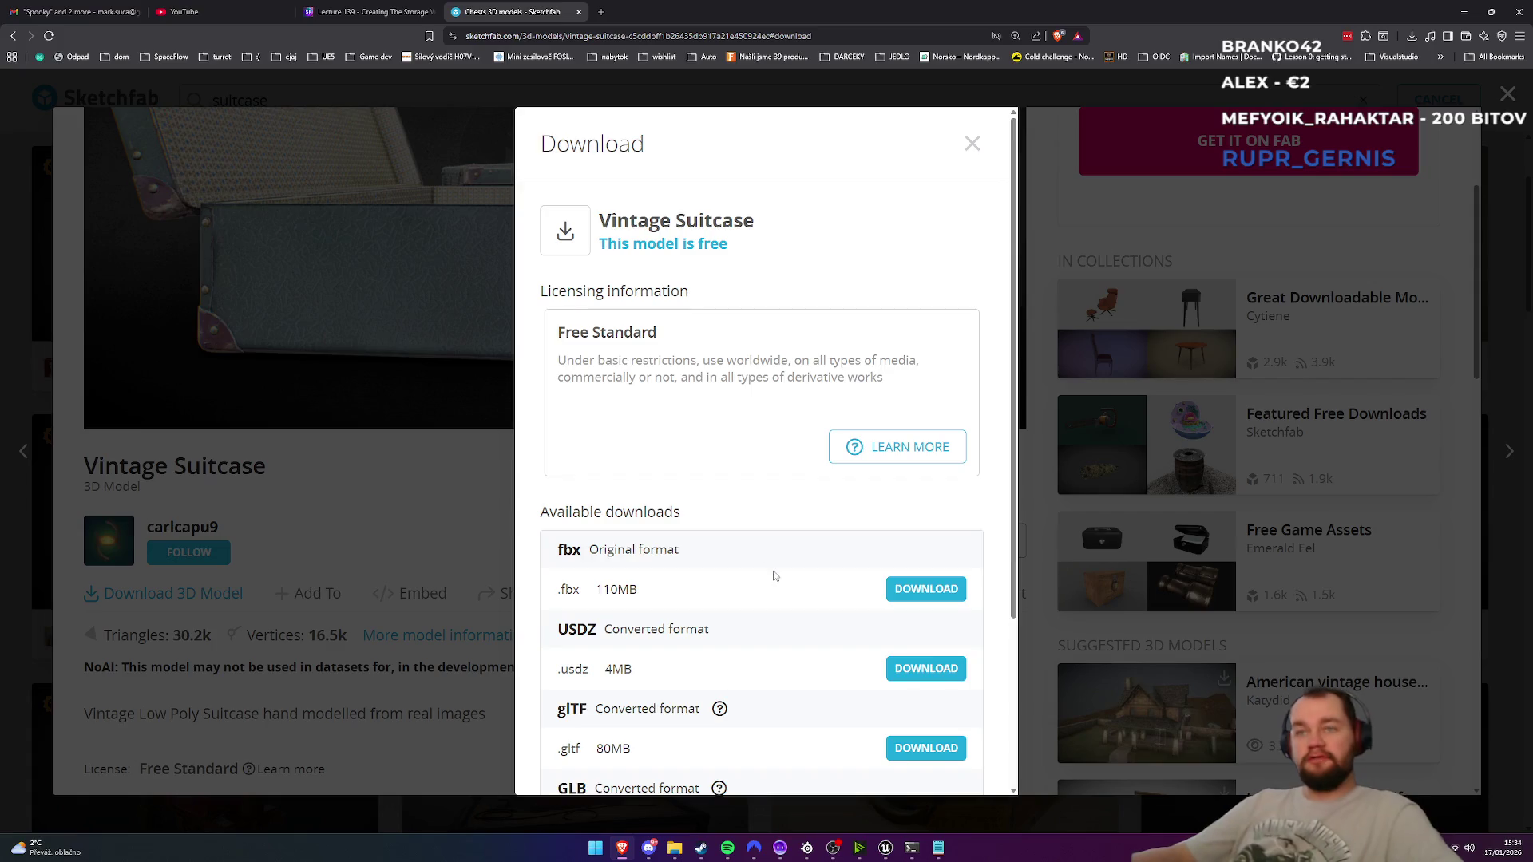
scroll(764, 623, down, 3)
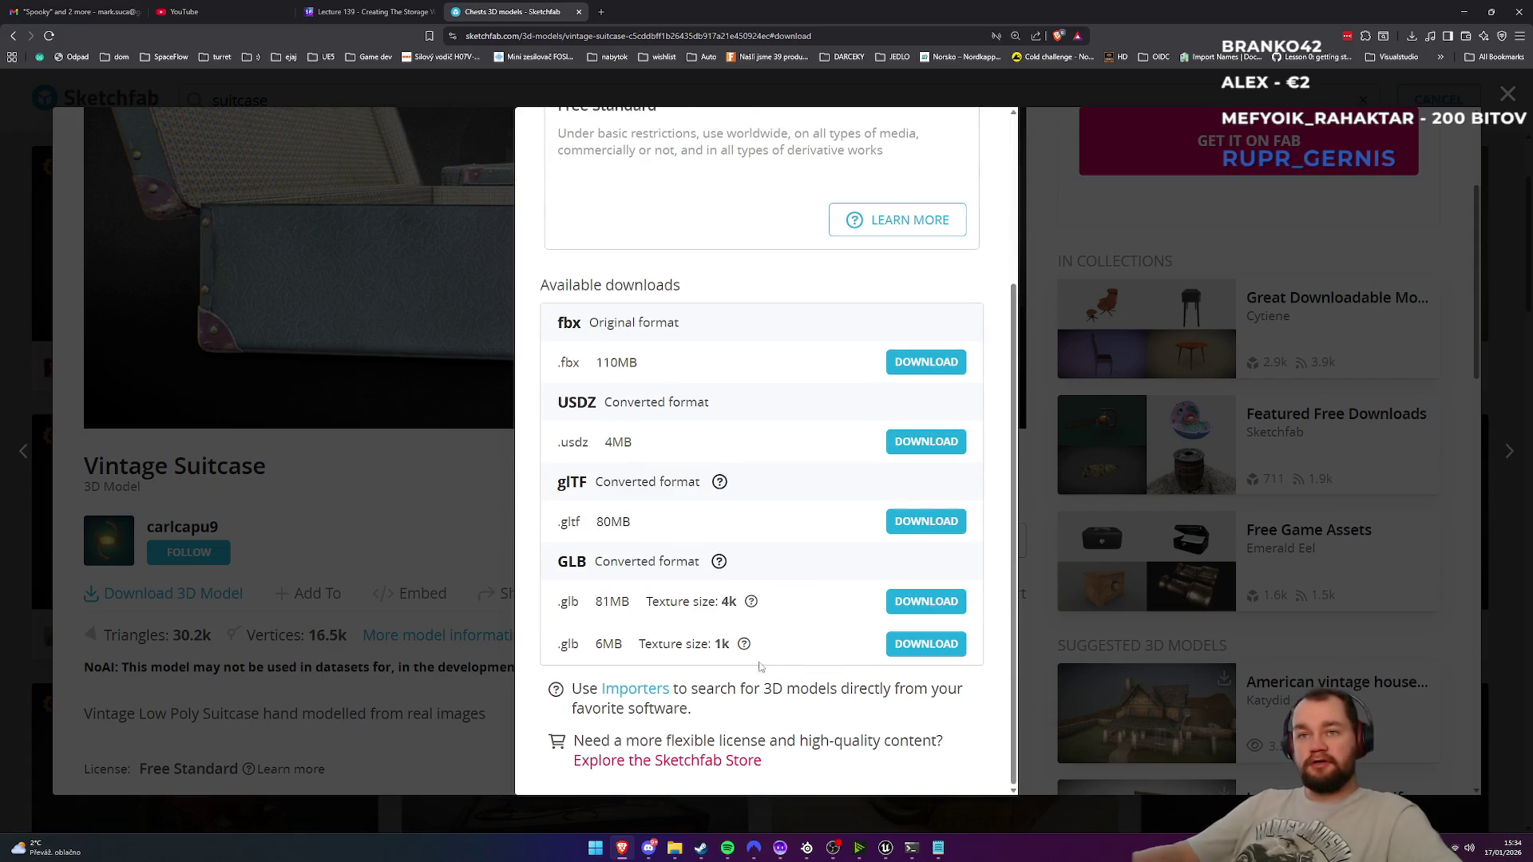
click(918, 645)
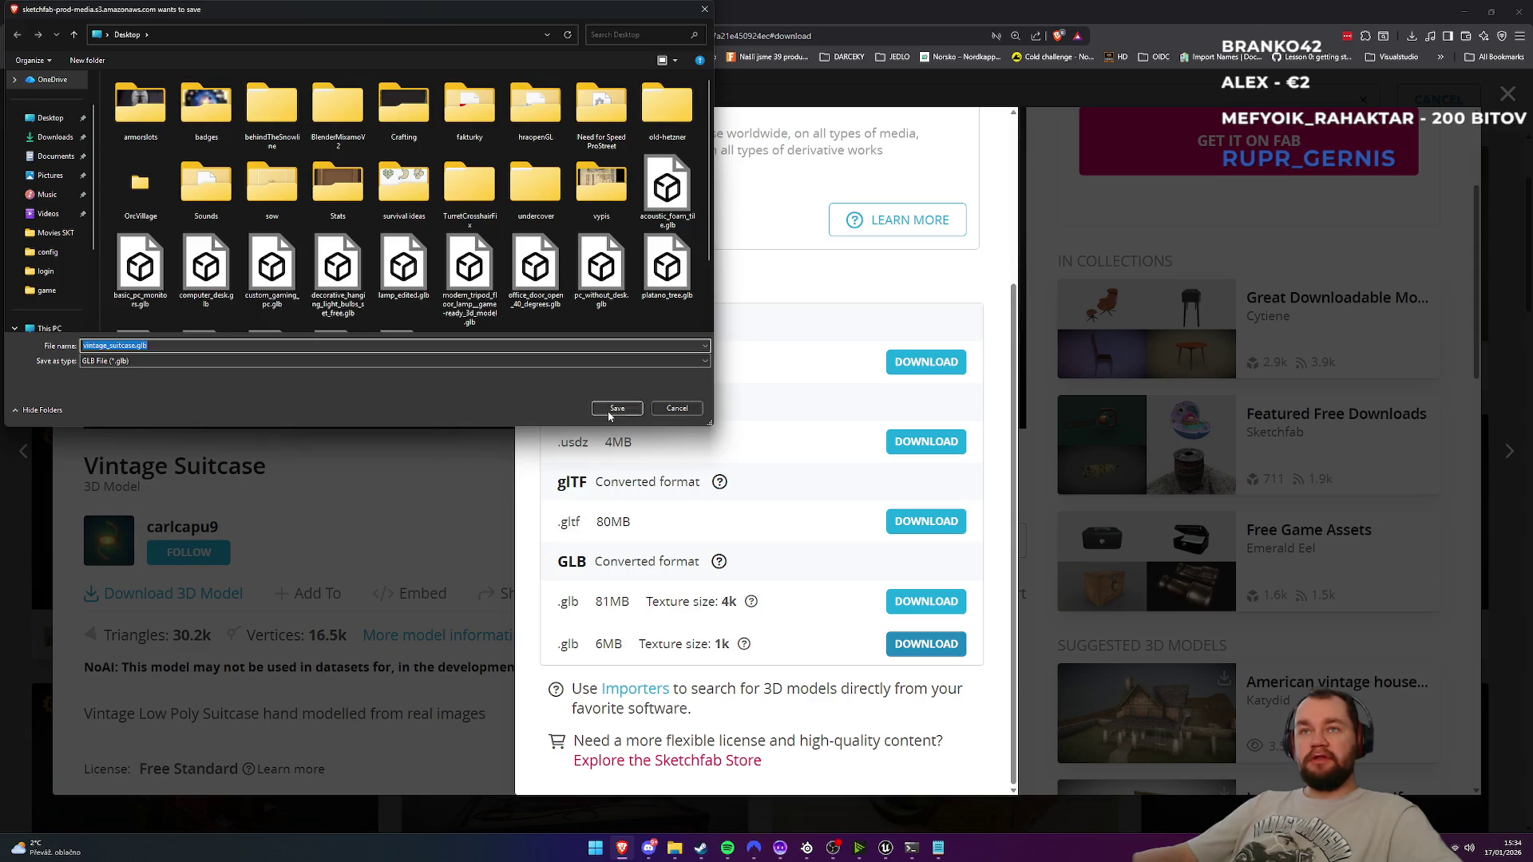
click(609, 412)
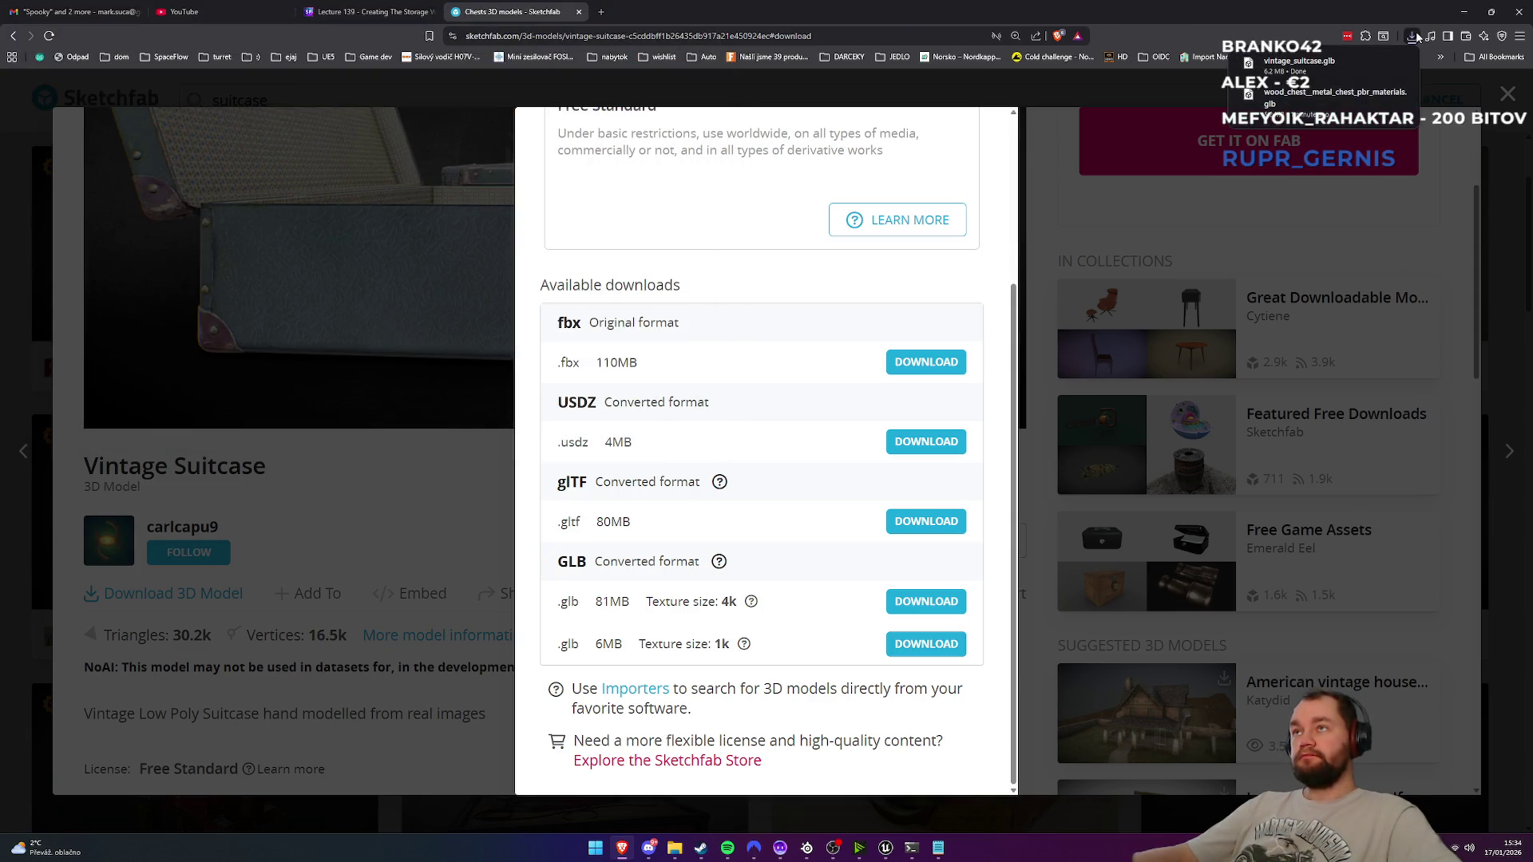
Step: Check vintage_suitcase.glb in 3D Viewer from an end-on, higher angle, then close it
click(1323, 70)
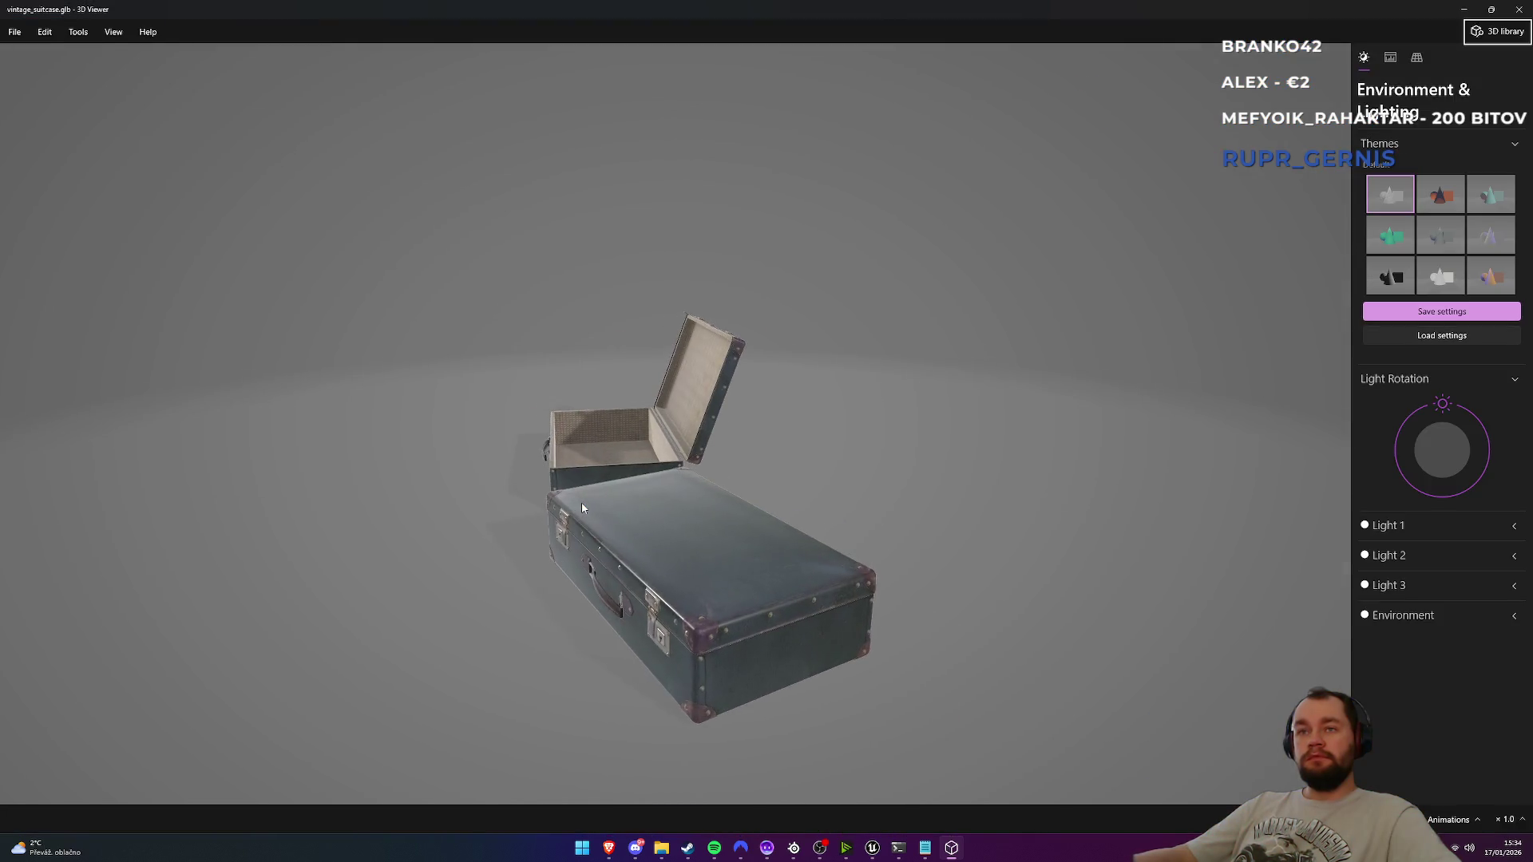
scroll(672, 535, up, 5)
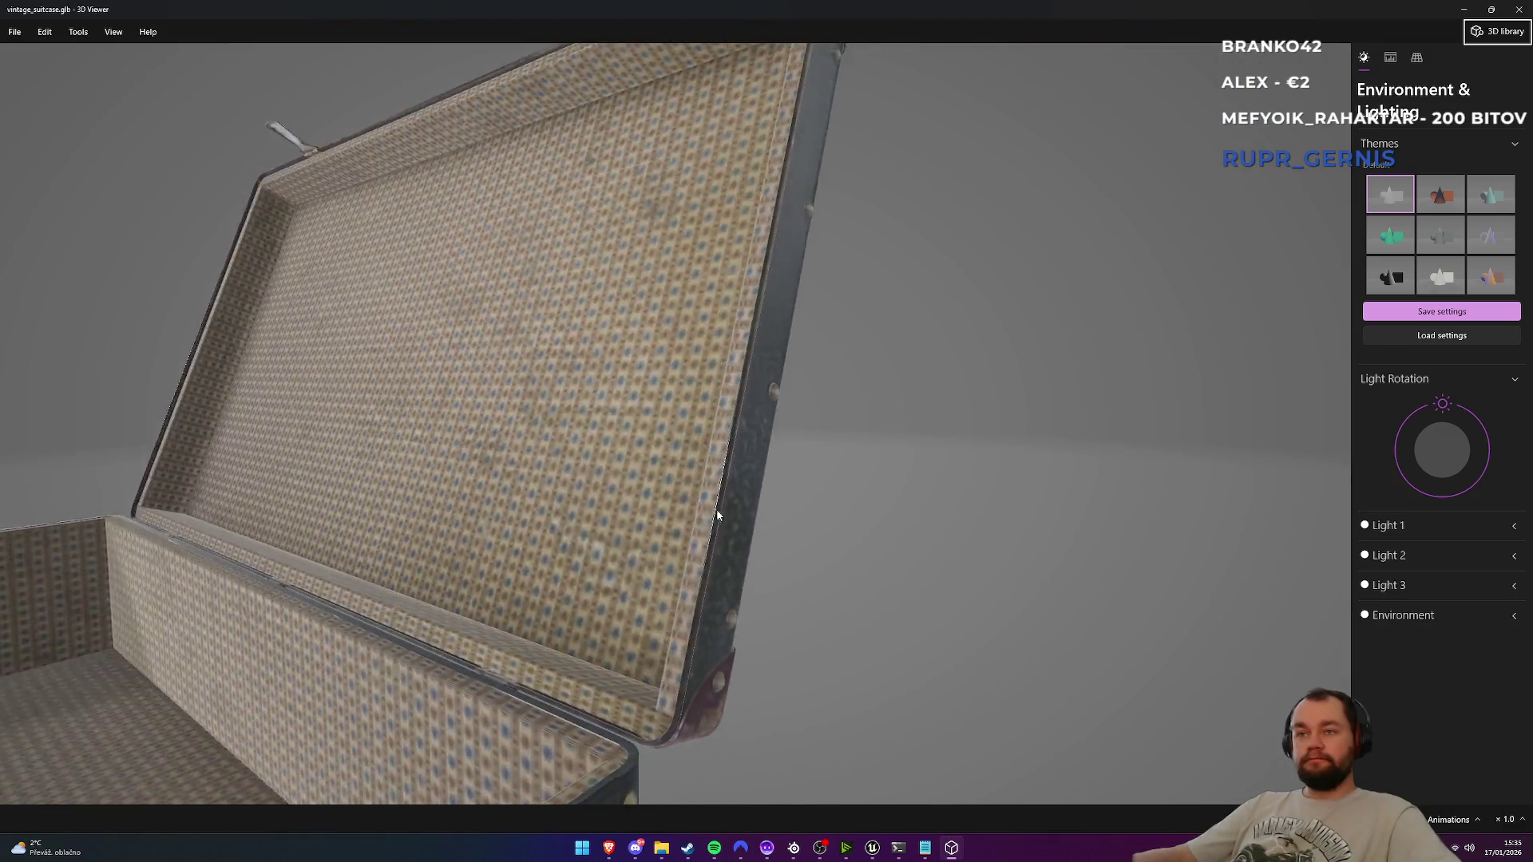
scroll(707, 543, down, 5)
mouse_move(937, 539)
mouse_down()
mouse_move(886, 530)
mouse_move(1257, 126)
mouse_up()
click(1518, 10)
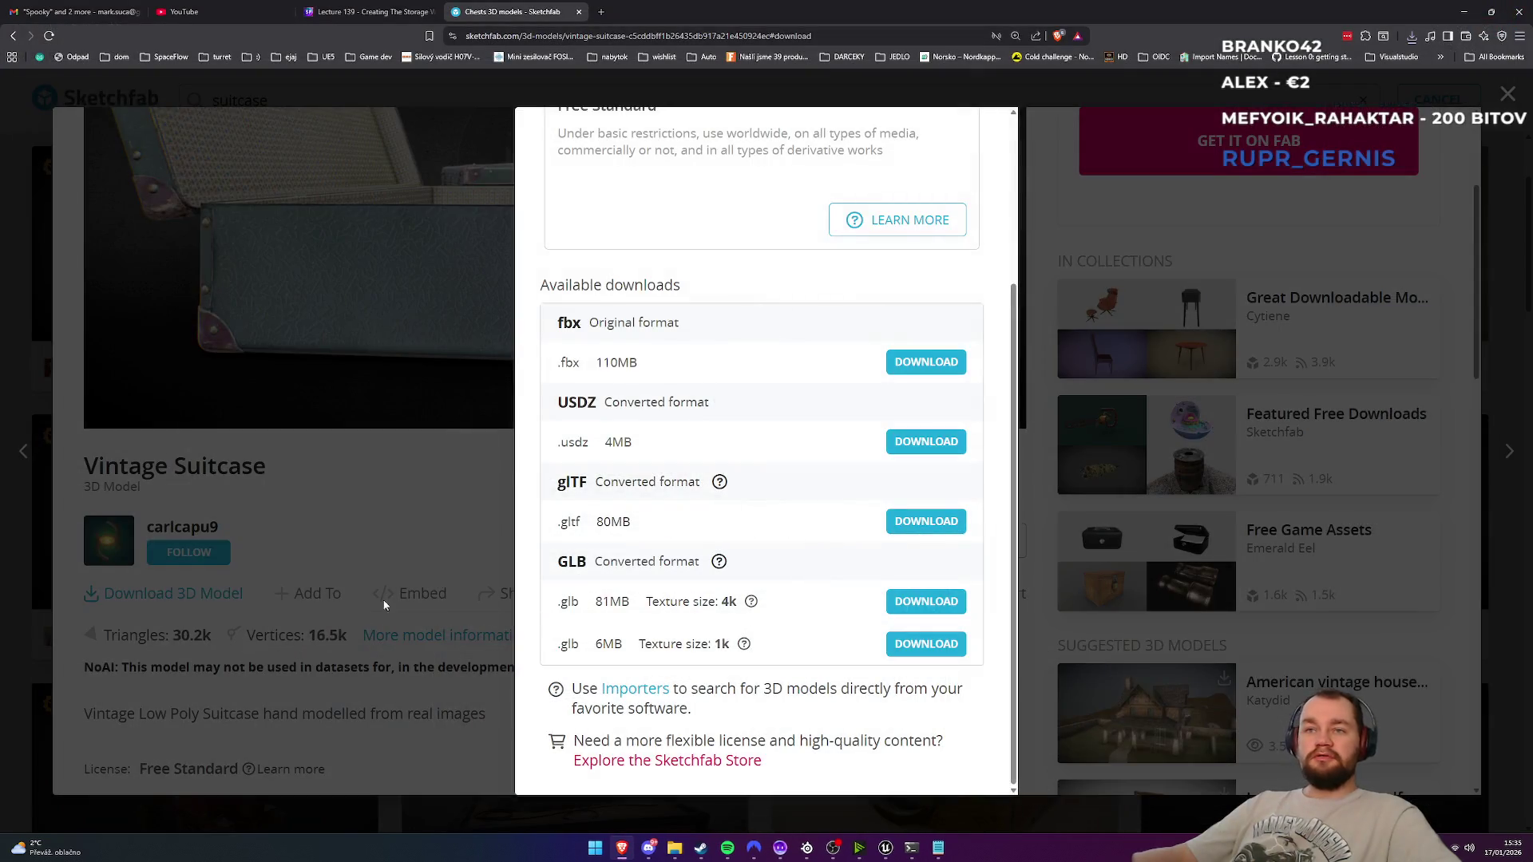
Step: Close the download options and scroll through the comments and back up
click(273, 619)
scroll(272, 619, down, 5)
scroll(272, 620, down, 3)
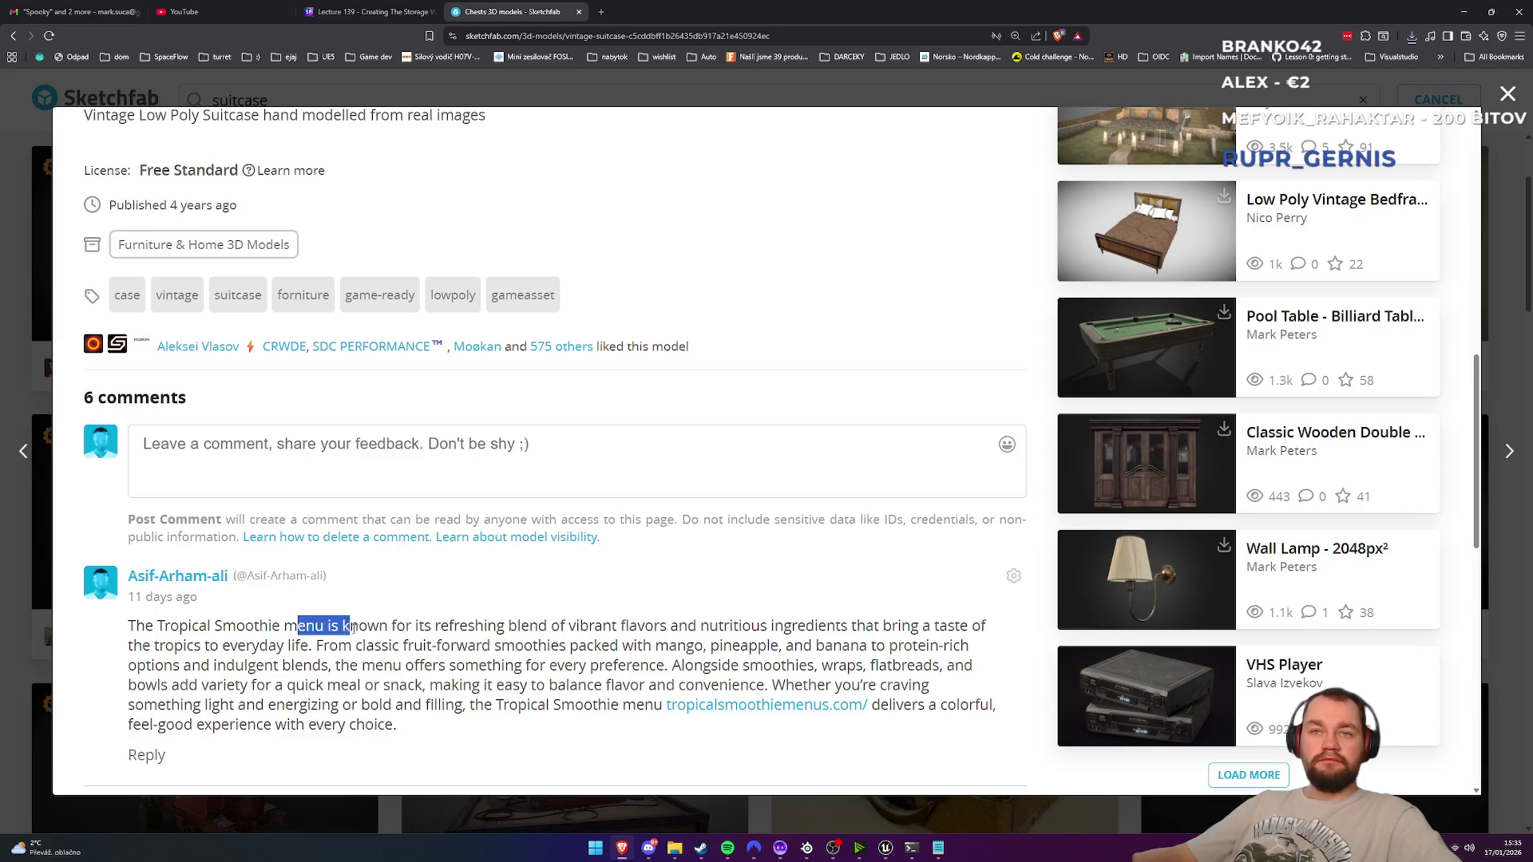
scroll(170, 649, down, 7)
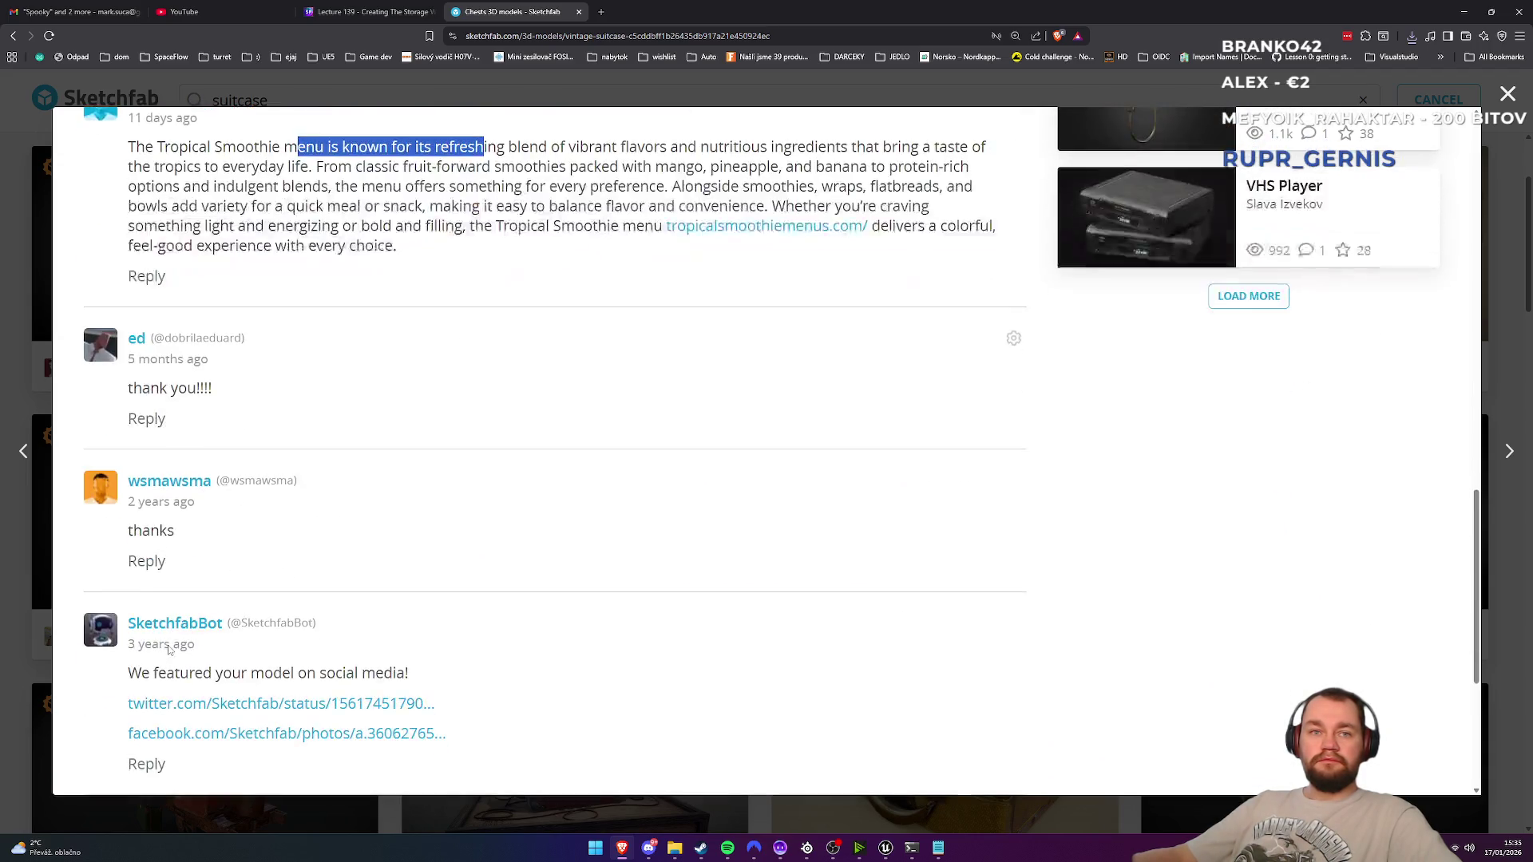
scroll(240, 613, down, 2)
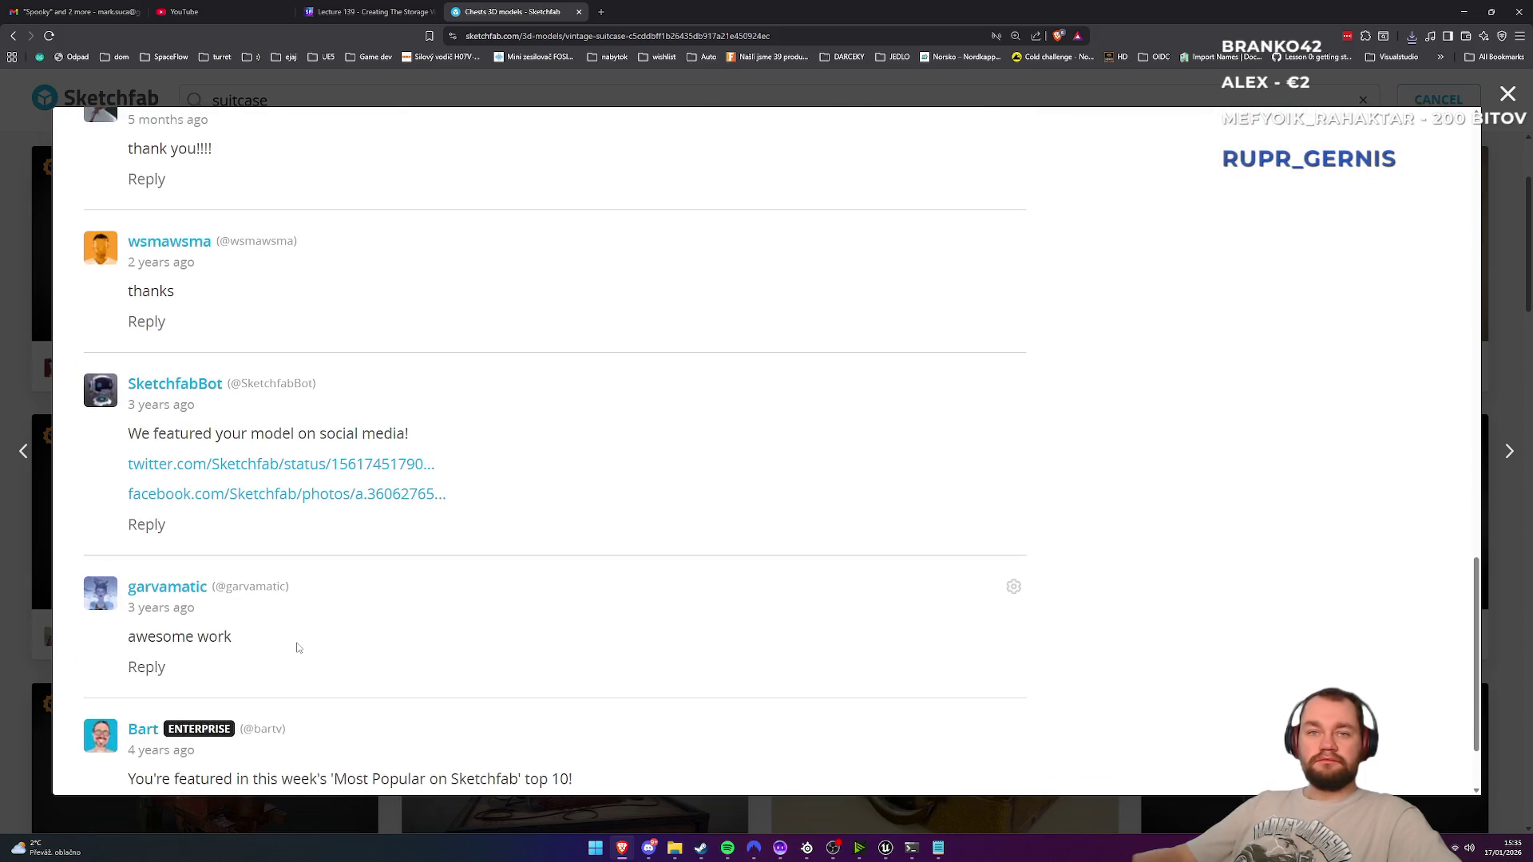
scroll(297, 648, down, 1)
scroll(325, 644, up, 15)
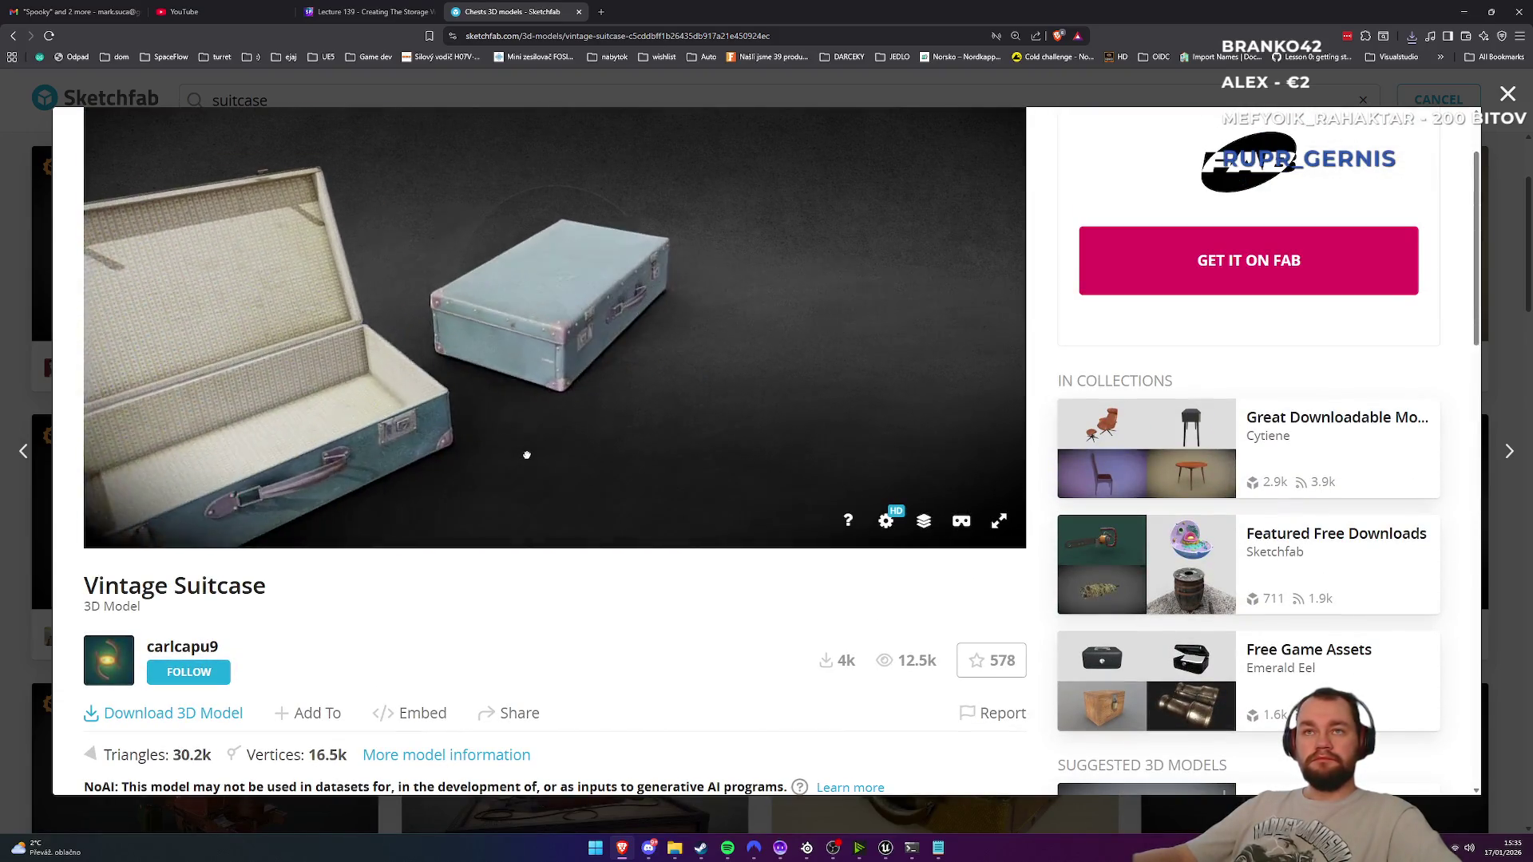
scroll(607, 317, up, 5)
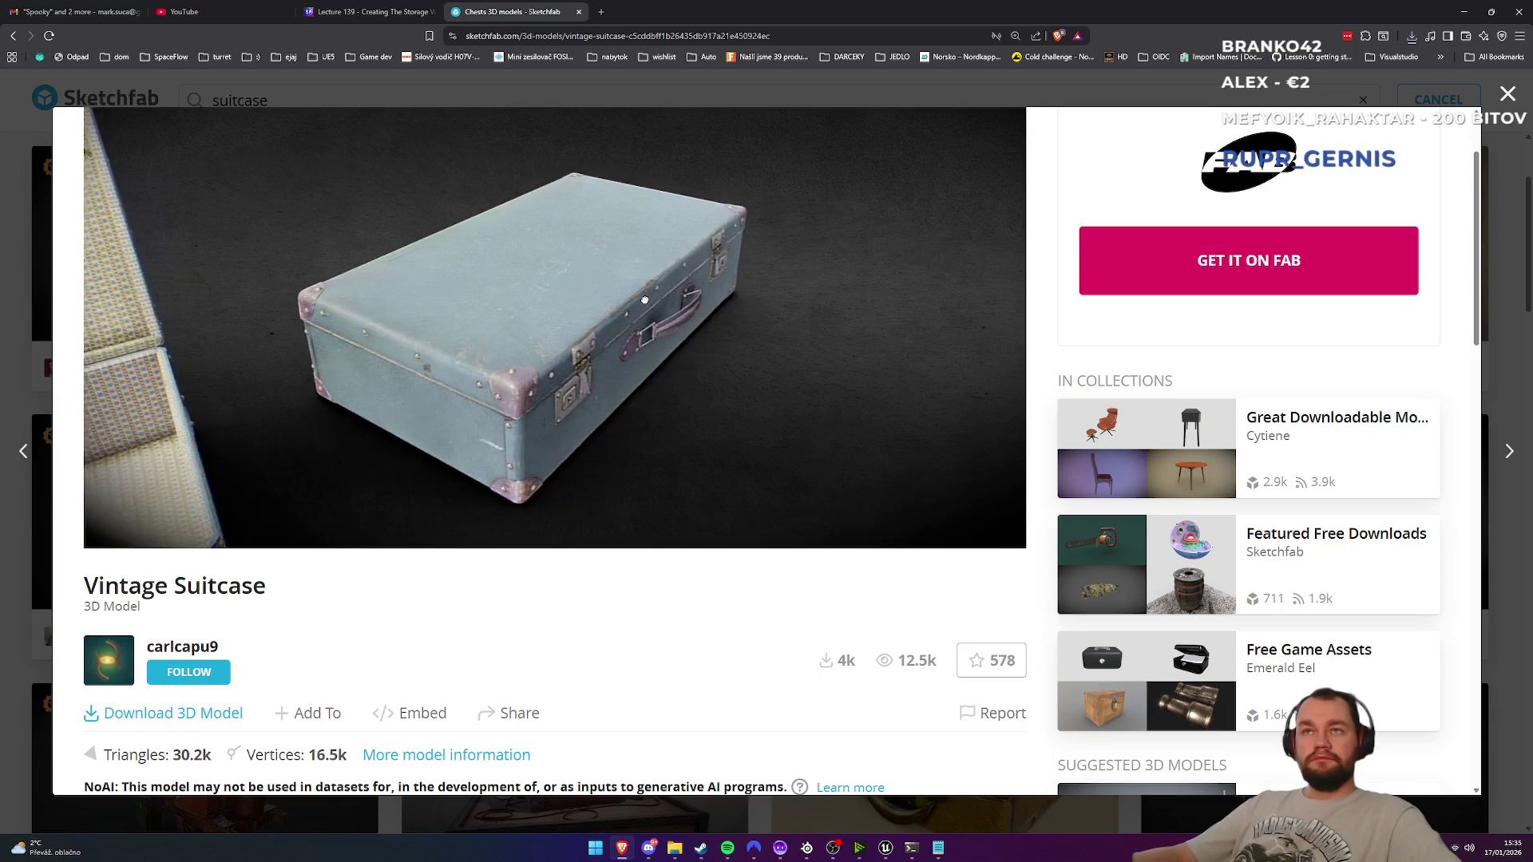
Step: Orbit into the open suitcase's fabric-lined interior, then show the recent downloads list
mouse_move(645, 297)
mouse_down()
mouse_move(595, 275)
mouse_move(442, 341)
mouse_move(495, 358)
mouse_up()
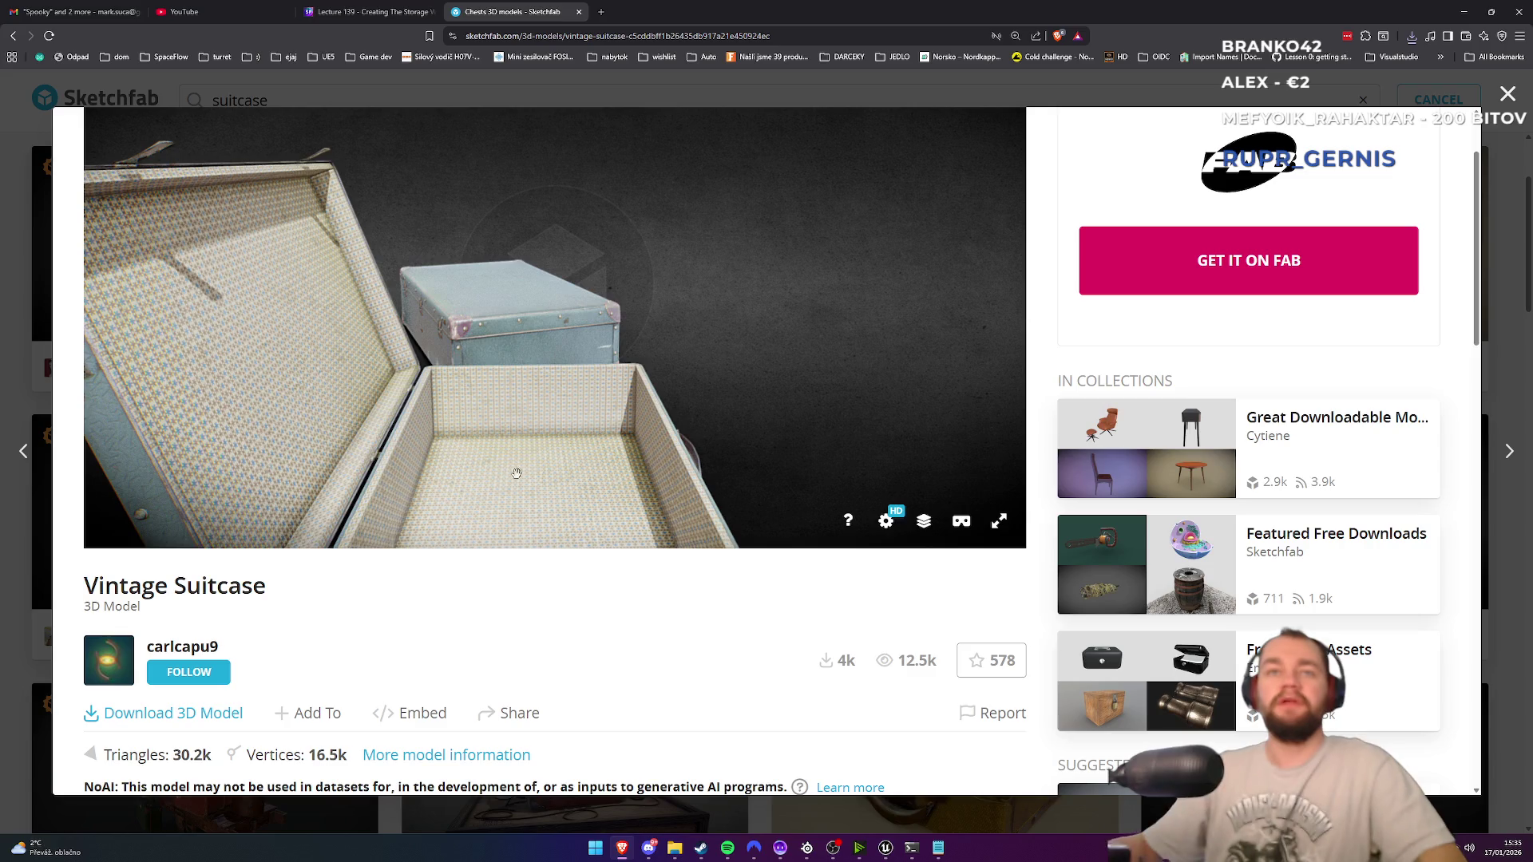
drag(507, 396, 416, 394)
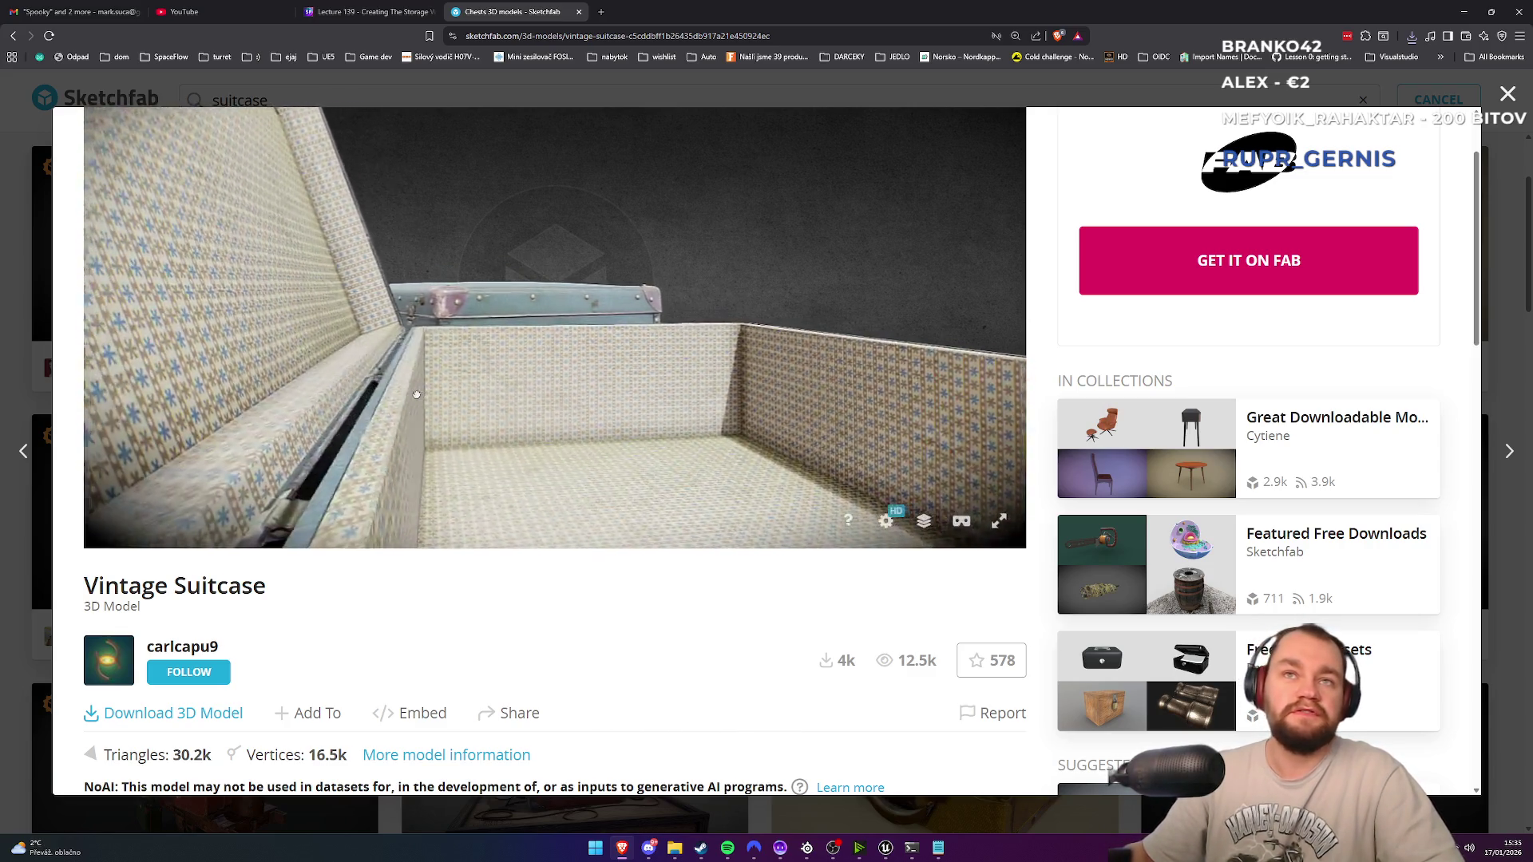
scroll(416, 395, up, 5)
scroll(415, 396, down, 5)
mouse_move(415, 396)
mouse_down()
mouse_move(539, 369)
mouse_move(525, 408)
mouse_up()
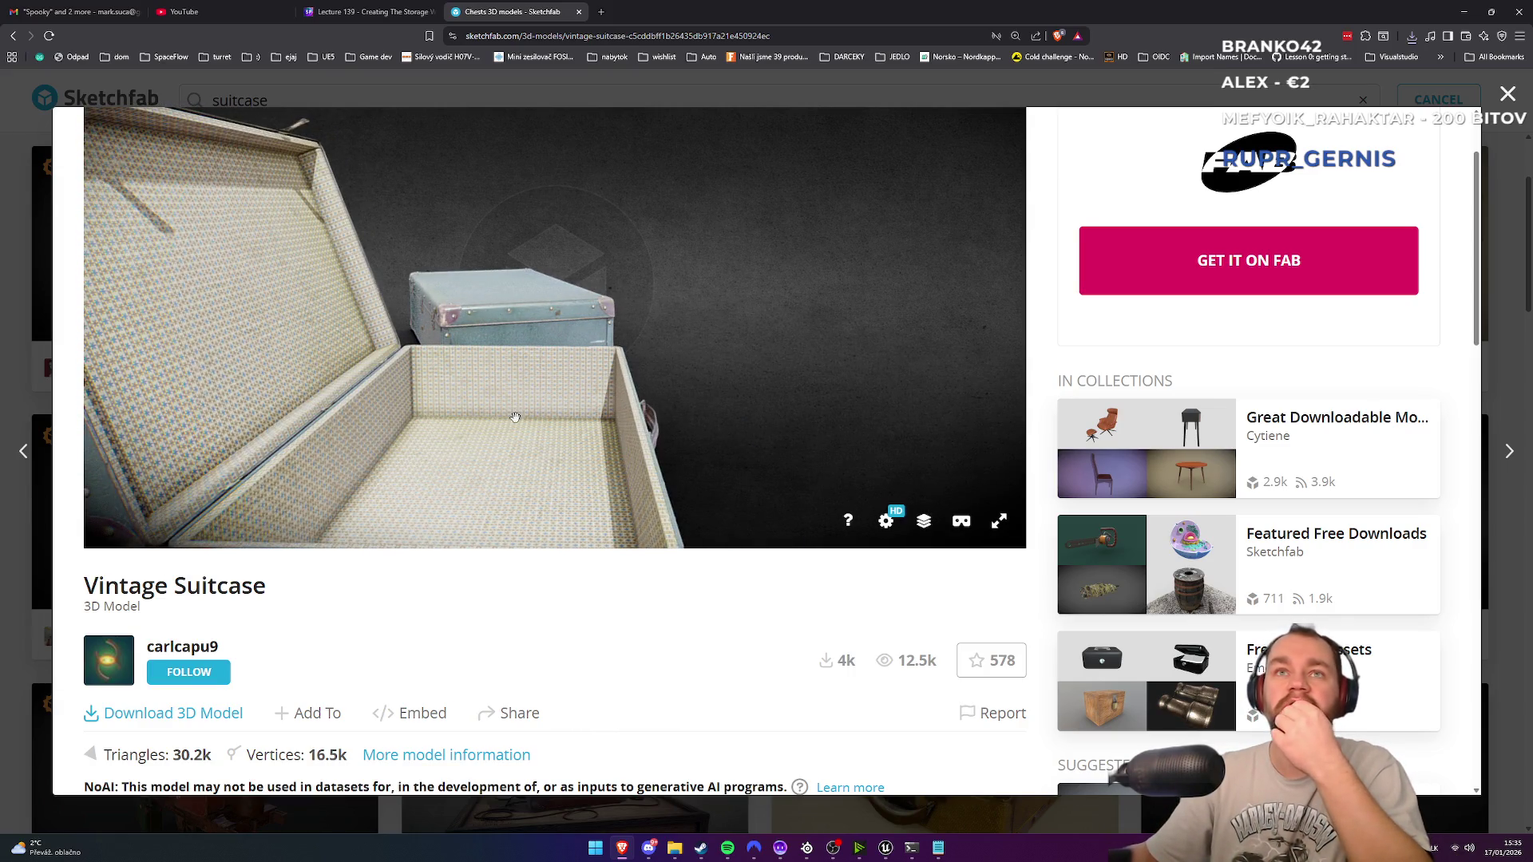
scroll(515, 417, down, 5)
mouse_move(515, 418)
mouse_down()
mouse_move(568, 455)
mouse_move(468, 452)
mouse_move(496, 410)
mouse_move(575, 413)
mouse_move(473, 379)
mouse_up()
scroll(531, 410, up, 5)
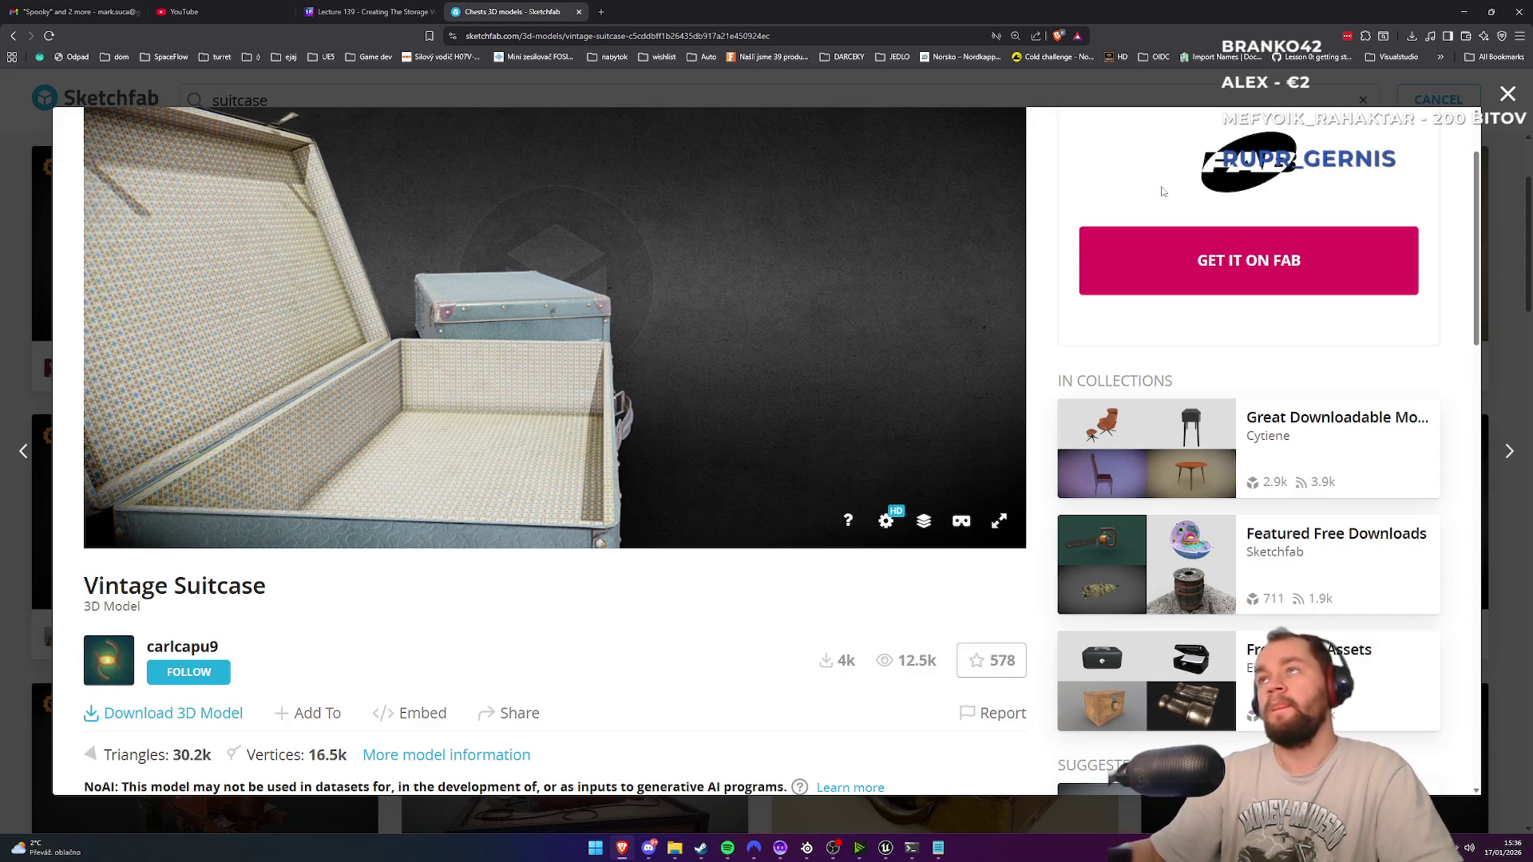
click(1410, 39)
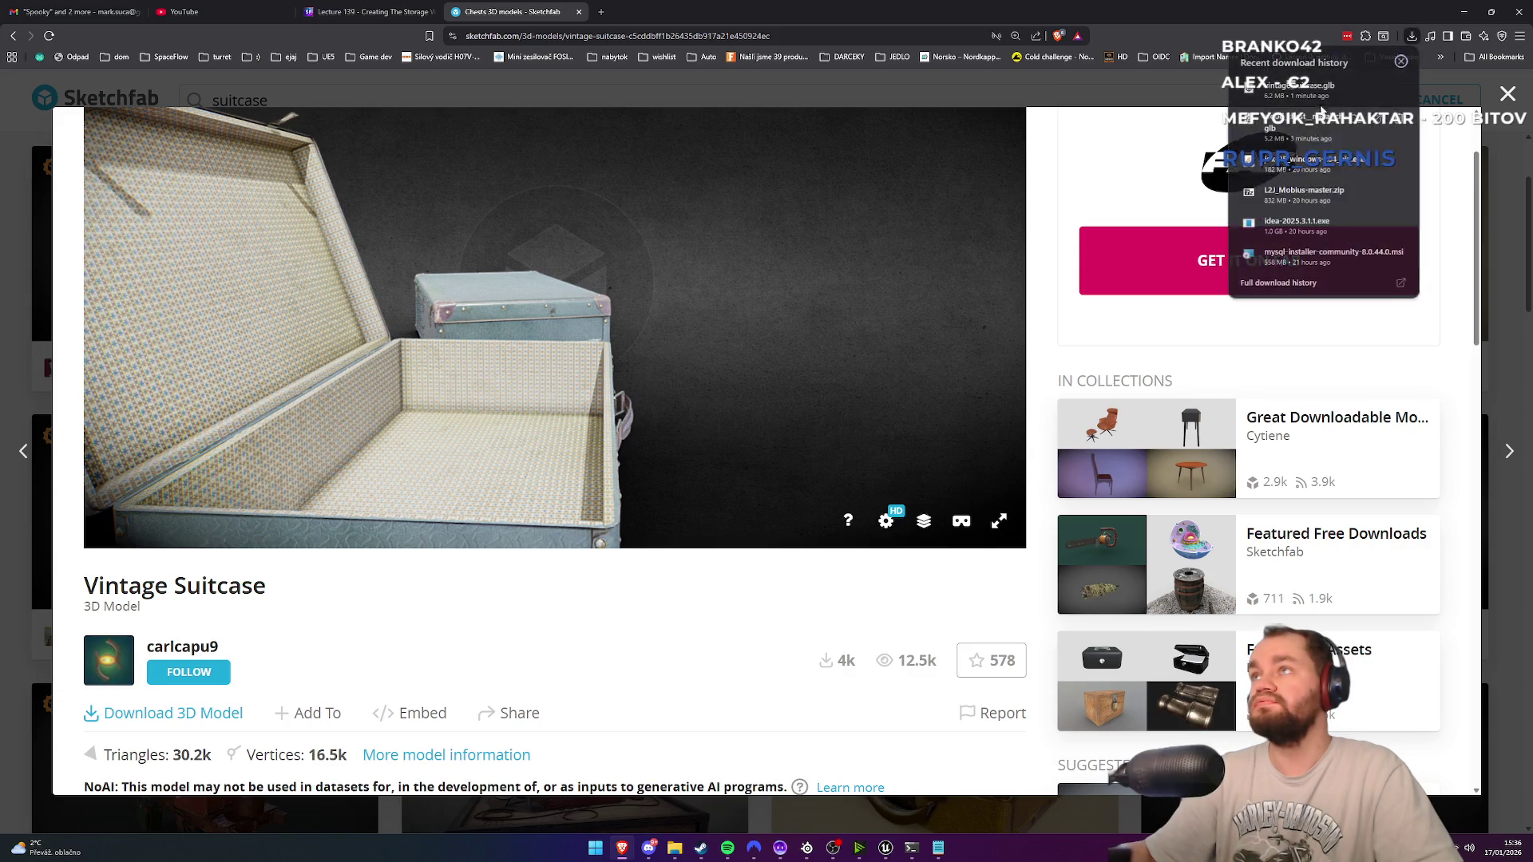
Step: Preview vintage_suitcase.glb in 3D Viewer, close it, and return to the suitcase search results
click(1278, 157)
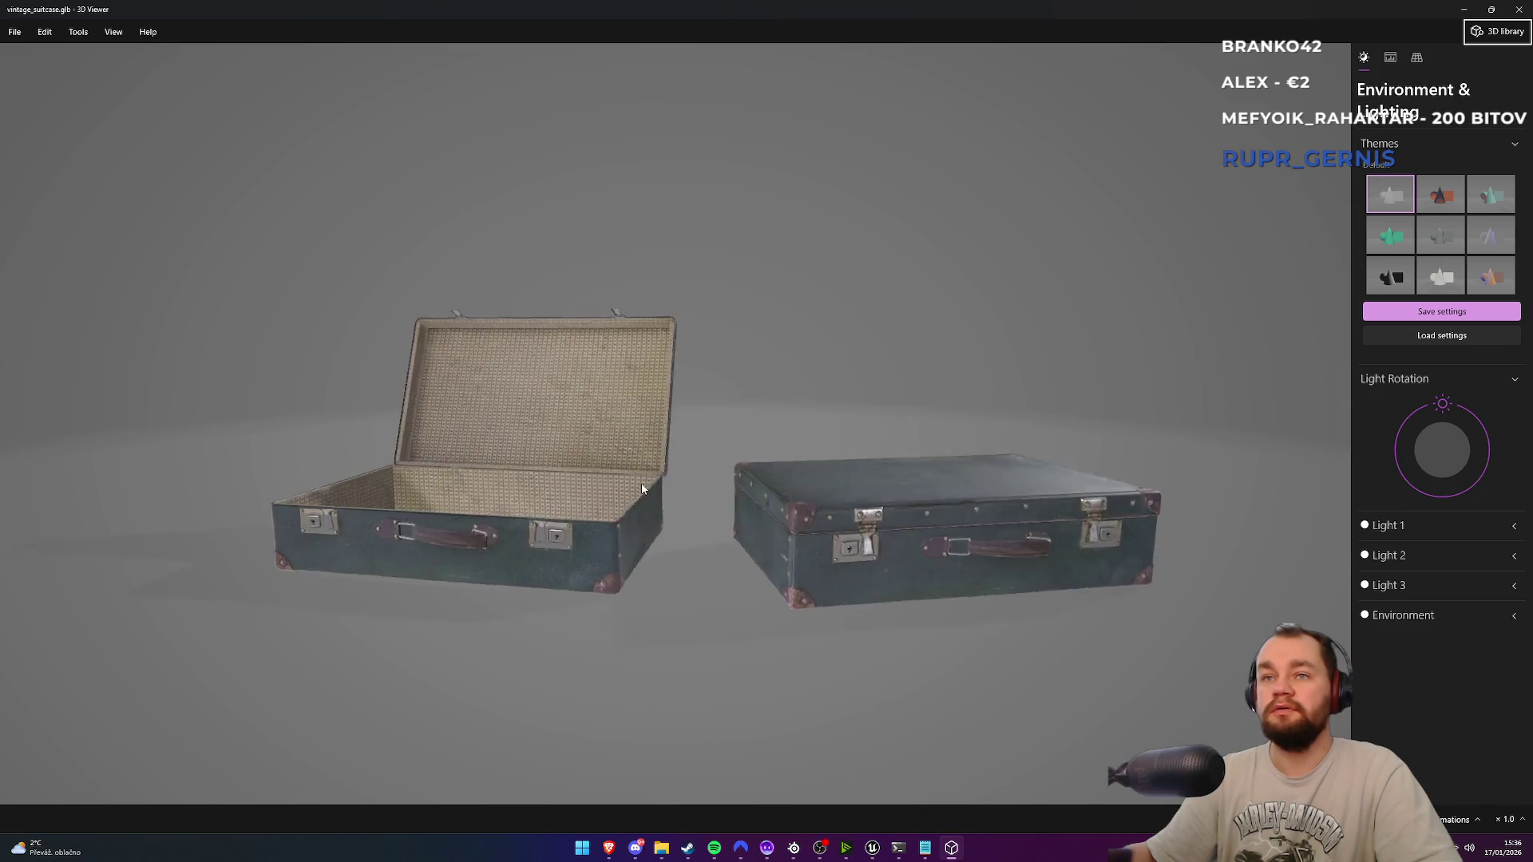
click(1517, 11)
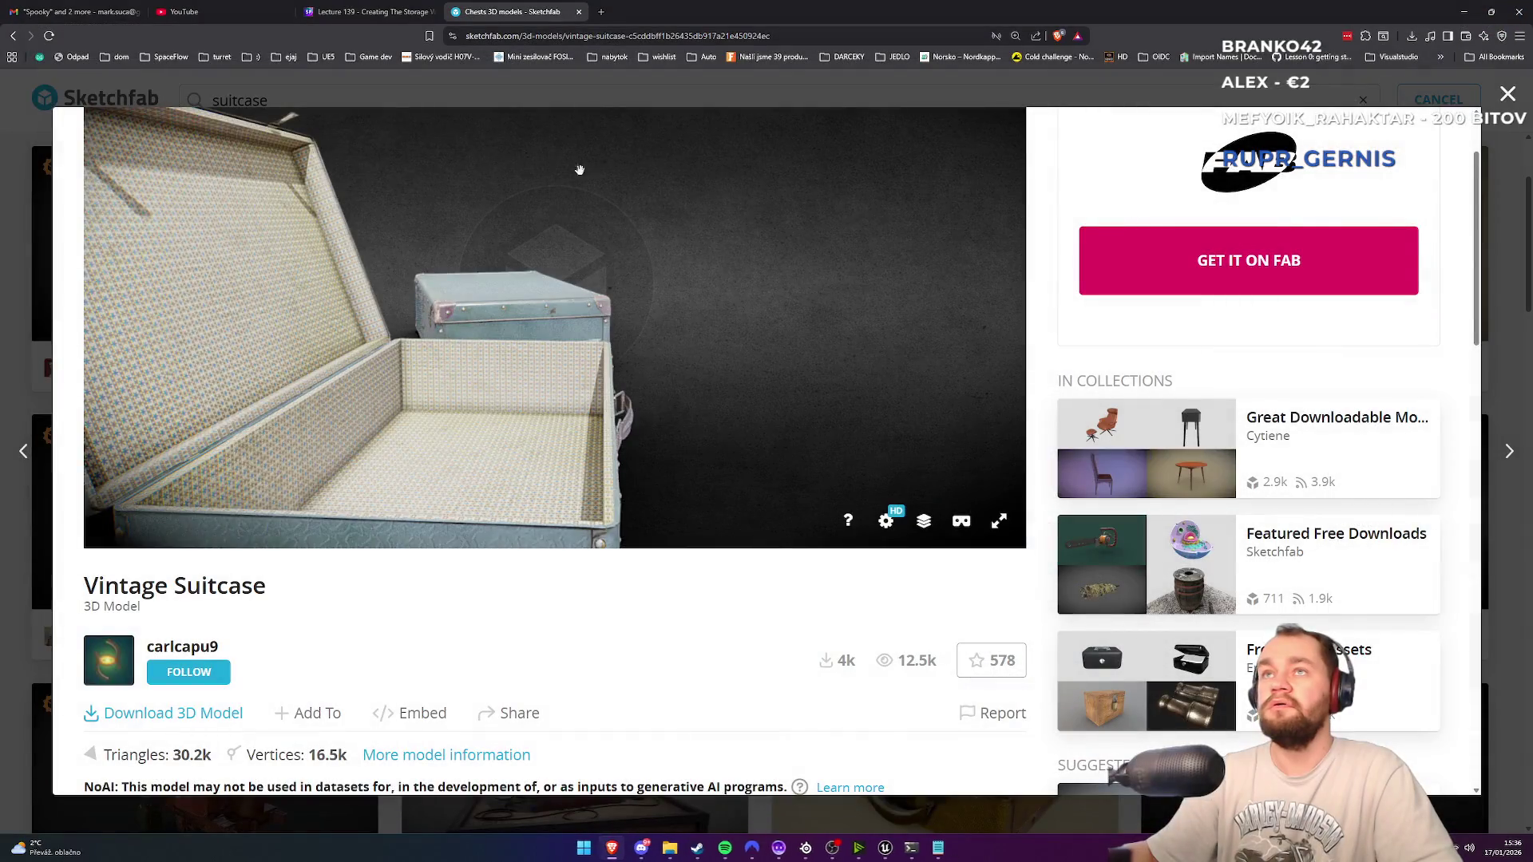
key(Escape)
scroll(539, 593, down, 3)
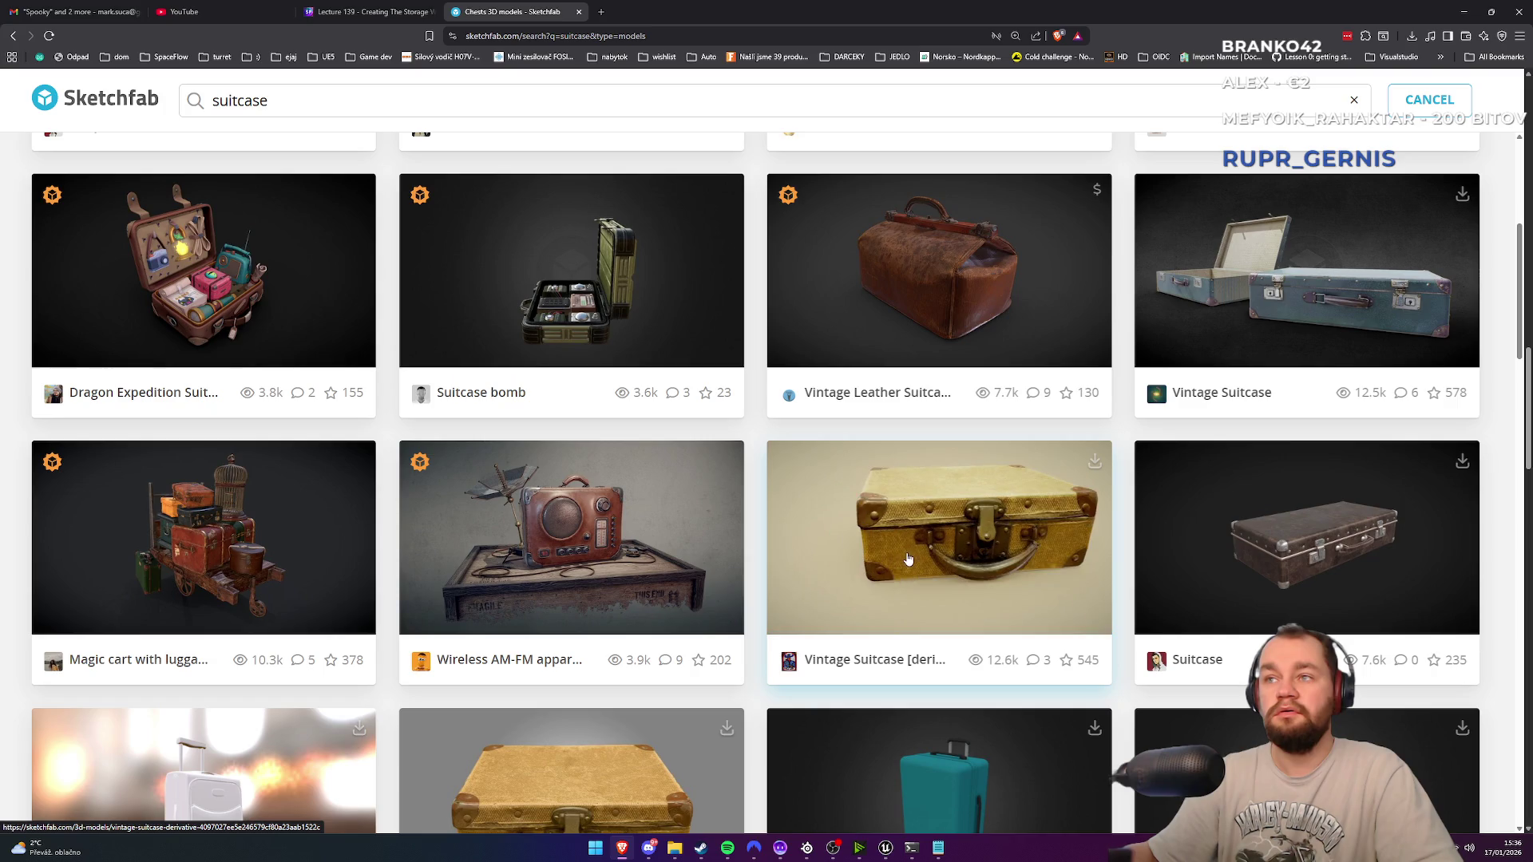
scroll(631, 559, down, 3)
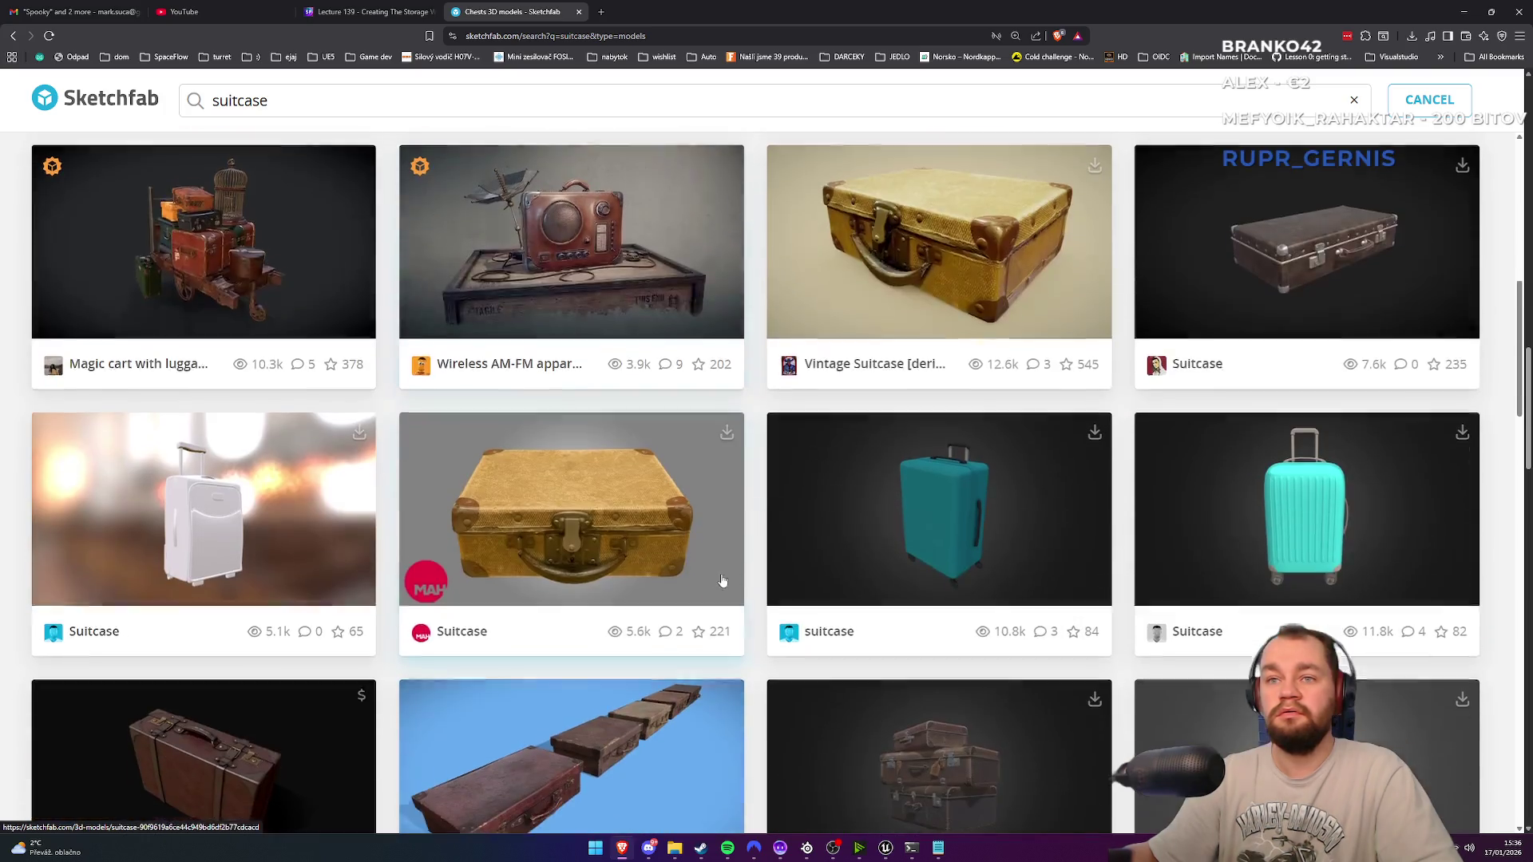
scroll(628, 557, down, 2)
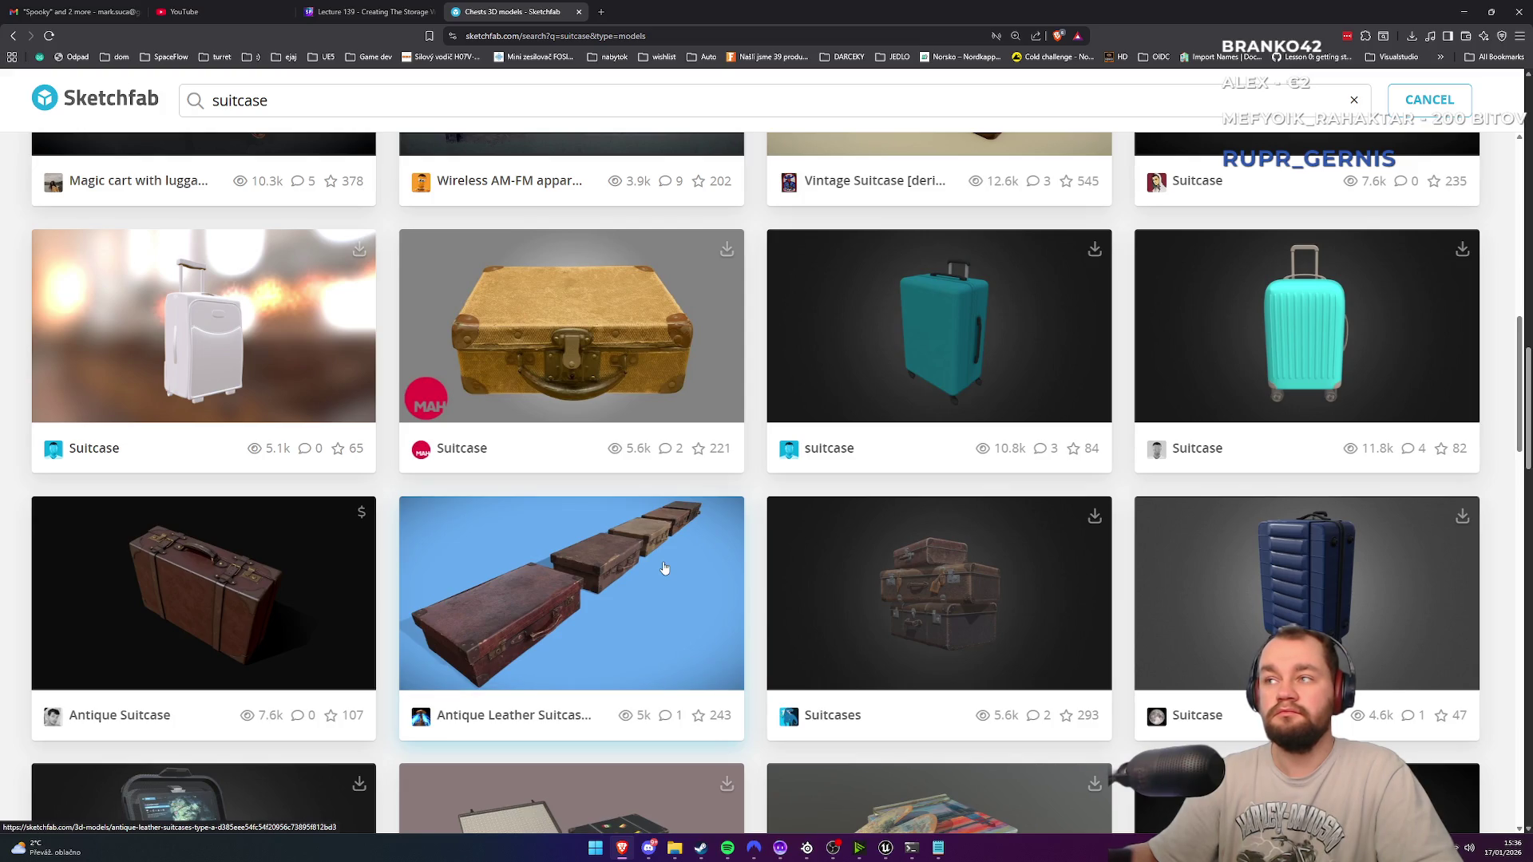
scroll(663, 568, down, 1)
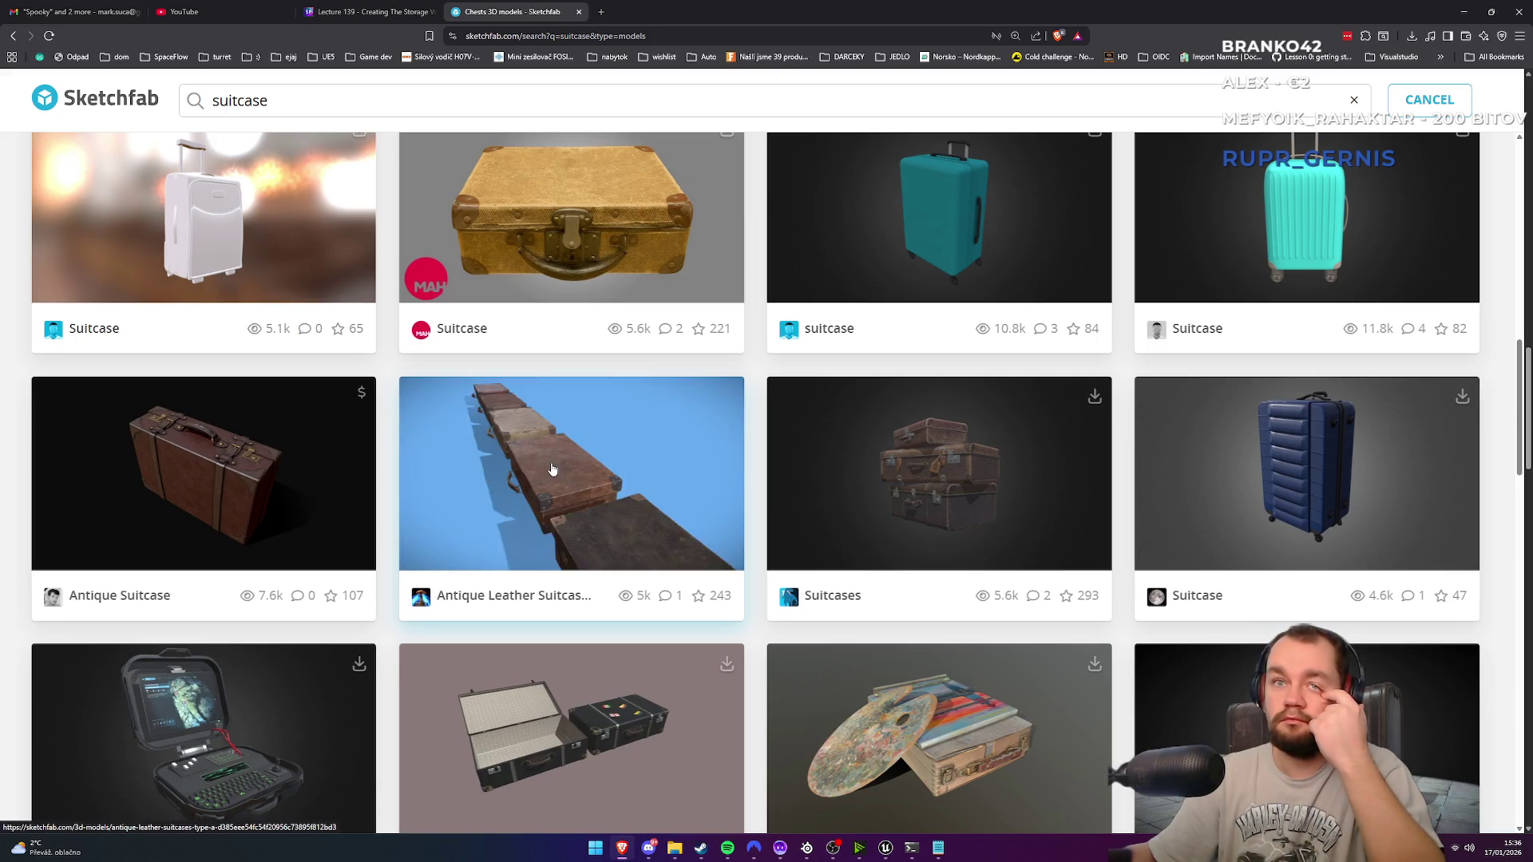
scroll(913, 489, up, 2)
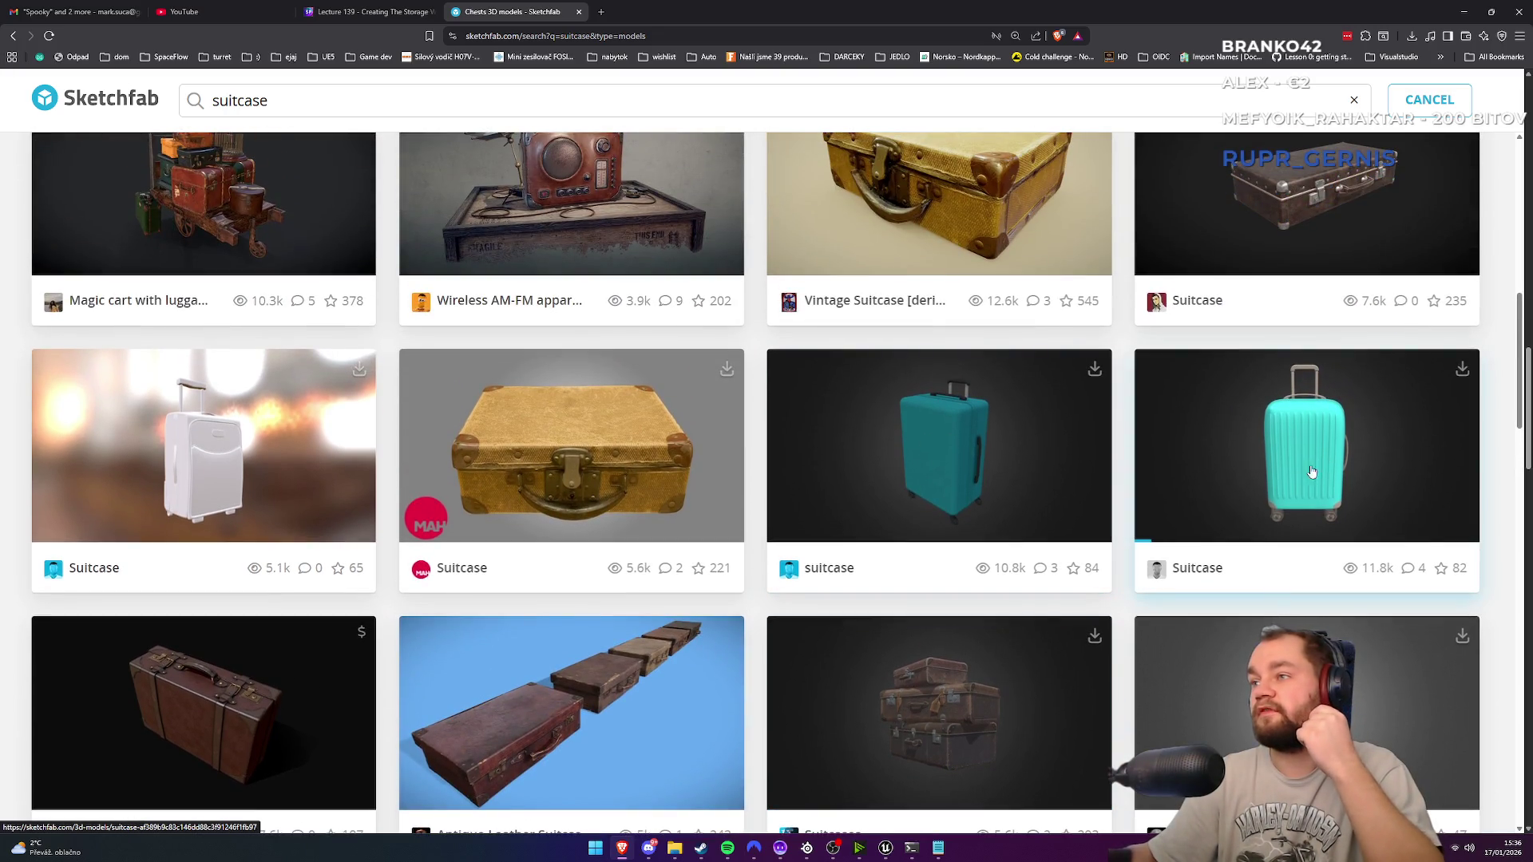
scroll(1306, 440, down, 2)
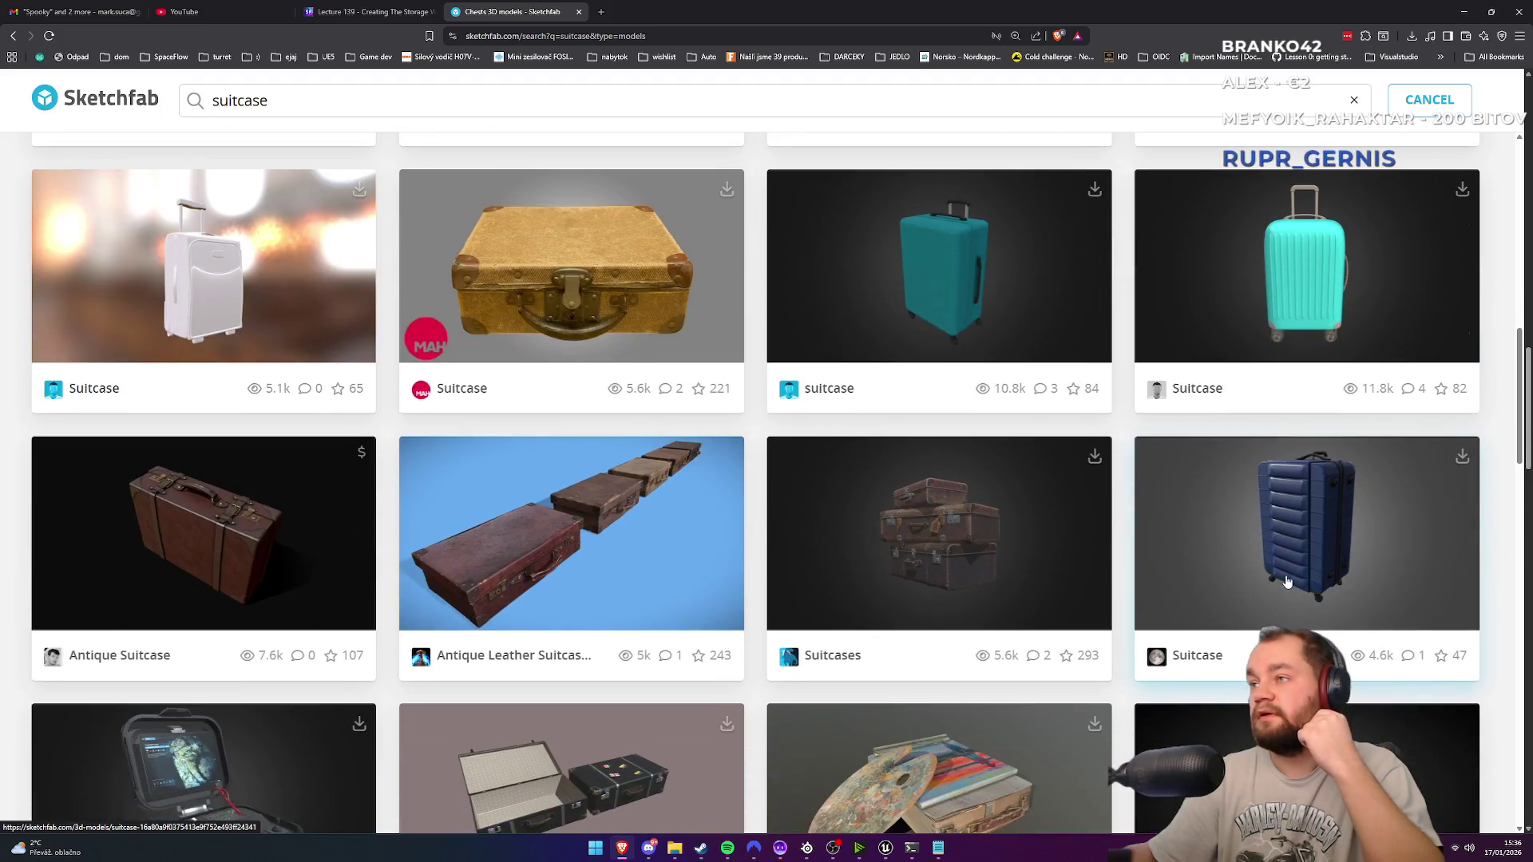
click(1288, 549)
Step: Look over the blue Suitcase page, highlighting 'gamedev' in its description
scroll(496, 495, down, 4)
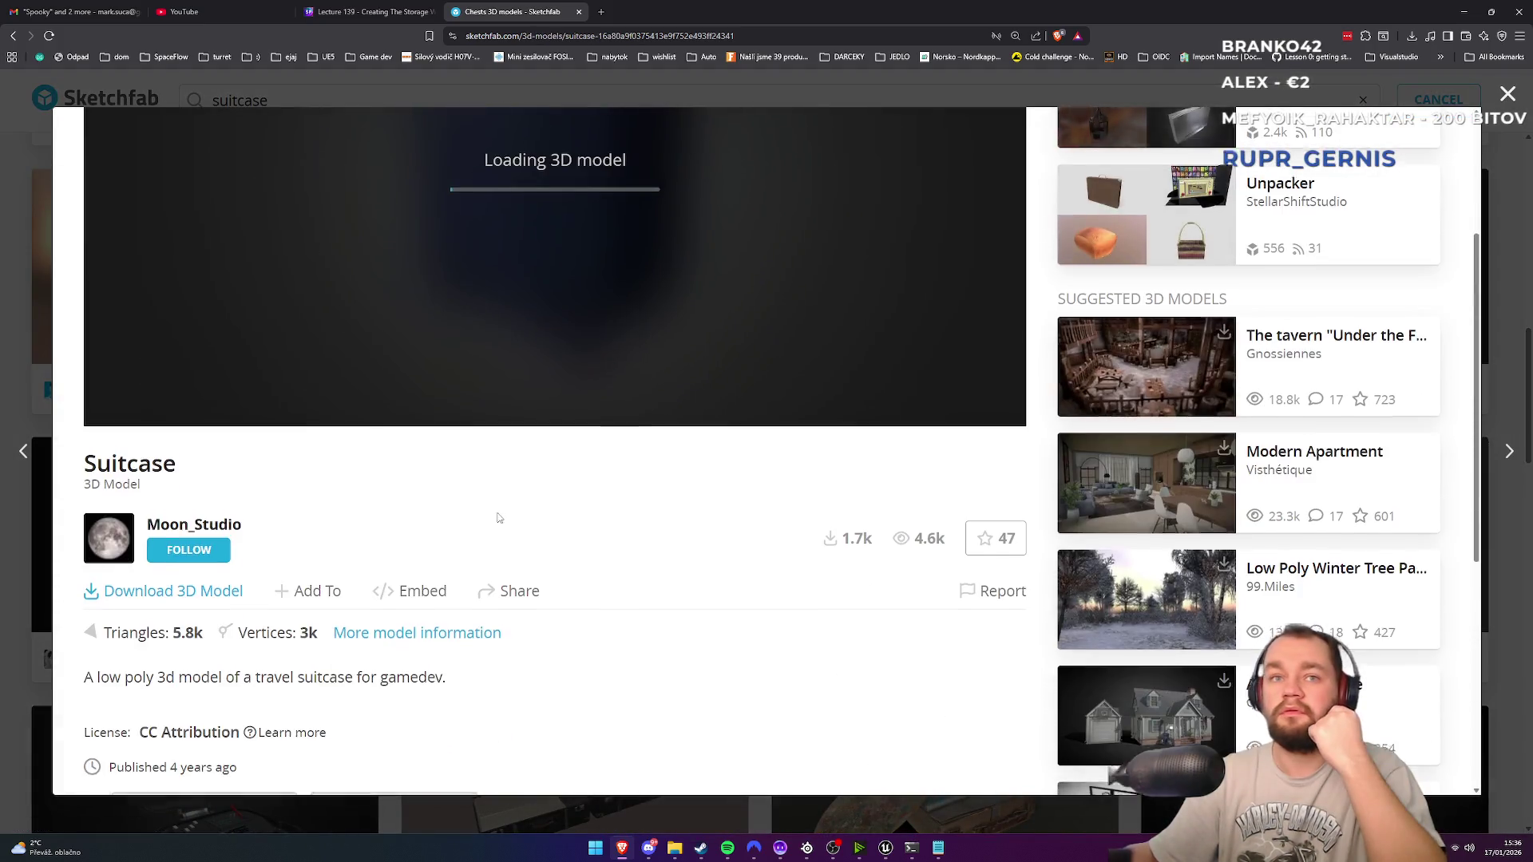
scroll(530, 500, up, 2)
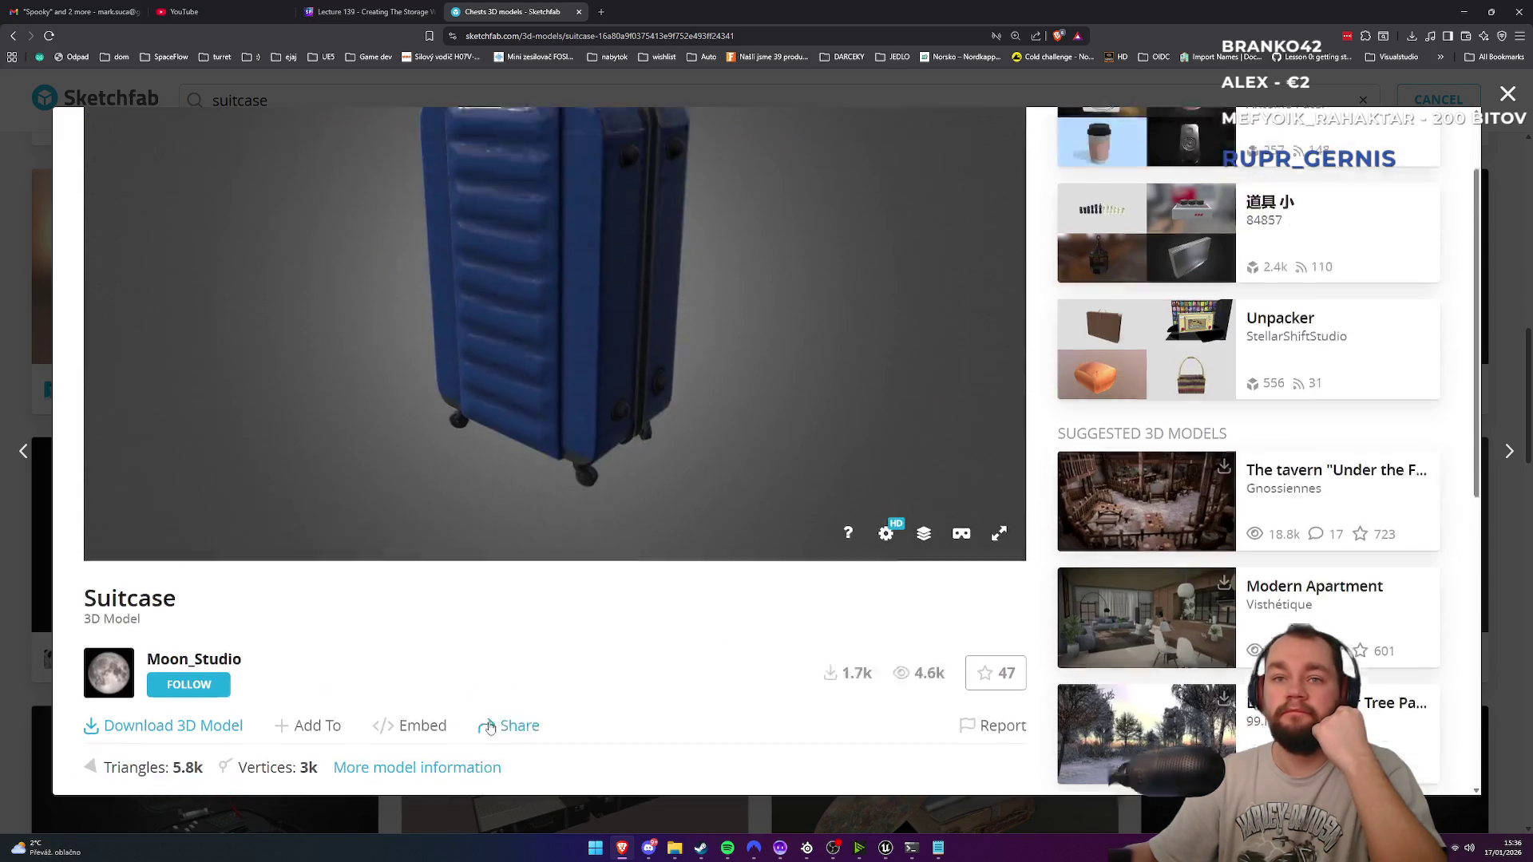
scroll(490, 727, down, 1)
drag(157, 740, 376, 739)
double_click(385, 740)
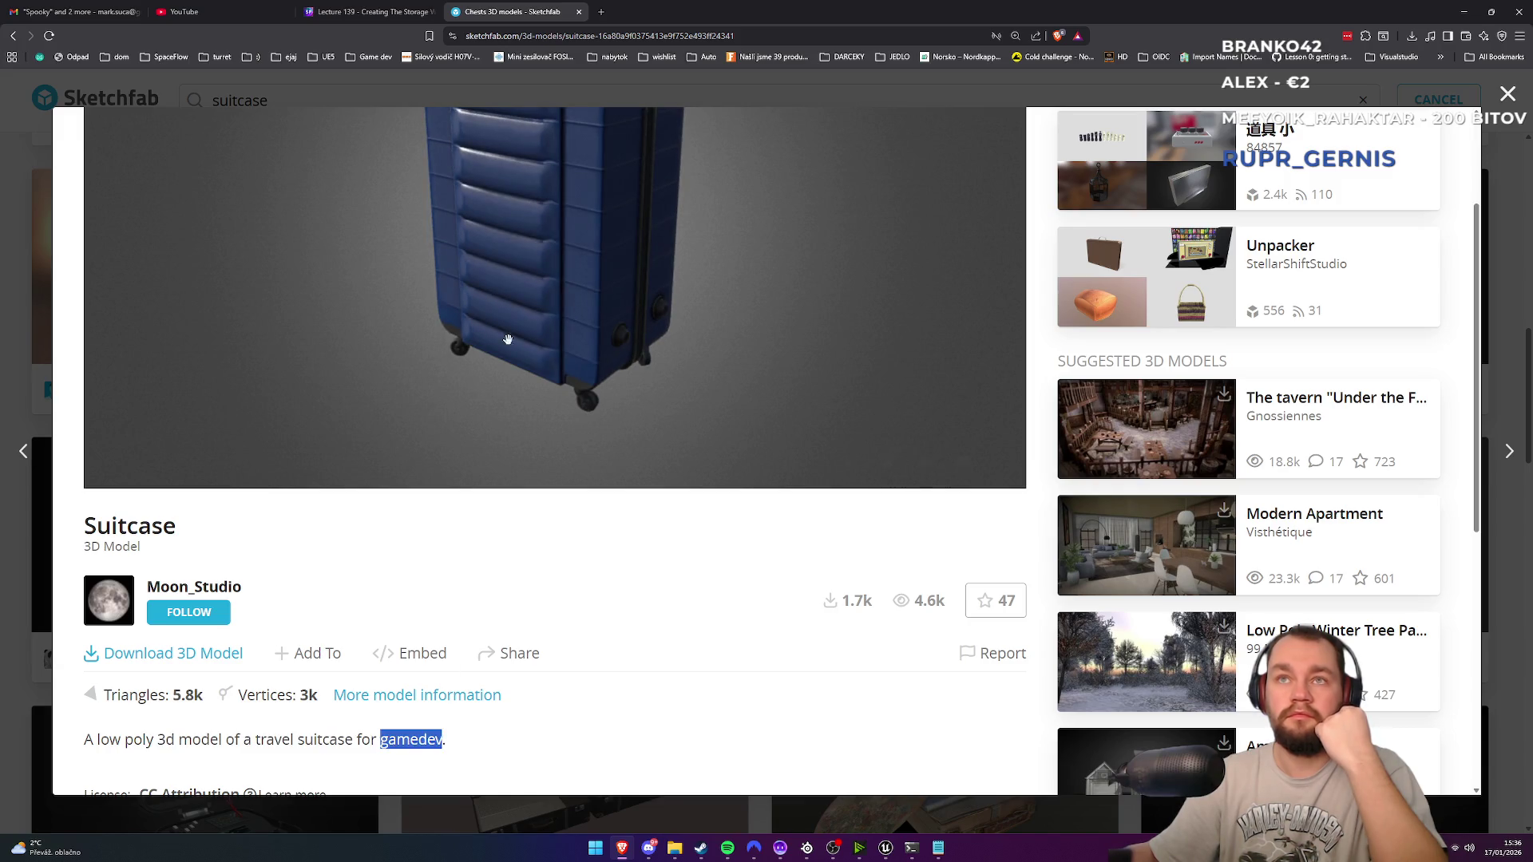
scroll(675, 595, up, 3)
mouse_move(558, 301)
mouse_down()
mouse_move(681, 308)
mouse_move(435, 286)
mouse_move(668, 339)
mouse_move(575, 298)
mouse_move(602, 250)
mouse_move(572, 332)
mouse_move(617, 317)
mouse_up()
scroll(431, 284, up, 3)
scroll(182, 651, down, 3)
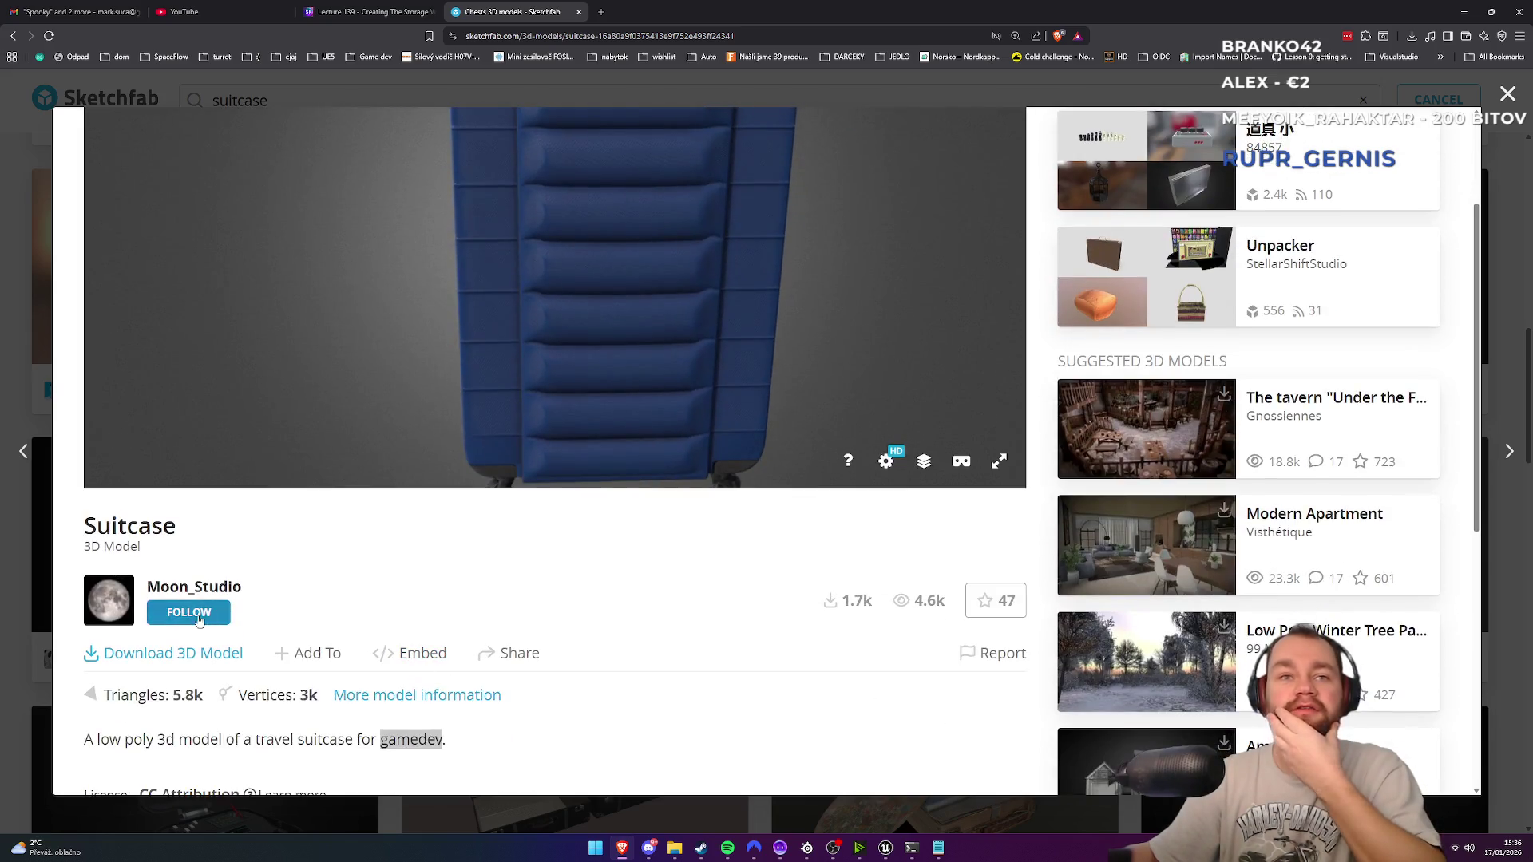
Step: Save the blue Suitcase's 1k GLB as suitcase.glb, close the modal, and go back
click(173, 653)
scroll(790, 631, down, 3)
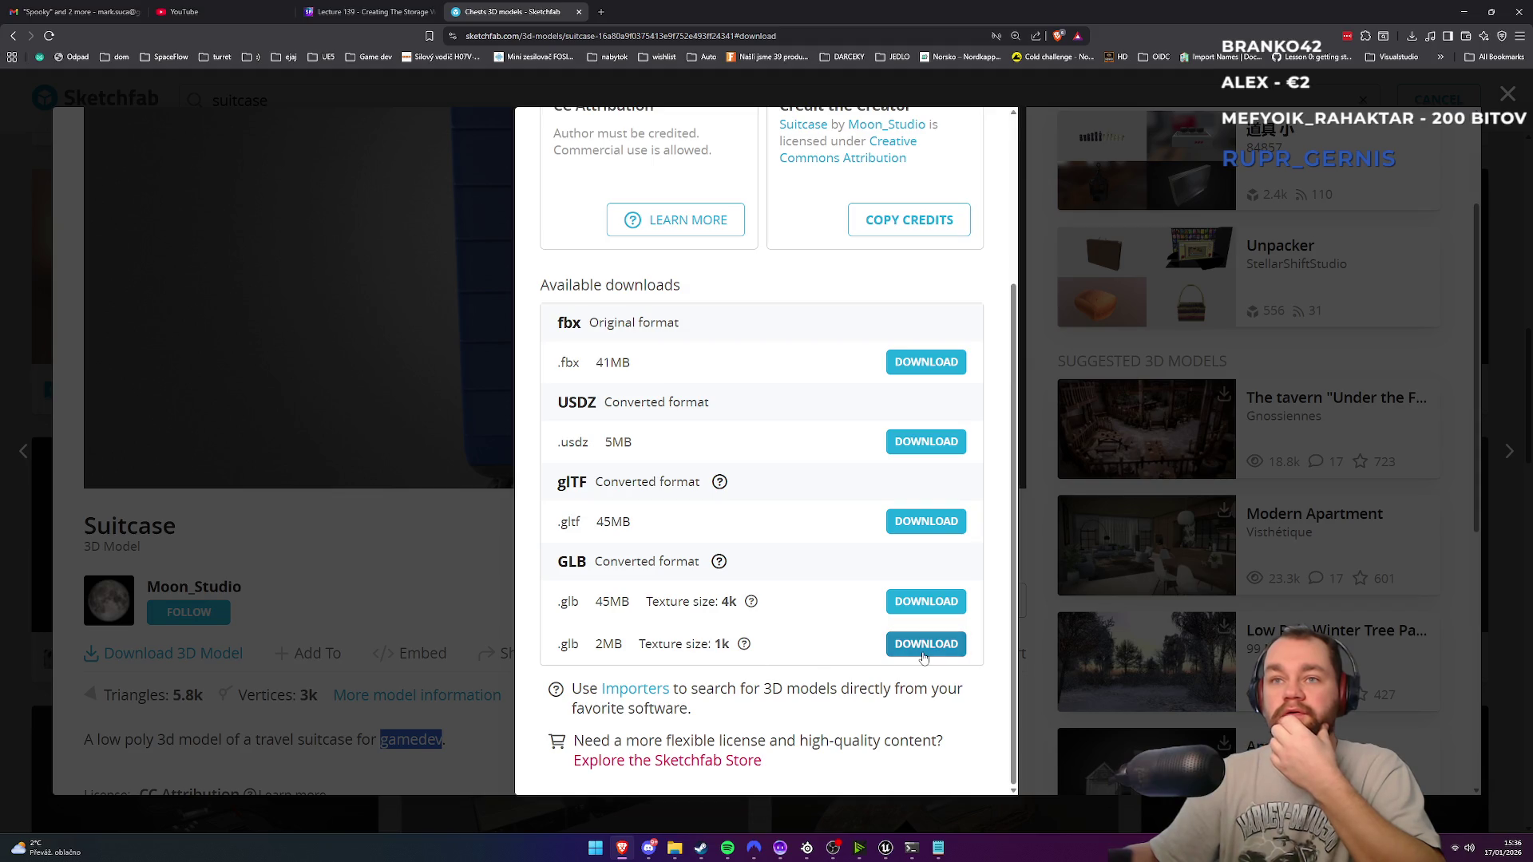
click(923, 654)
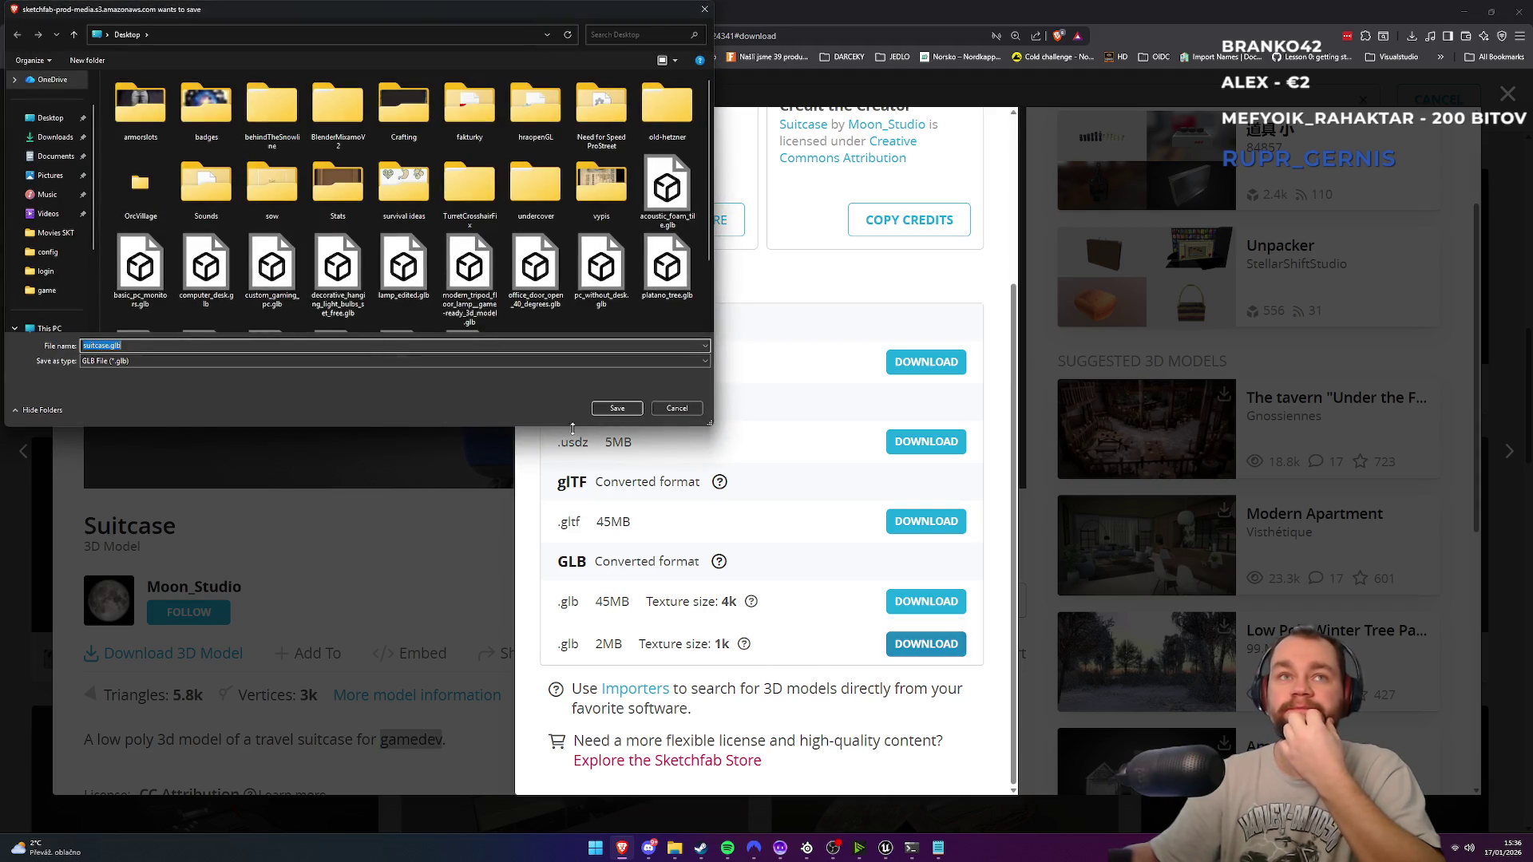
click(617, 408)
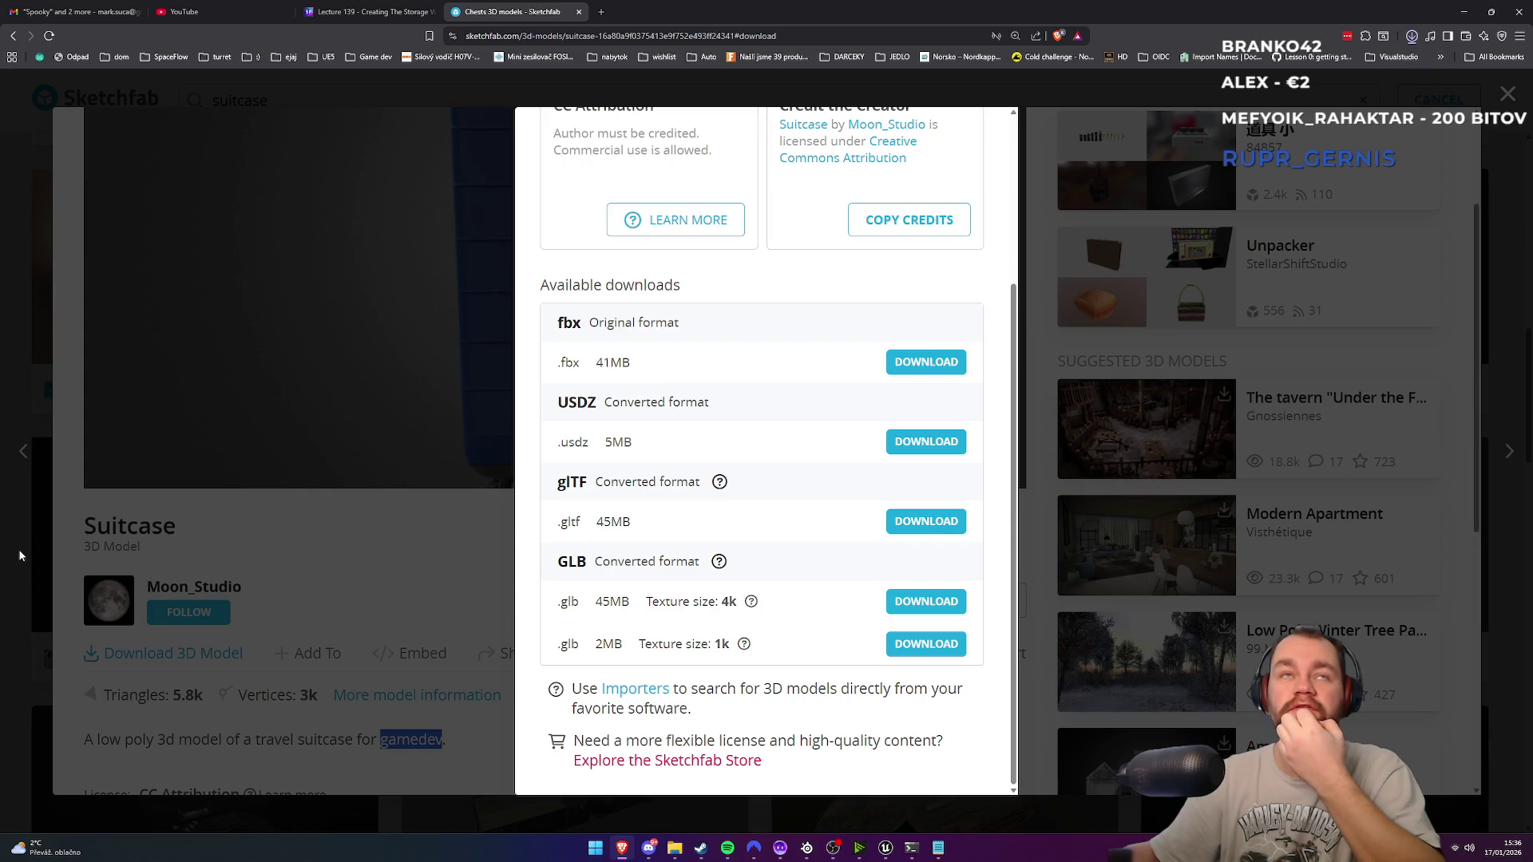
click(19, 555)
click(13, 35)
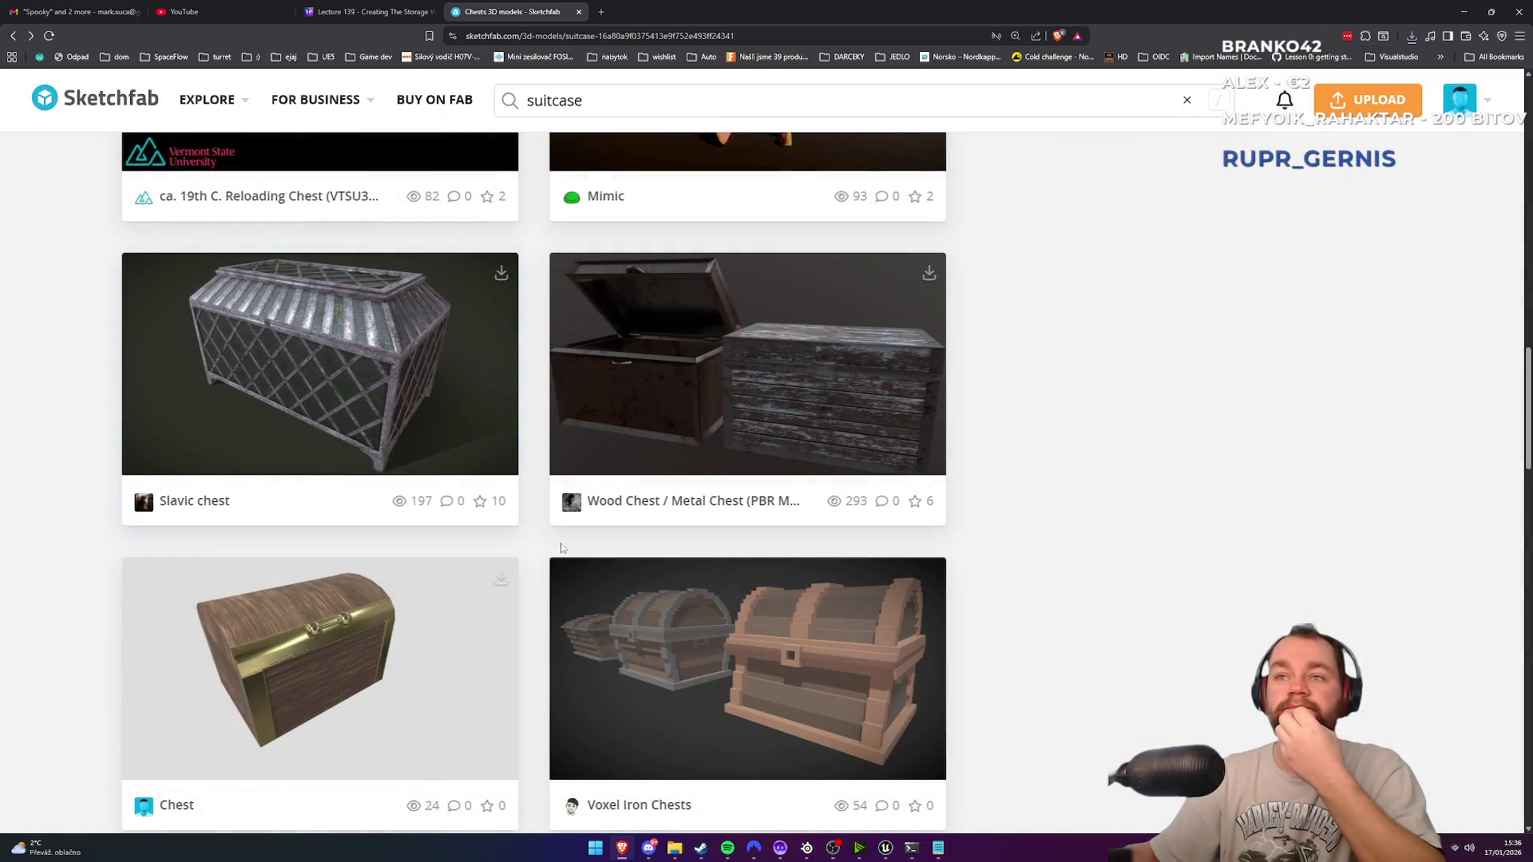
Step: Revisit the blue Suitcase page, glance at the lecture tab, and rotate the model
scroll(726, 583, up, 3)
key(alt+Right)
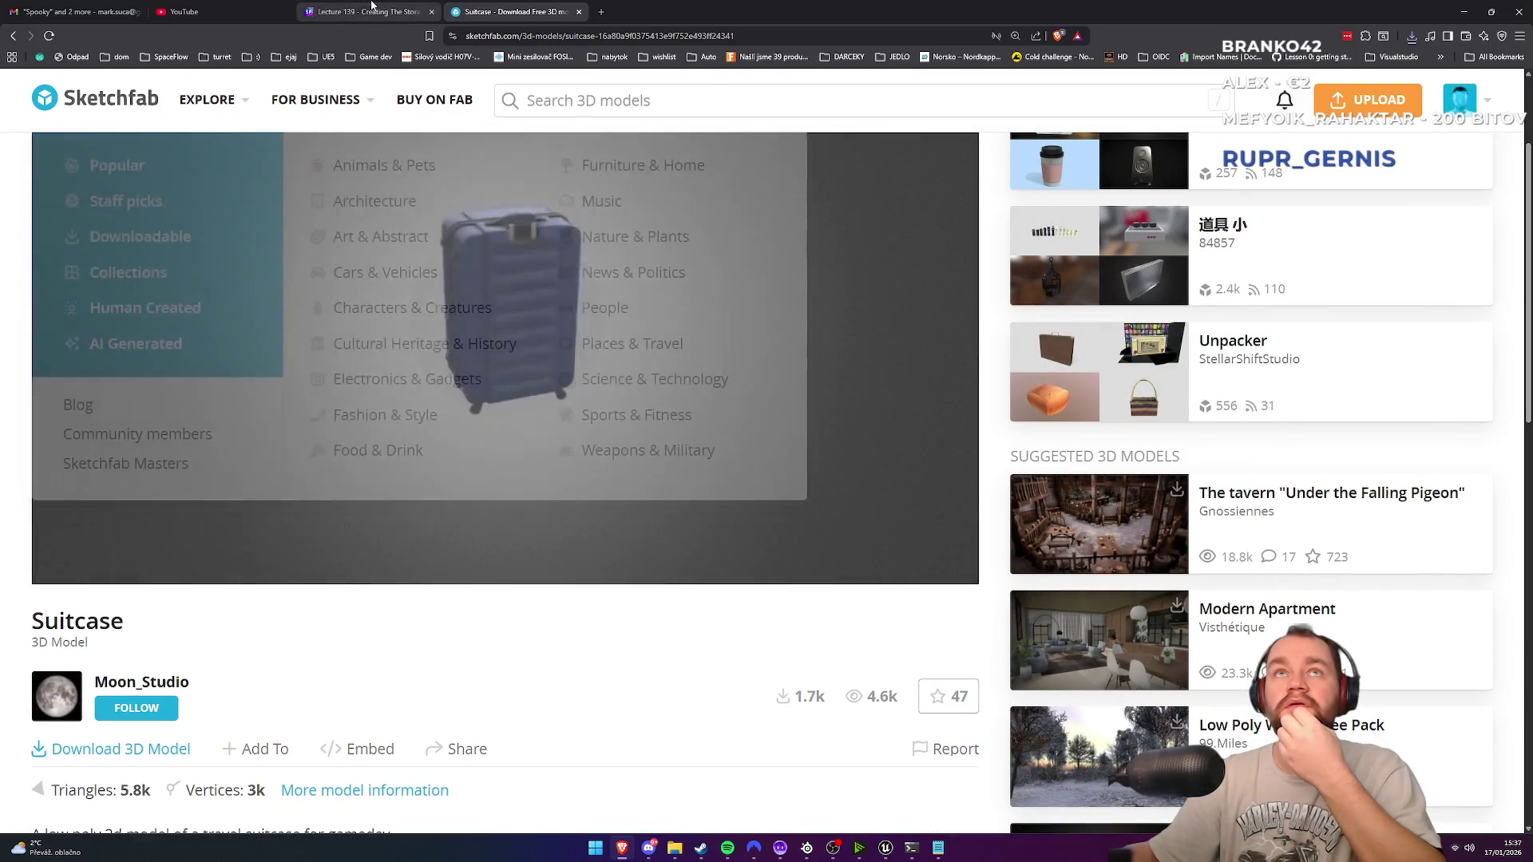
click(371, 11)
click(511, 11)
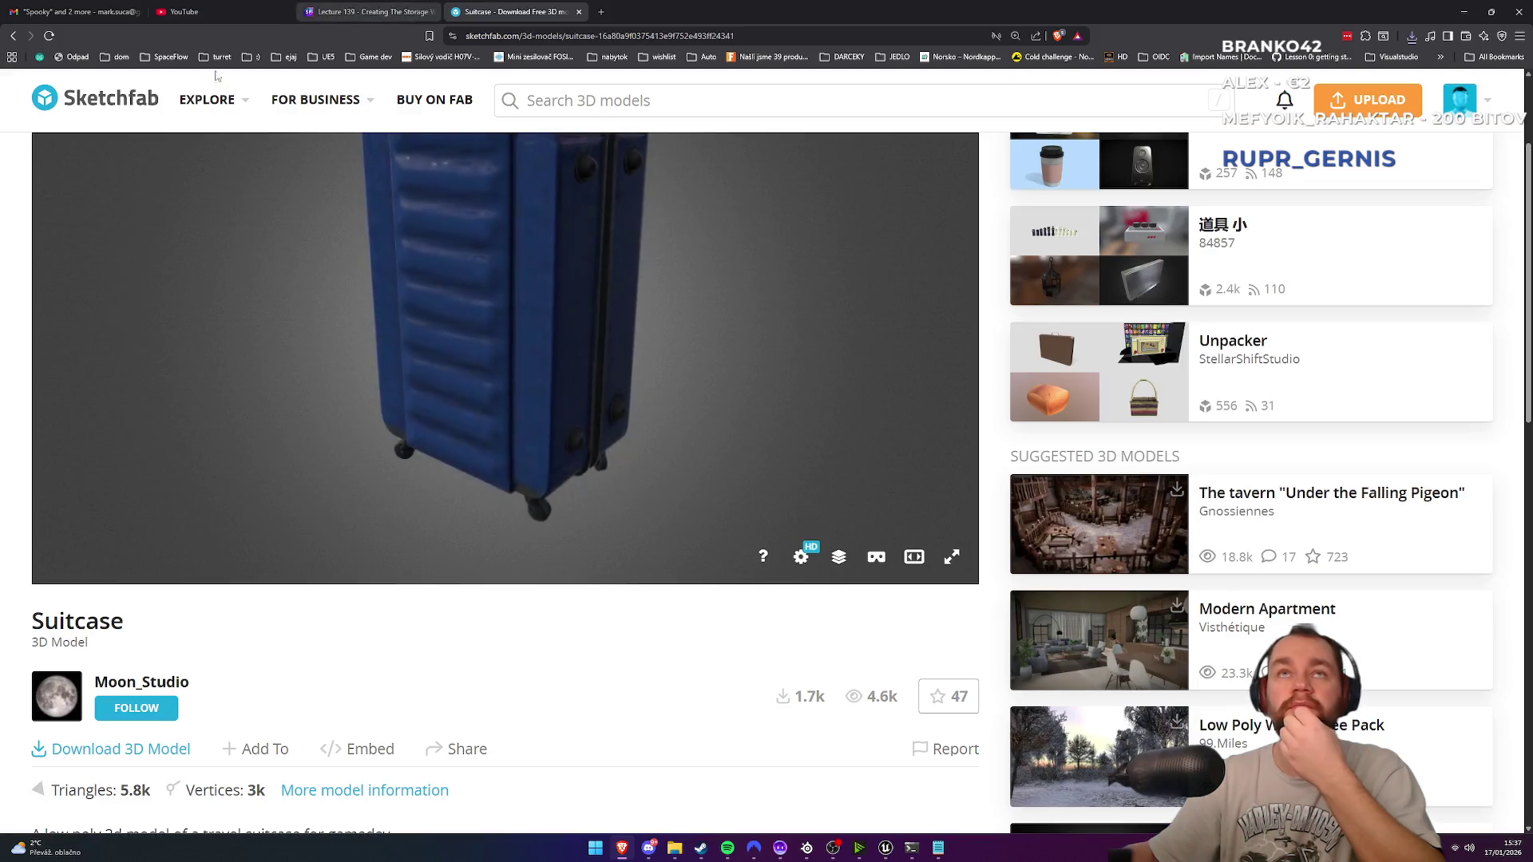
scroll(61, 96, up, 3)
click(12, 36)
scroll(511, 400, up, 15)
drag(495, 343, 563, 345)
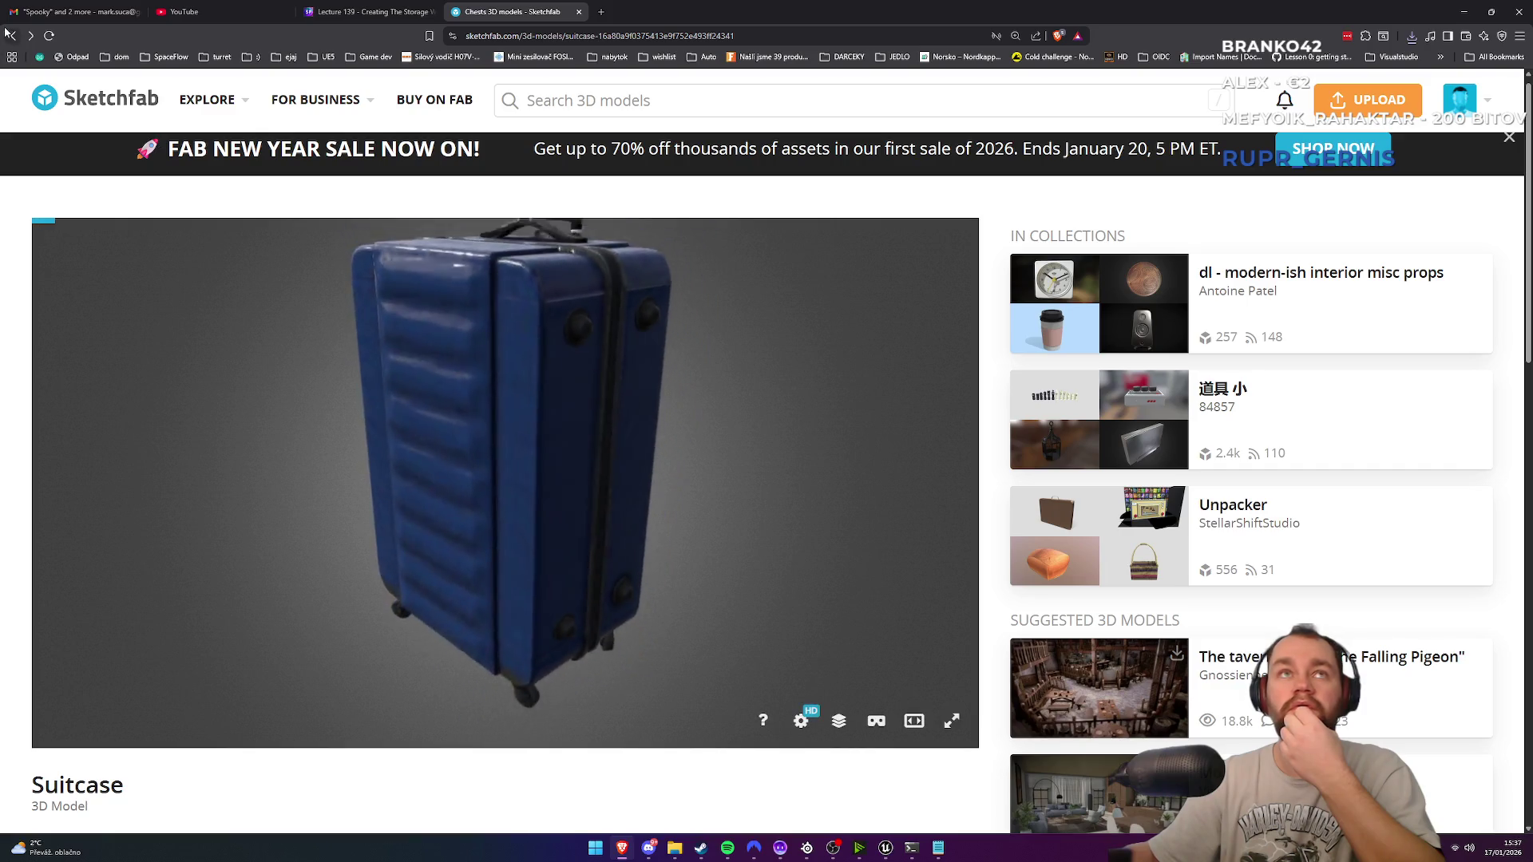
Step: Search 'su' for suitcases, preview a teal suitcase in a new tab from below, then close it
key(/)
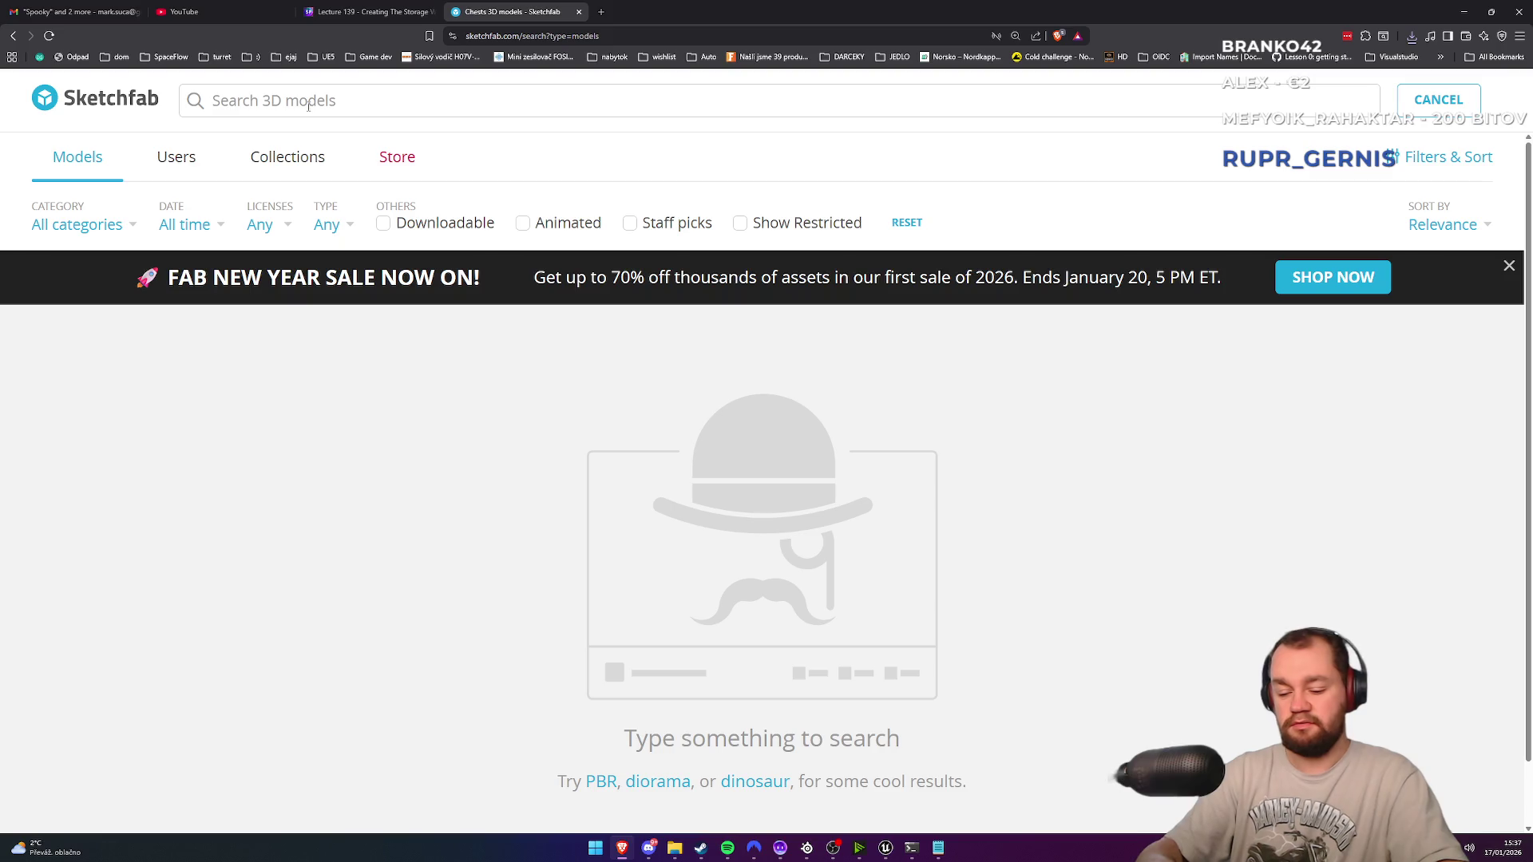
text(suitcase)
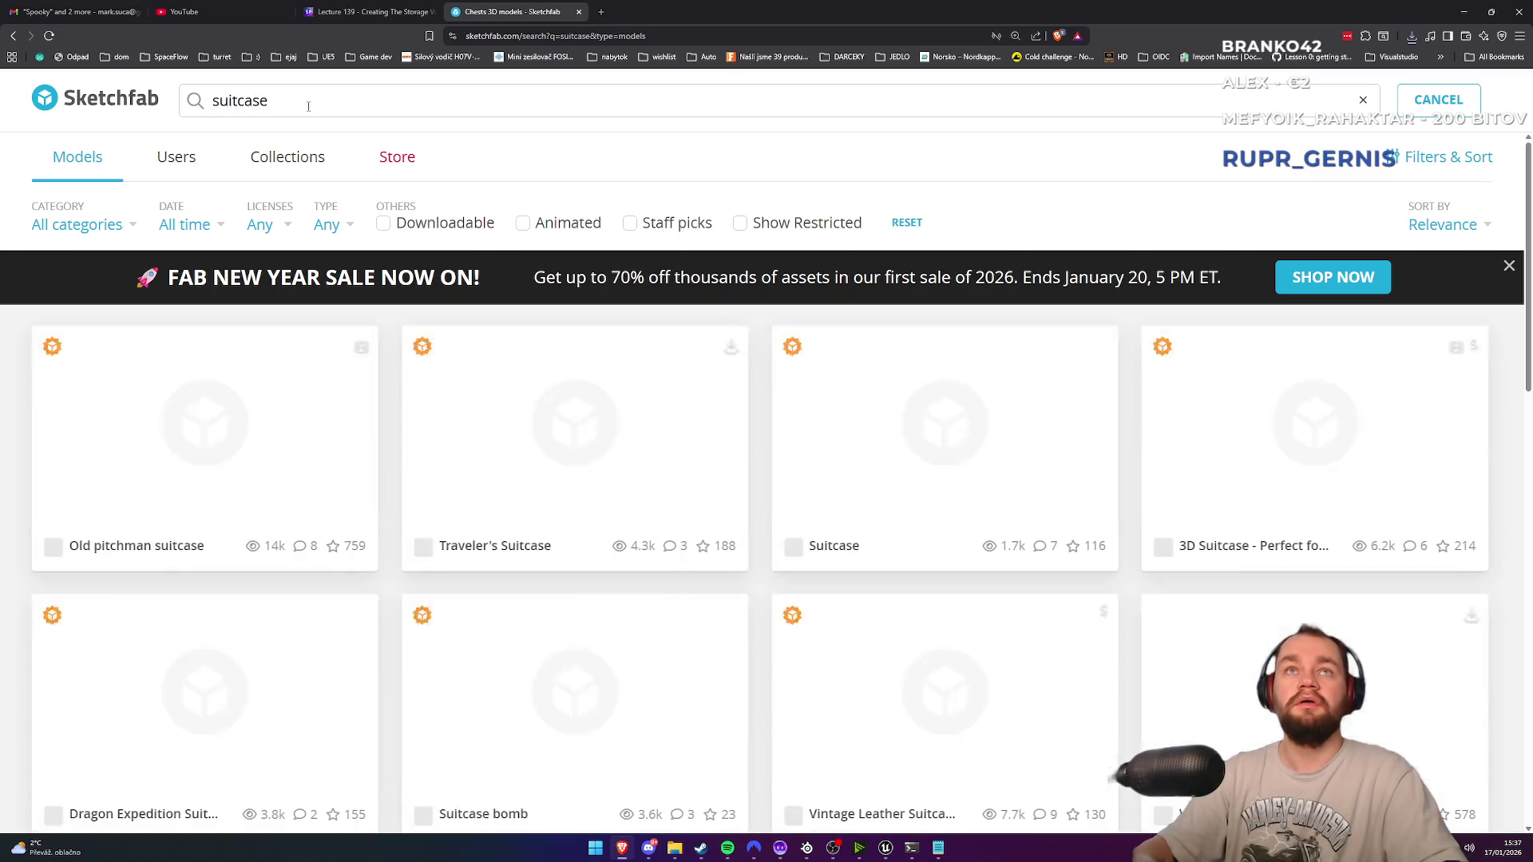
scroll(684, 570, down, 6)
scroll(684, 570, down, 4)
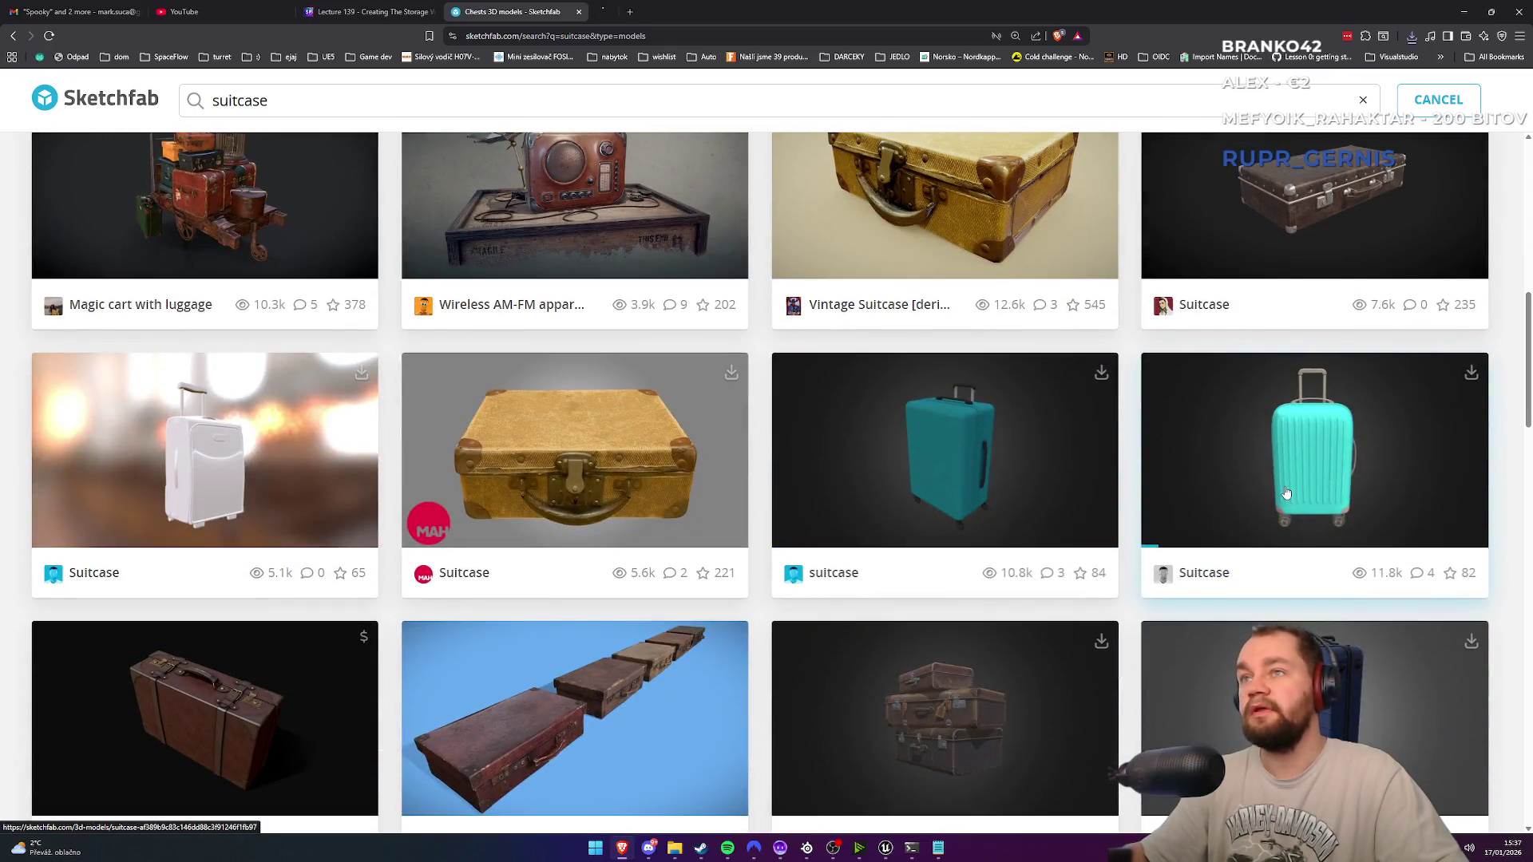
middle_click(958, 463)
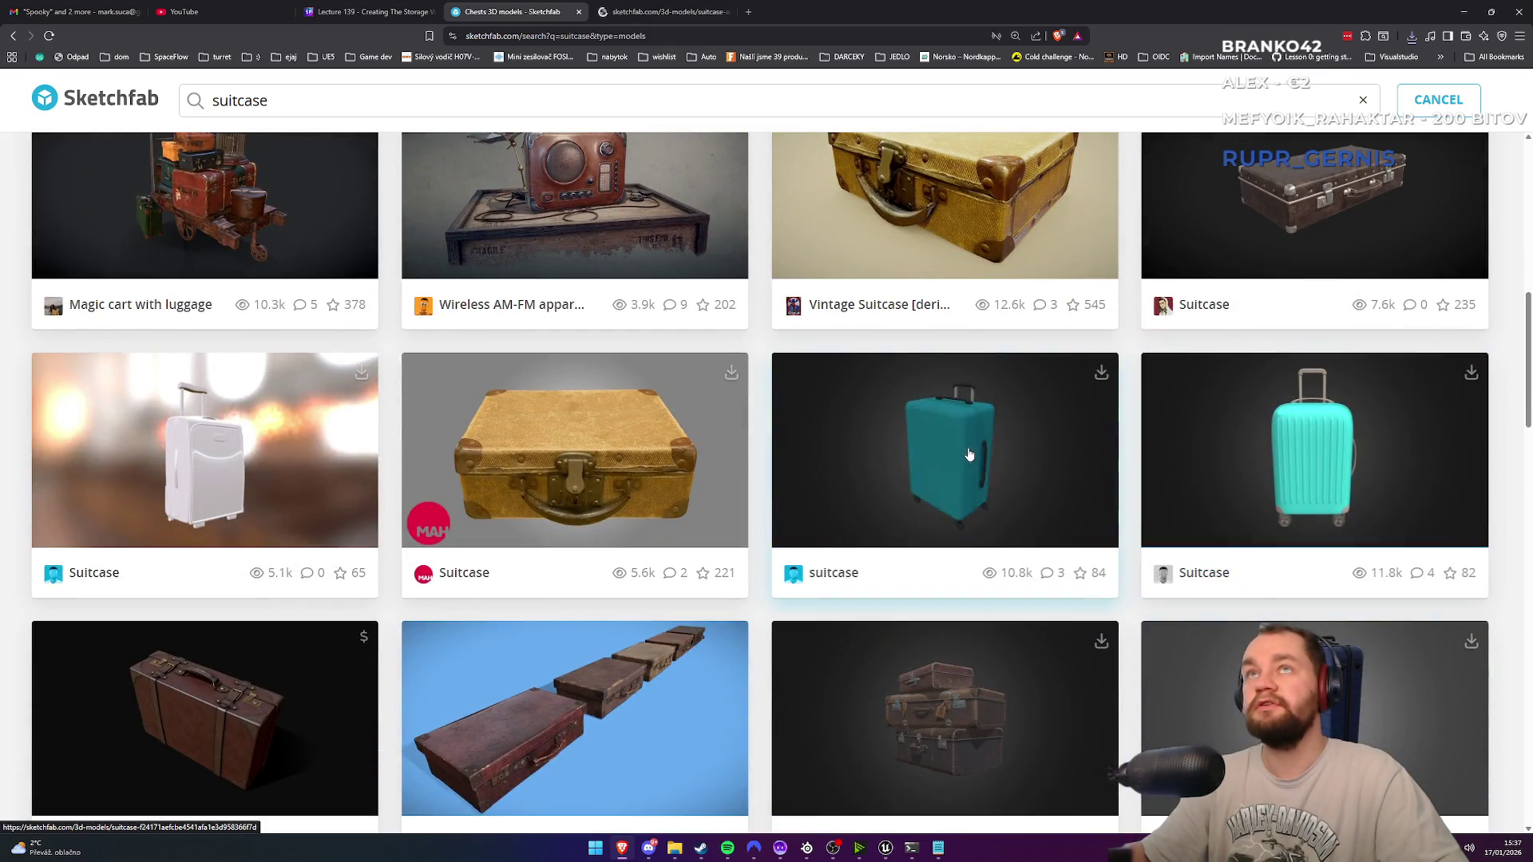
key(ctrl+Tab)
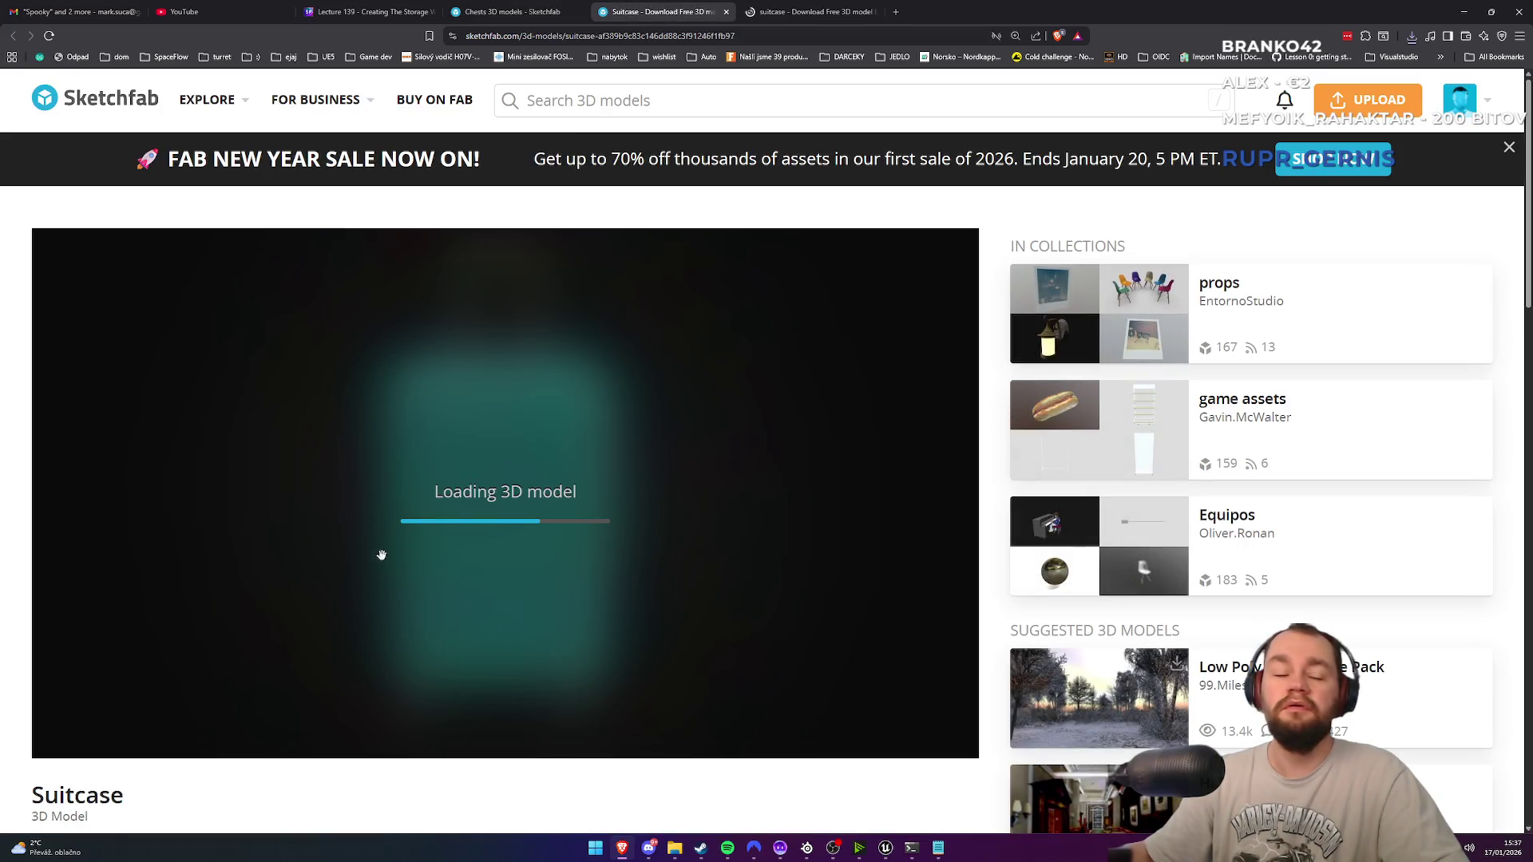
scroll(62, 712, down, 5)
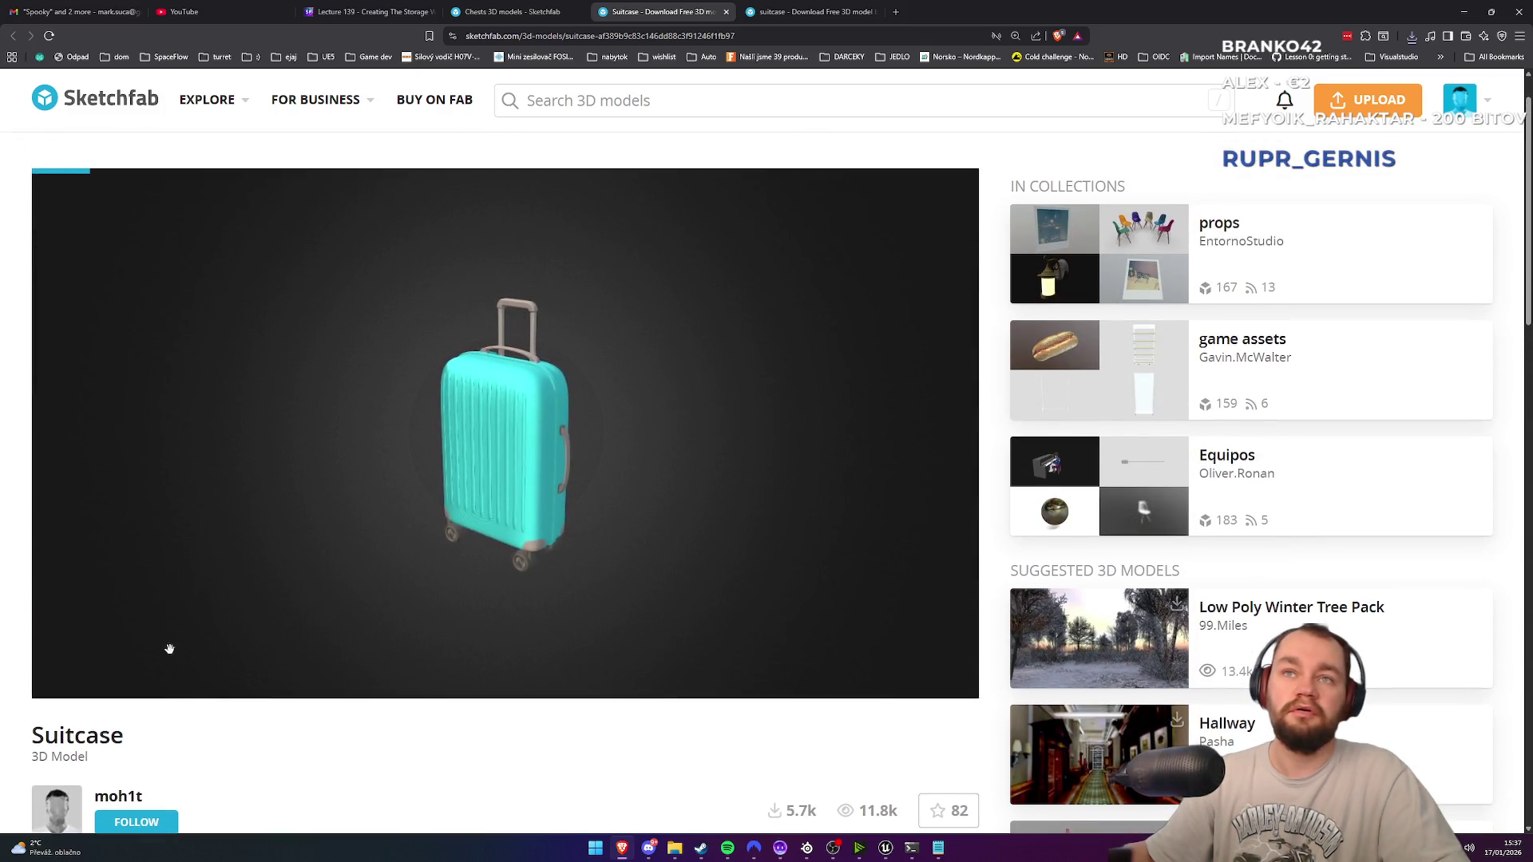
scroll(208, 716, down, 4)
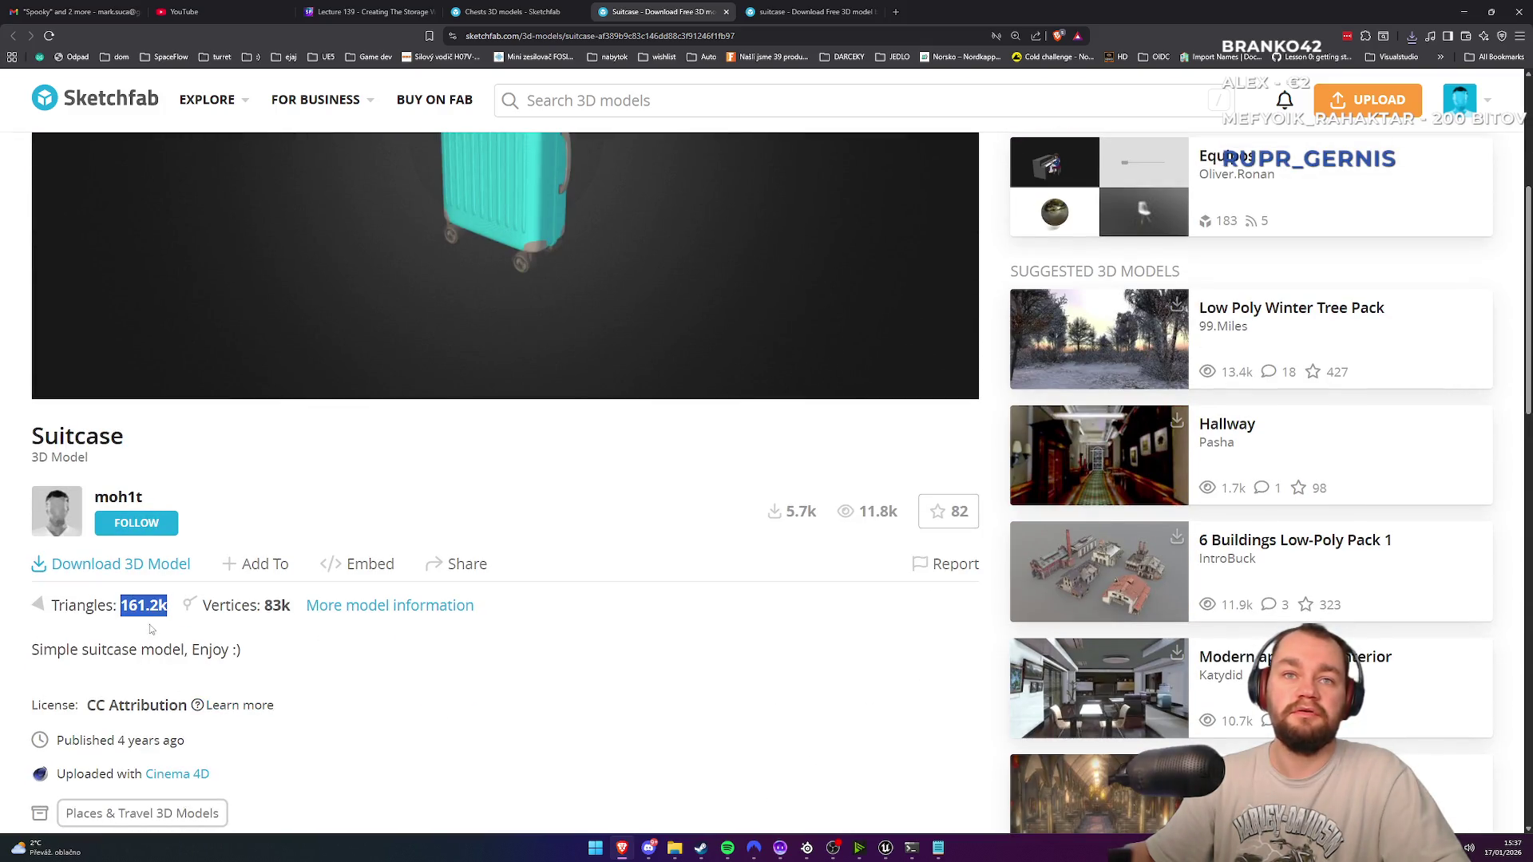
scroll(339, 531, up, 3)
scroll(558, 345, up, 5)
mouse_move(585, 342)
mouse_down()
mouse_move(558, 383)
mouse_move(420, 358)
mouse_up()
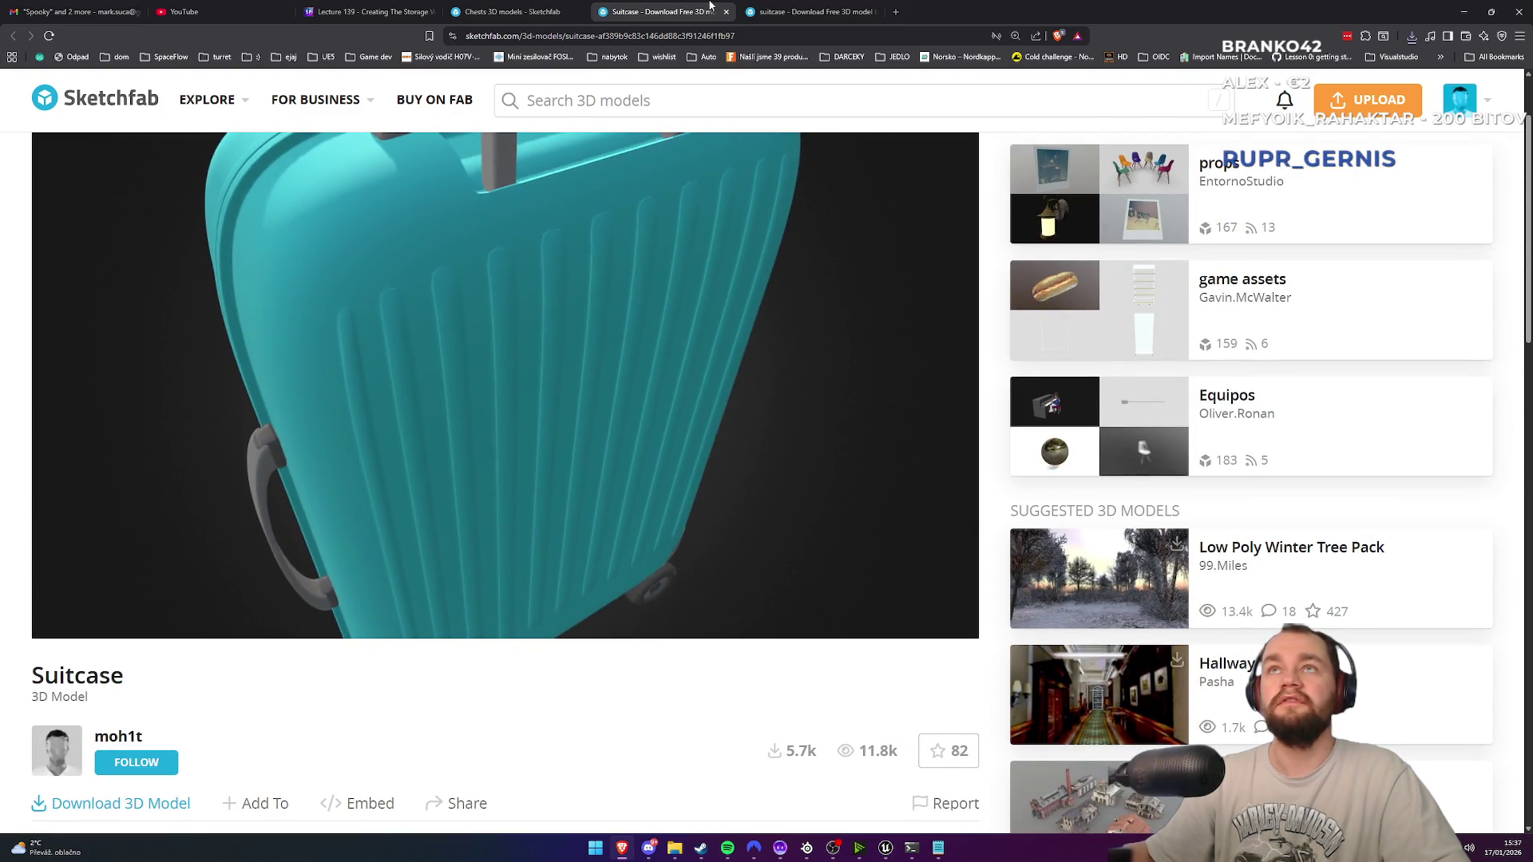
key(ctrl+w)
Step: Orbit the next teal suitcase and read its description's note about textures not downloading
scroll(307, 782, down, 4)
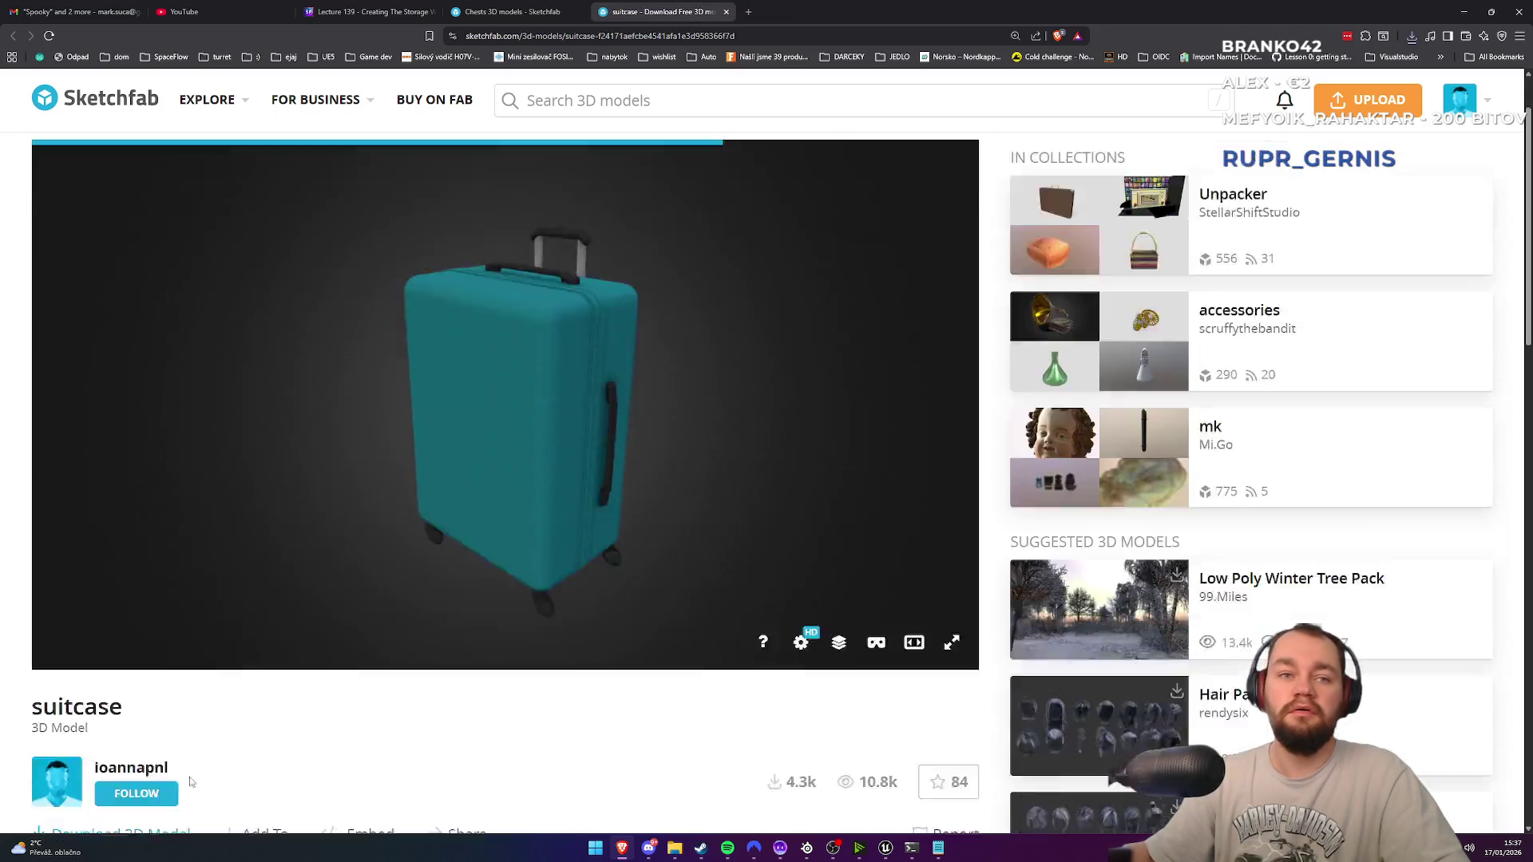
scroll(317, 638, up, 3)
scroll(499, 398, up, 5)
mouse_move(575, 411)
mouse_down()
mouse_move(650, 367)
mouse_move(591, 415)
mouse_move(383, 410)
mouse_up()
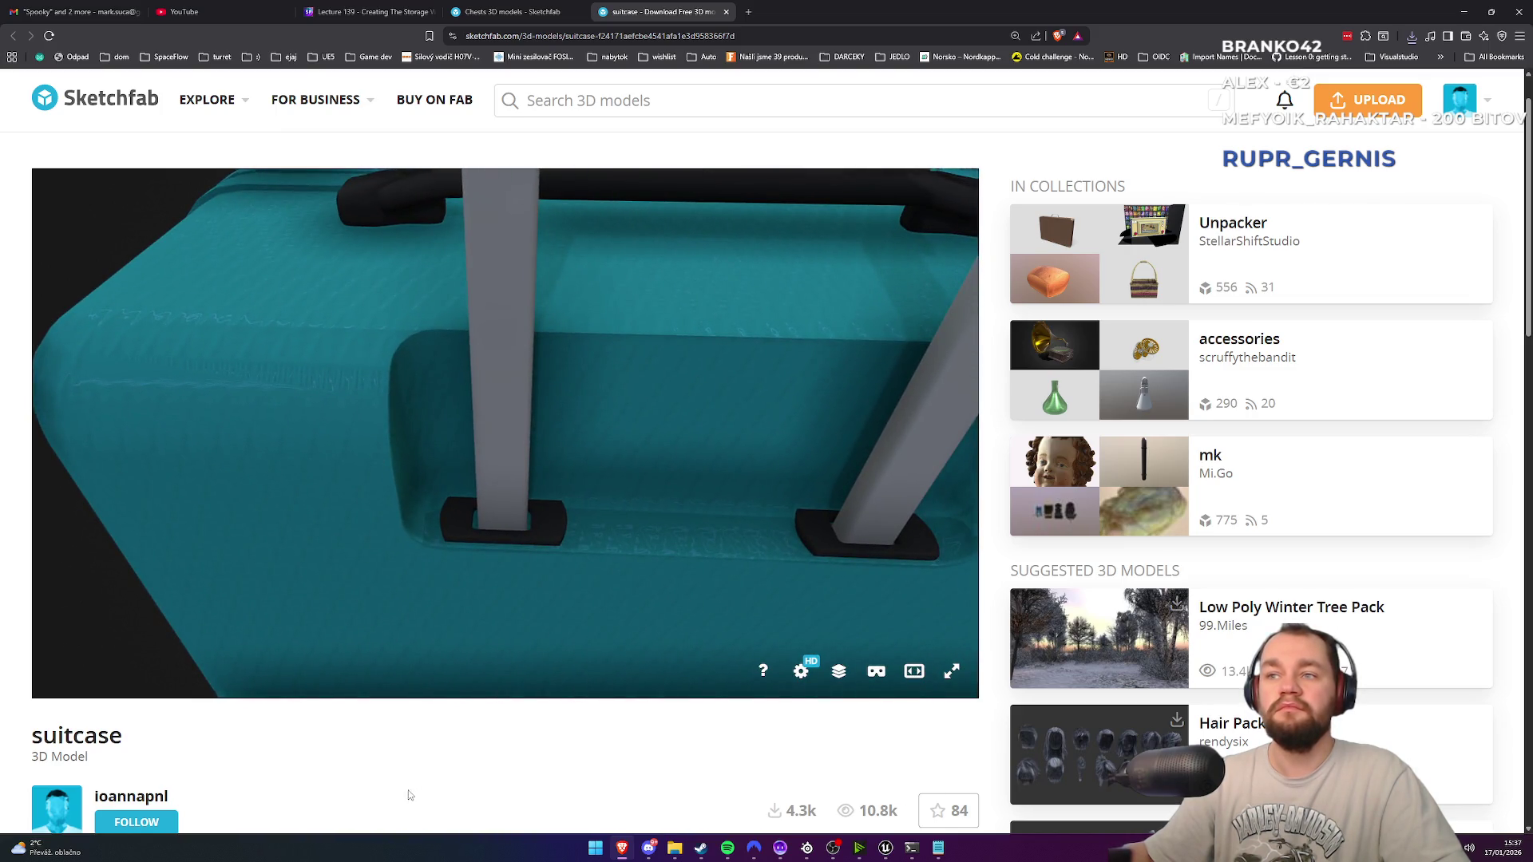
scroll(330, 722, down, 4)
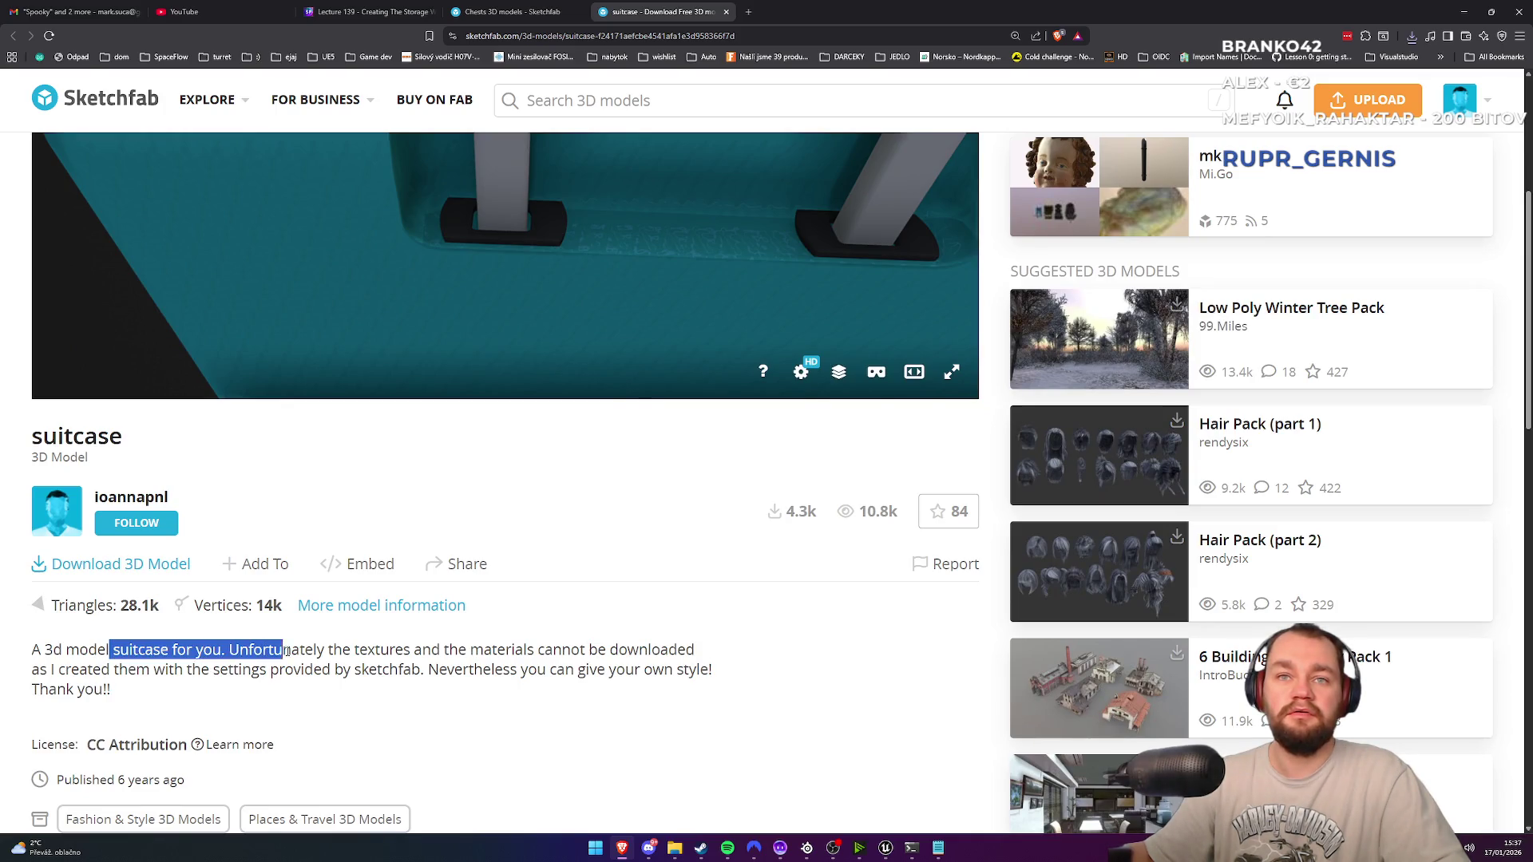
mouse_move(506, 650)
mouse_down()
mouse_move(427, 670)
mouse_move(511, 643)
mouse_up()
mouse_move(616, 649)
mouse_down()
mouse_move(185, 698)
mouse_move(84, 675)
mouse_up()
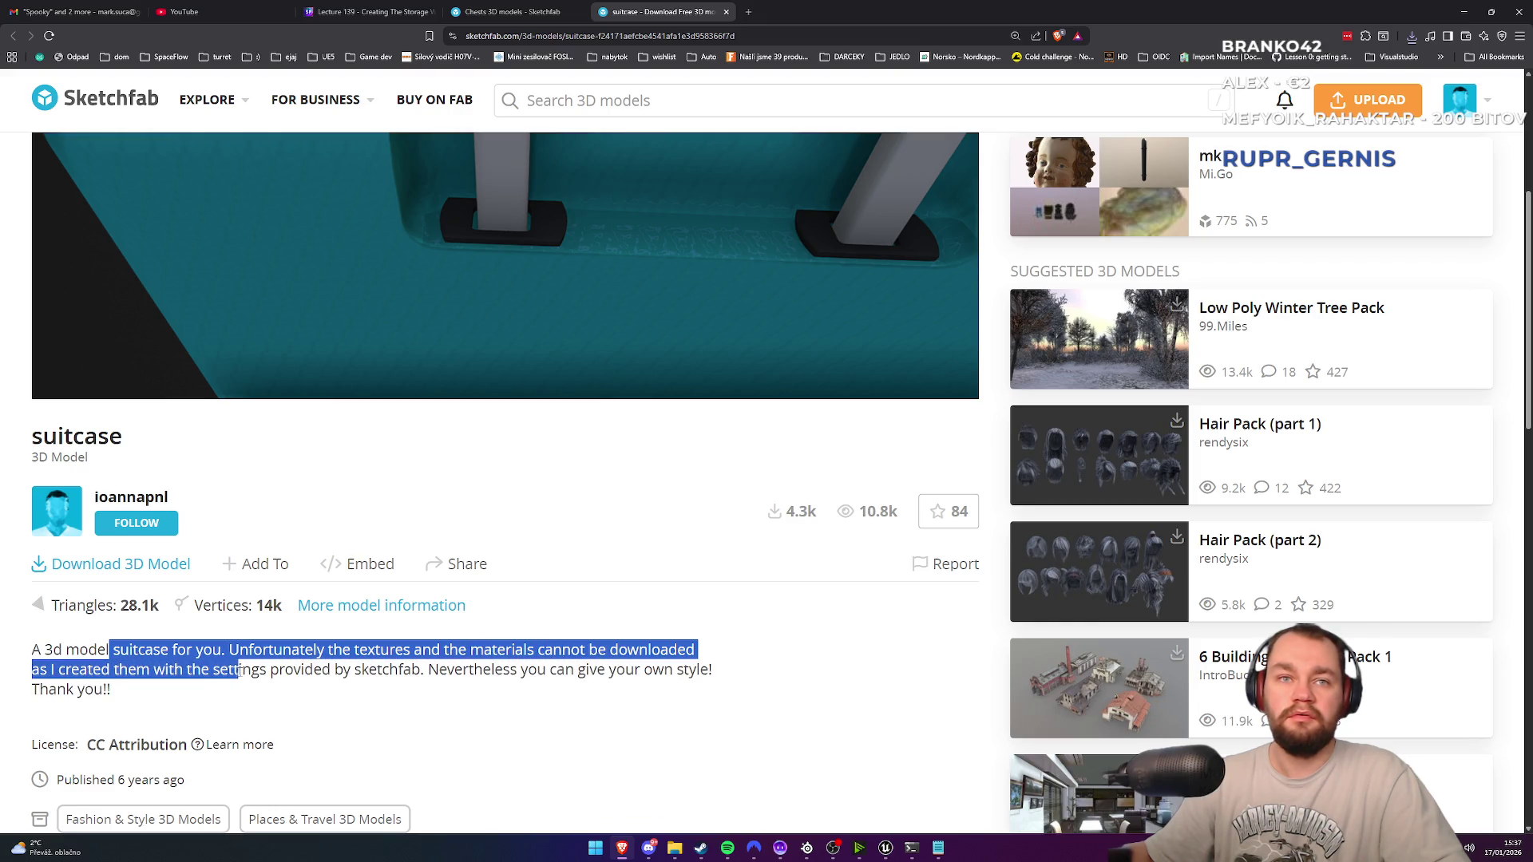
mouse_move(463, 670)
mouse_down()
mouse_move(568, 651)
mouse_move(645, 675)
mouse_up()
click(362, 716)
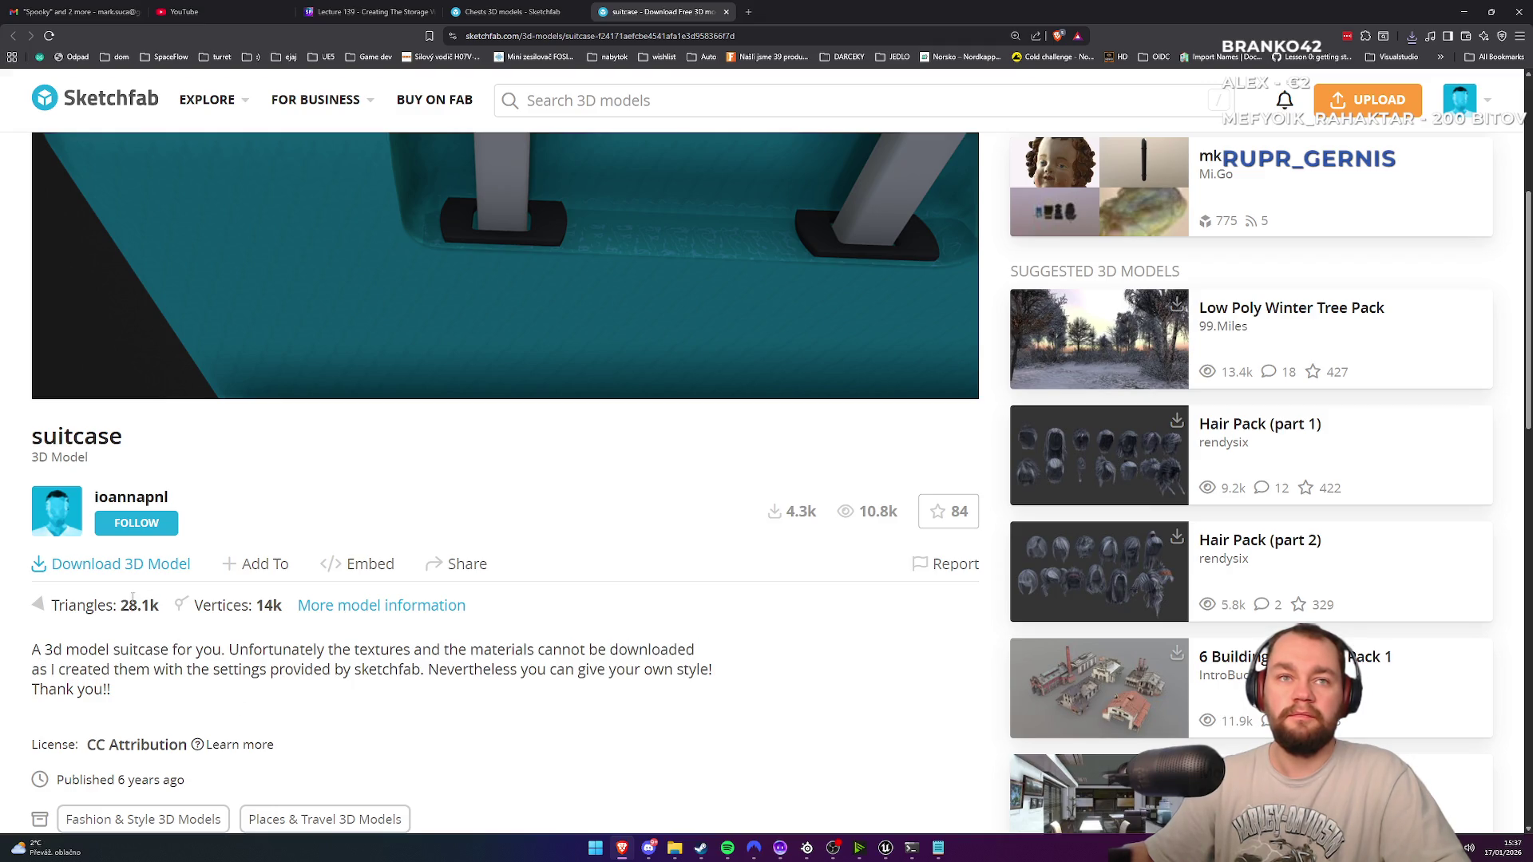
Step: Download and save this suitcase's 908kB GLB, then return to the search results tab
click(111, 570)
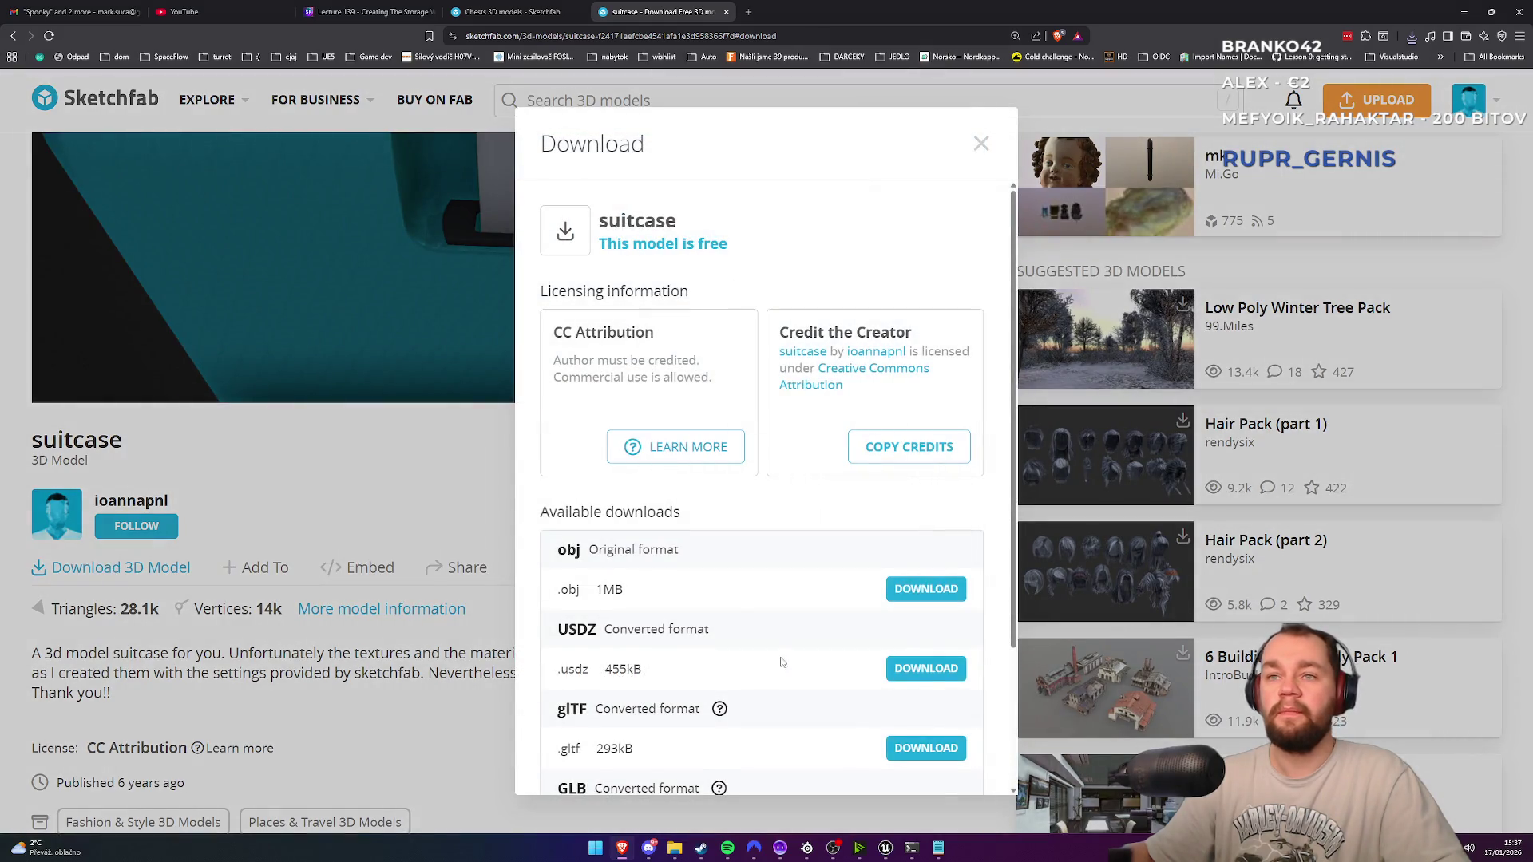
scroll(782, 662, down, 3)
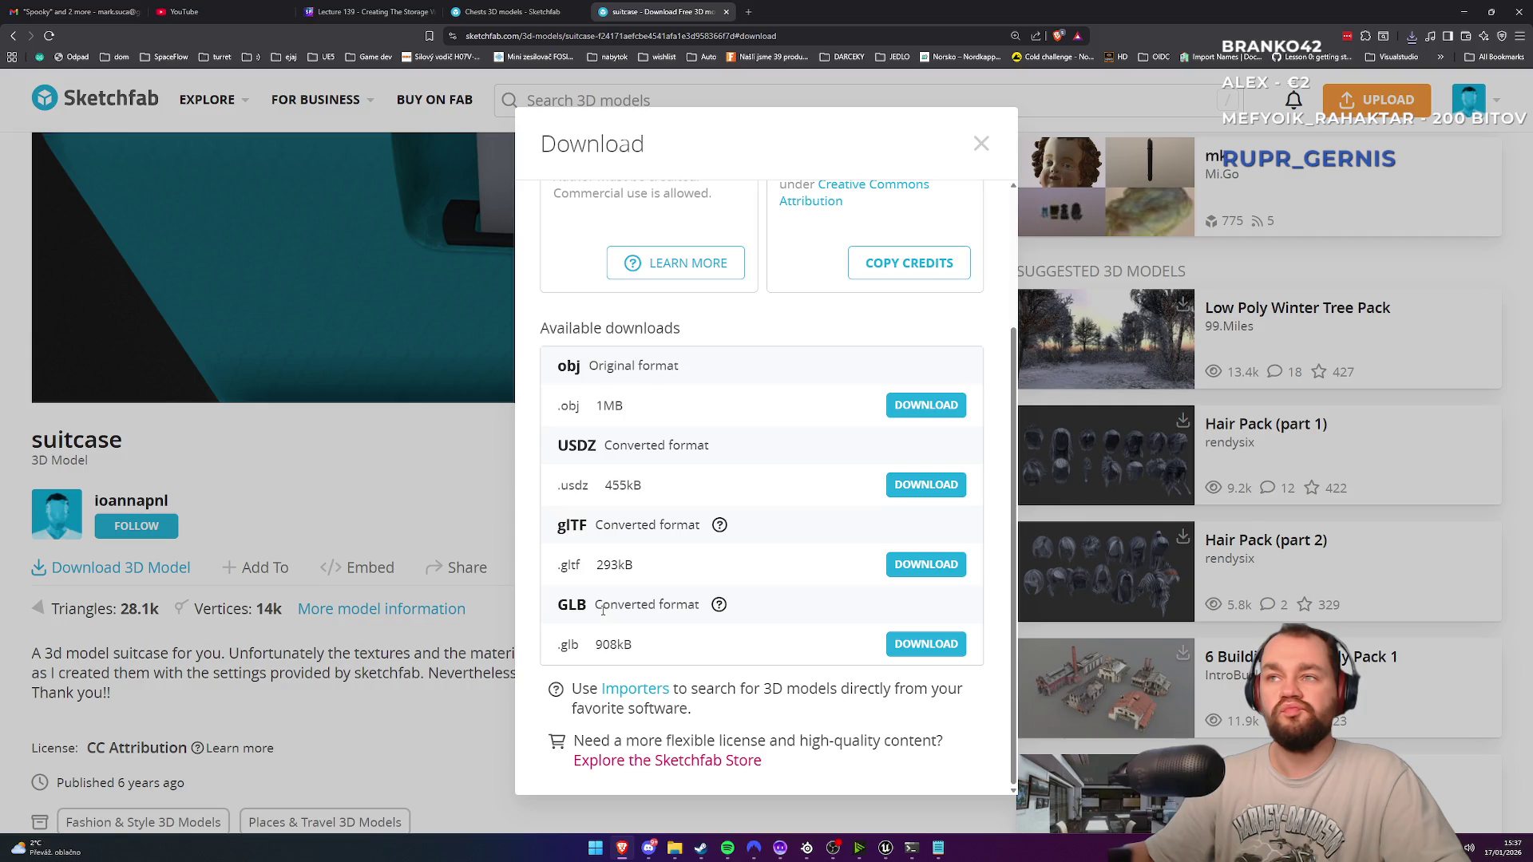
click(924, 647)
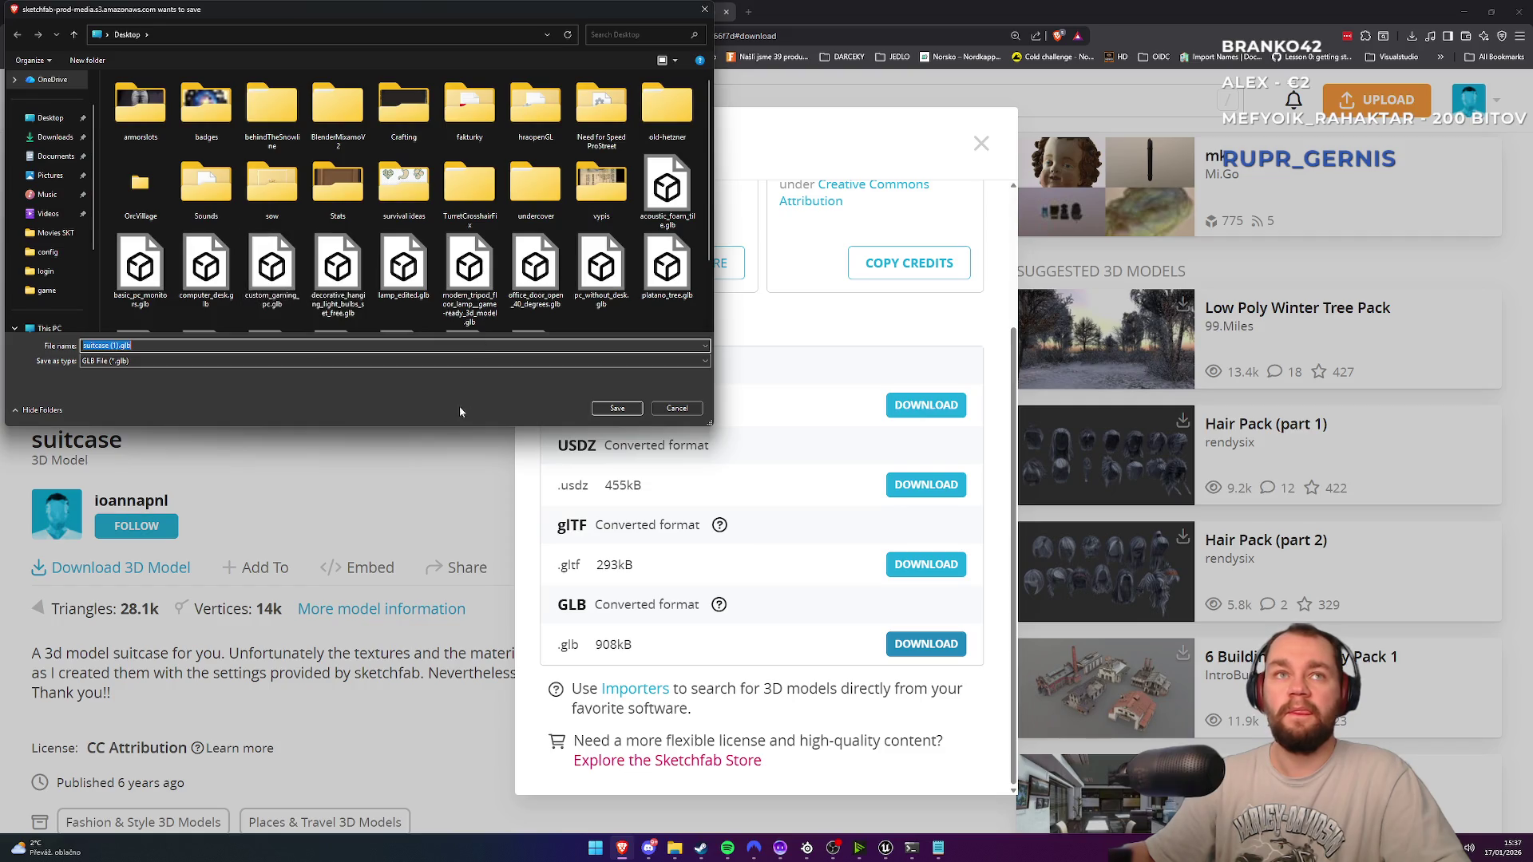
click(614, 412)
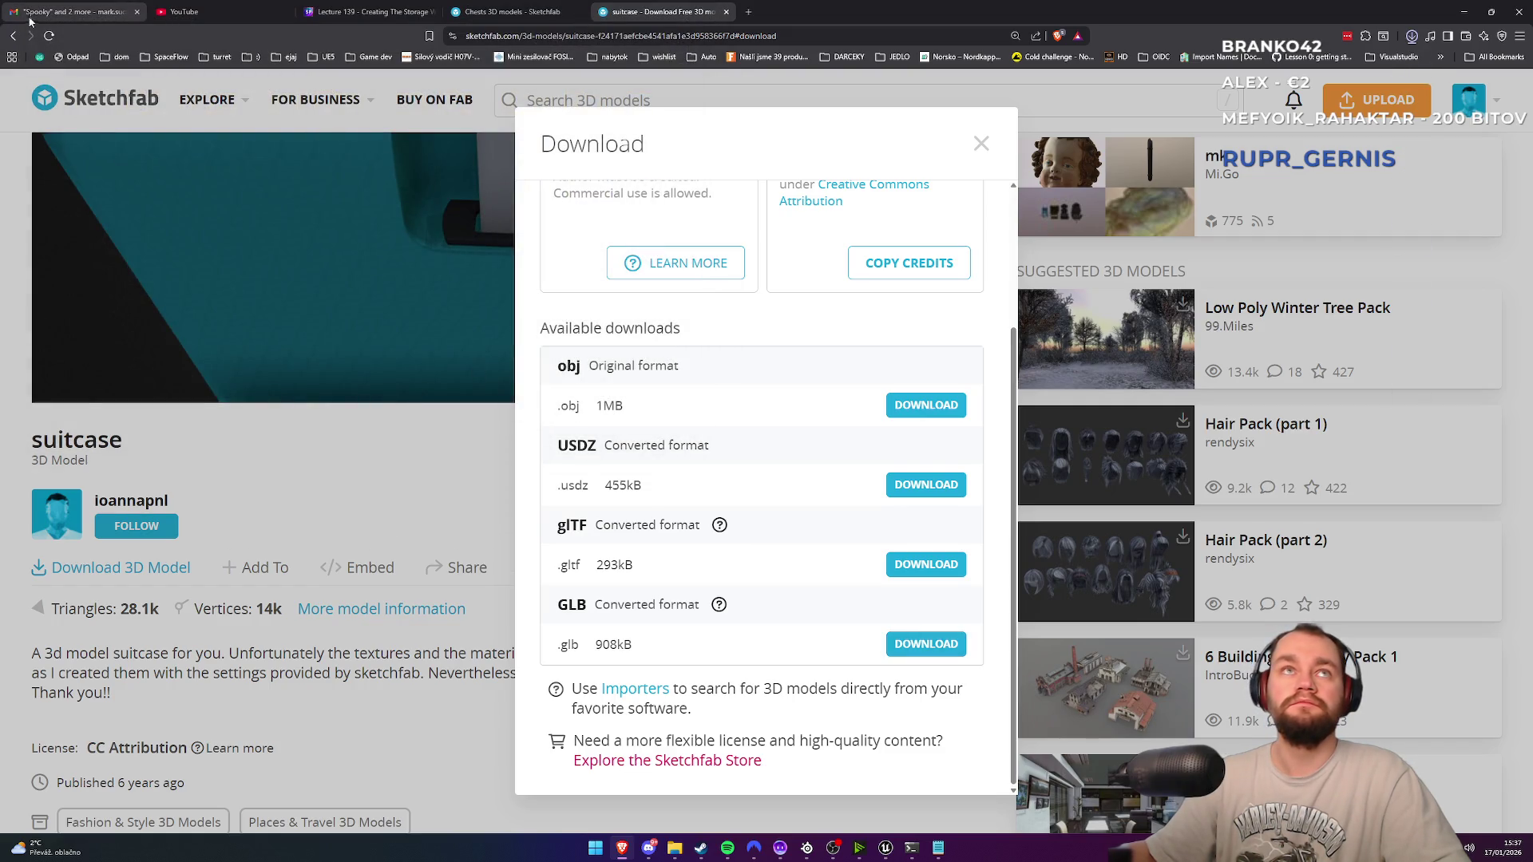
click(525, 7)
Step: Close the downloaded suitcase's tab and open Travel Suitcases from the results in a new tab
middle_click(652, 5)
scroll(667, 281, down, 6)
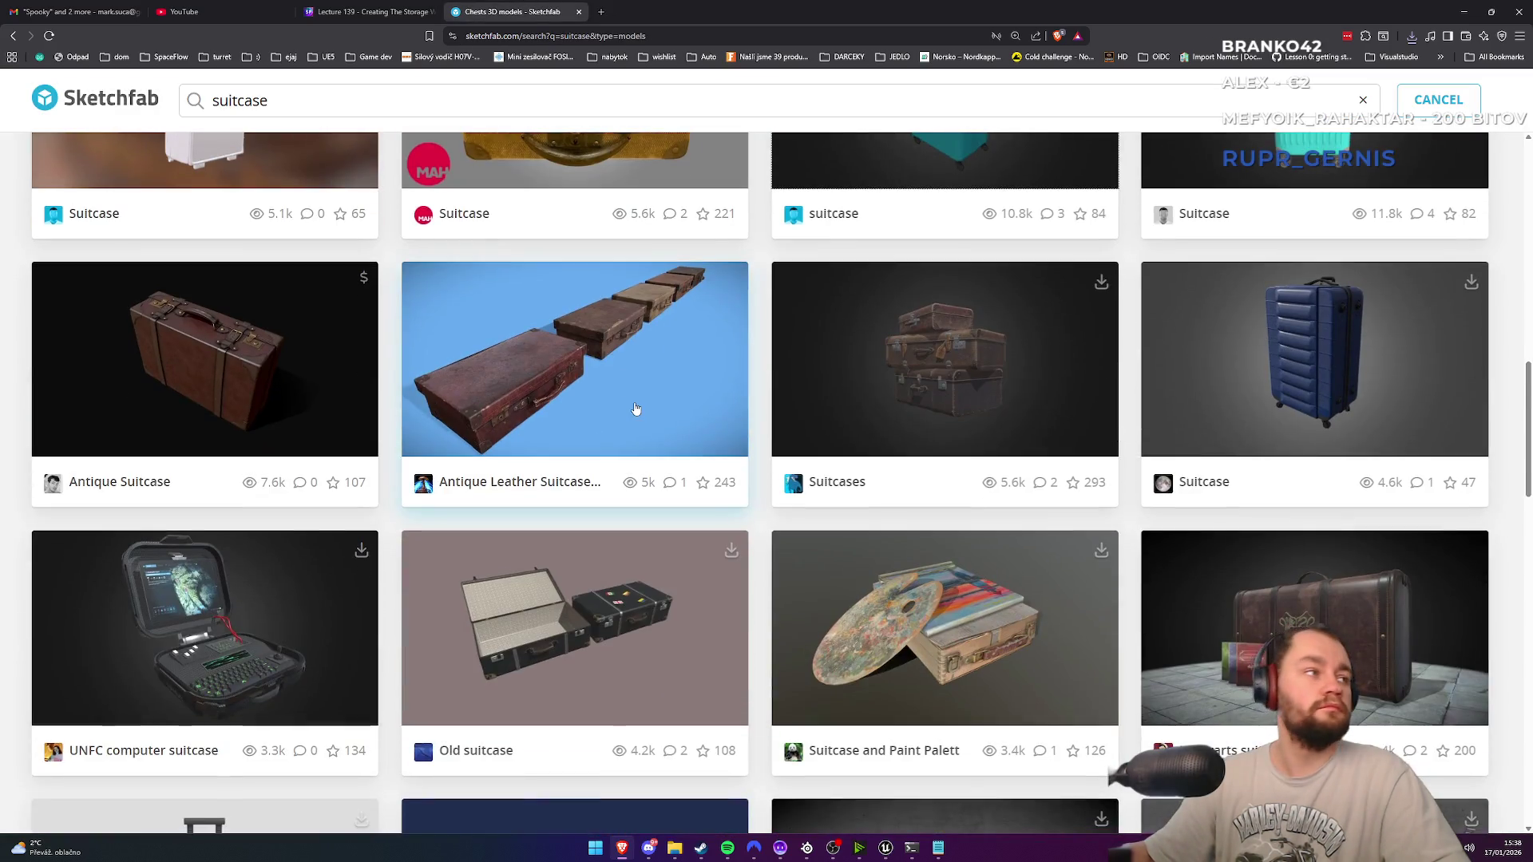
scroll(659, 409, down, 3)
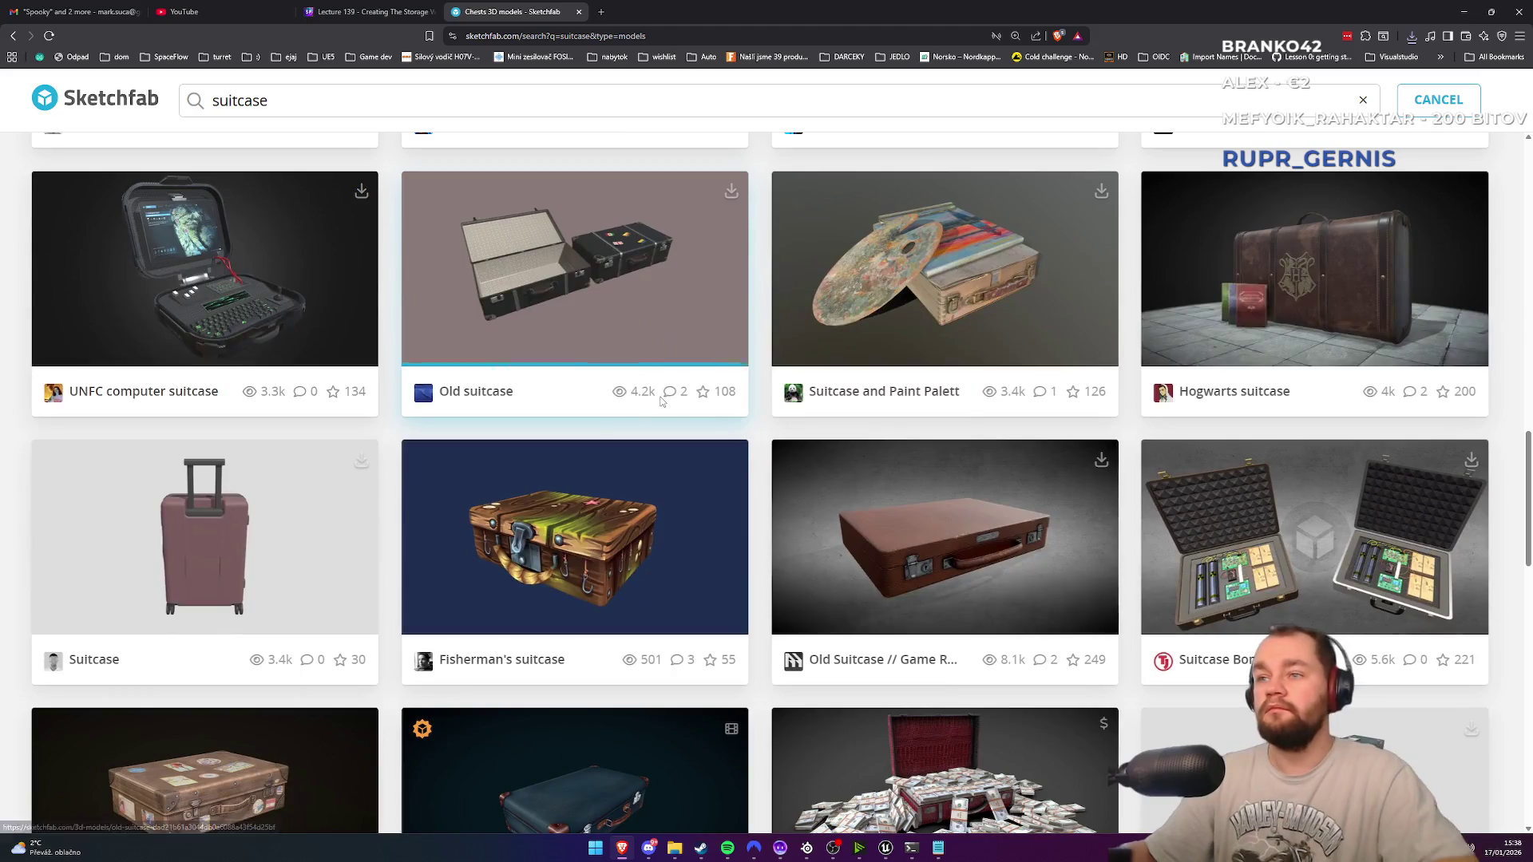
scroll(636, 375, down, 2)
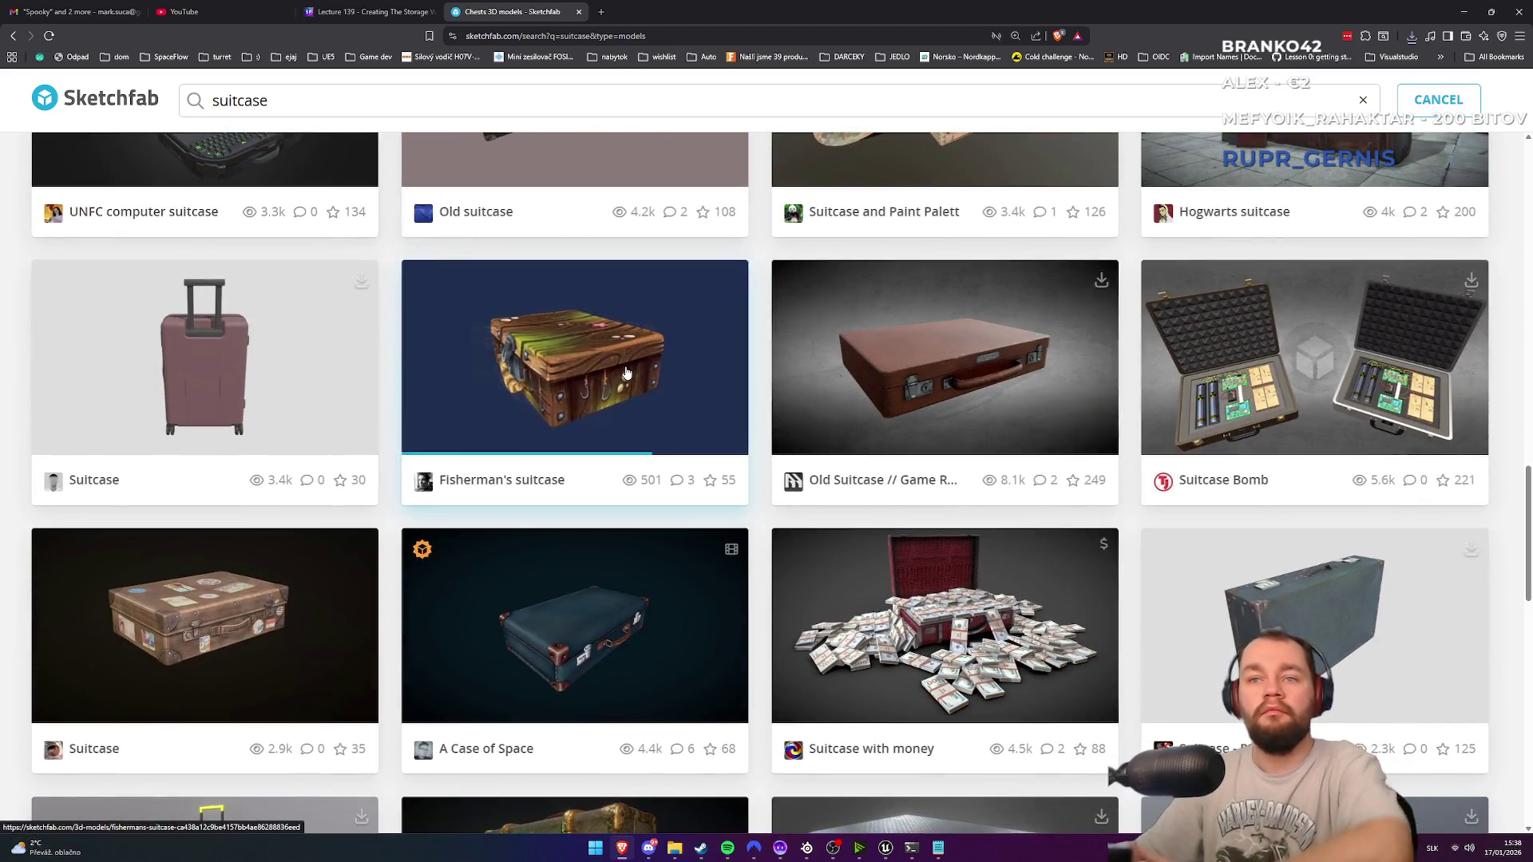
scroll(627, 374, down, 3)
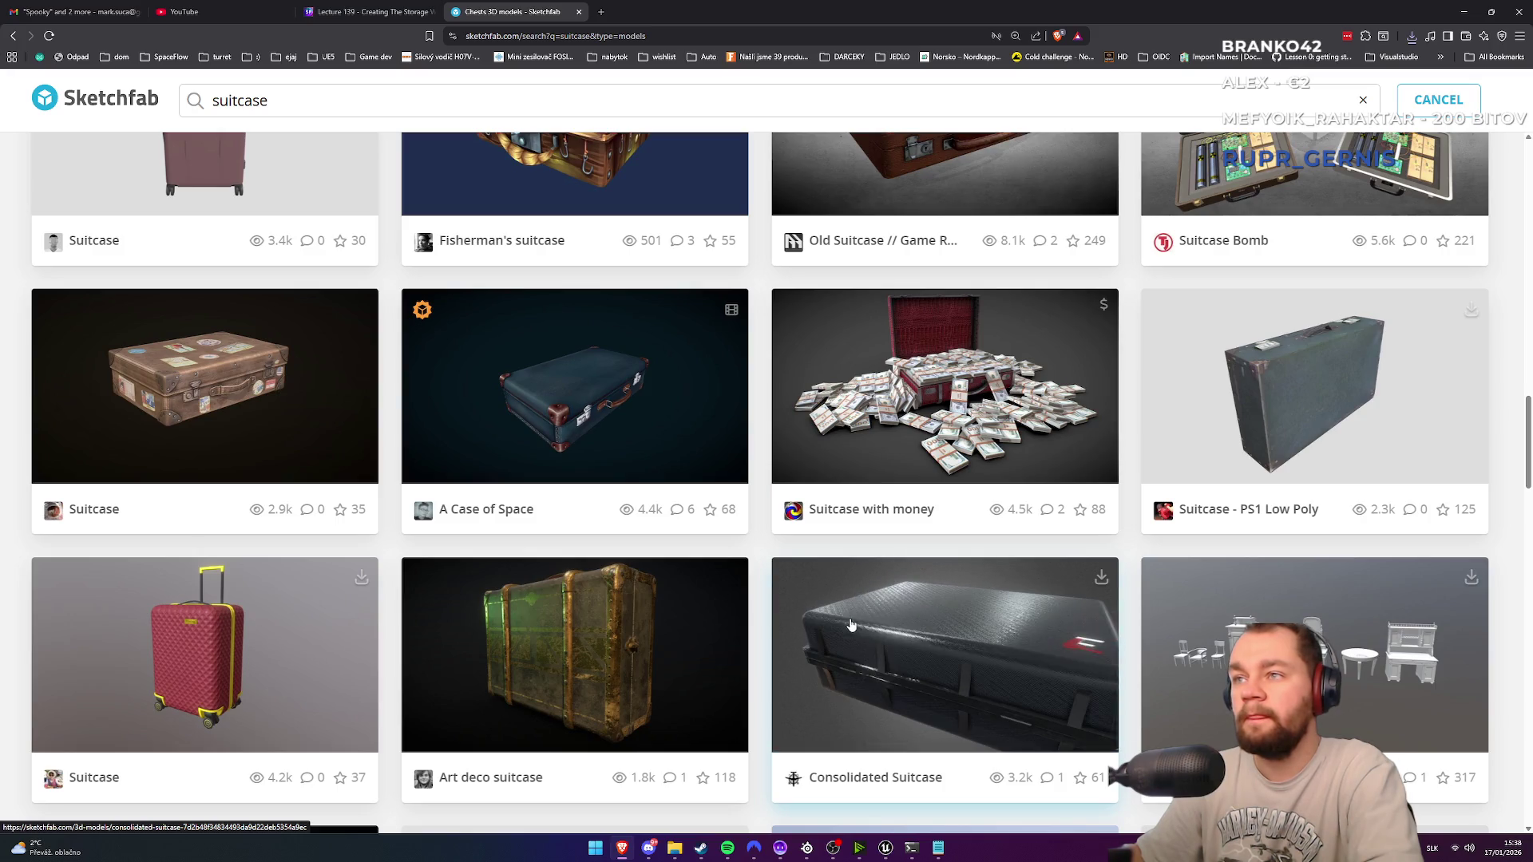
scroll(1058, 590, down, 2)
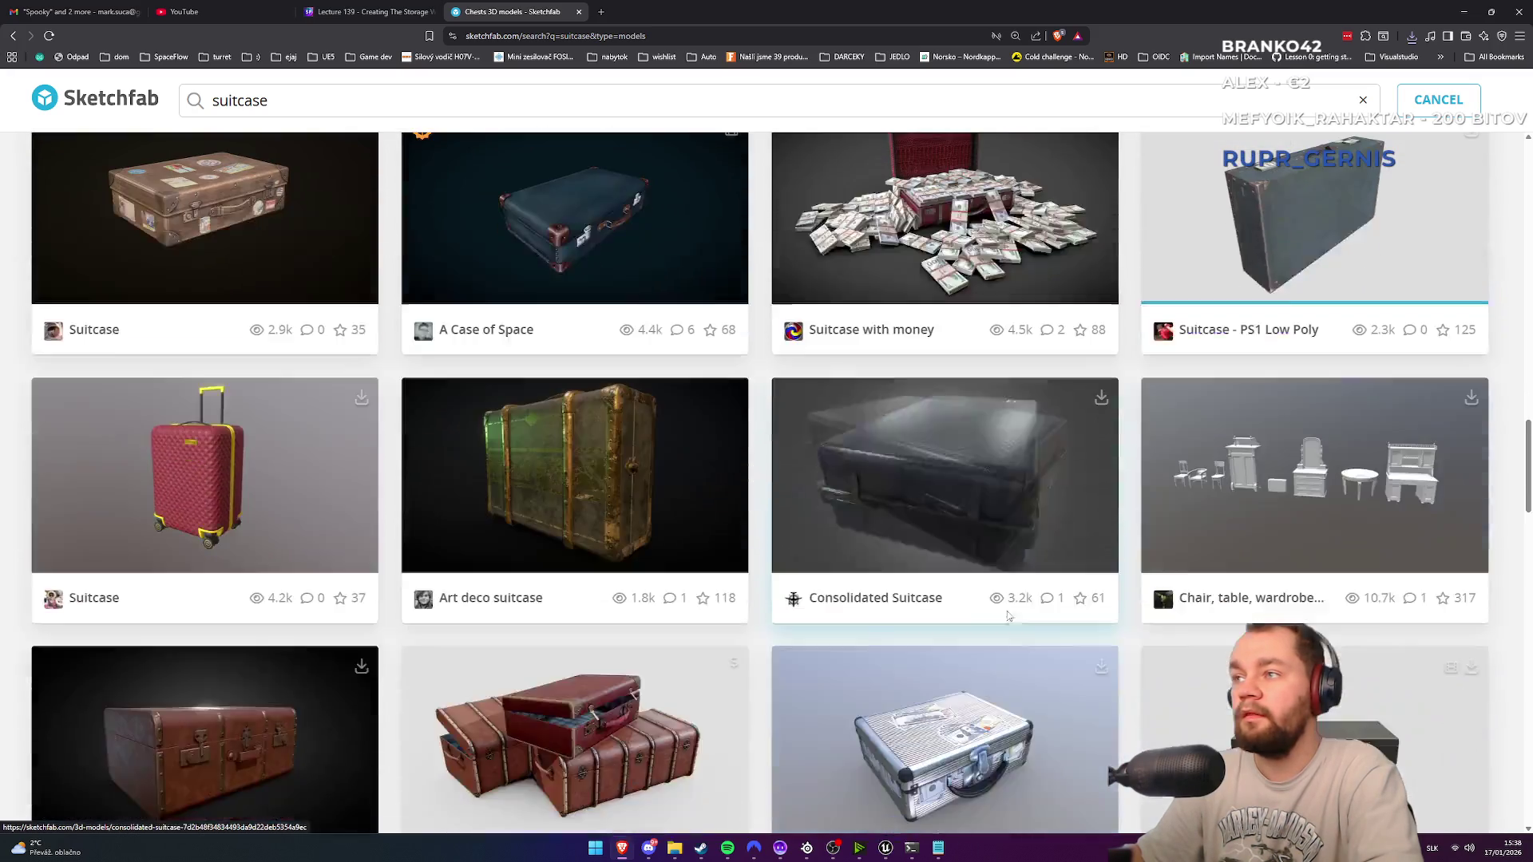
scroll(774, 580, down, 2)
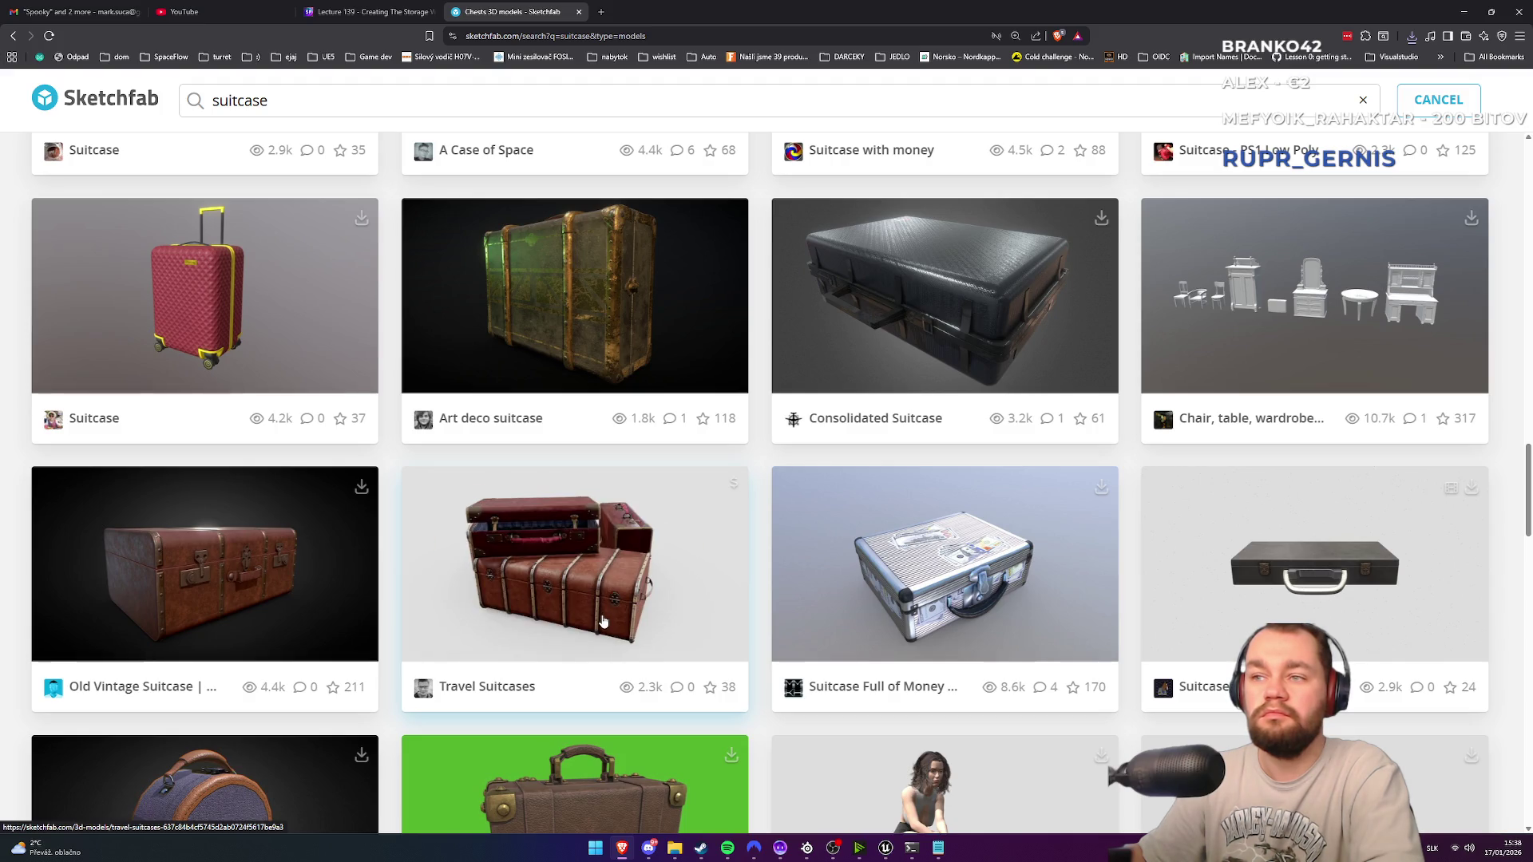
scroll(626, 543, down, 3)
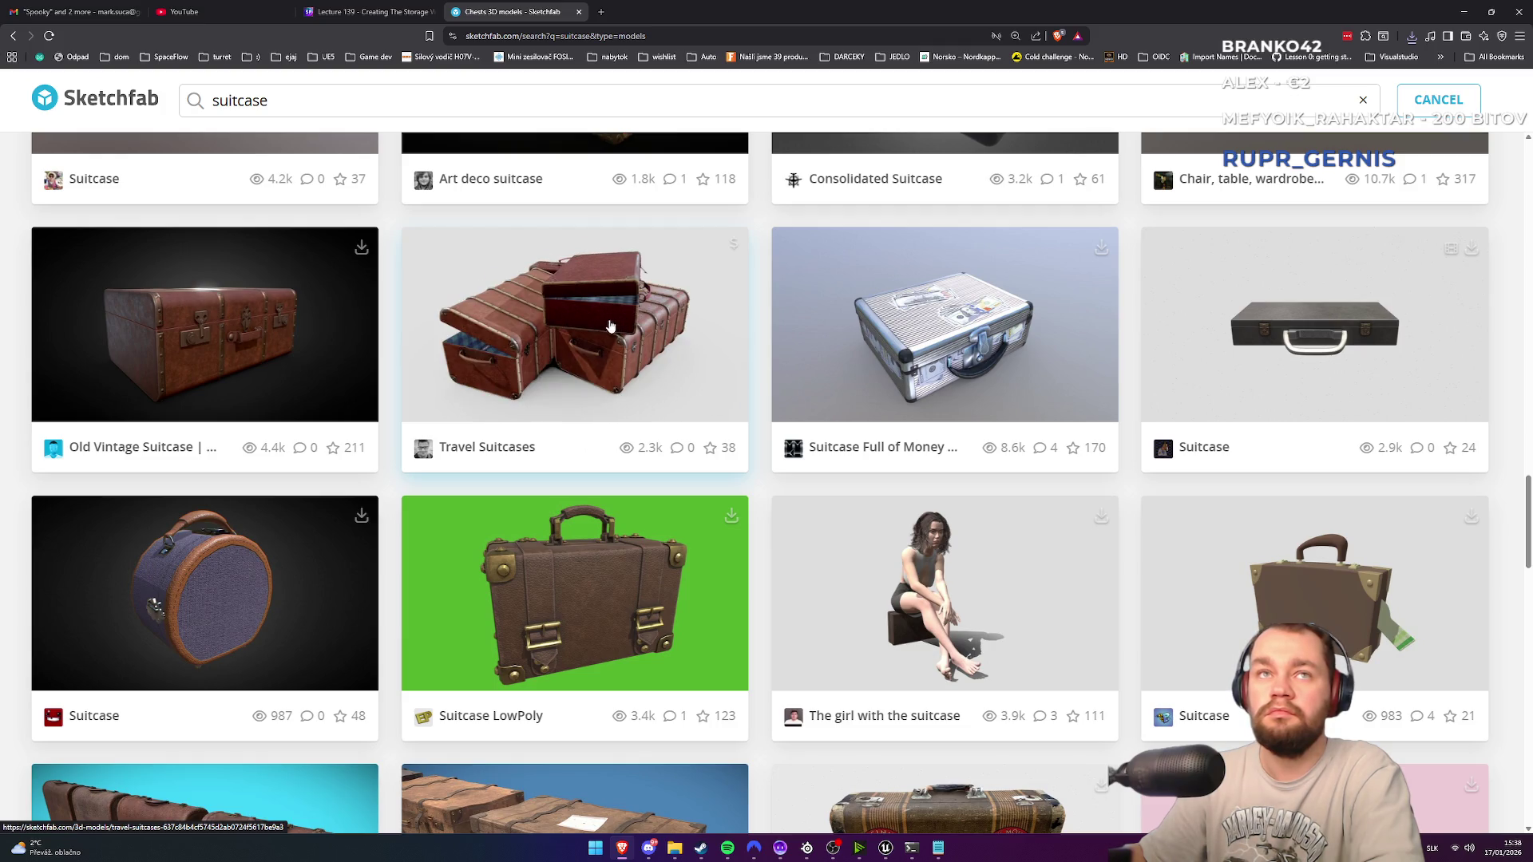
middle_click(605, 324)
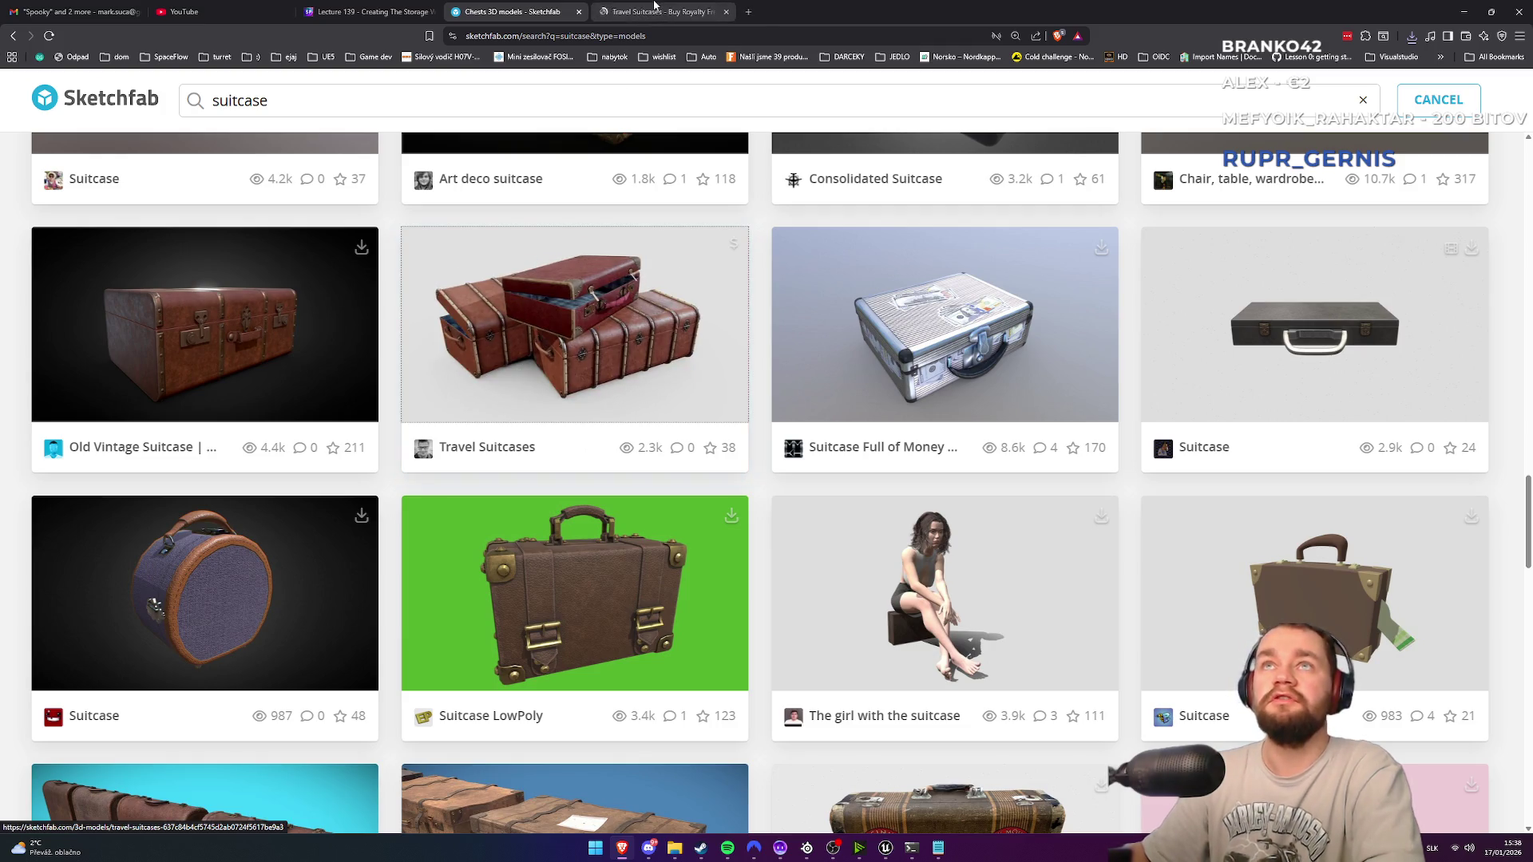
click(654, 5)
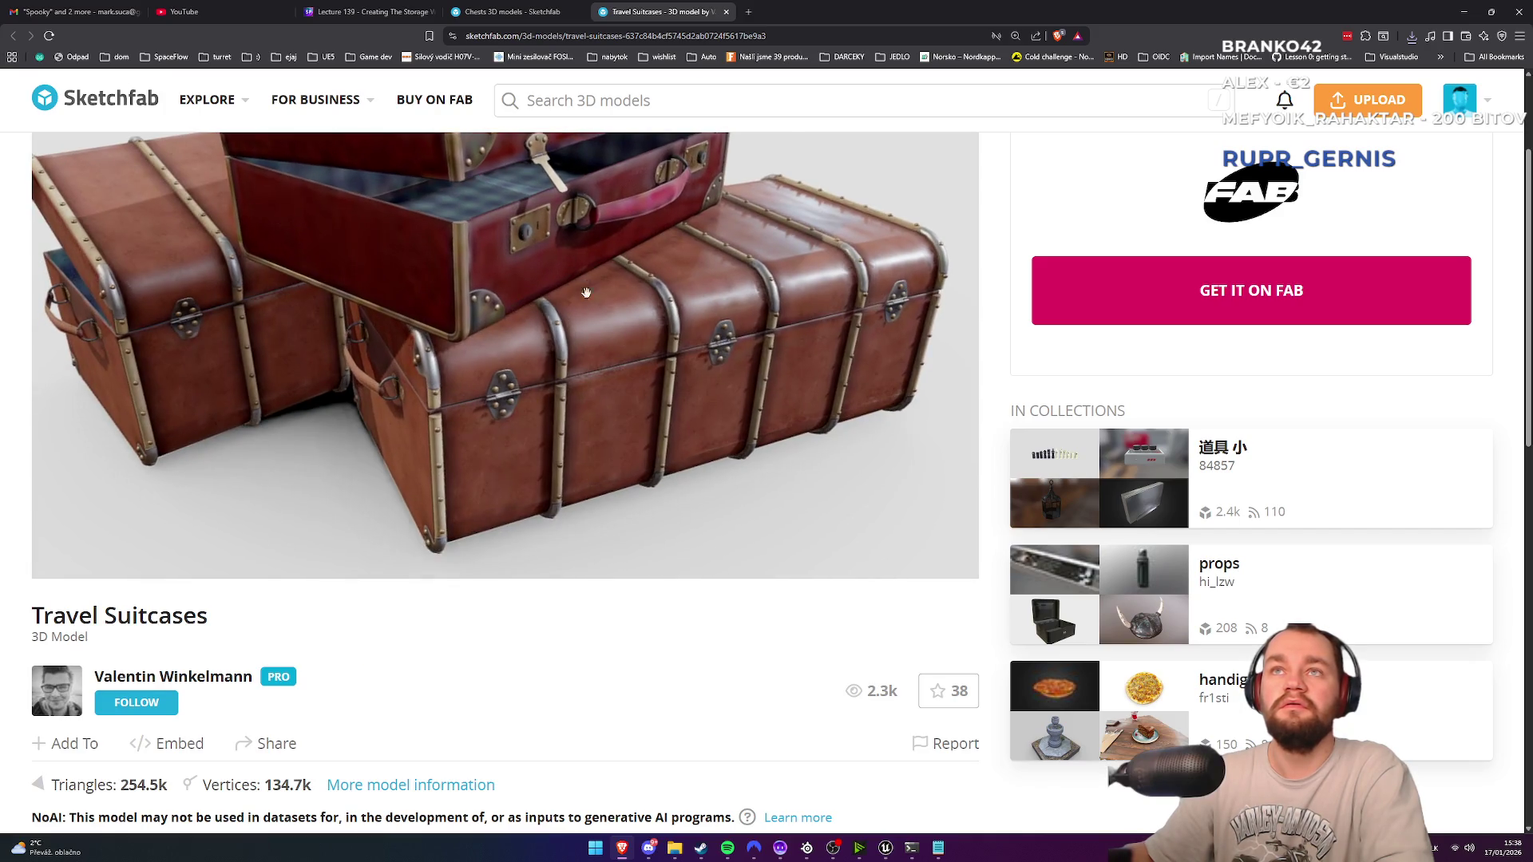
Step: Orbit around the trunk stack's plaid interior, handle and red top suitcase, then return to results
drag(580, 285, 595, 375)
scroll(595, 374, up, 3)
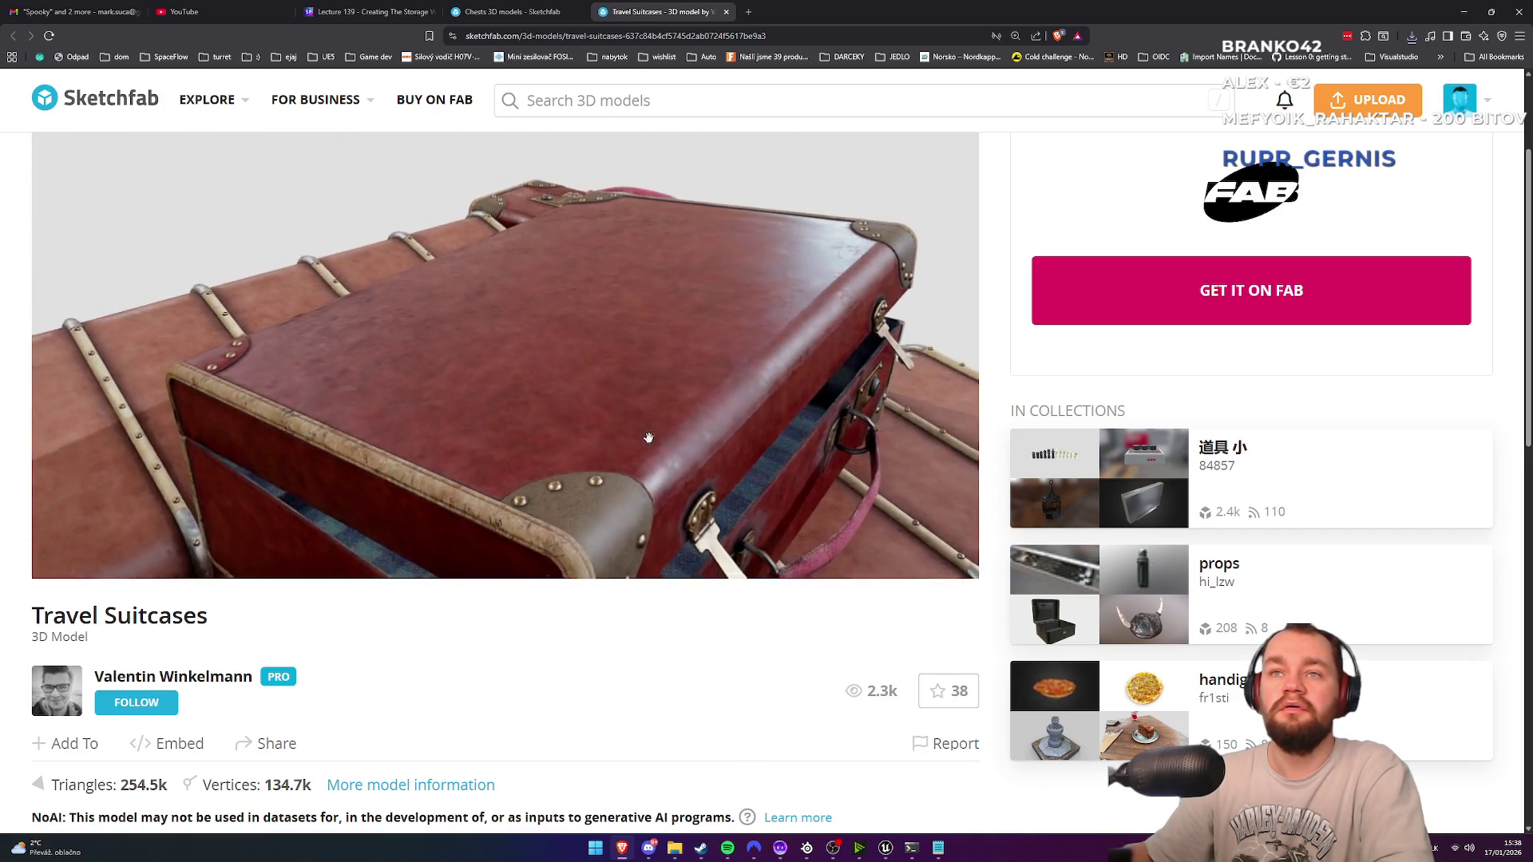
mouse_move(639, 392)
mouse_down()
mouse_move(639, 424)
mouse_move(592, 397)
mouse_move(506, 470)
mouse_up()
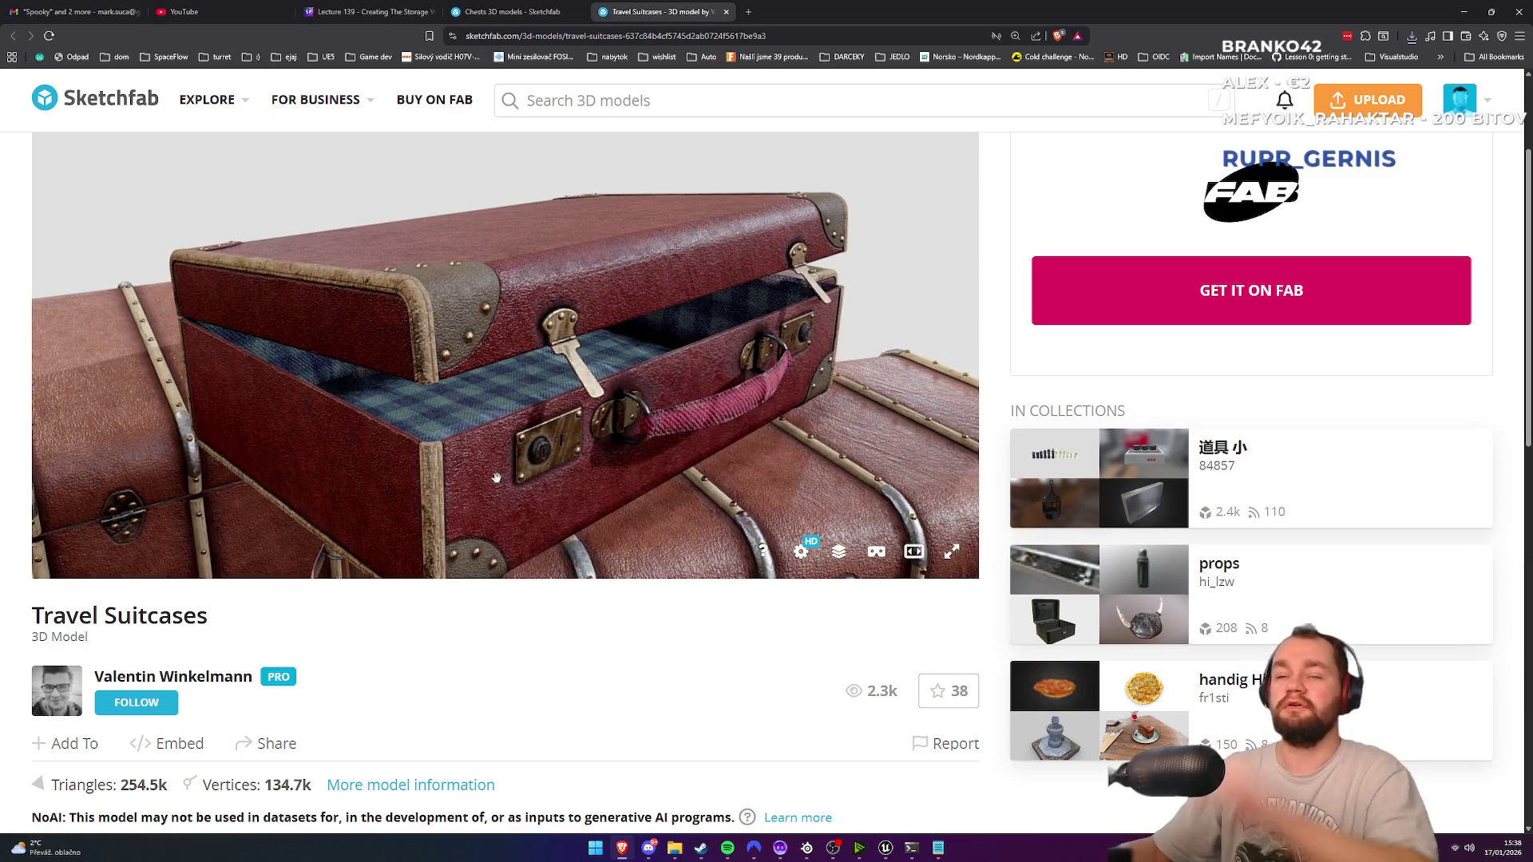
mouse_move(496, 477)
mouse_down()
mouse_move(674, 250)
mouse_move(711, 227)
mouse_move(623, 325)
mouse_move(657, 345)
mouse_move(669, 298)
mouse_move(660, 349)
mouse_move(588, 352)
mouse_move(365, 427)
mouse_move(474, 408)
mouse_up()
mouse_move(541, 361)
mouse_down()
mouse_move(491, 394)
mouse_move(542, 349)
mouse_move(467, 296)
mouse_move(506, 420)
mouse_move(528, 427)
mouse_up()
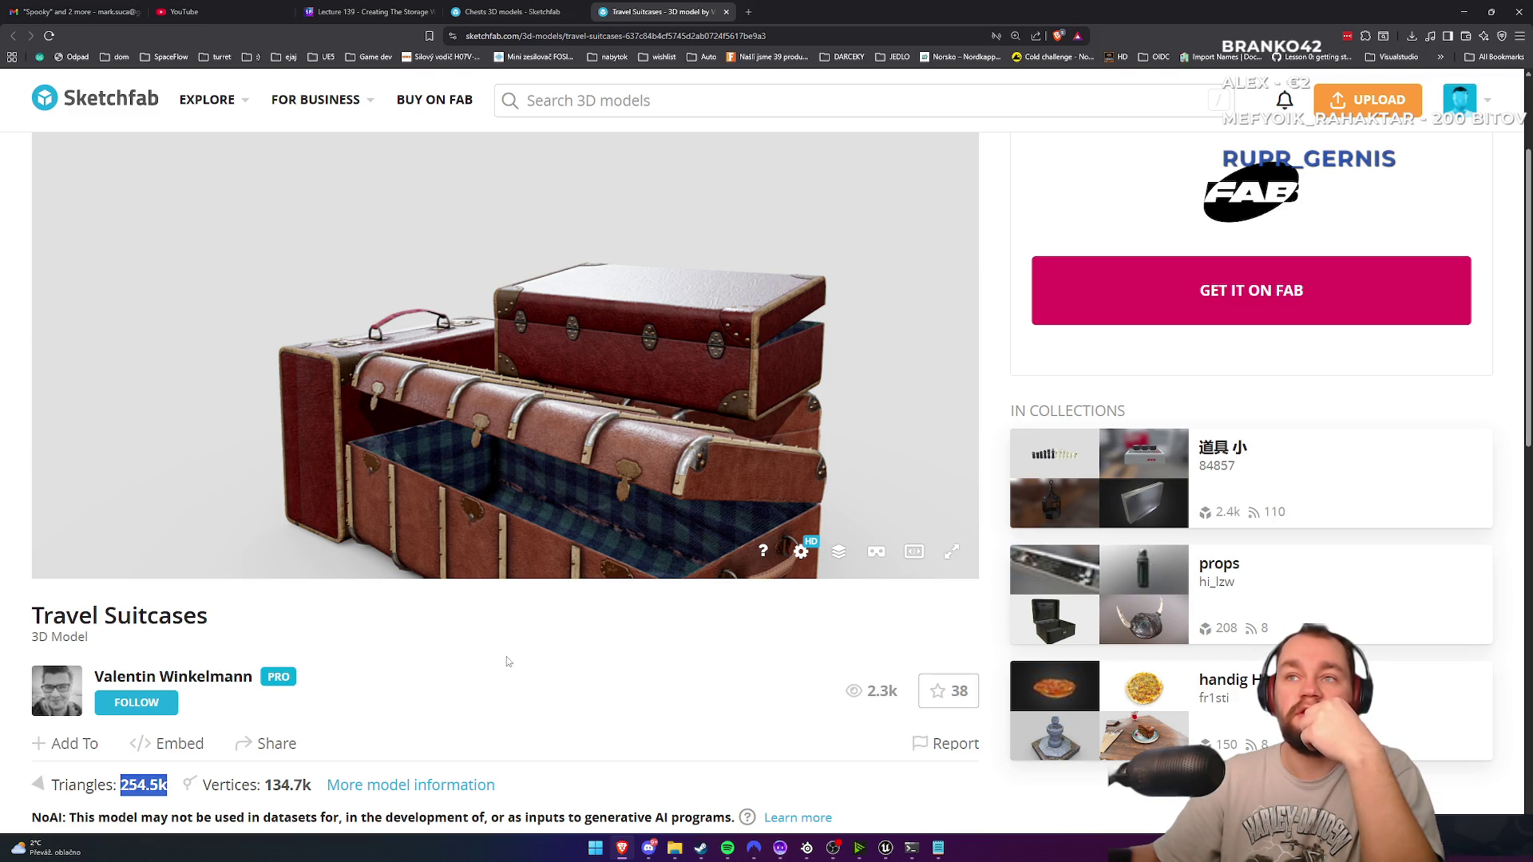
mouse_move(600, 509)
mouse_down()
mouse_move(661, 457)
mouse_move(418, 667)
mouse_up()
scroll(230, 630, down, 4)
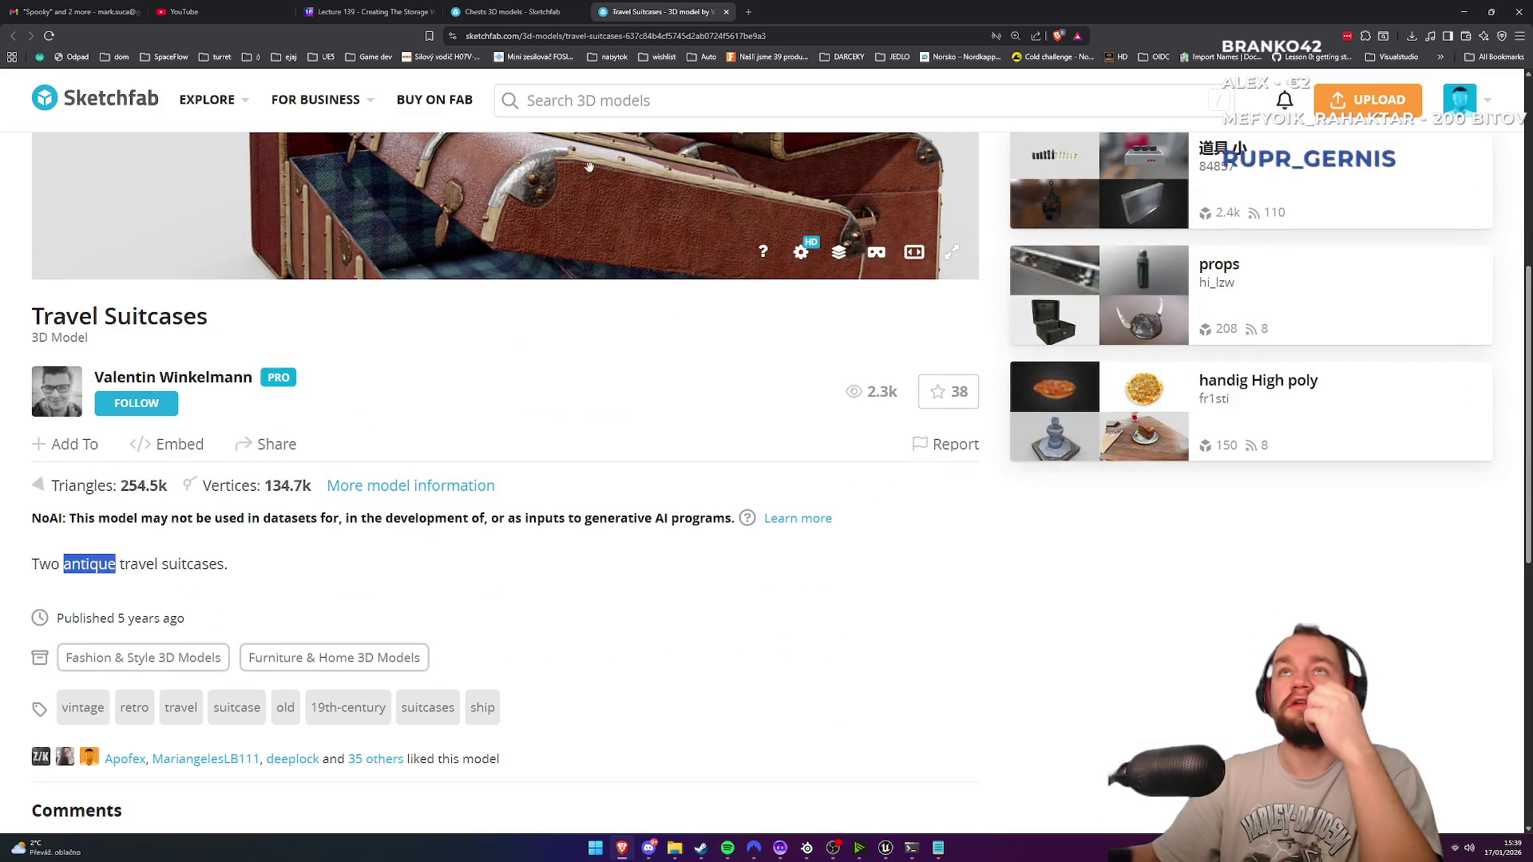
click(522, 13)
Step: Close the Travel Suitcases tab and scroll down through the suitcase results
middle_click(672, 5)
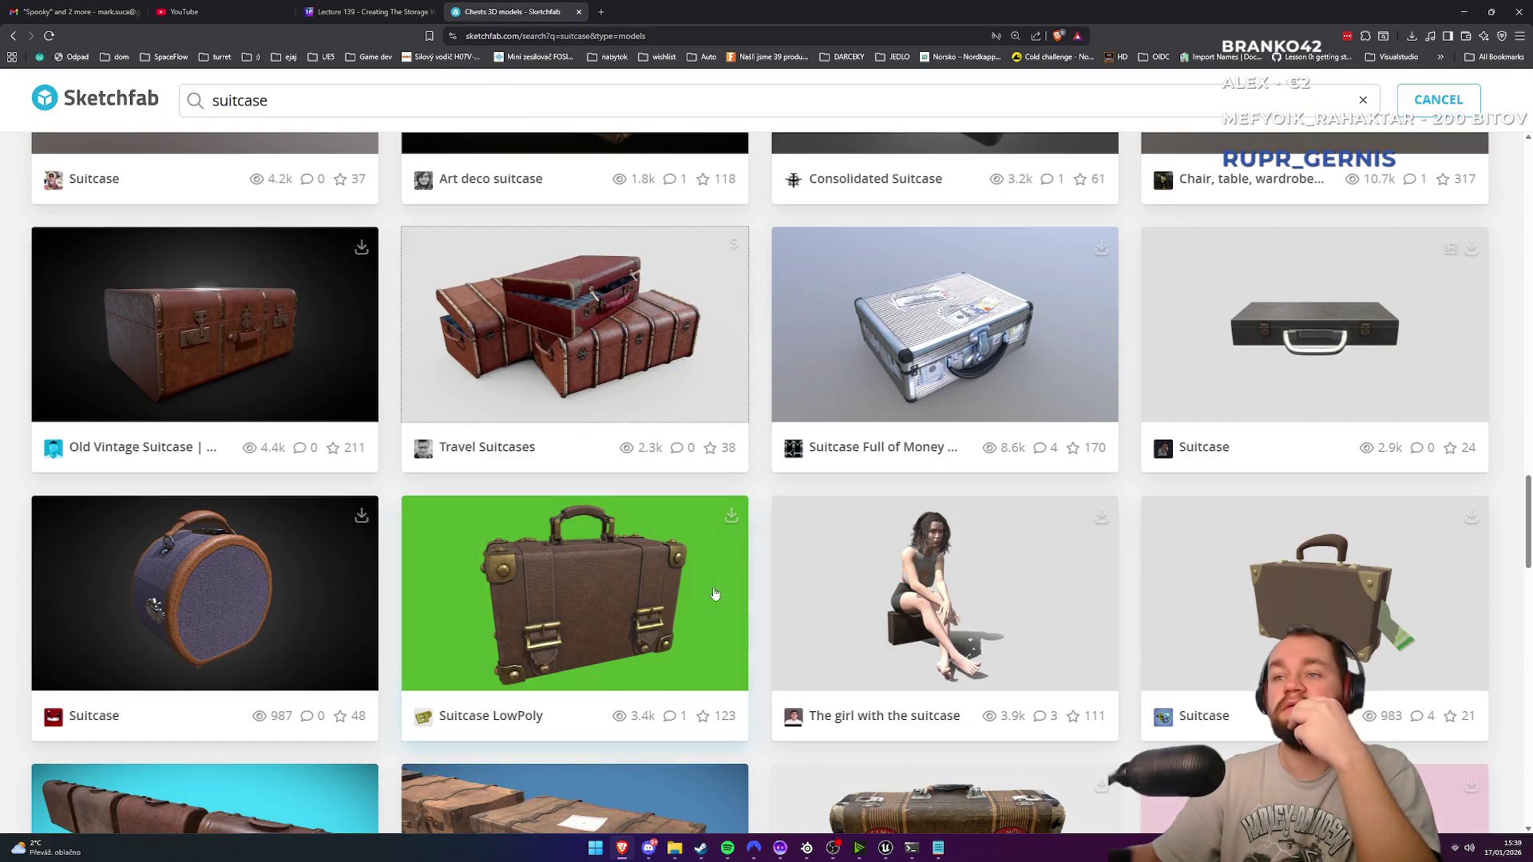
scroll(733, 559, down, 5)
scroll(570, 457, down, 3)
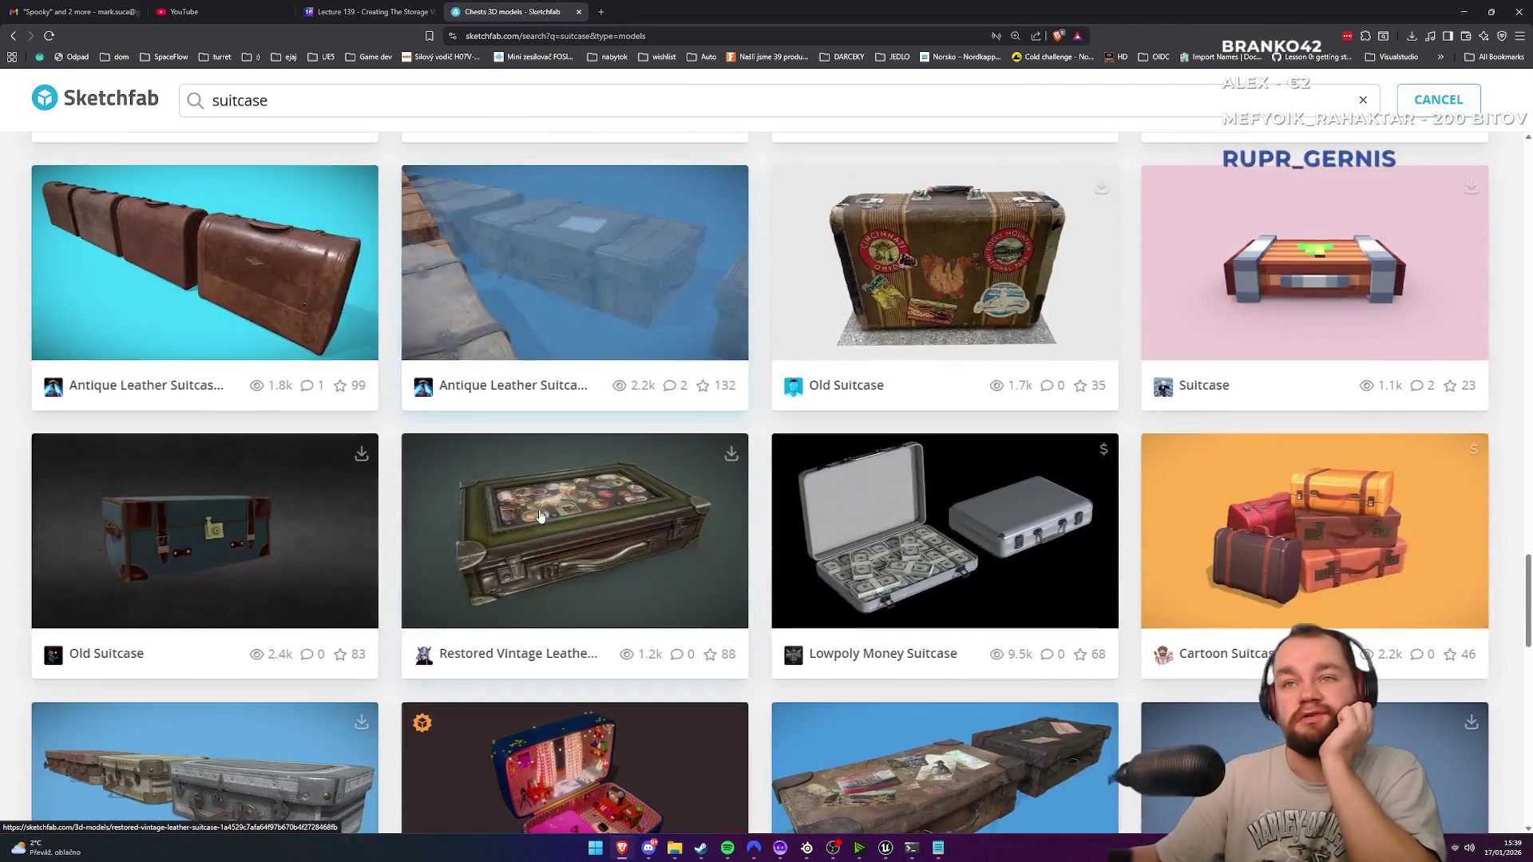
scroll(359, 567, down, 3)
scroll(903, 621, down, 4)
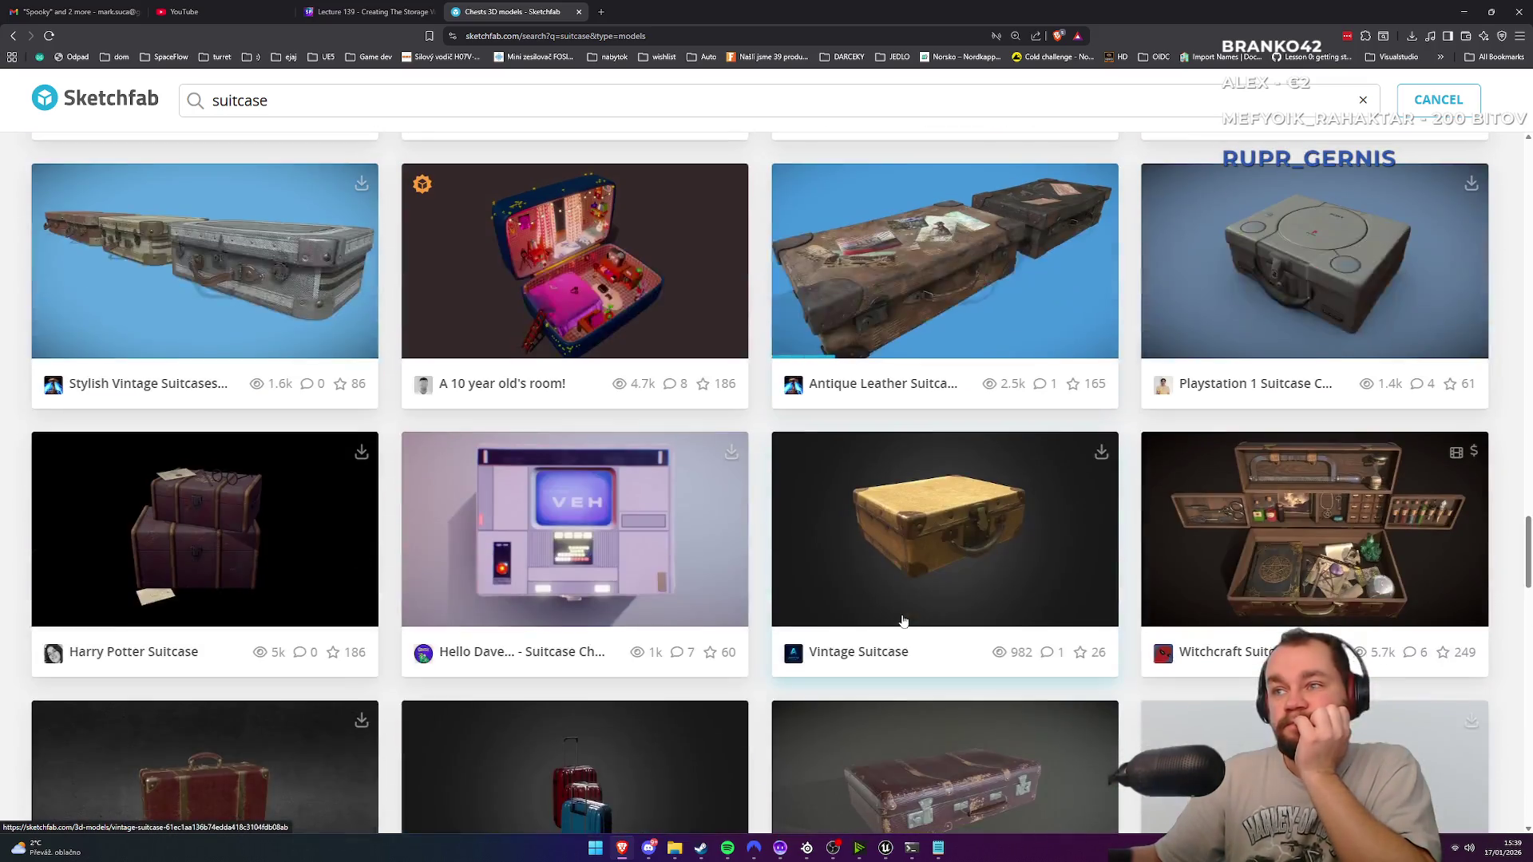
scroll(903, 621, down, 2)
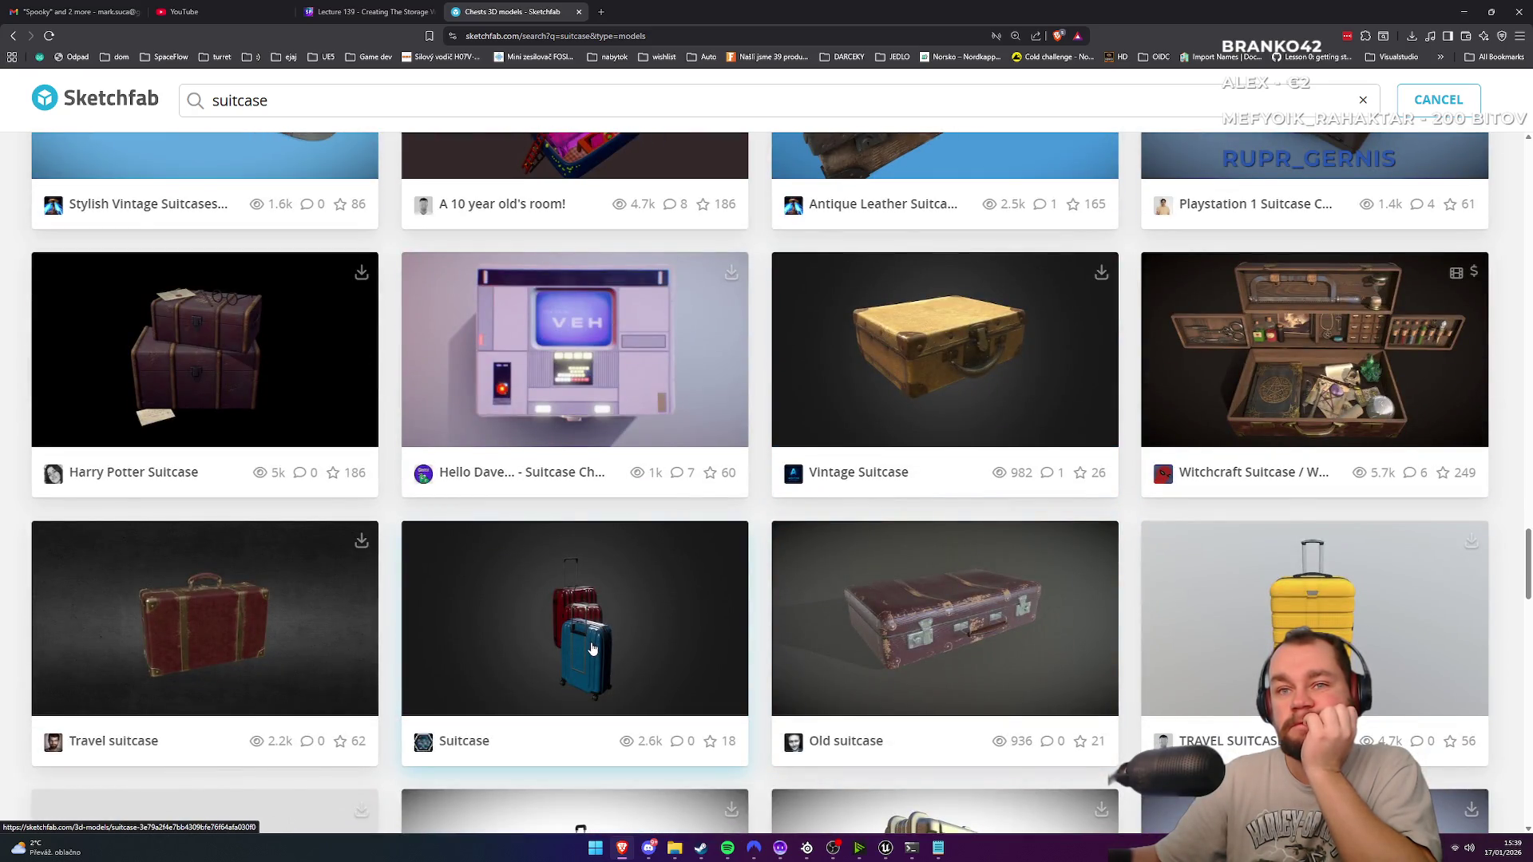
Step: Preview the red-and-blue Suitcase model, centring the blue suitcase, then return to the results
key(ctrl+Tab)
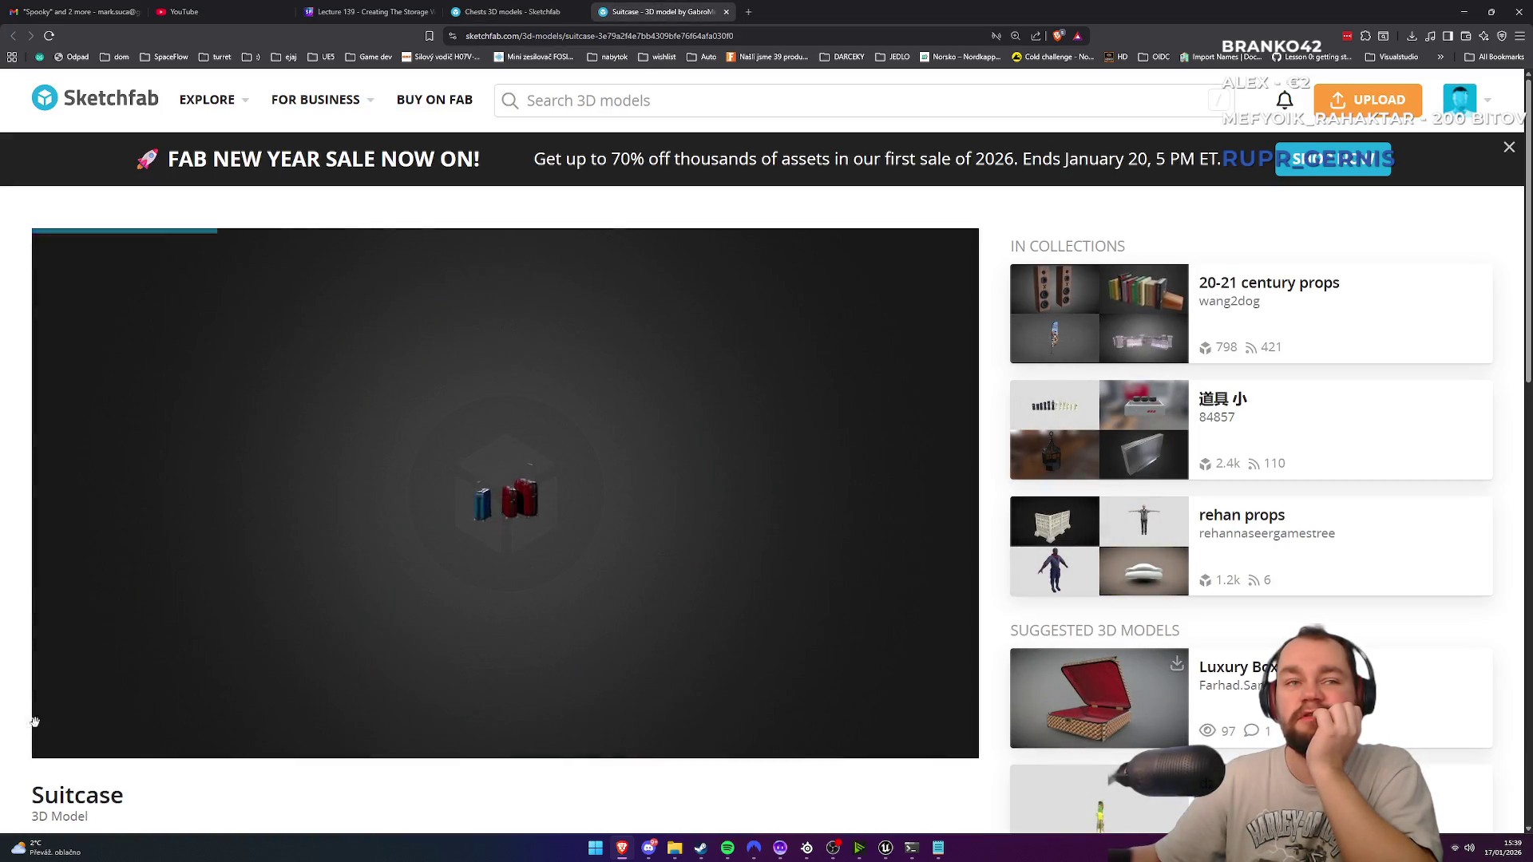
scroll(33, 756, down, 3)
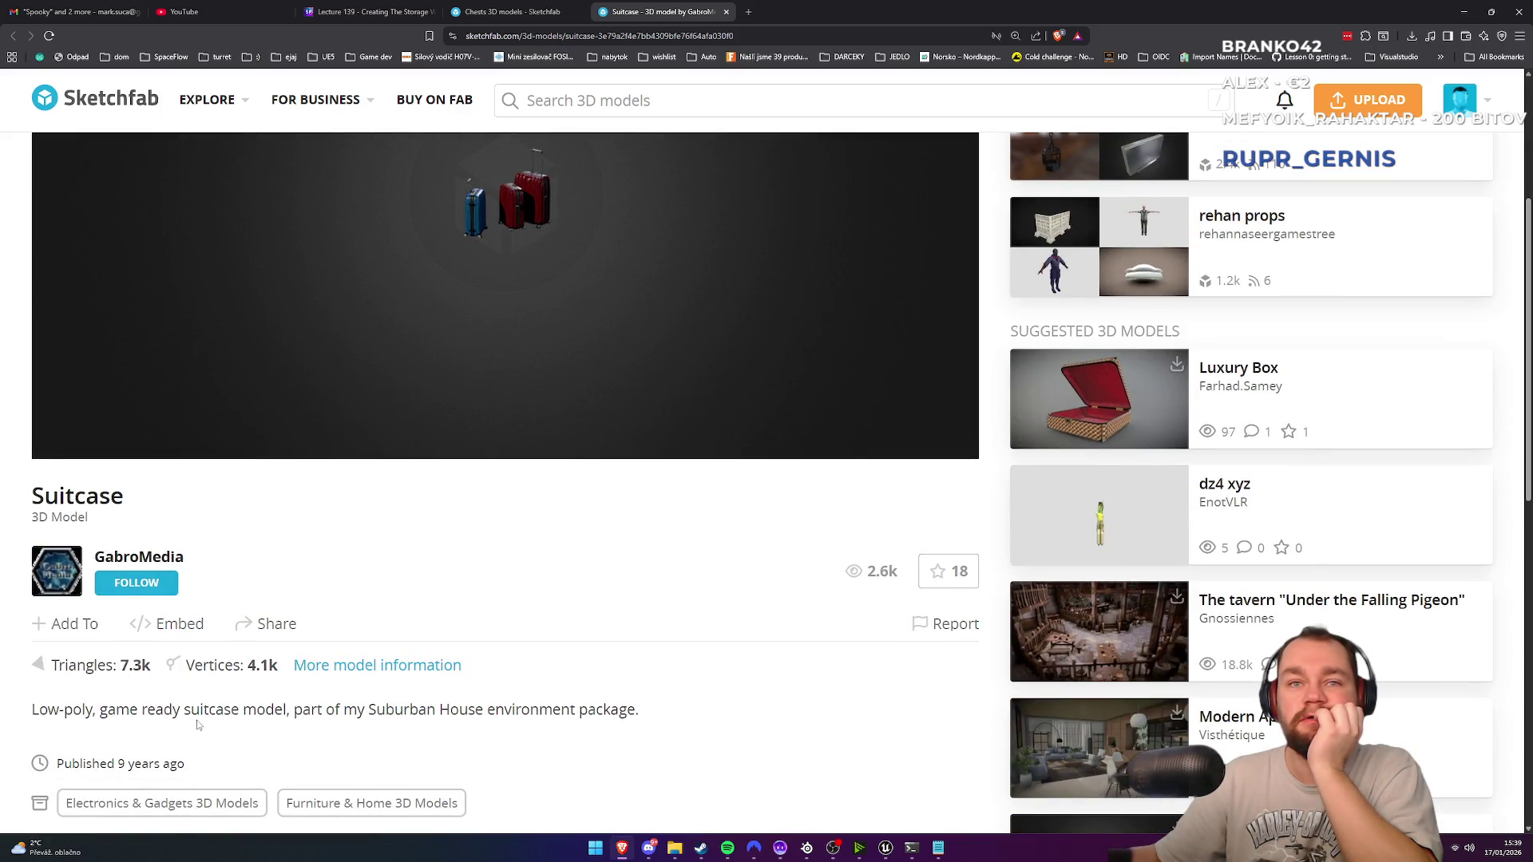
click(637, 707)
scroll(559, 607, up, 3)
scroll(535, 543, up, 4)
scroll(535, 543, up, 5)
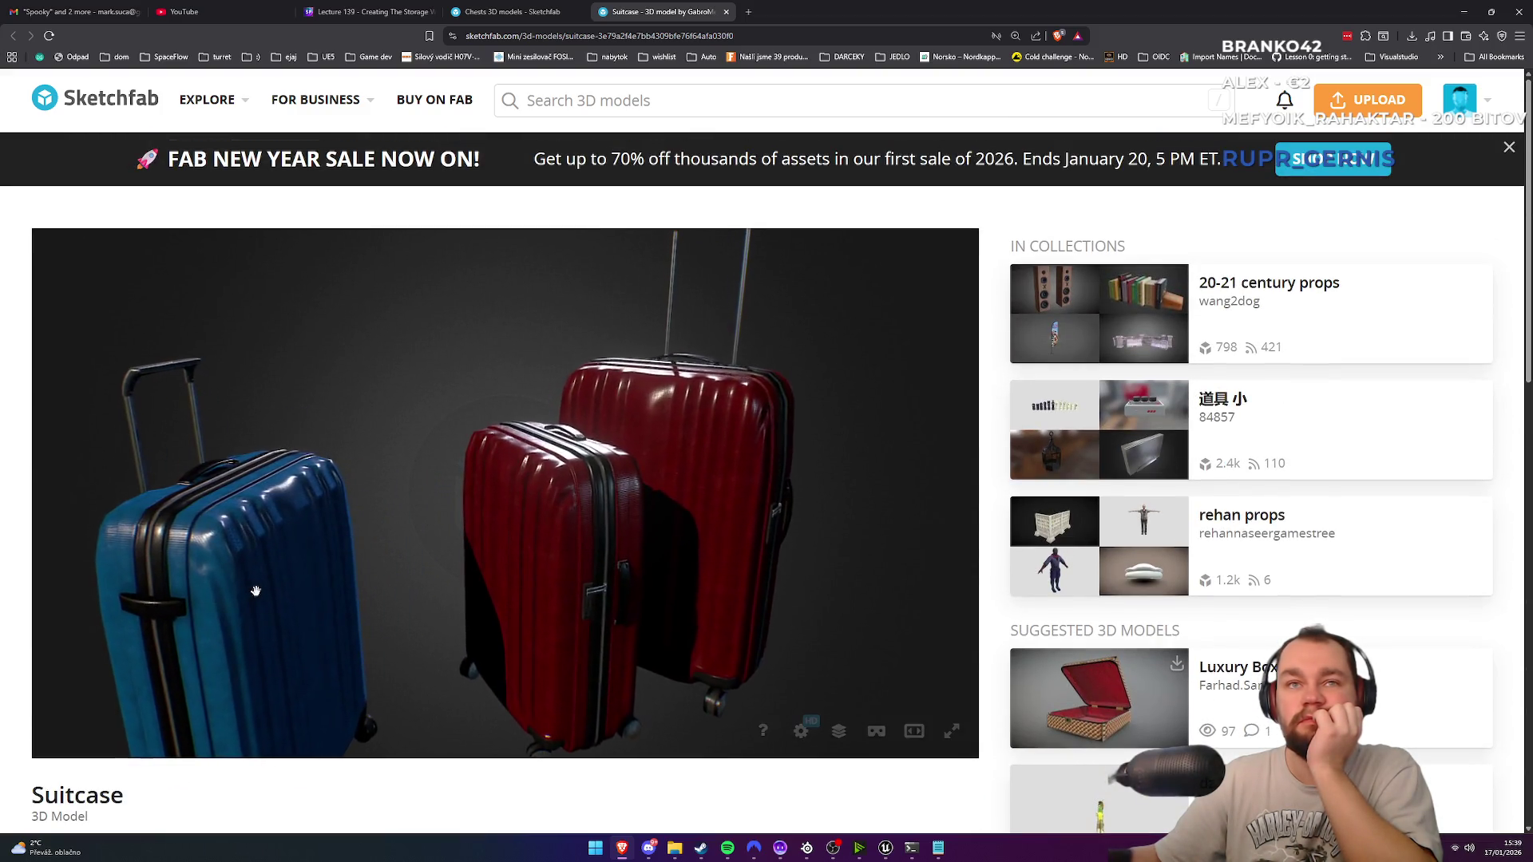
drag(257, 589, 328, 578)
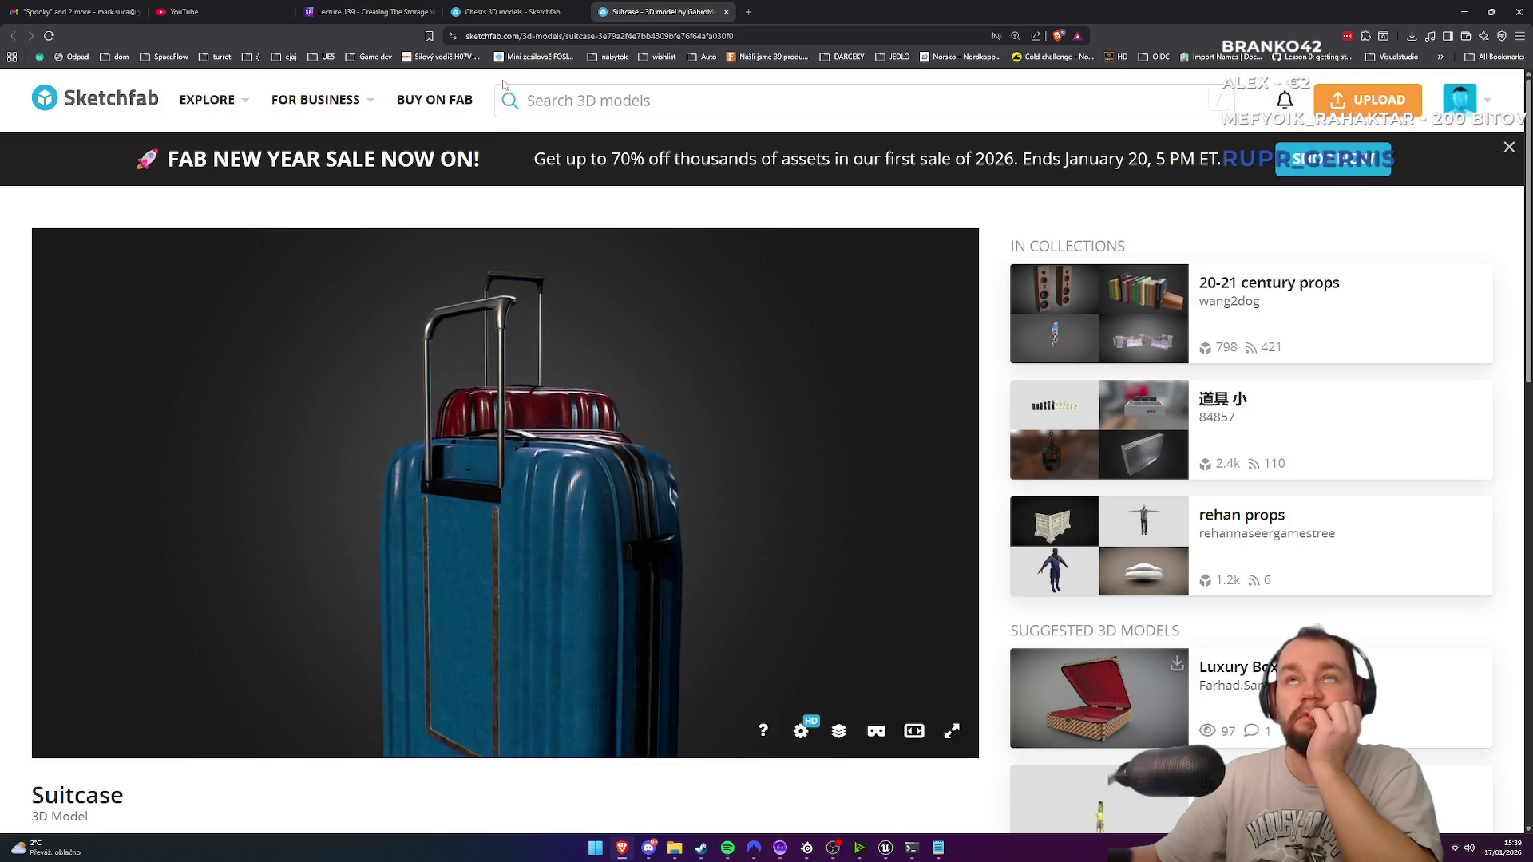
key(ctrl+shift+Tab)
Step: Scroll further through the results and switch to the Muddy Suitcase tab
scroll(492, 545, down, 5)
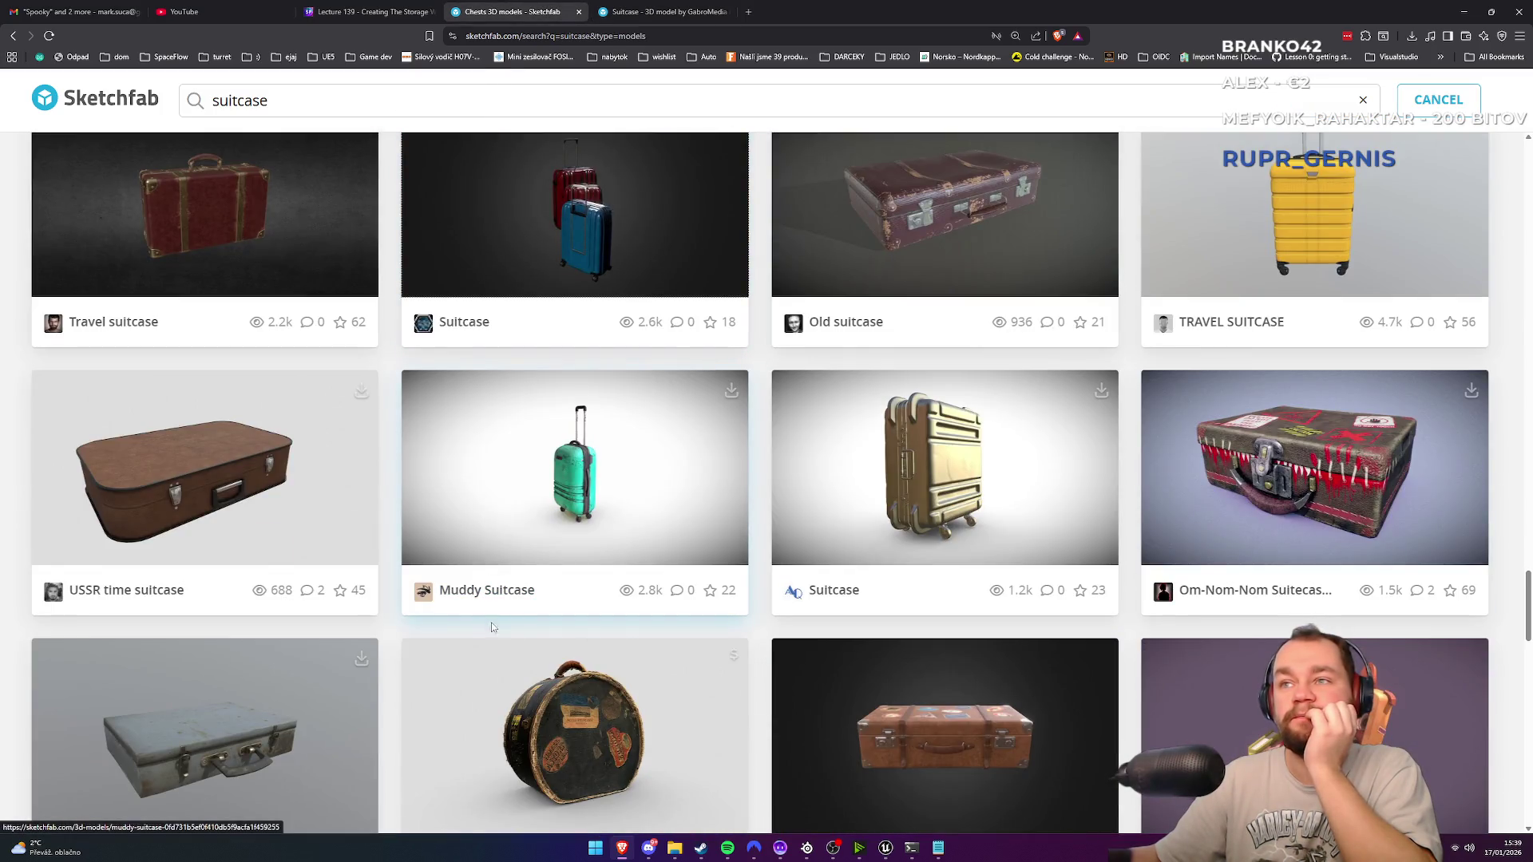
scroll(1006, 447, up, 5)
scroll(869, 621, down, 4)
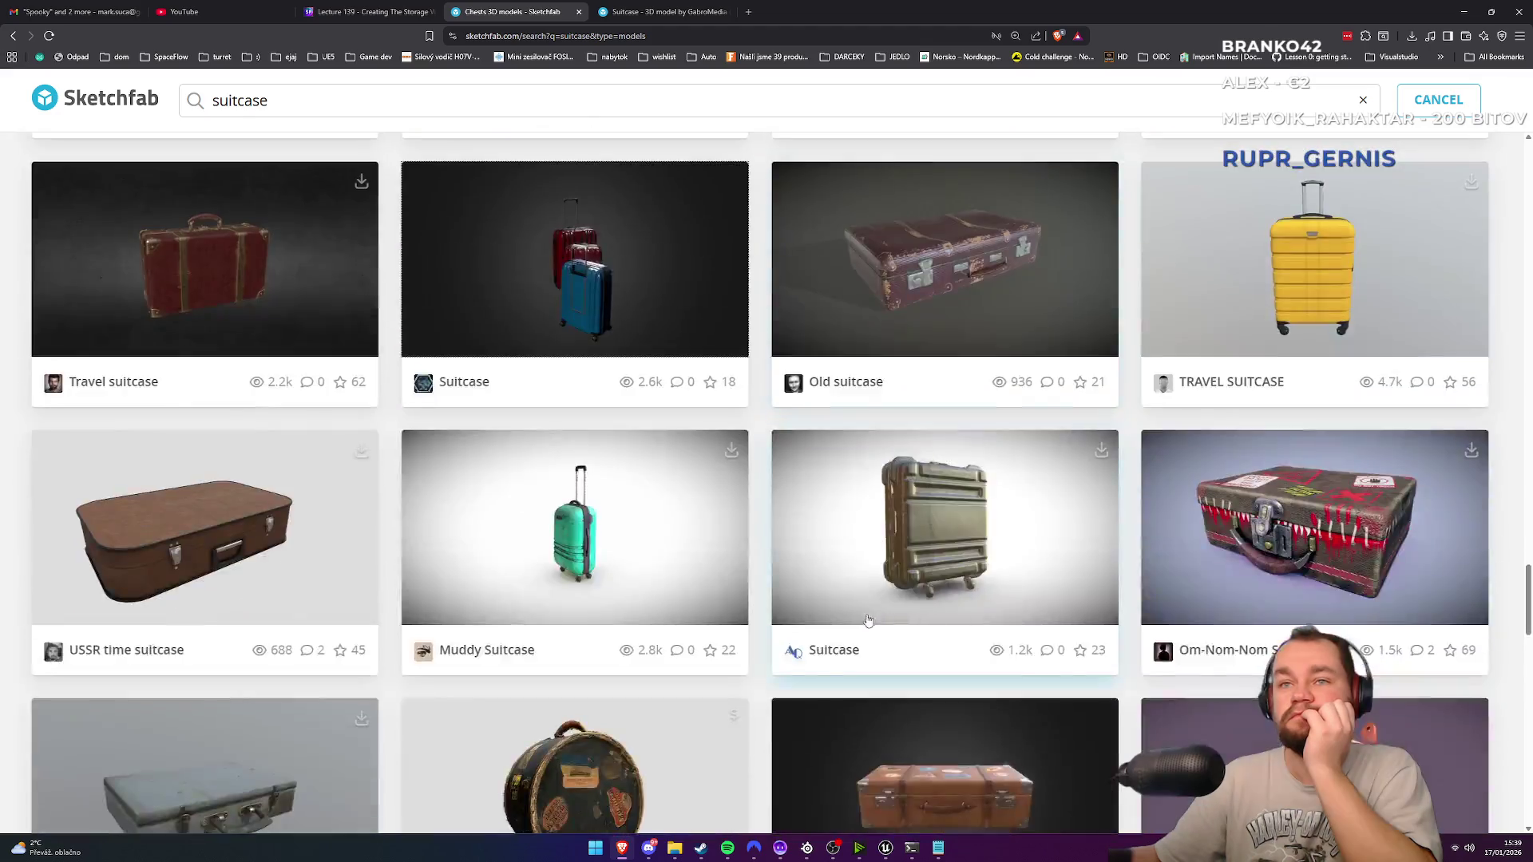
scroll(869, 620, down, 2)
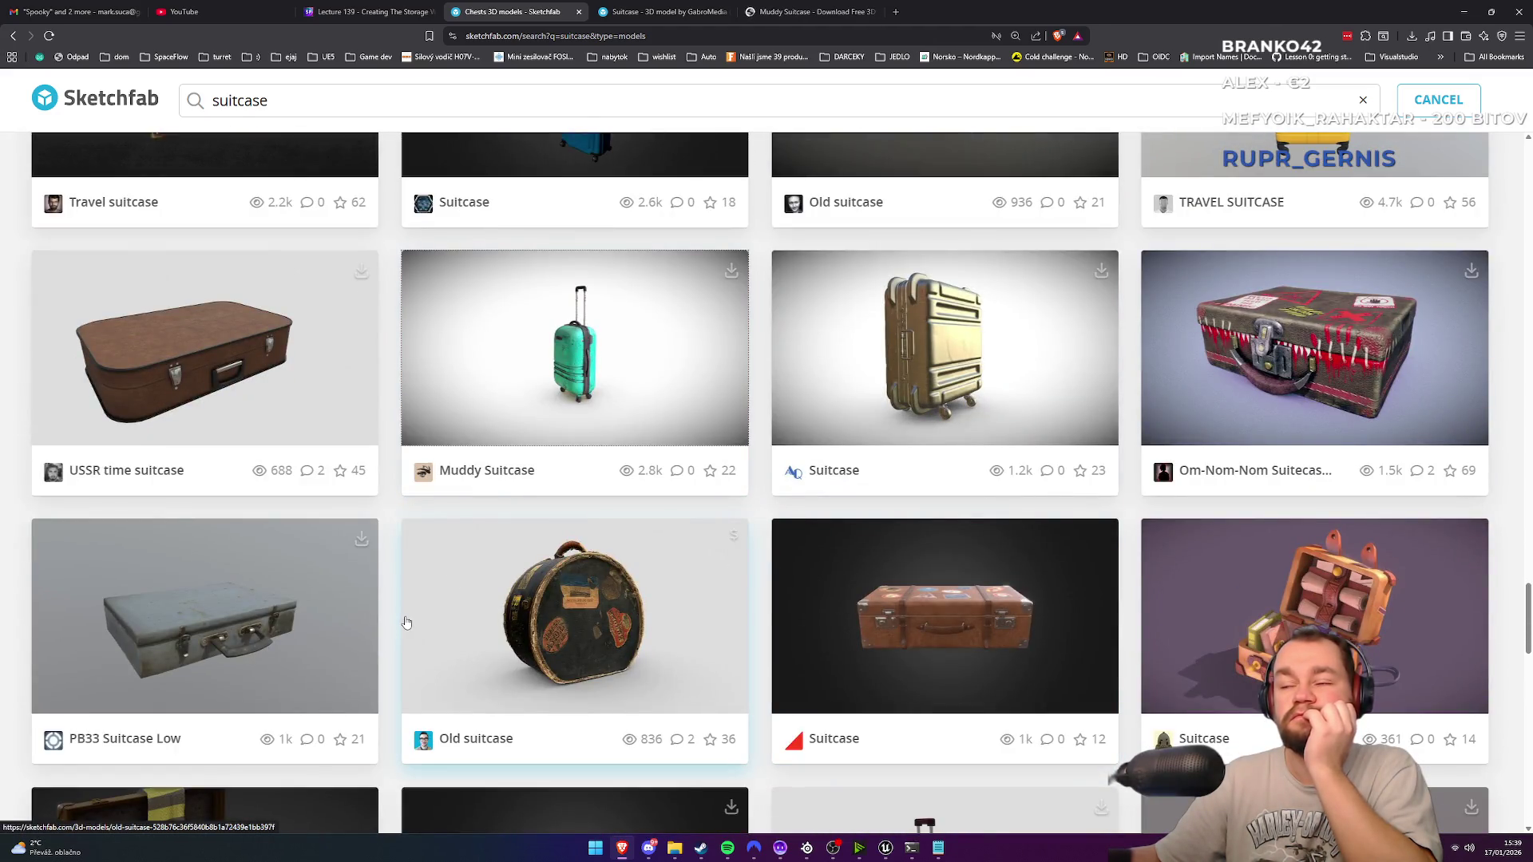
scroll(1036, 696, down, 4)
scroll(853, 673, down, 4)
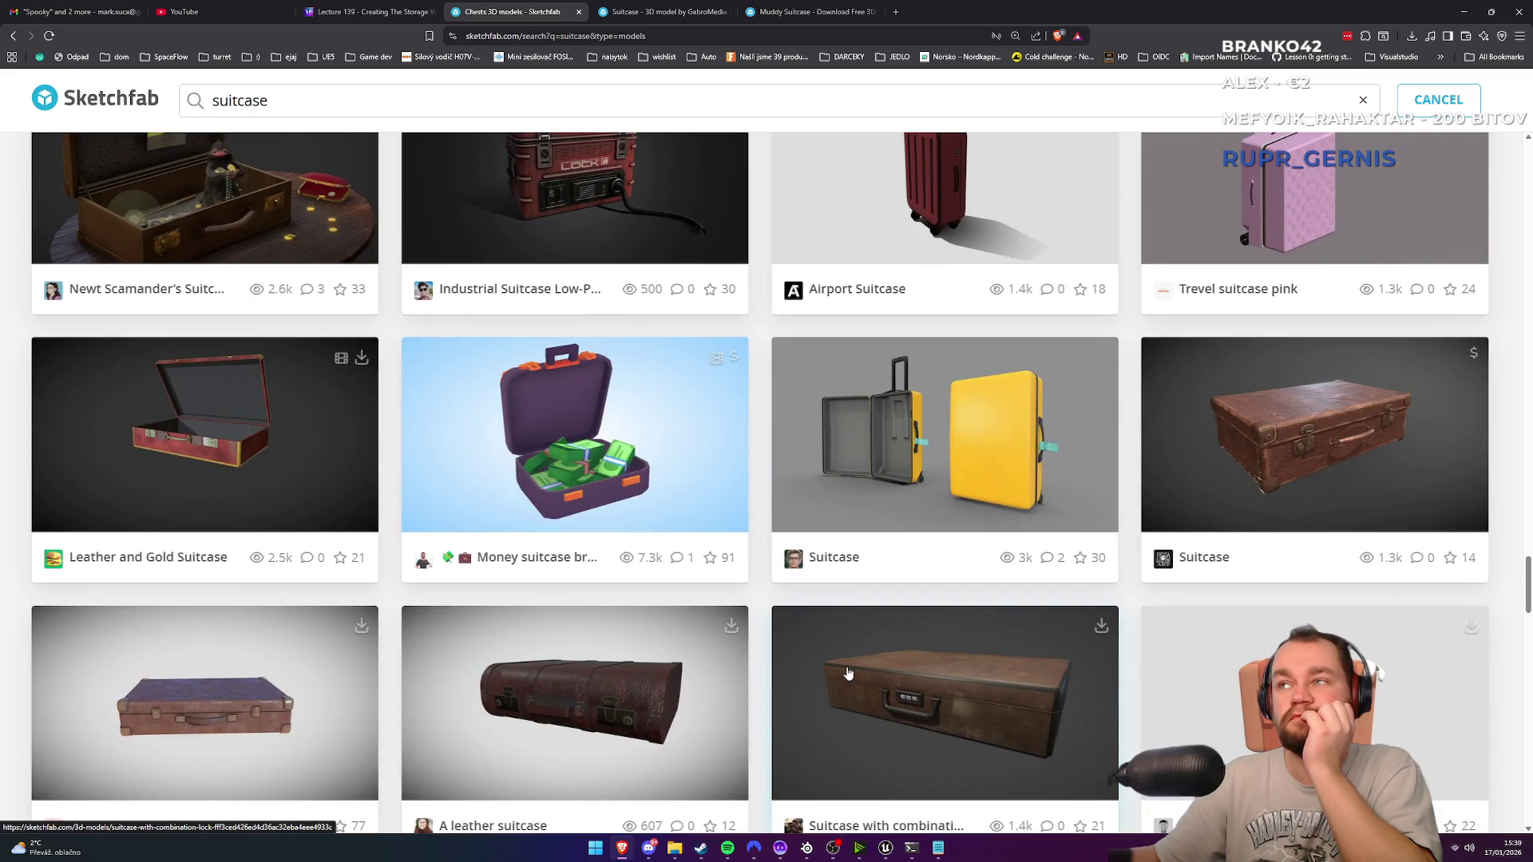
click(662, 11)
Step: Switch to the Muddy Suitcase page, close the other suitcase page, and orbit to inspect the model
click(773, 8)
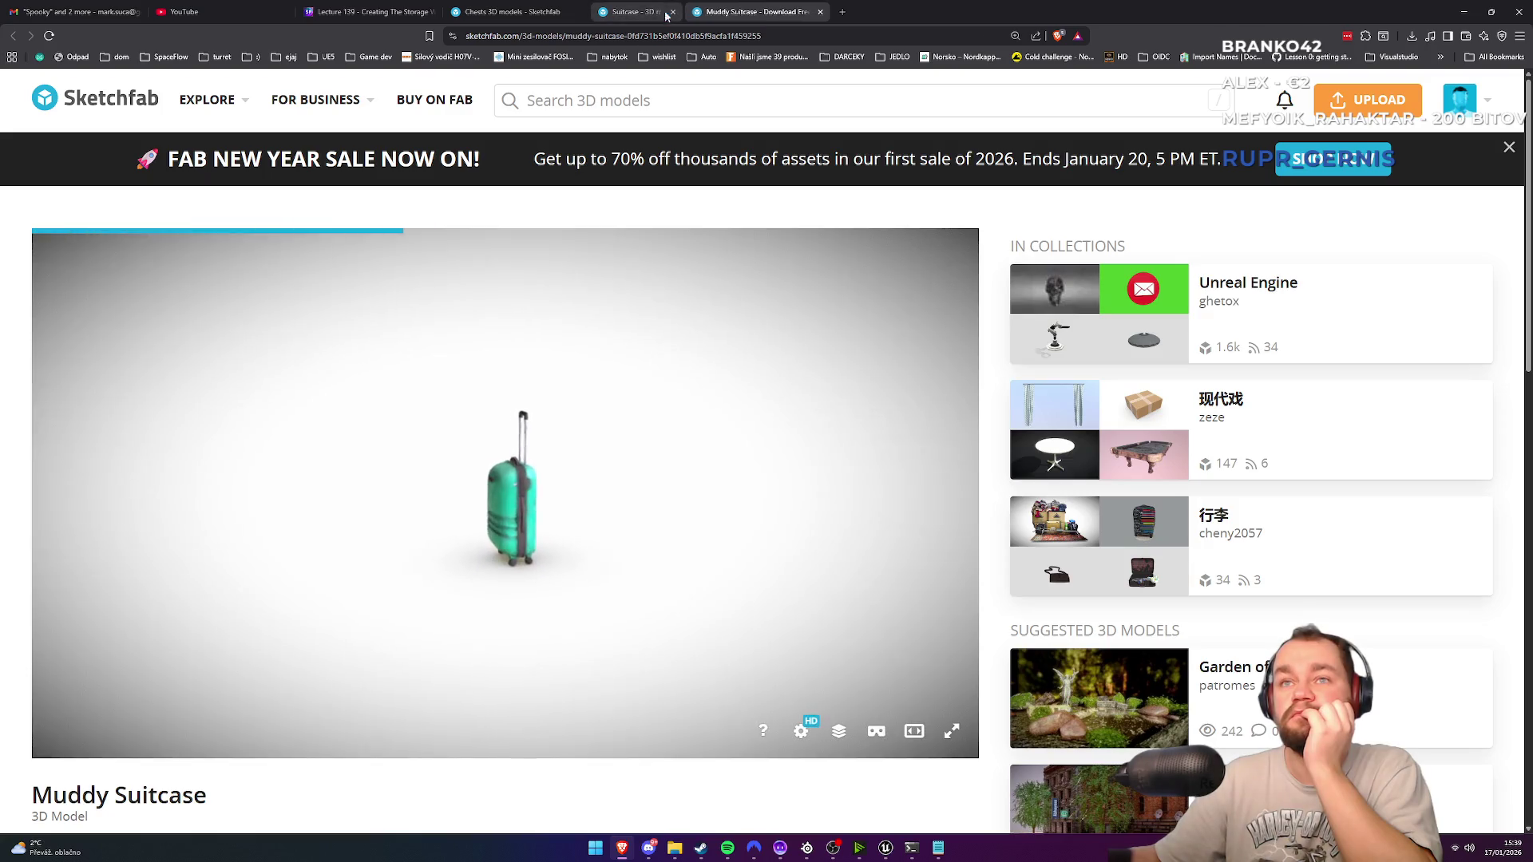
click(669, 12)
scroll(327, 756, down, 3)
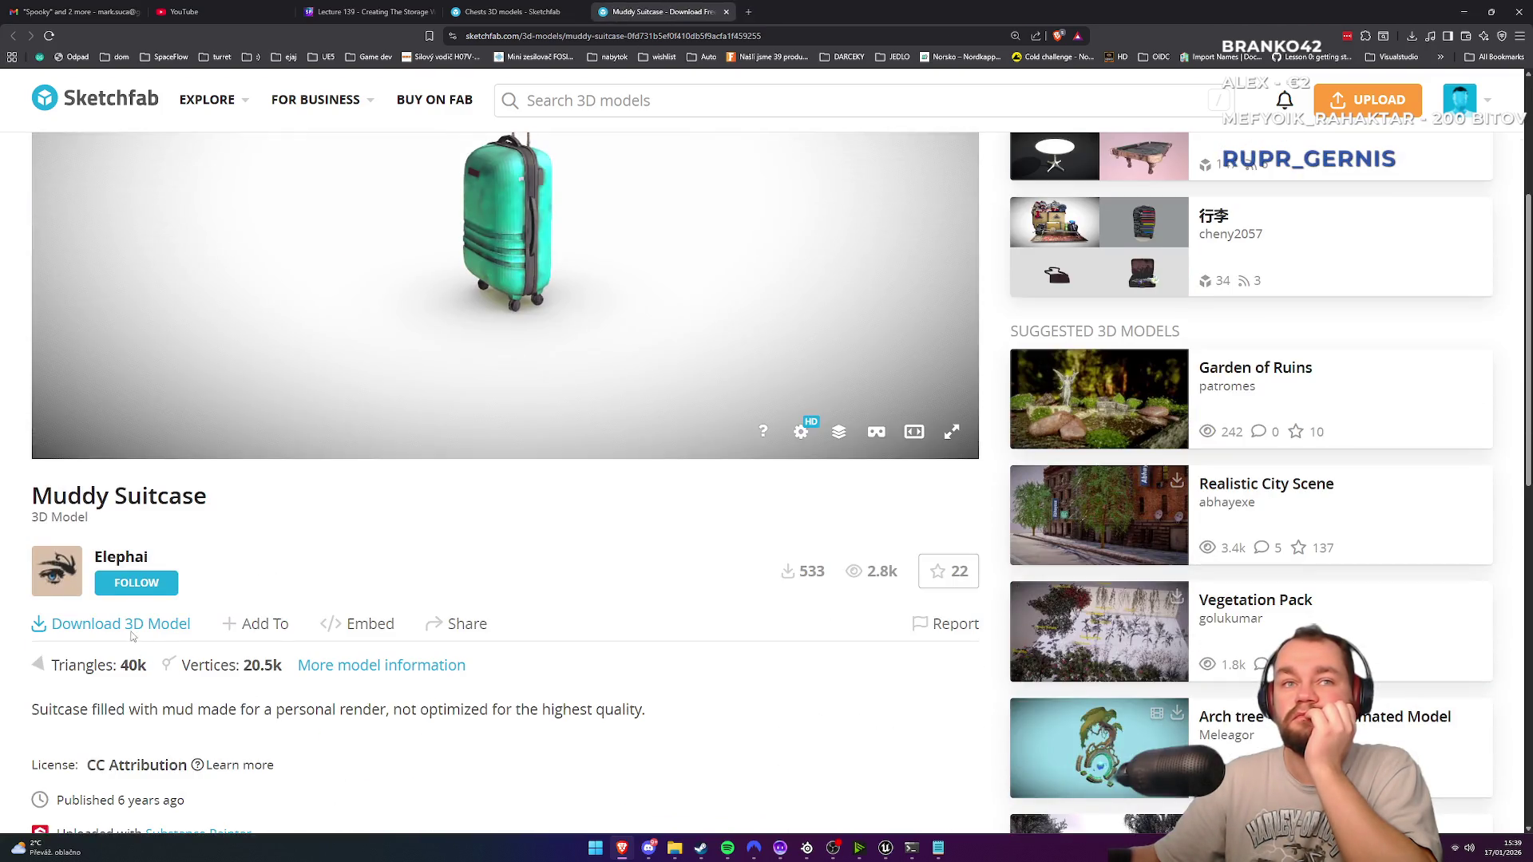
scroll(132, 635, up, 3)
scroll(539, 466, down, 5)
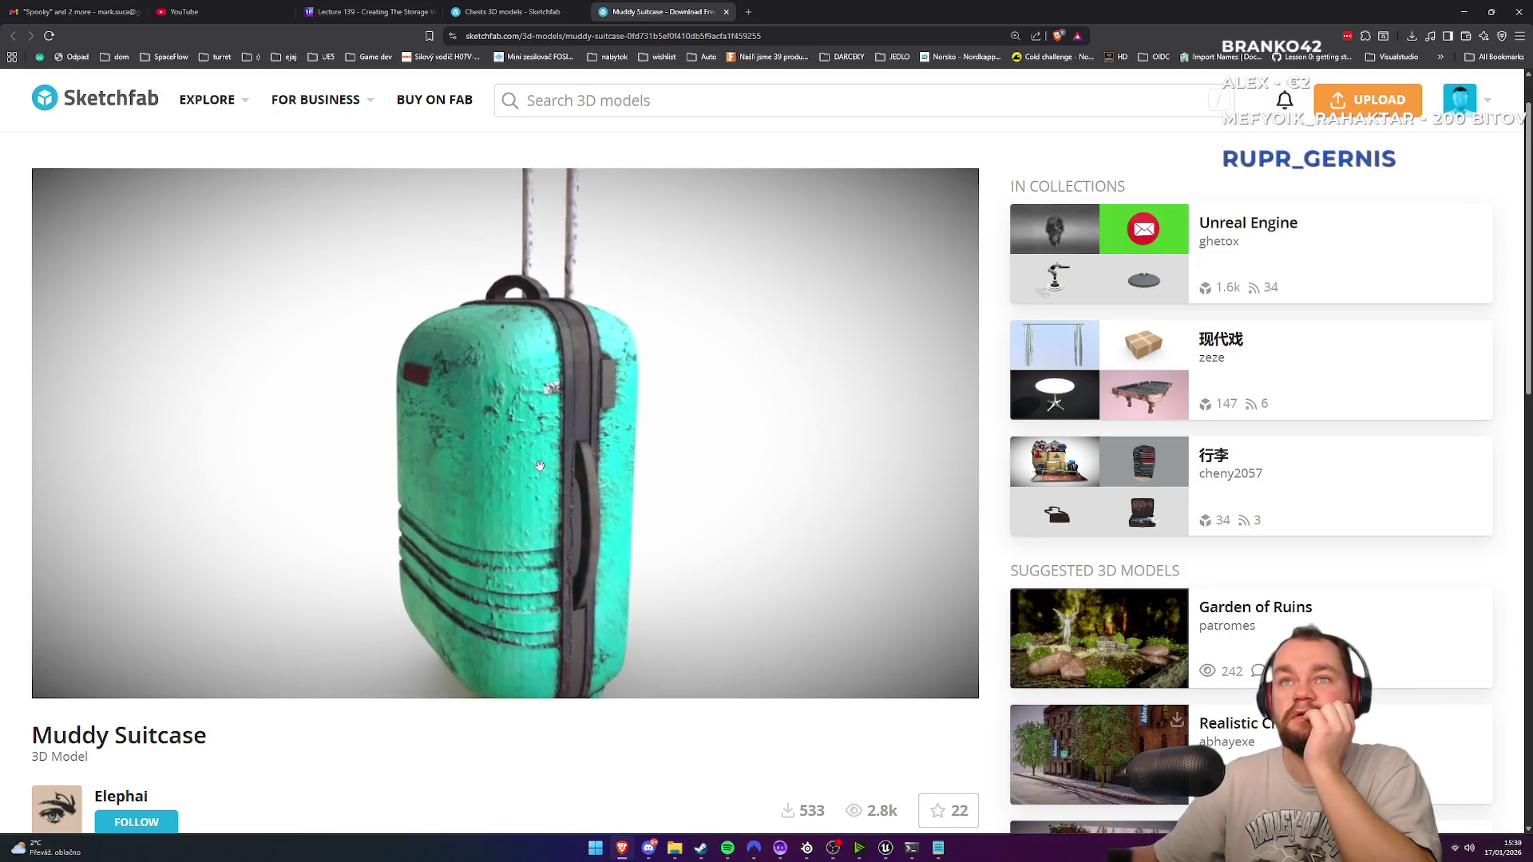
drag(539, 465, 652, 364)
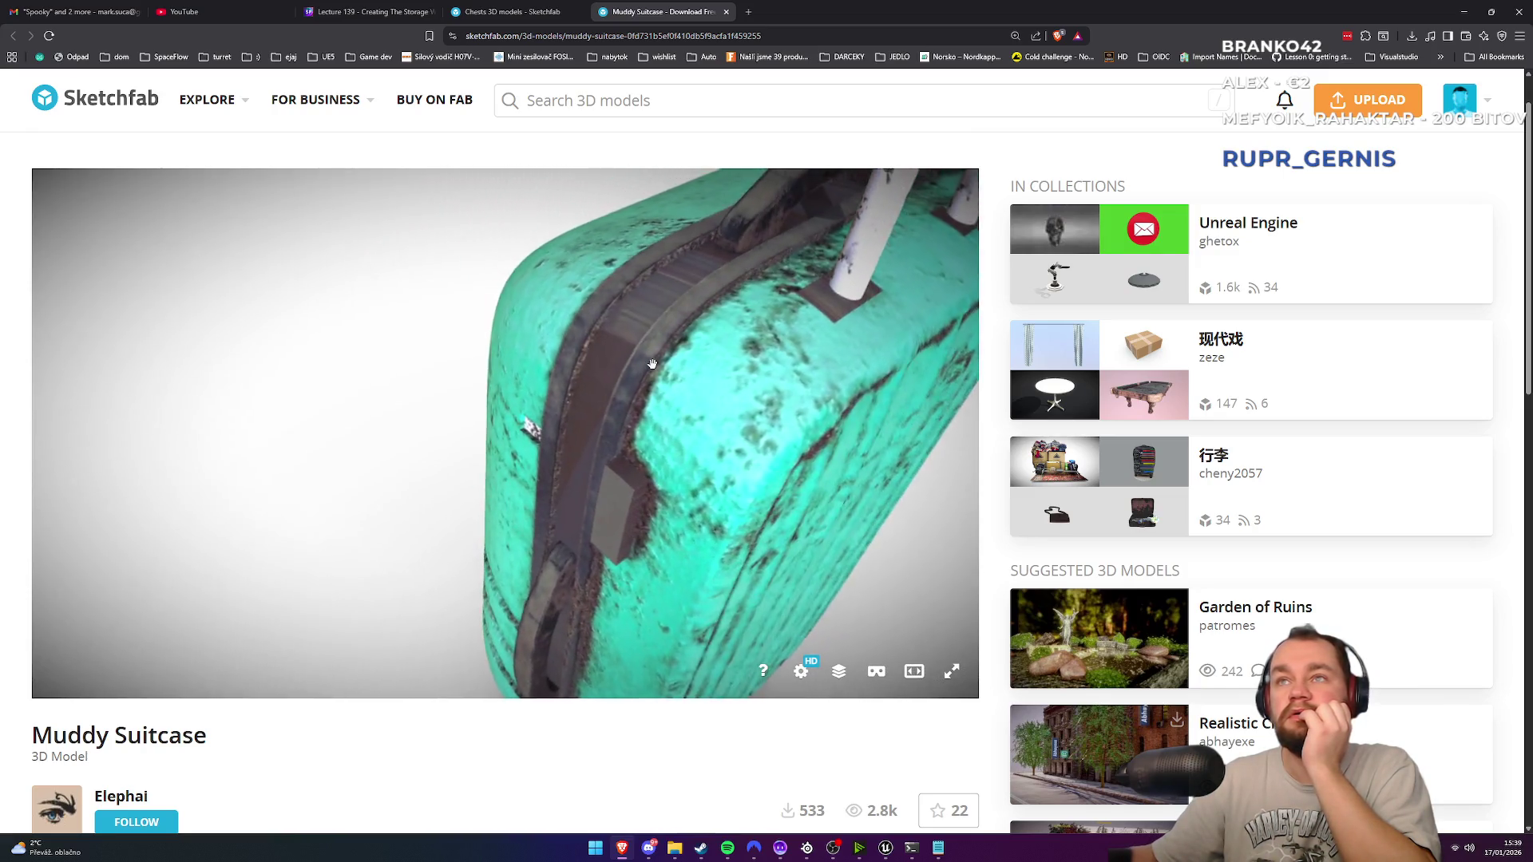
scroll(652, 364, up, 5)
scroll(590, 359, down, 5)
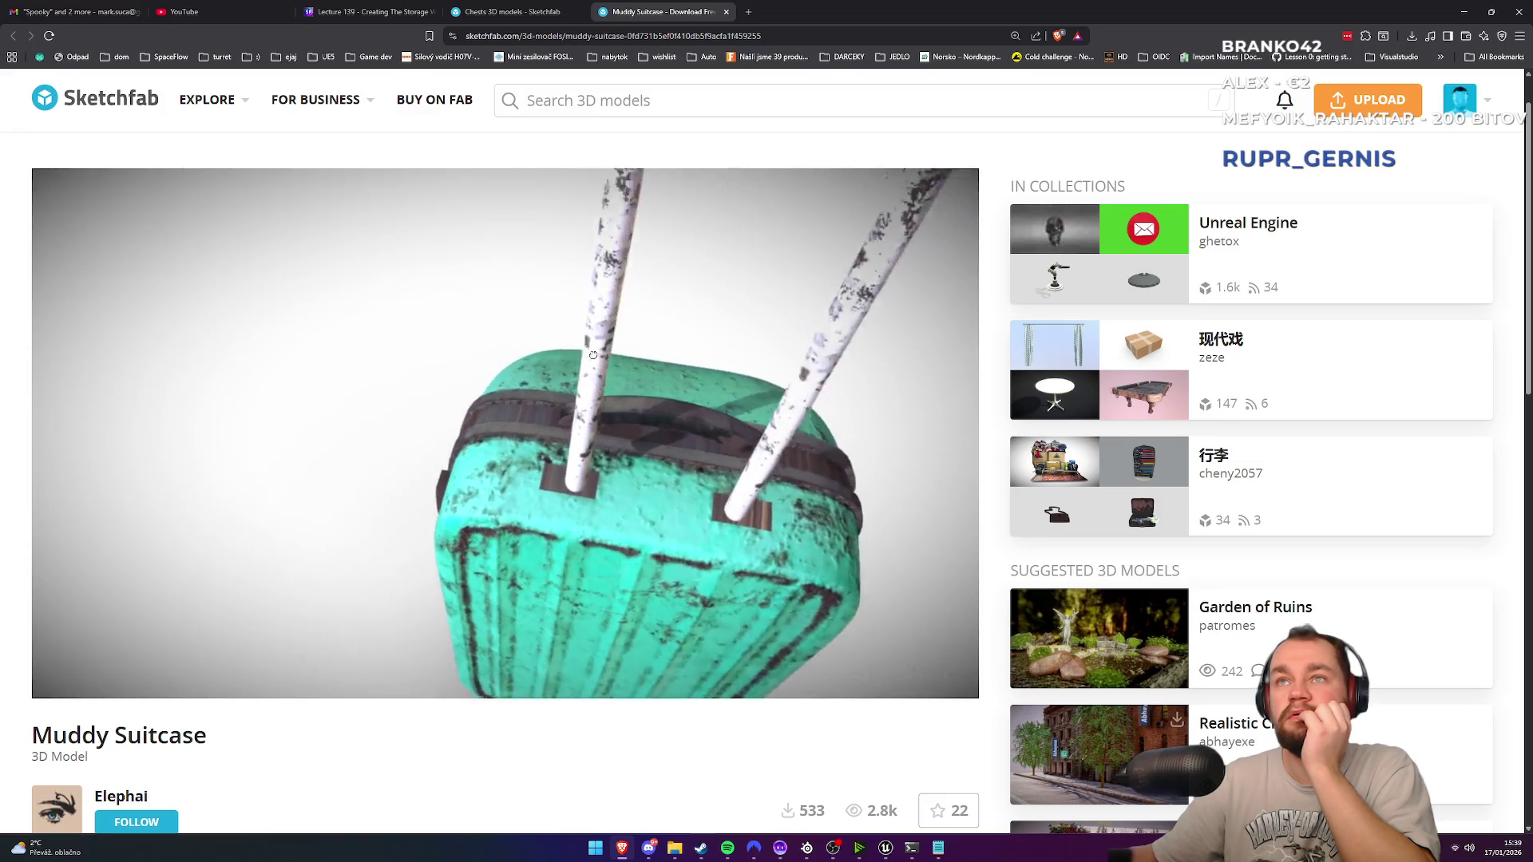
scroll(163, 617, down, 4)
Step: Download the Muddy Suitcase 1k-texture GLB to the desktop as muddy_suitcase.glb
click(138, 575)
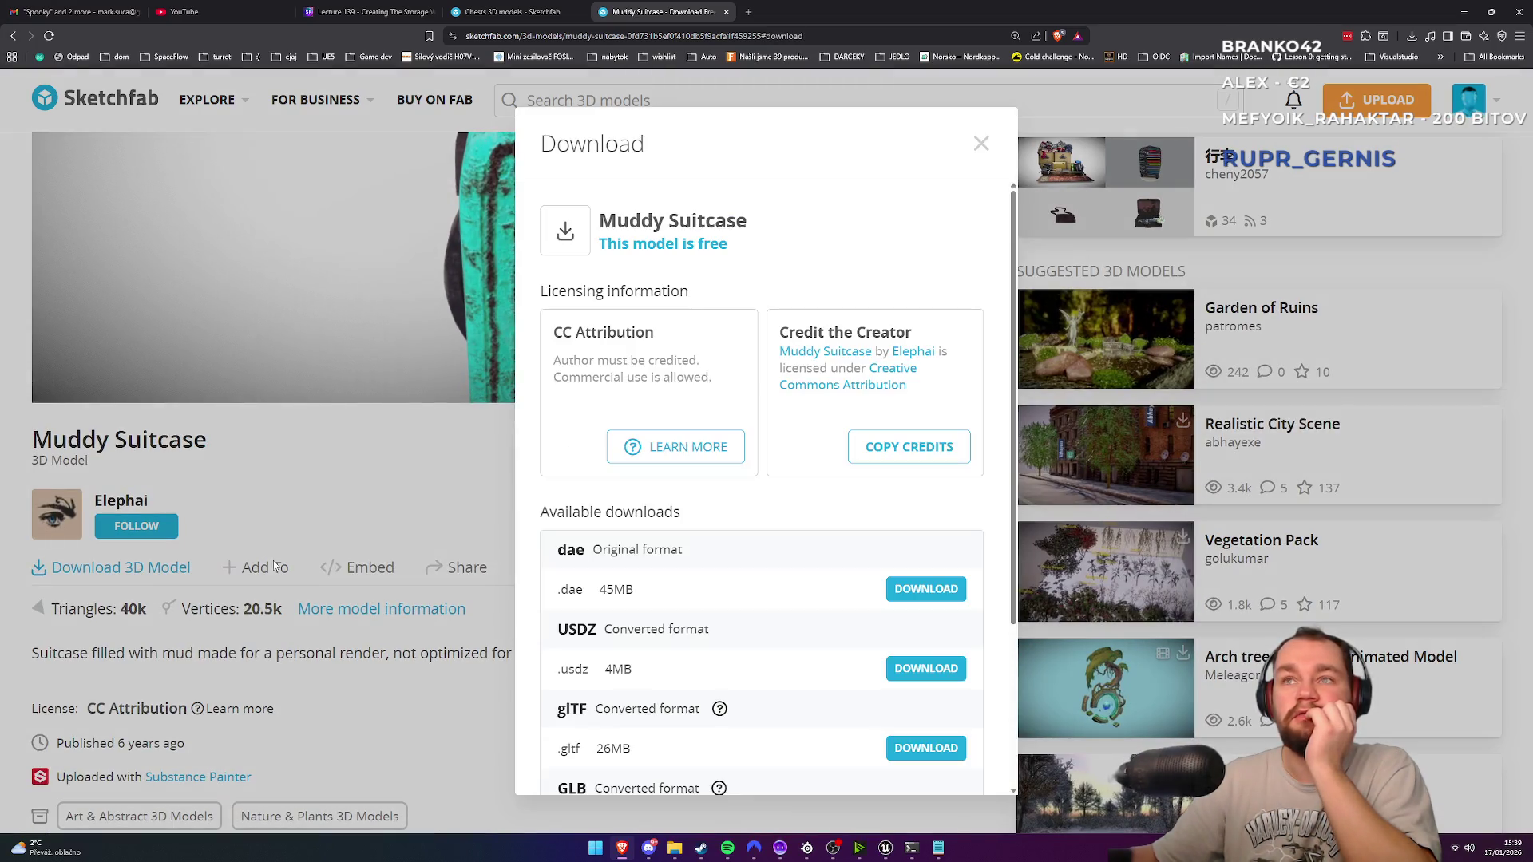
scroll(817, 632, down, 3)
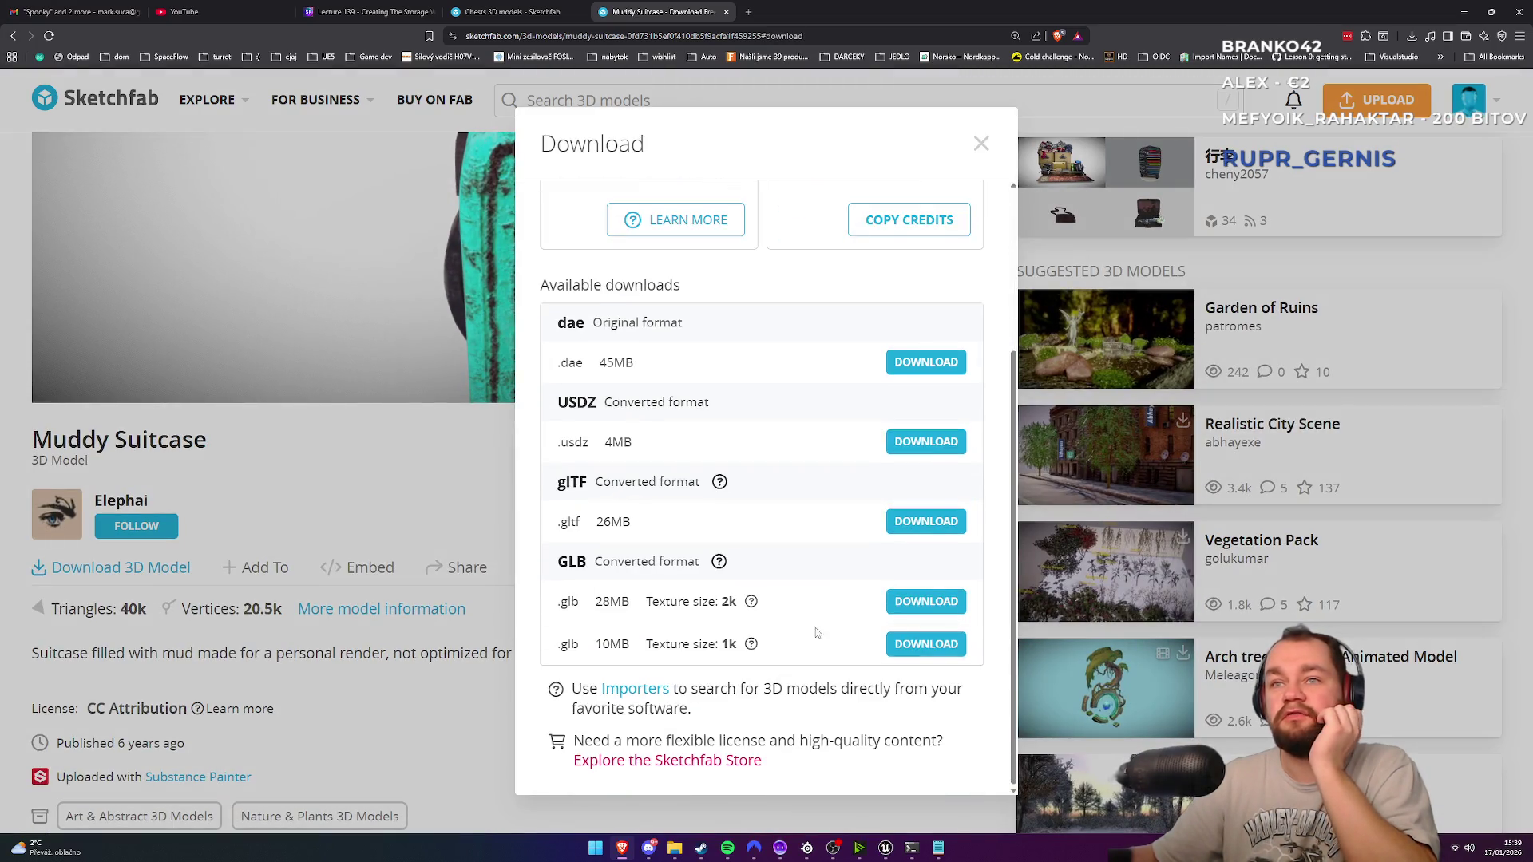
click(917, 645)
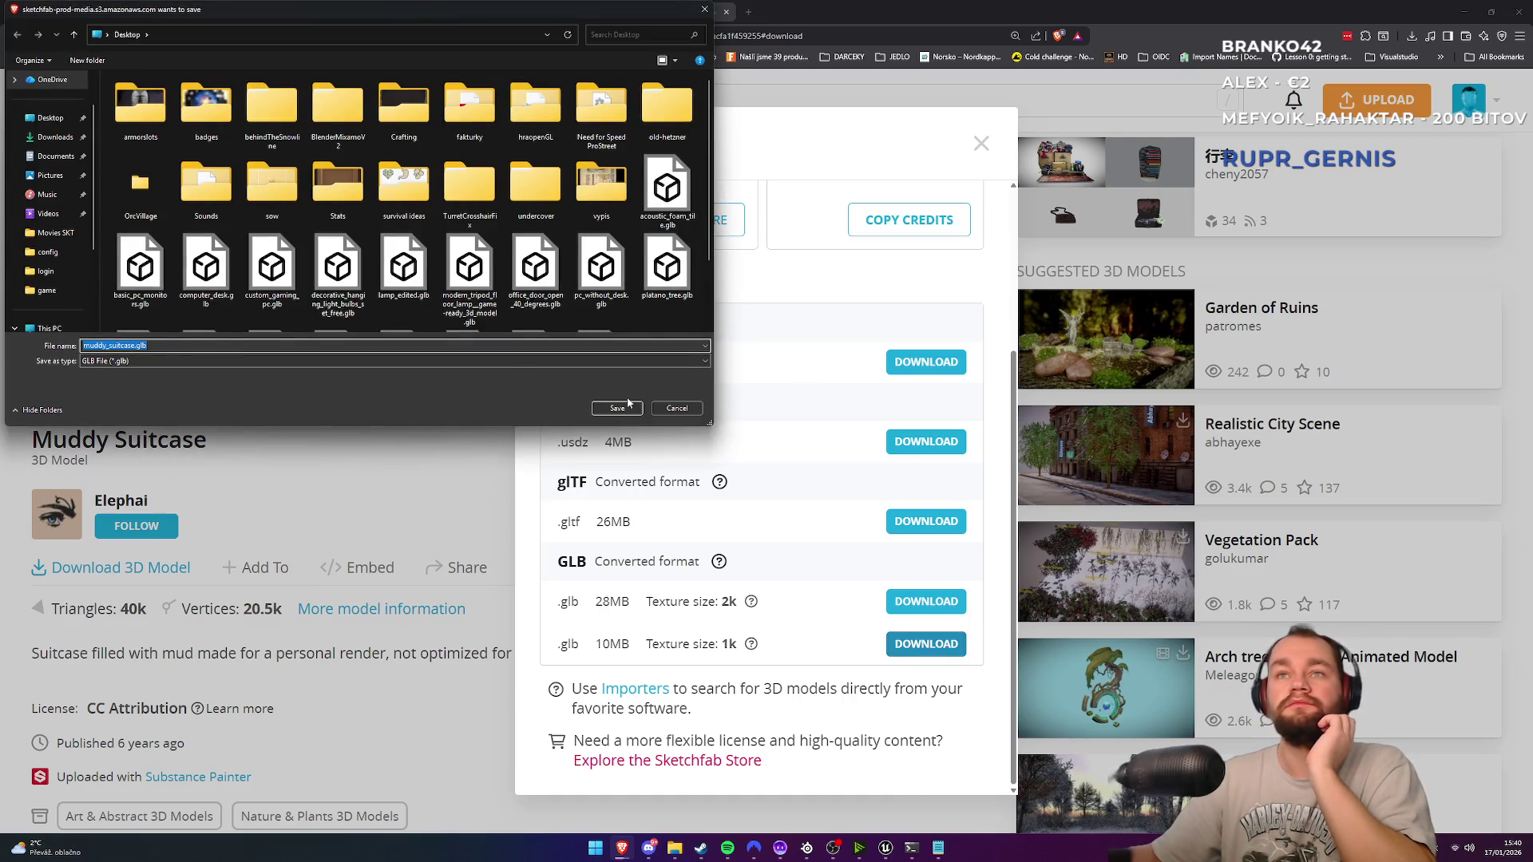
key(Return)
click(1462, 11)
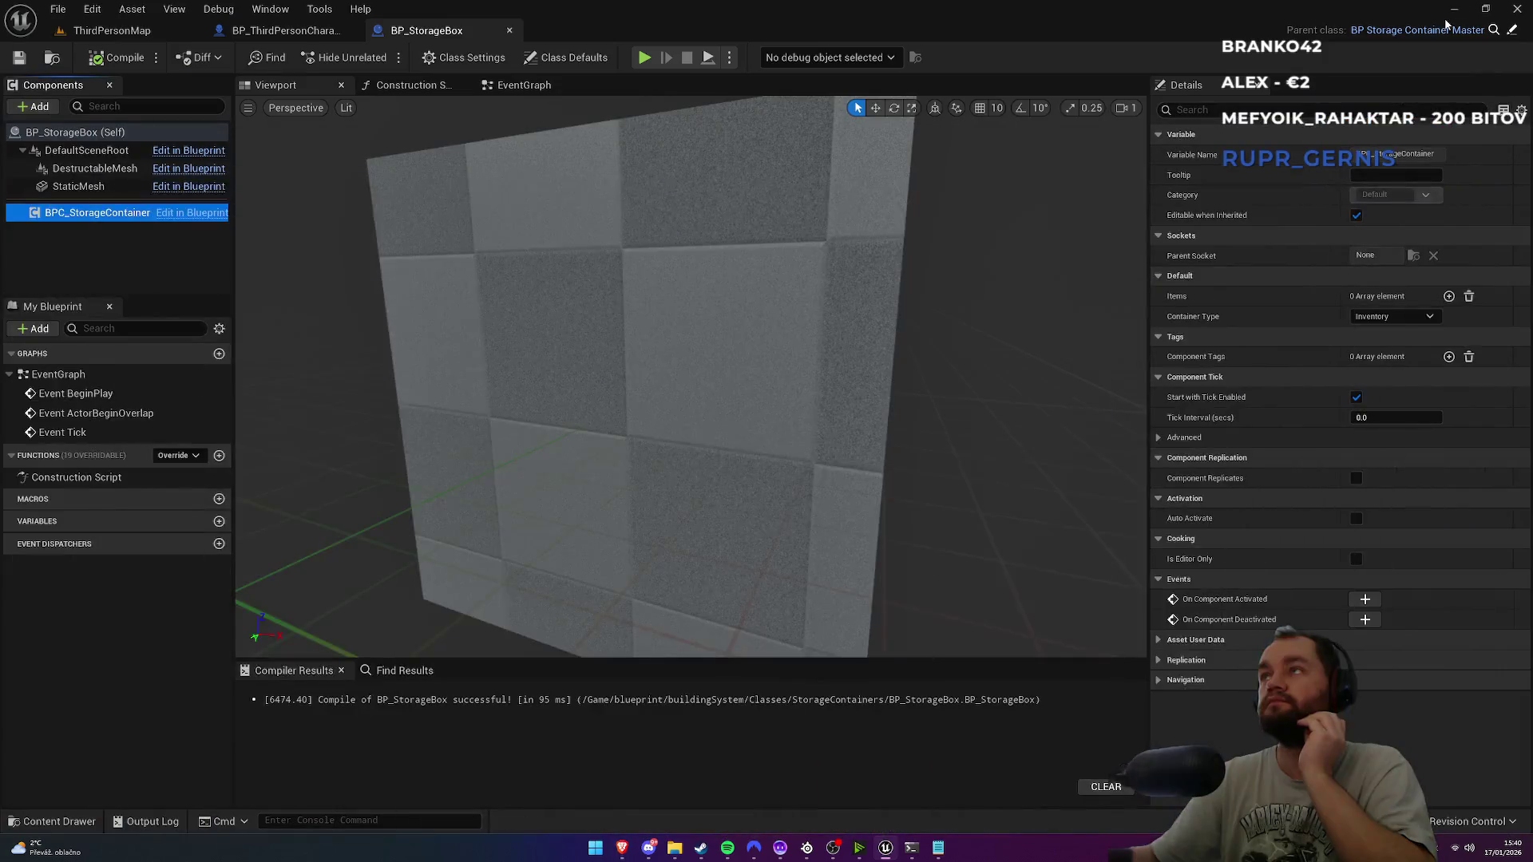
Step: Clear the windows off the desktop and preview the suitcase .glb in 3D Viewer, then close it
click(1463, 10)
mouse_move(562, 145)
mouse_down()
mouse_move(956, 163)
mouse_move(1006, 137)
mouse_up()
mouse_move(78, 423)
mouse_down()
mouse_move(16, 671)
mouse_move(28, 653)
mouse_up()
click(28, 651)
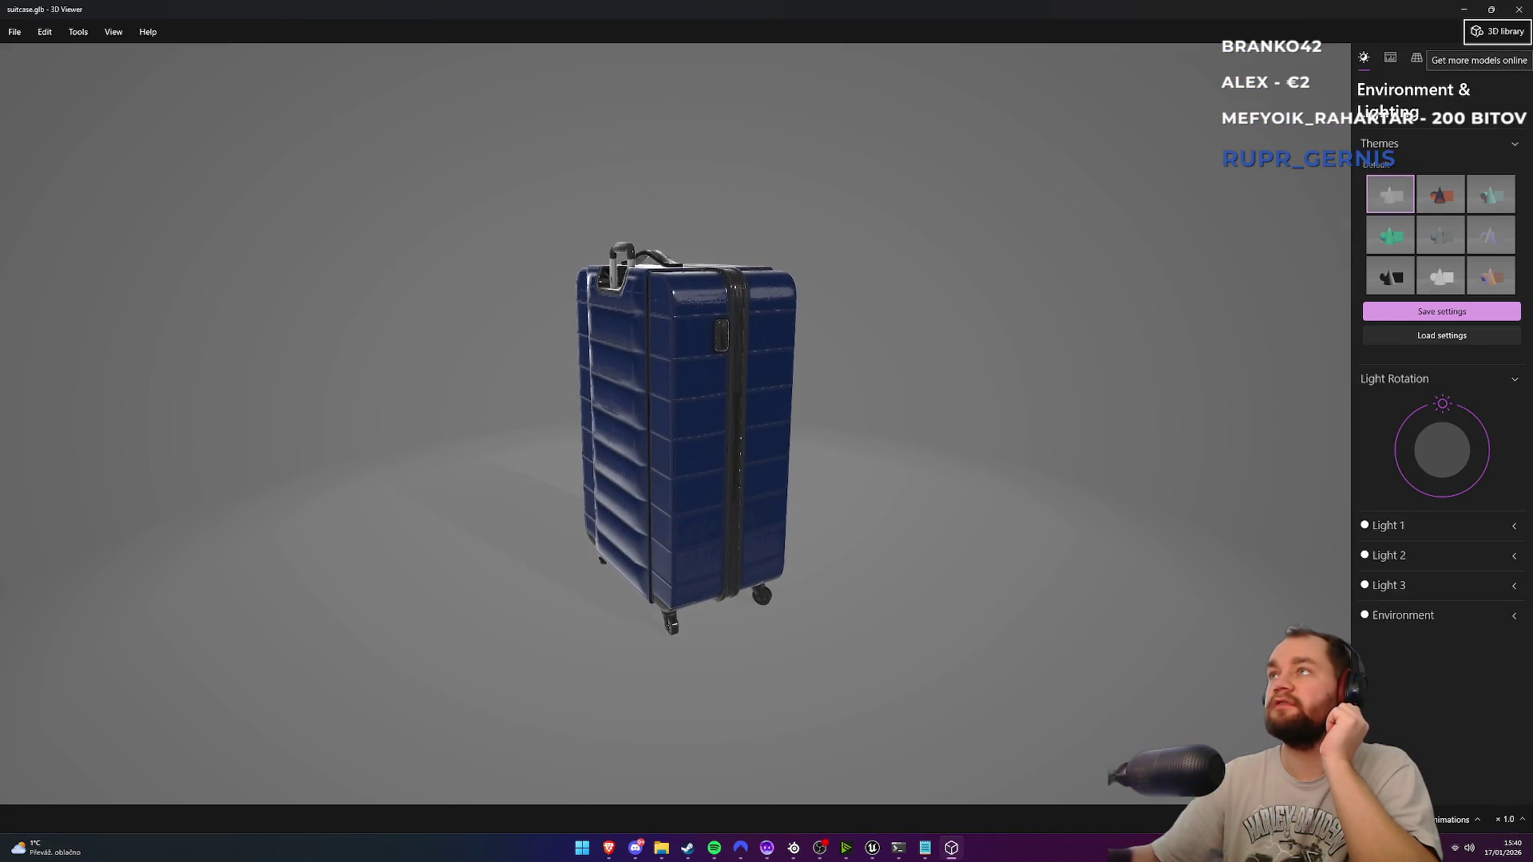
click(1520, 14)
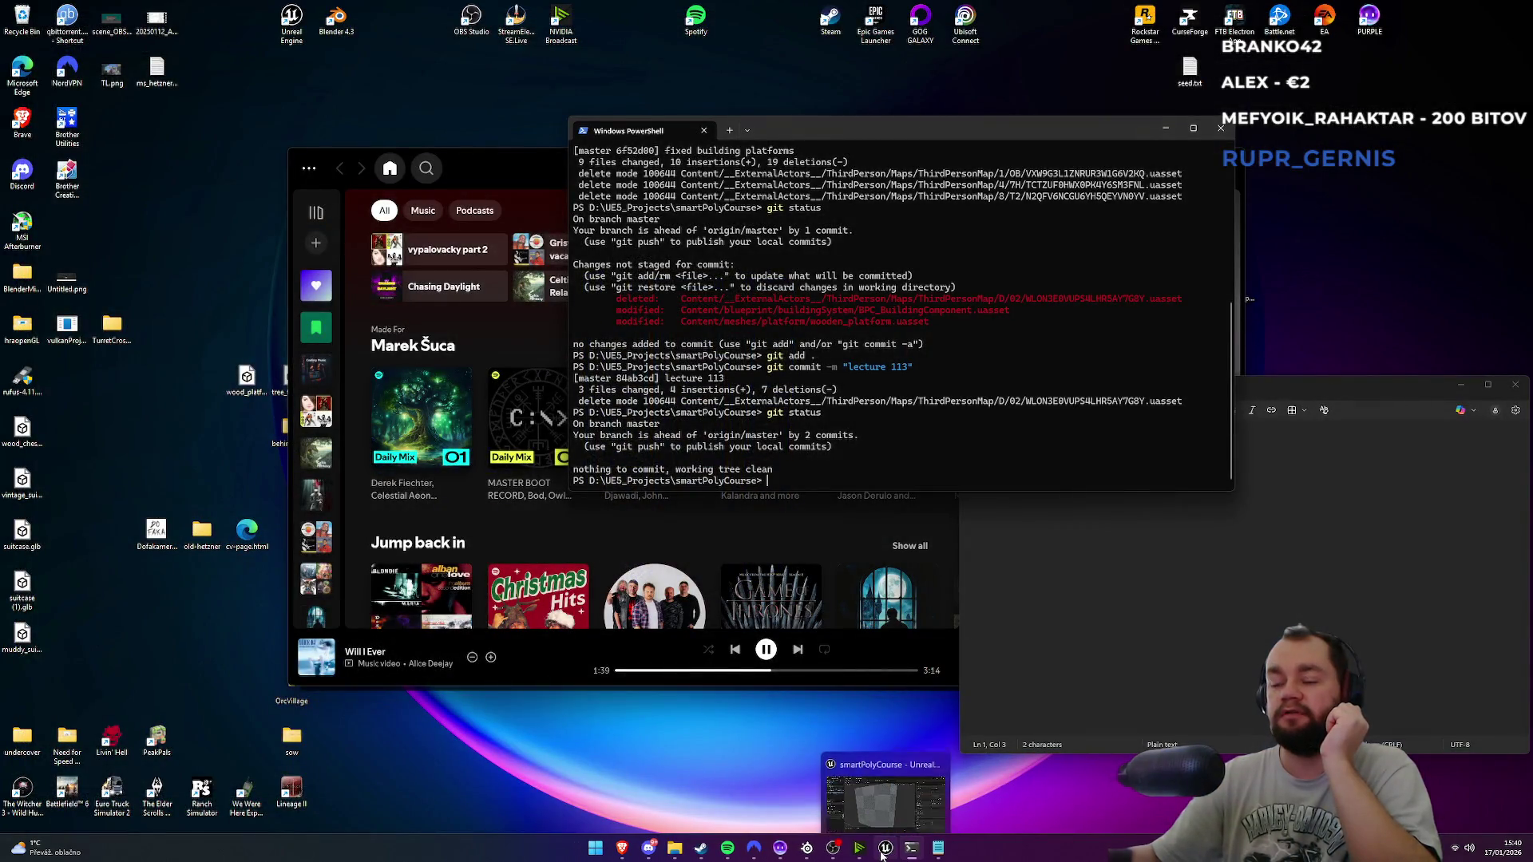
Step: Return to the ThirdPersonMap level editor and open the Content/meshes folder
click(884, 790)
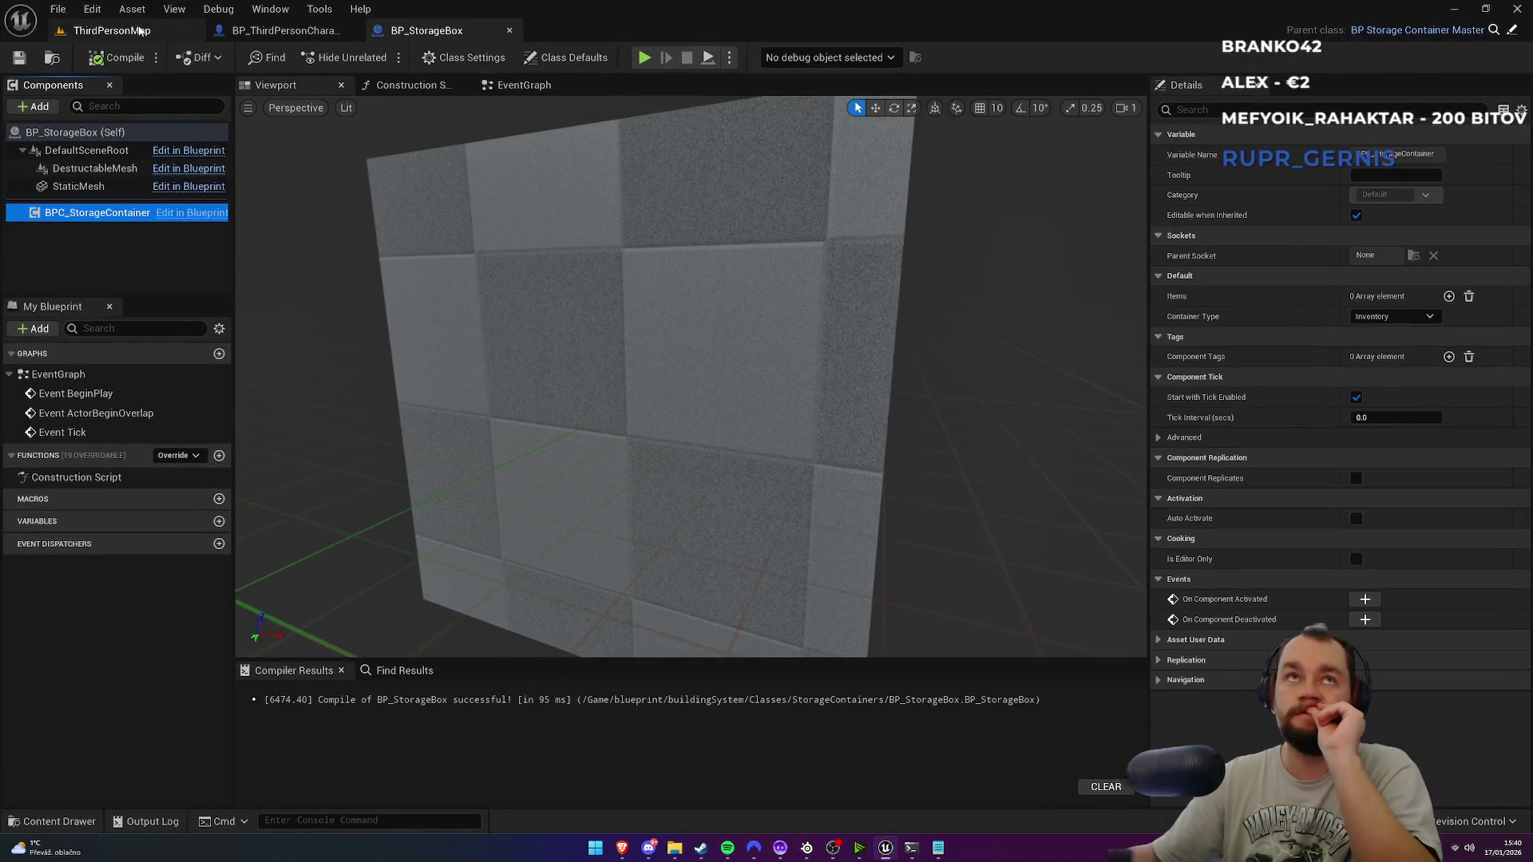
click(139, 30)
click(347, 458)
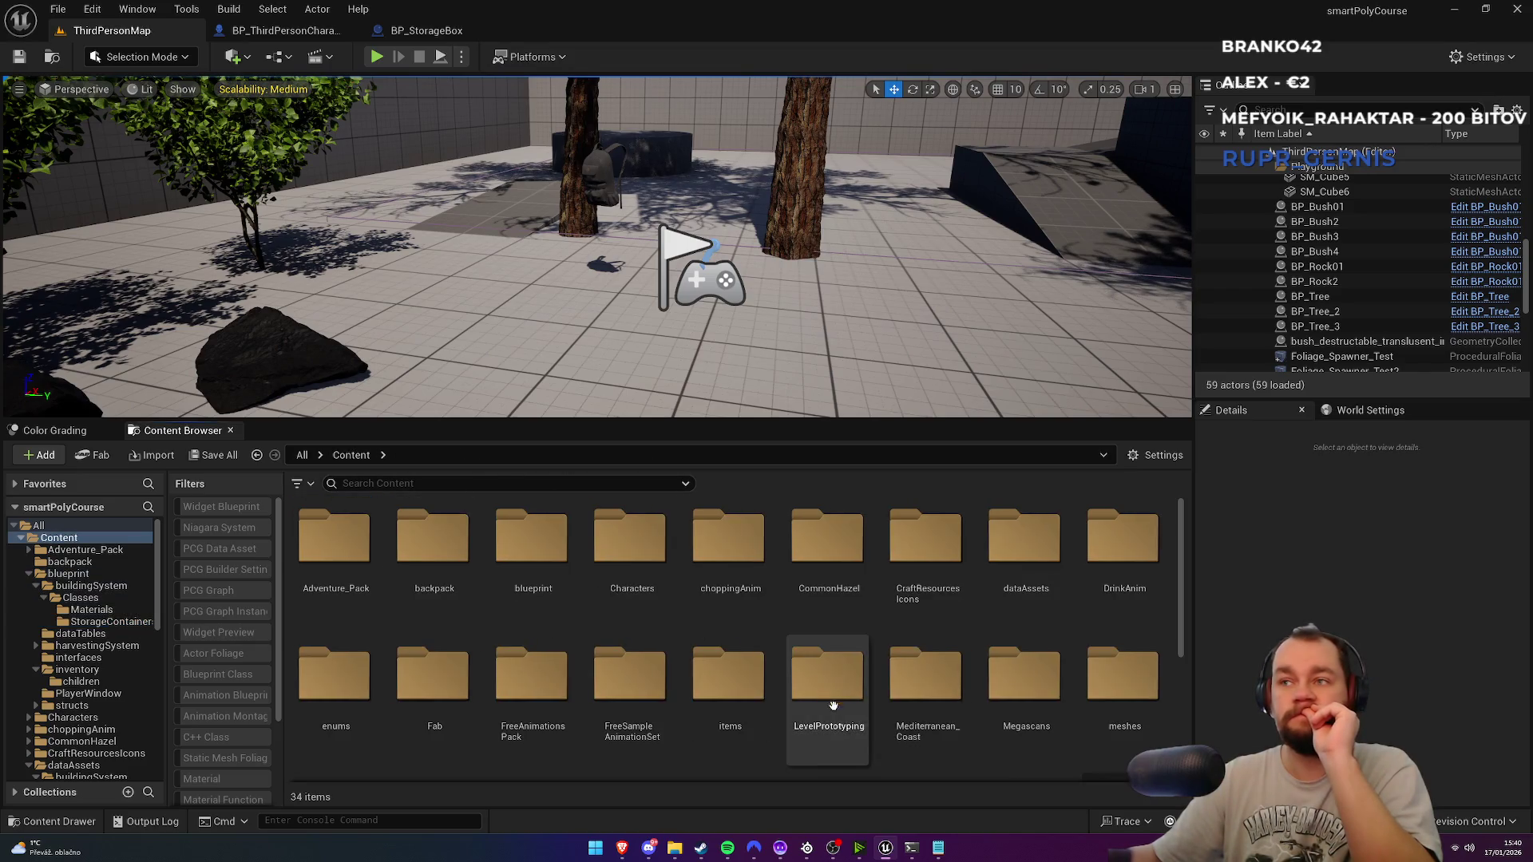
scroll(969, 703, down, 1)
click(1093, 668)
double_click(1094, 668)
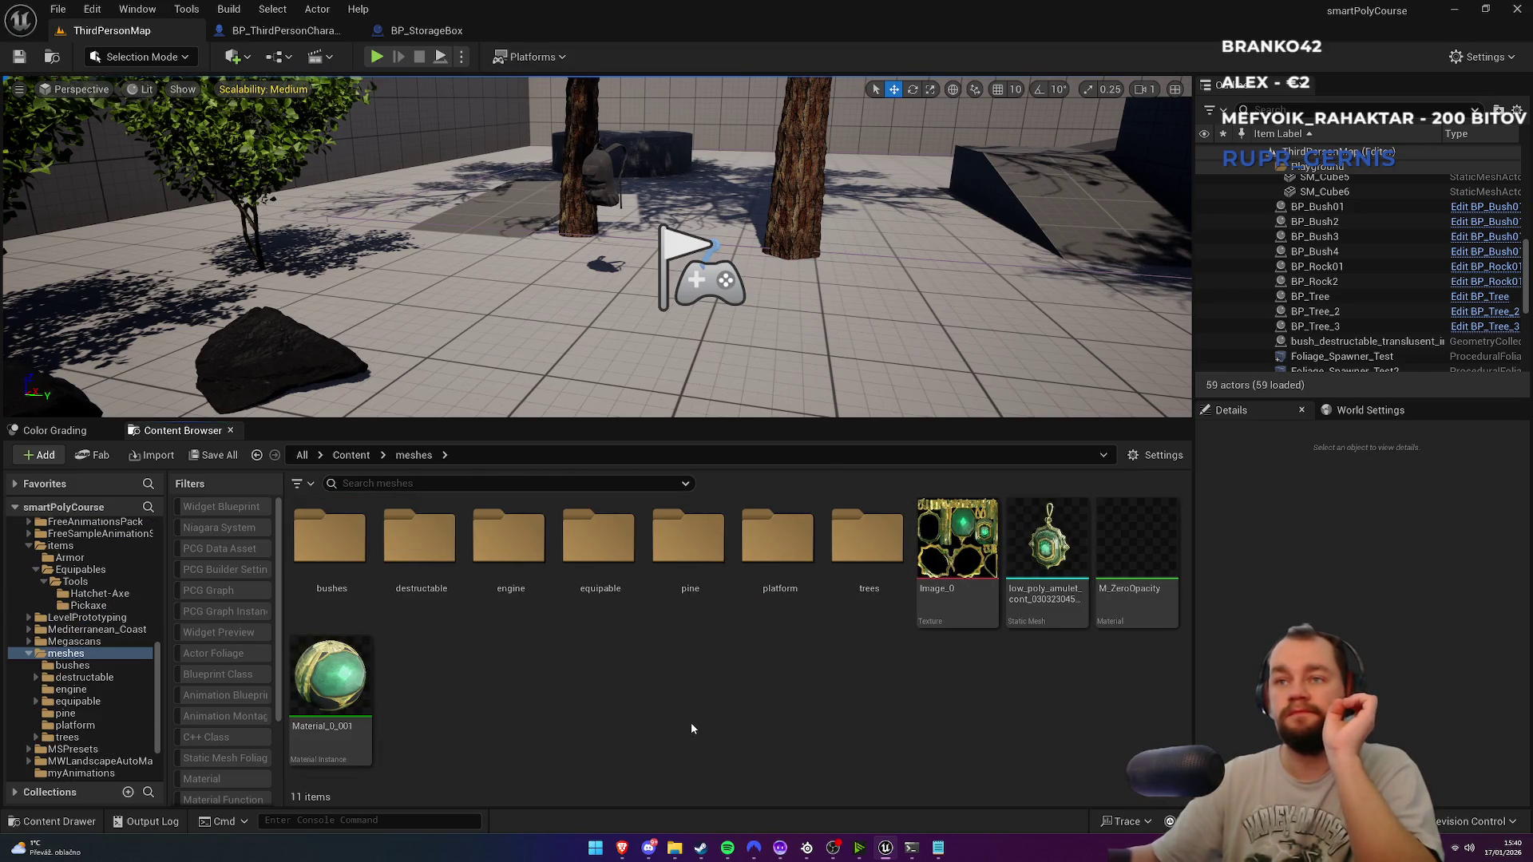
Step: Create a new folder named suitcase inside meshes and open it
right_click(691, 722)
click(746, 162)
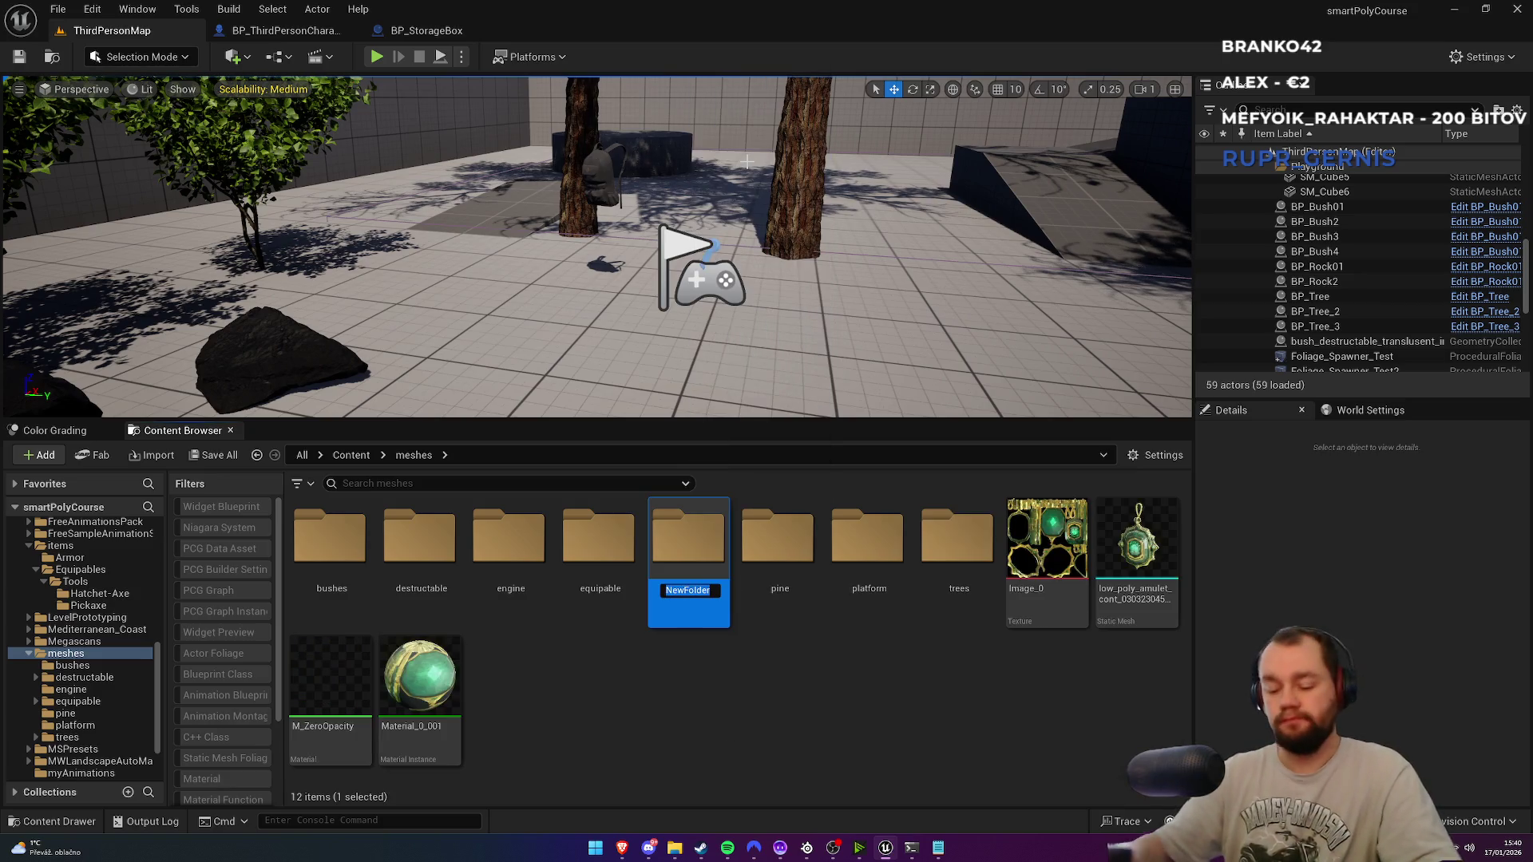
text(suitcase)
key(Return)
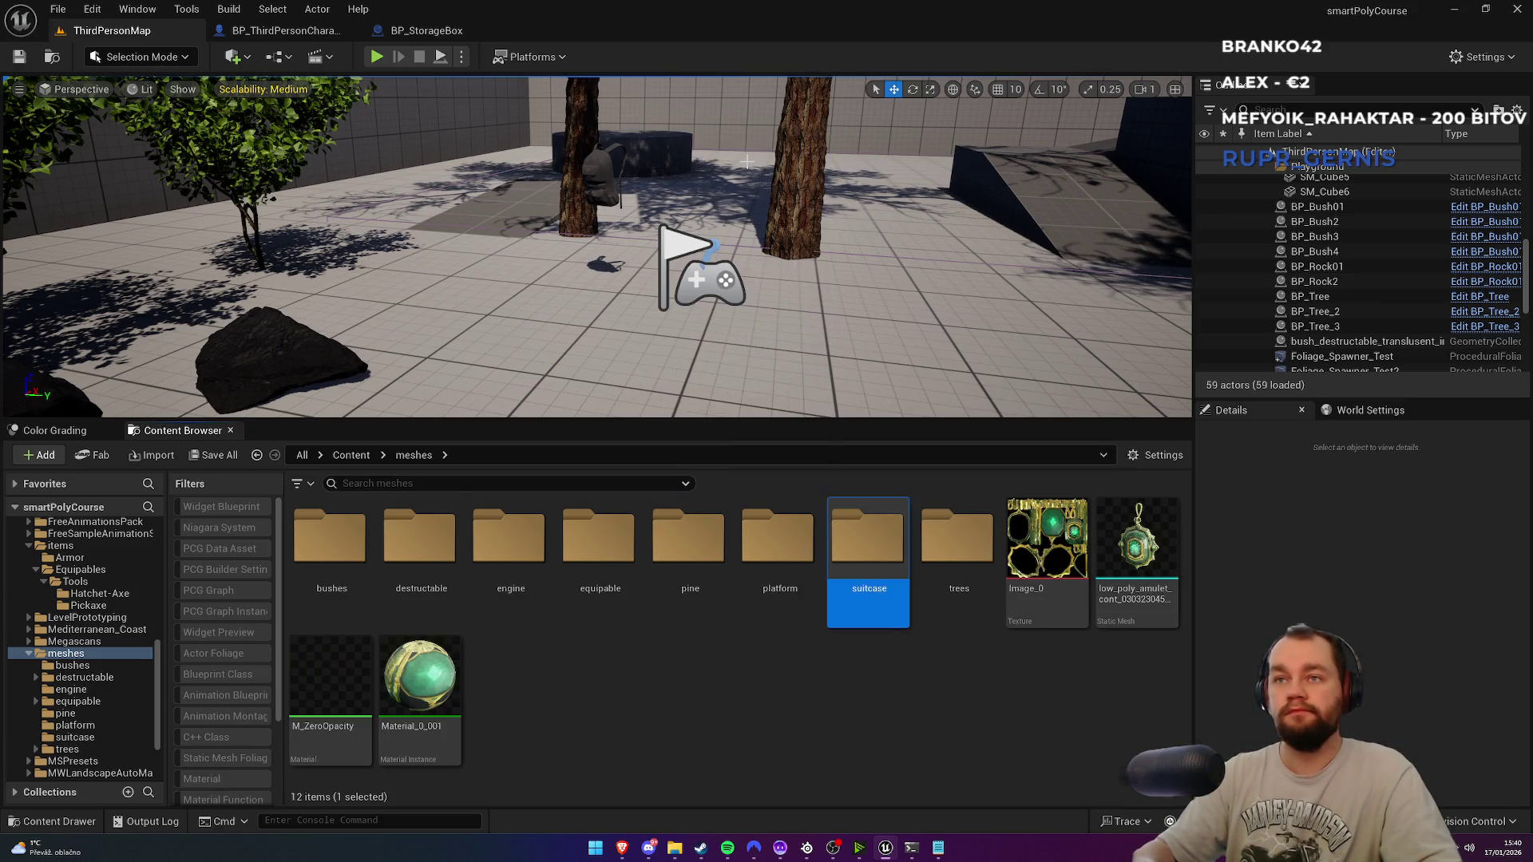
key(Return)
right_click(477, 682)
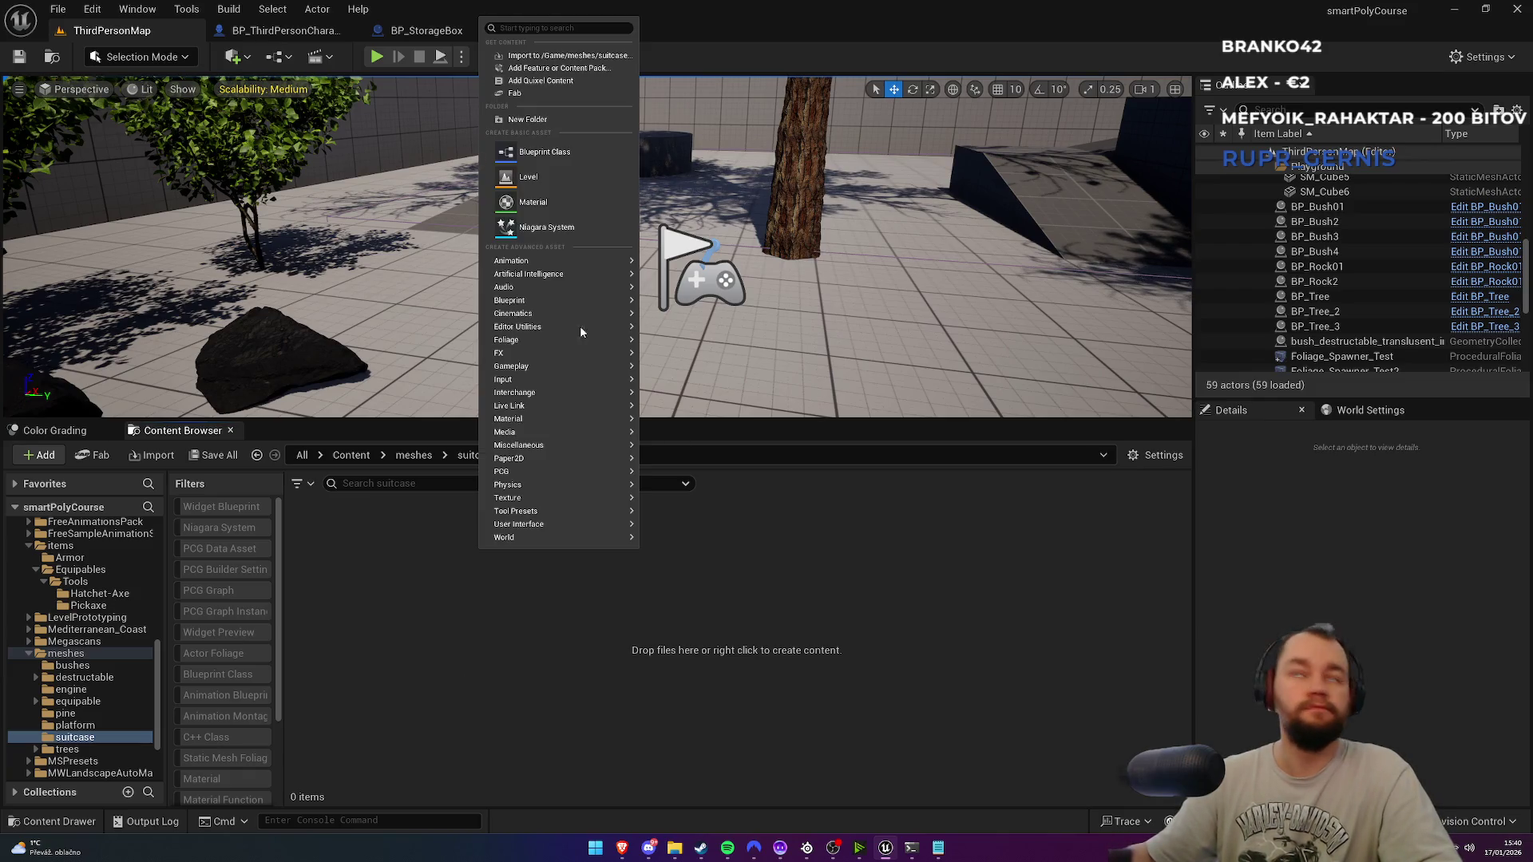
Step: Import suitcase.glb from the Desktop into the suitcase folder with default options and save all
click(574, 57)
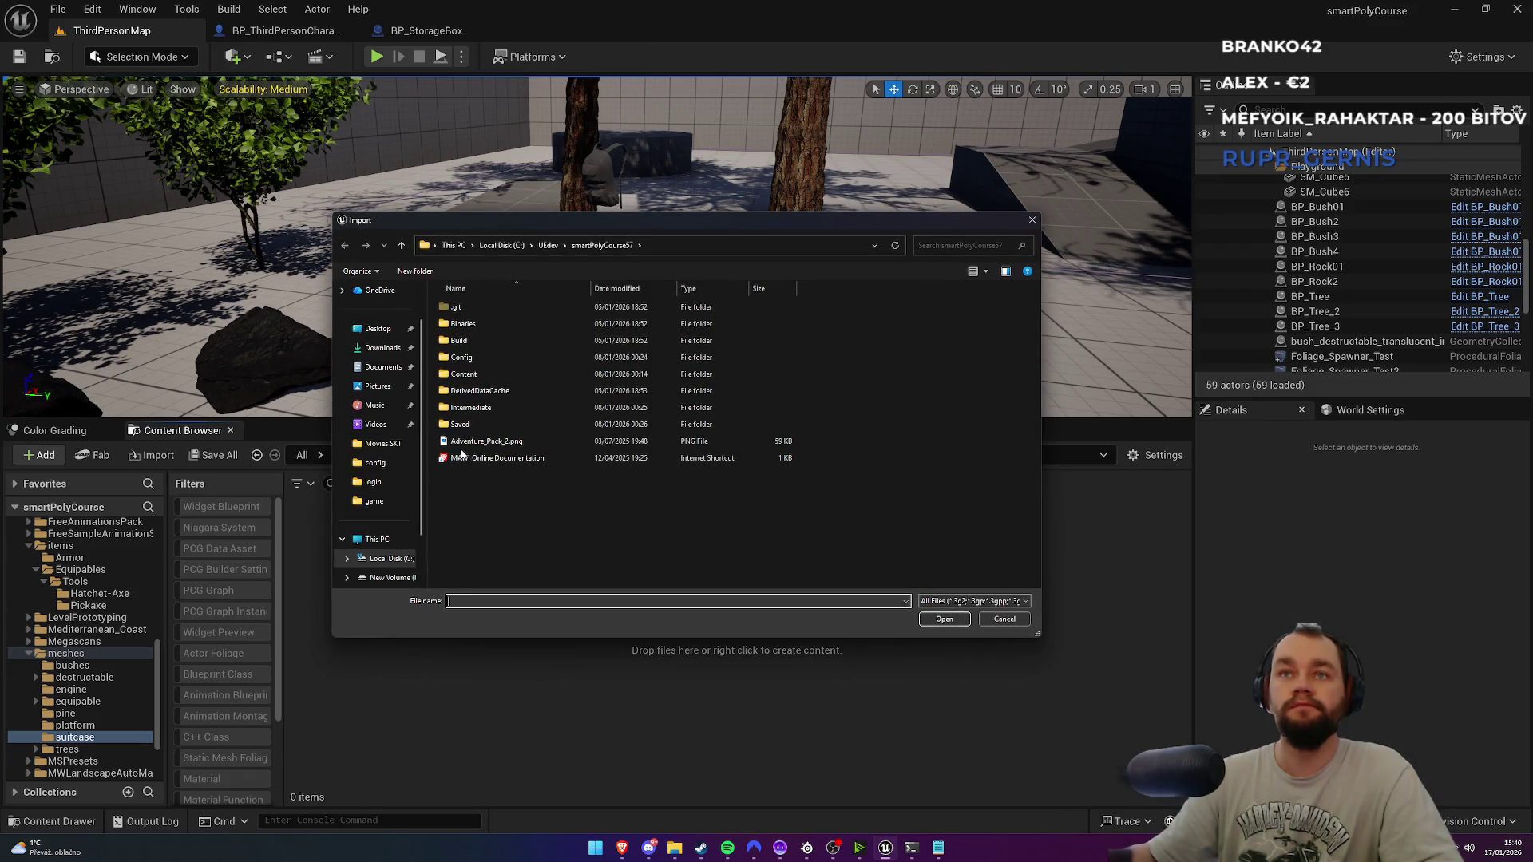
click(380, 335)
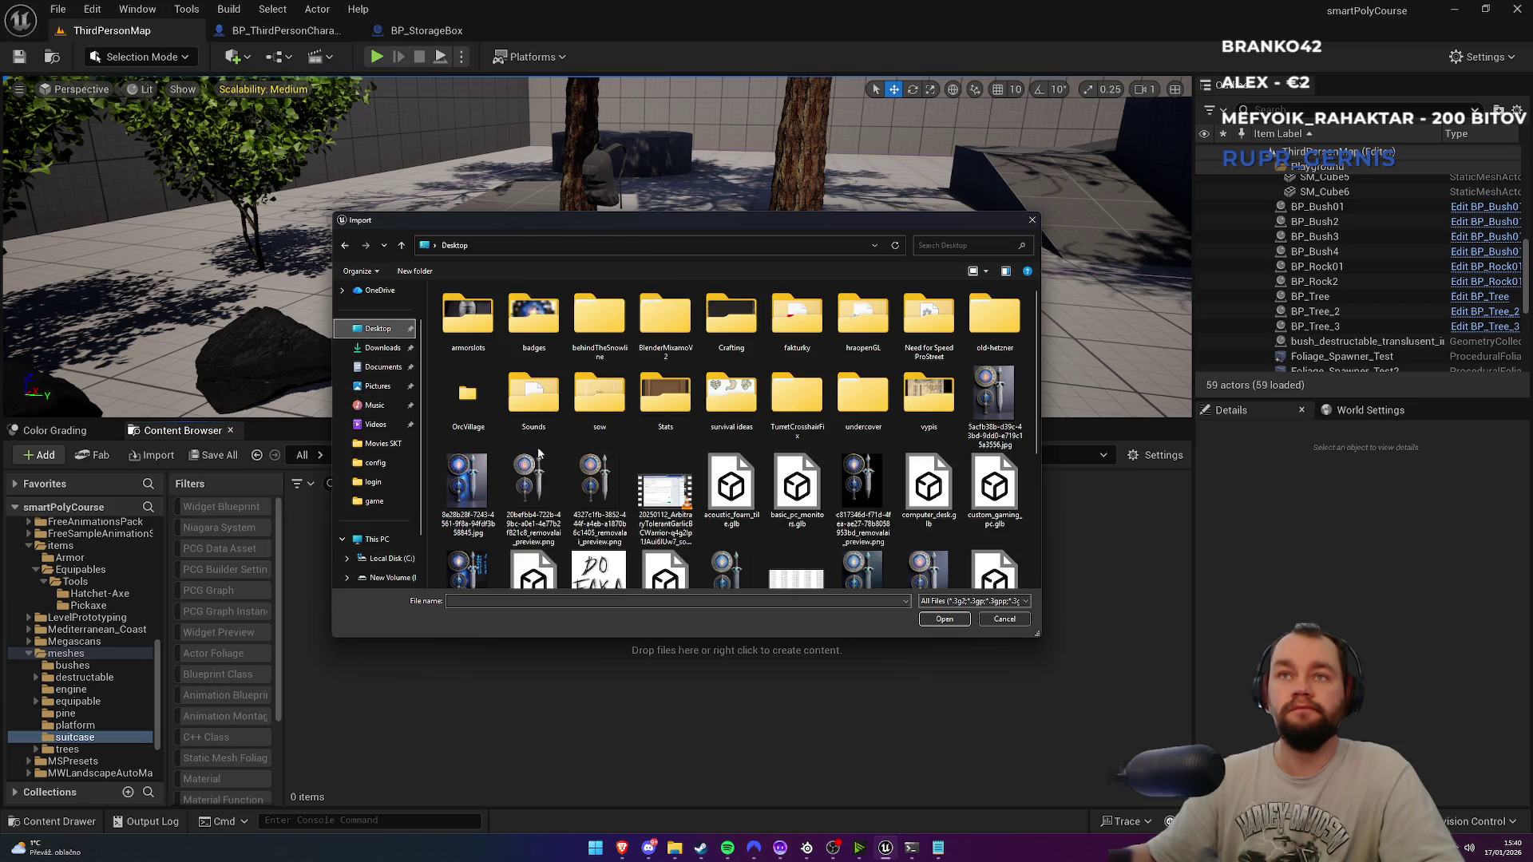
scroll(631, 497, down, 3)
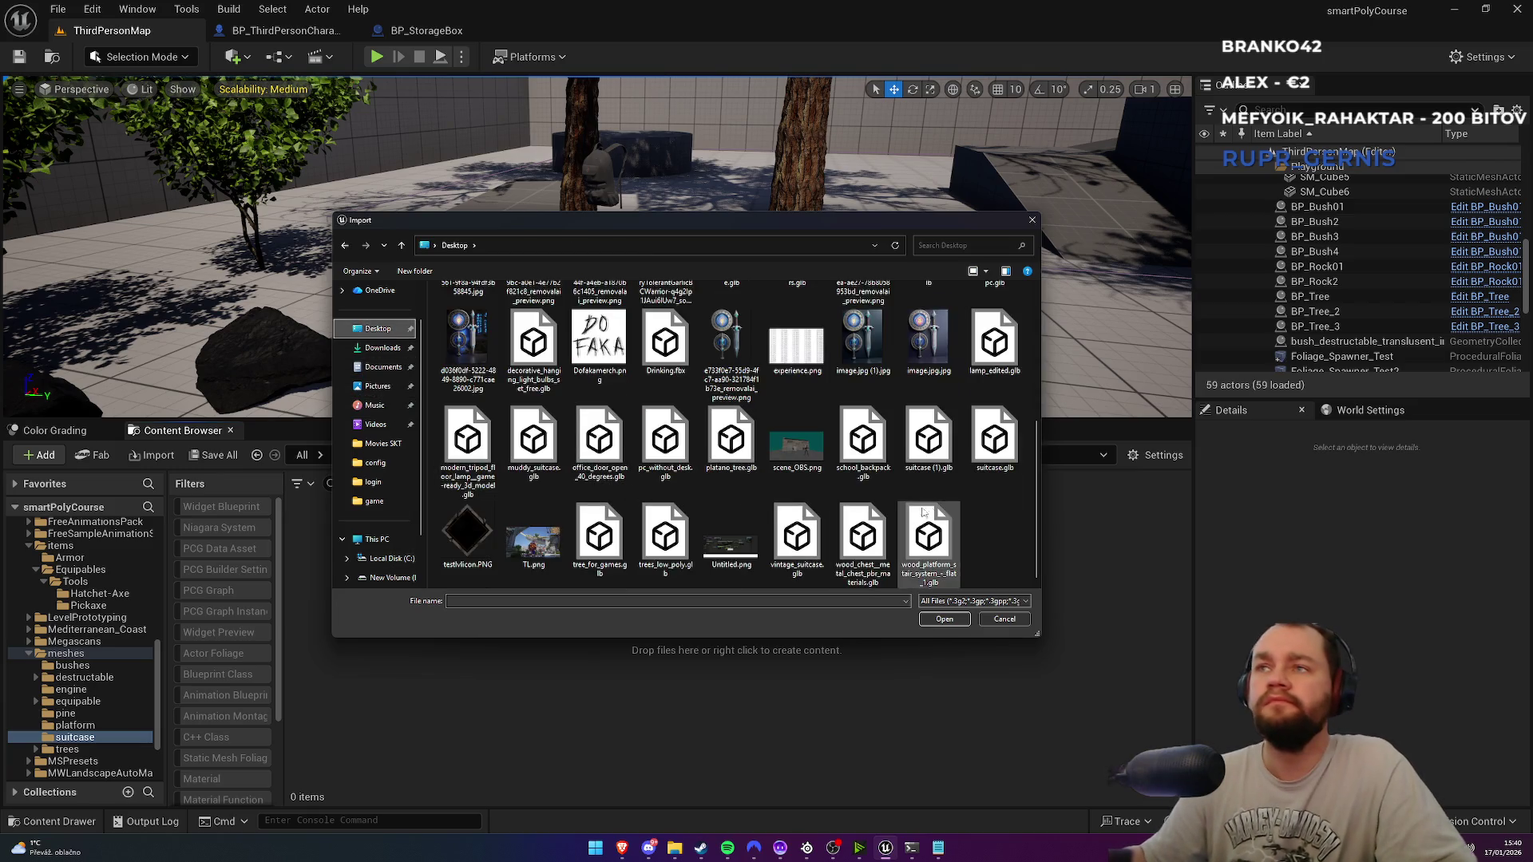
double_click(995, 447)
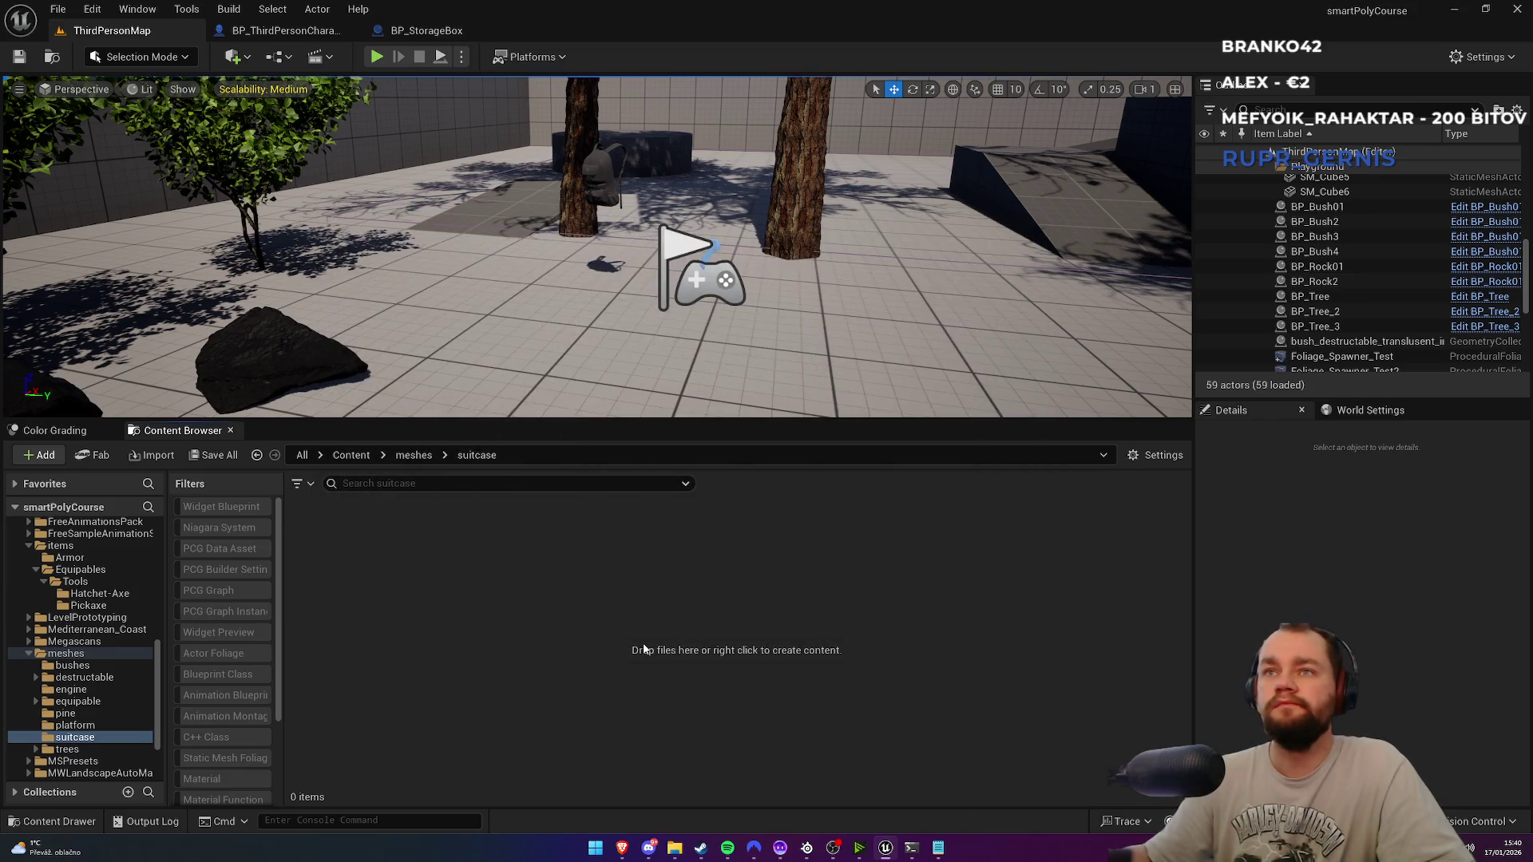
click(989, 607)
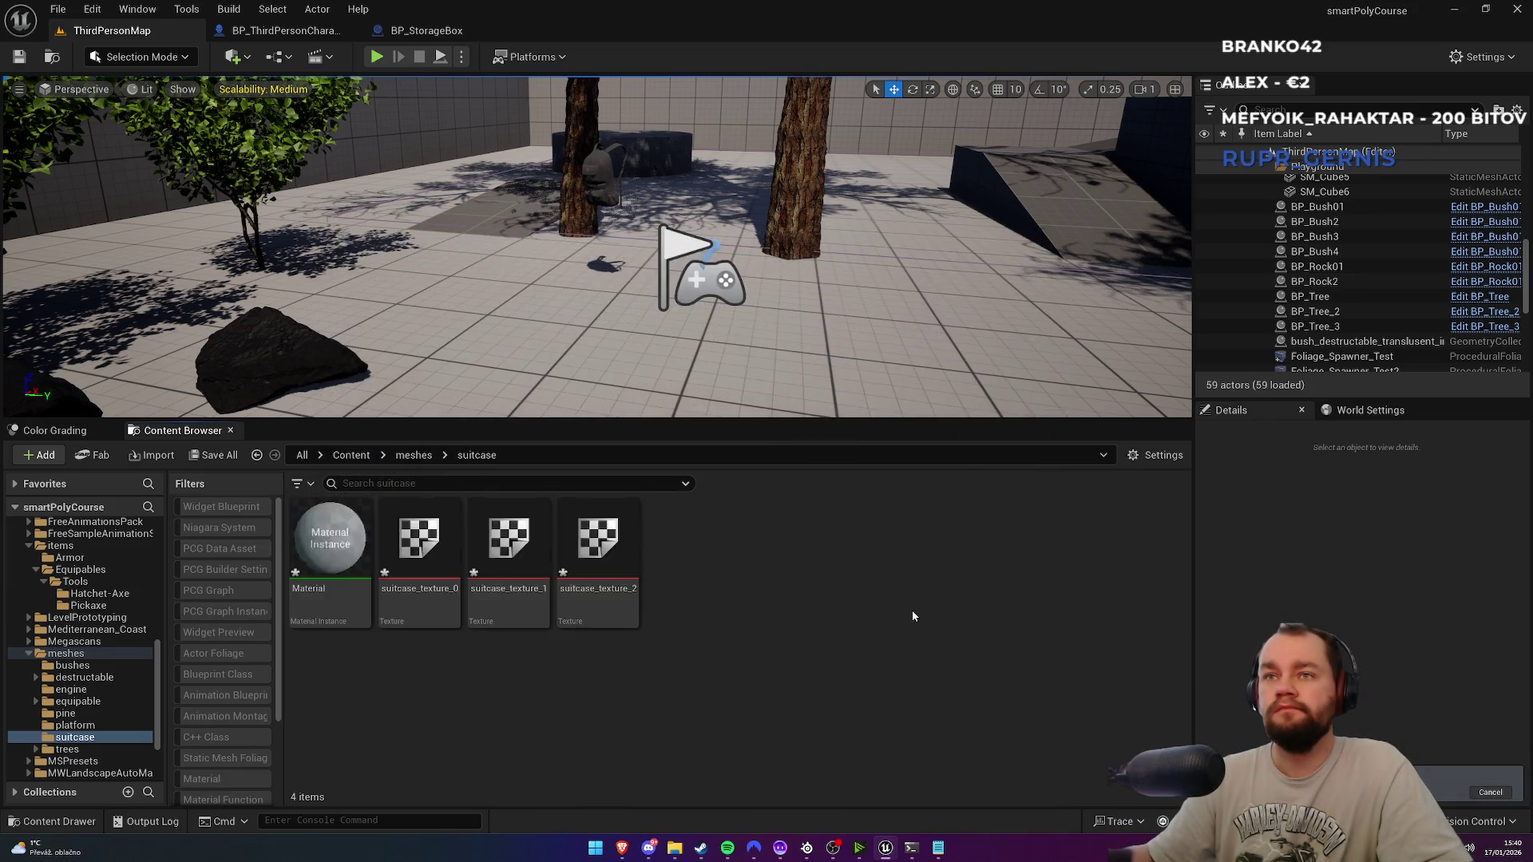
key(ctrl+shift+s)
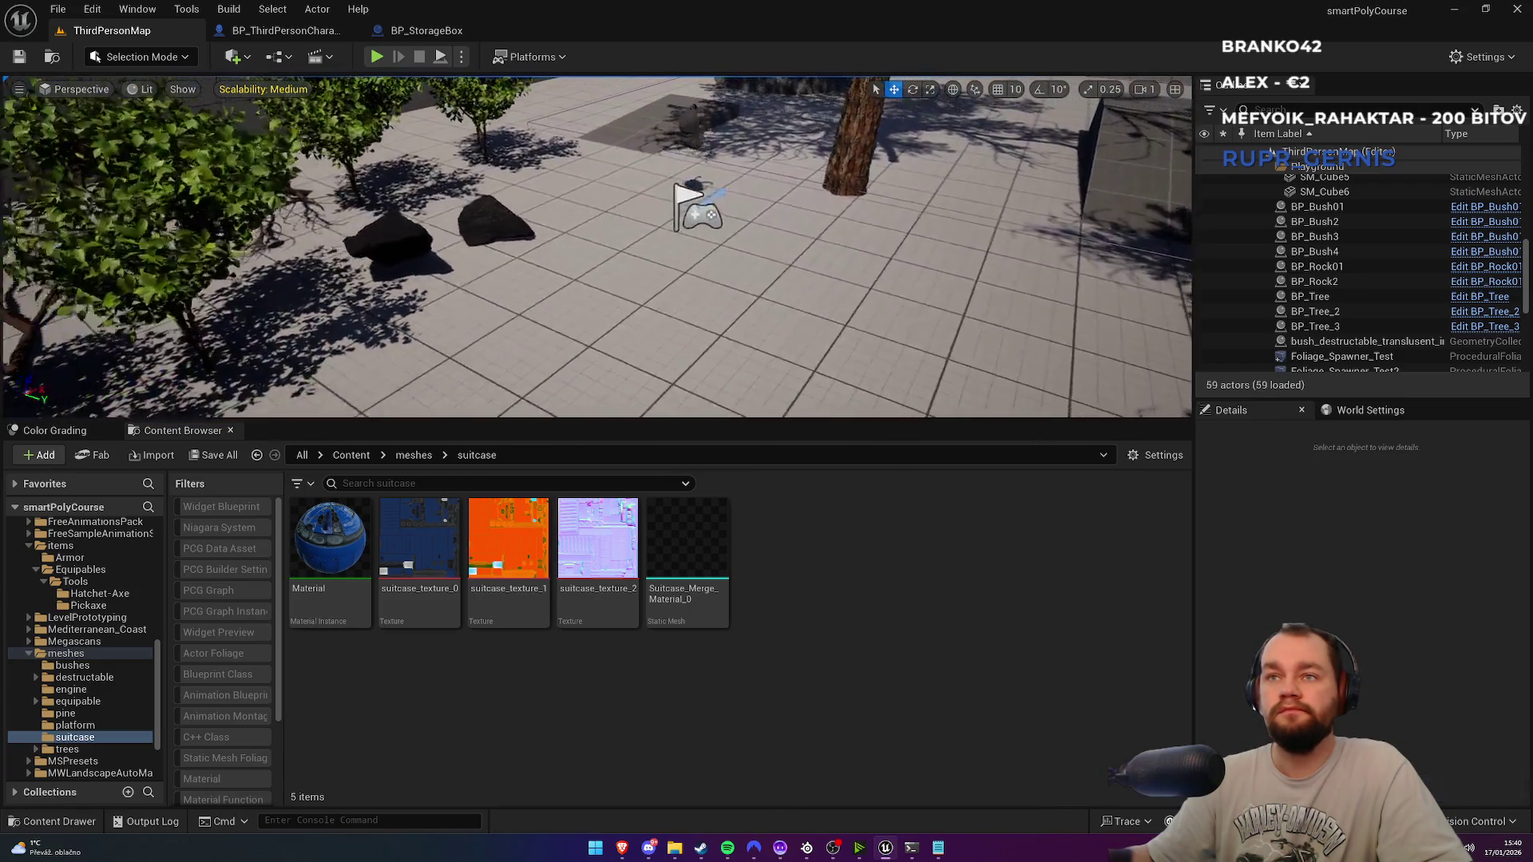
Step: Place the suitcase mesh in the level, then force-delete the mesh asset and remove its actor
mouse_move(687, 551)
mouse_down()
mouse_move(721, 309)
mouse_move(687, 334)
mouse_up()
click(1245, 307)
click(1310, 291)
click(1319, 307)
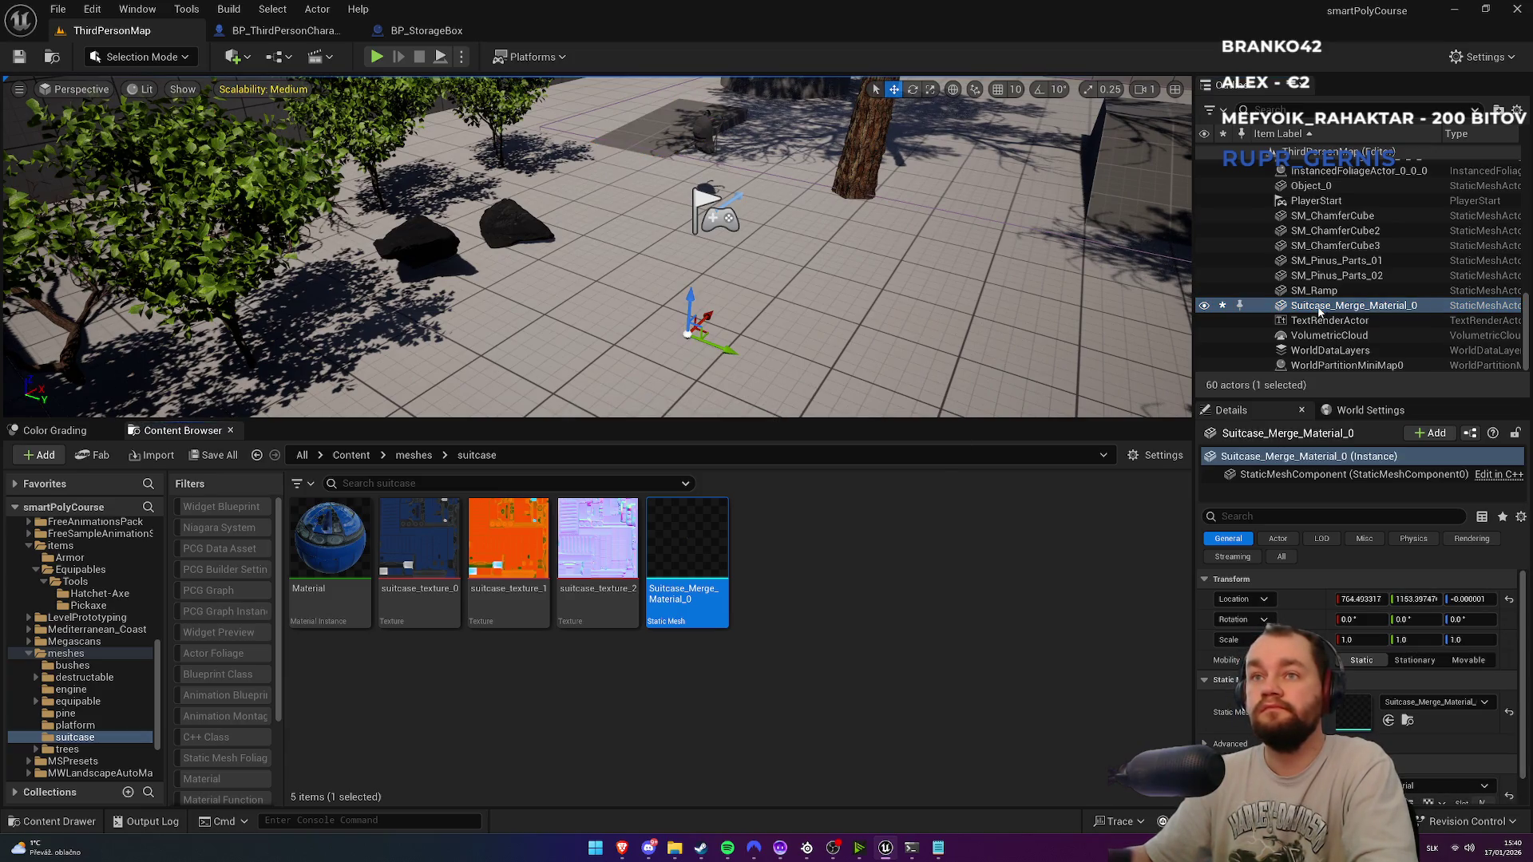
key(Delete)
click(713, 619)
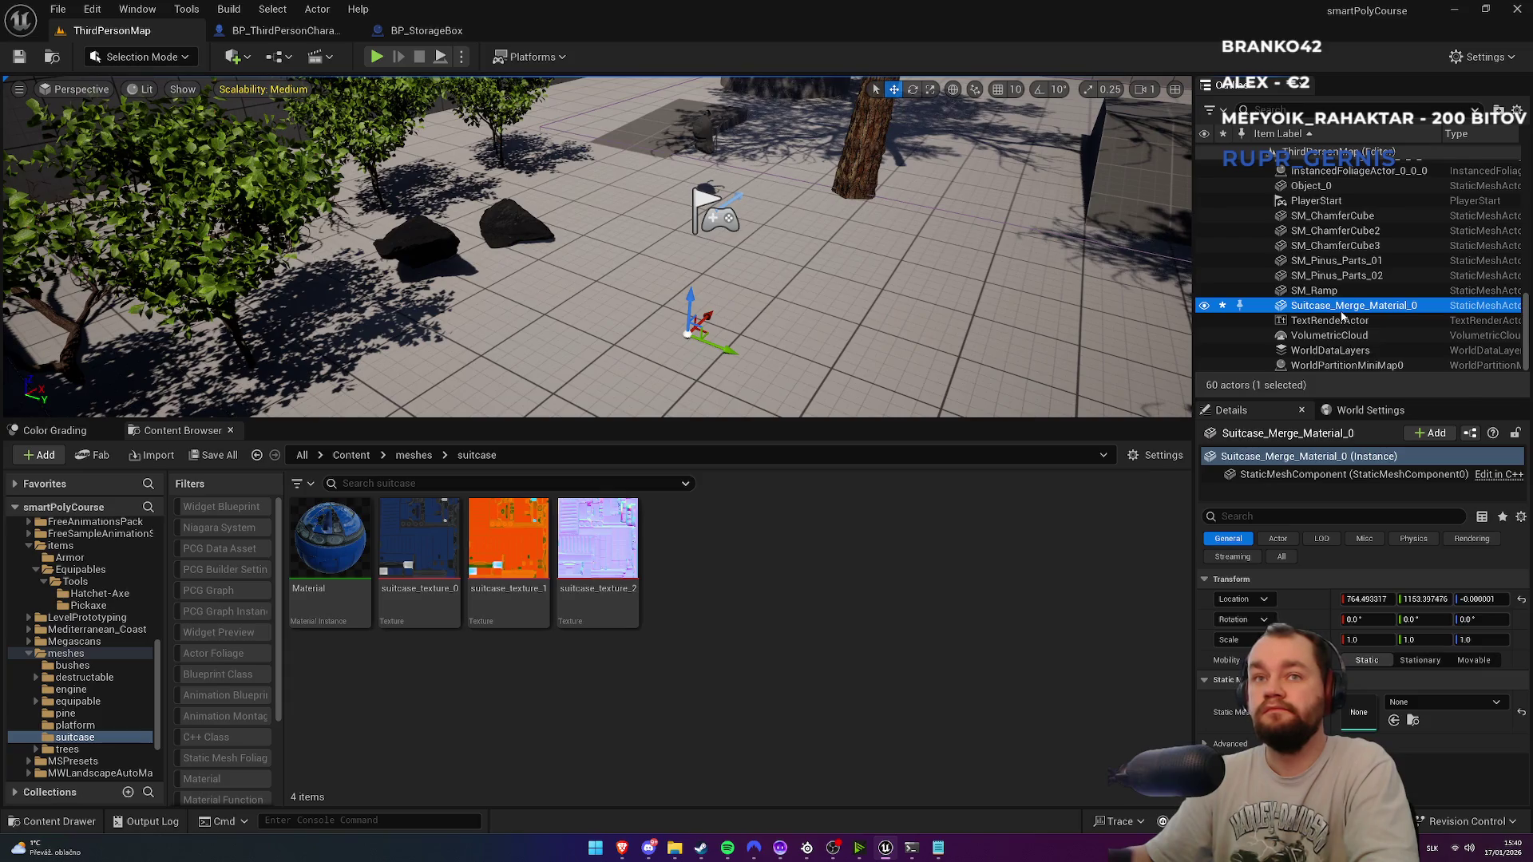
key(Delete)
click(598, 551)
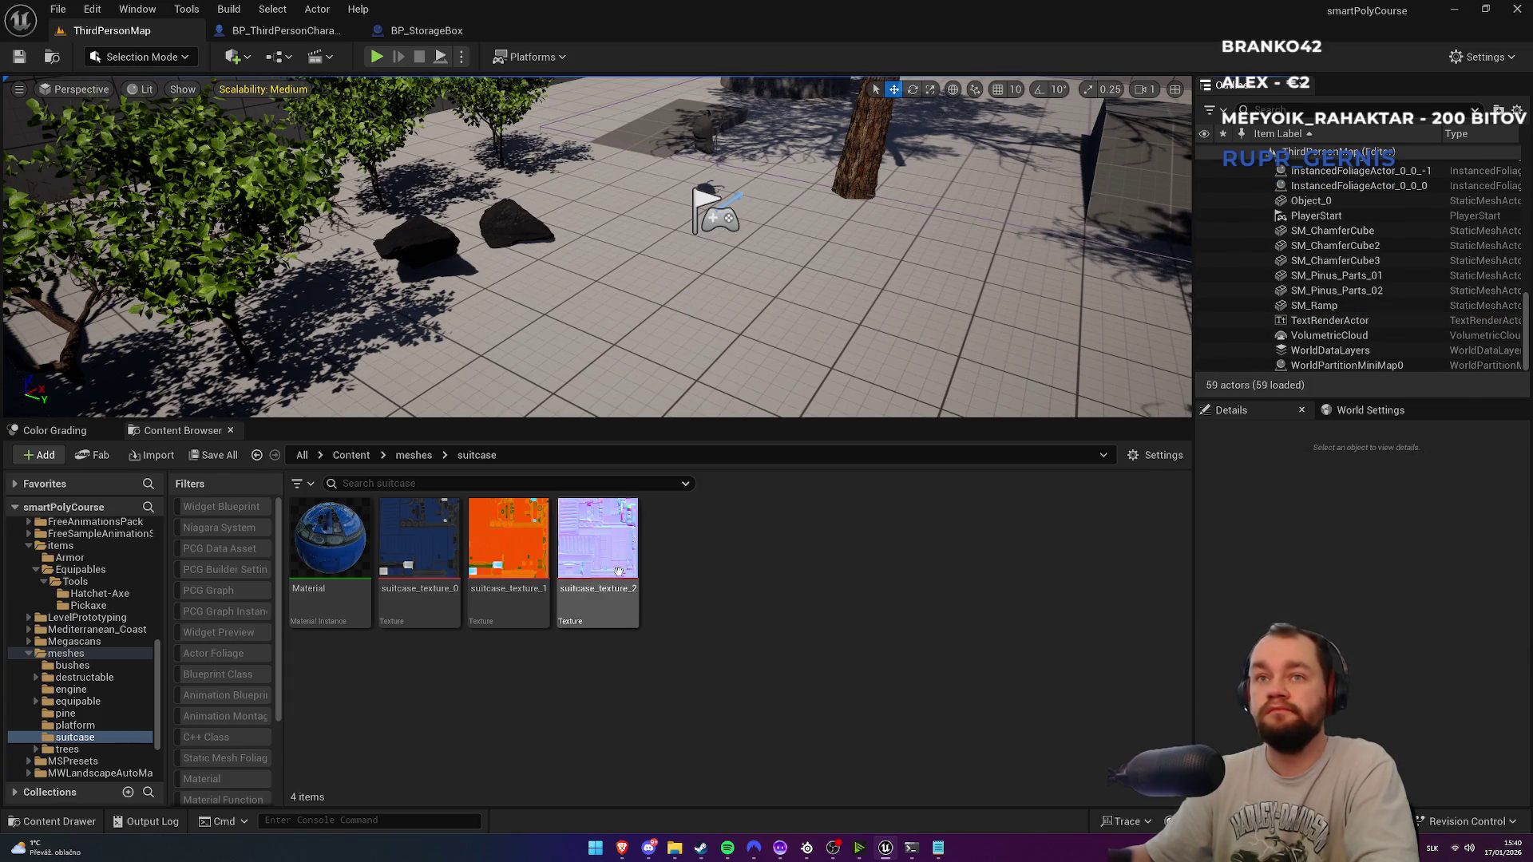
Step: Delete all four remaining suitcase assets from the folder
shift+click(304, 615)
key(Delete)
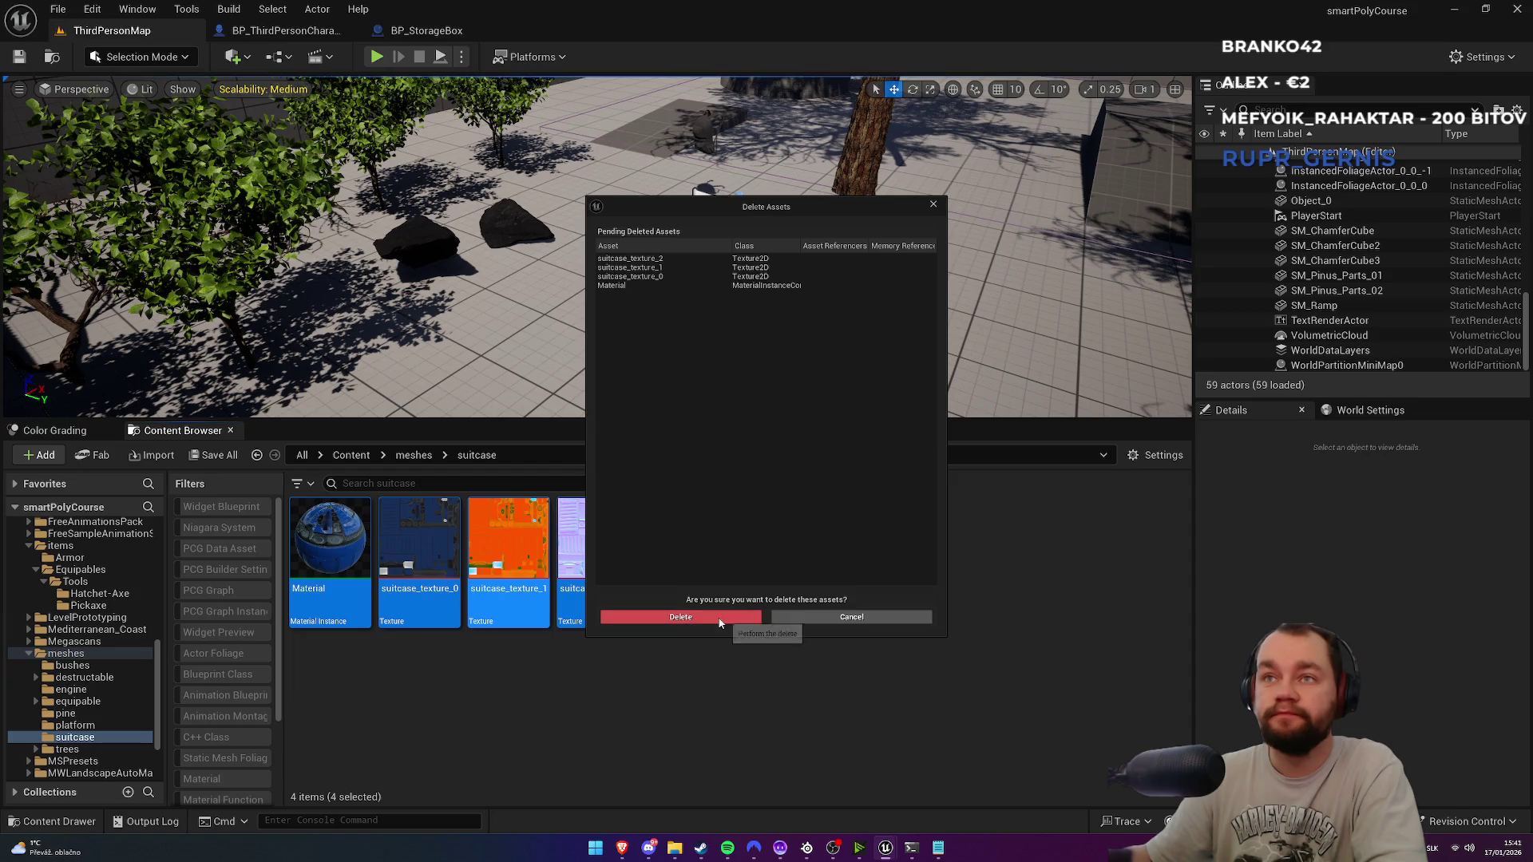
click(715, 624)
Step: Start importing suitcase.glb into the emptied suitcase folder
right_click(500, 664)
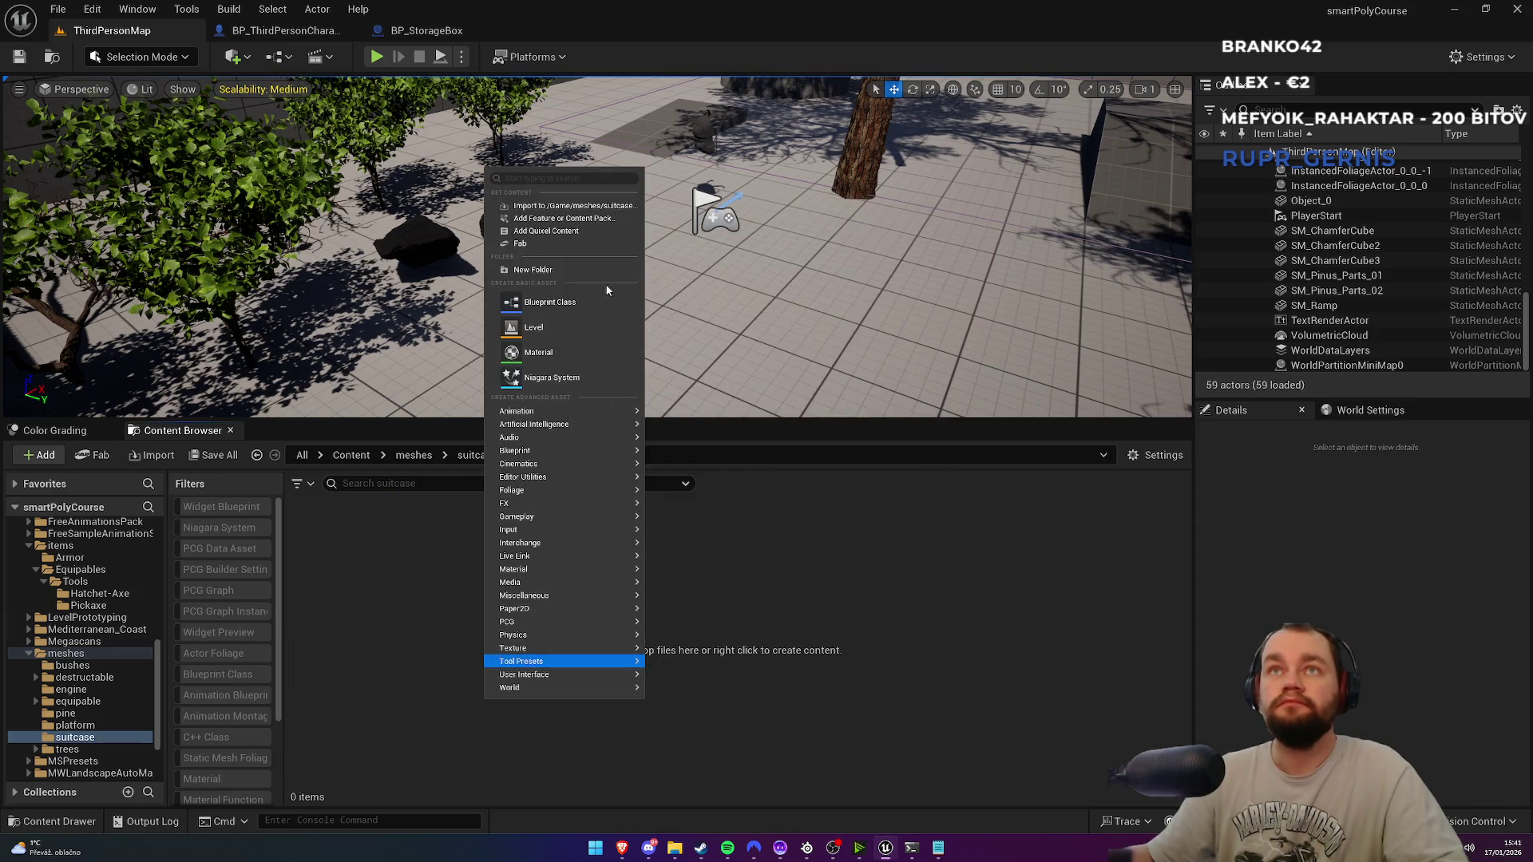
click(575, 214)
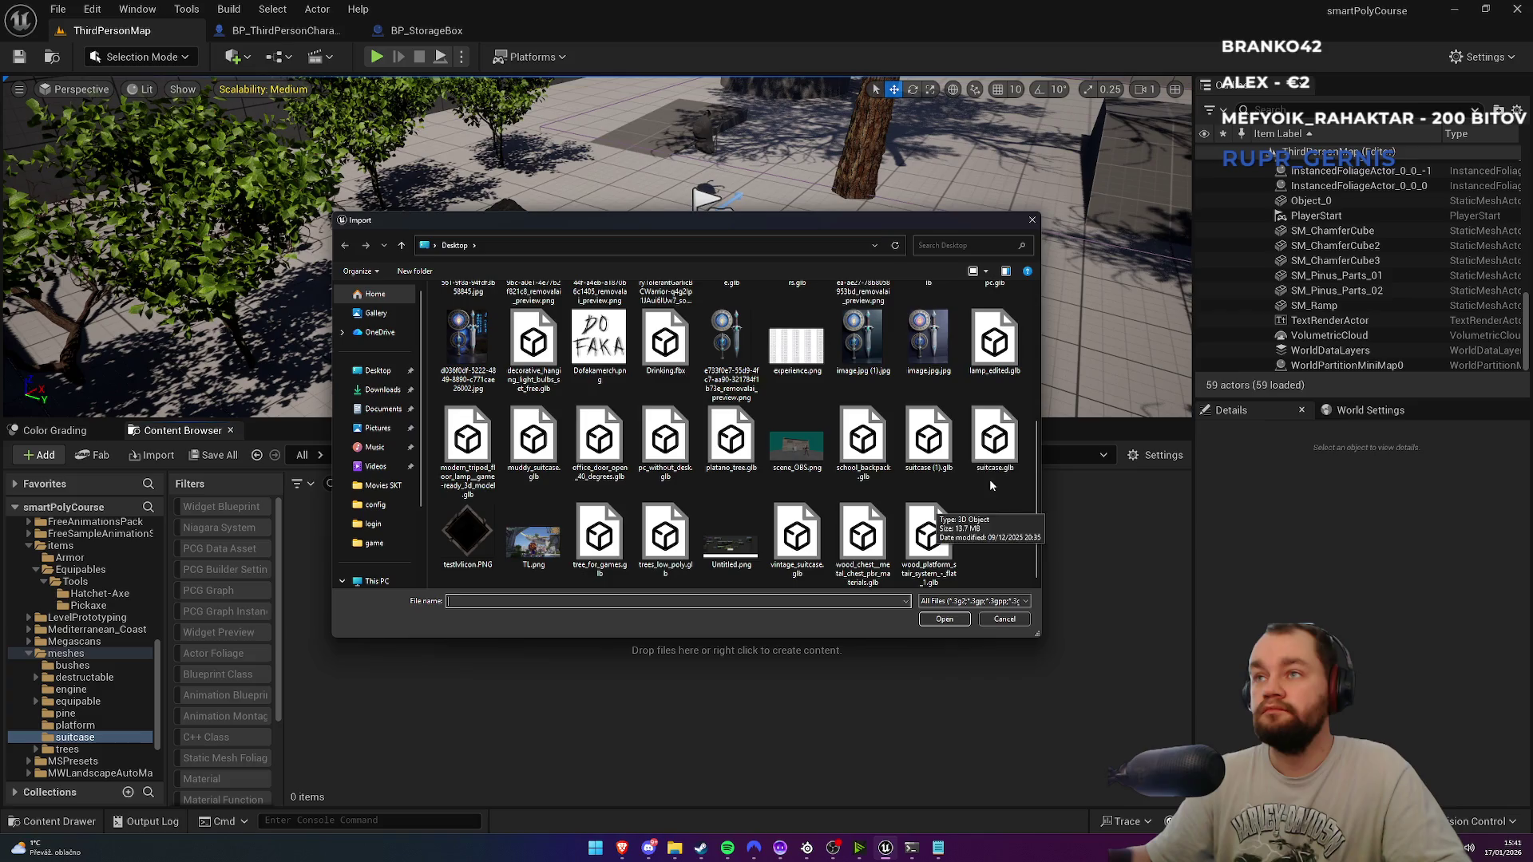
double_click(997, 451)
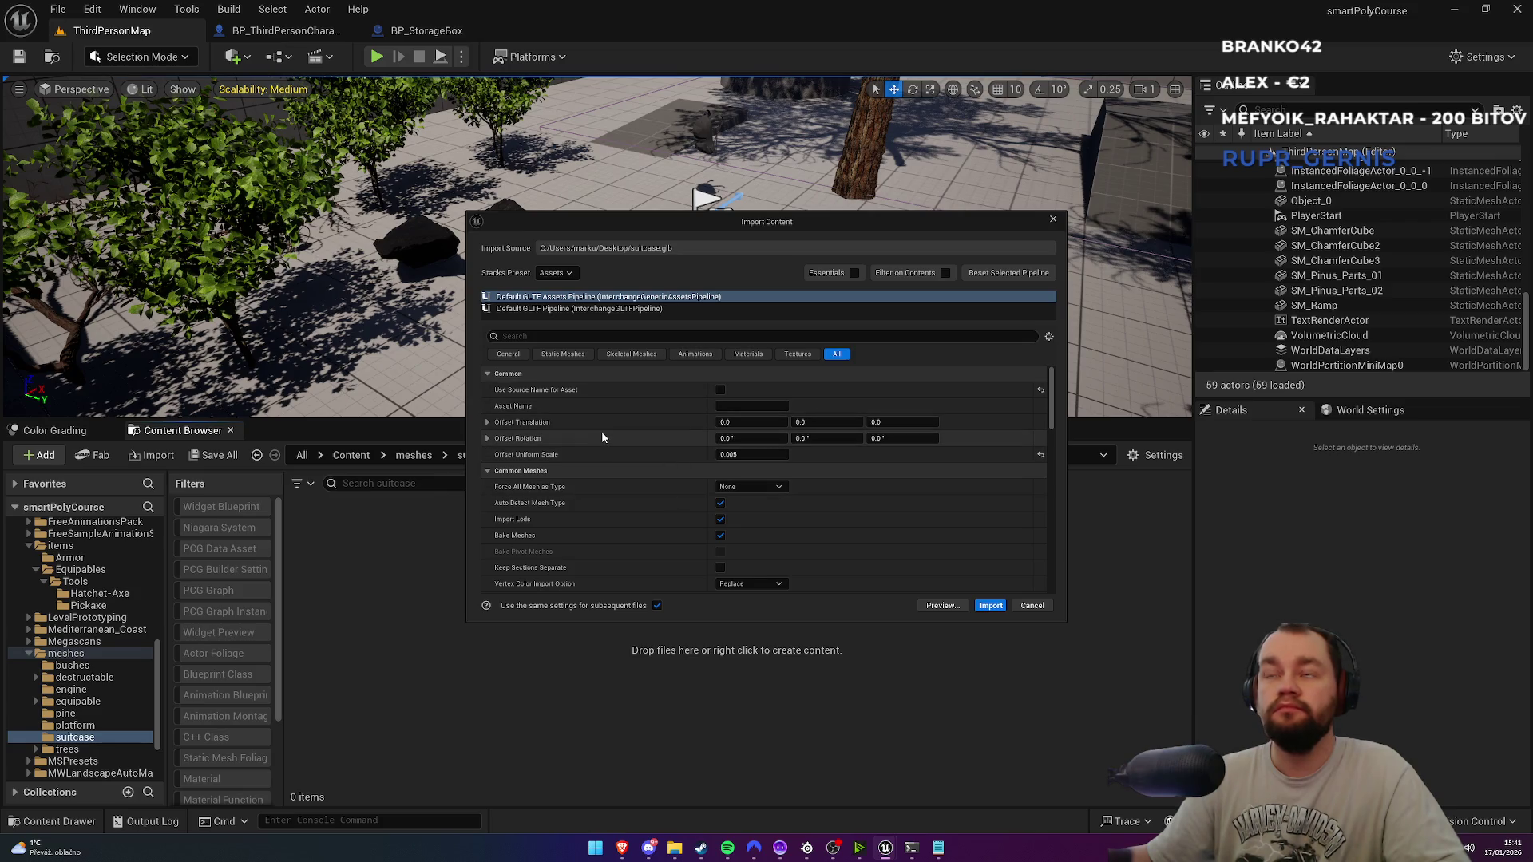
scroll(620, 485, down, 4)
scroll(620, 495, down, 2)
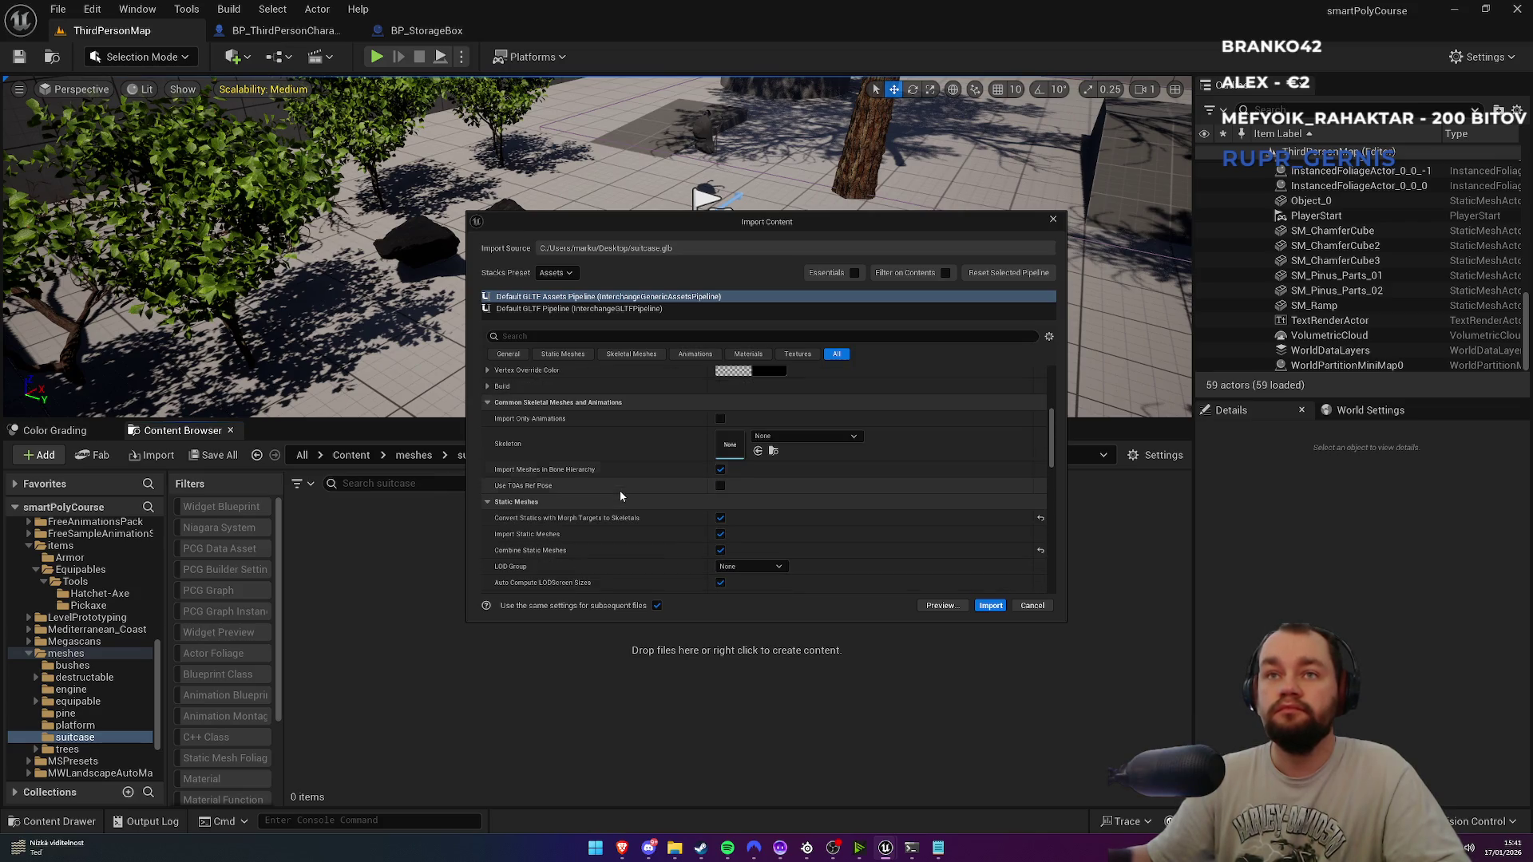
Step: Review the Static, General and Skeletal Mesh import options, keep mesh type None, and import
click(557, 357)
scroll(639, 421, up, 3)
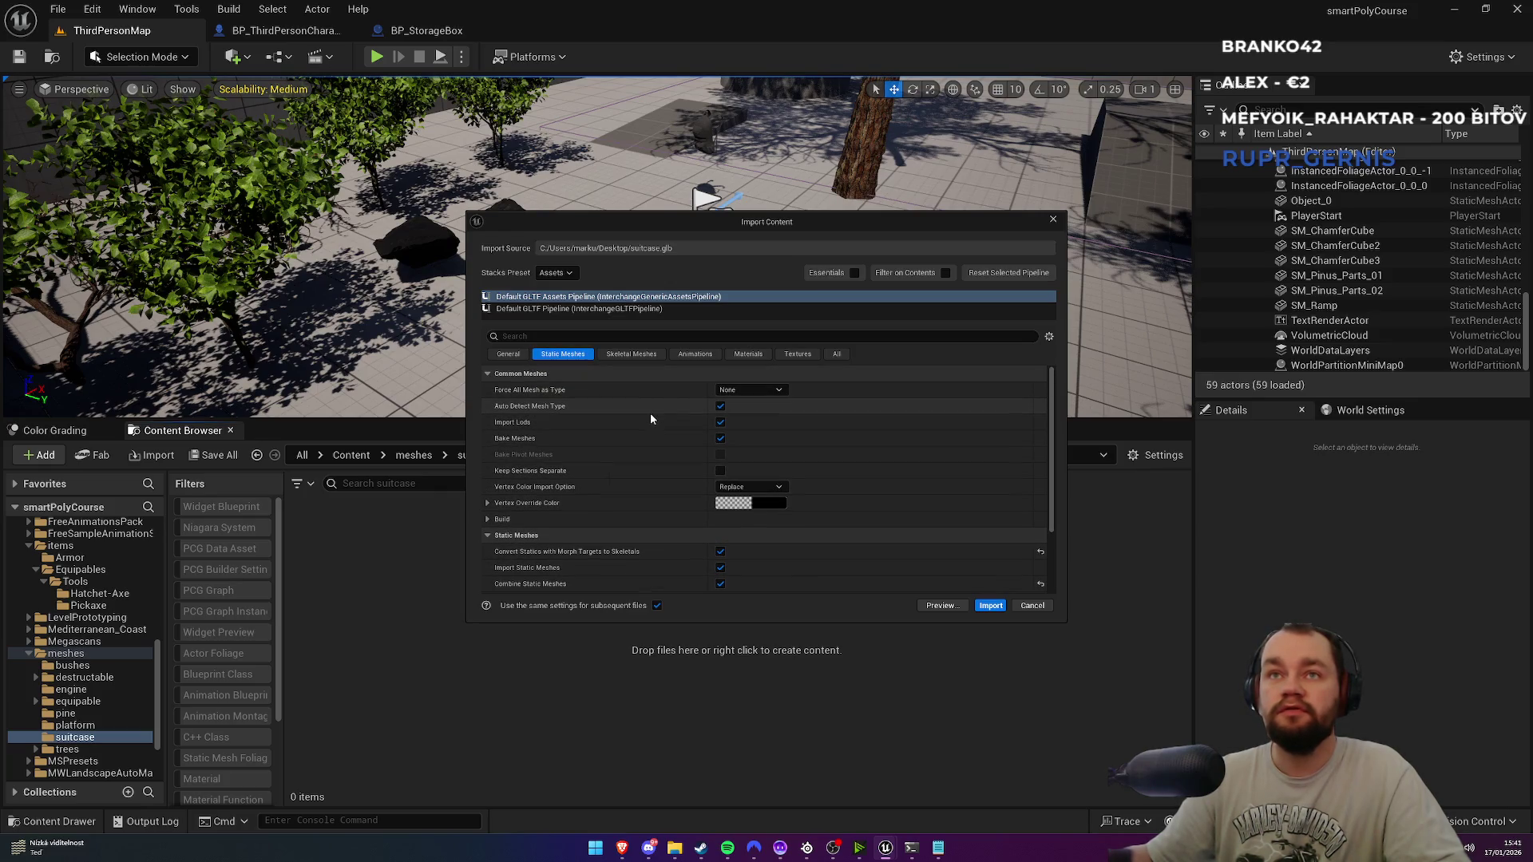
click(752, 391)
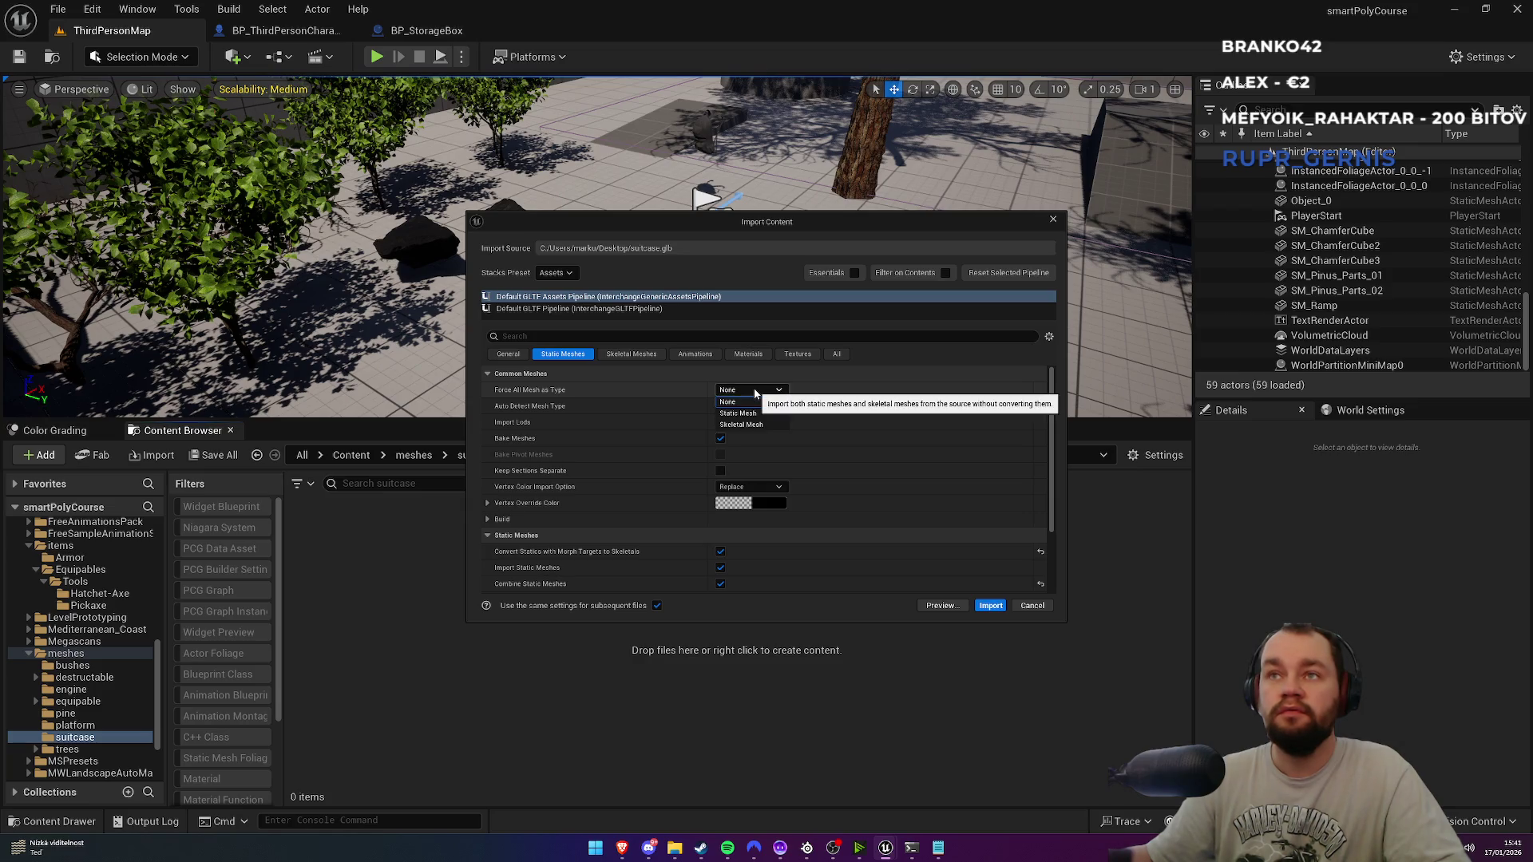
click(754, 390)
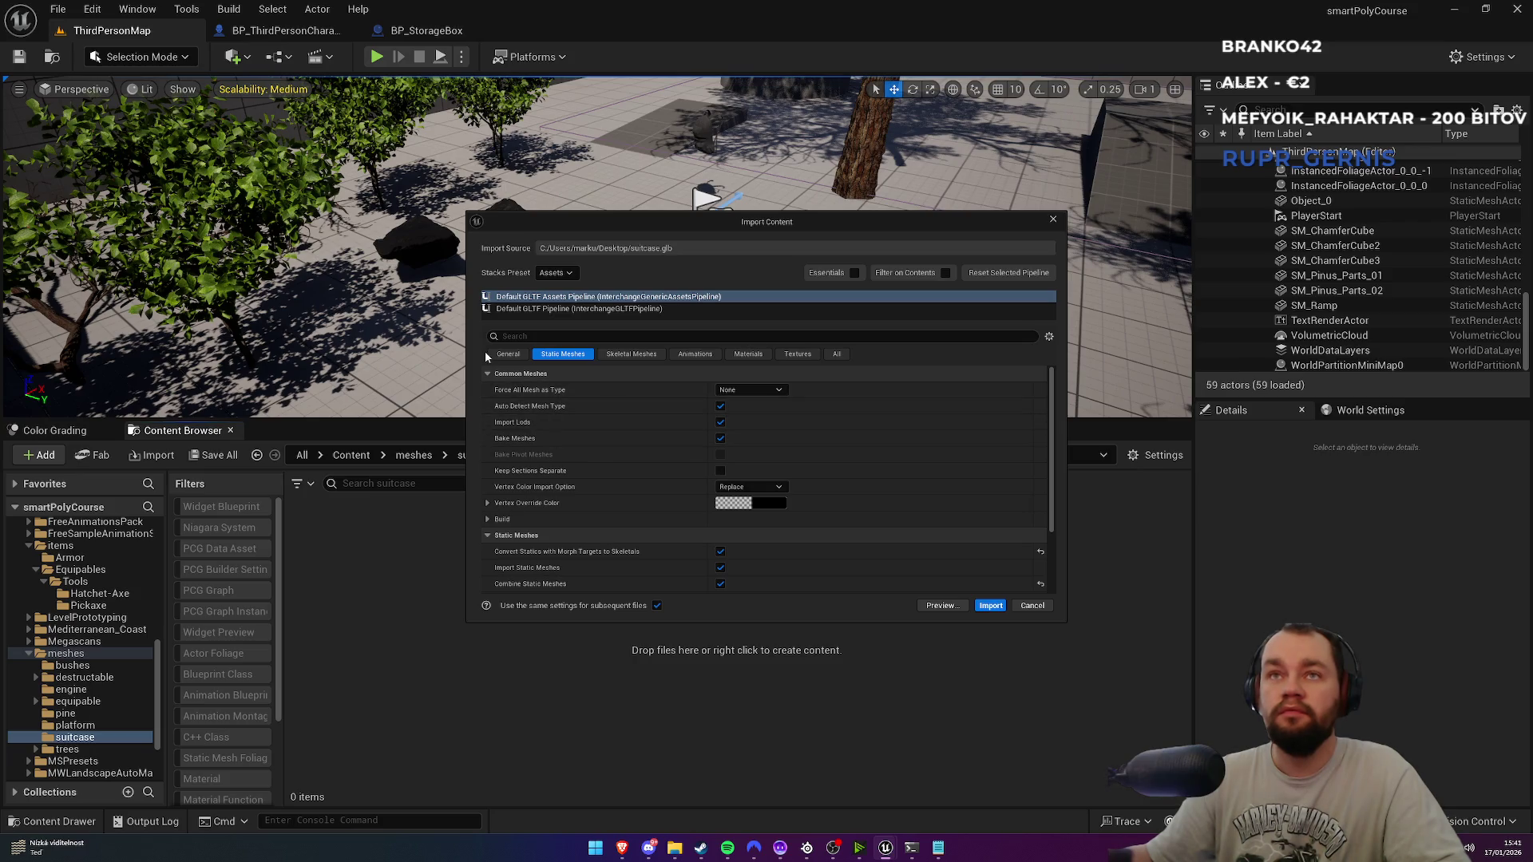
click(506, 354)
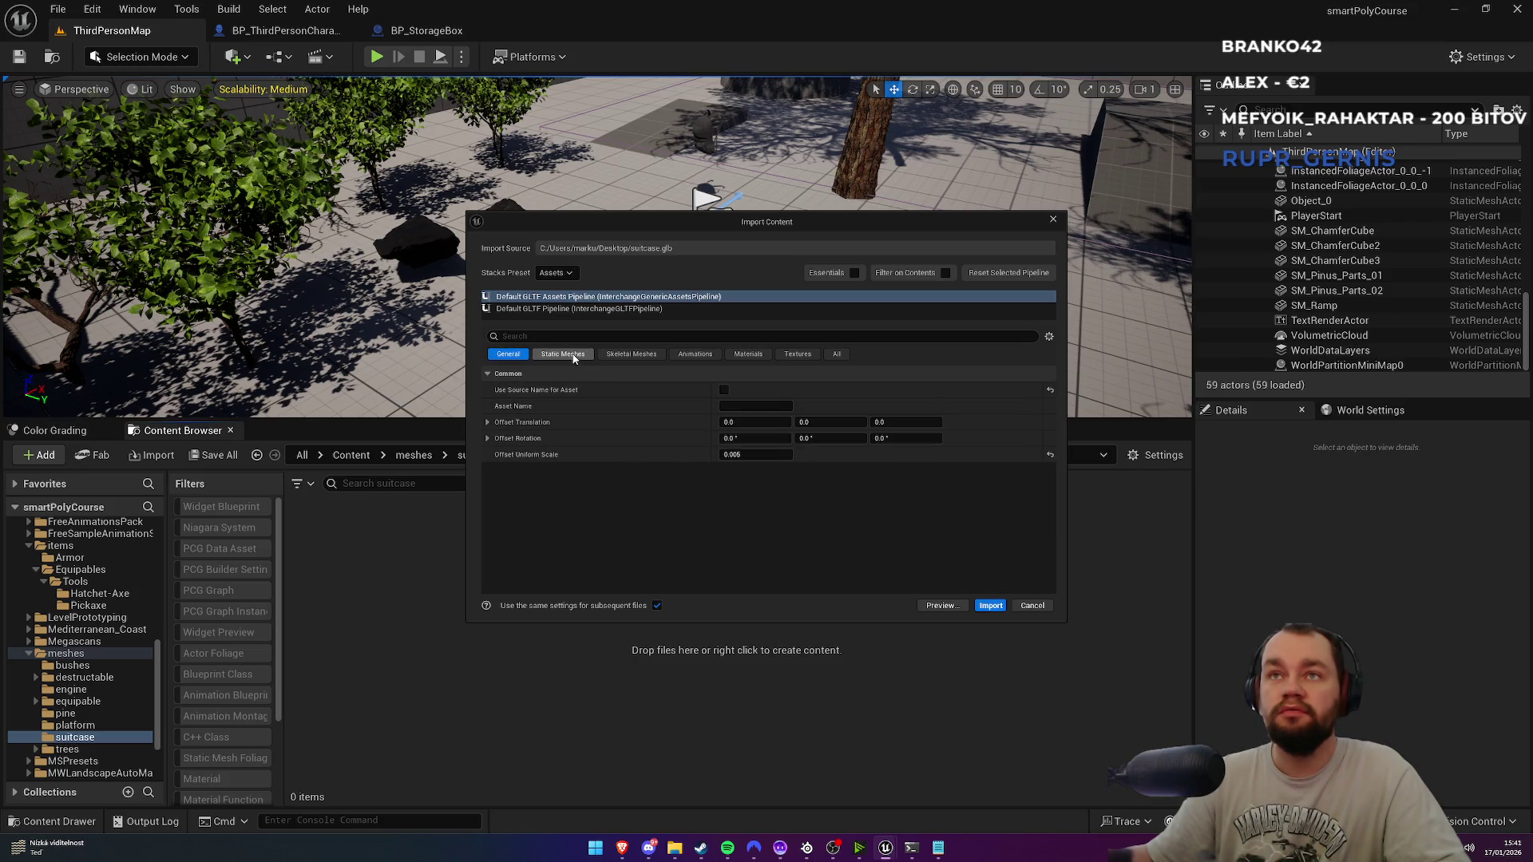
click(632, 354)
click(563, 353)
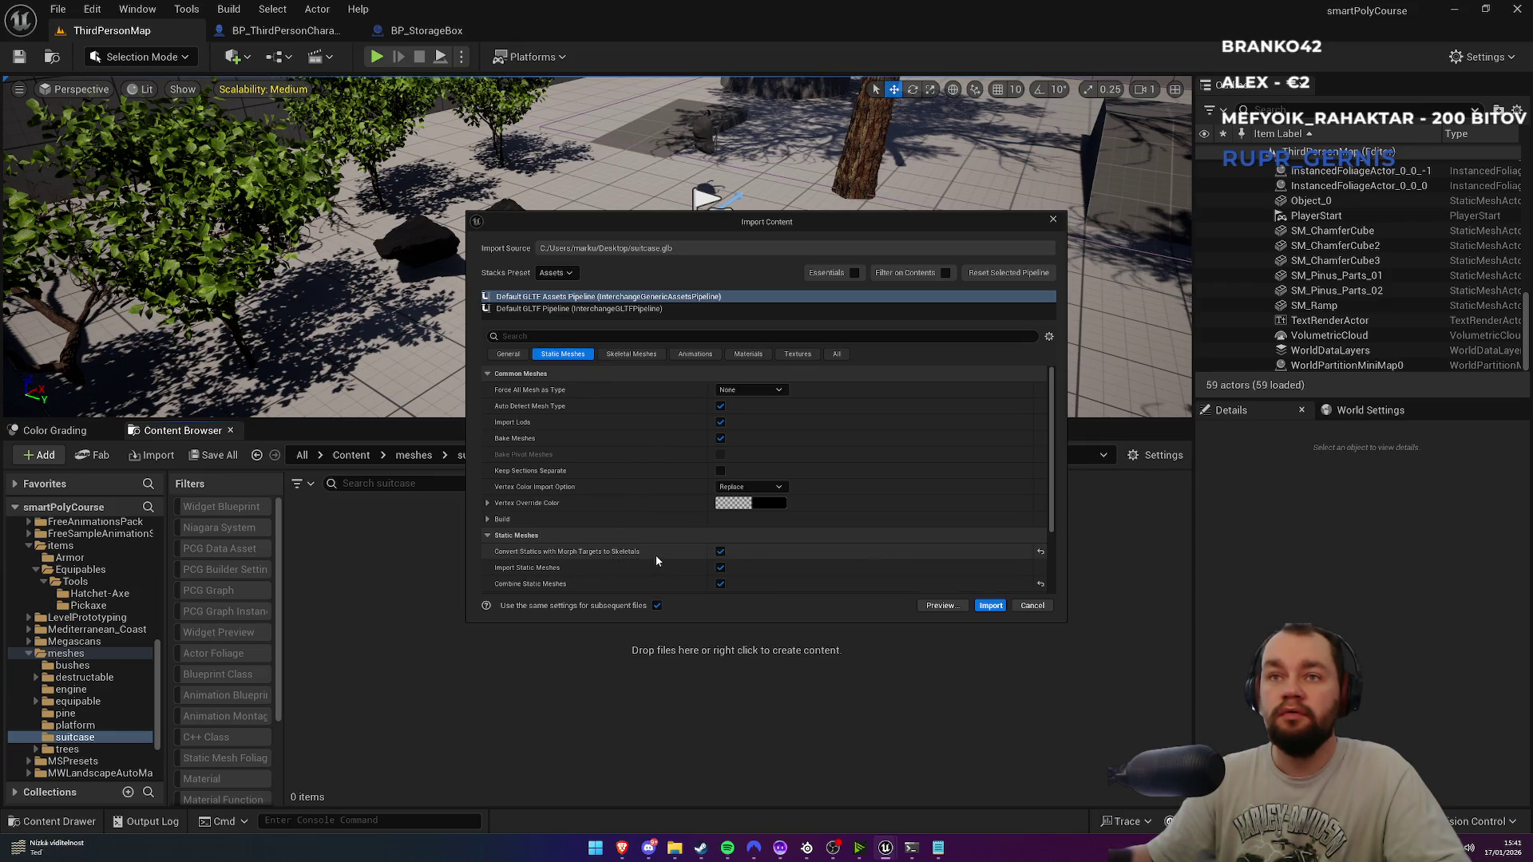
scroll(663, 572, down, 1)
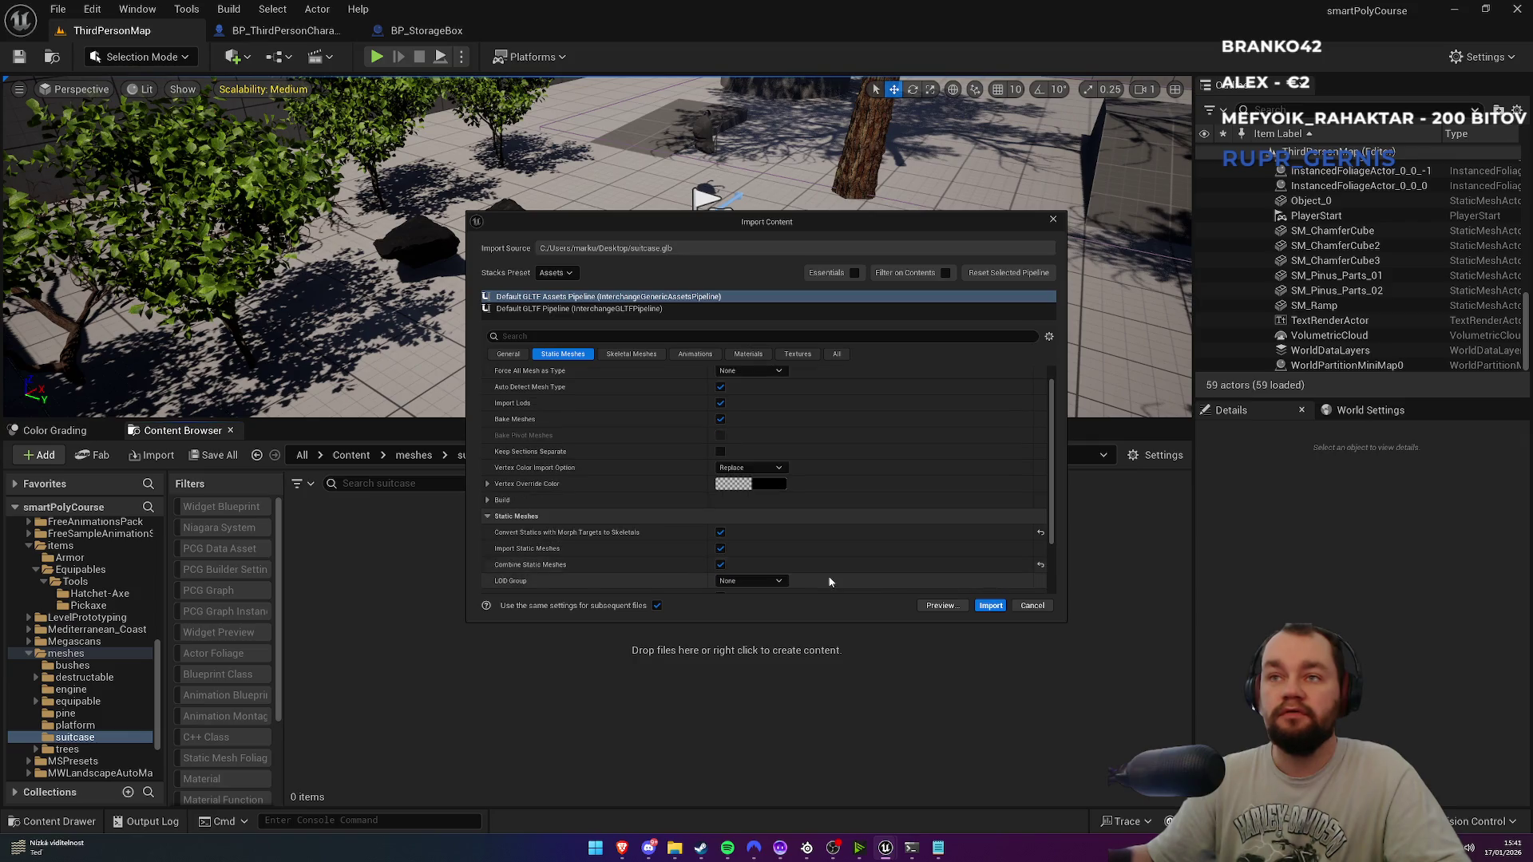
click(990, 605)
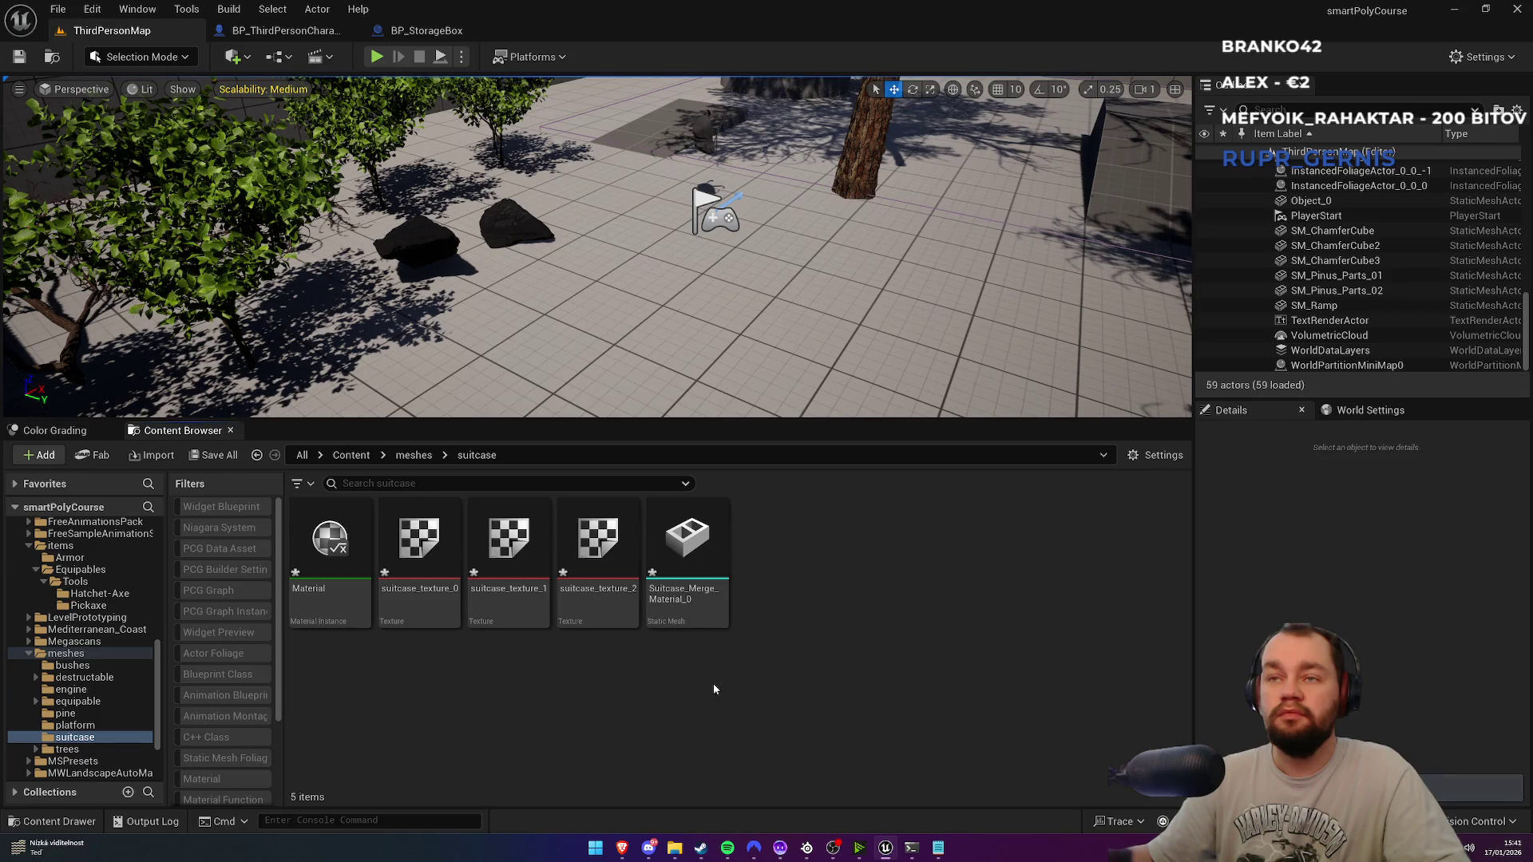
Step: Open the imported suitcase static mesh, frame it for inspection, and close it
click(710, 571)
double_click(711, 575)
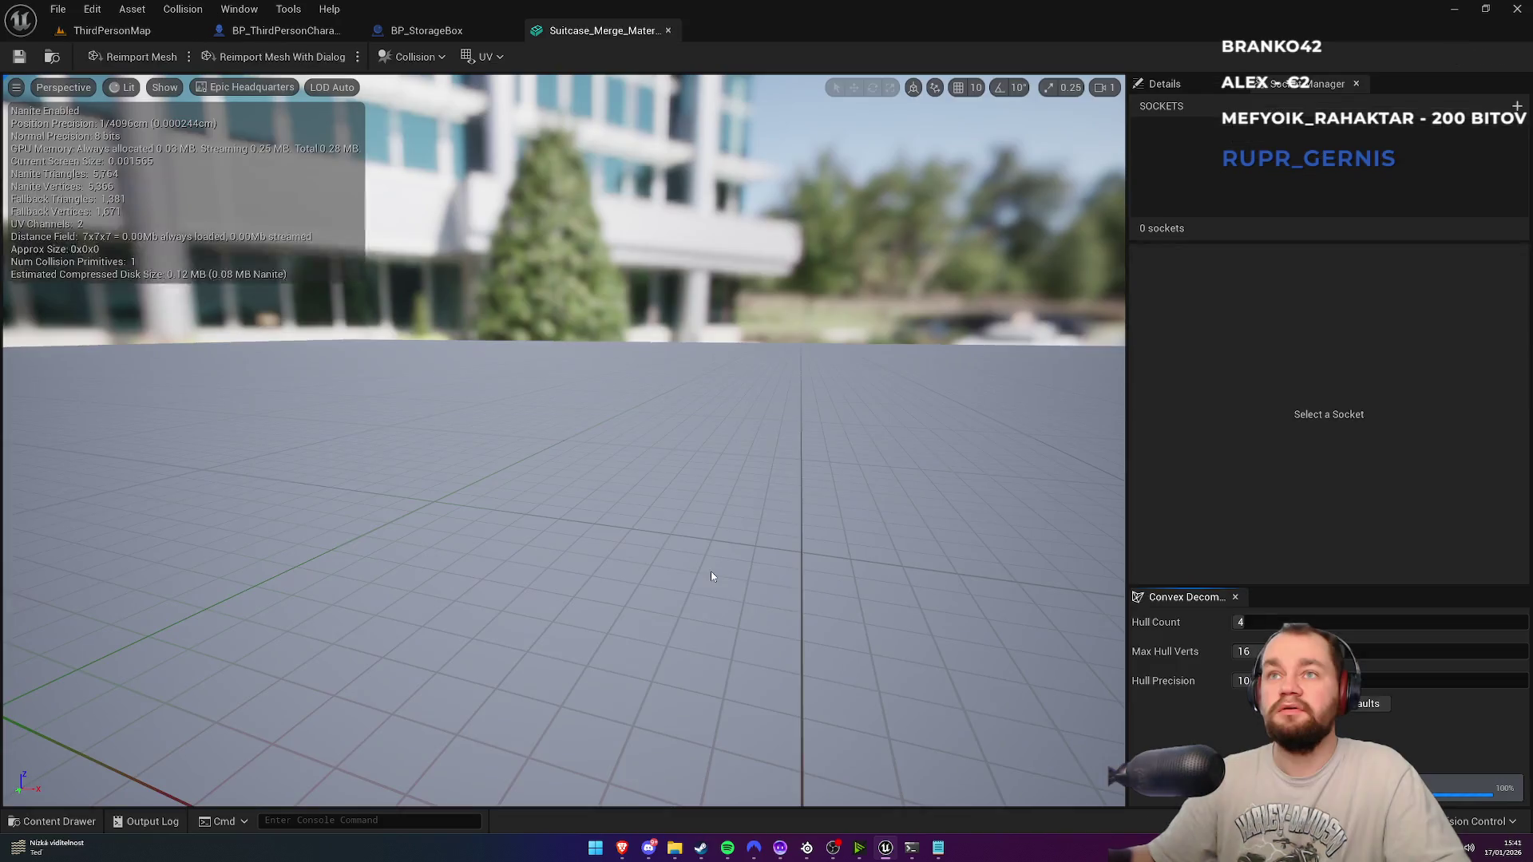
key(f)
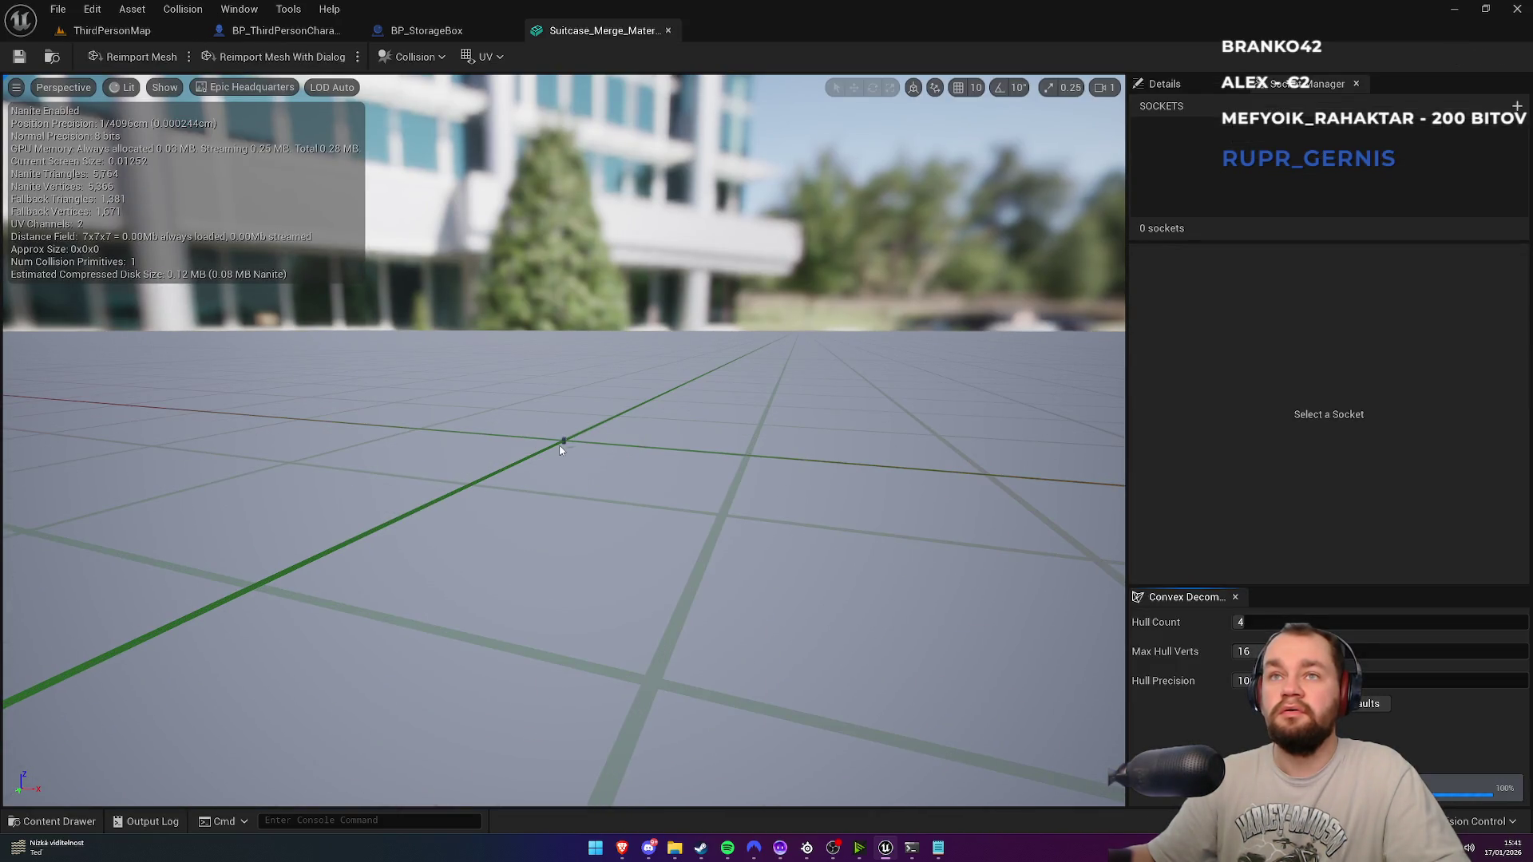
scroll(560, 450, down, 4)
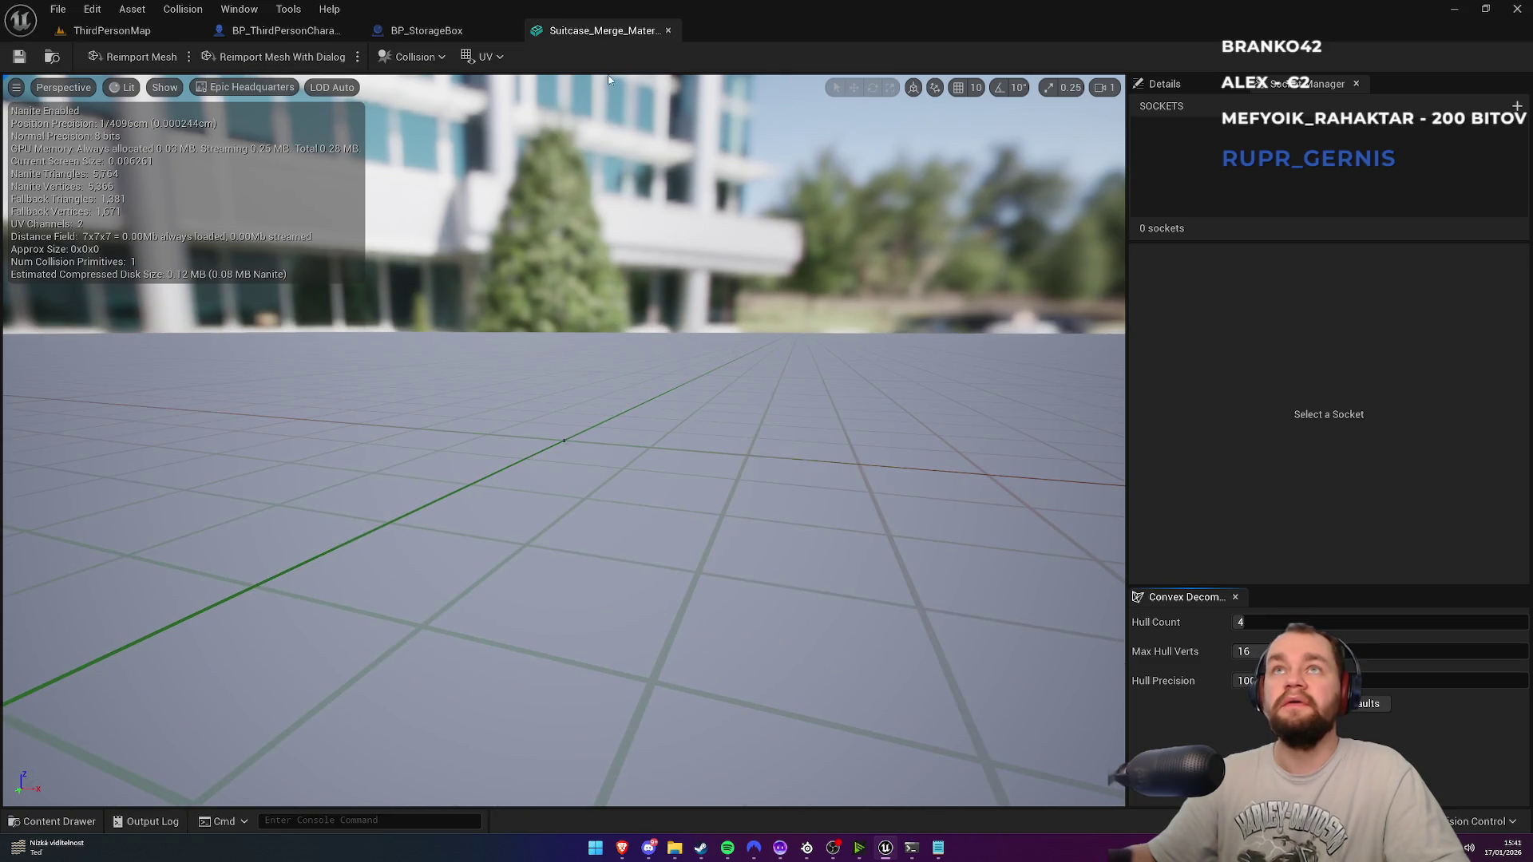
click(668, 30)
click(112, 30)
Step: Select all five suitcase assets and delete them
click(672, 609)
shift+click(331, 591)
key(Delete)
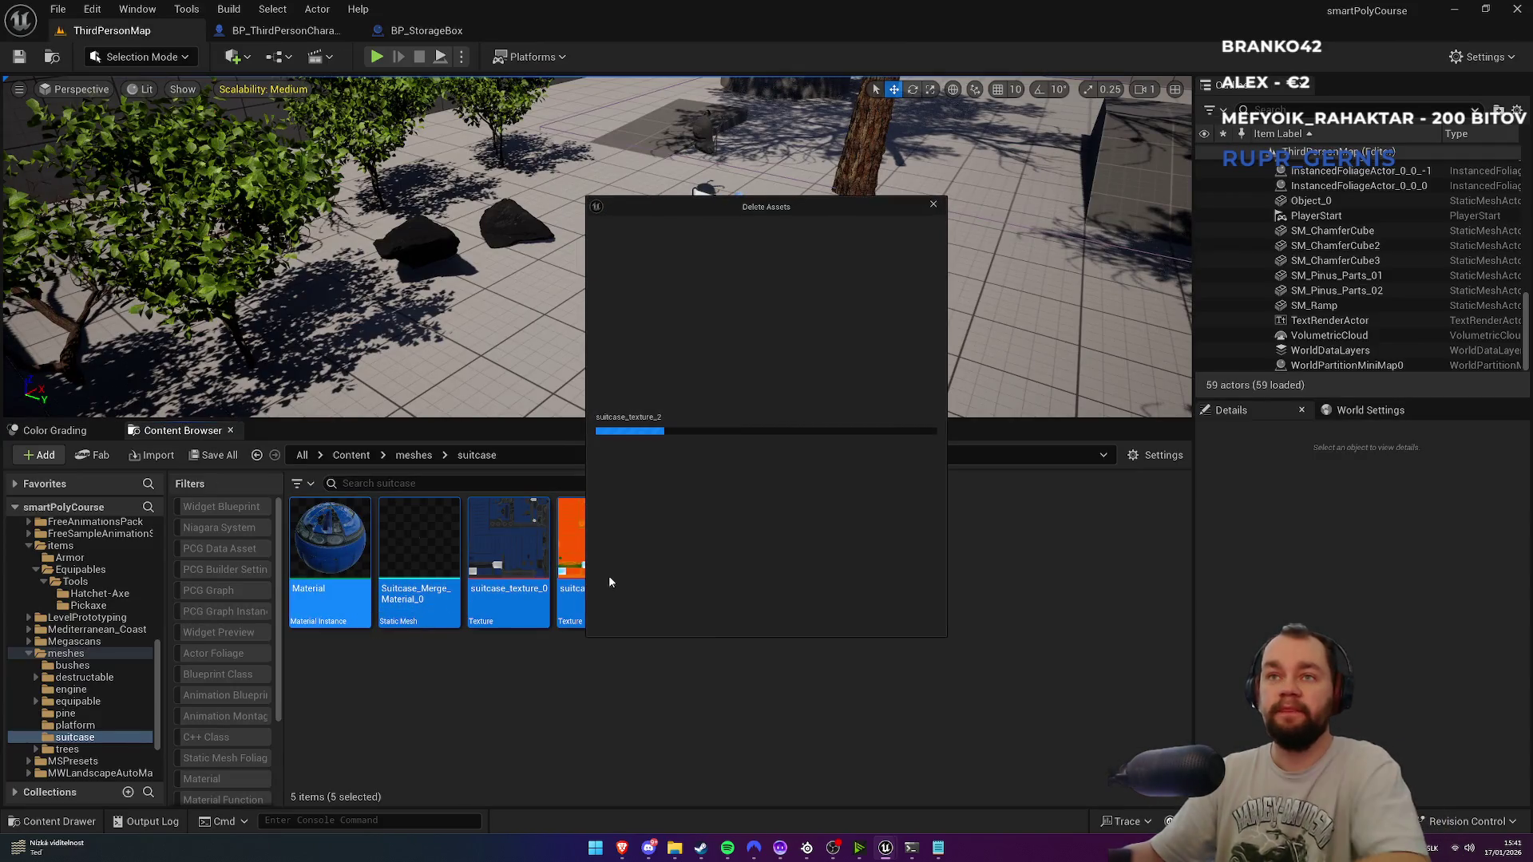
click(712, 620)
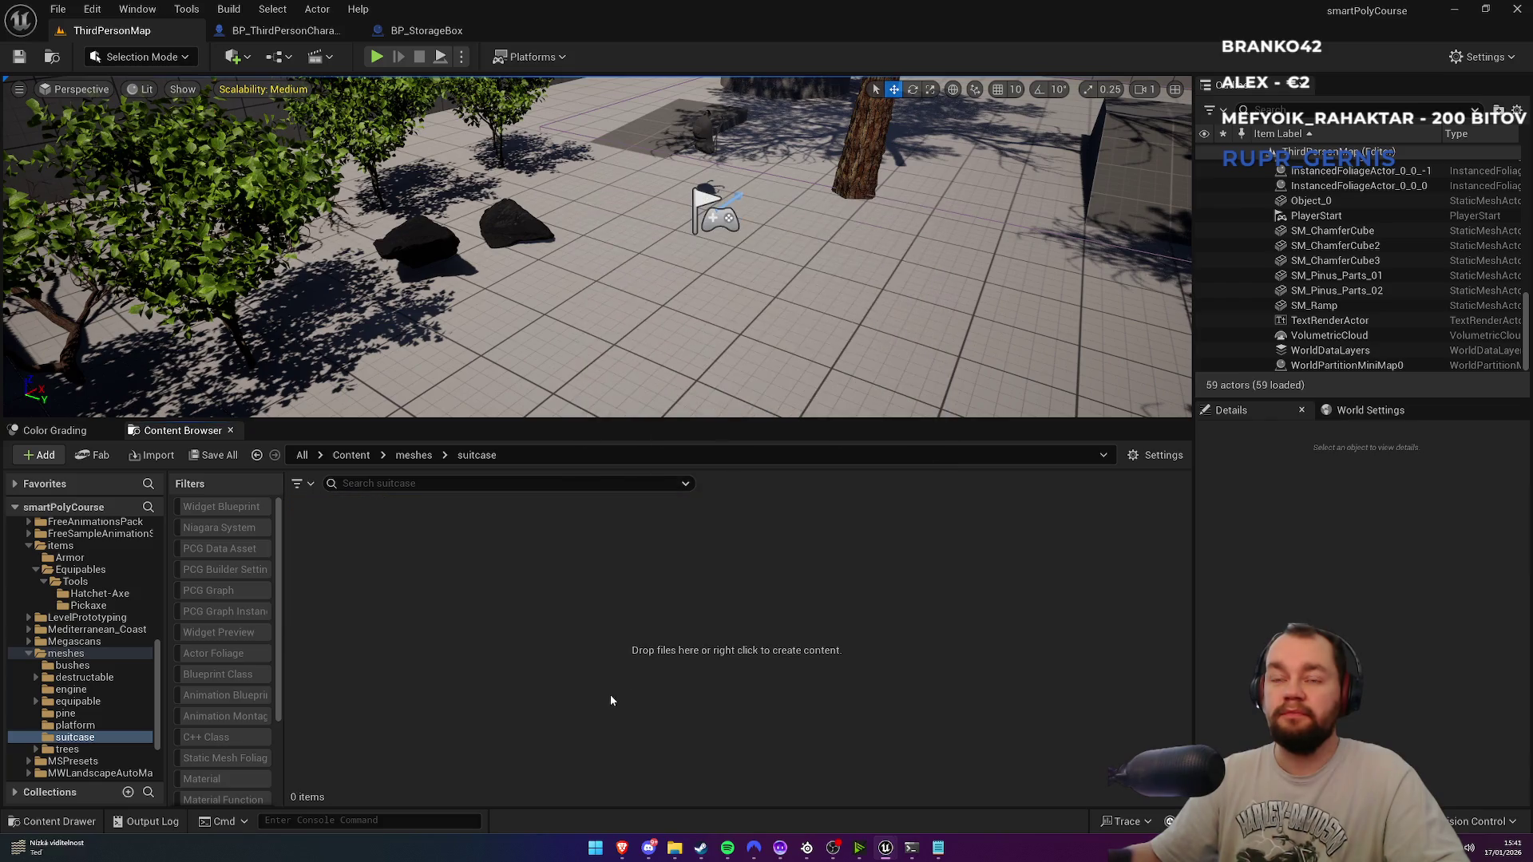
right_click(471, 695)
Step: Re-import suitcase.glb with a changed Offset Uniform Scale value
click(531, 64)
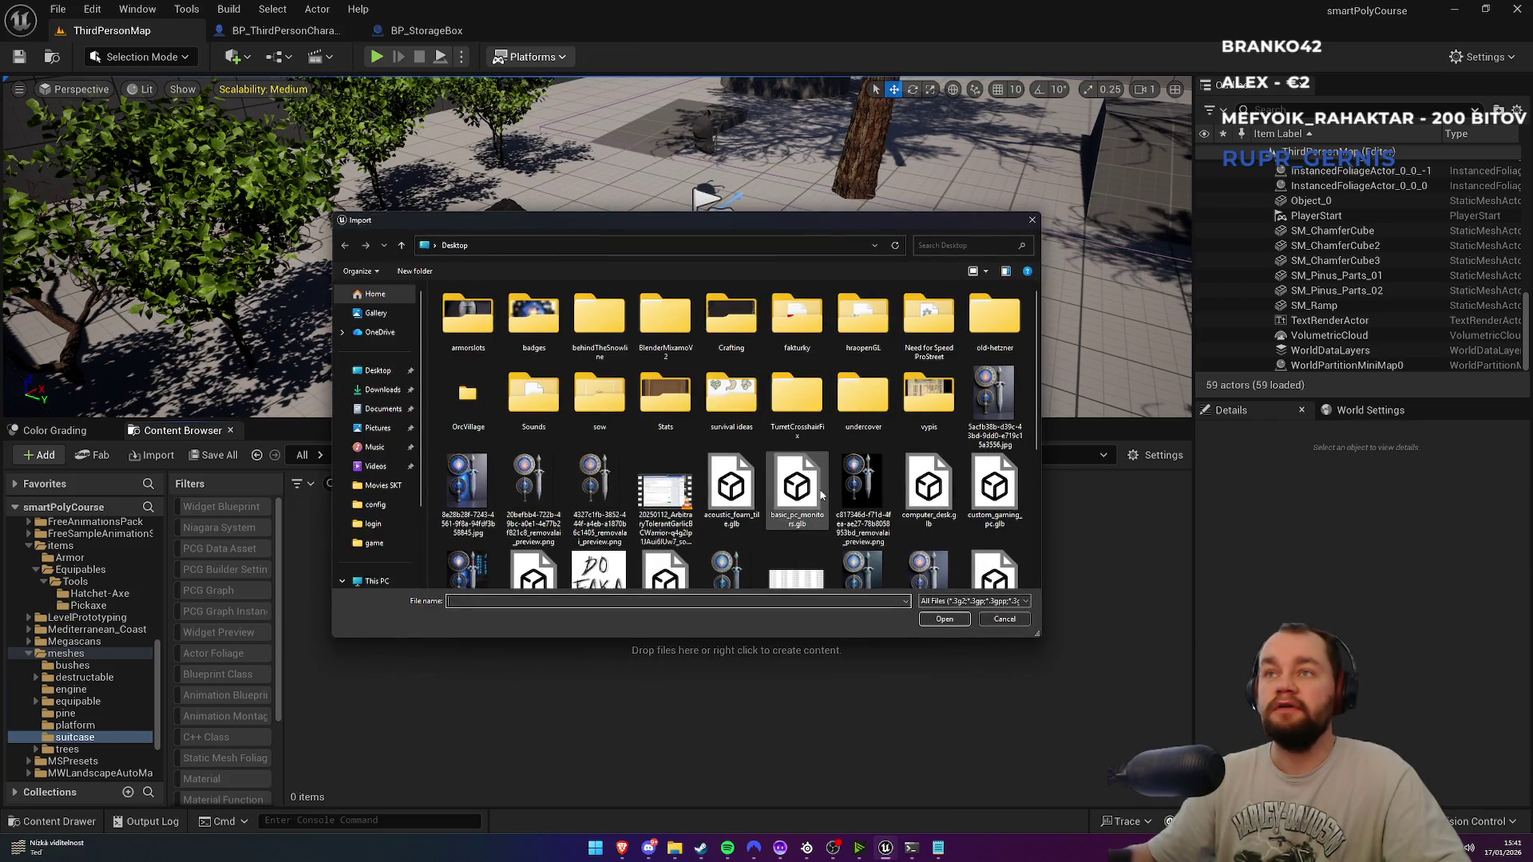
scroll(945, 474, down, 5)
double_click(994, 439)
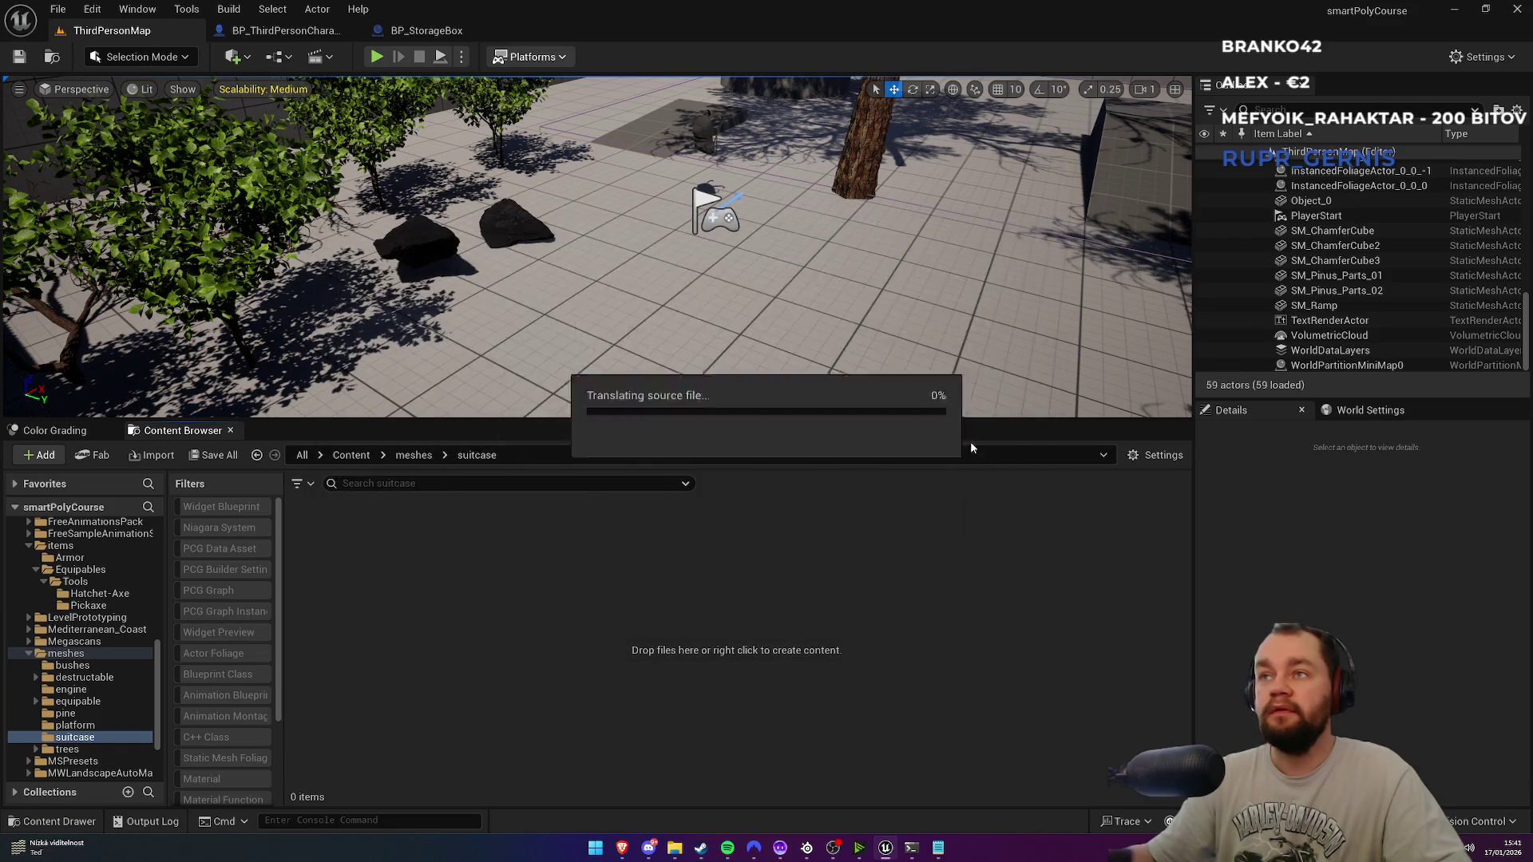
click(756, 458)
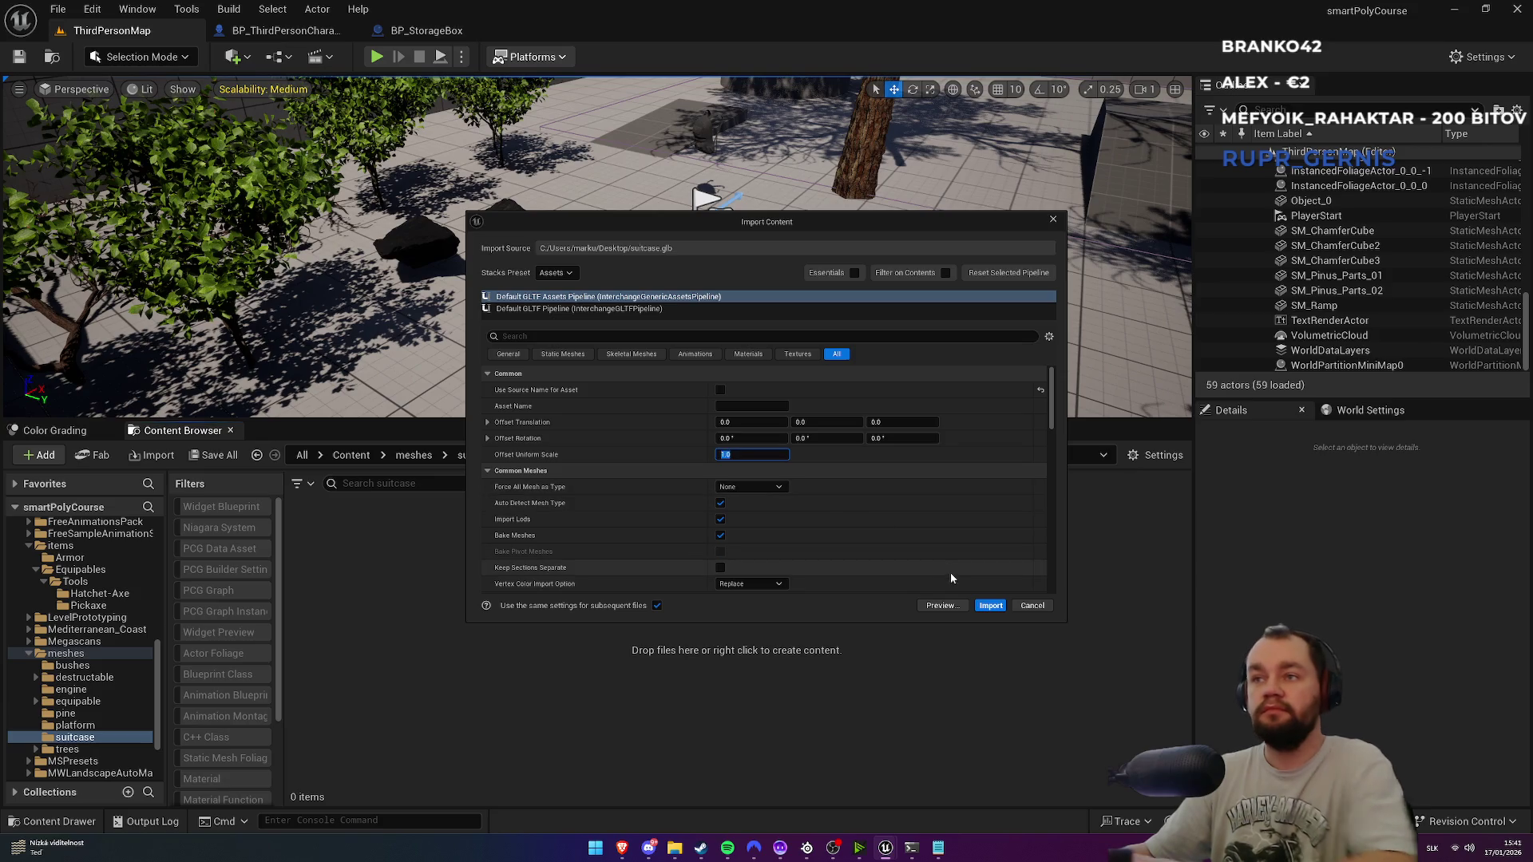
click(990, 605)
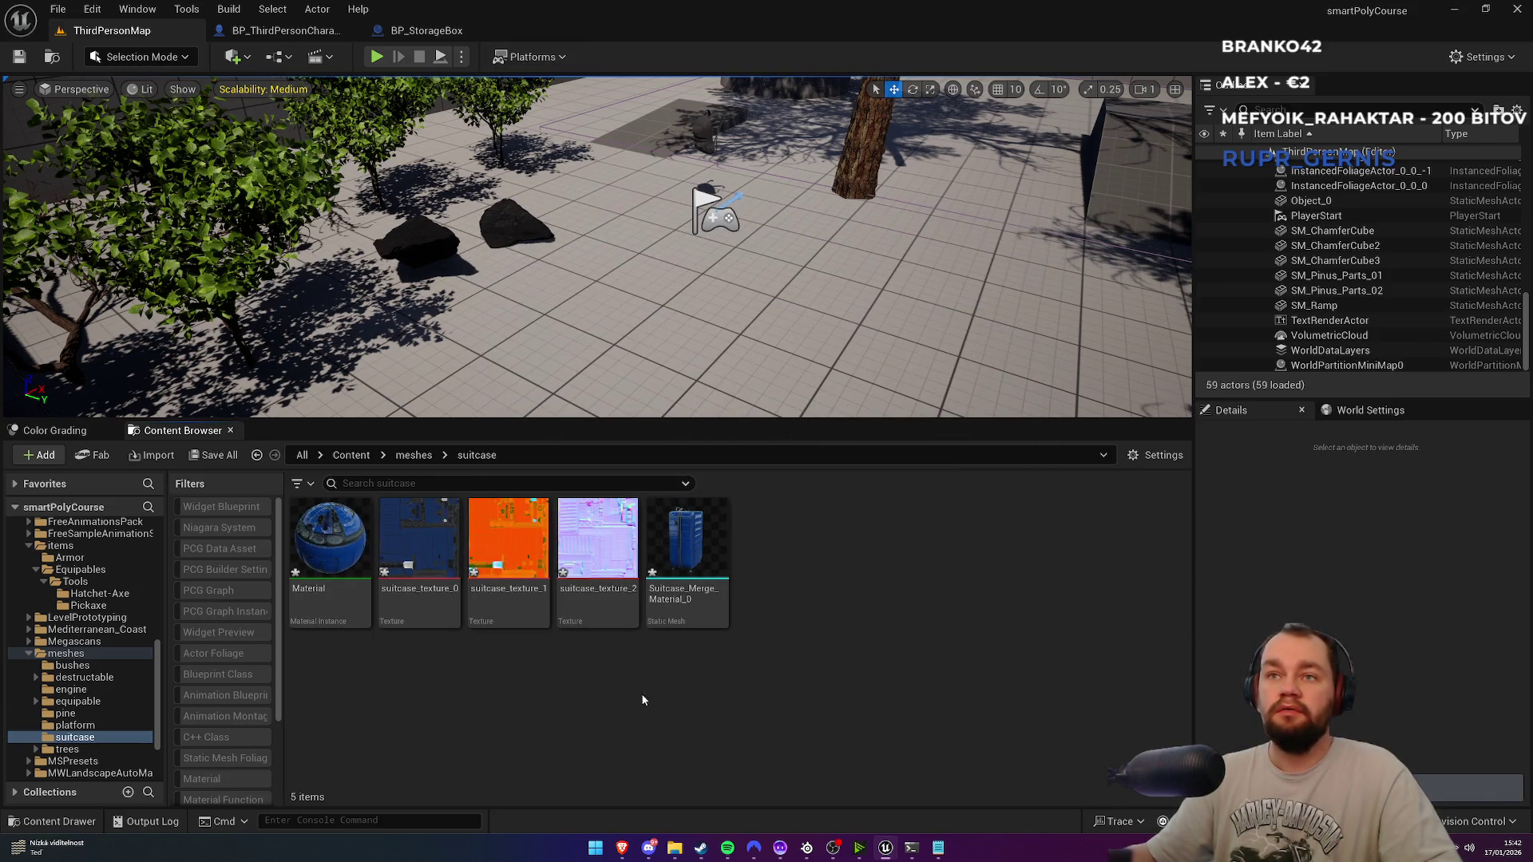
Step: Check the new suitcase mesh, place it in the level, and raise it above the floor
double_click(710, 552)
middle_click(566, 30)
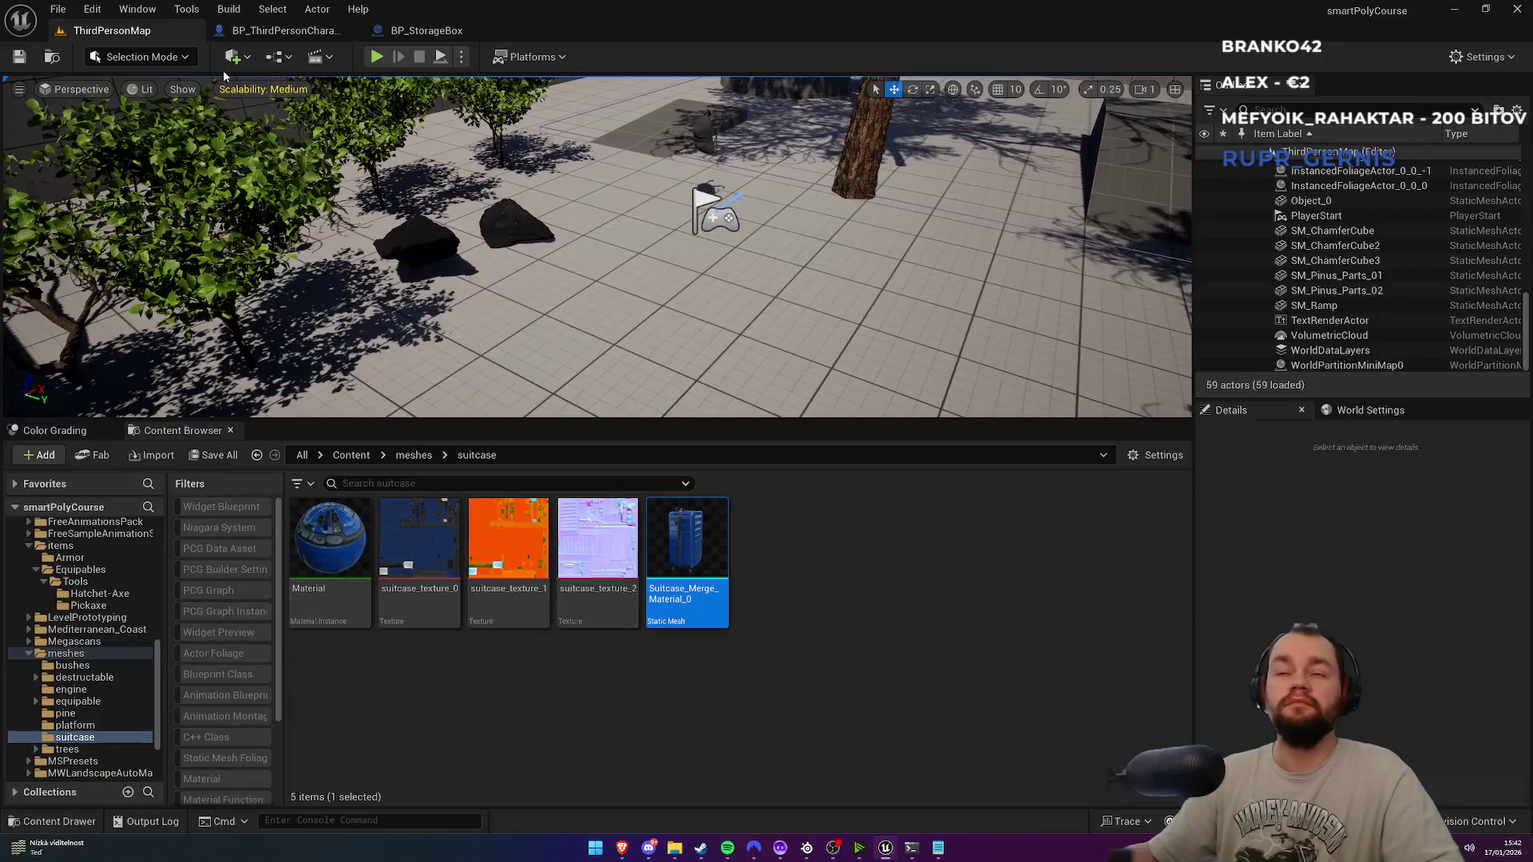
drag(701, 548, 678, 303)
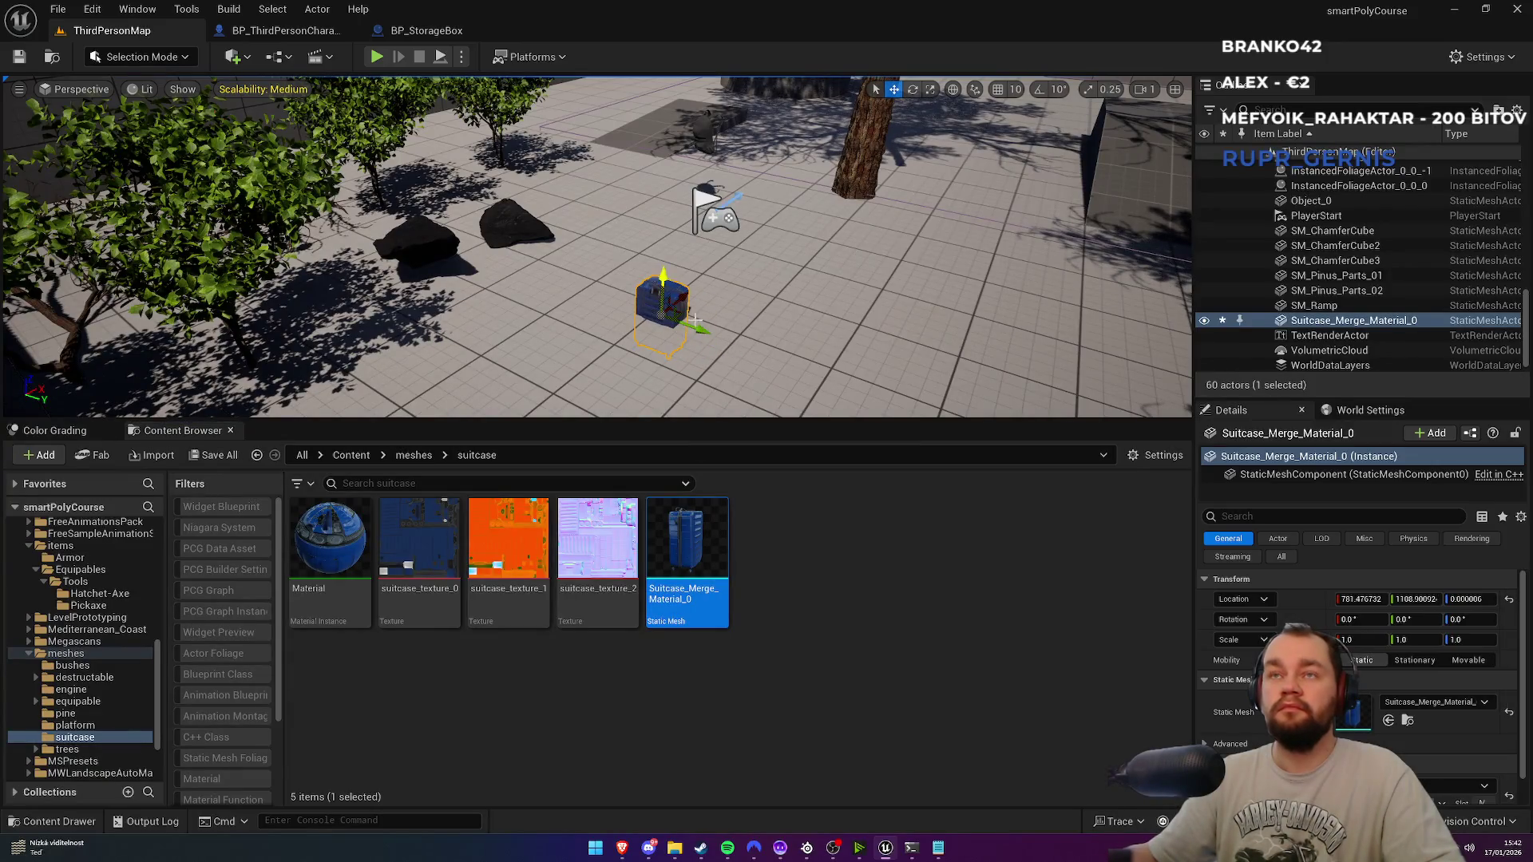
drag(660, 279, 660, 194)
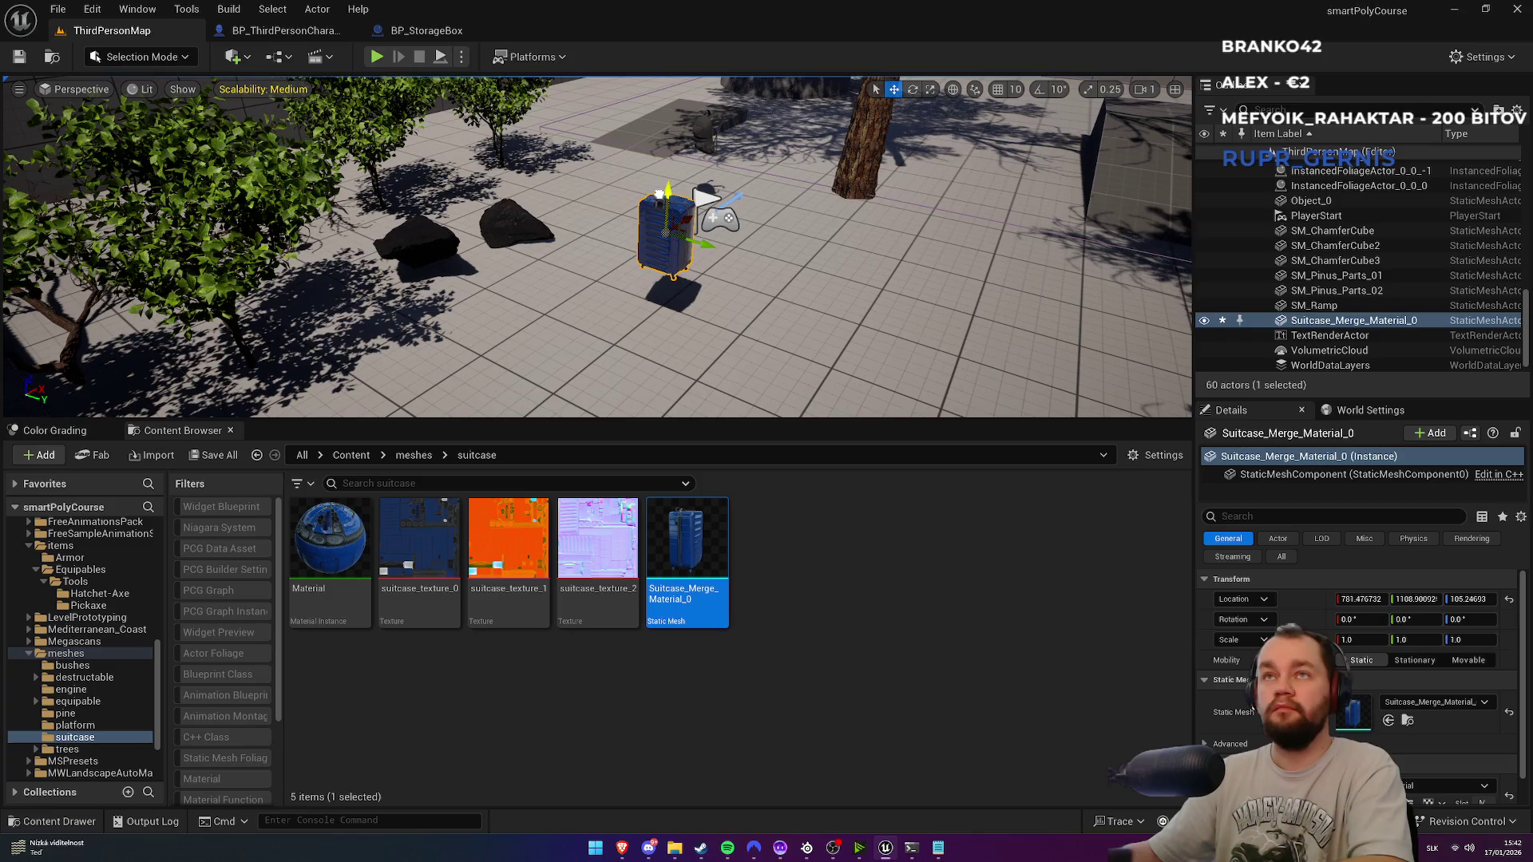
Step: Look over the Play options, then play the level with the view full screen
key(F11)
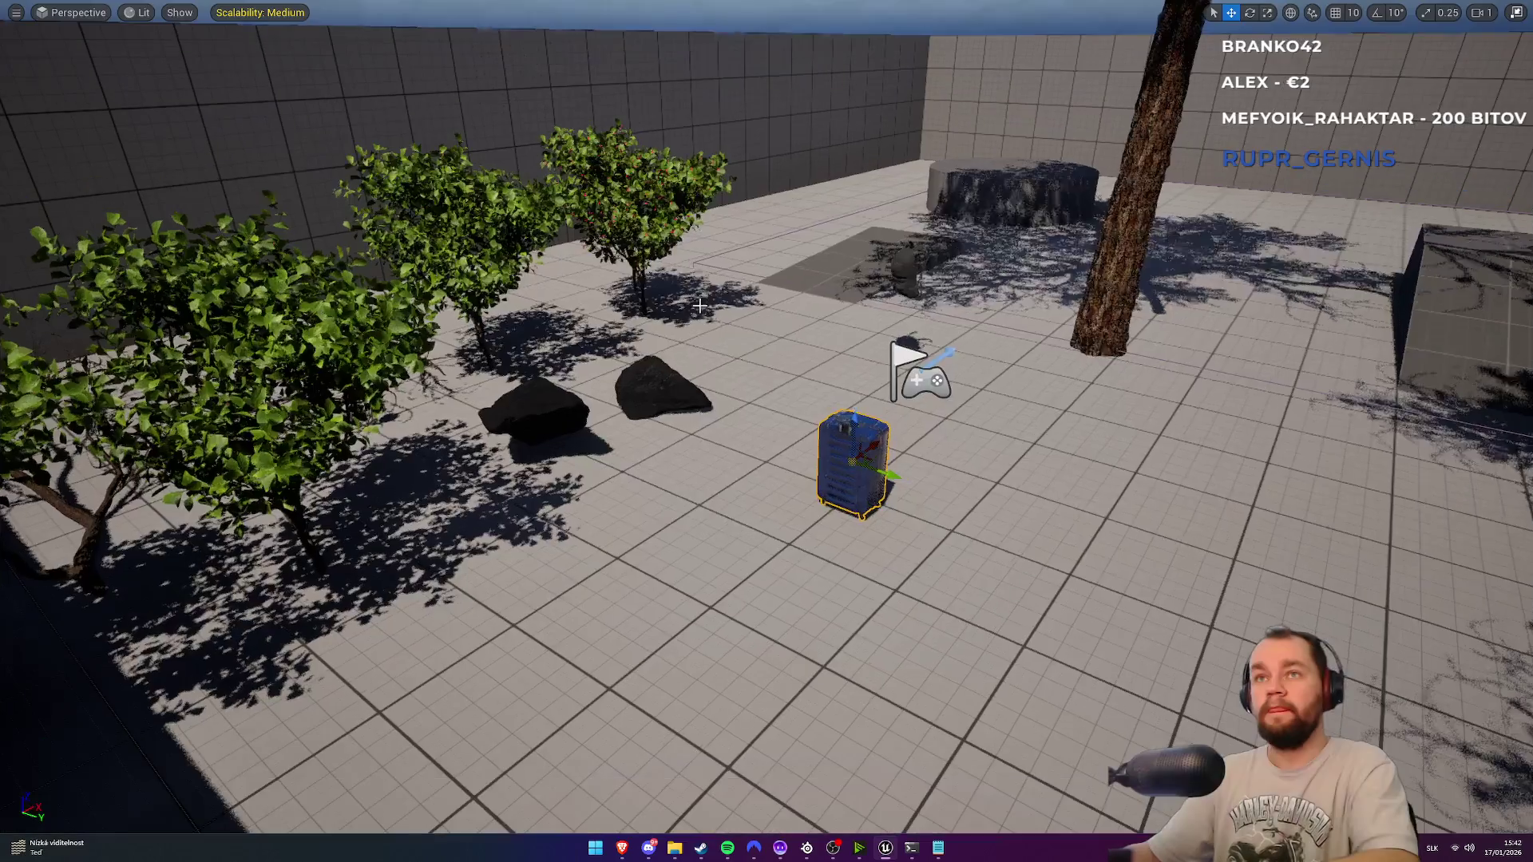
key(F11)
click(461, 58)
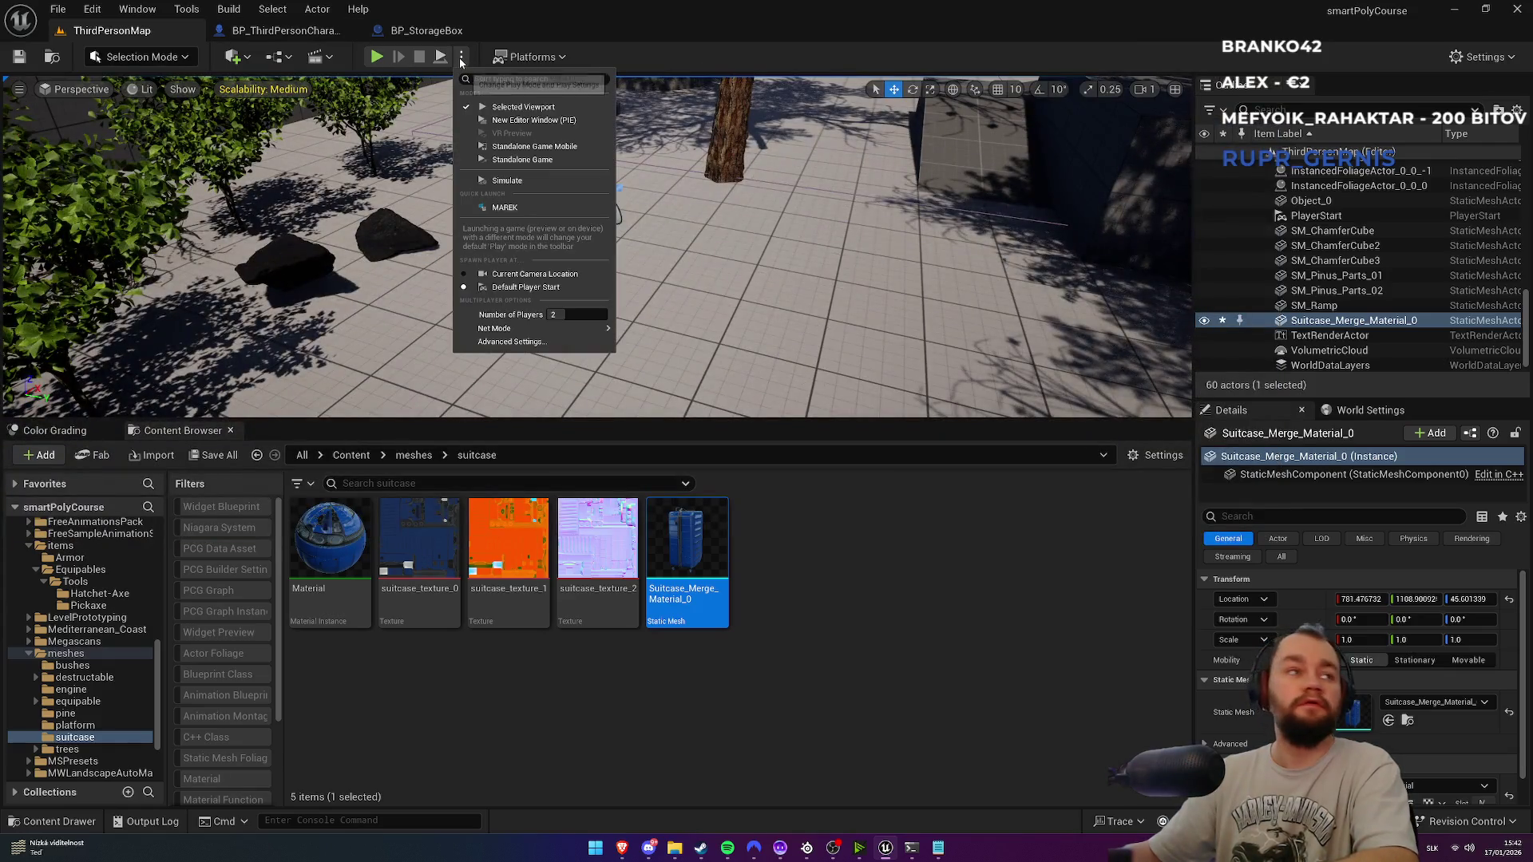
click(703, 42)
key(F11)
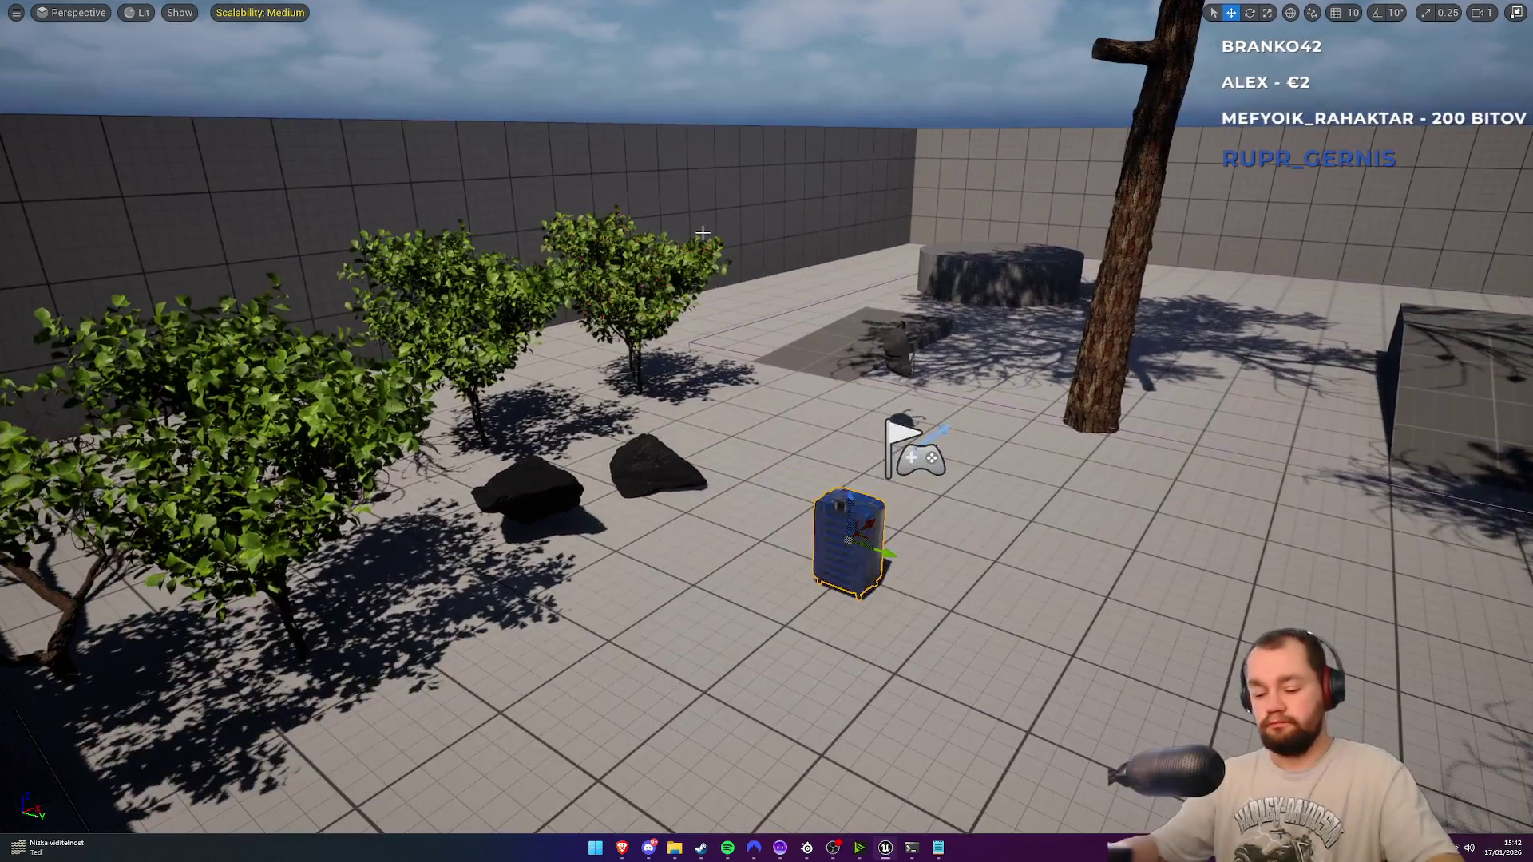
key(alt+p)
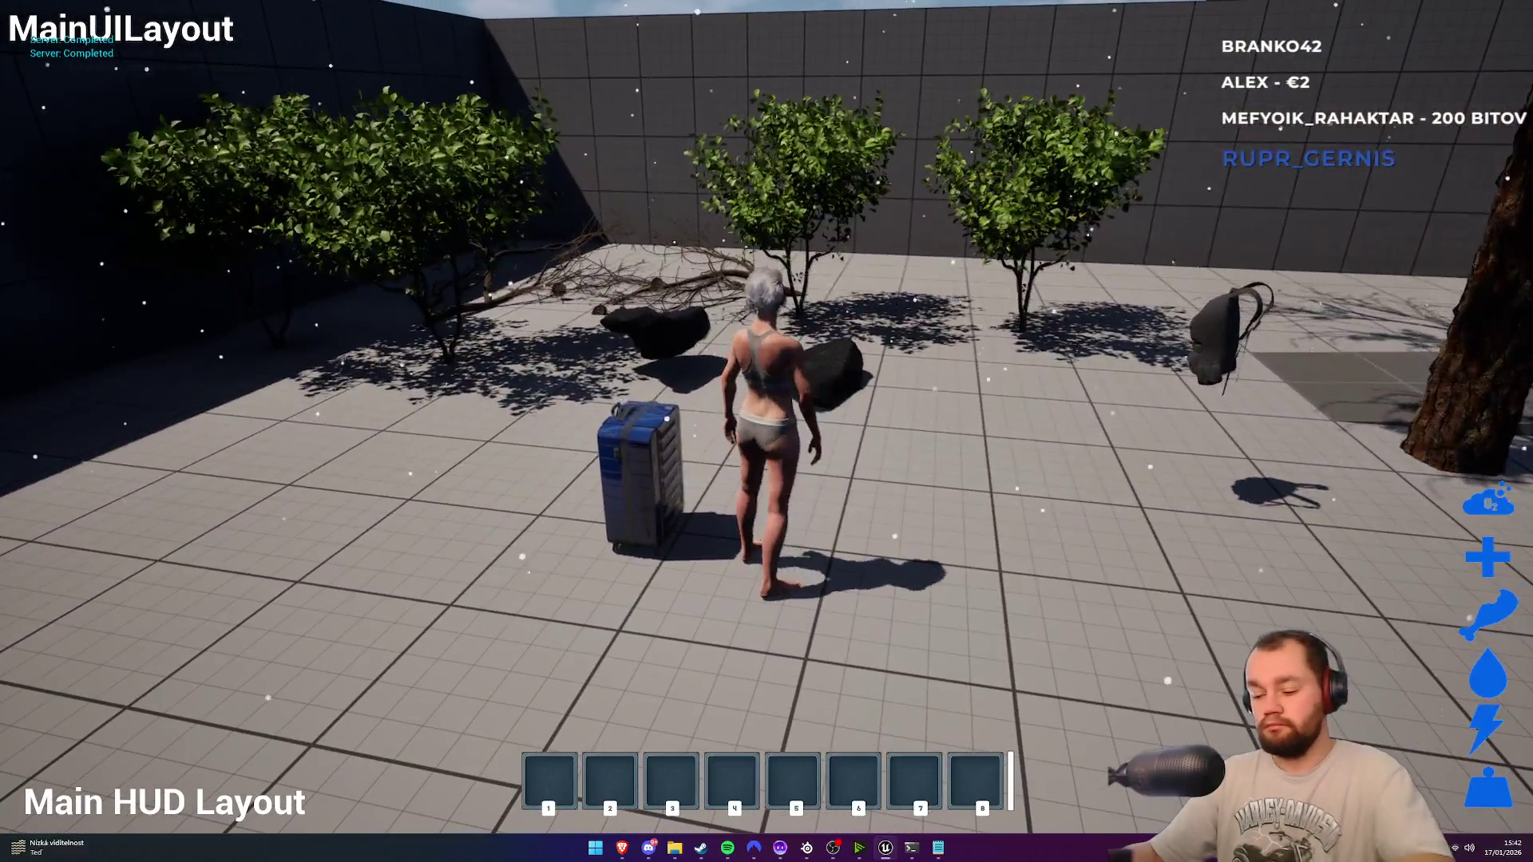
Step: Stop the play session, play the level again in full screen, and stop it
key(shift+F1)
key(F11)
key(Escape)
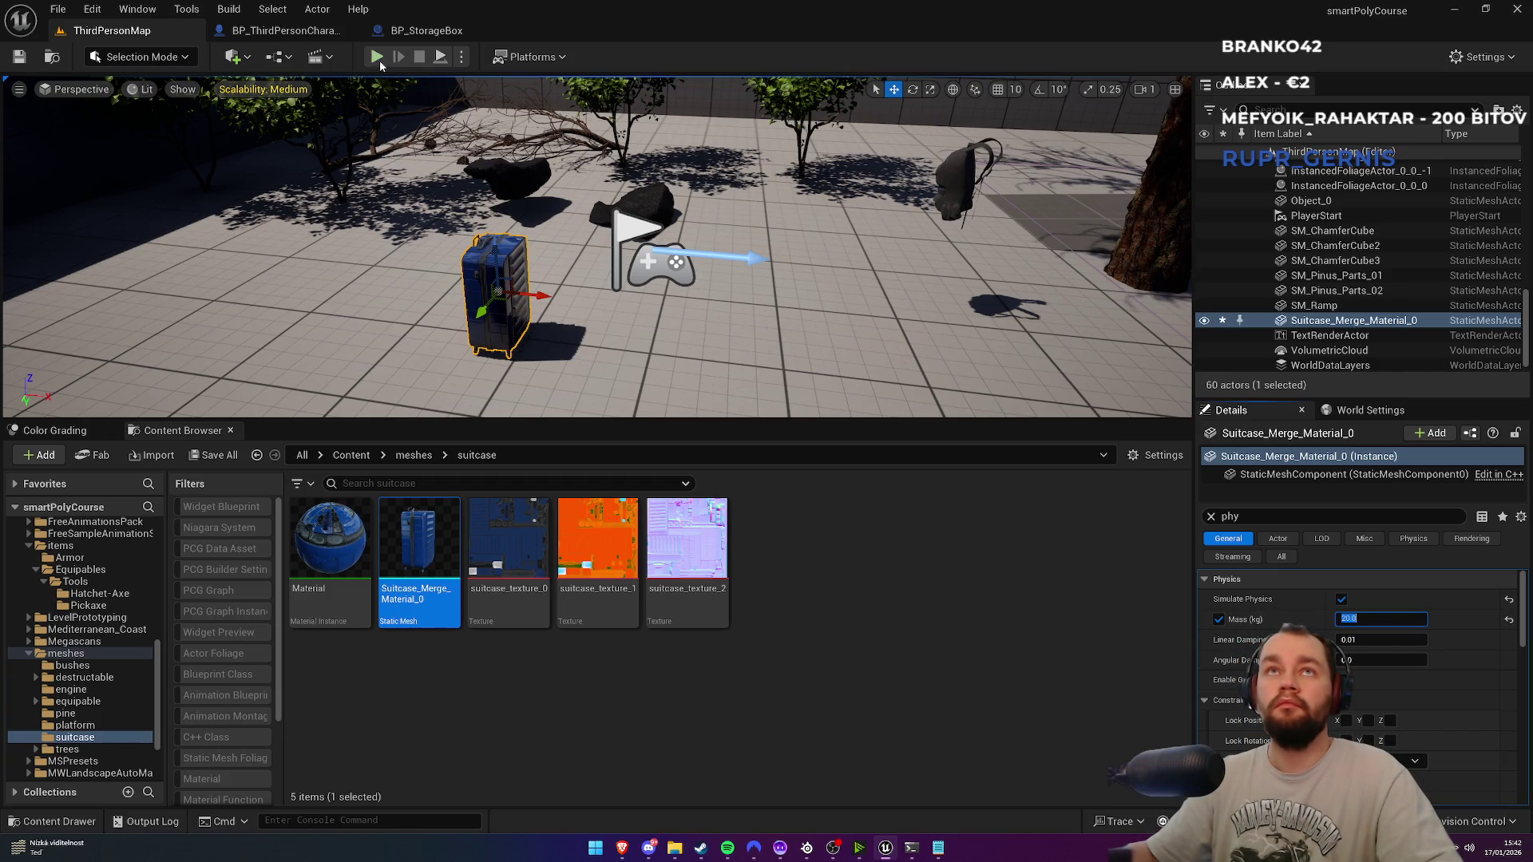
key(alt+p)
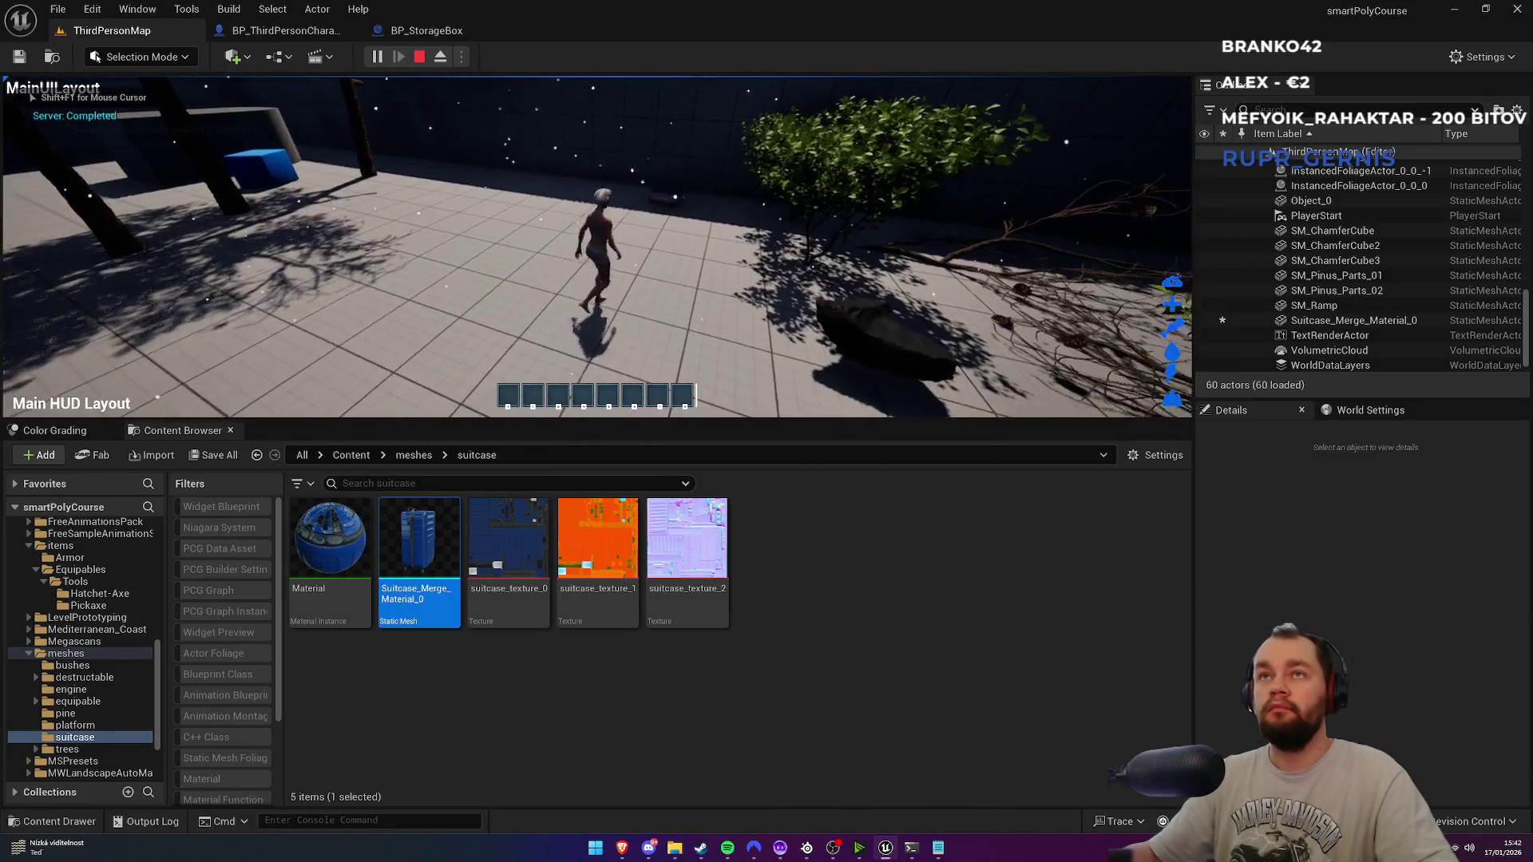
key(F11)
key(w)
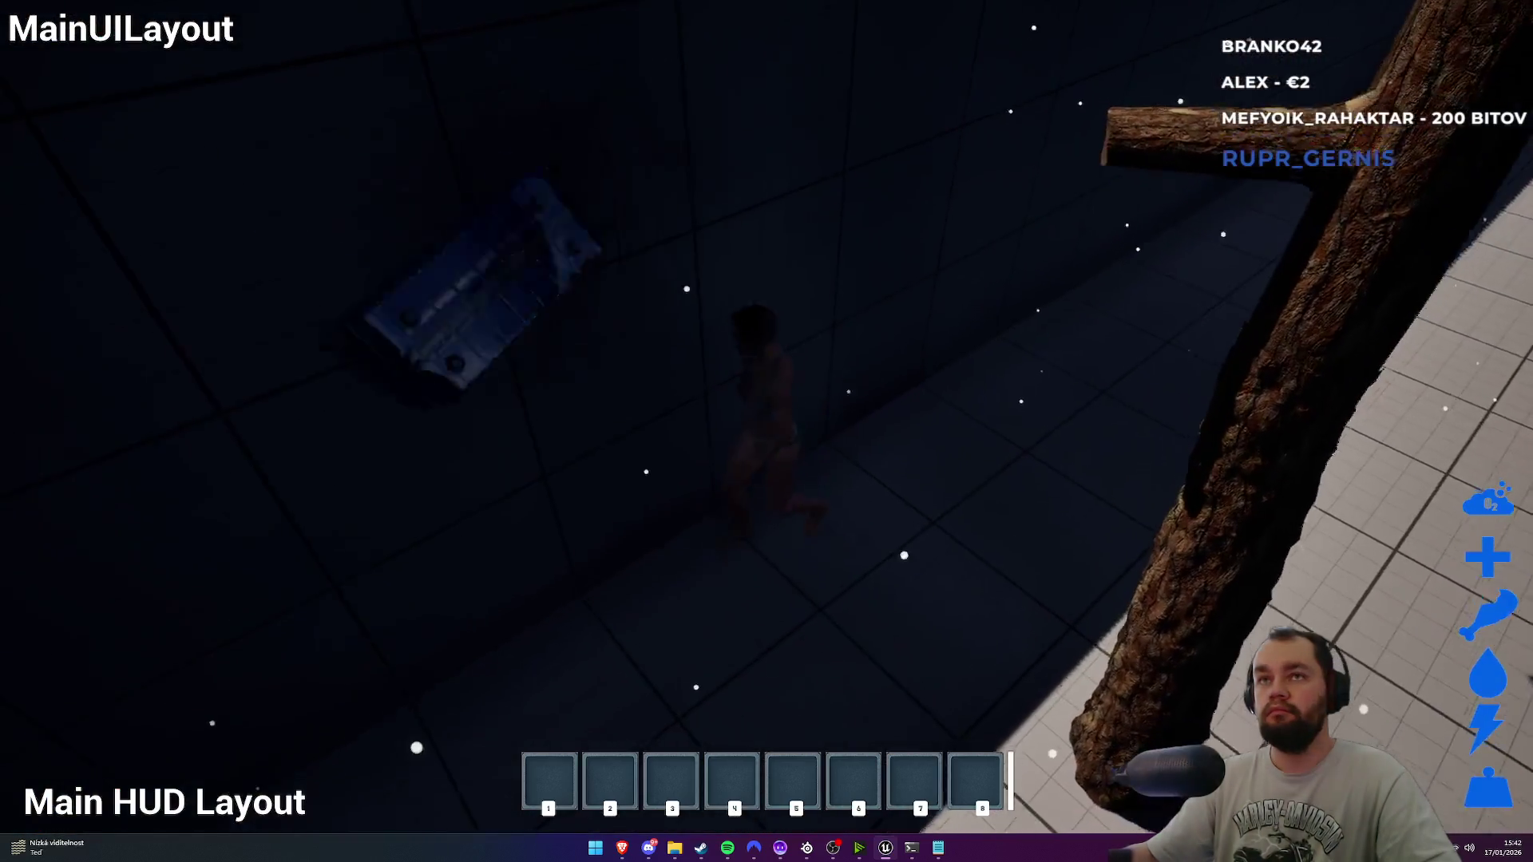
key(Escape)
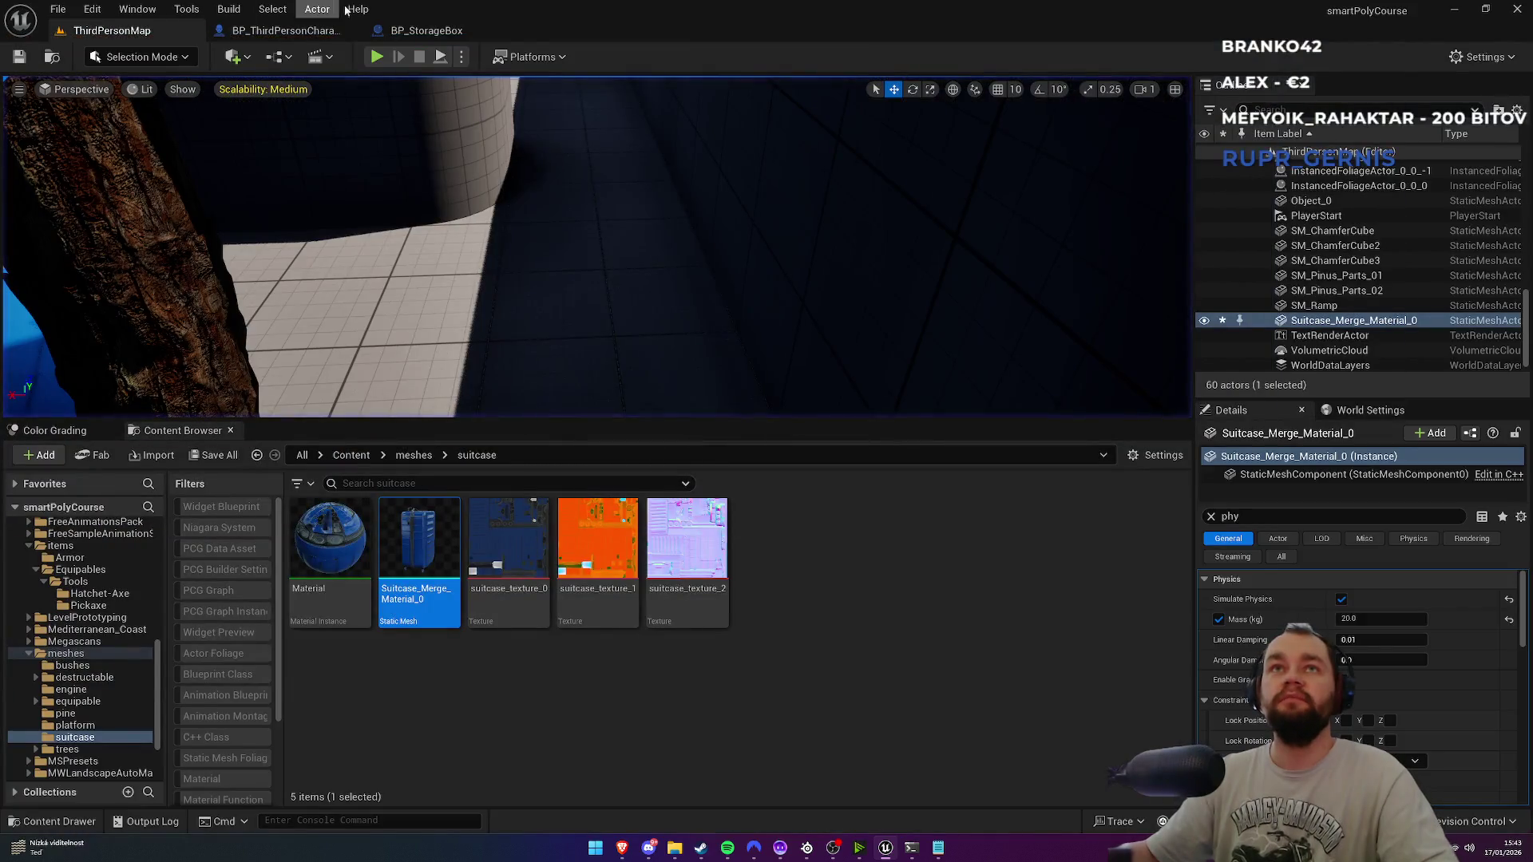
Step: Glance at the BP_ThirdPersonCharacter and BP_StorageBox blueprints, then return to ThirdPersonMap
click(288, 32)
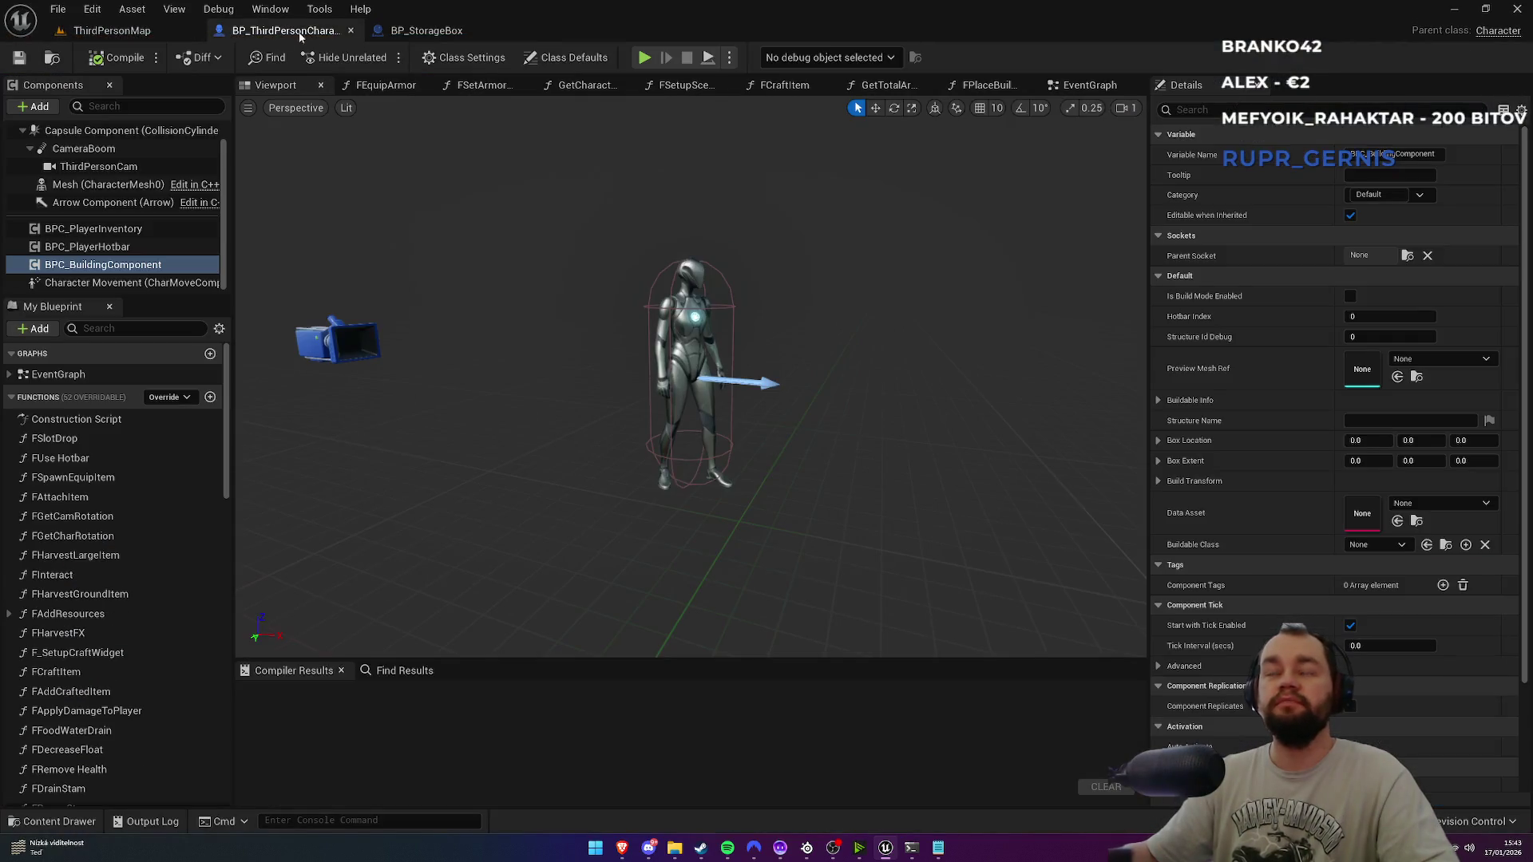
click(427, 32)
click(112, 30)
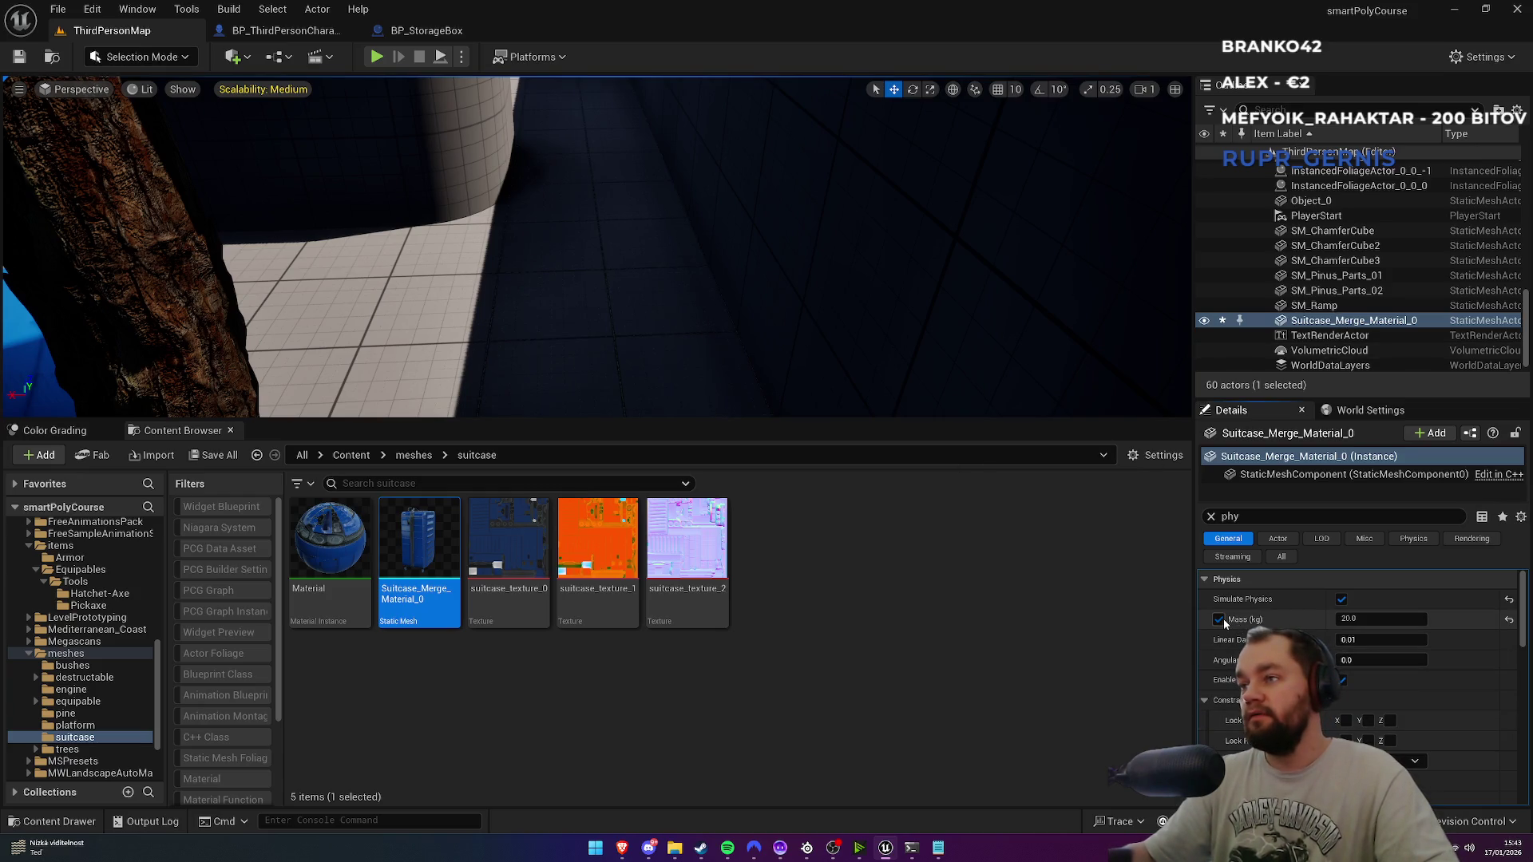
Step: Set the suitcase's Mass to 120 kg
click(1348, 620)
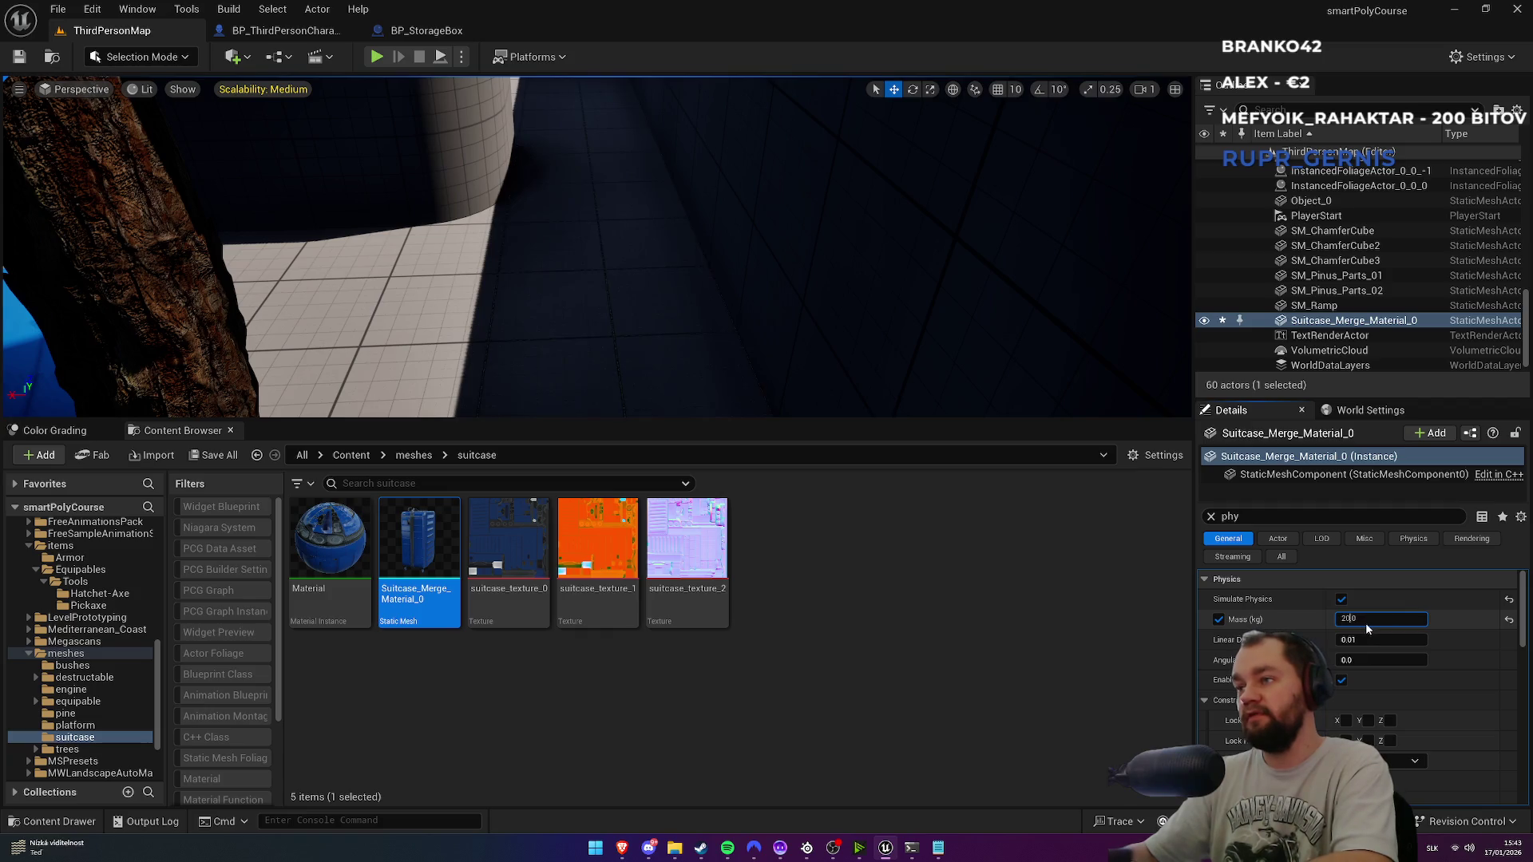
text(1)
key(Return)
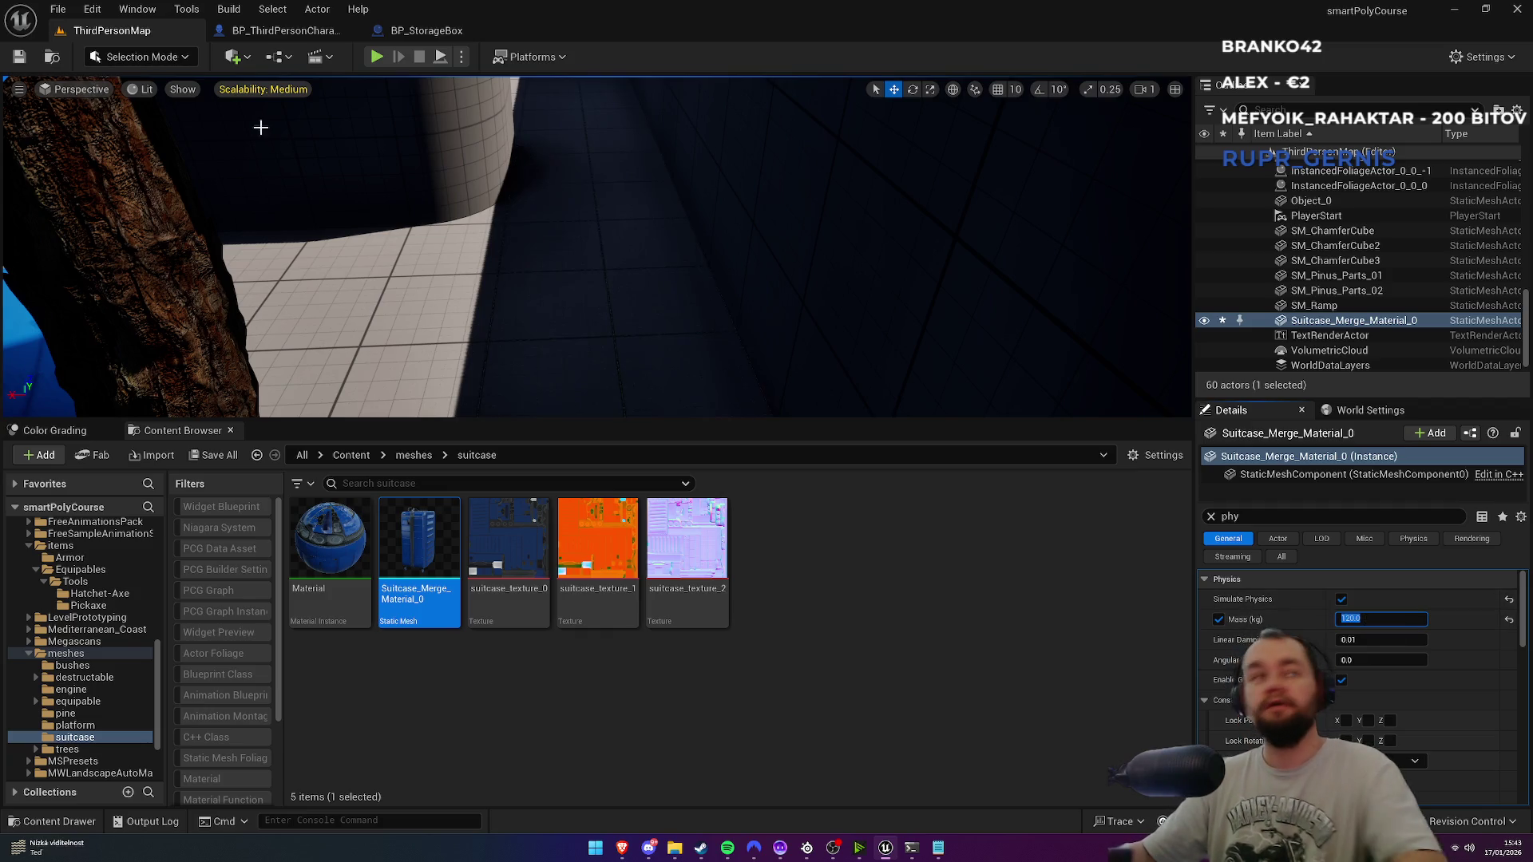
Step: Enable the Ignore Radial physics option on the suitcase and start playing the level
scroll(1357, 703, down, 2)
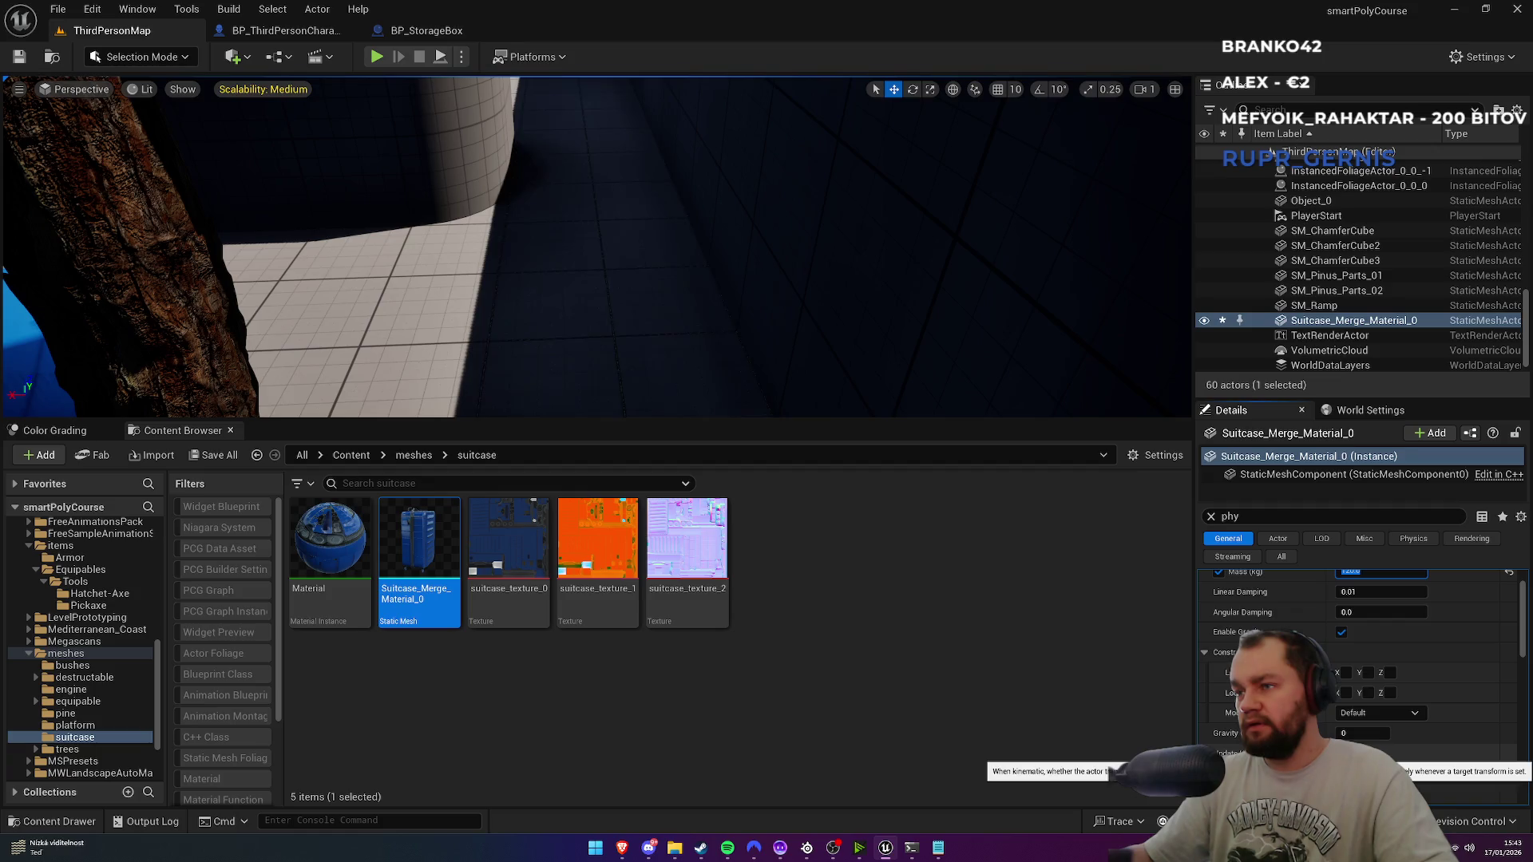
scroll(1357, 718, down, 2)
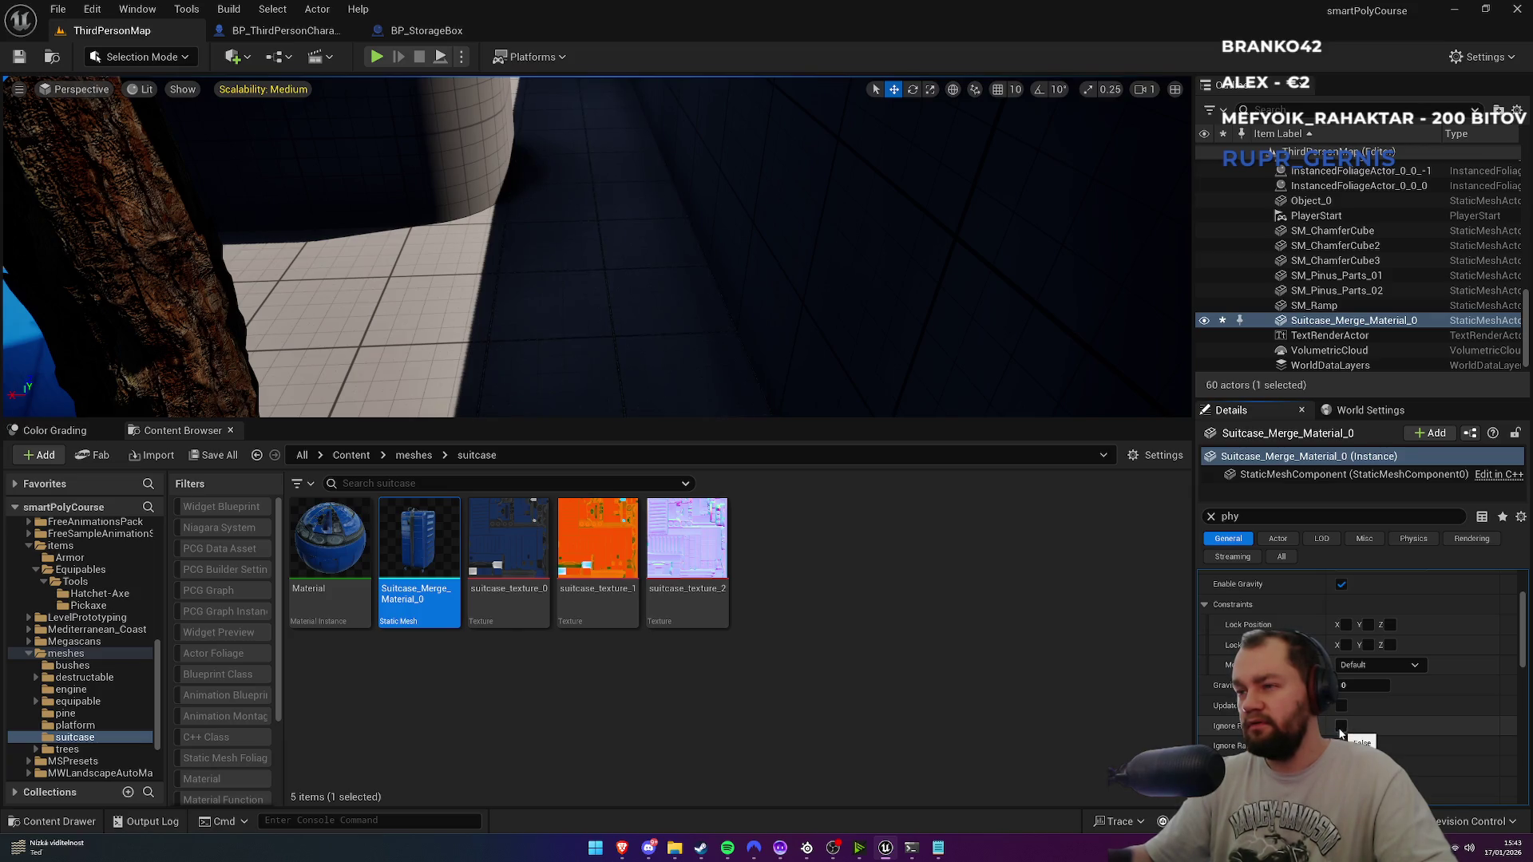
scroll(1357, 663, down, 1)
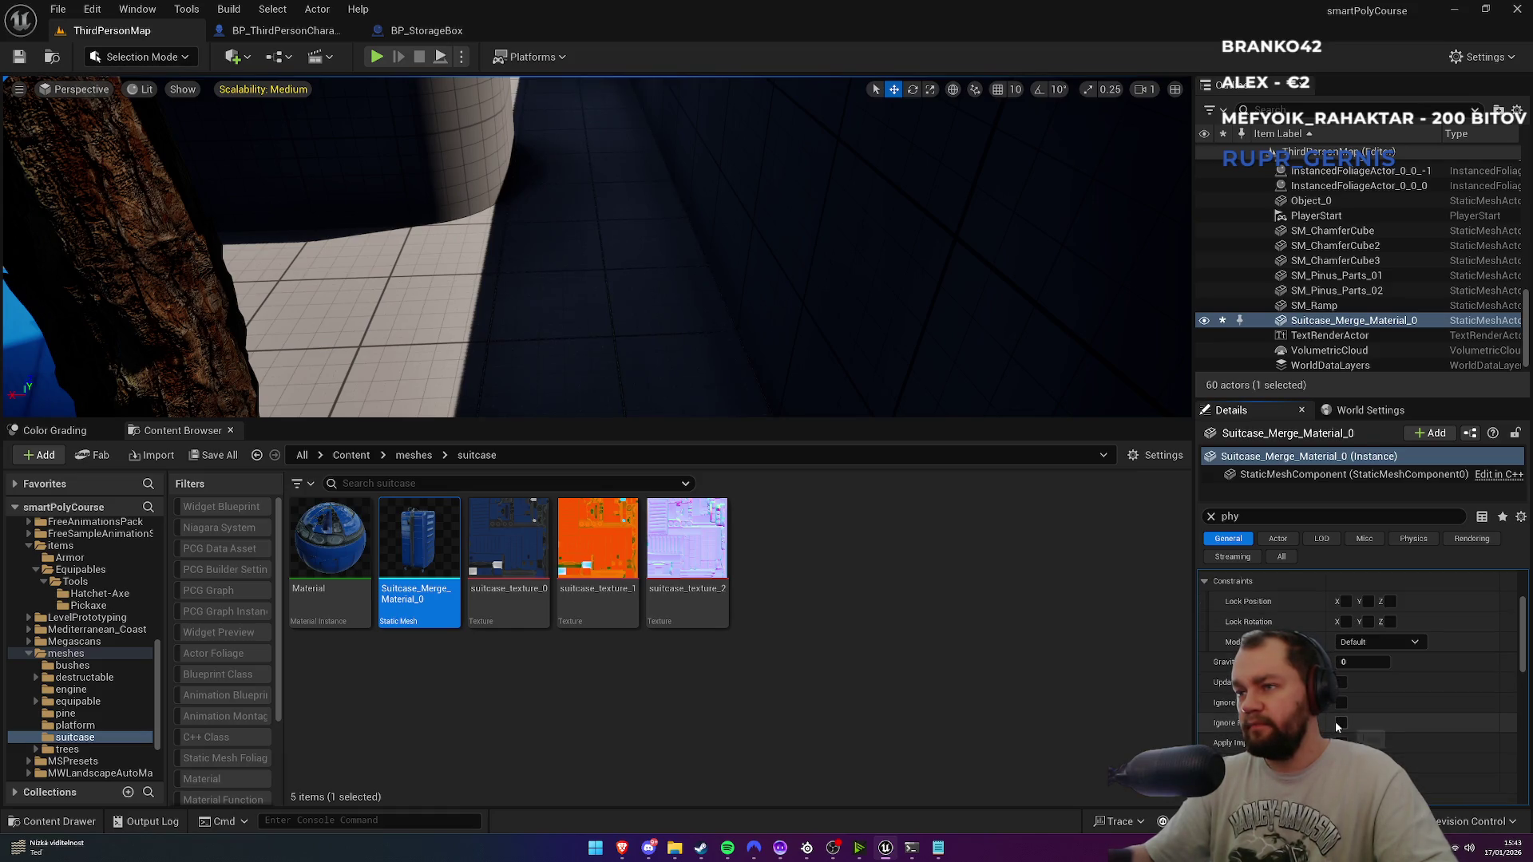
click(1342, 703)
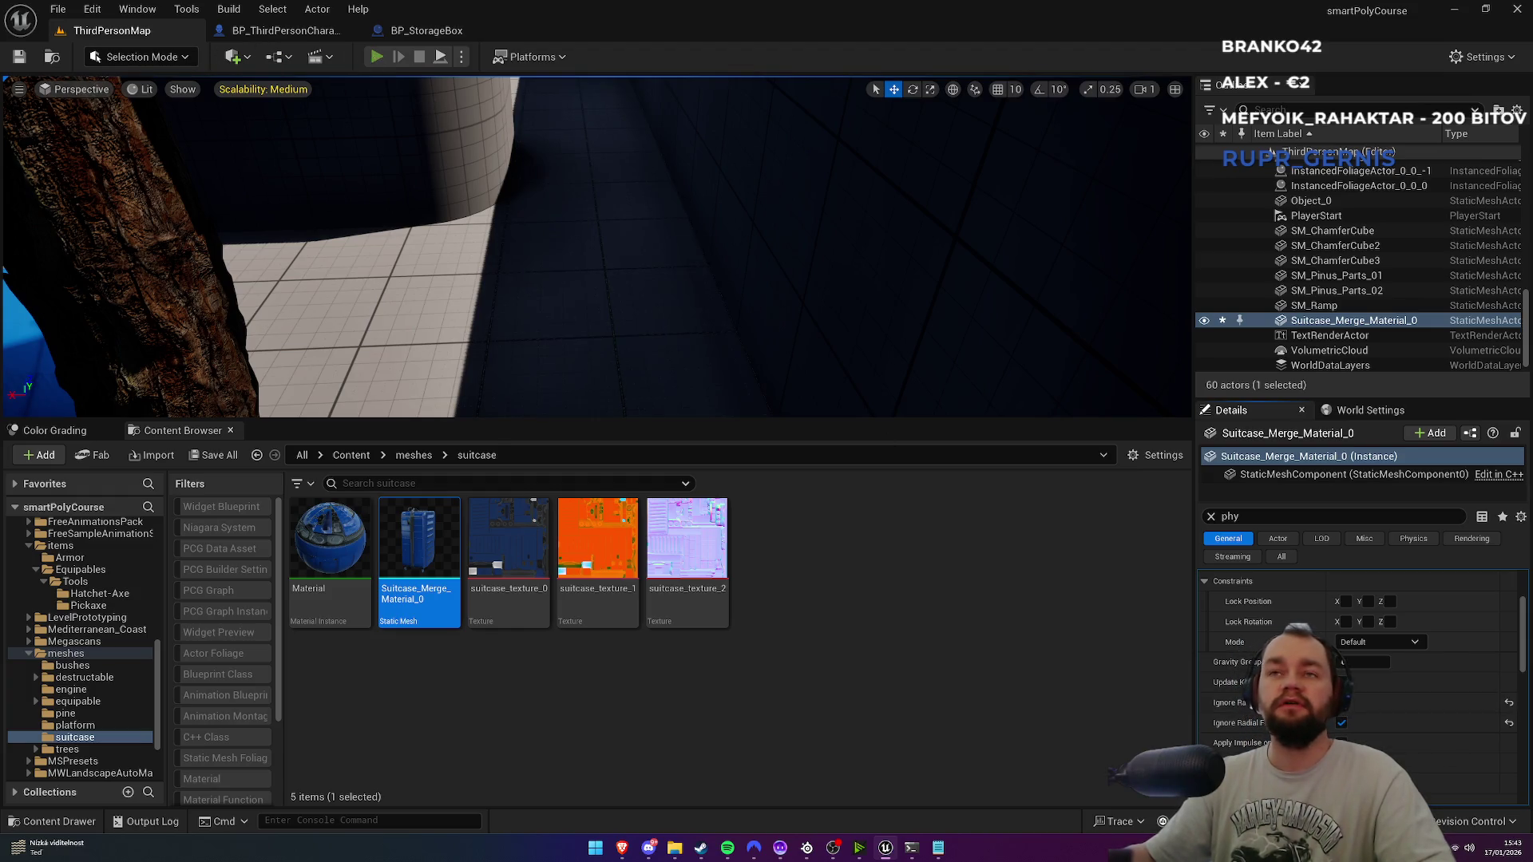
click(376, 57)
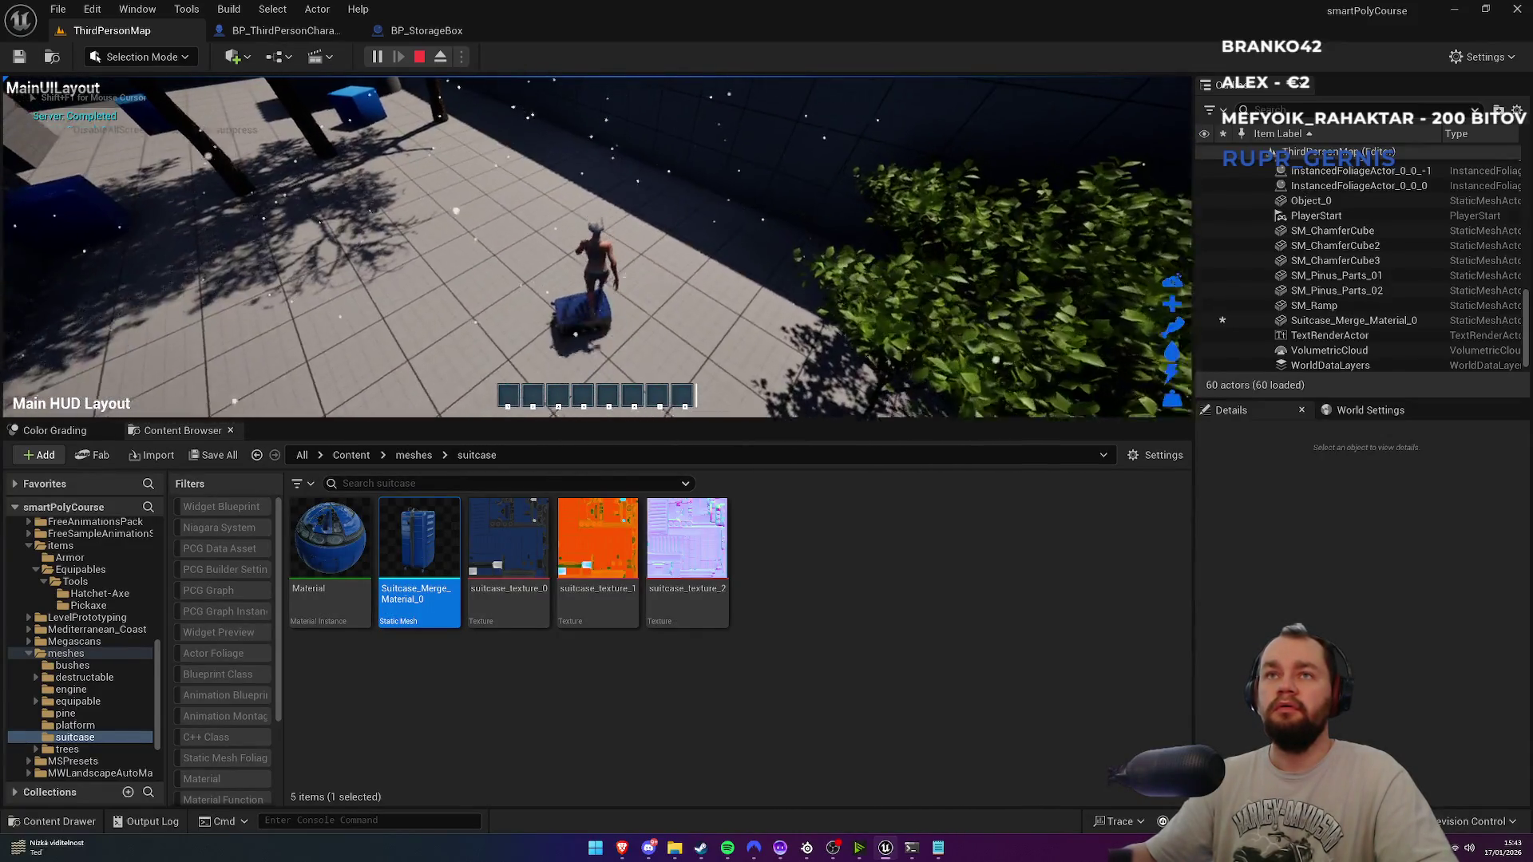
Step: Walk the character around carrying the suitcase, then set it down on the floor
key(w)
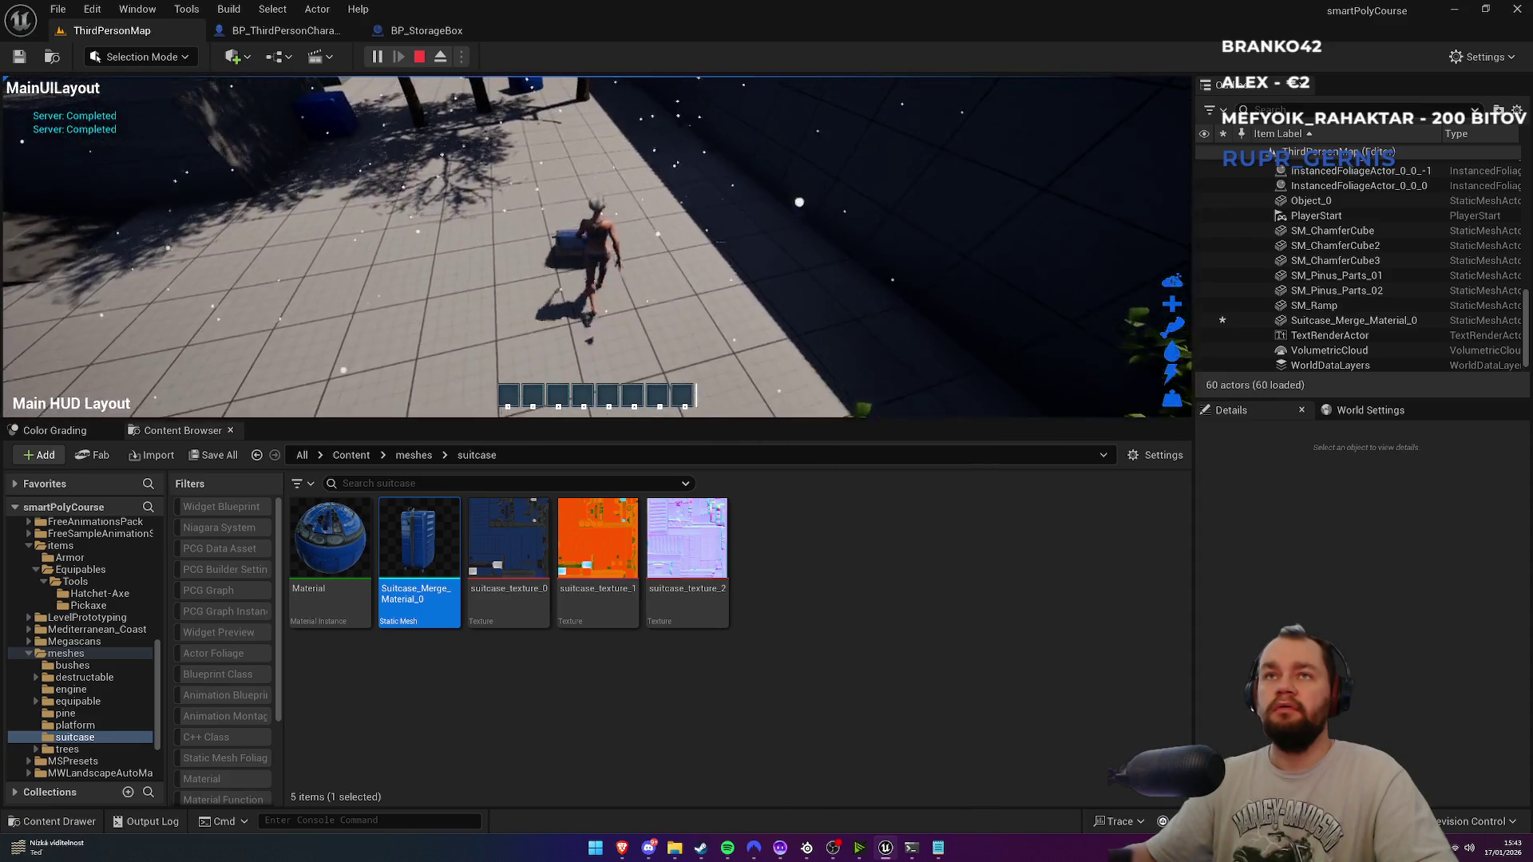
key(w)
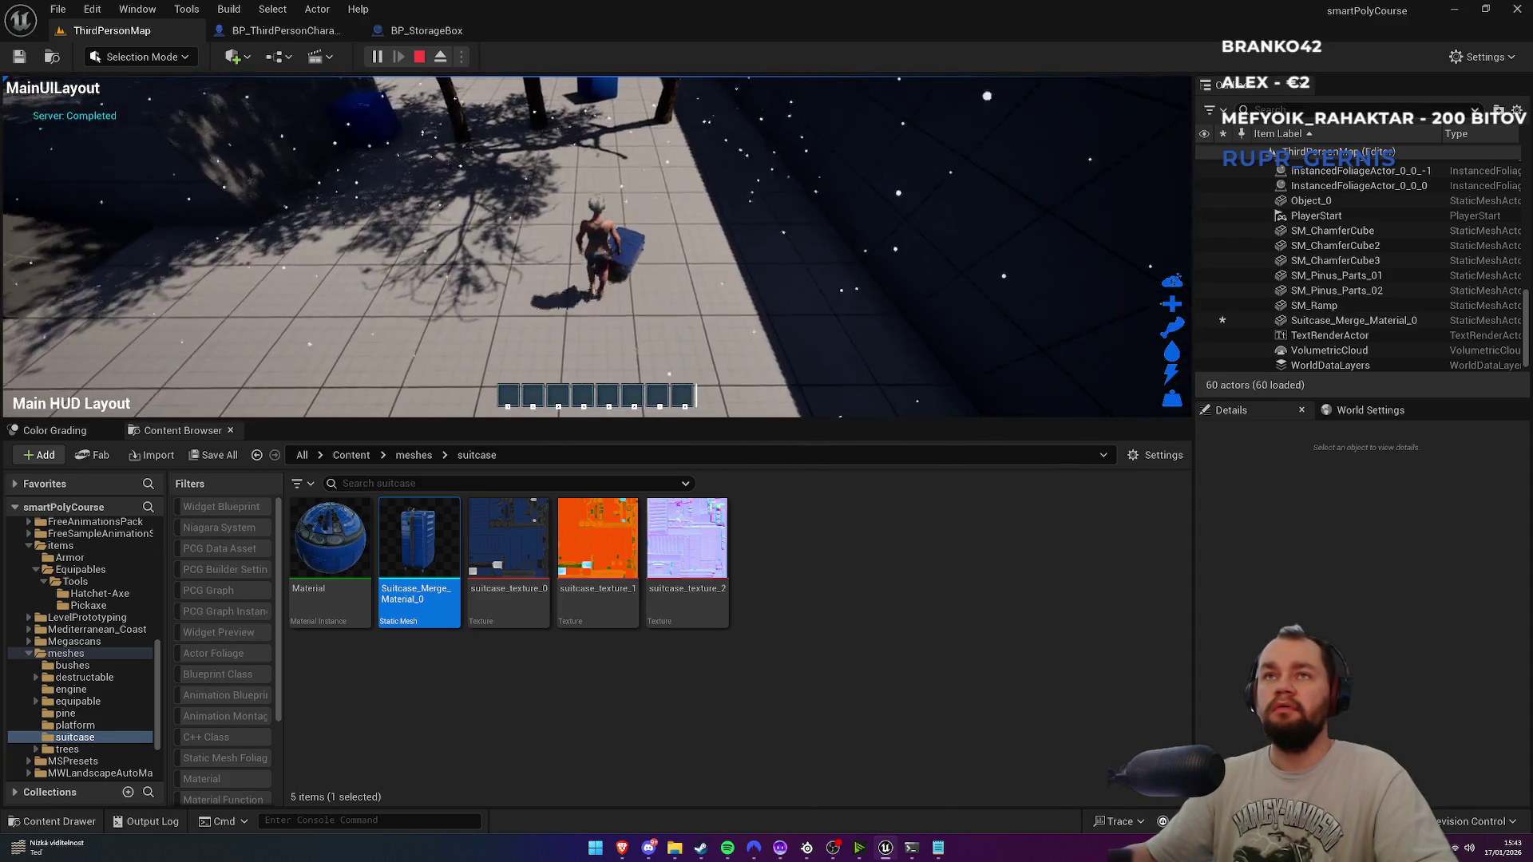
key(w)
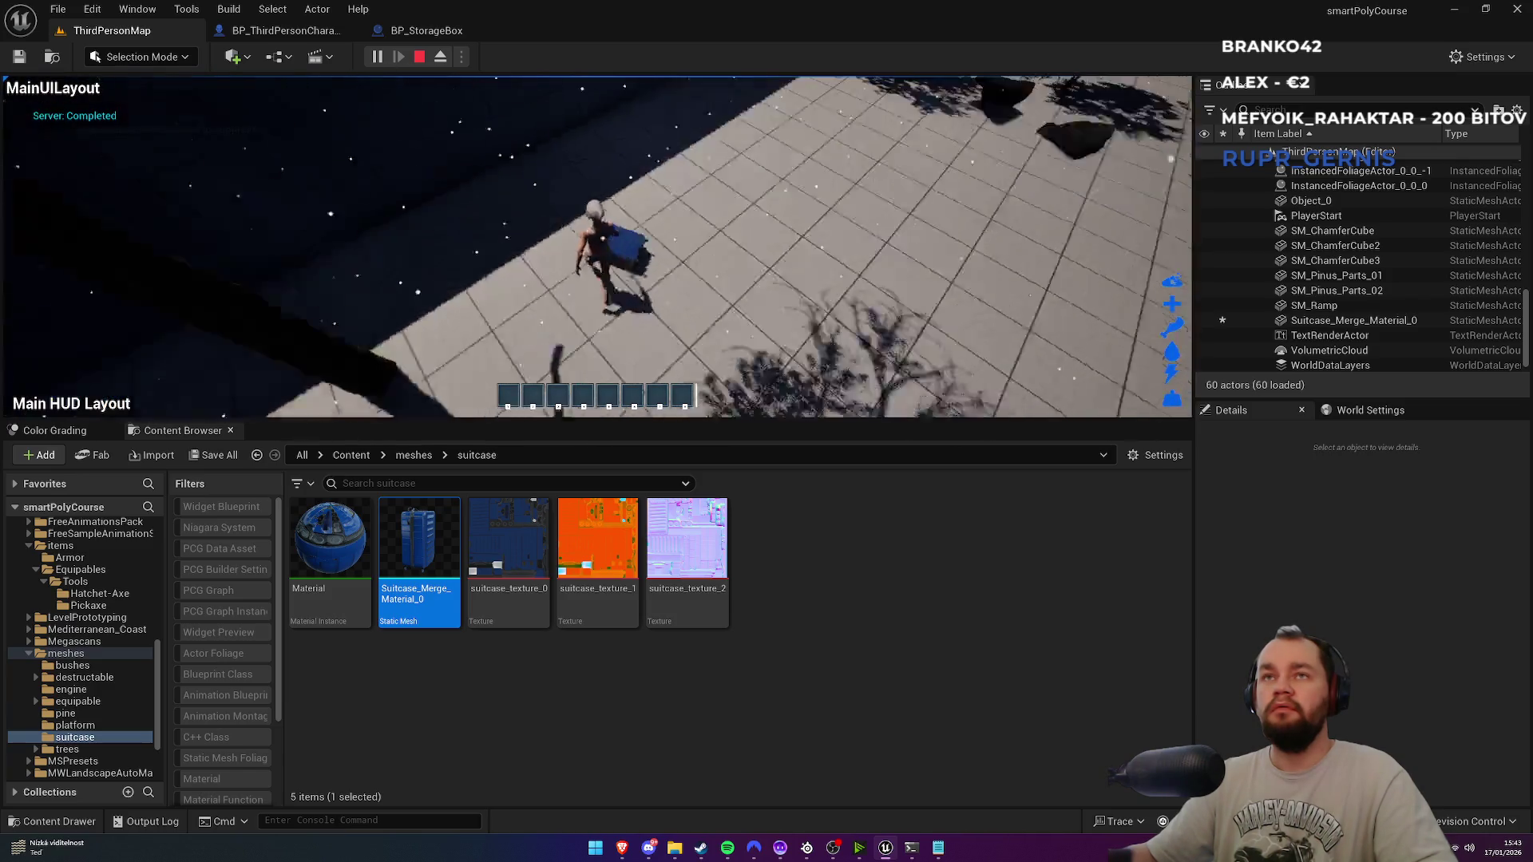
key(e)
Step: In full screen, pick up, drop and knock over the suitcase, leave it by the tree, and end play
key(F11)
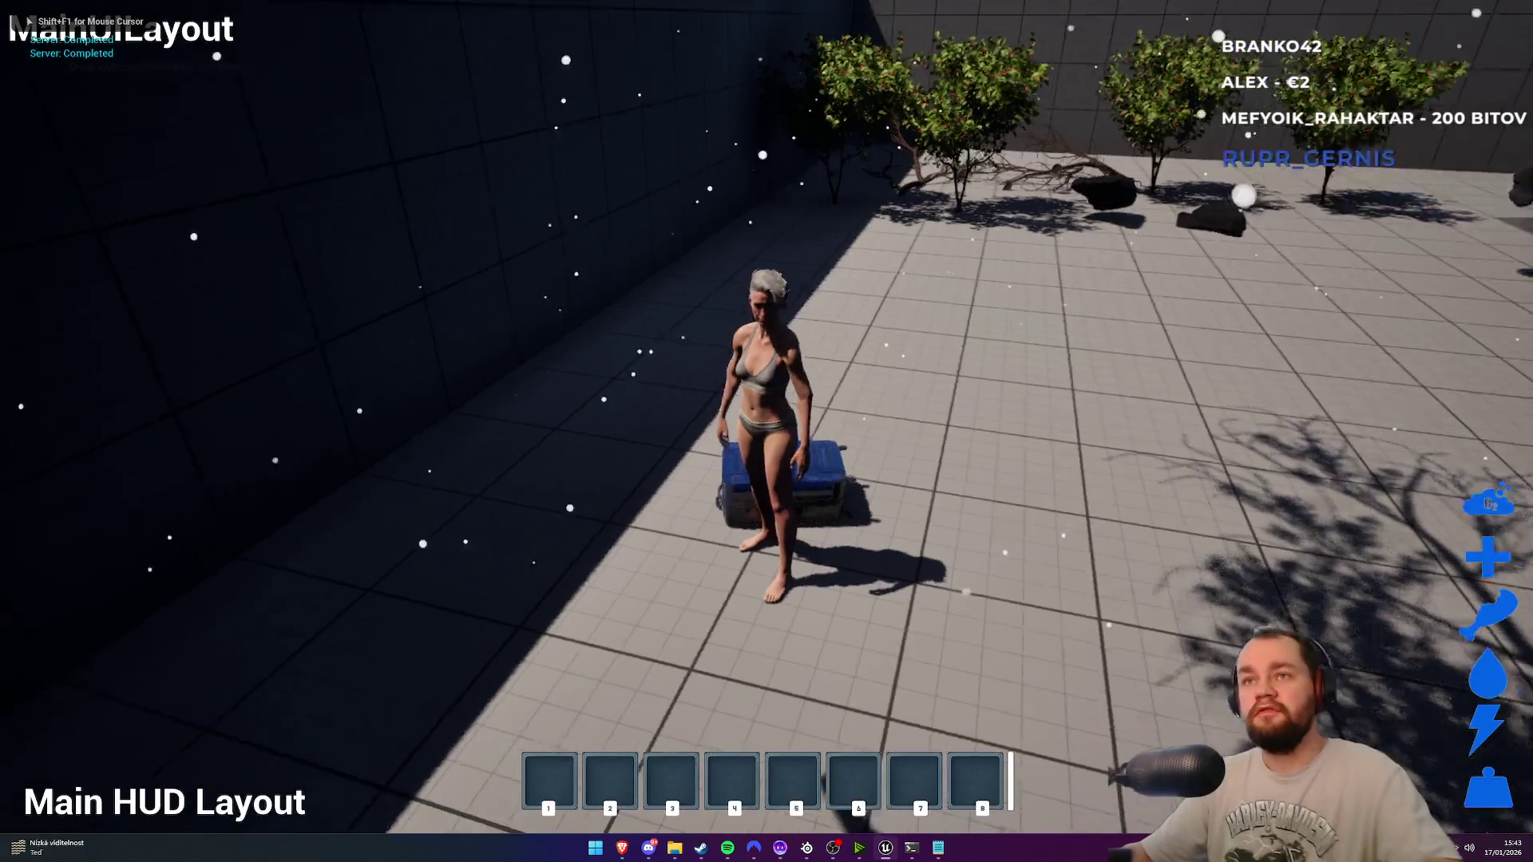
key(e)
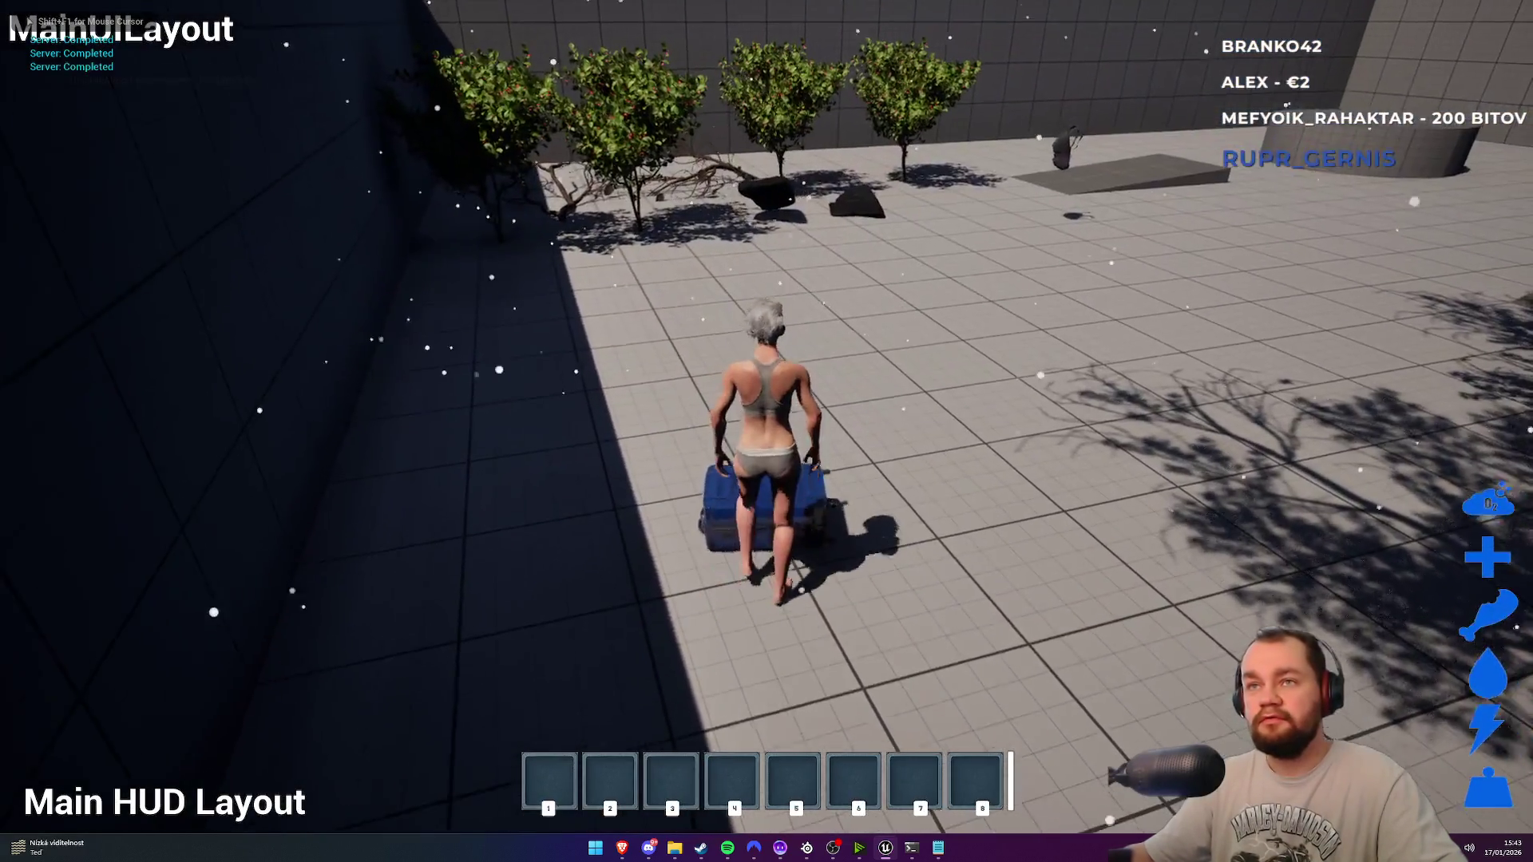
key(w)
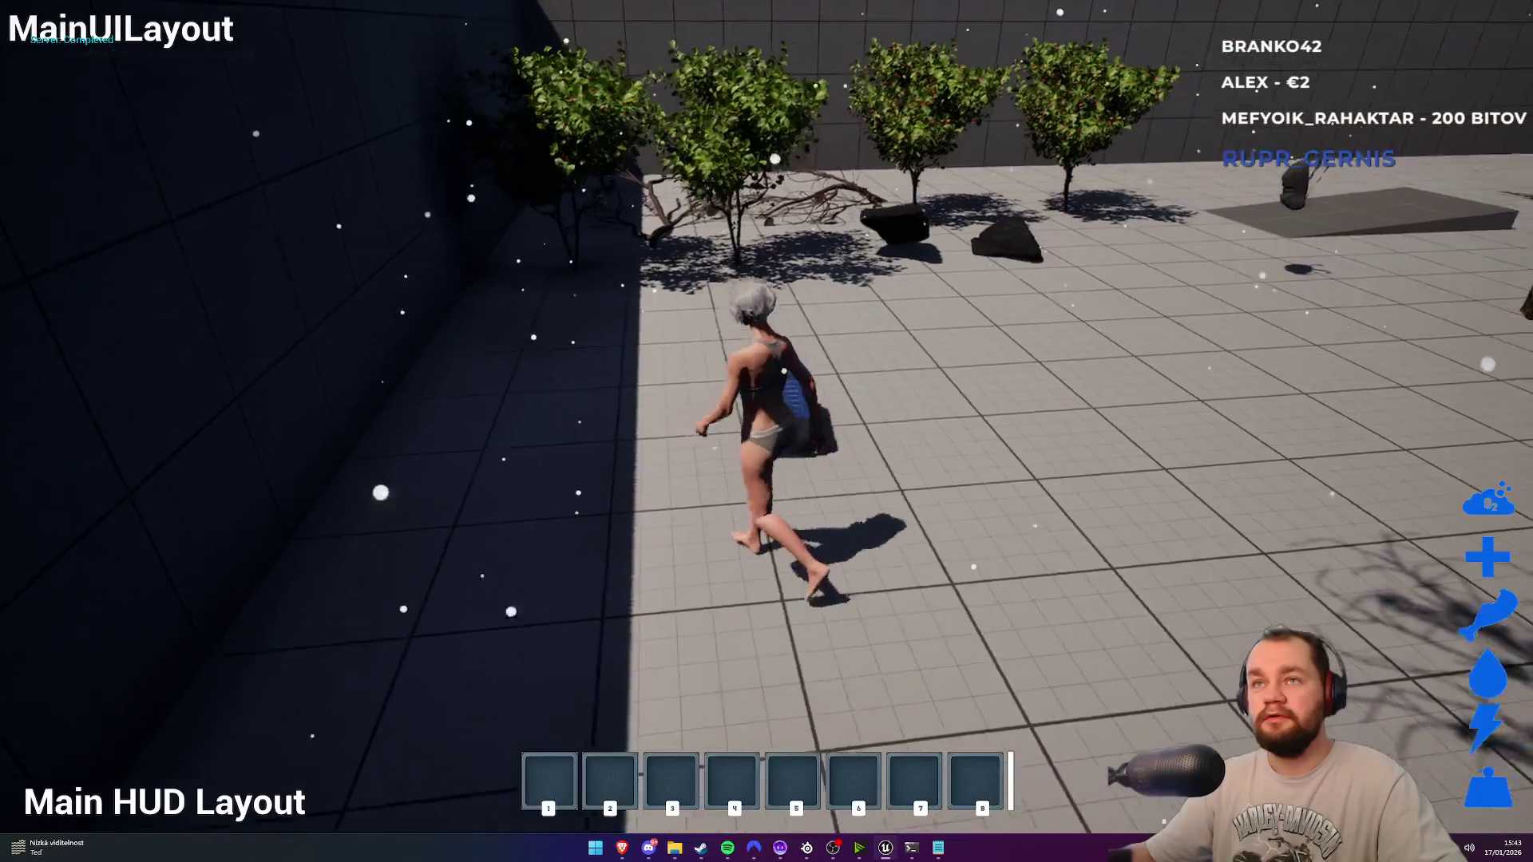
key(e)
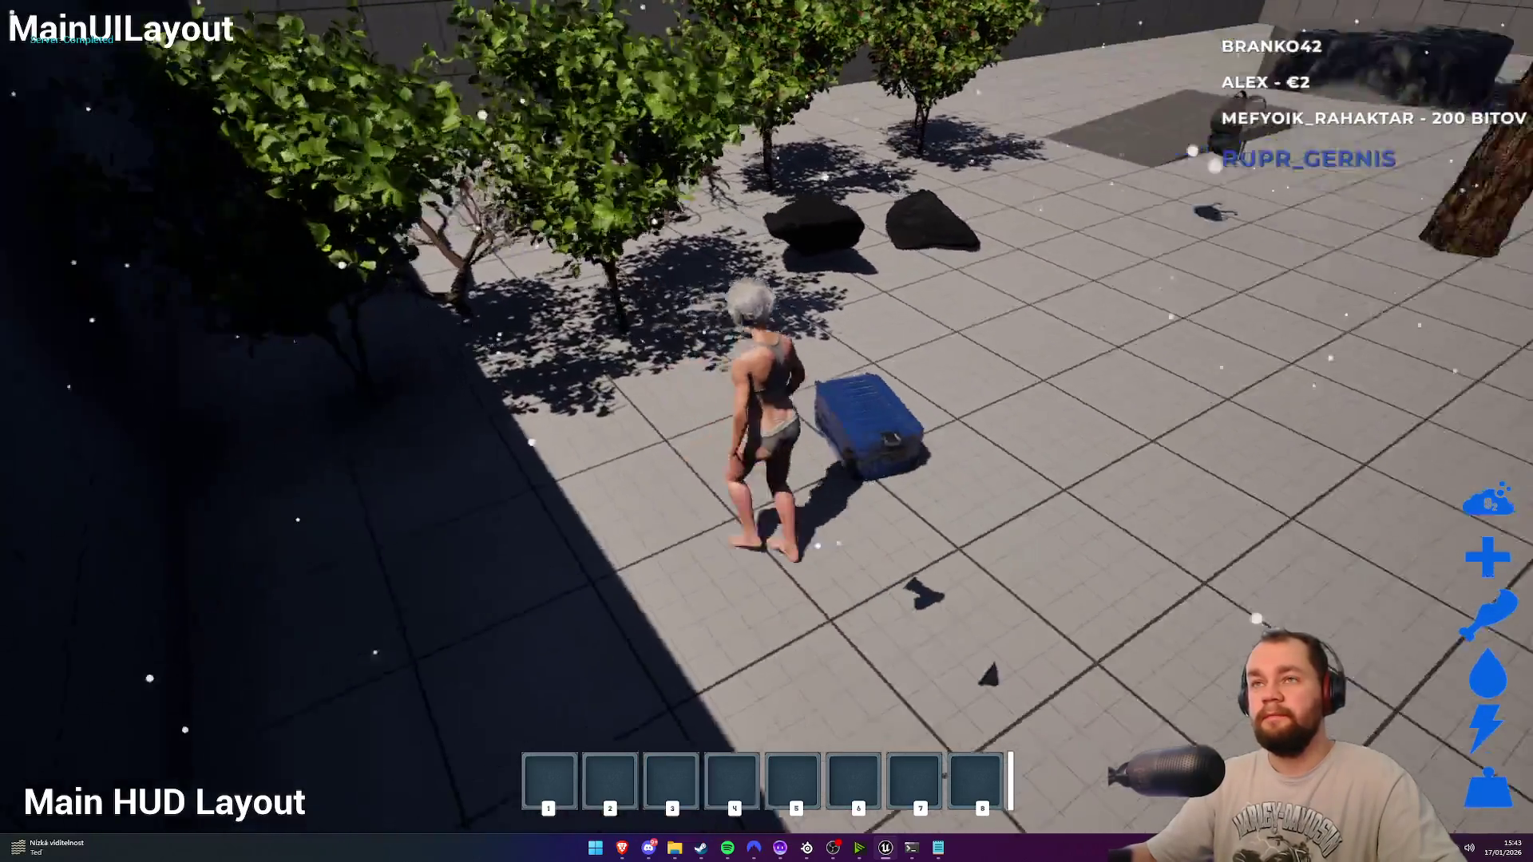
key(w)
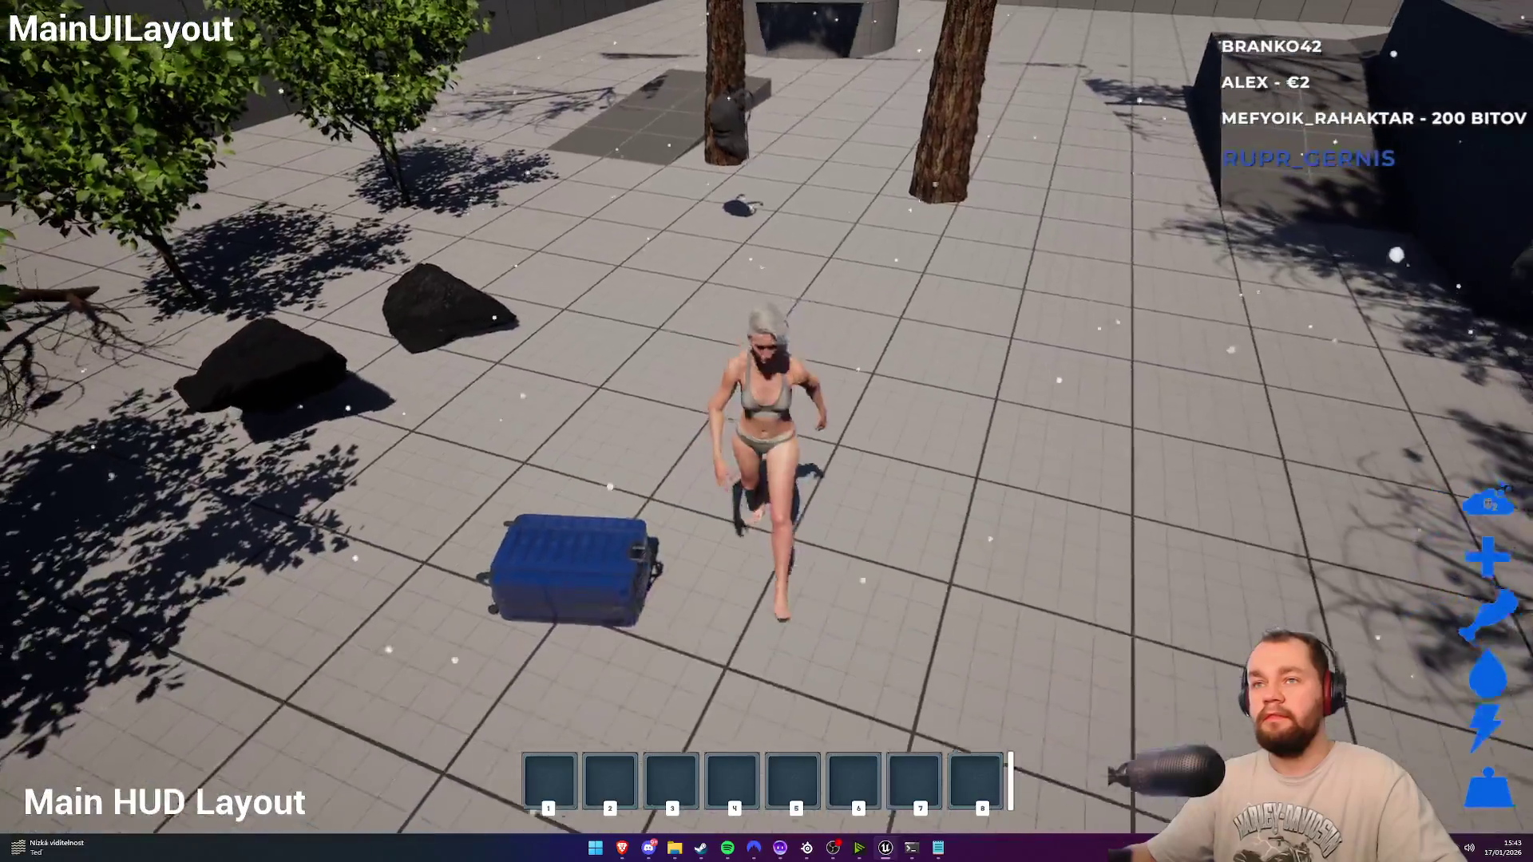
key(w)
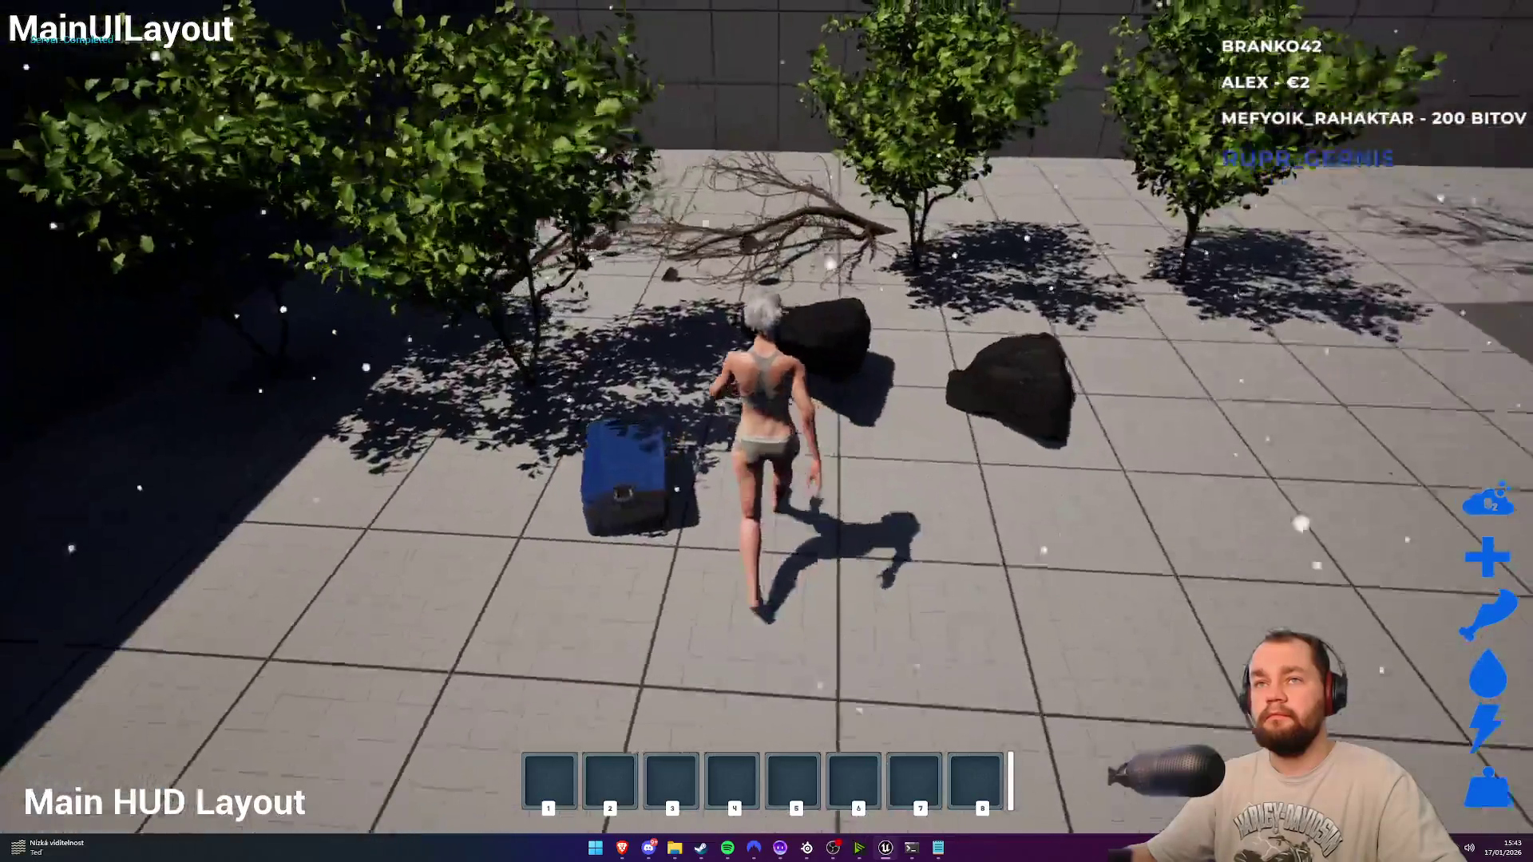
key(space)
key(w)
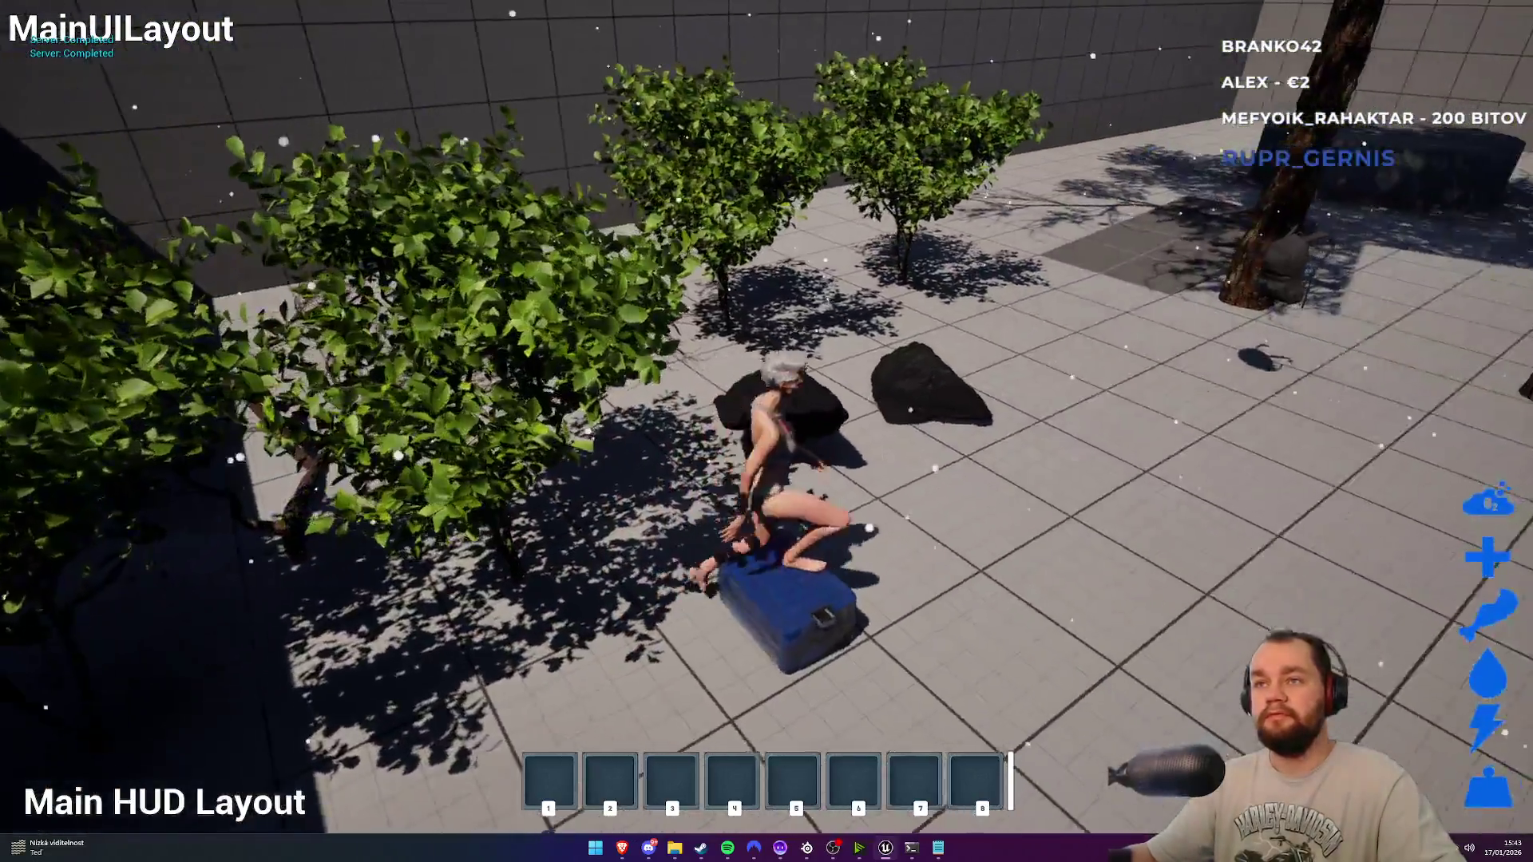
key(w)
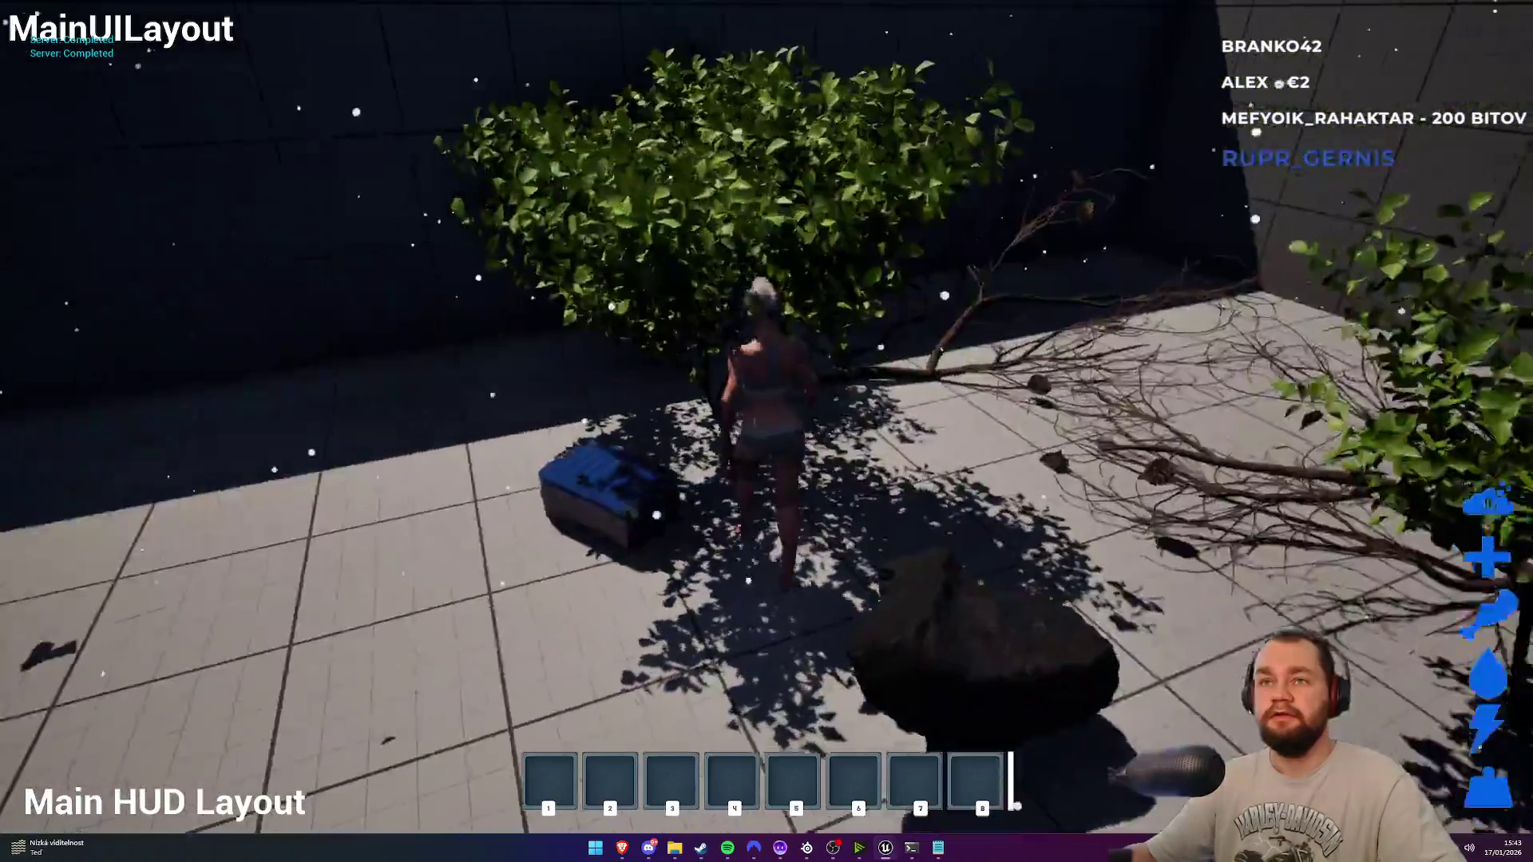
key(Escape)
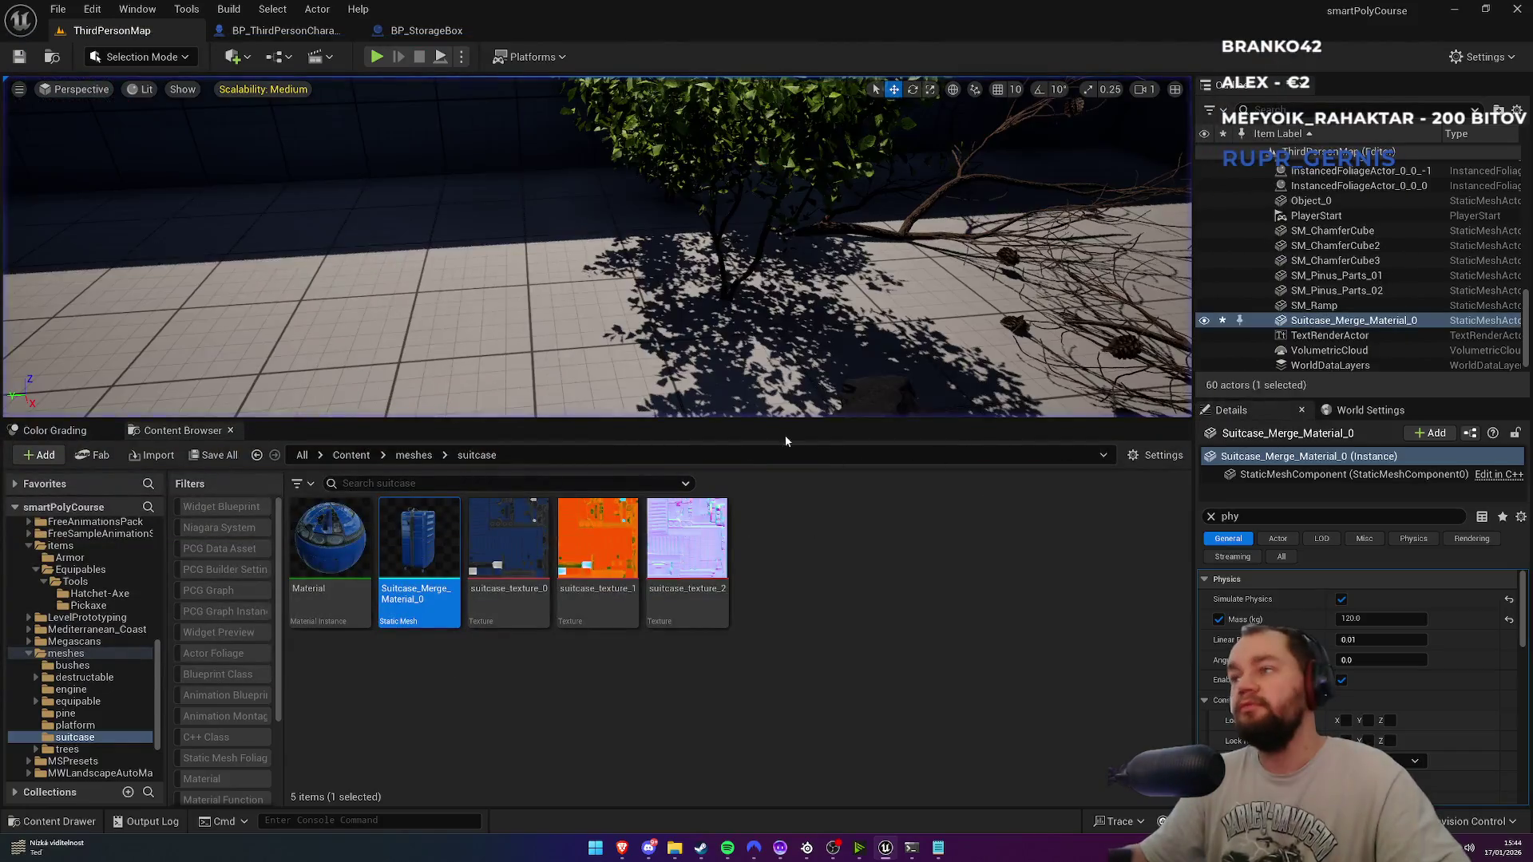
Step: Uncheck the suitcase's first Ignore constraint option and play-test the level fullscreen, walking around
click(1343, 706)
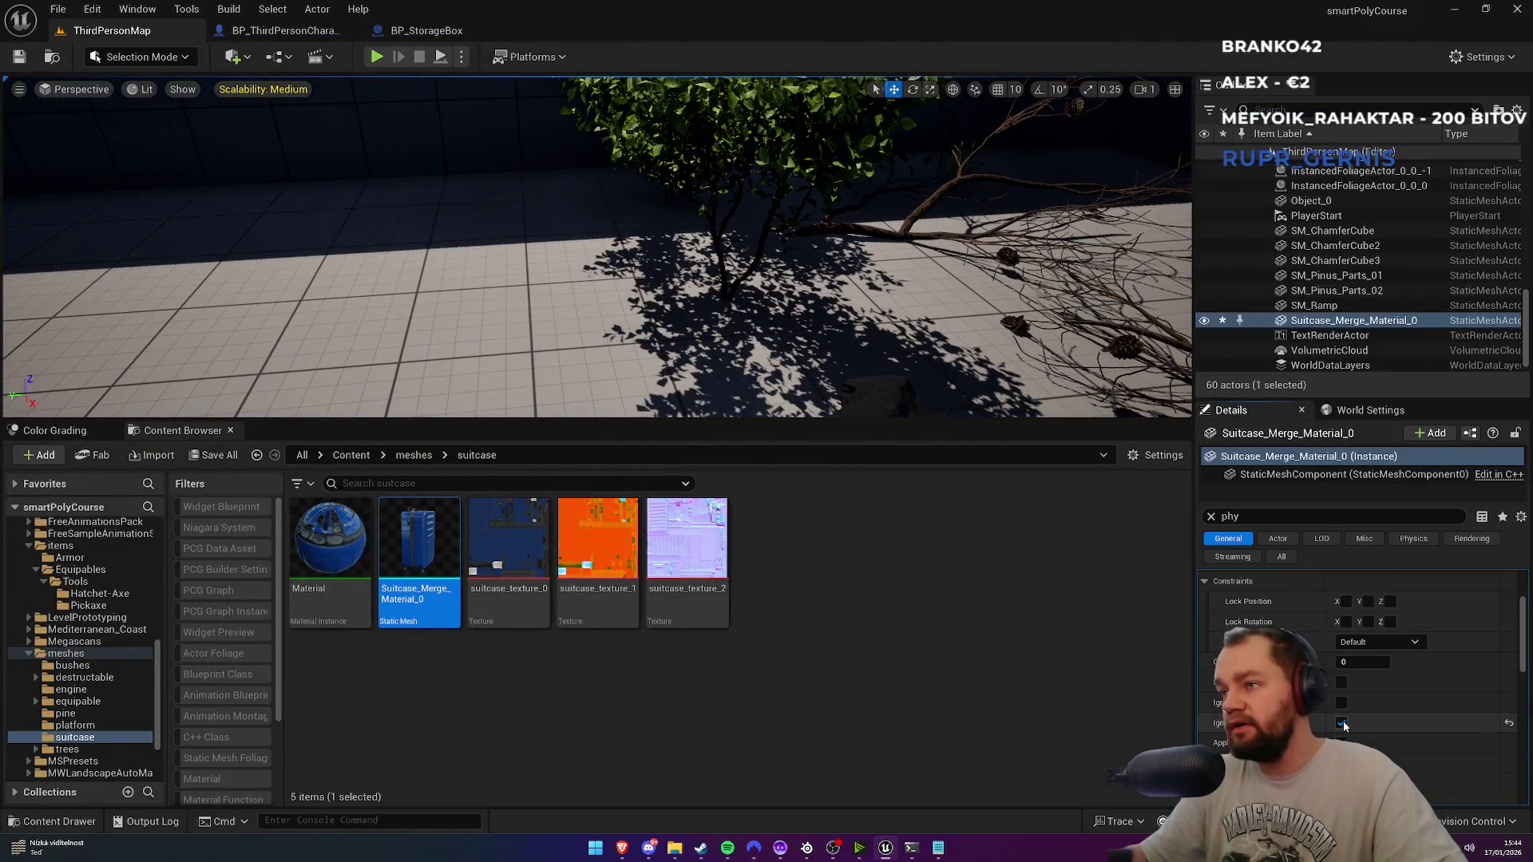
click(376, 57)
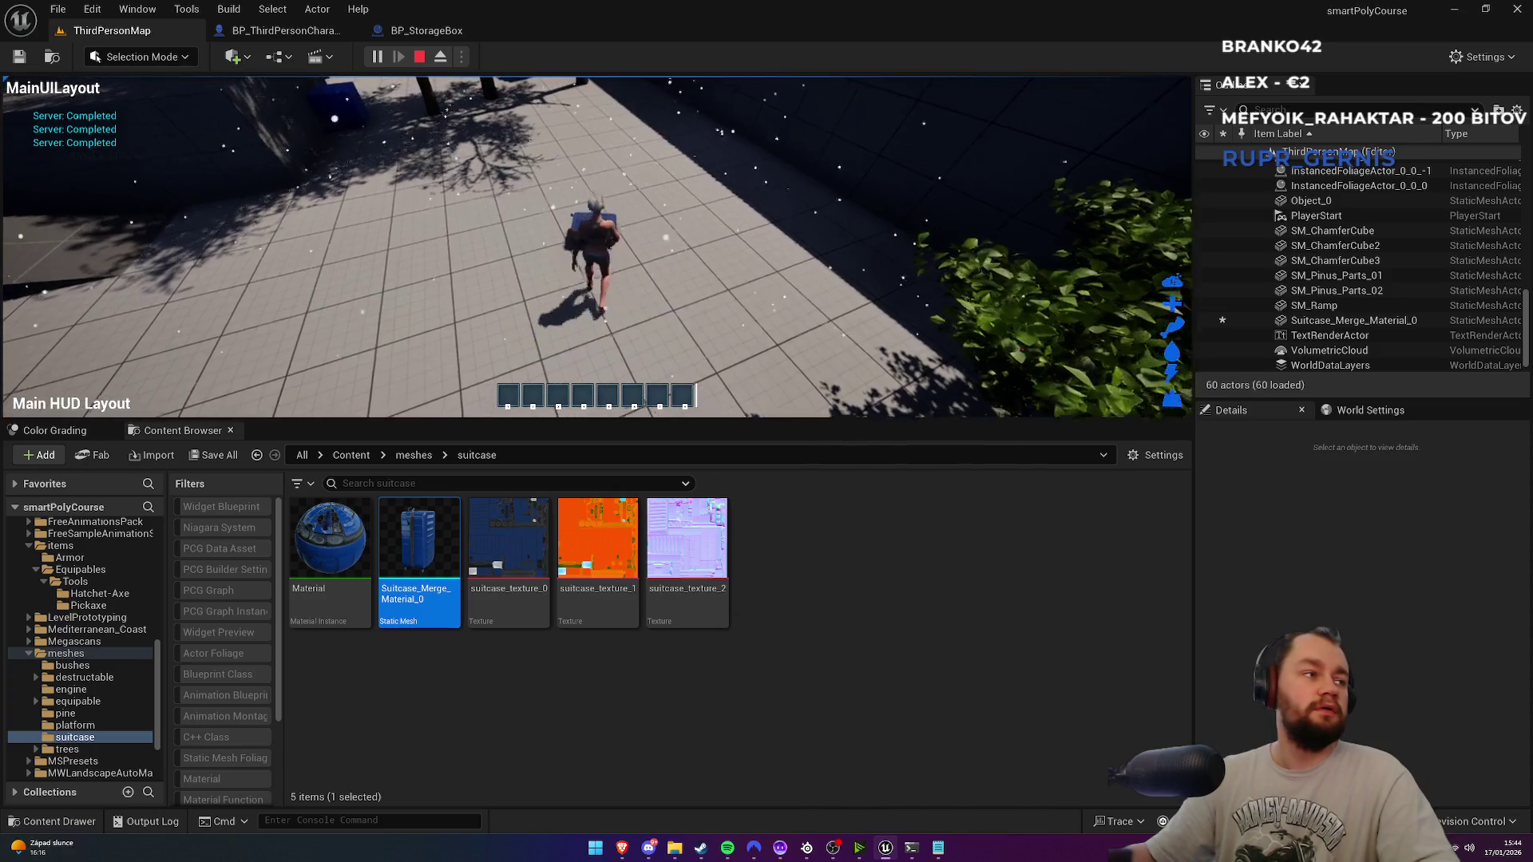
key(F11)
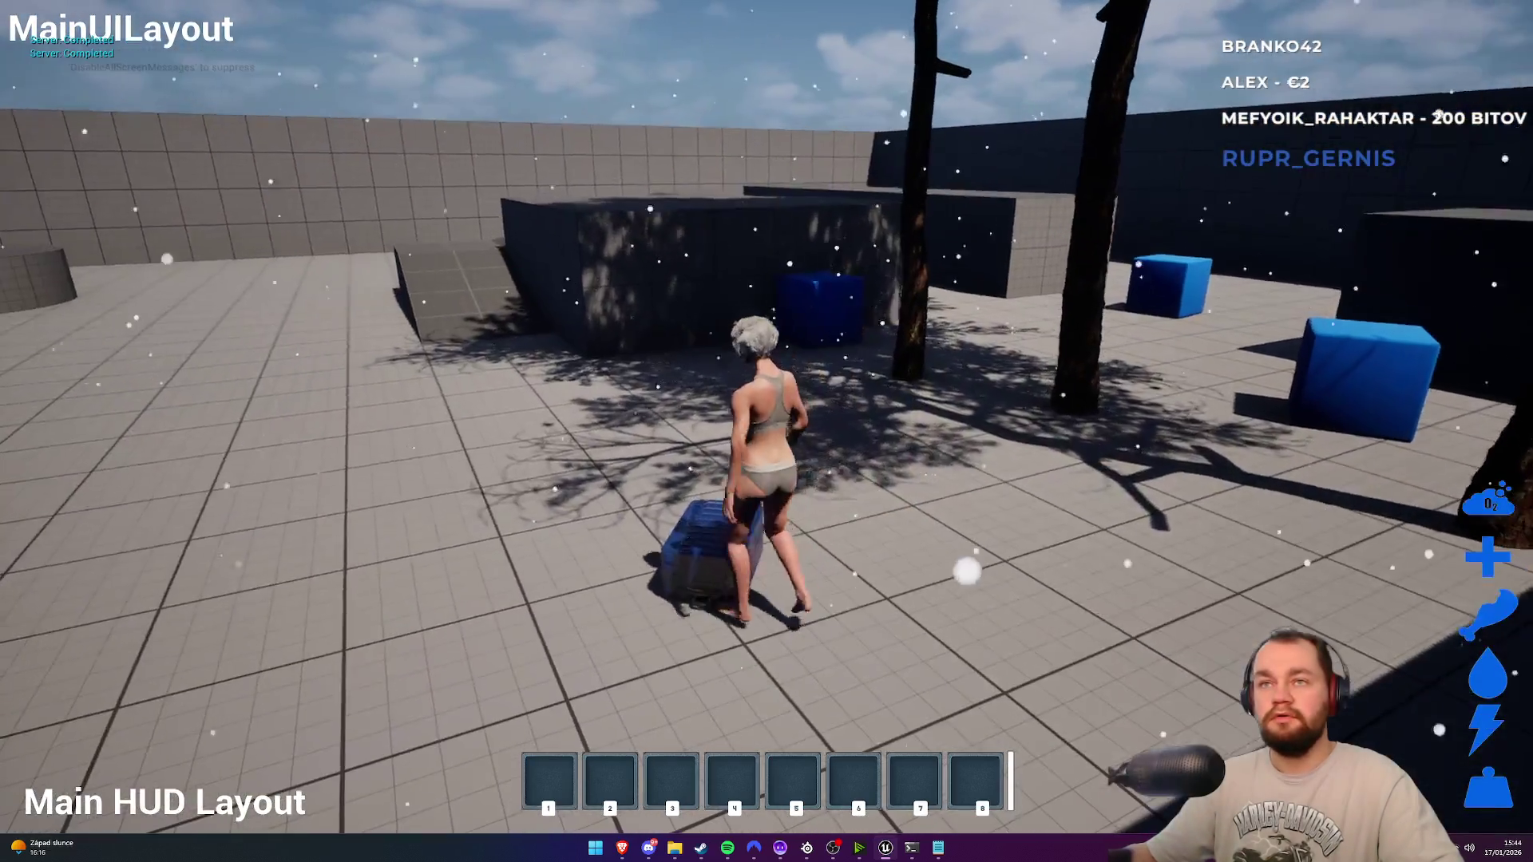
key(w)
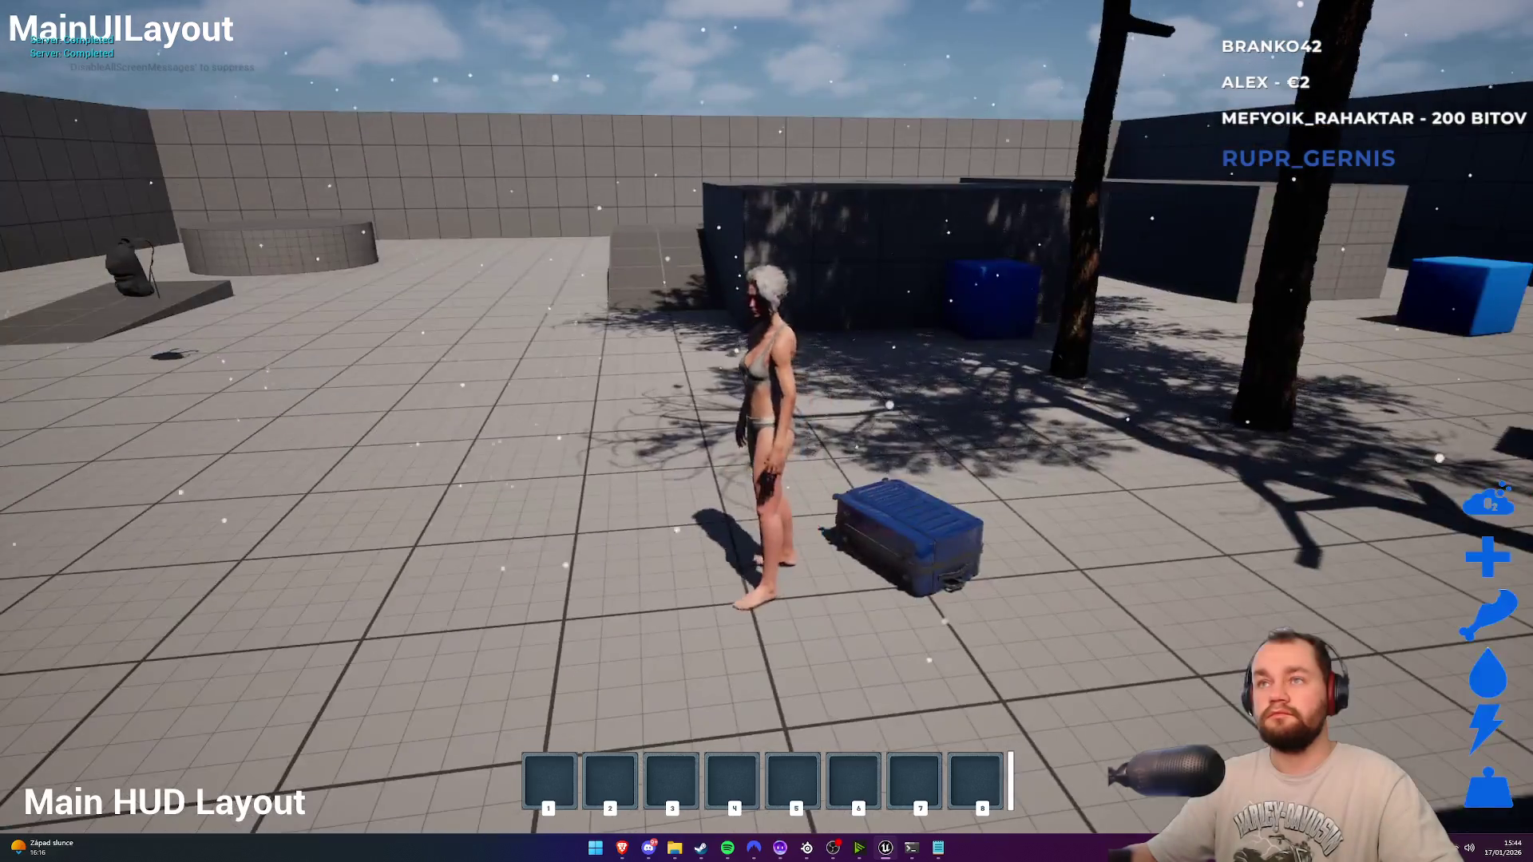
key(Escape)
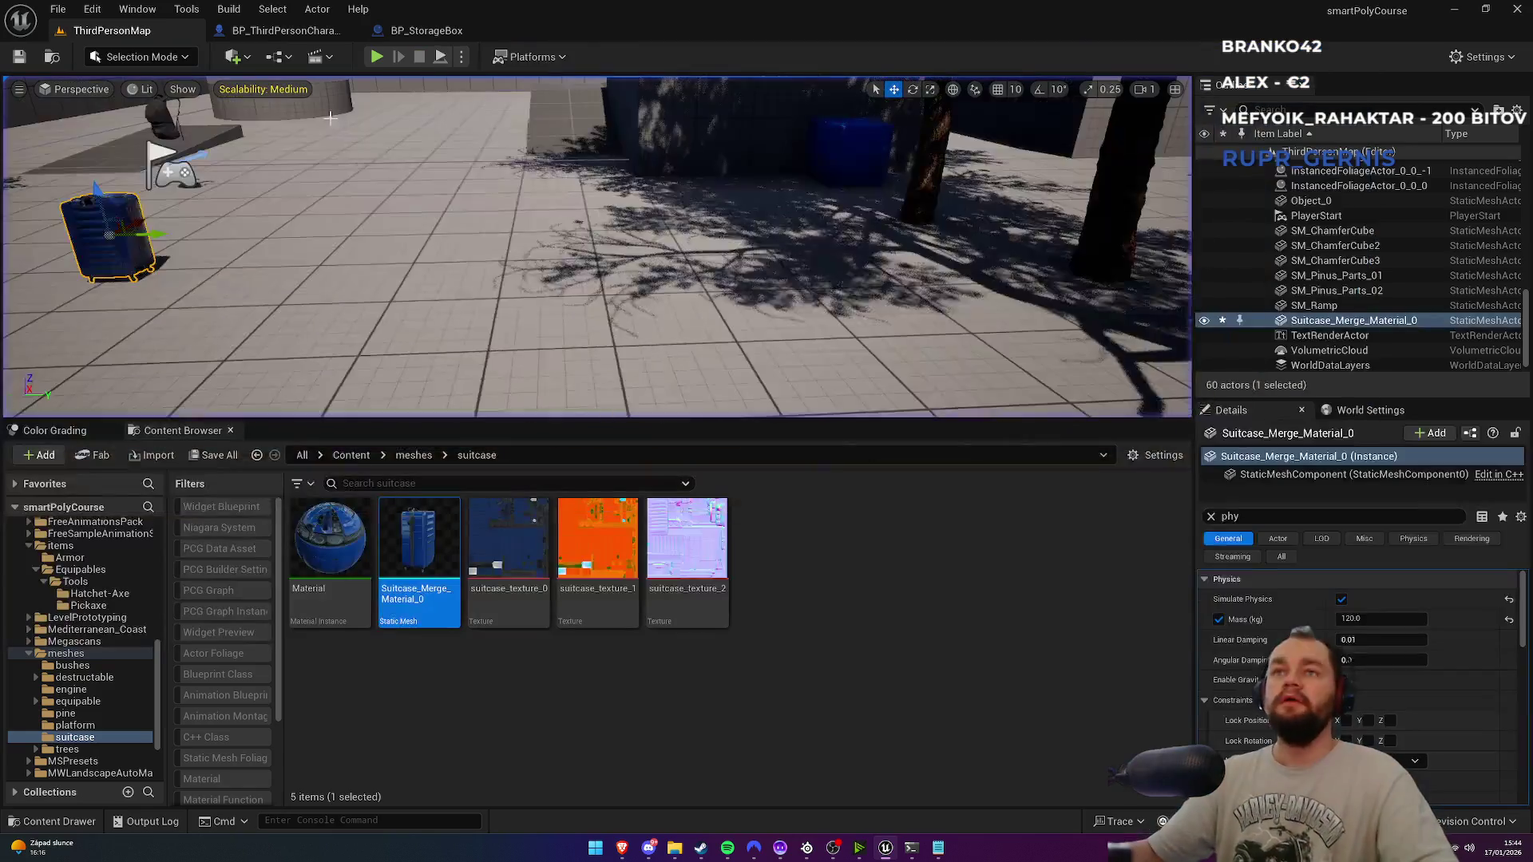
mouse_move(623, 850)
click(622, 786)
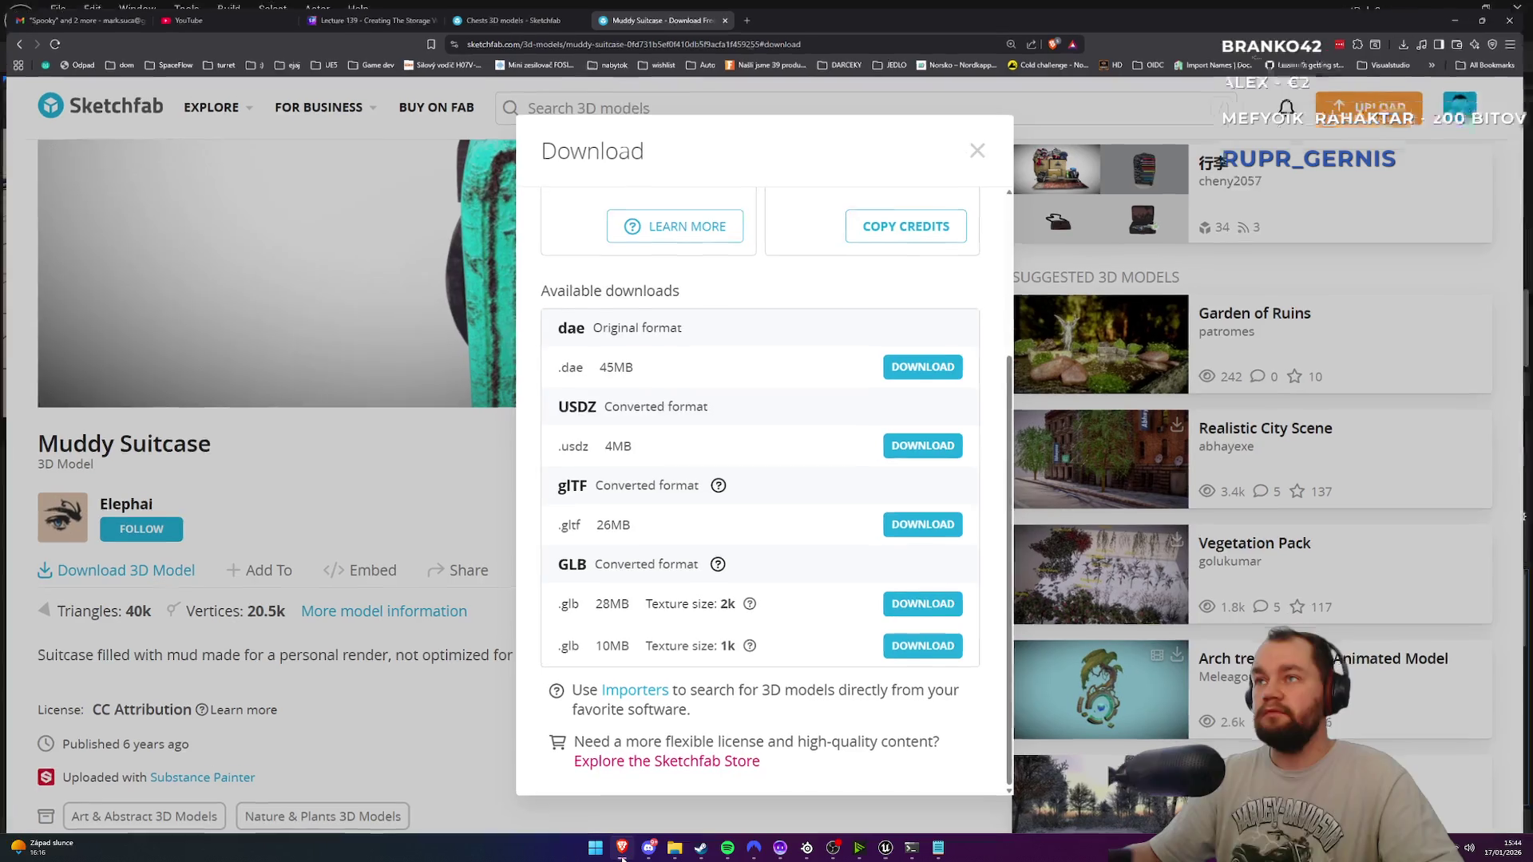
key(alt+Tab)
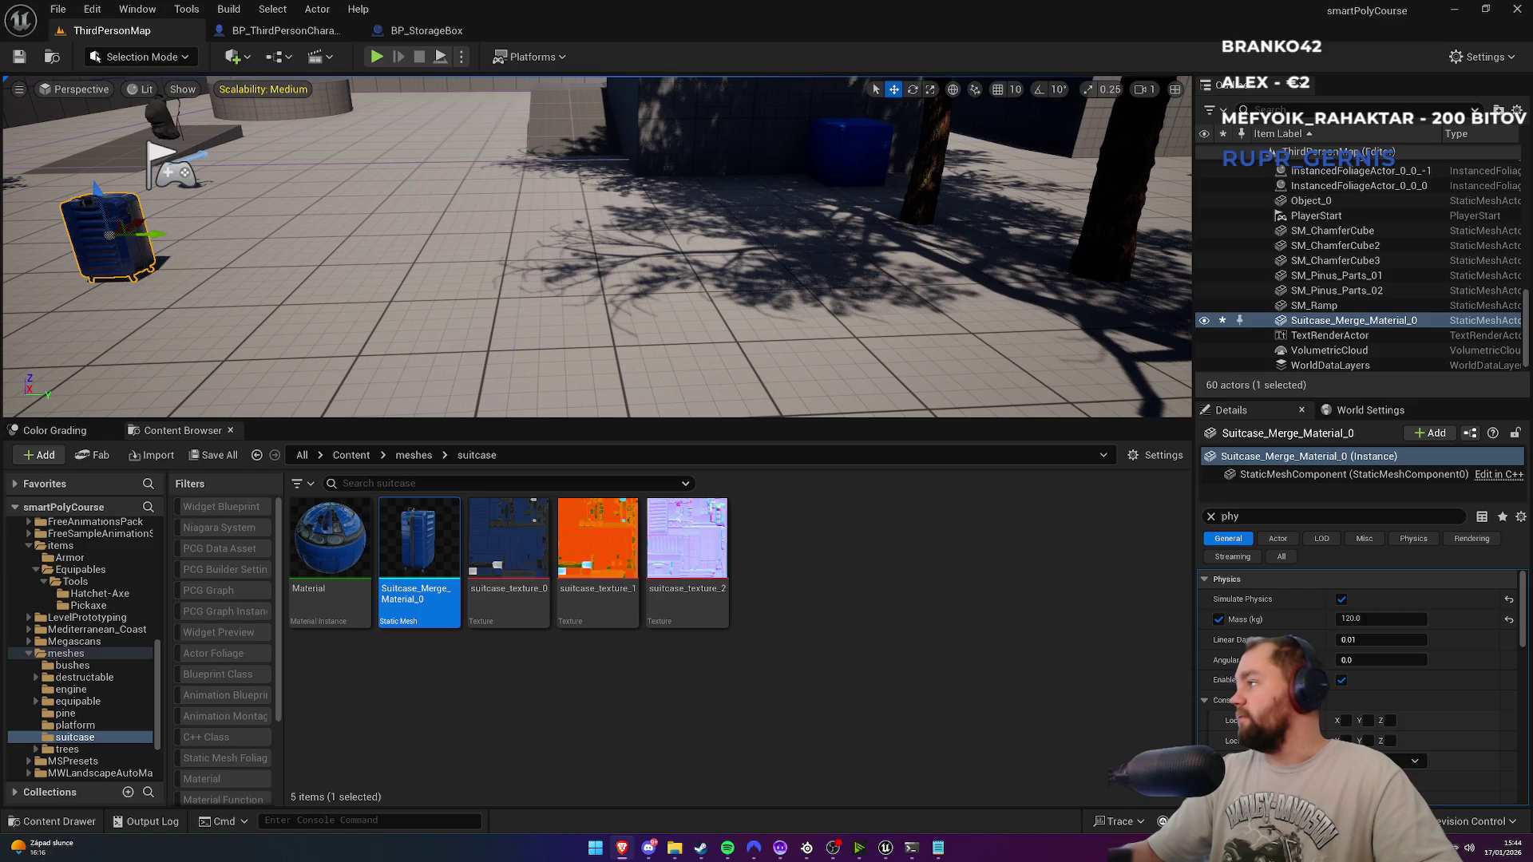
click(766, 768)
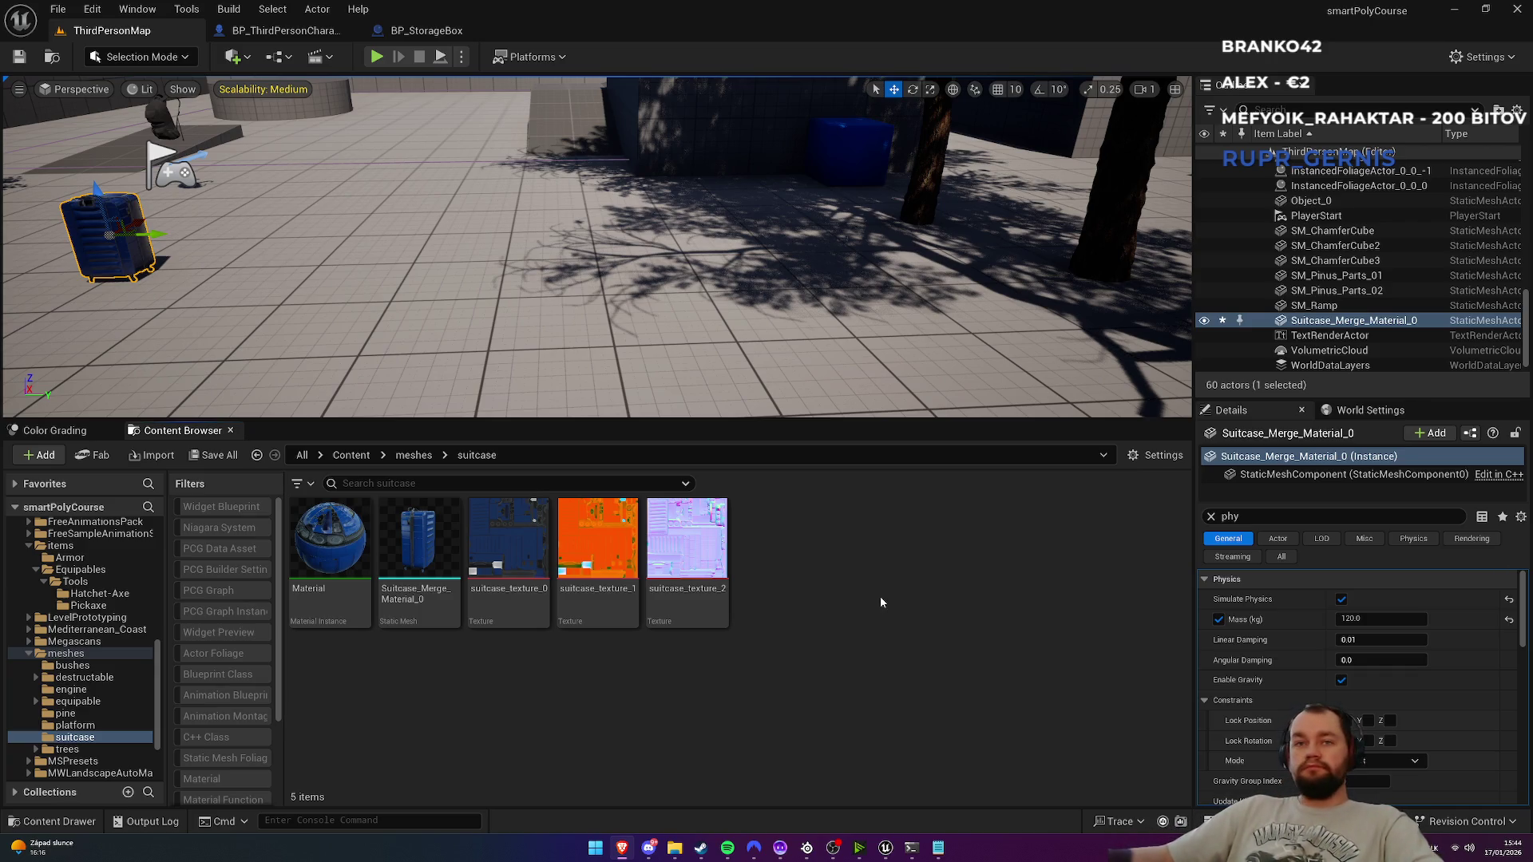
Step: Browse to Content > blueprint, then locate BP_StorageBox in the StorageContainers folder
click(351, 455)
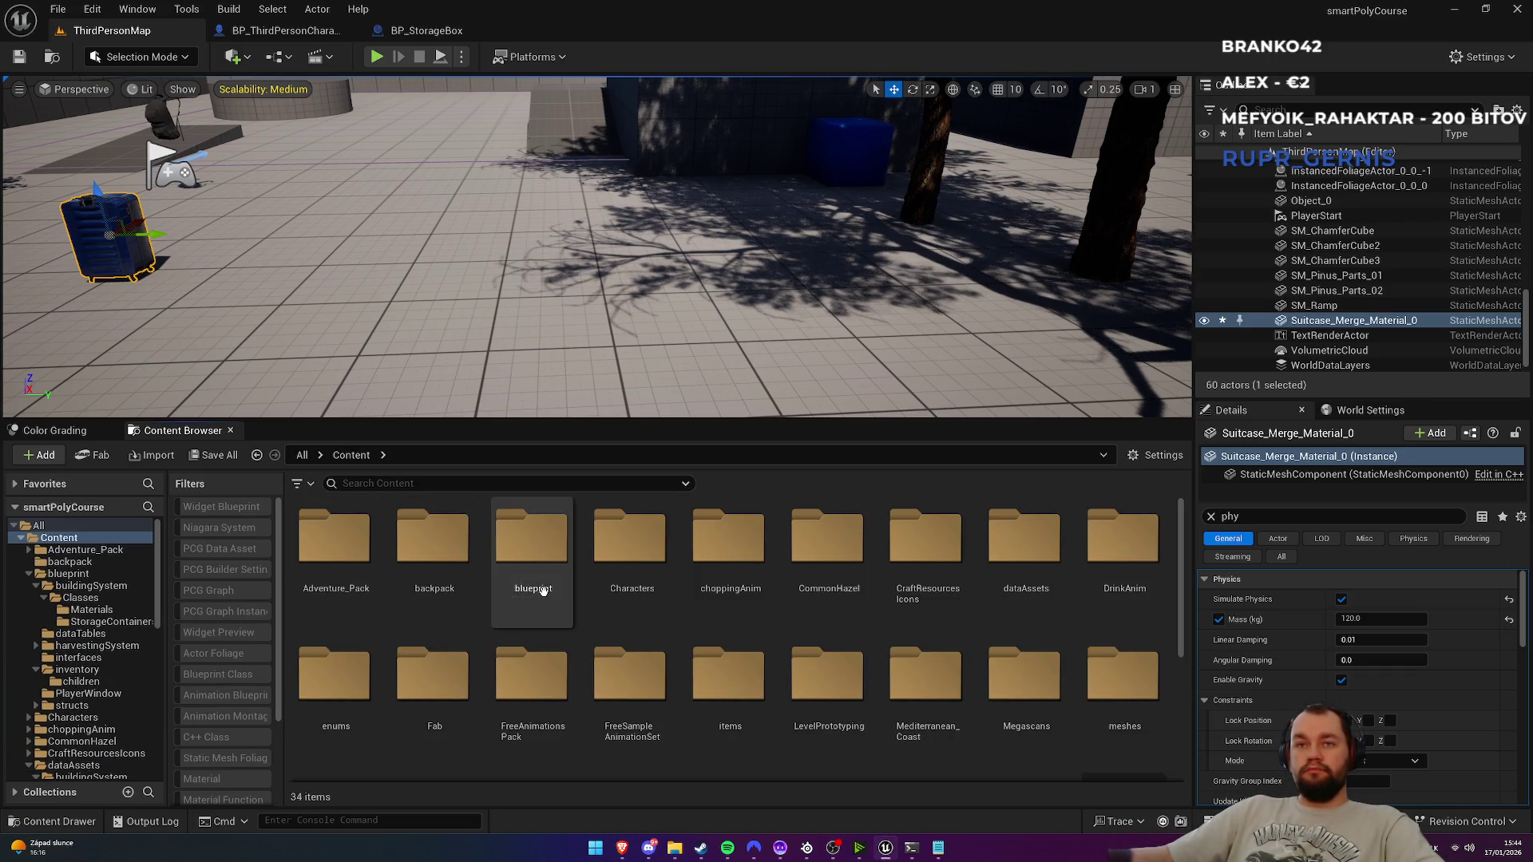
double_click(530, 558)
click(776, 551)
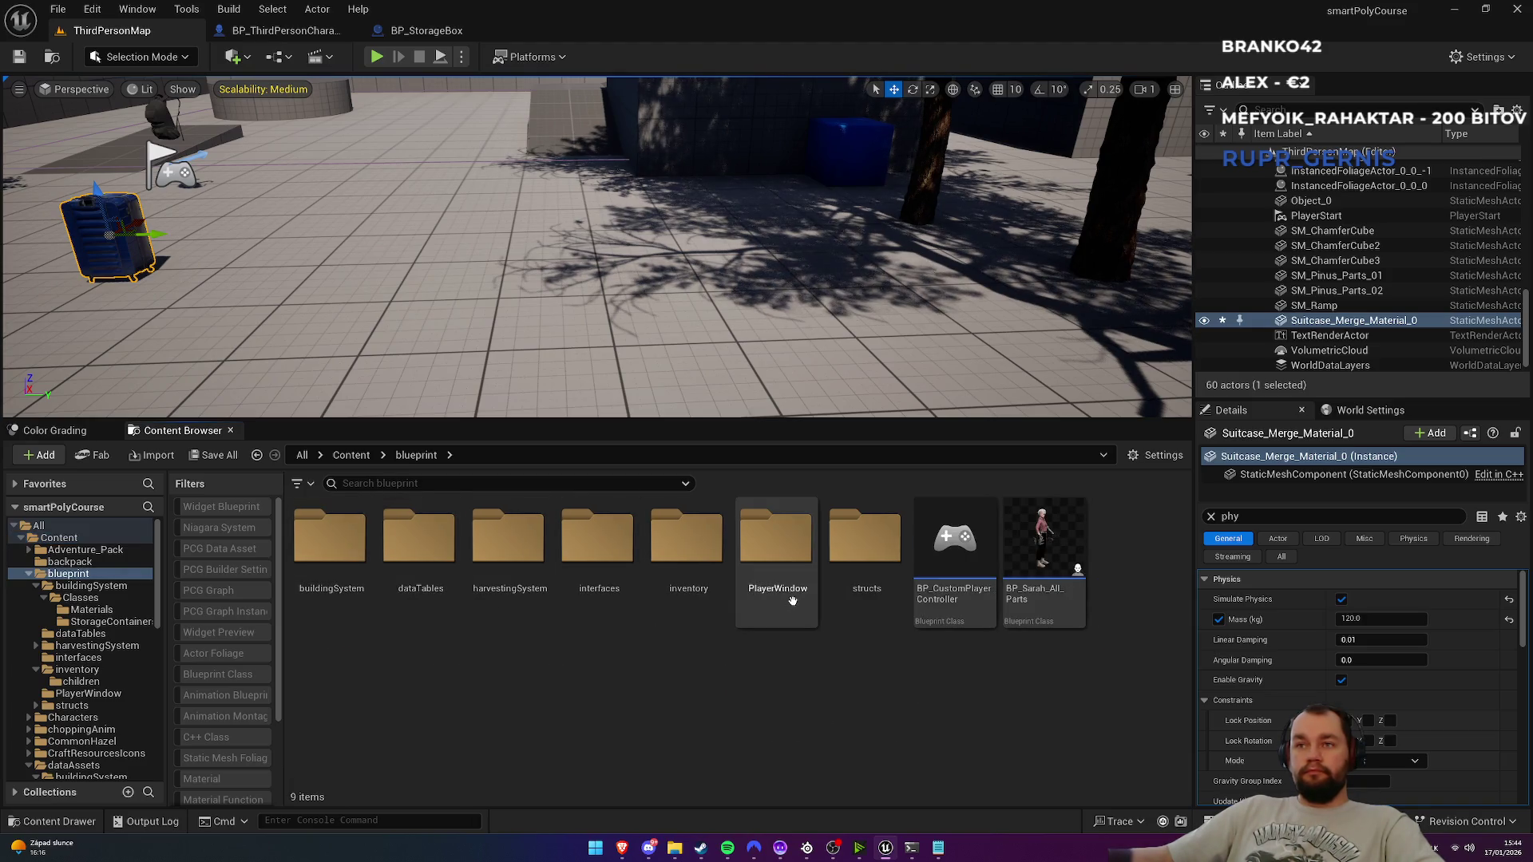
click(431, 30)
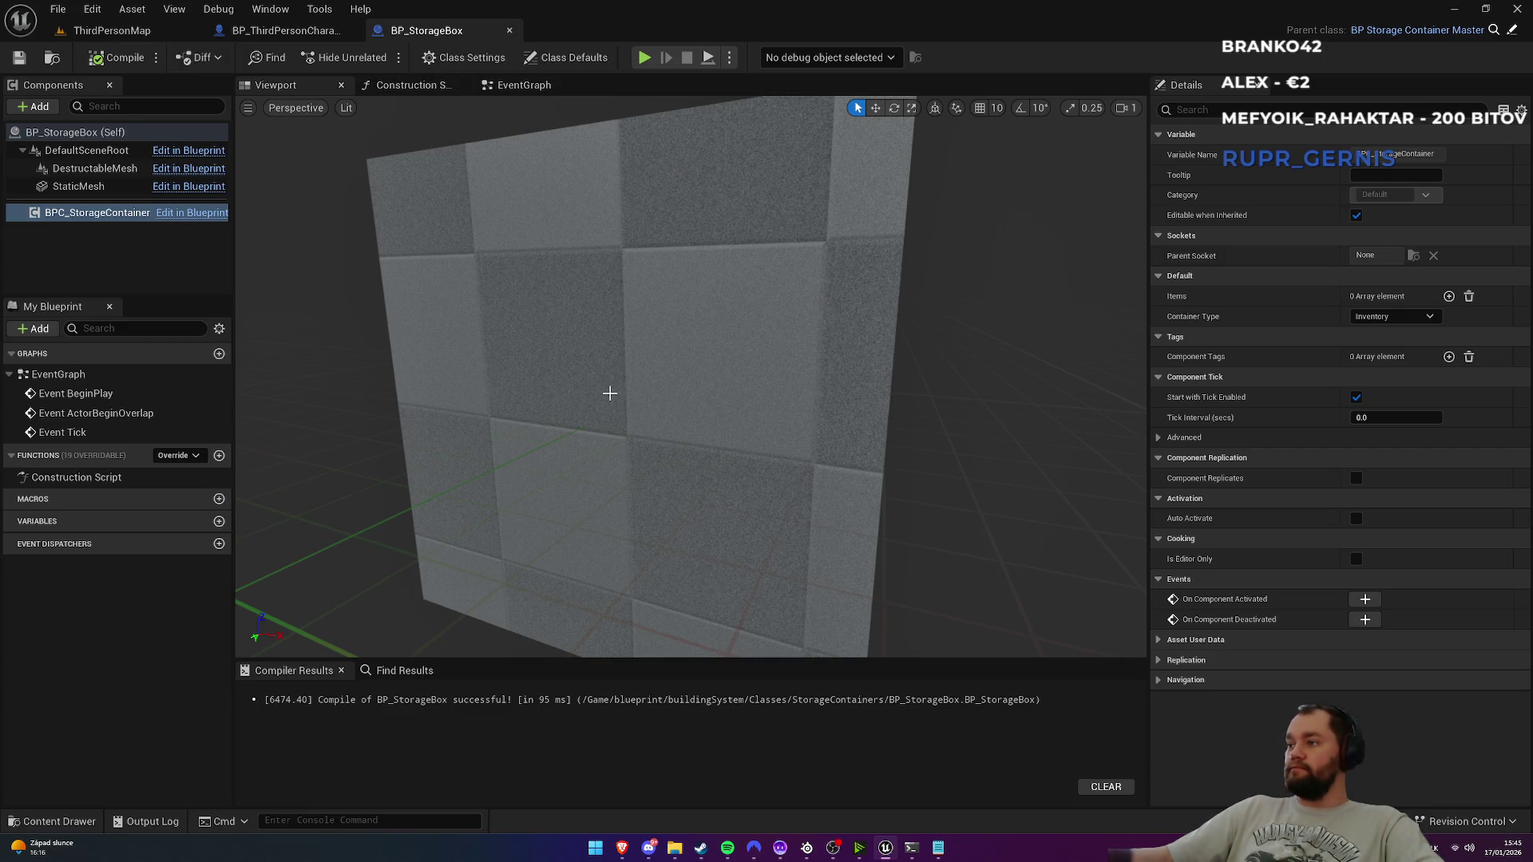
click(53, 60)
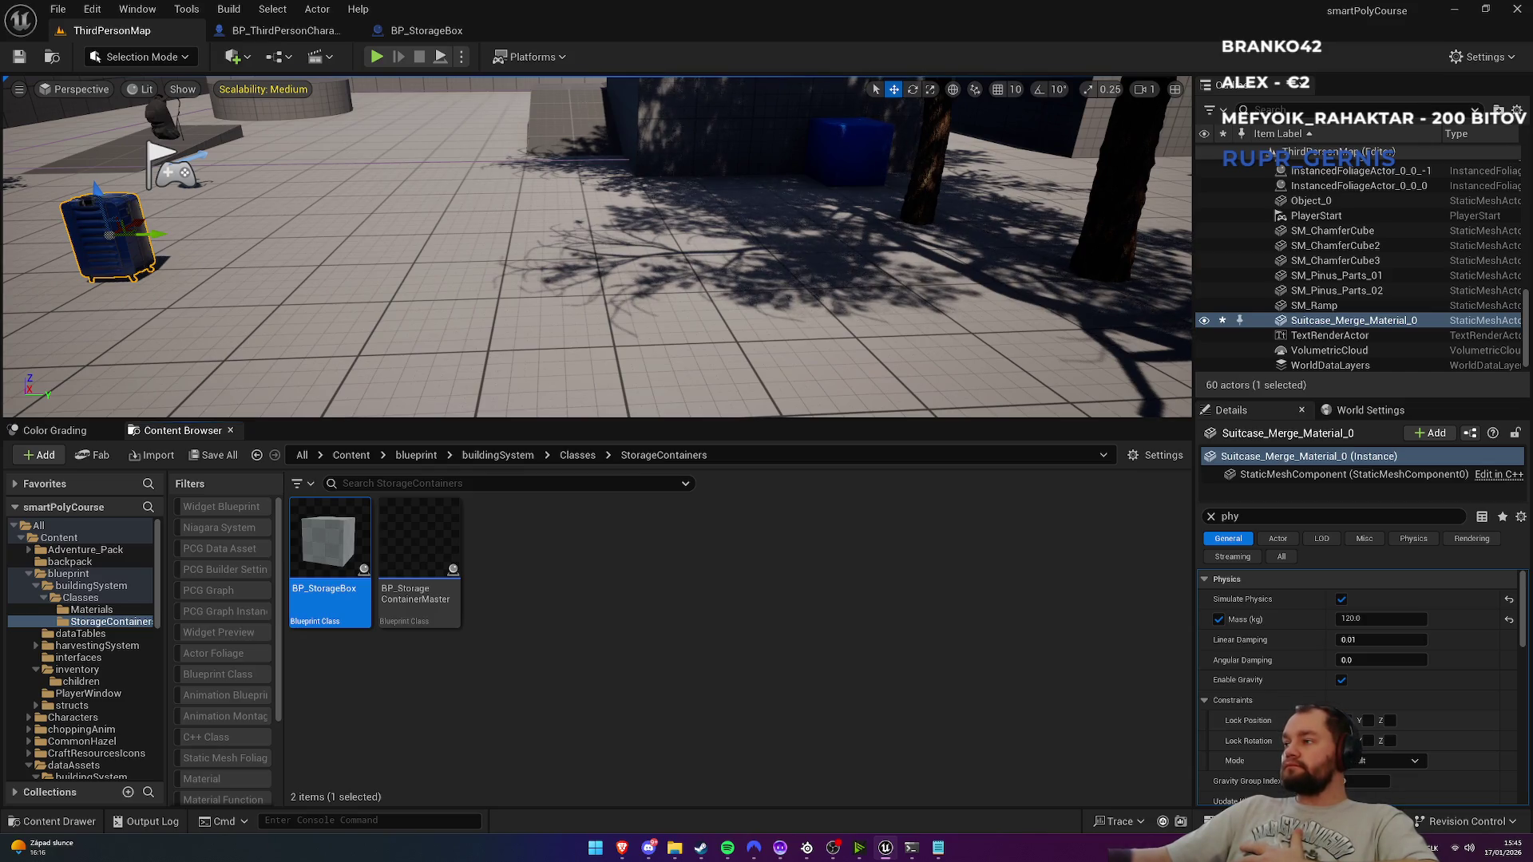
Step: Navigate Content > ui > widgets > inventory and open the W_Inventory widget
click(351, 455)
scroll(926, 559, down, 2)
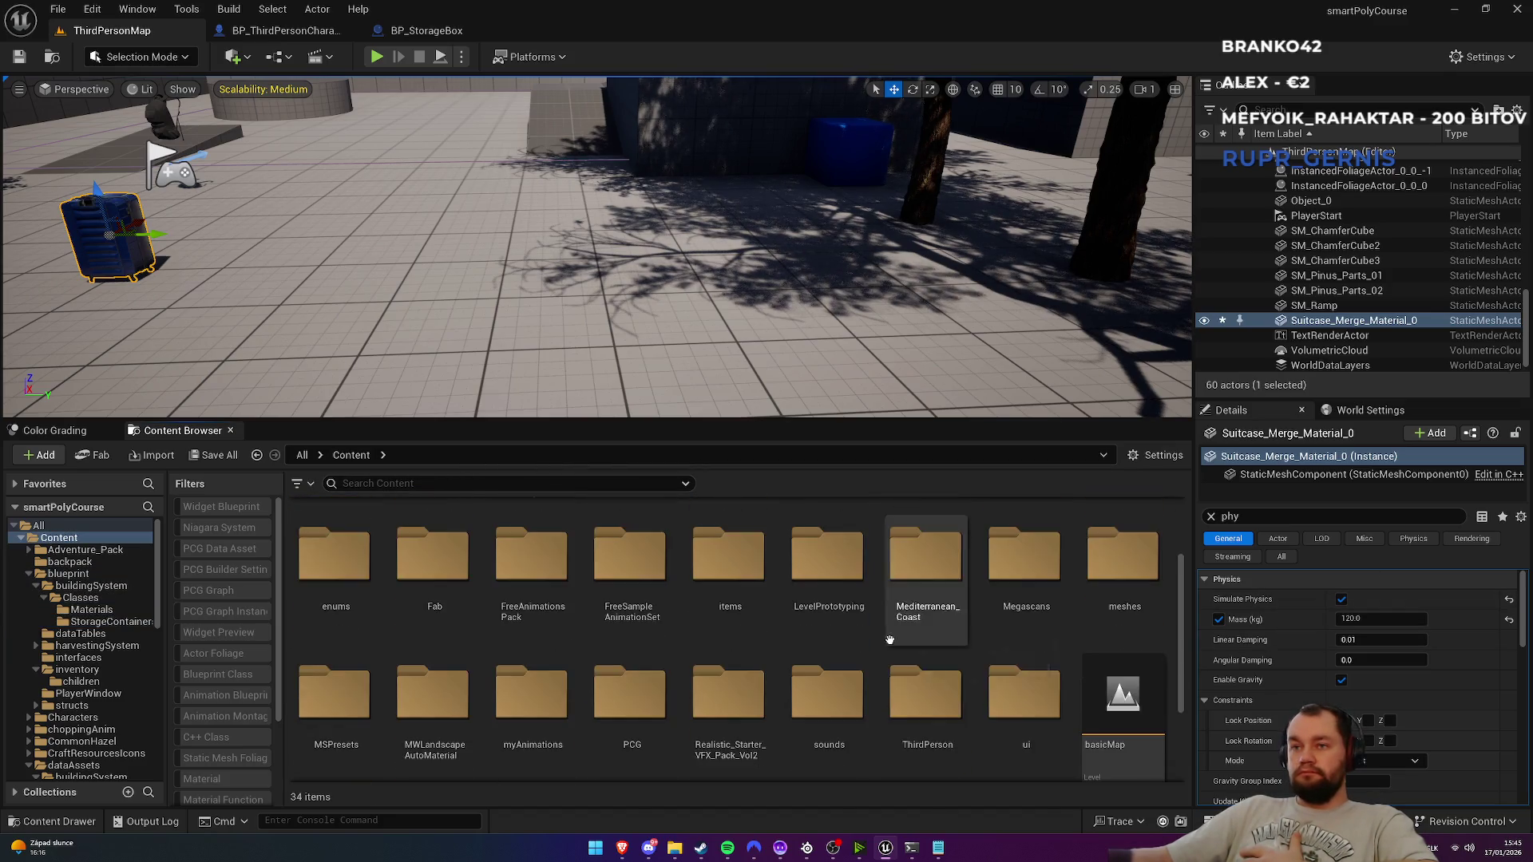
click(1010, 665)
double_click(1009, 665)
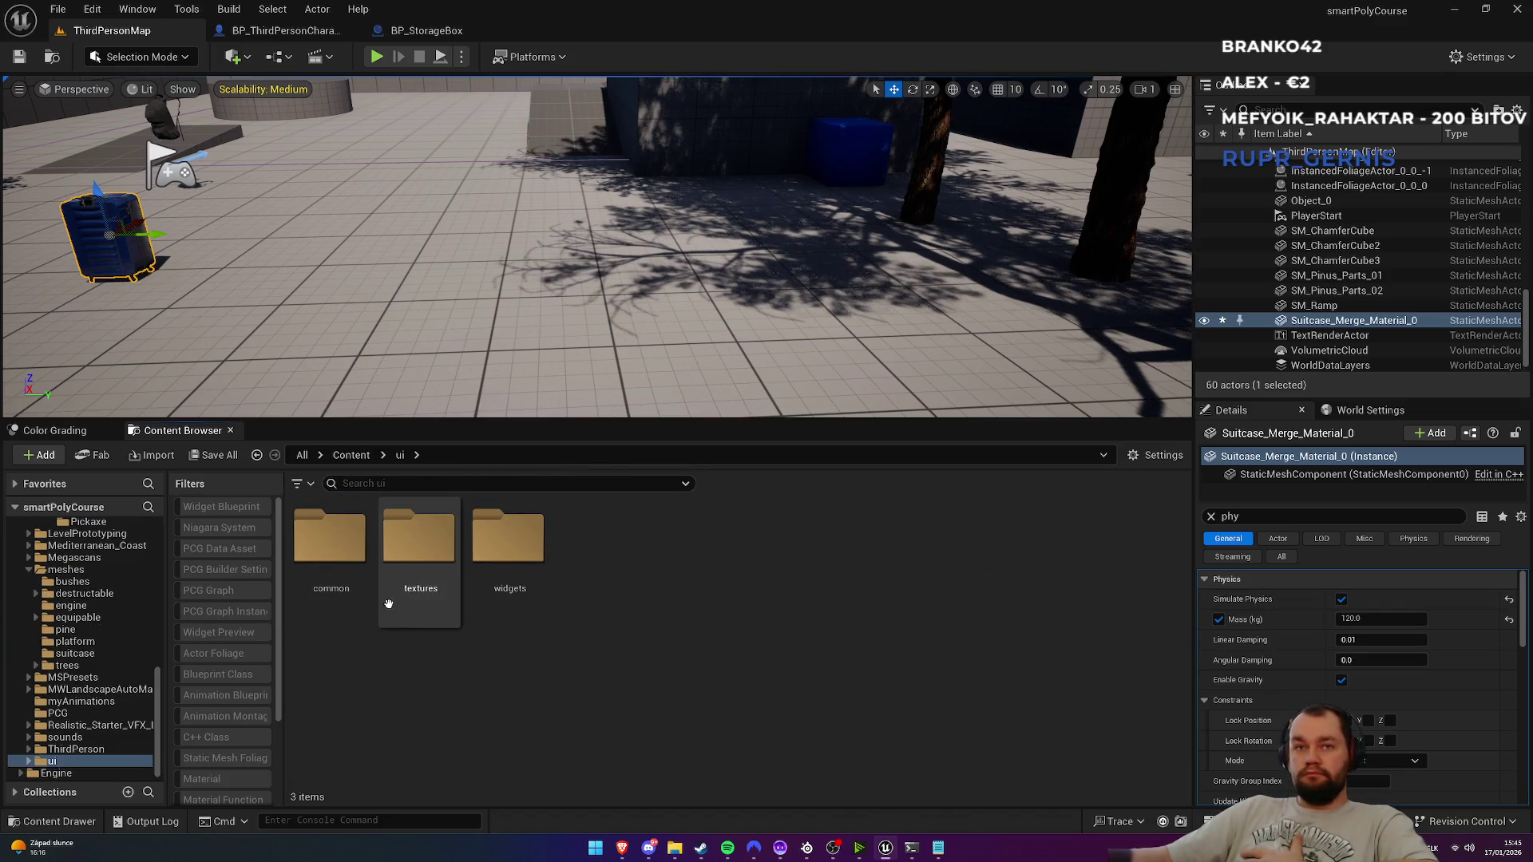
double_click(525, 578)
double_click(611, 603)
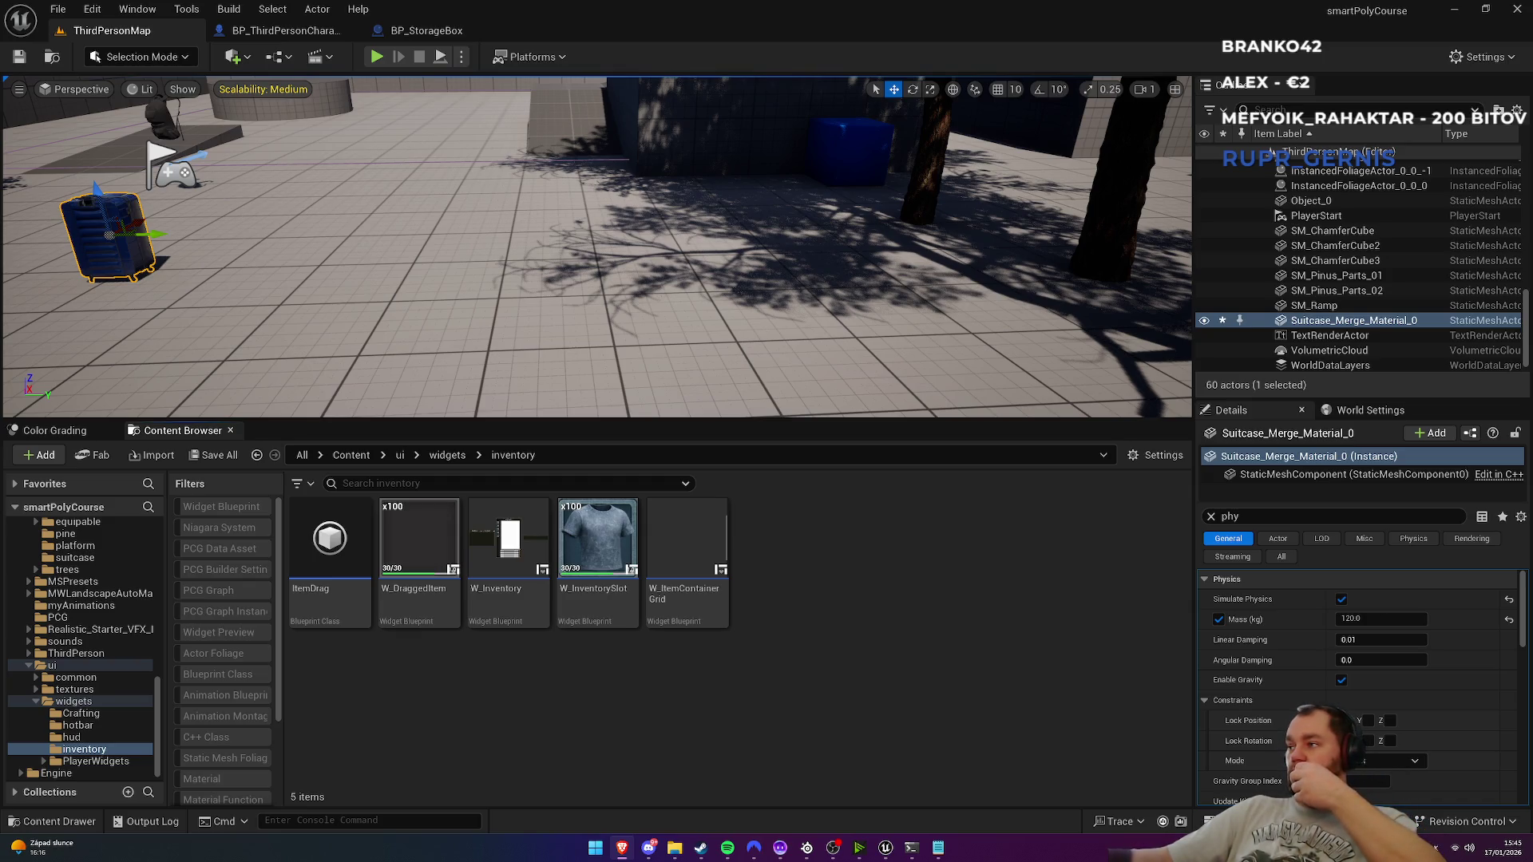
click(501, 613)
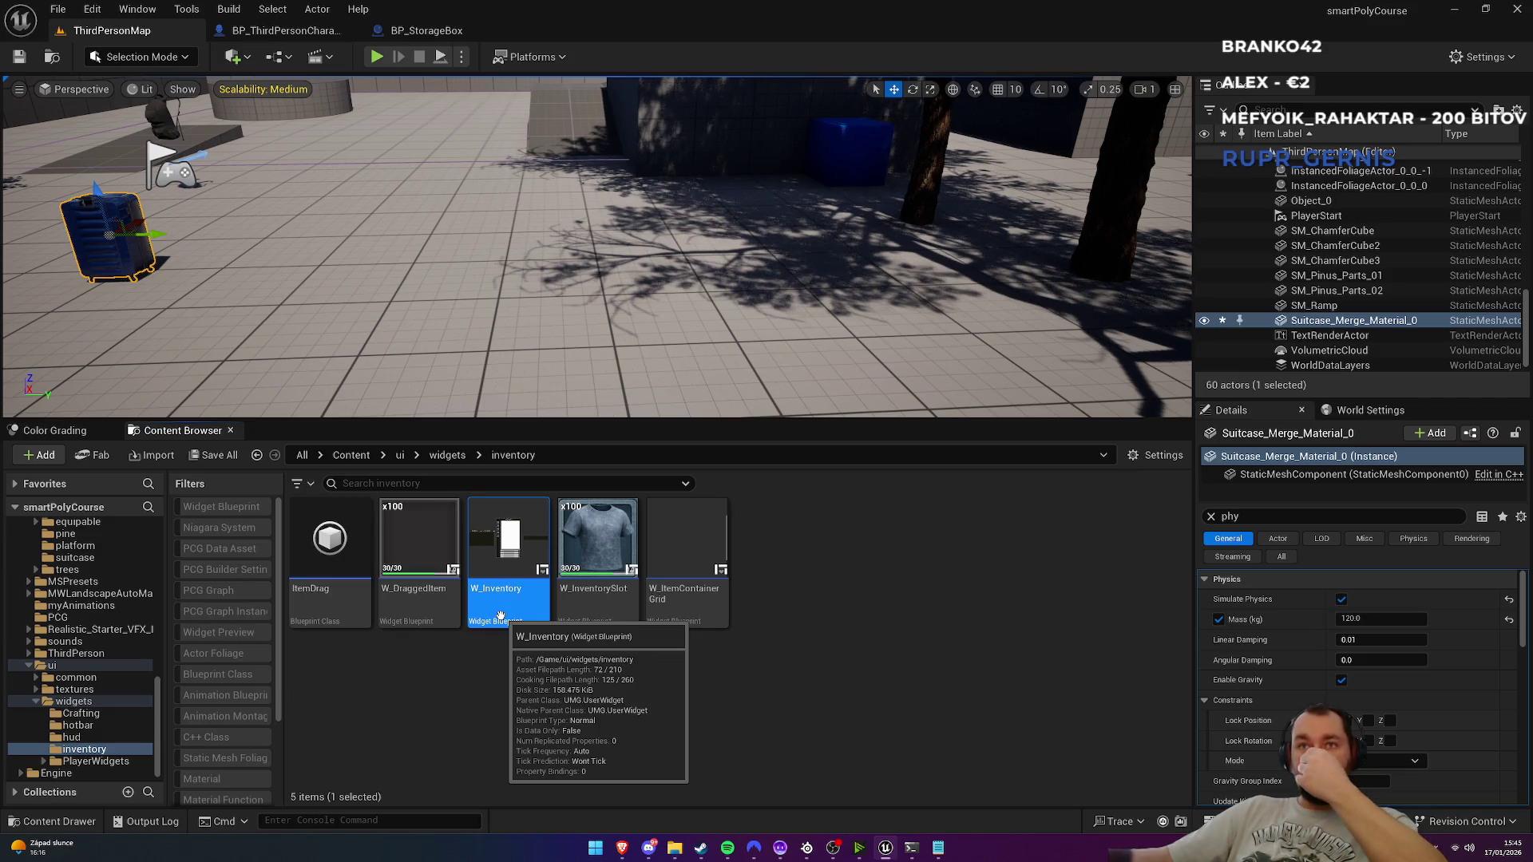
double_click(514, 525)
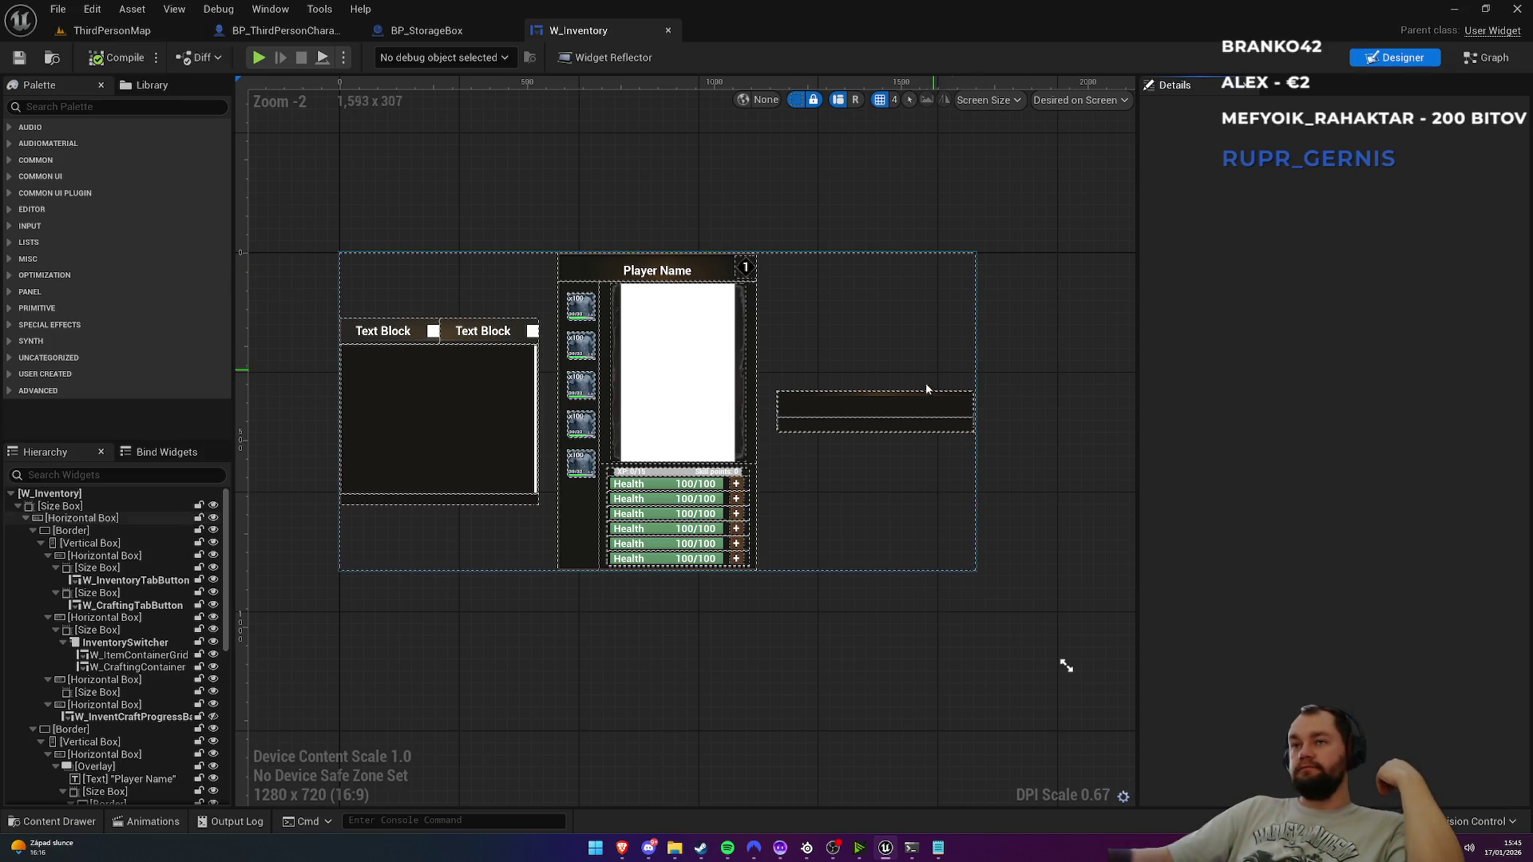
Step: Select the empty Size Box slot in the storage window, ready for a Palette search
click(909, 410)
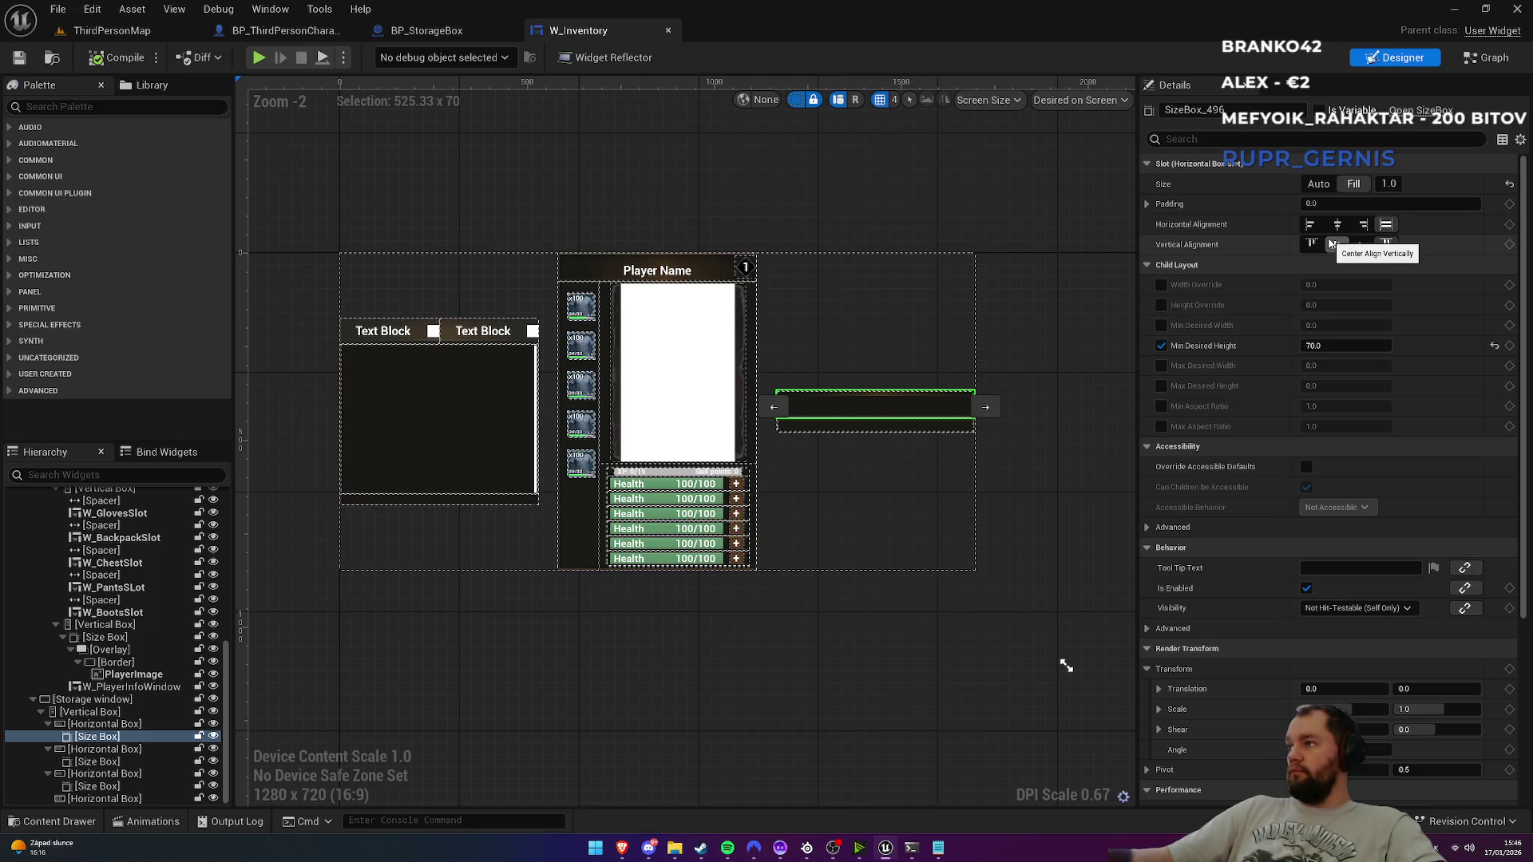
click(93, 107)
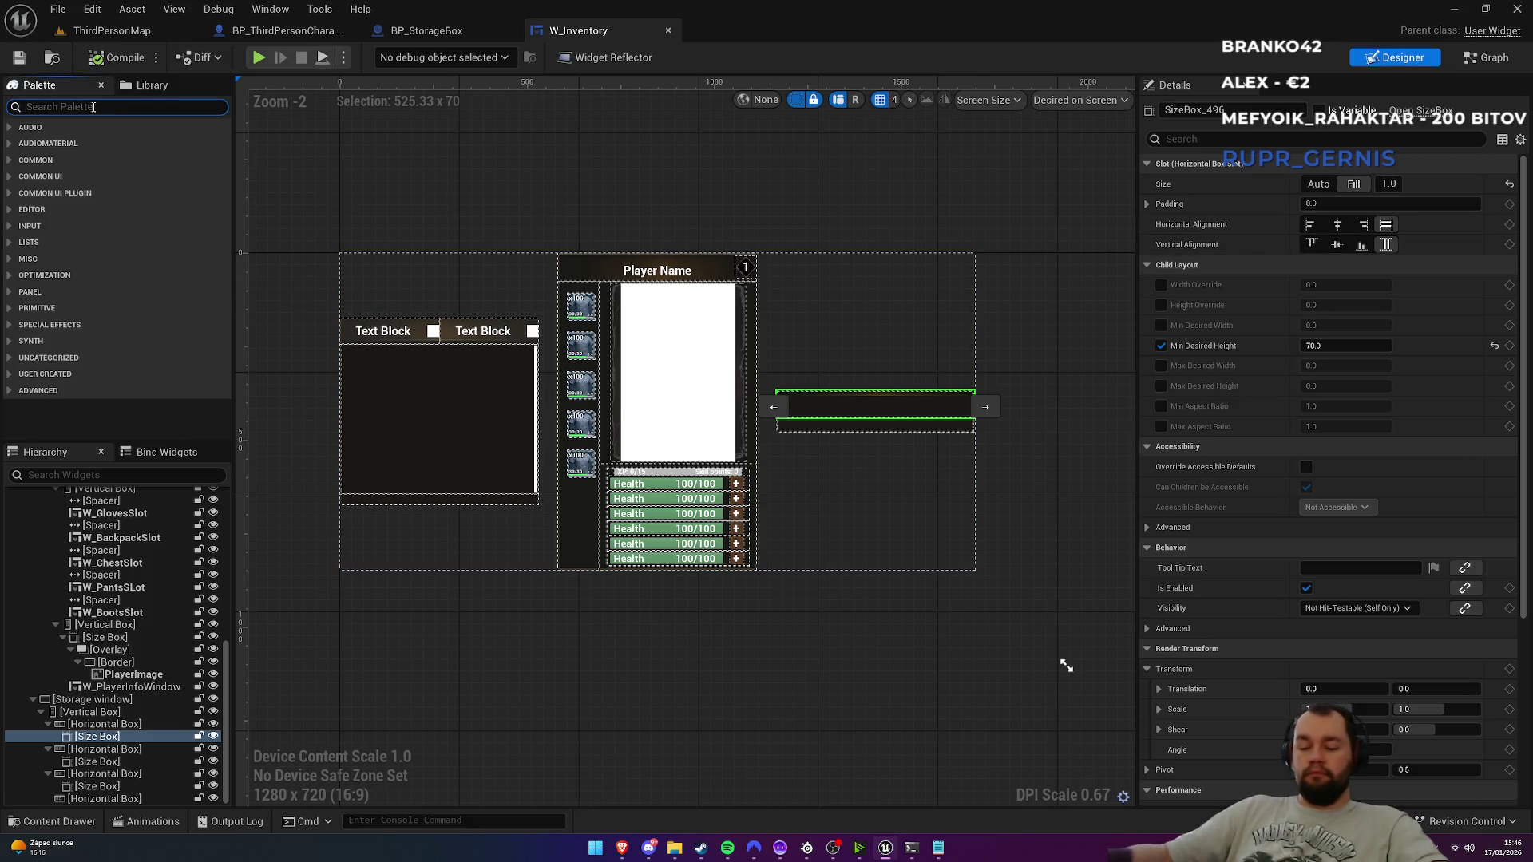
Step: Add a W_CommonButton from the Palette into the storage window's Size Box
text(w_comm)
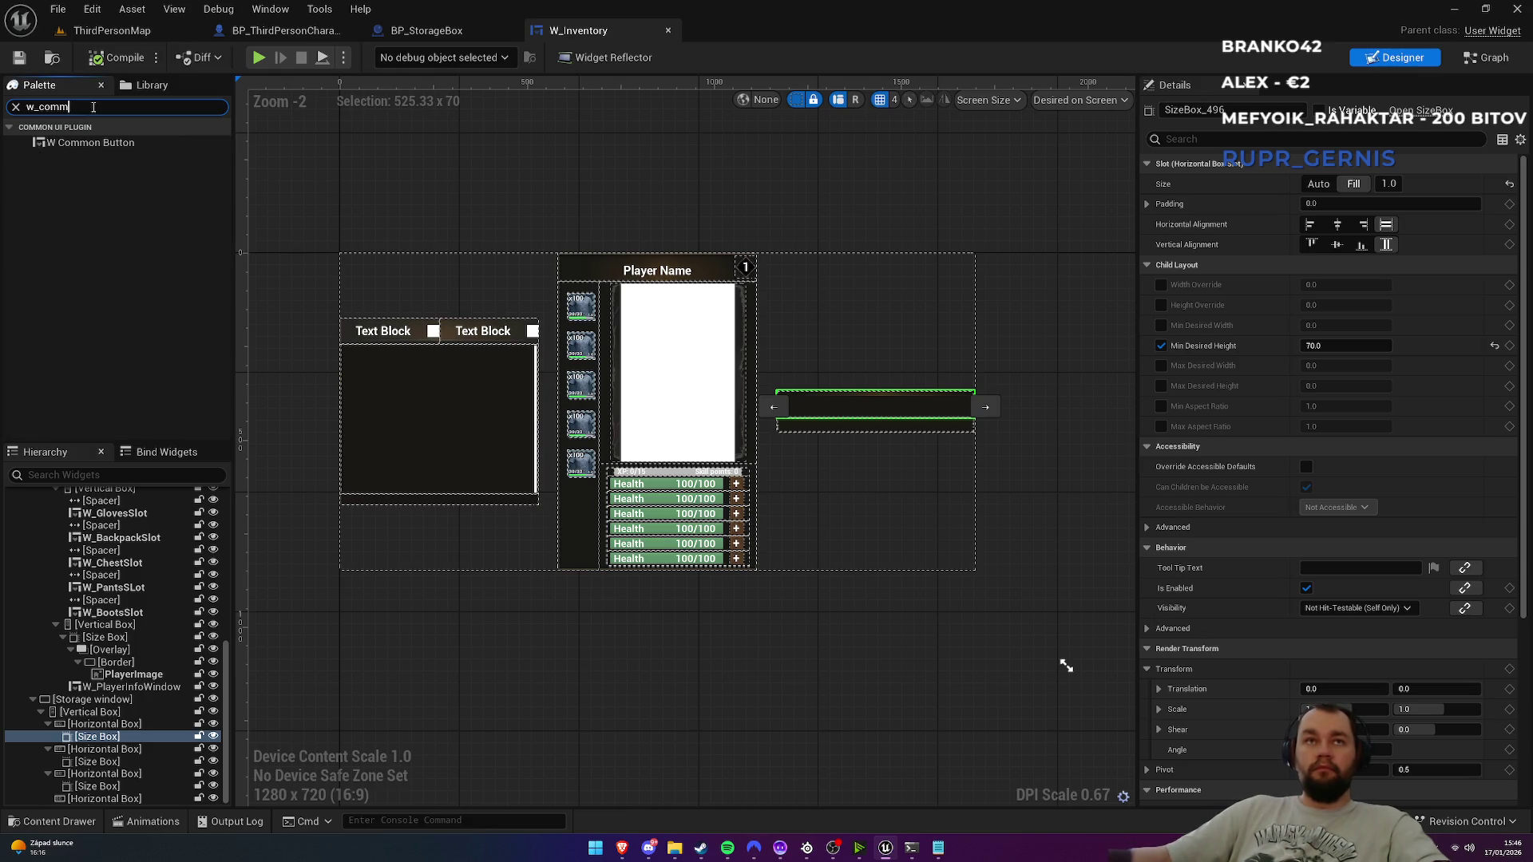
click(86, 147)
drag(88, 150, 112, 738)
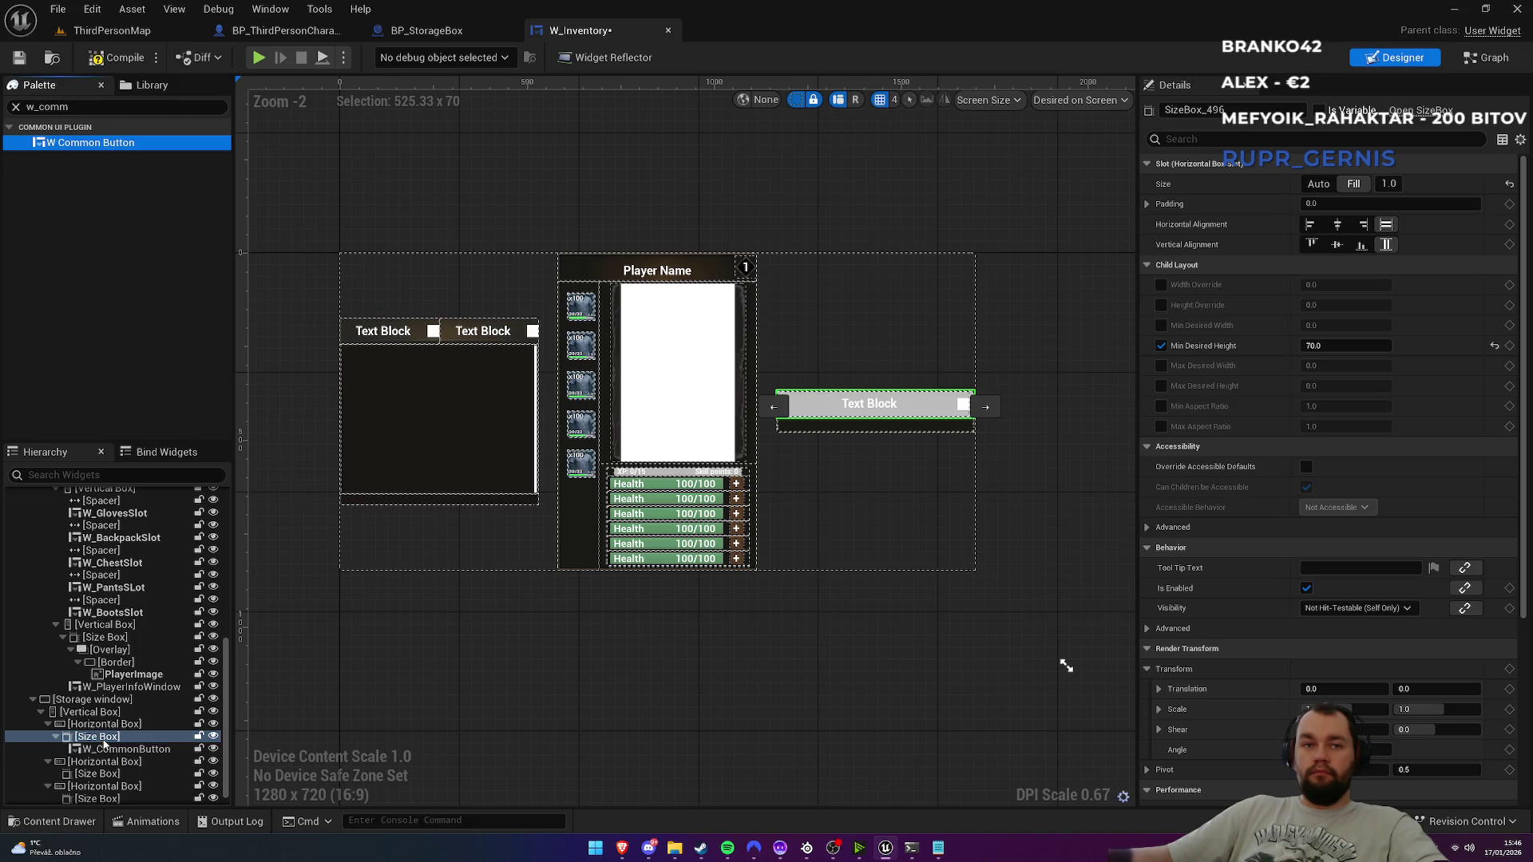
click(122, 749)
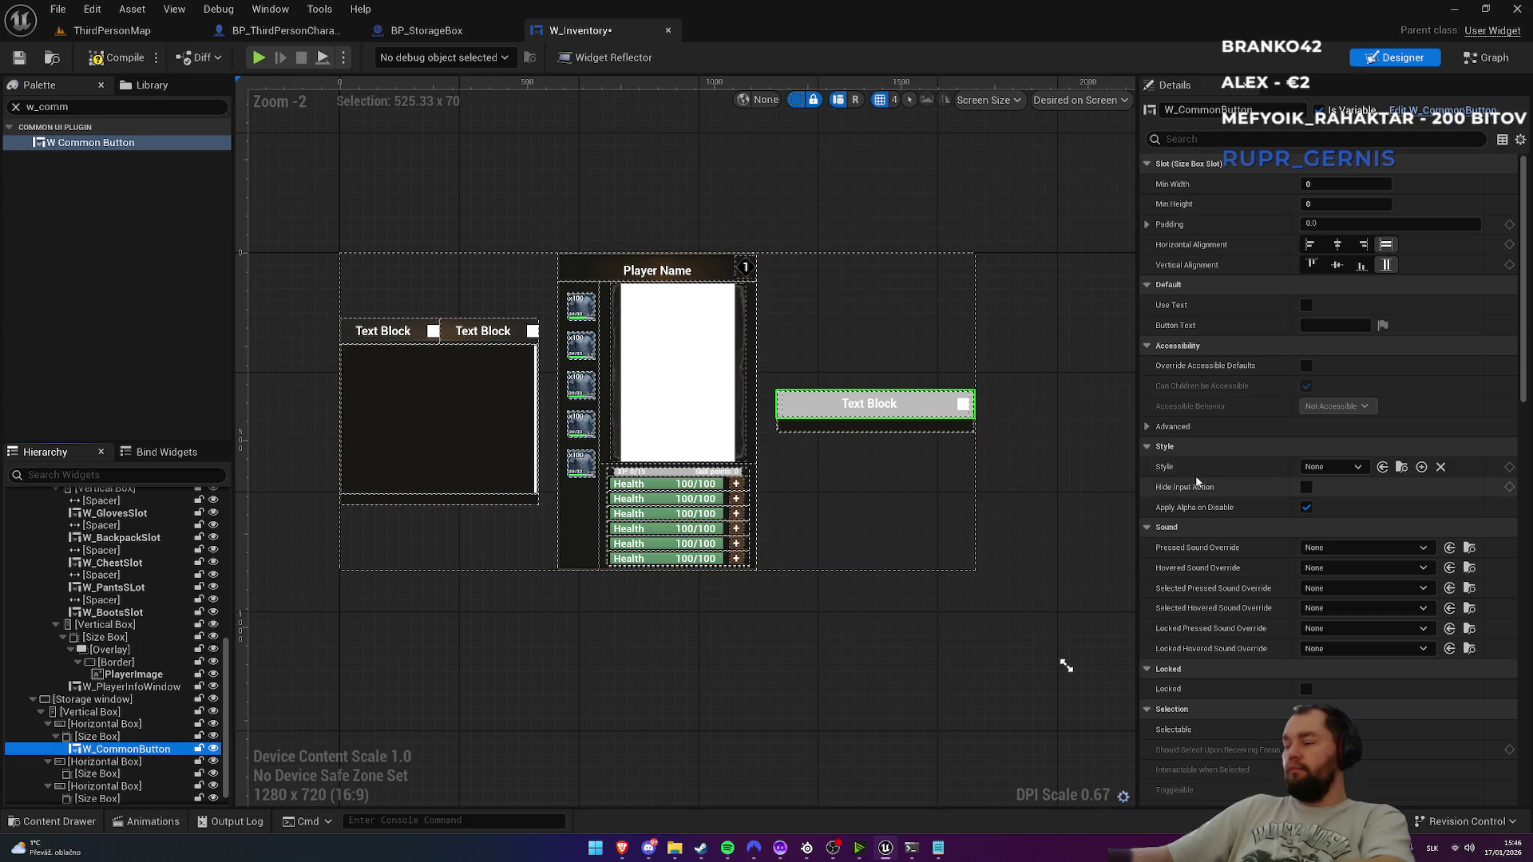
Step: Style the button ButtonStyleInventory and set its Button Text to 'Crafting Bench'
click(1332, 472)
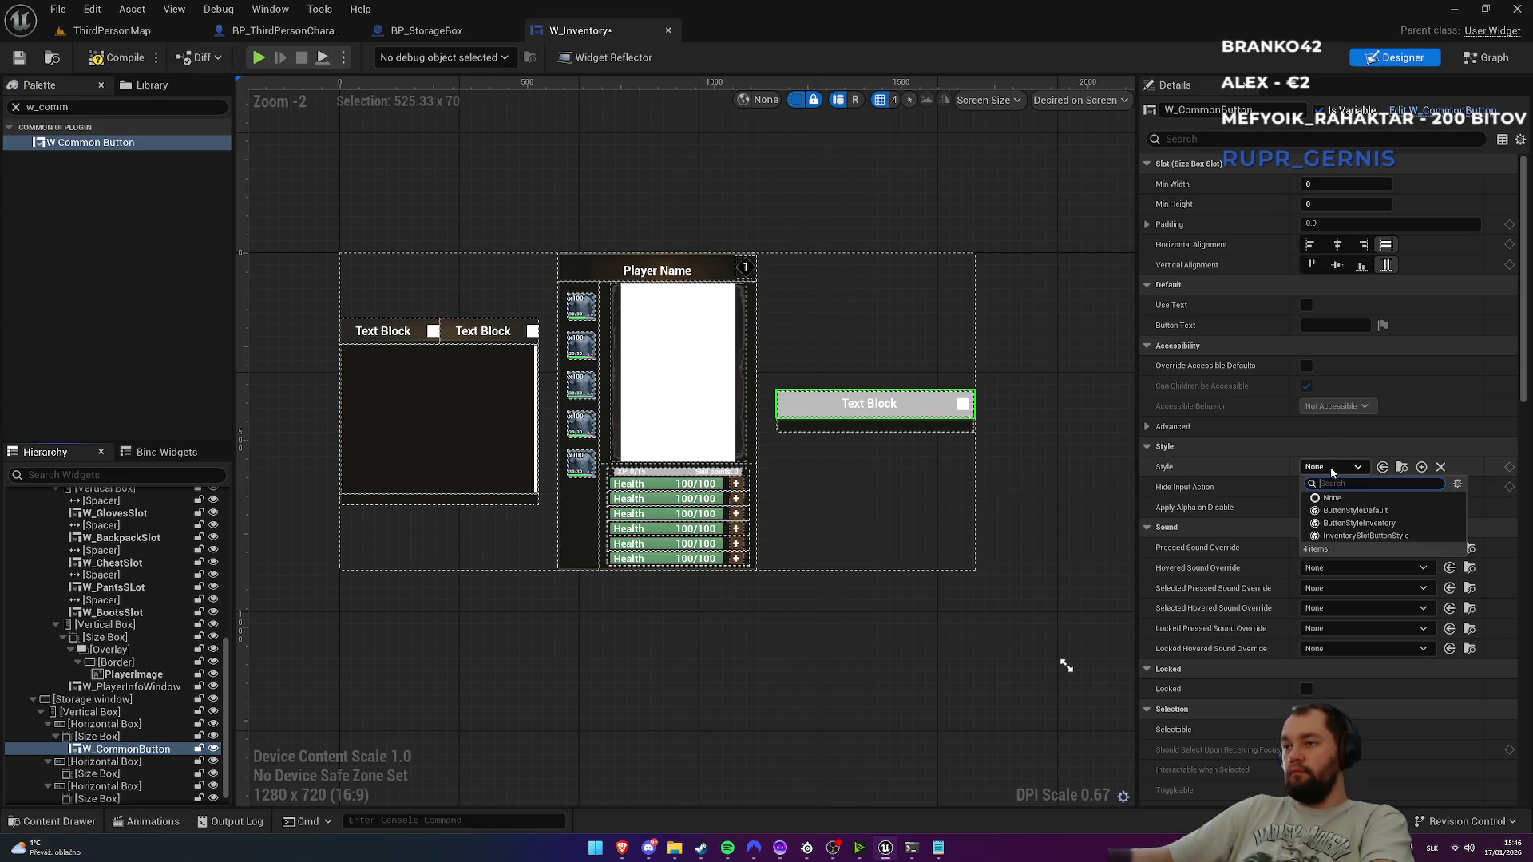
click(1373, 525)
scroll(914, 414, up, 4)
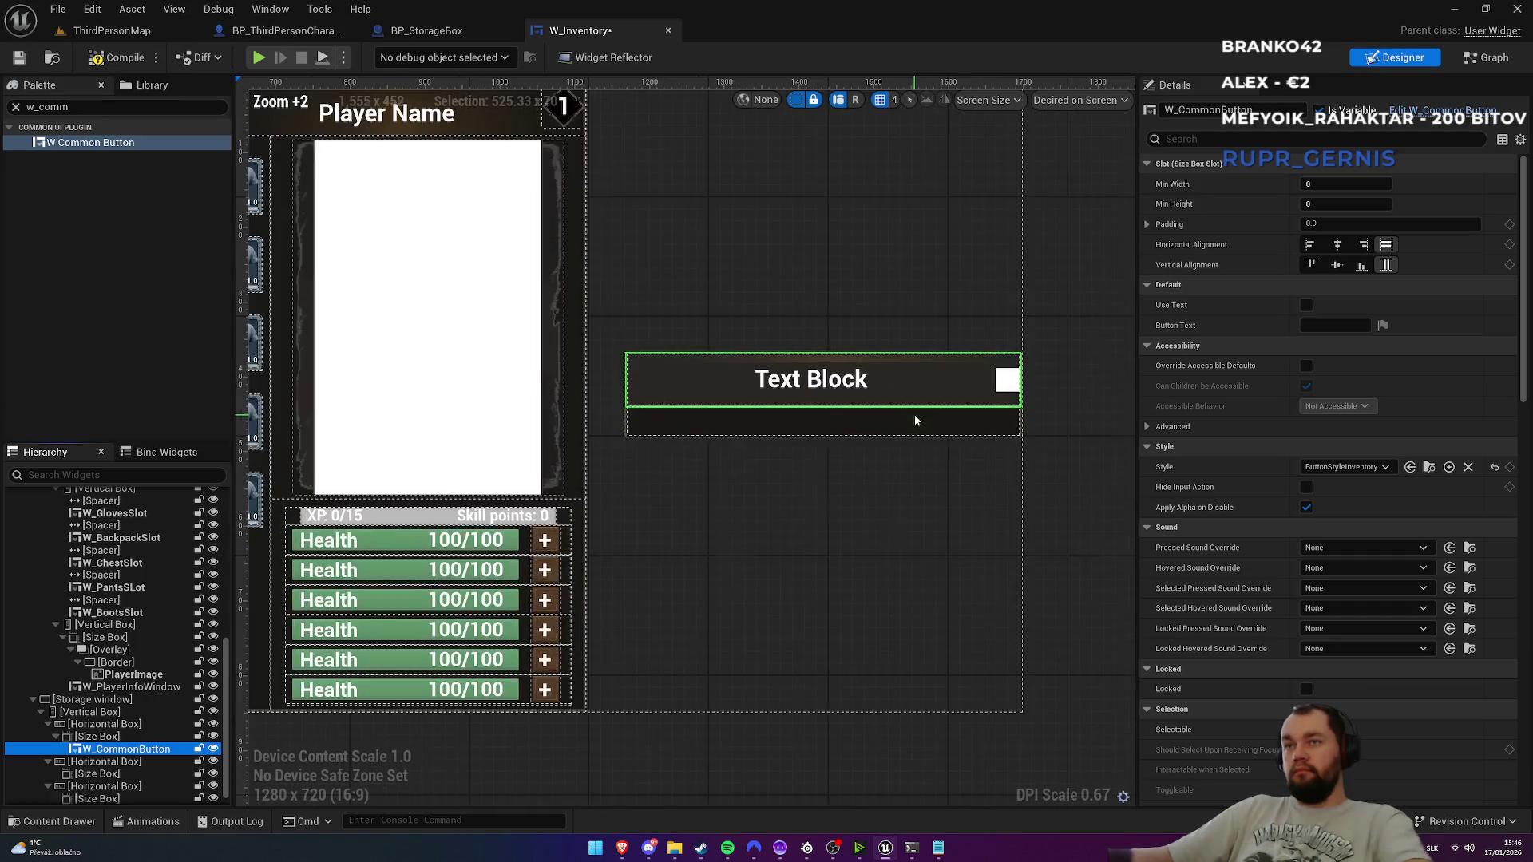
click(1326, 327)
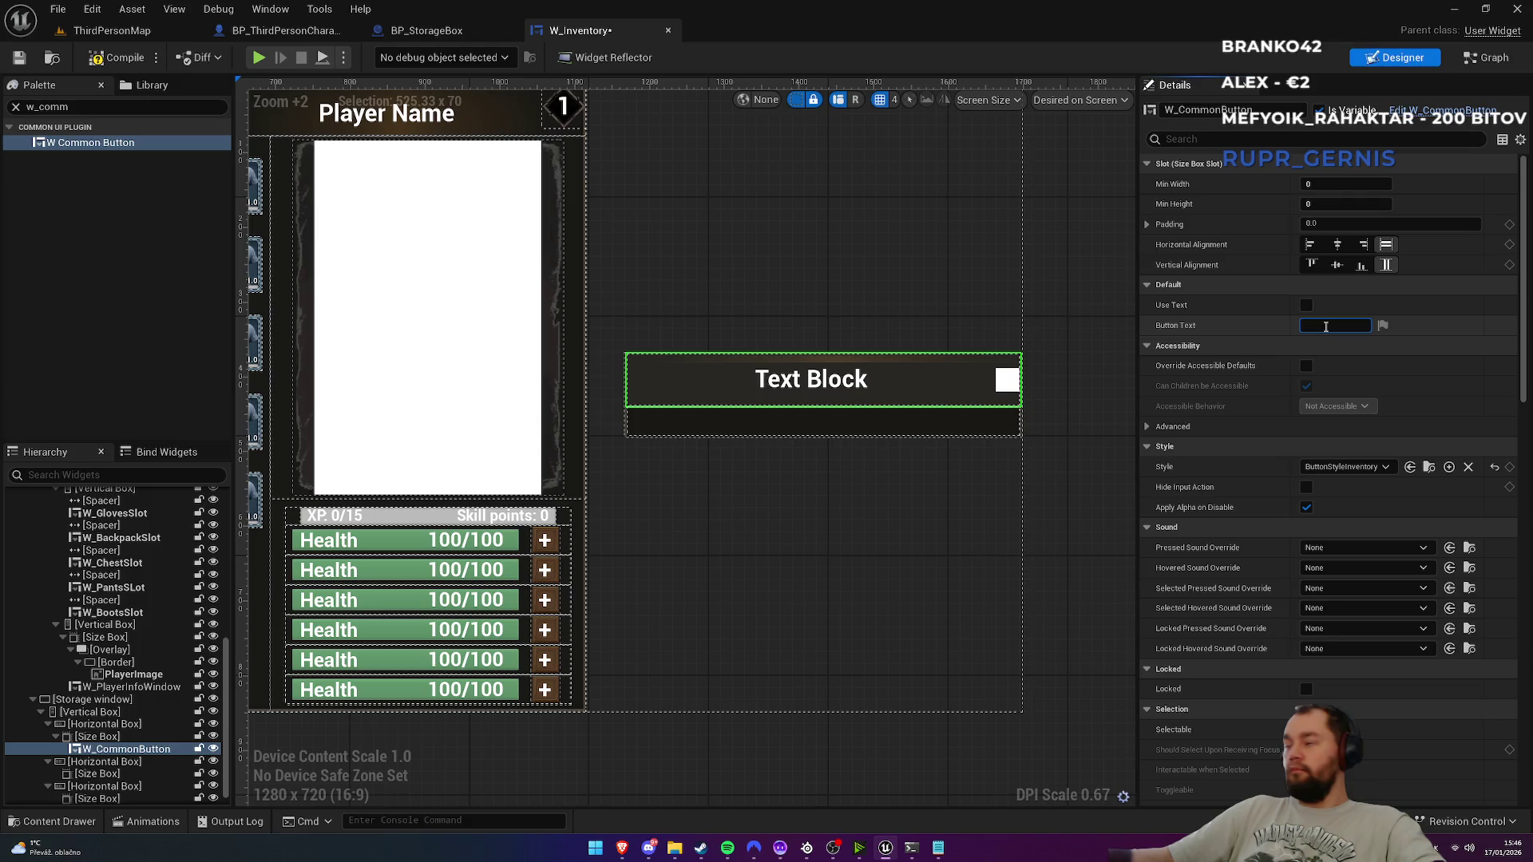
text(Crafting)
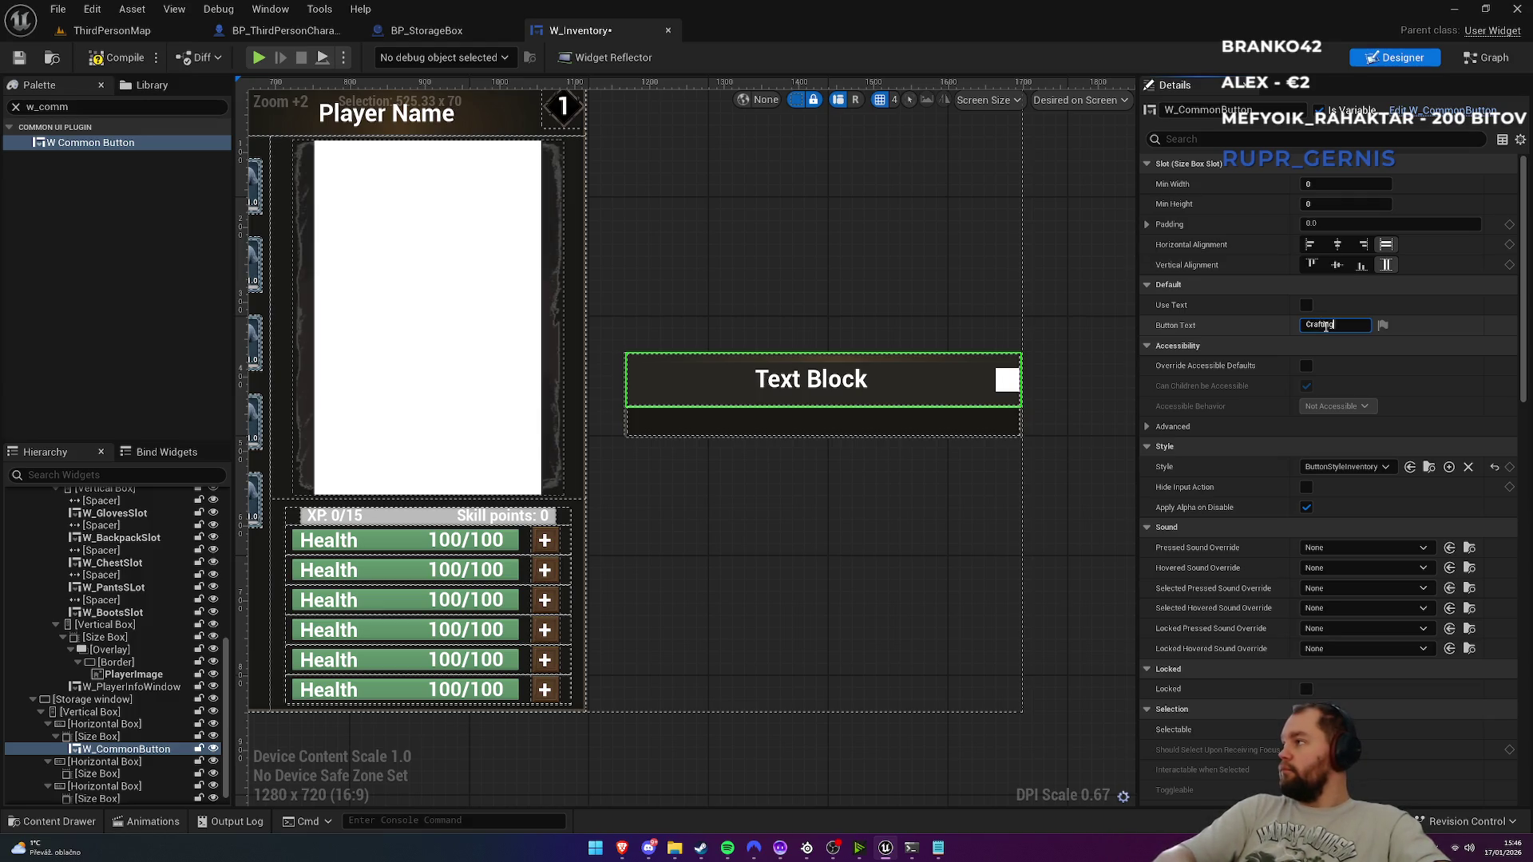
text( Bench)
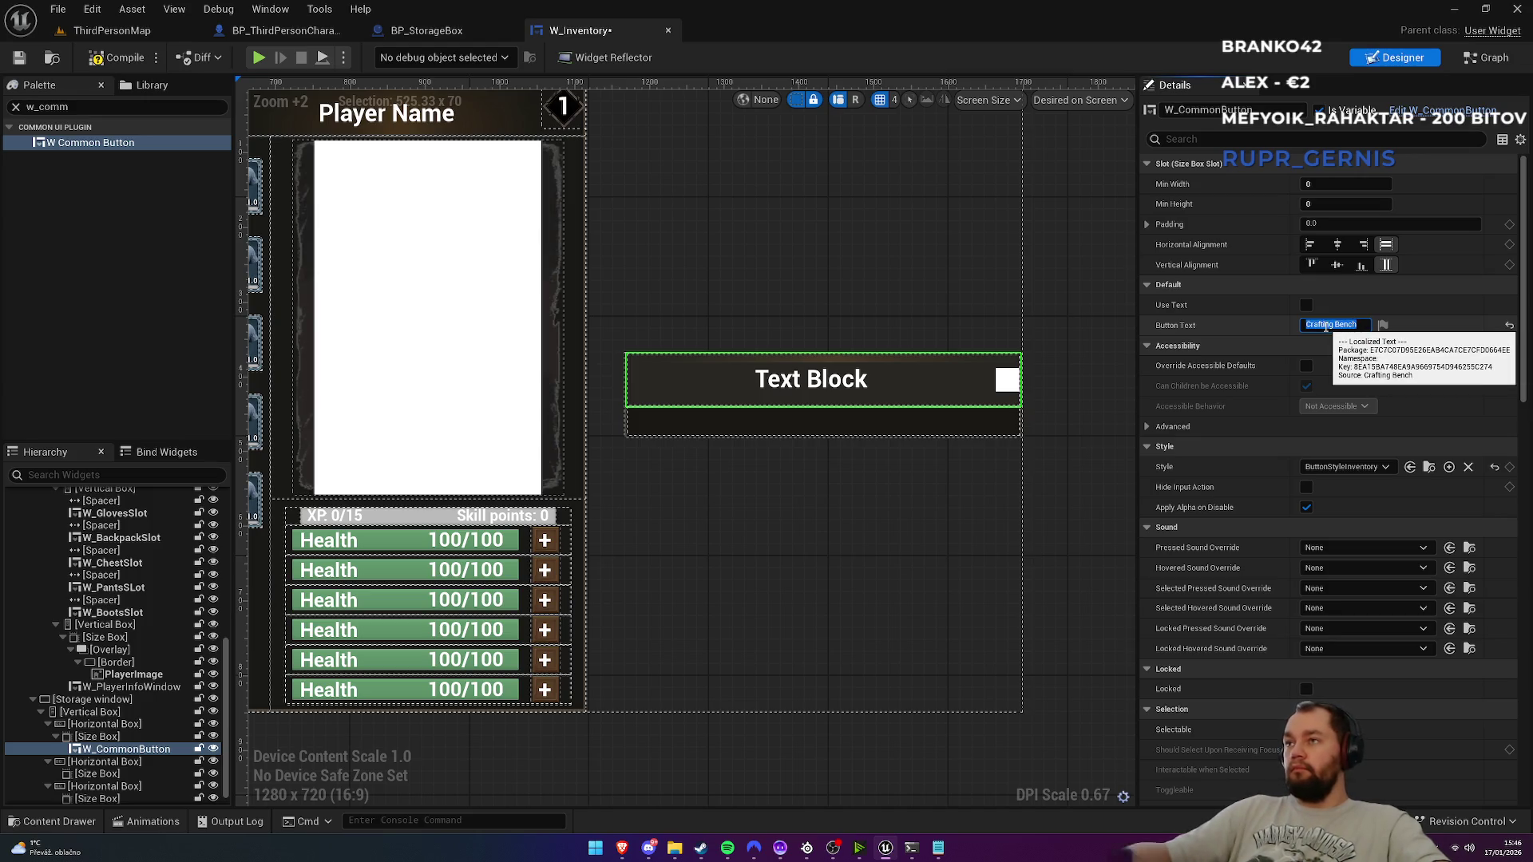
key(Return)
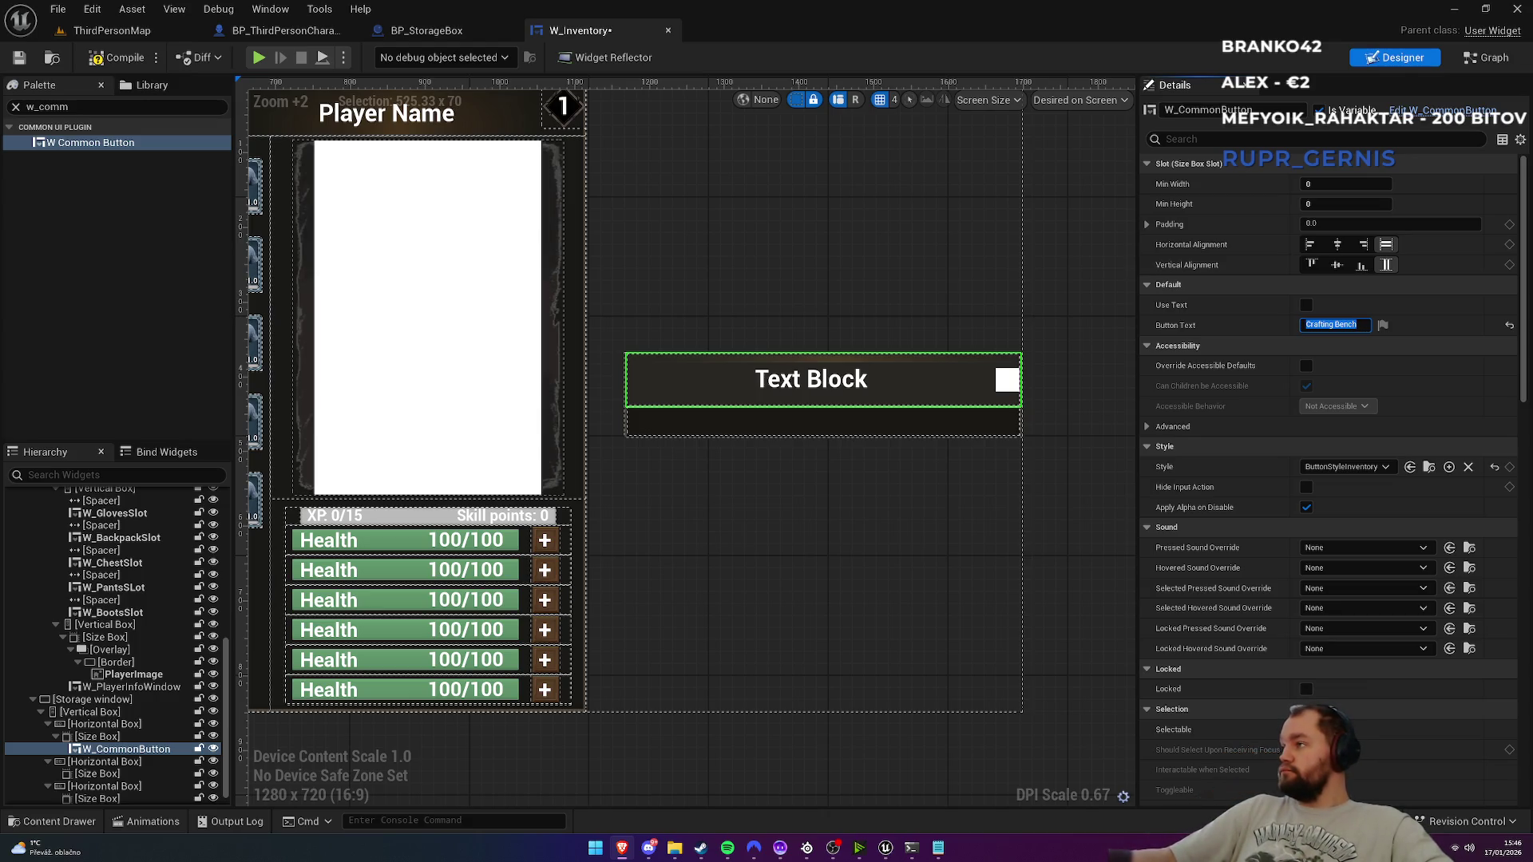
click(98, 737)
key(ctrl+d)
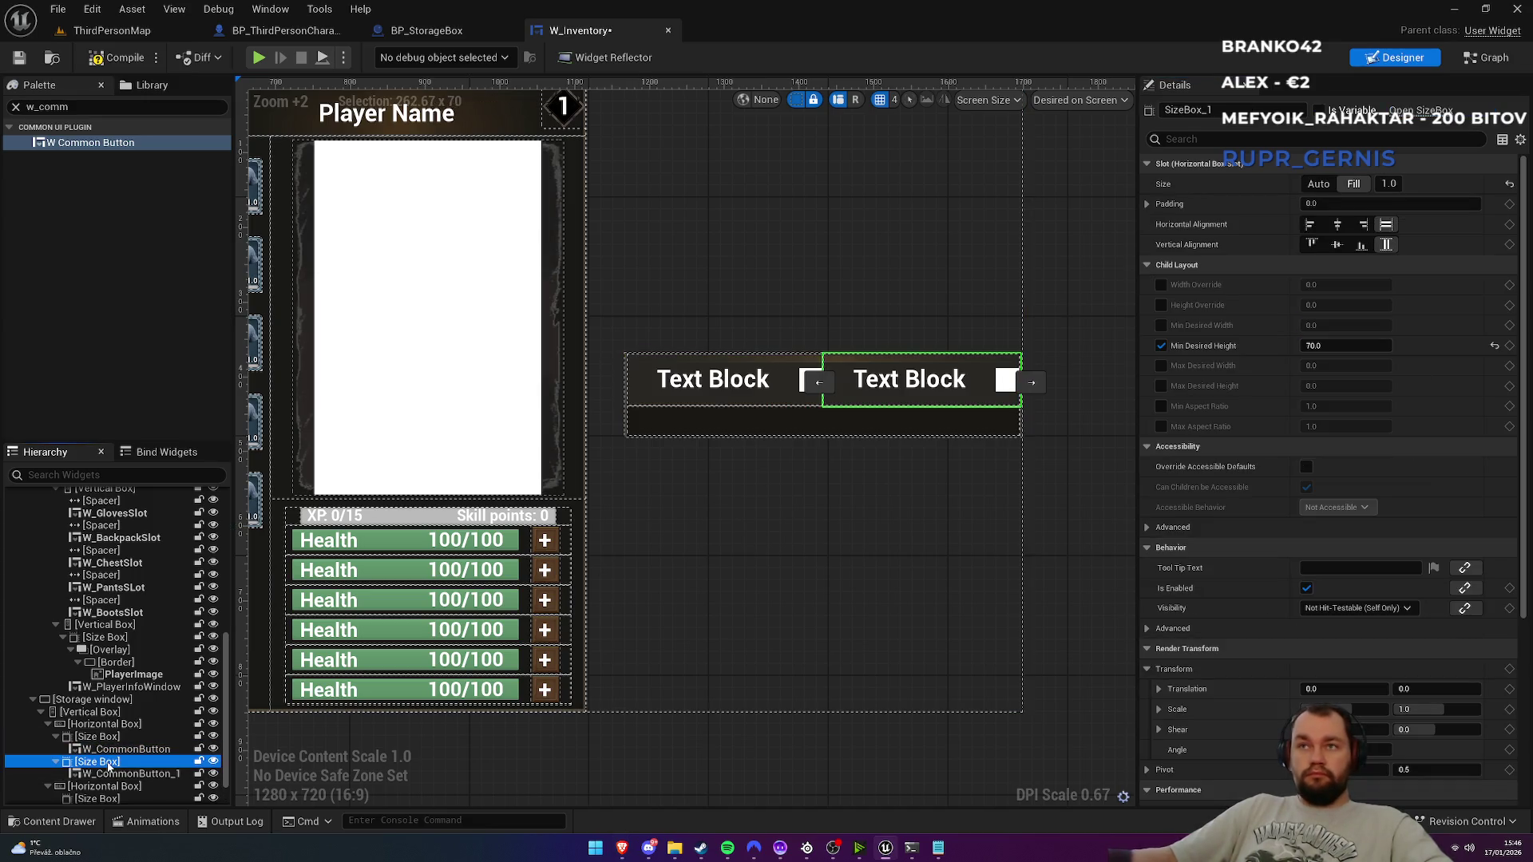
click(120, 749)
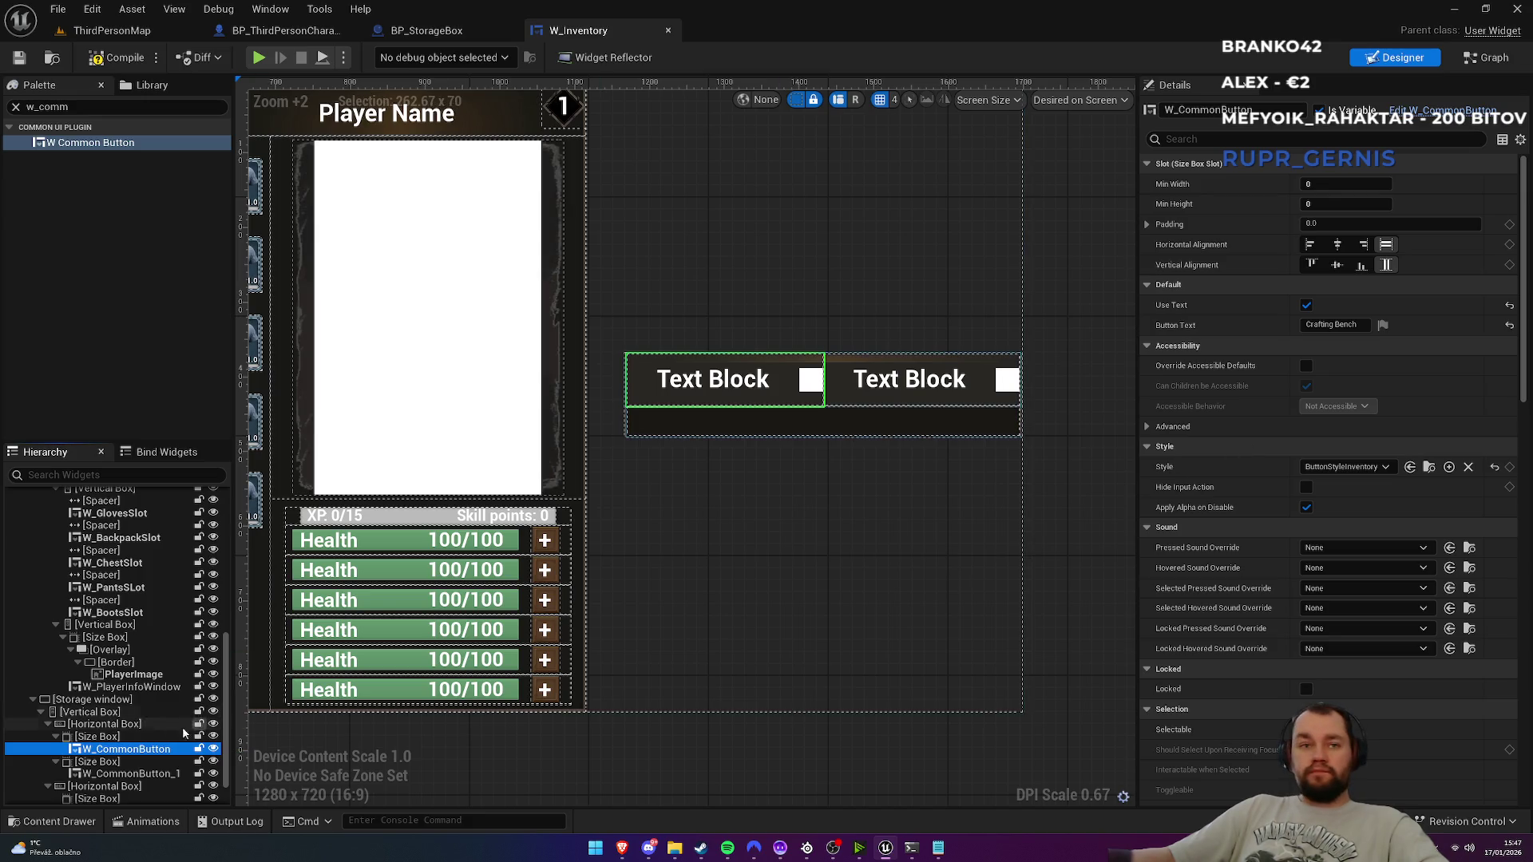
click(117, 786)
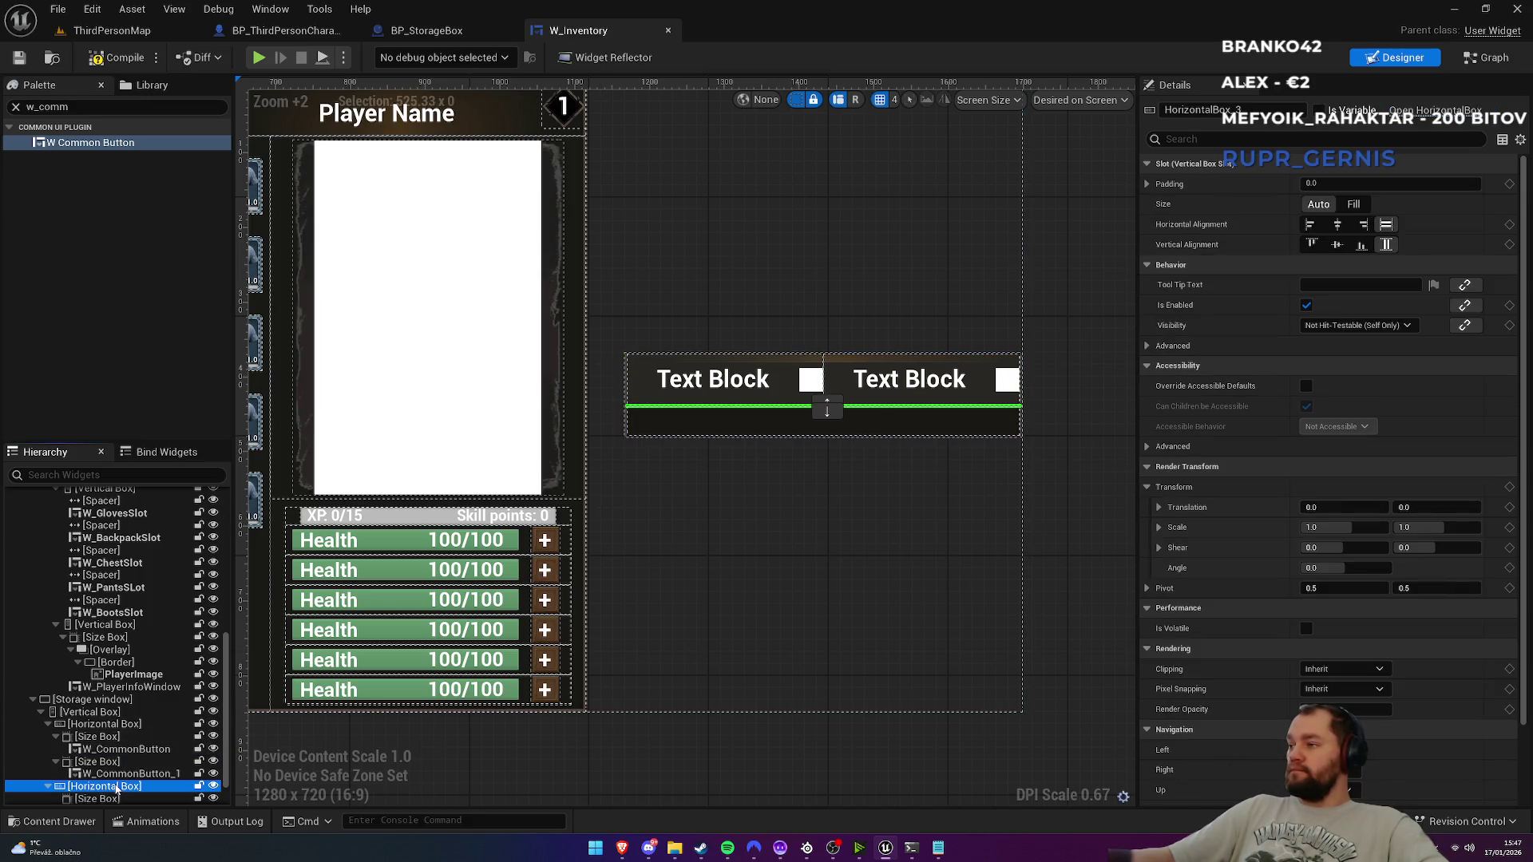
click(112, 798)
scroll(126, 721, down, 1)
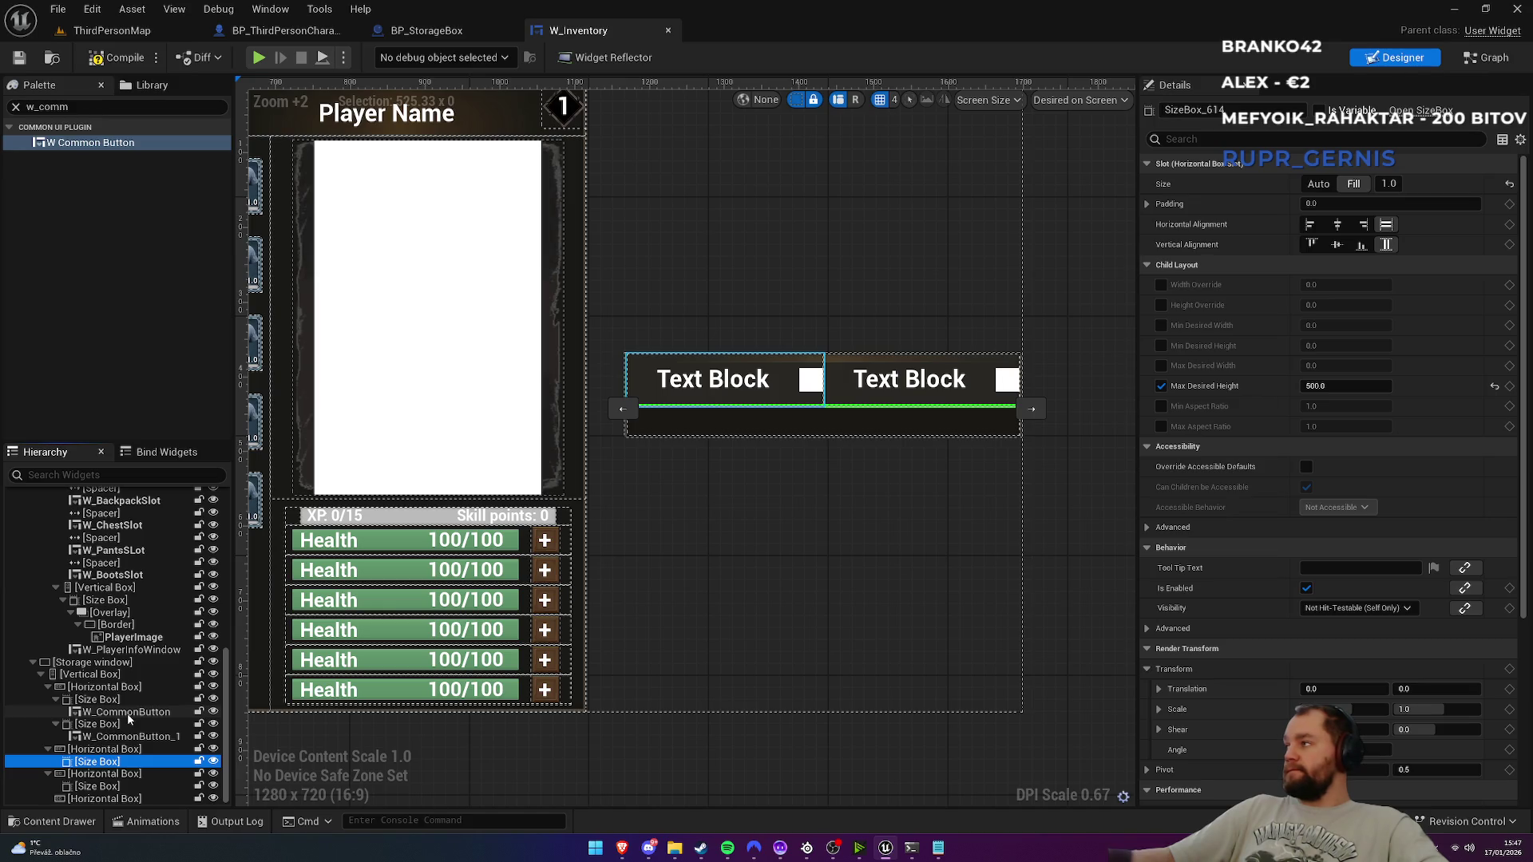
Step: Add a Widget Switcher from the Palette into the Size Box below the tab buttons
click(67, 107)
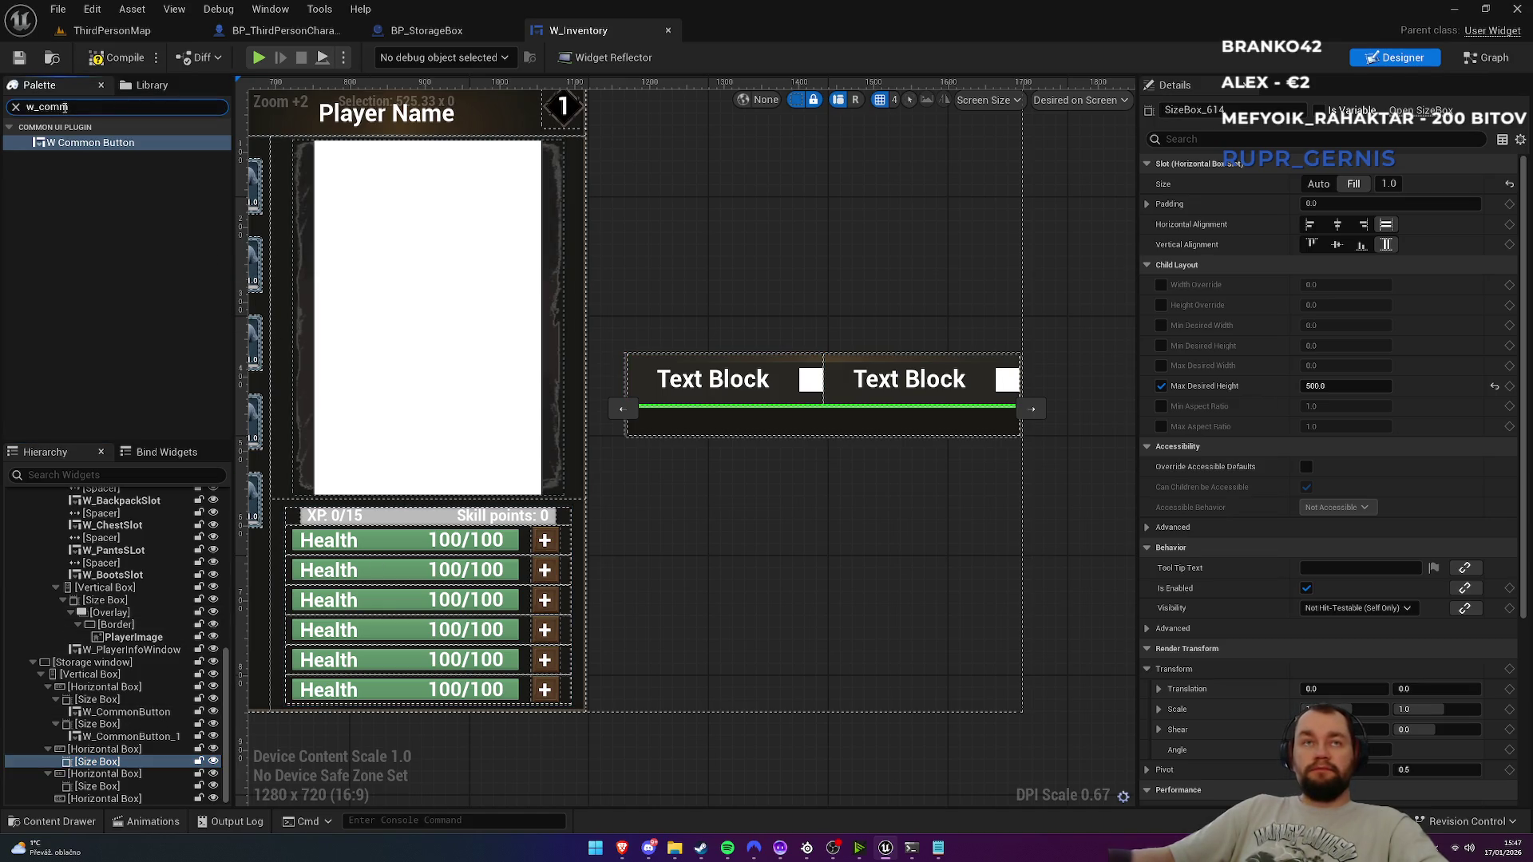
text(sw)
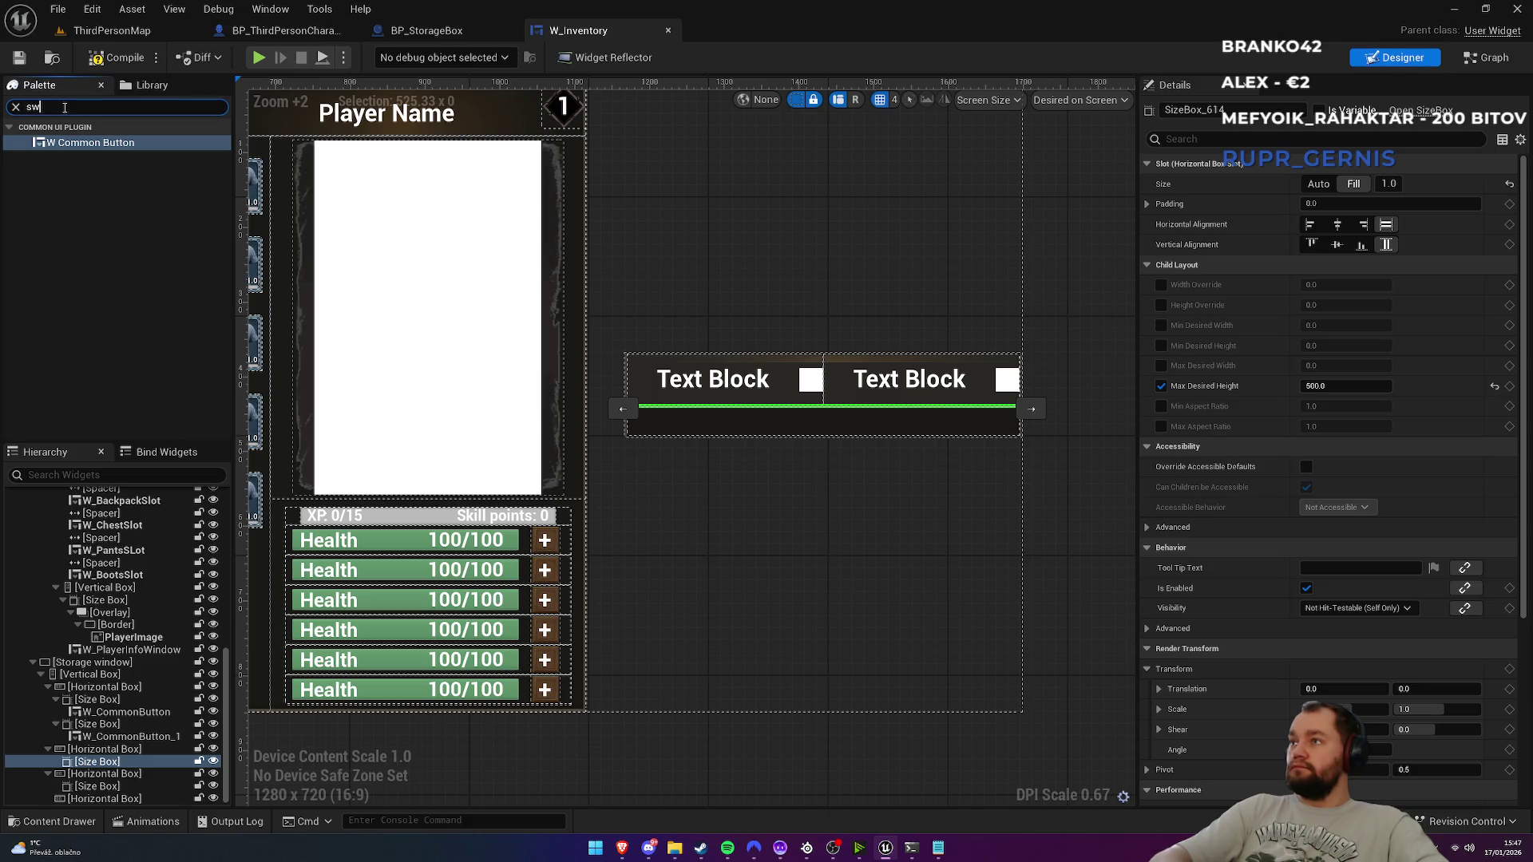
text(itcher)
drag(79, 205, 99, 763)
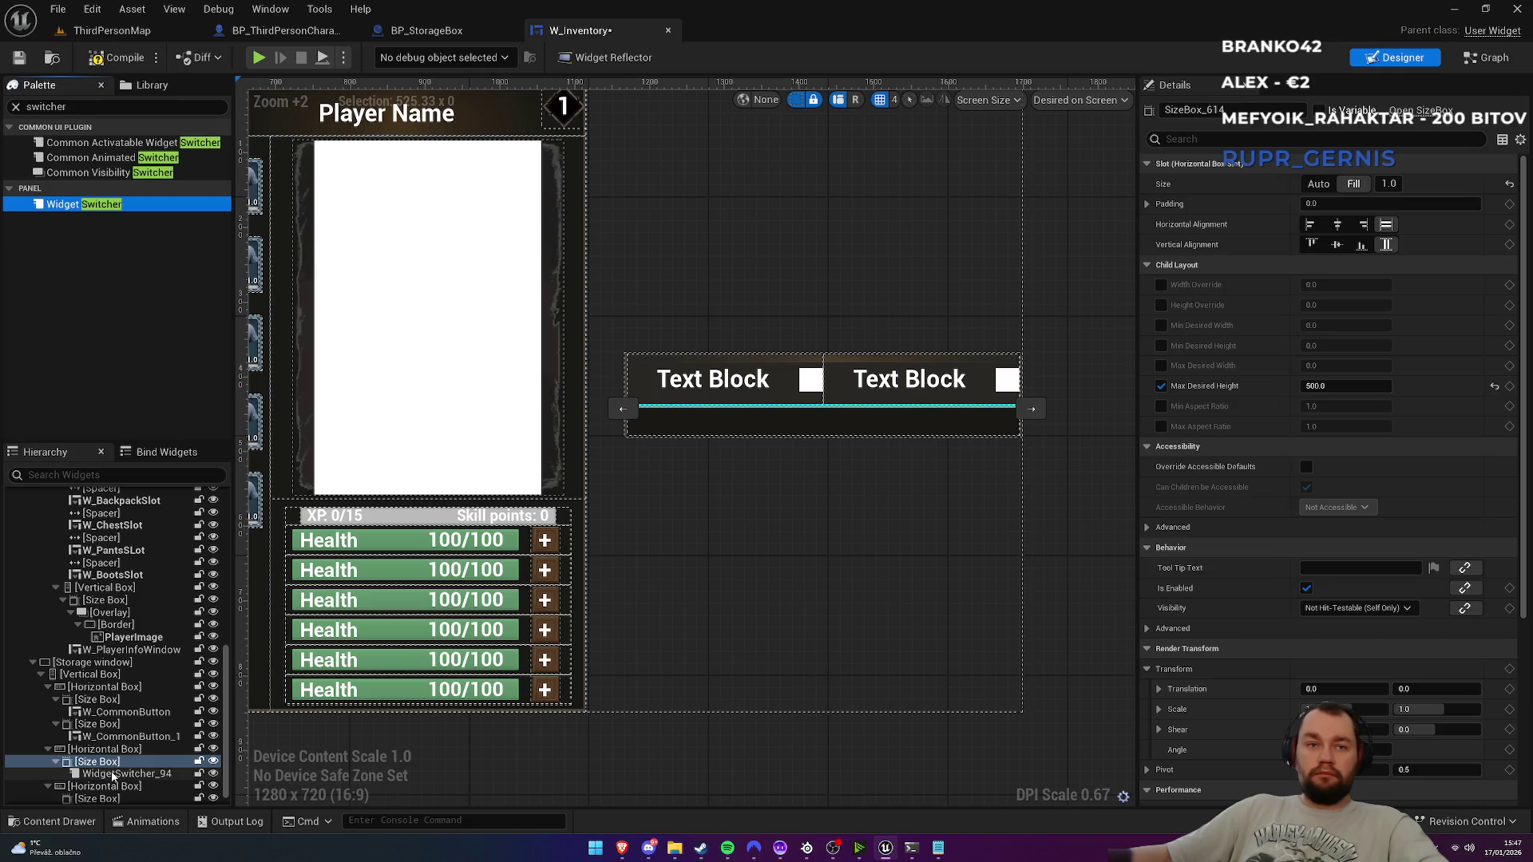
click(113, 775)
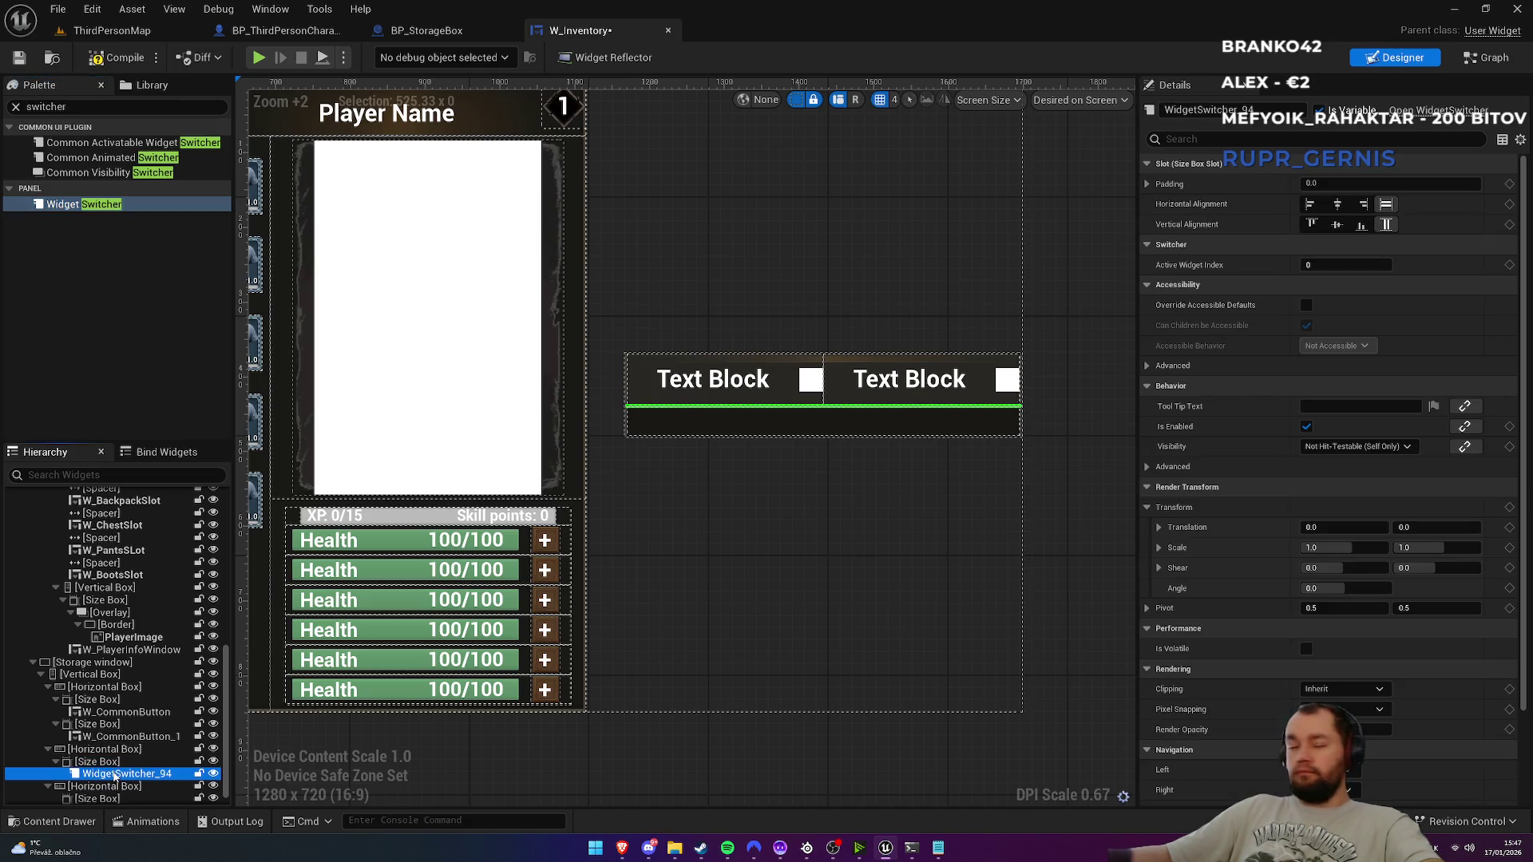
Step: Rename the Widget Switcher to StorageSwitcher
click(113, 774)
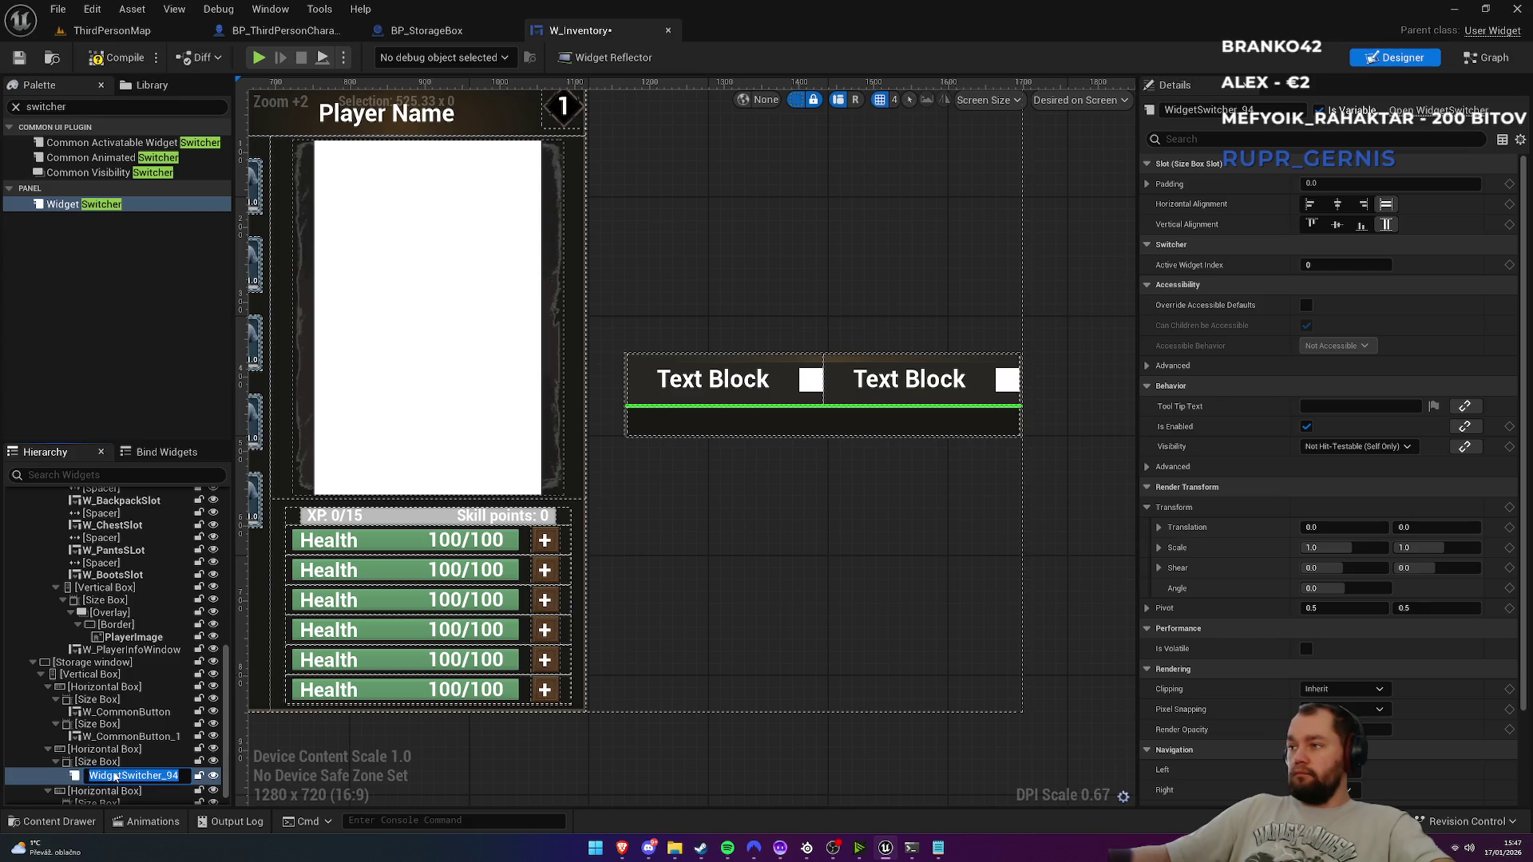
text(StorageSwitcher)
key(Return)
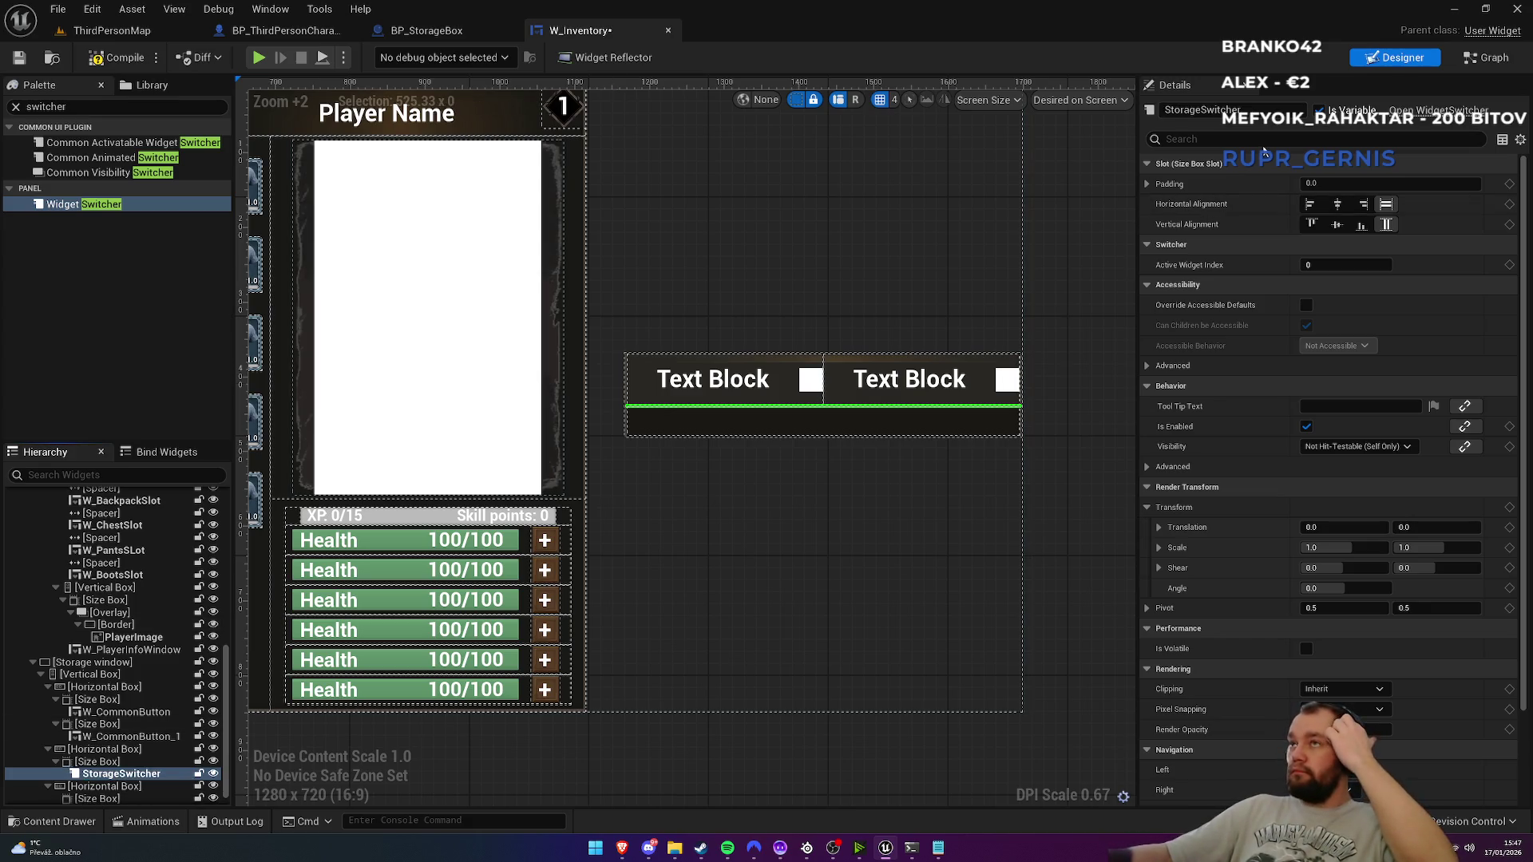
click(1260, 112)
text(StorageBox)
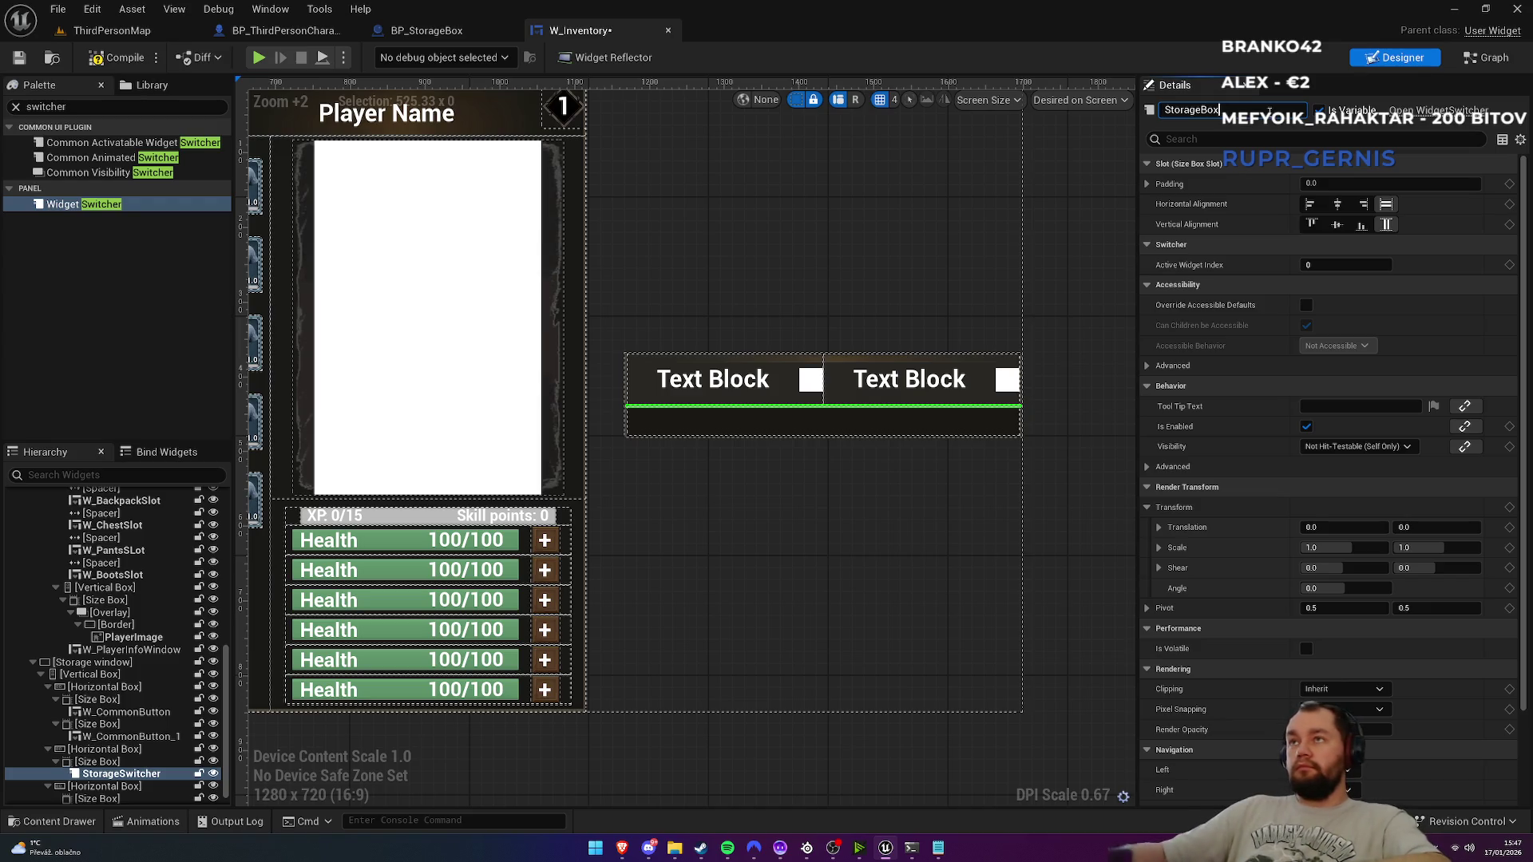
key(BackSpace)
key(BackSpace)
key(Escape)
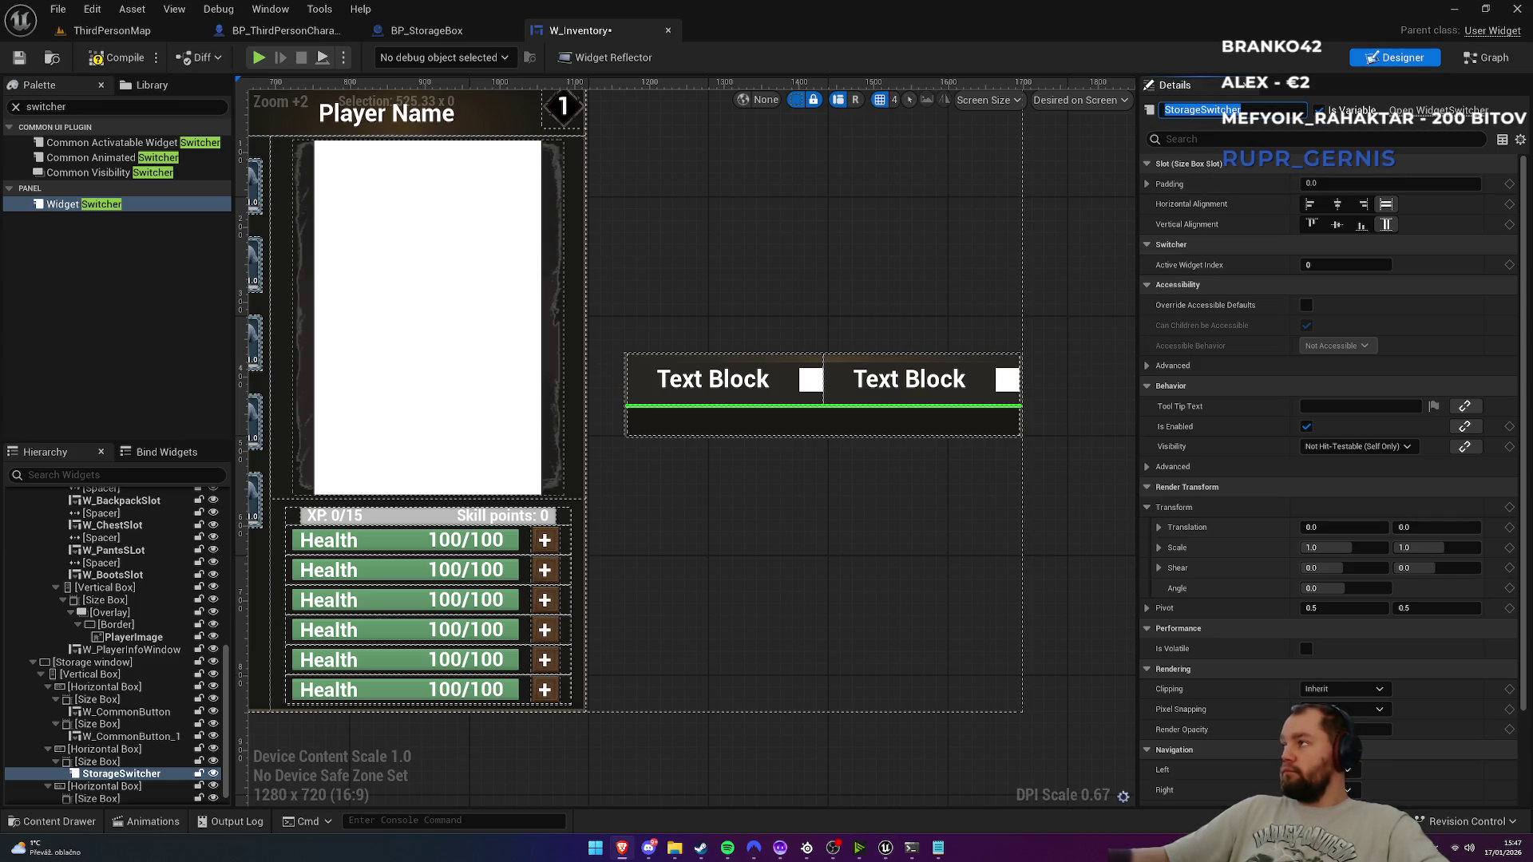
Step: Rename the first tab button W_CommonButton to StorageBoxButton
click(124, 712)
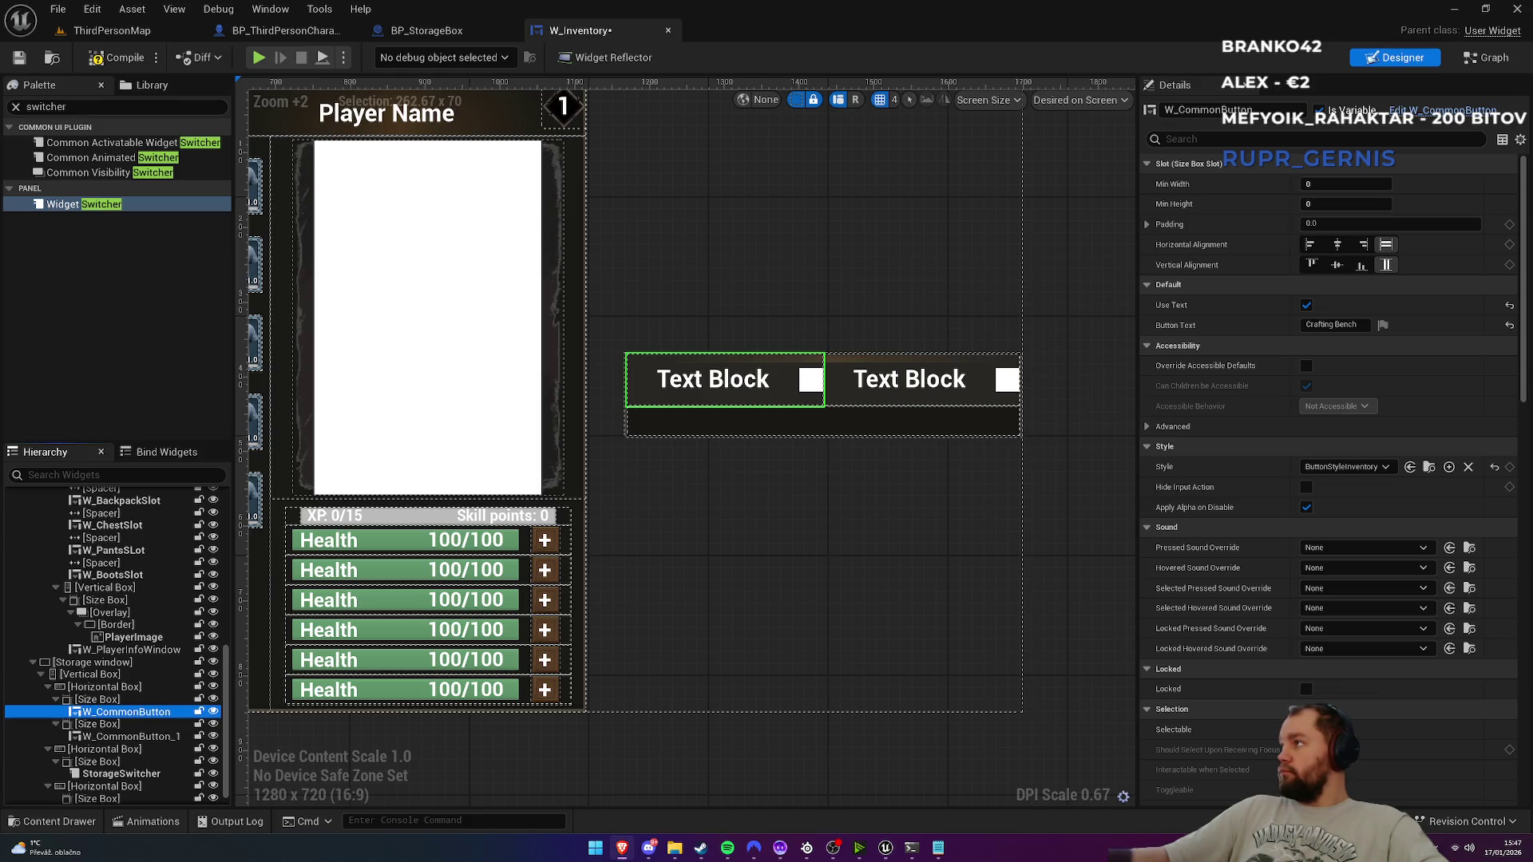
click(1207, 109)
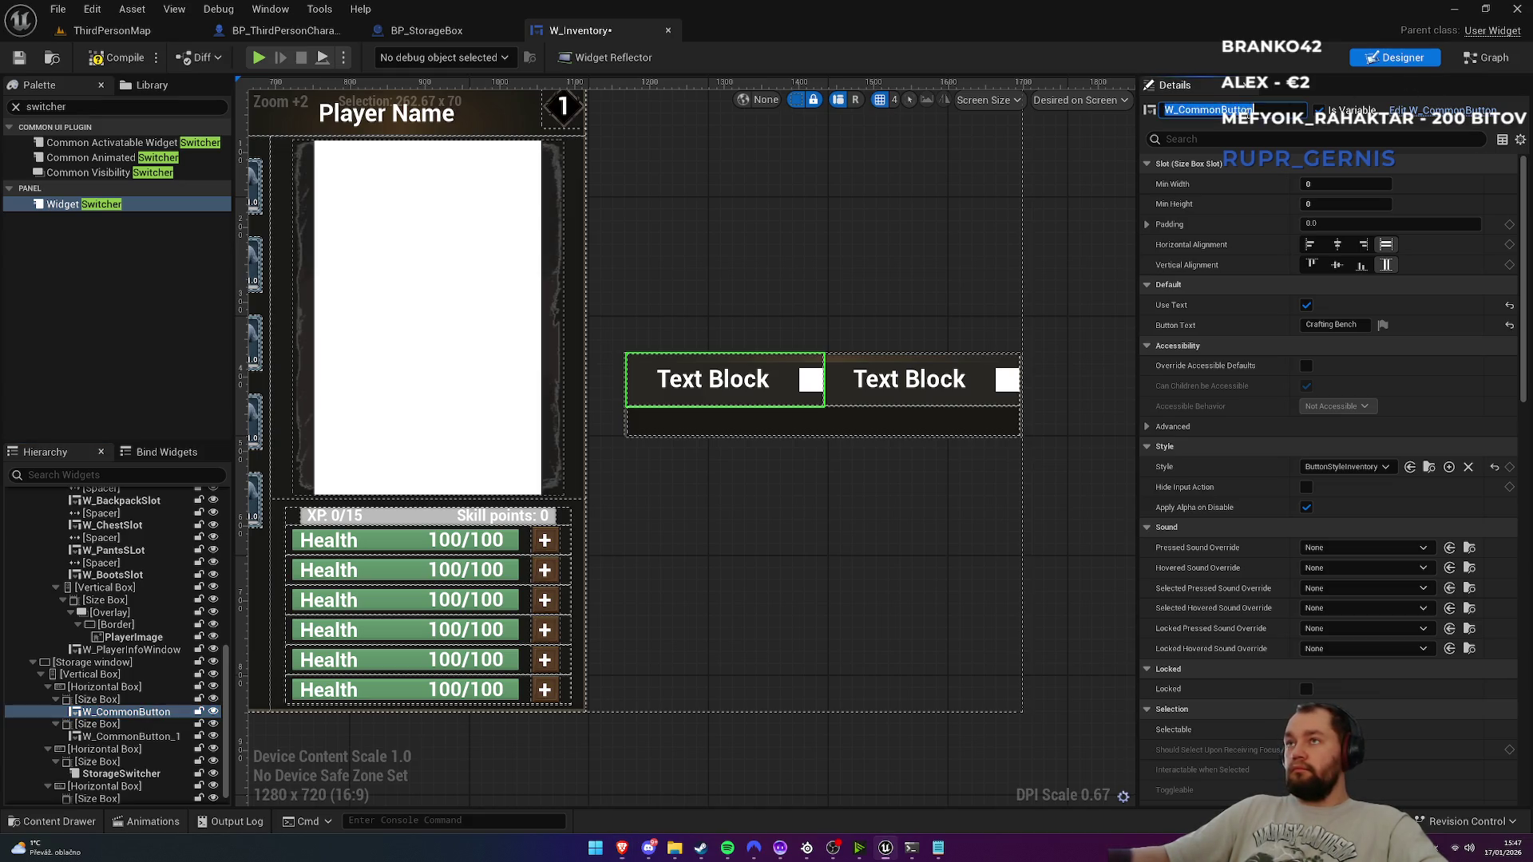
text(StorageBox)
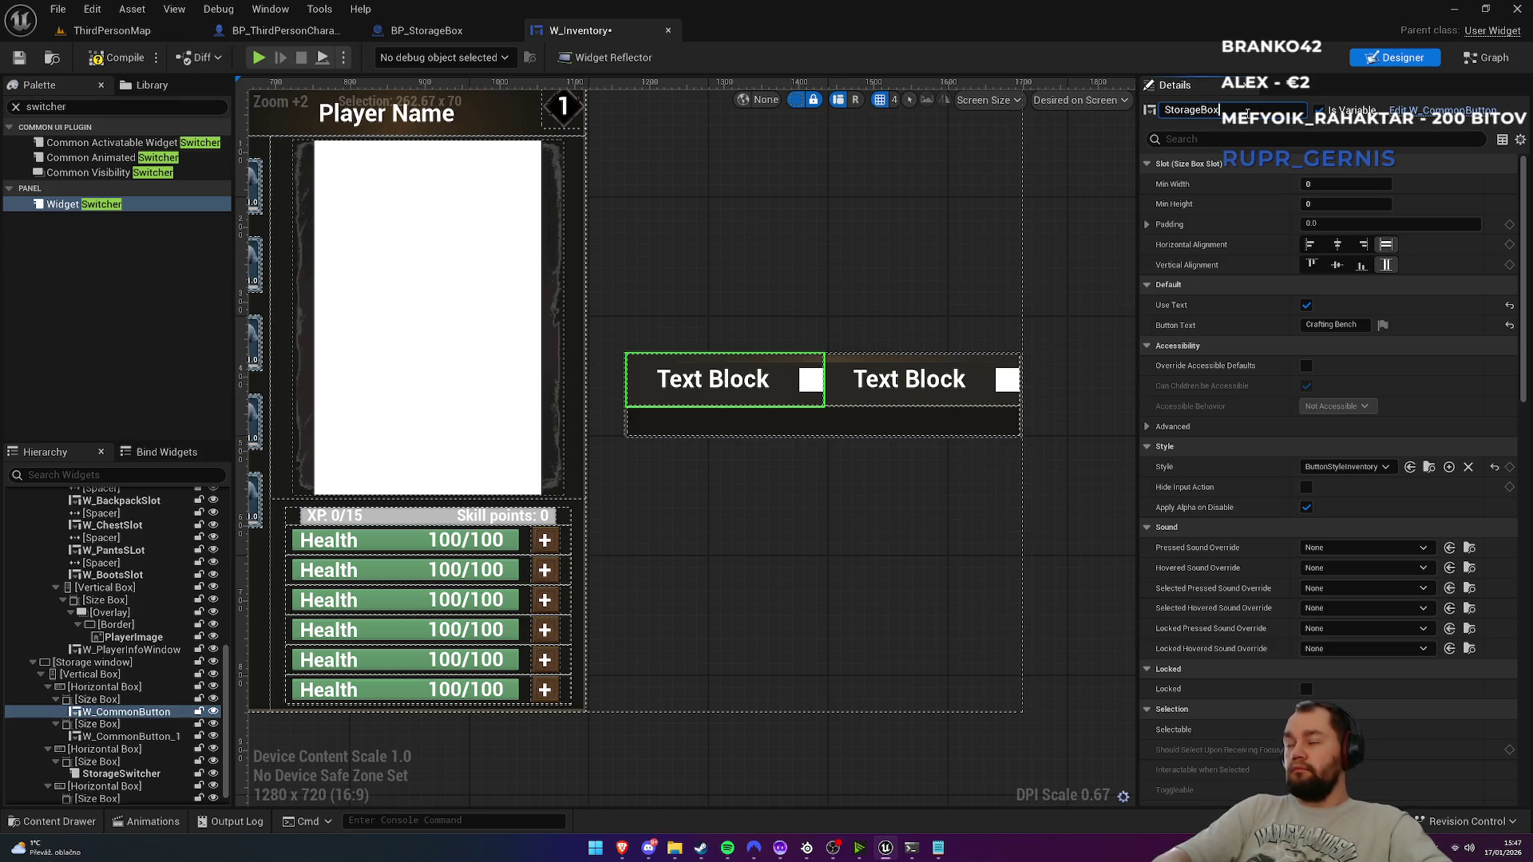
key(Return)
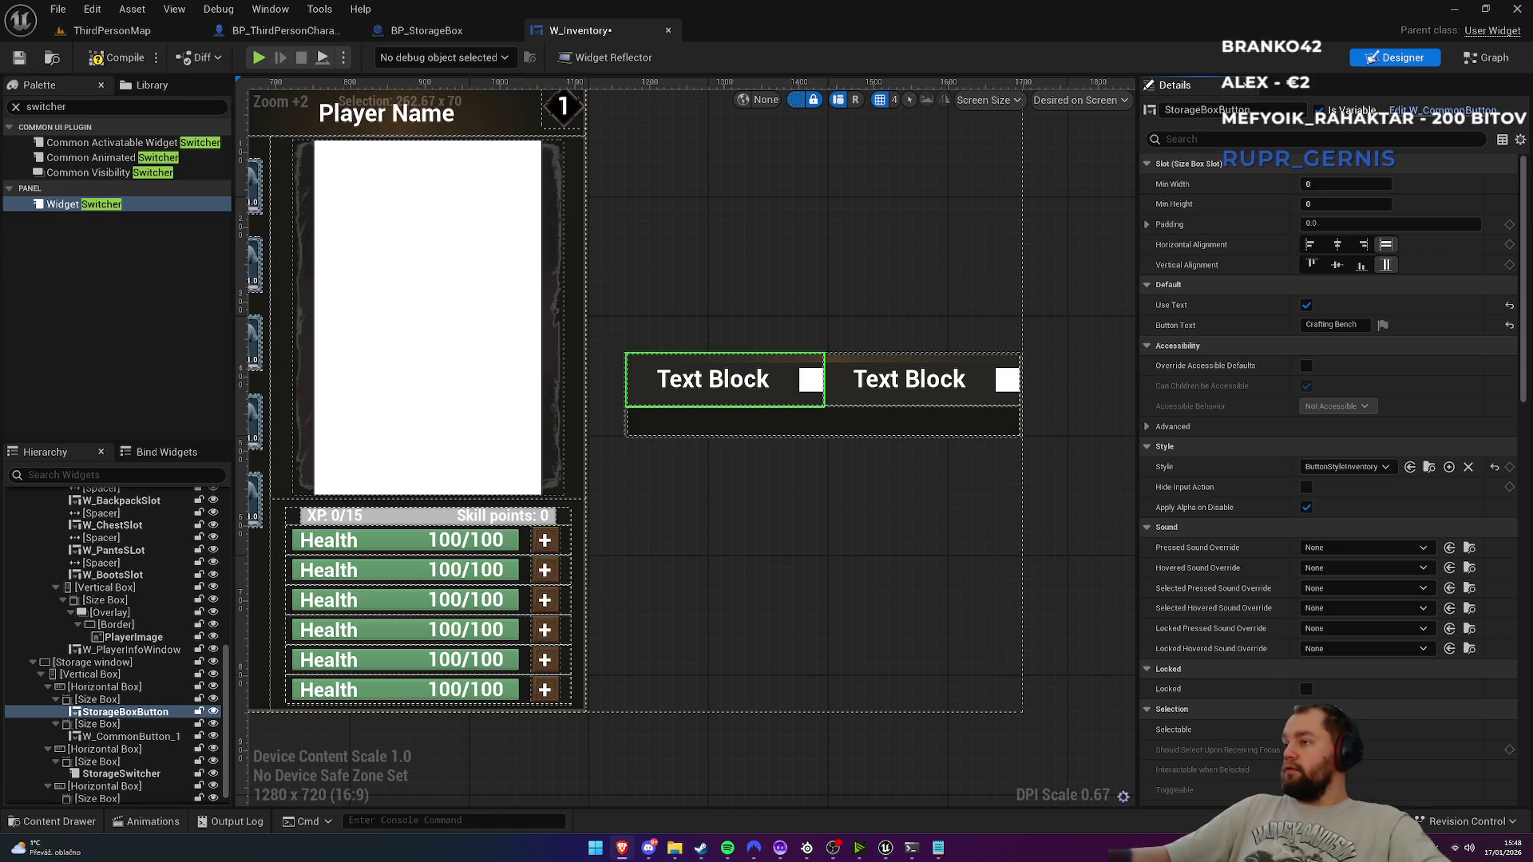
Step: Rename the second tab button W_CommonButton_1 to StorageCraftingButton
click(131, 737)
click(1226, 110)
text(Stora)
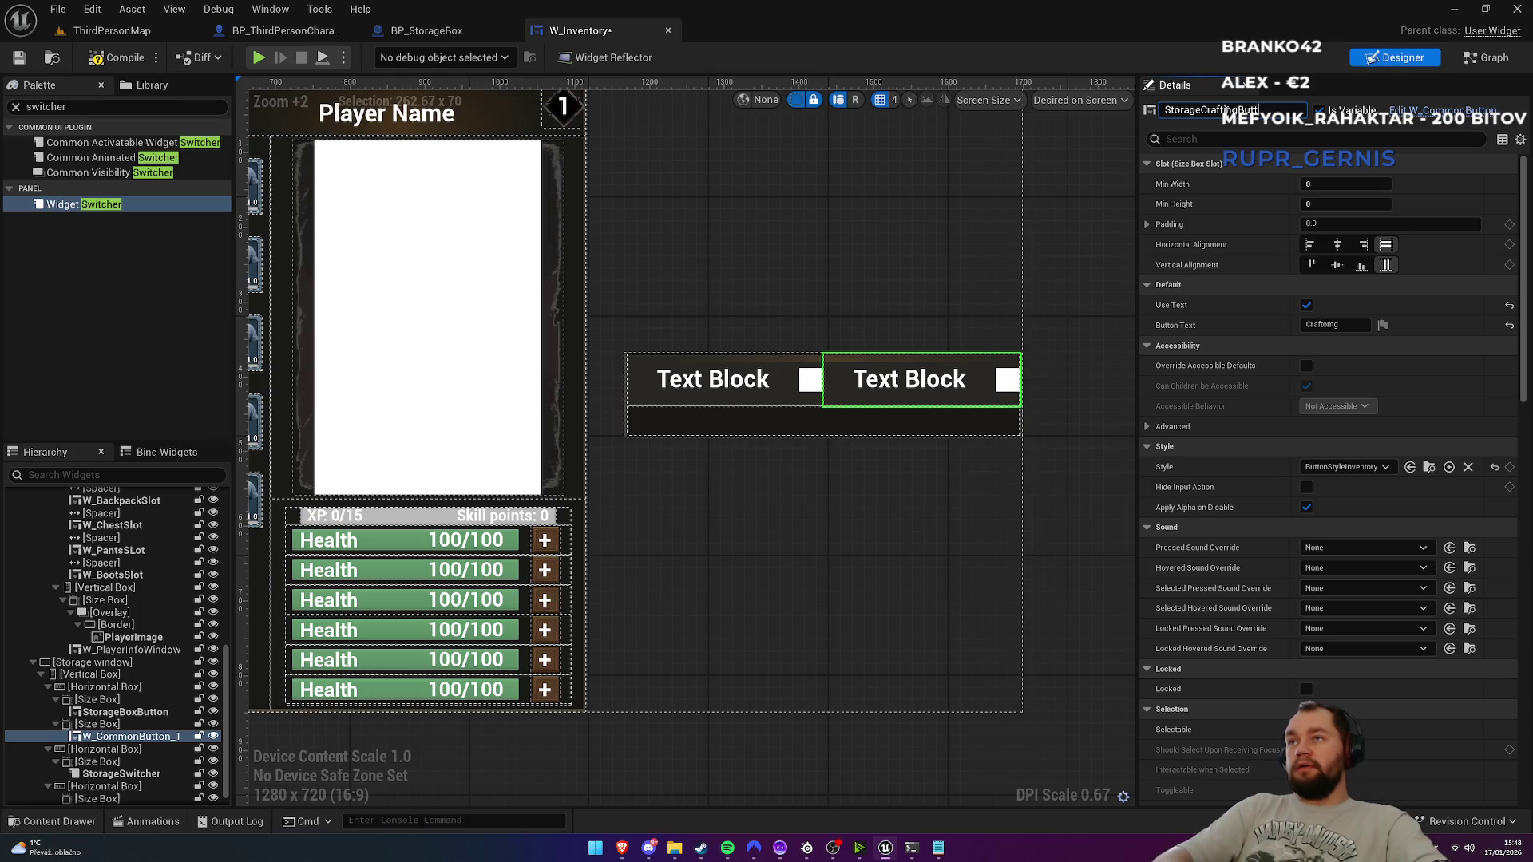
key(Return)
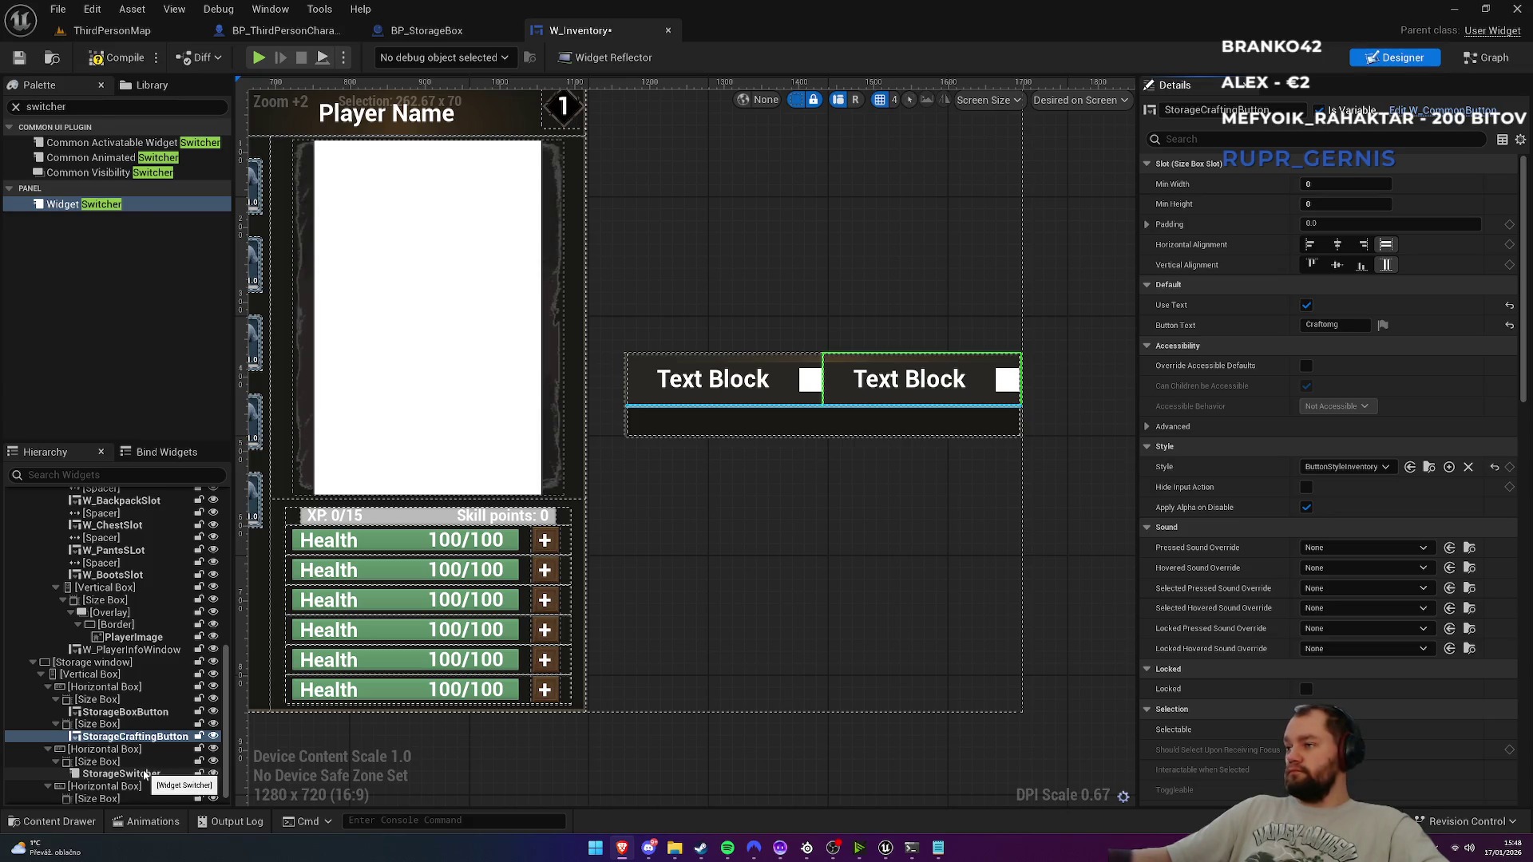
click(145, 775)
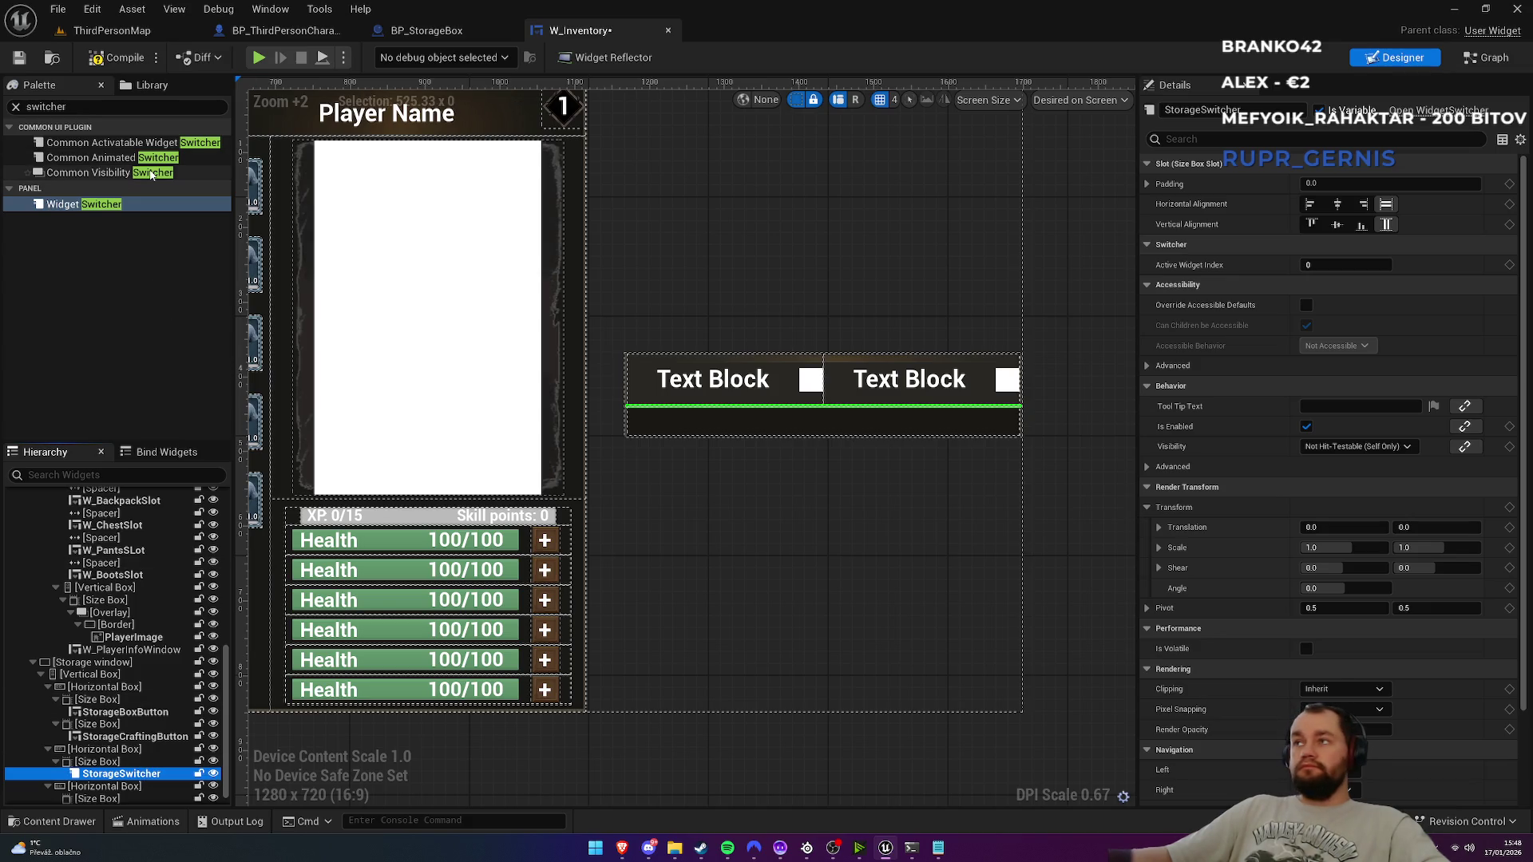
Step: Add a W Item Container Grid inside StorageSwitcher and name it StorageBoxGrid
click(85, 106)
text(grid)
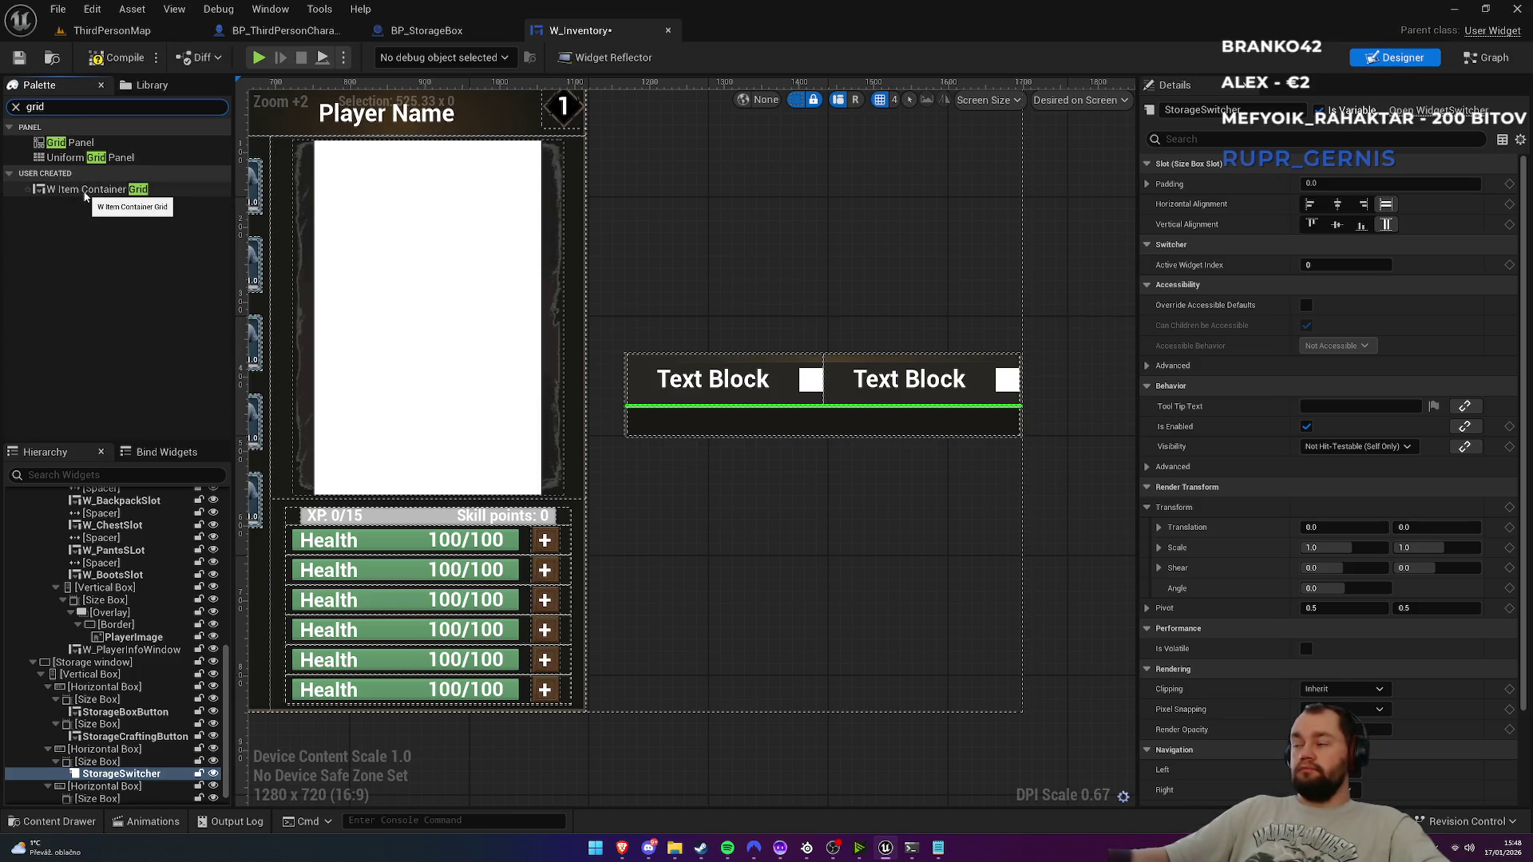
mouse_move(84, 194)
mouse_down()
mouse_move(181, 588)
mouse_move(146, 777)
mouse_up()
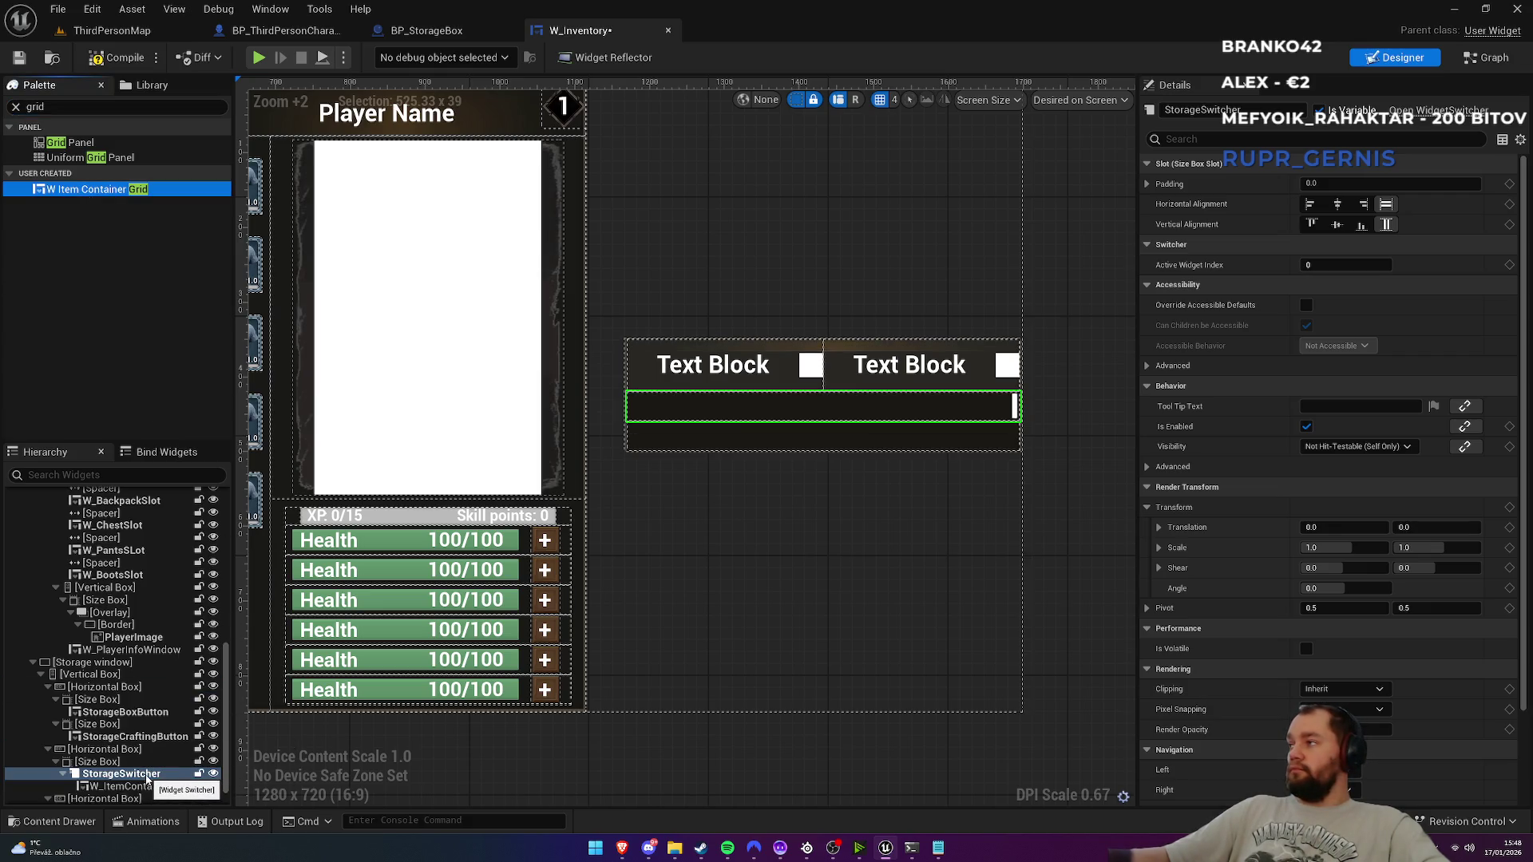
click(128, 787)
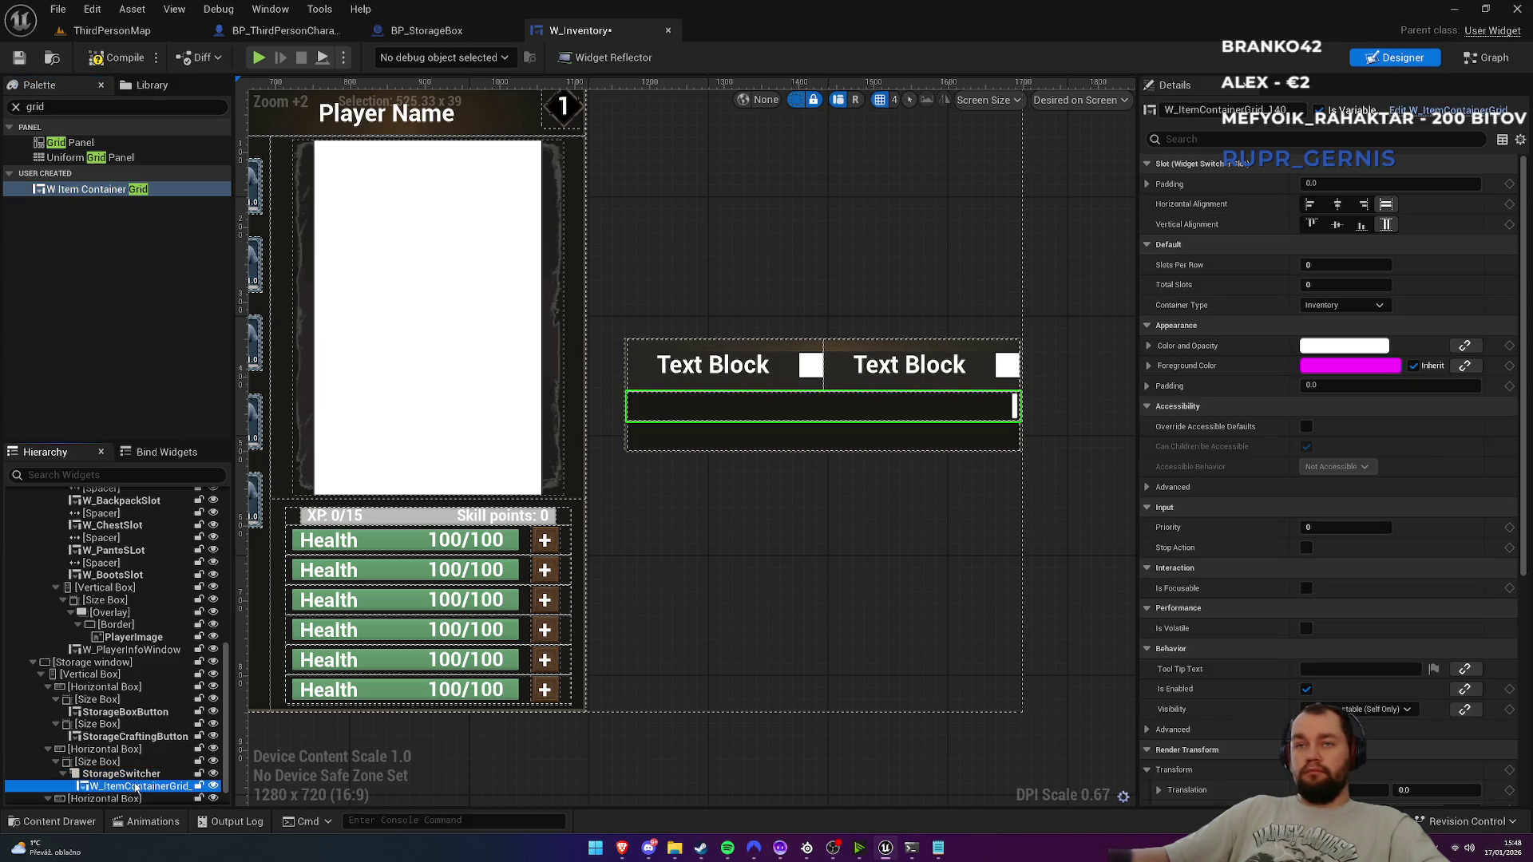
click(1229, 110)
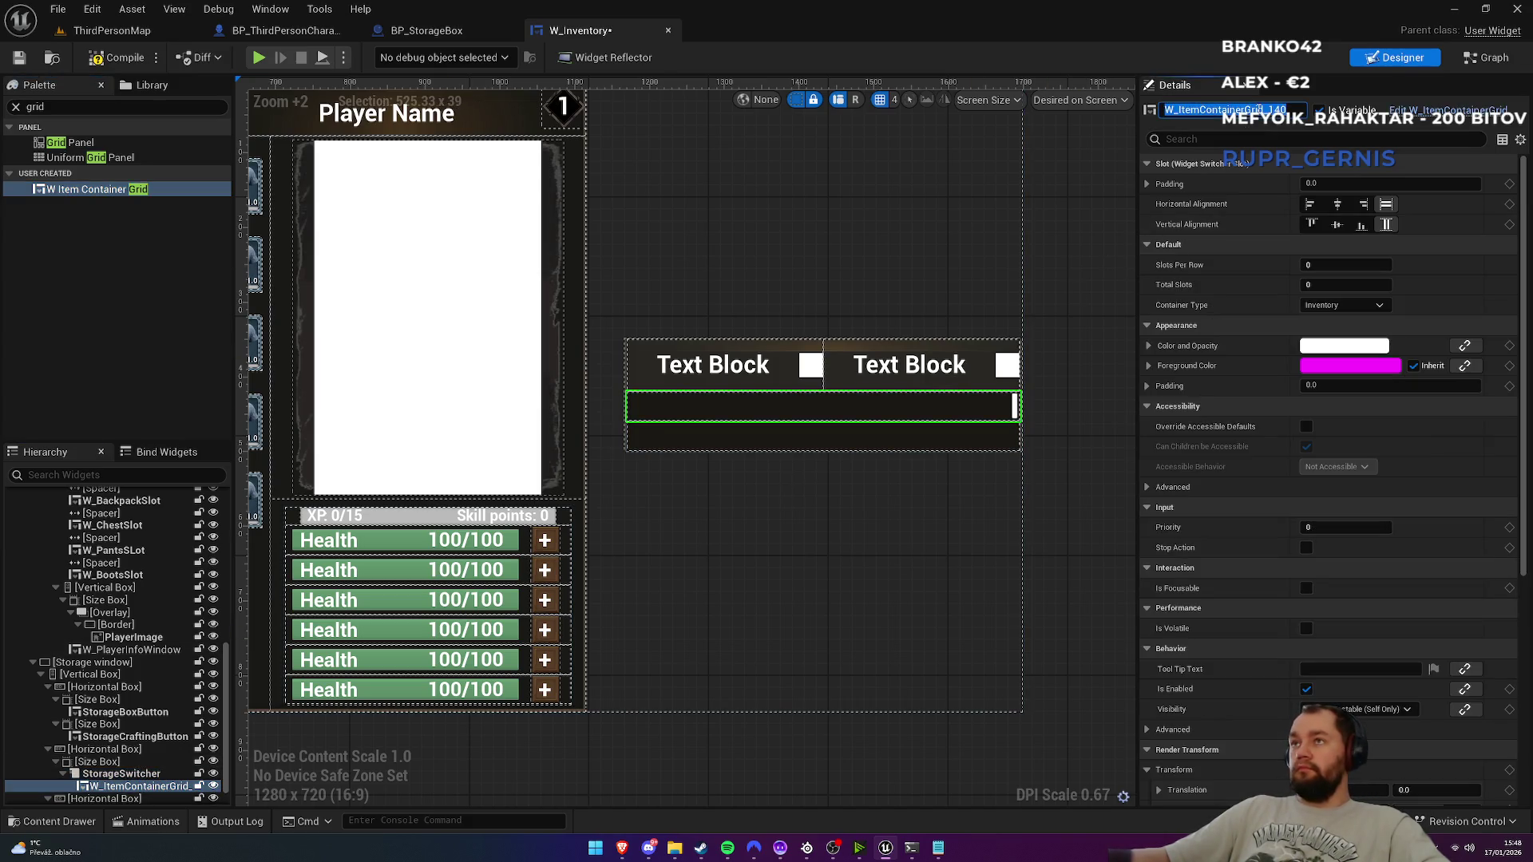
text(StorageBoxGrid)
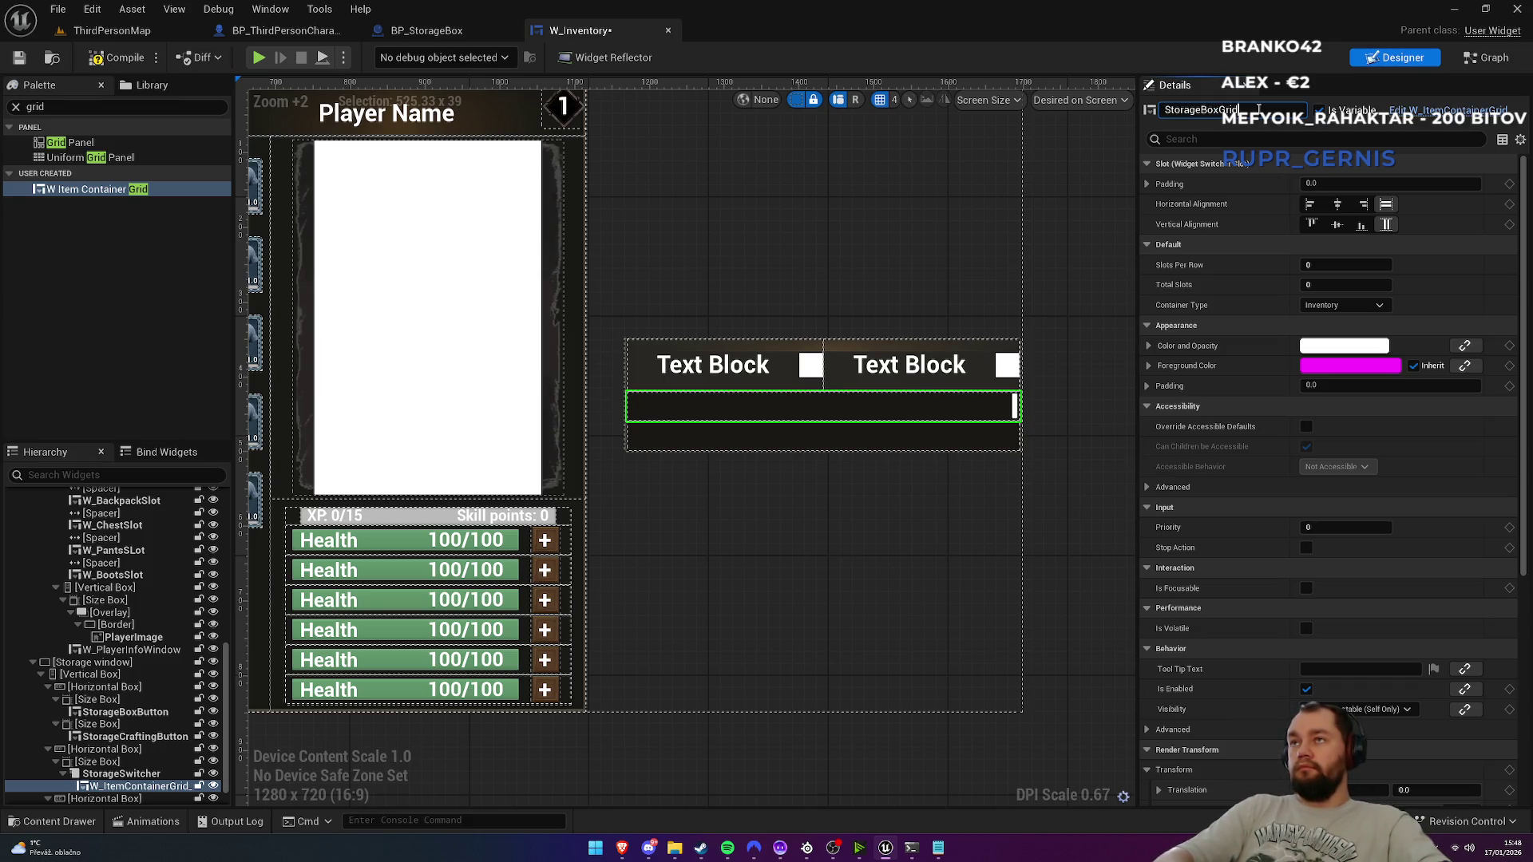
key(Return)
Step: Give StorageBoxGrid padding 3, 5 slots per row, 30 total, Storage type; compile and save
click(1382, 182)
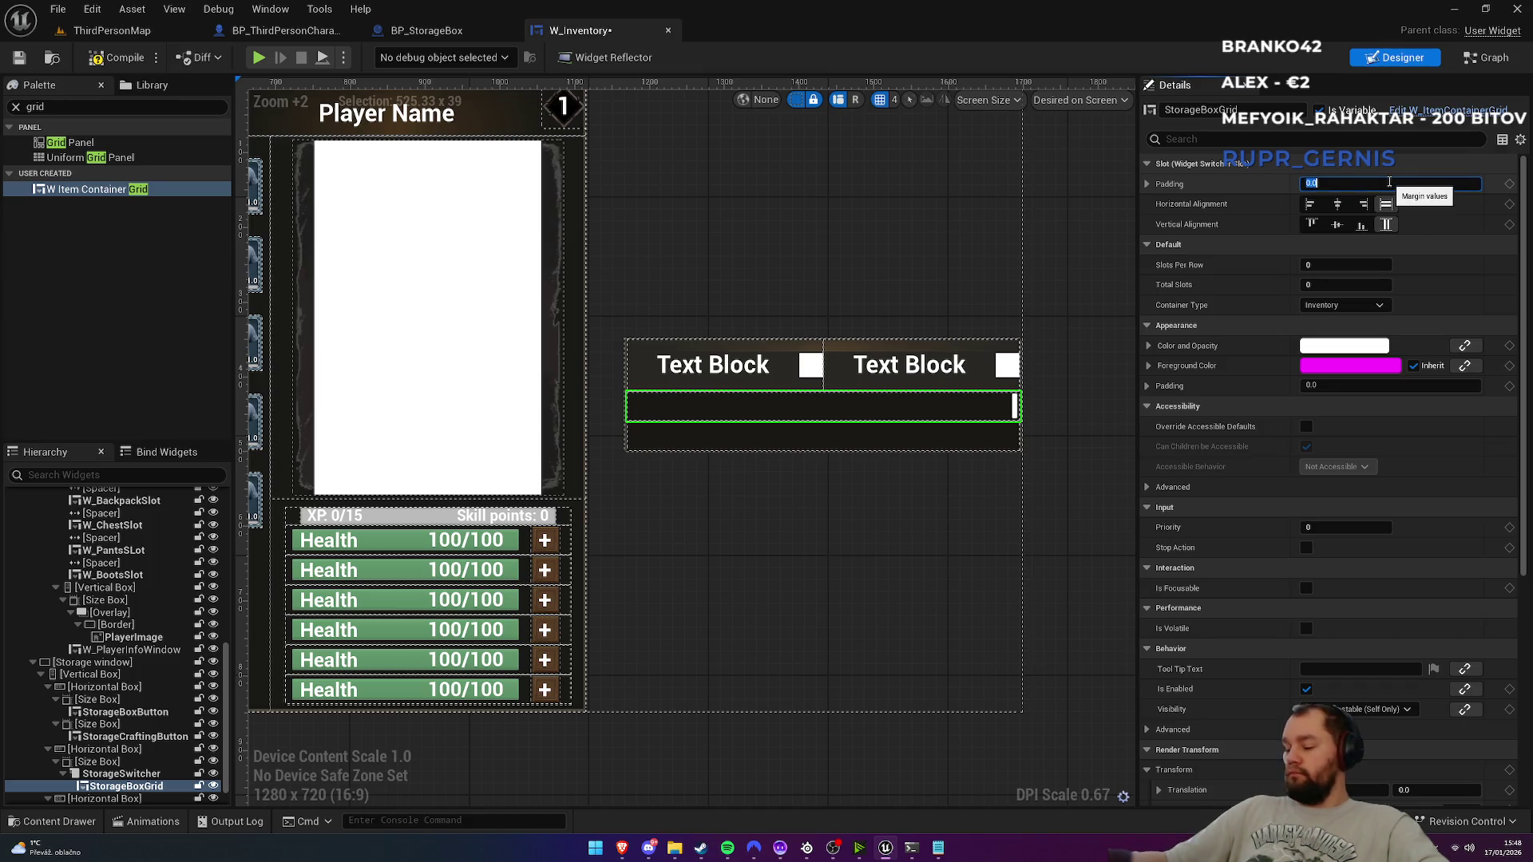
key(Return)
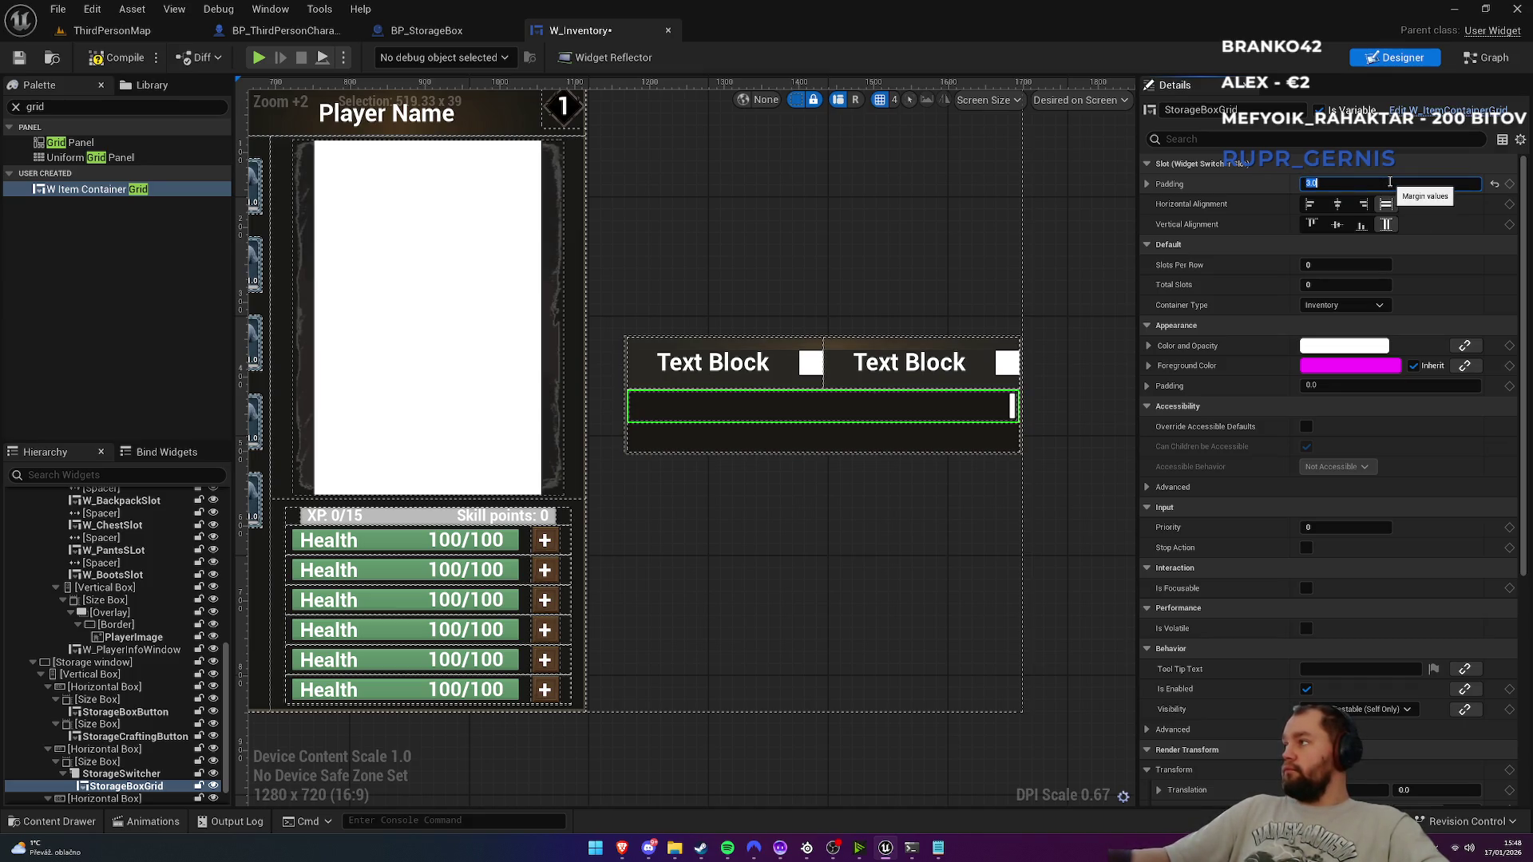
click(1369, 264)
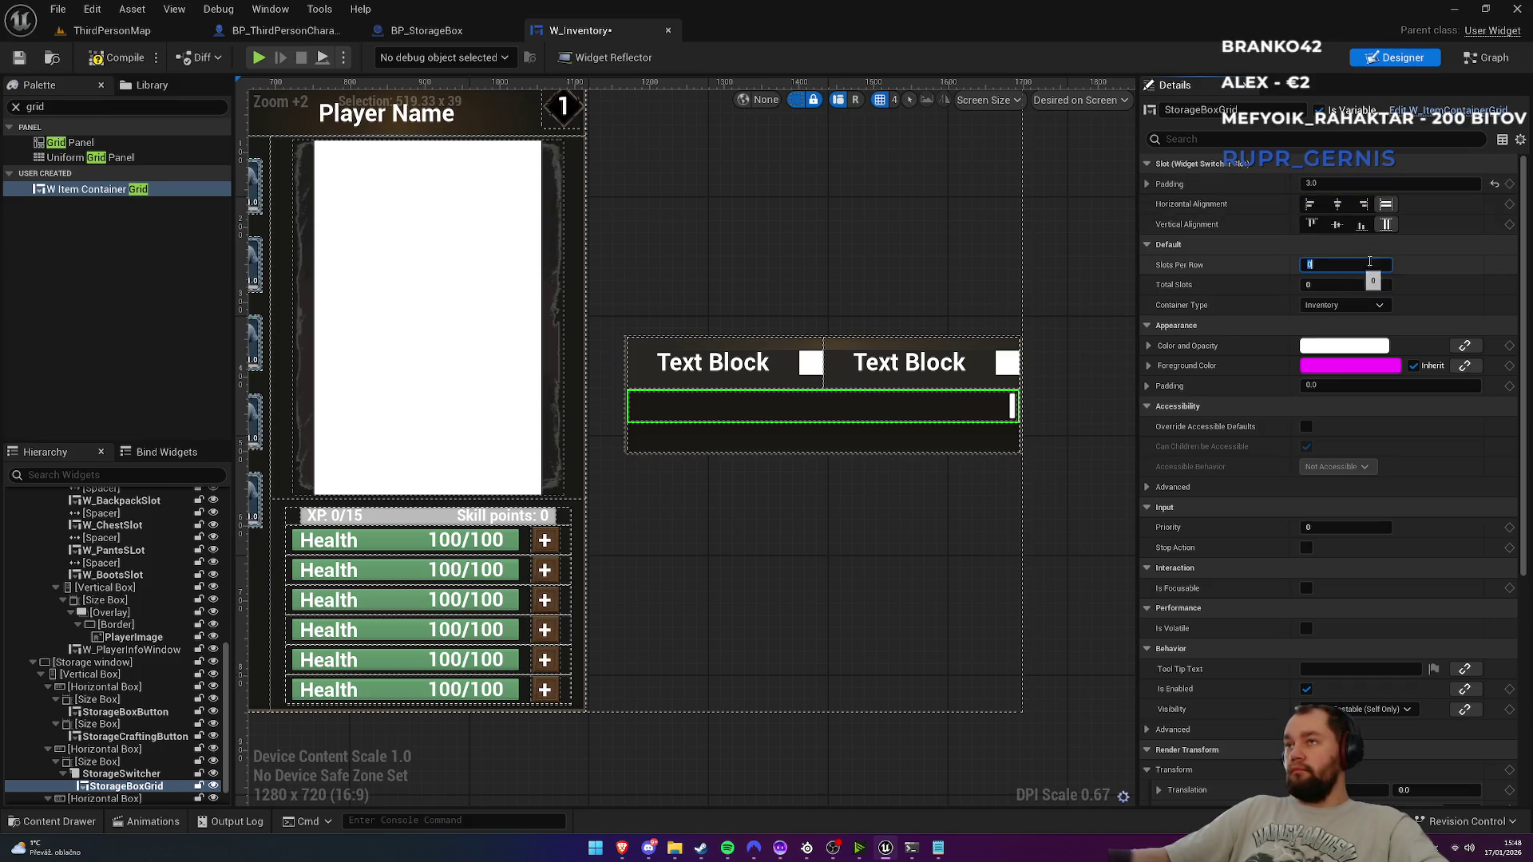
text(5)
click(1338, 285)
text(3)
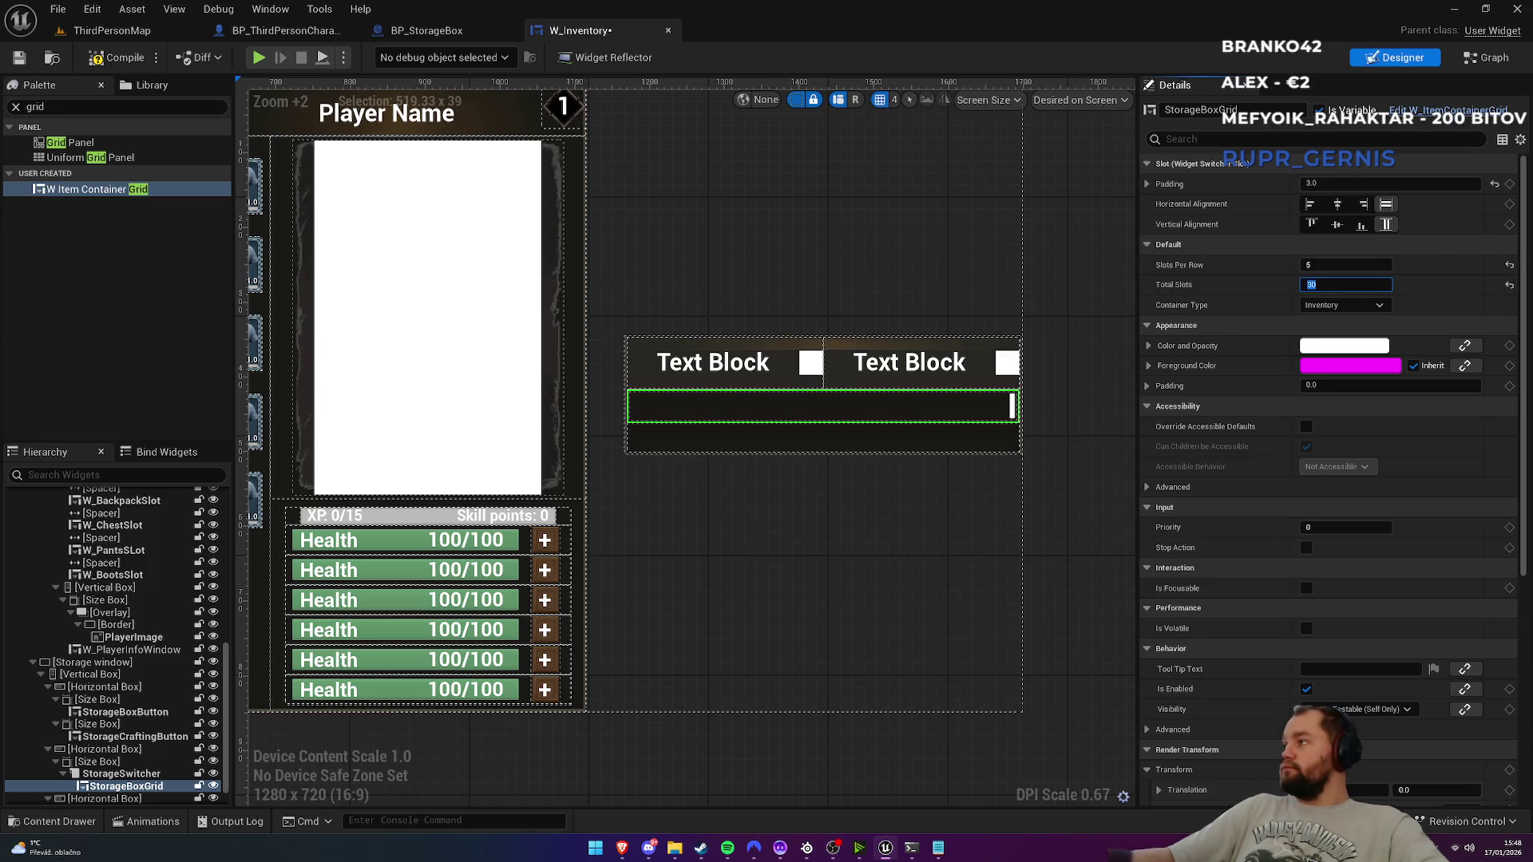
click(1347, 306)
click(1334, 344)
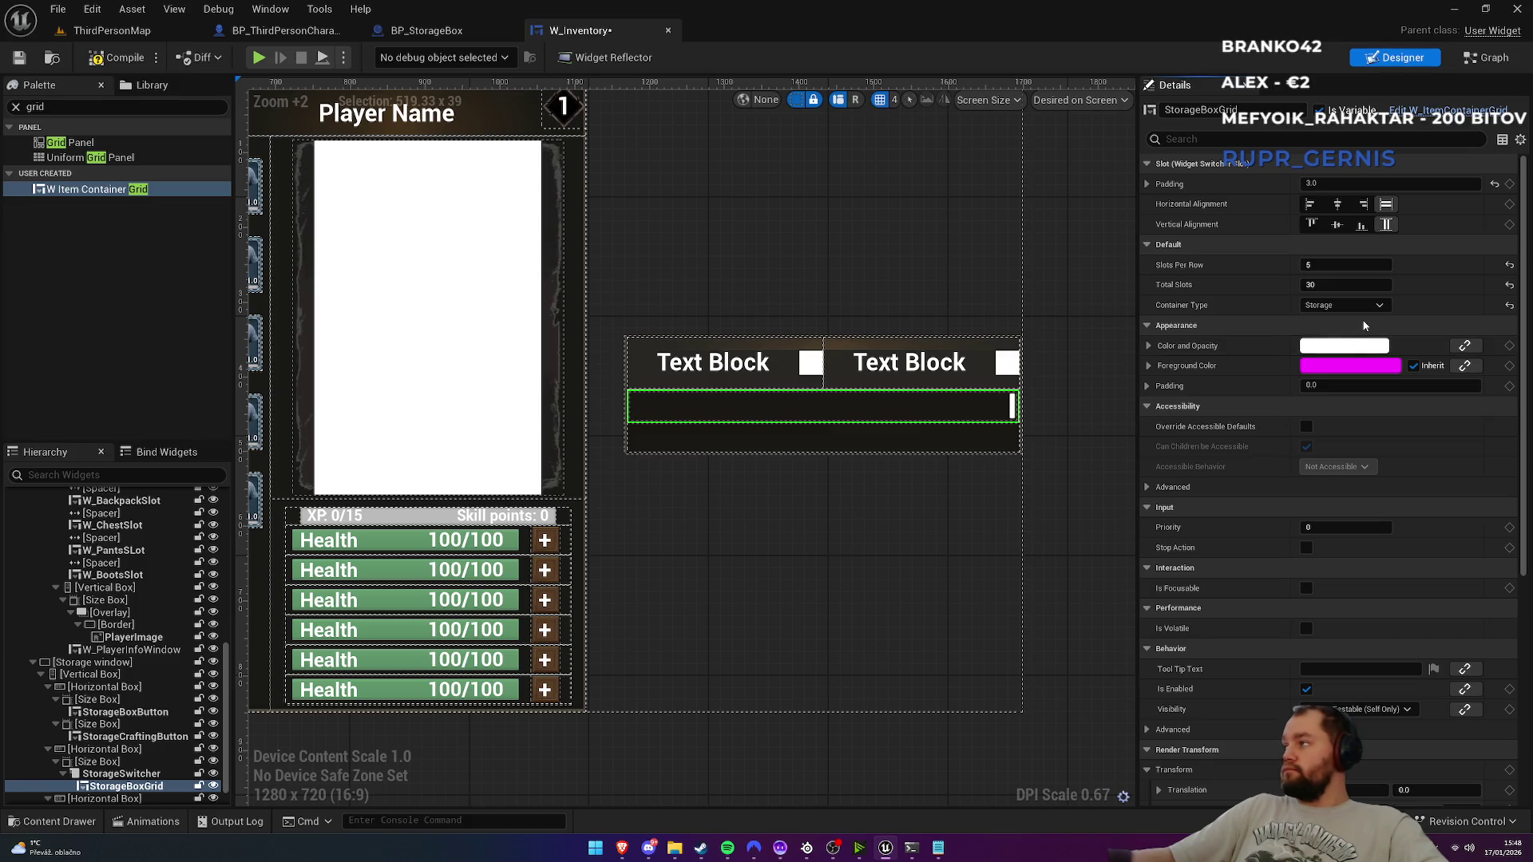
click(101, 67)
key(ctrl+s)
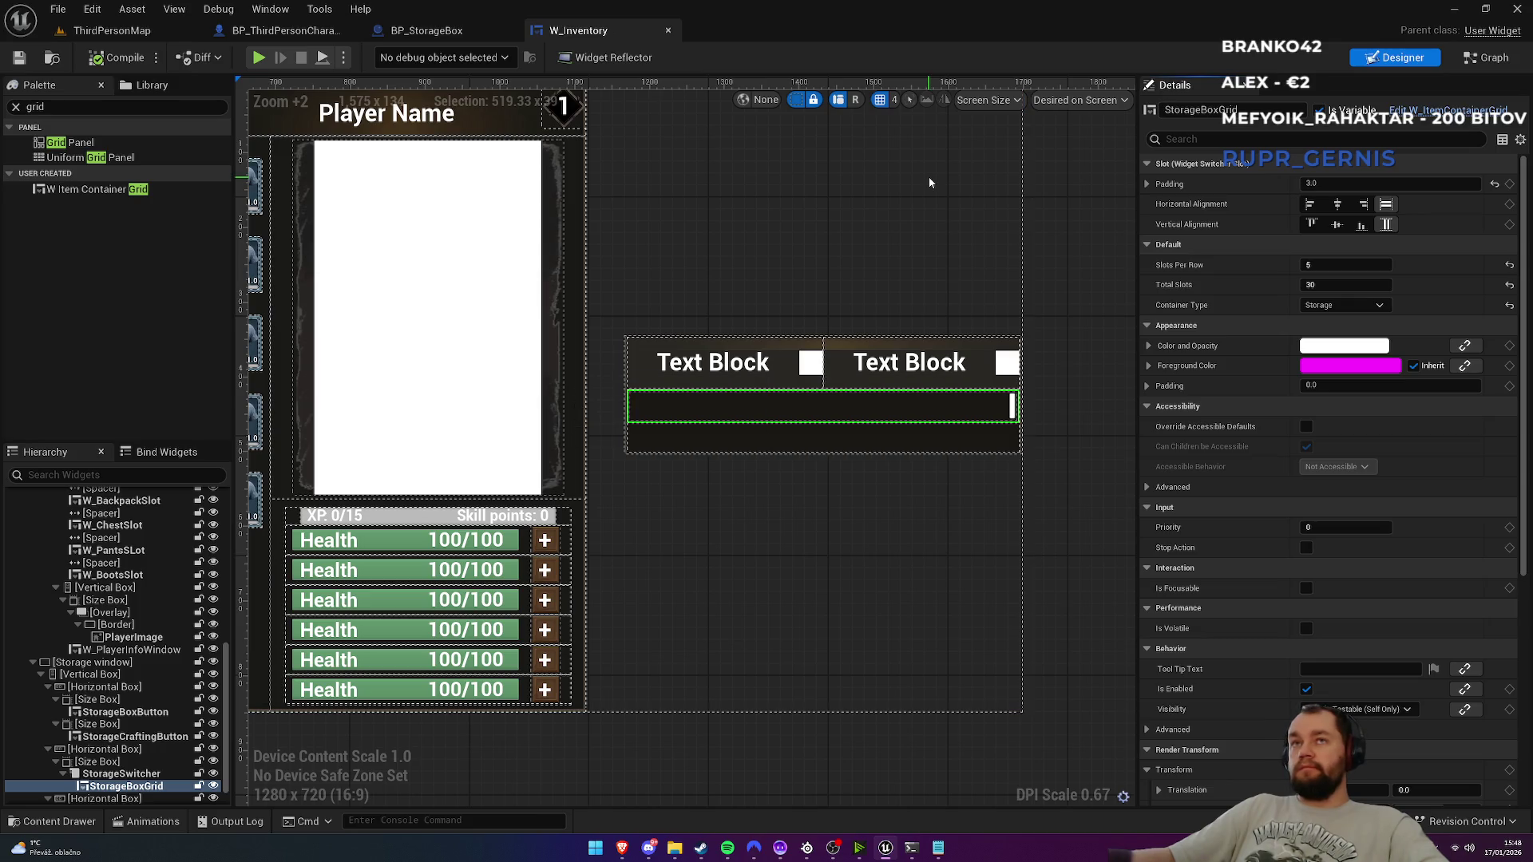
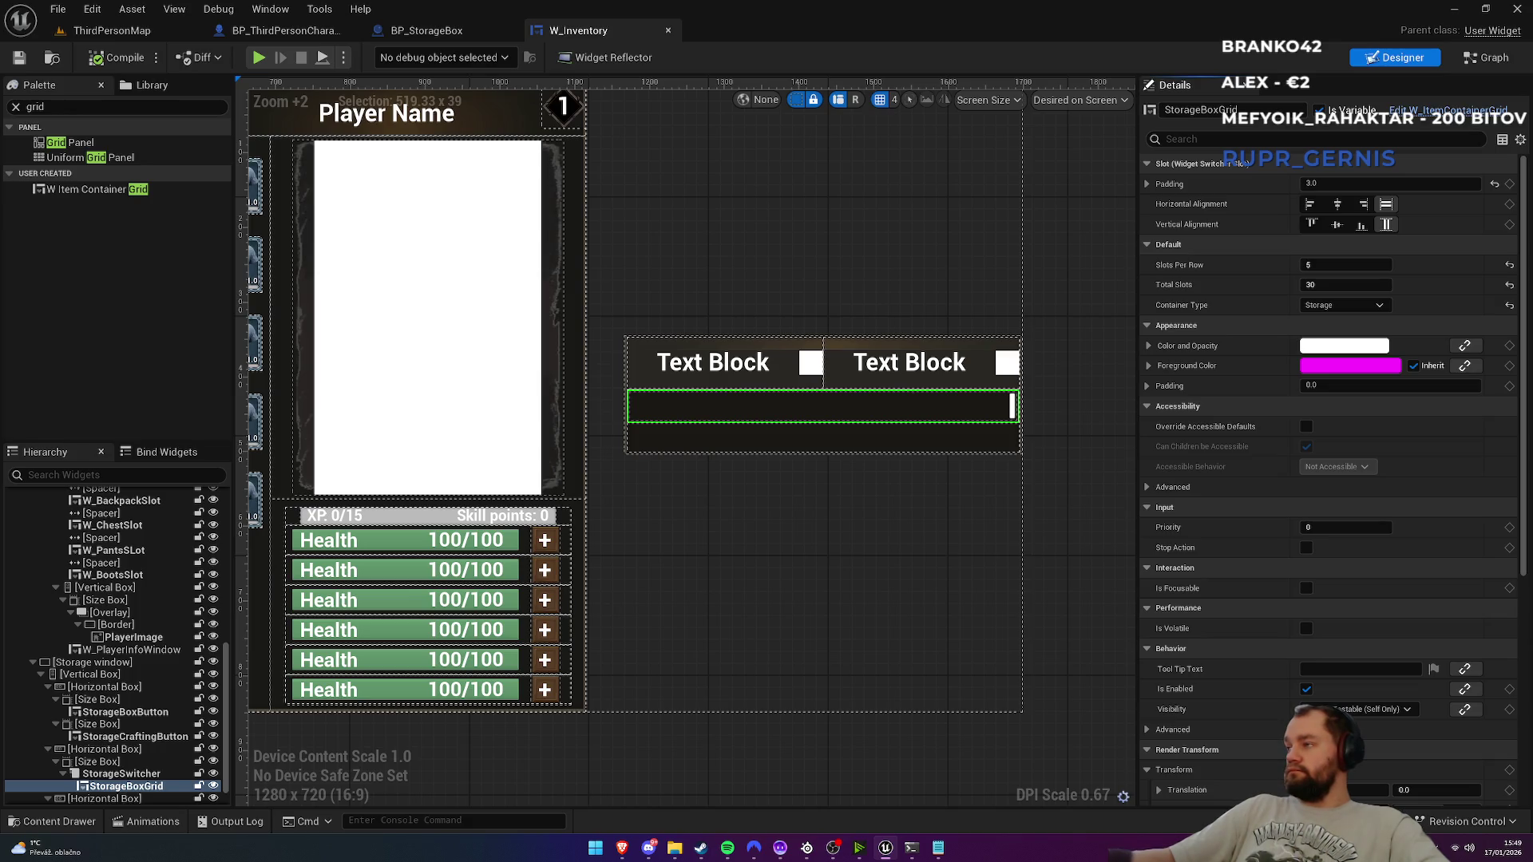
Step: In ThirdPersonMap, move the backpack object further right and back
click(120, 31)
mouse_move(597, 247)
mouse_down()
mouse_move(597, 311)
mouse_move(733, 323)
mouse_up()
click(733, 324)
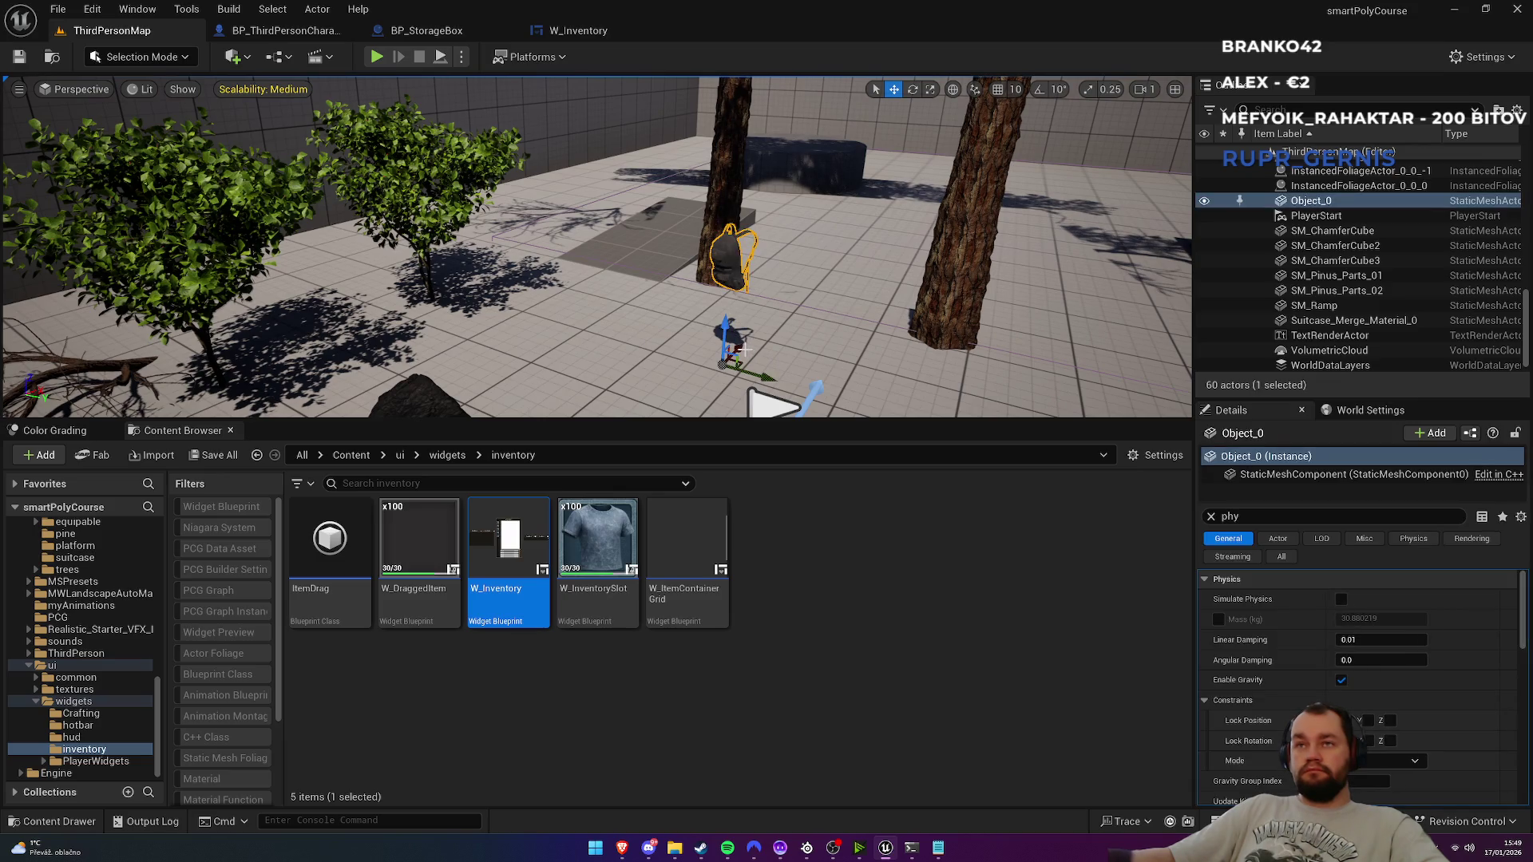
drag(743, 348, 816, 316)
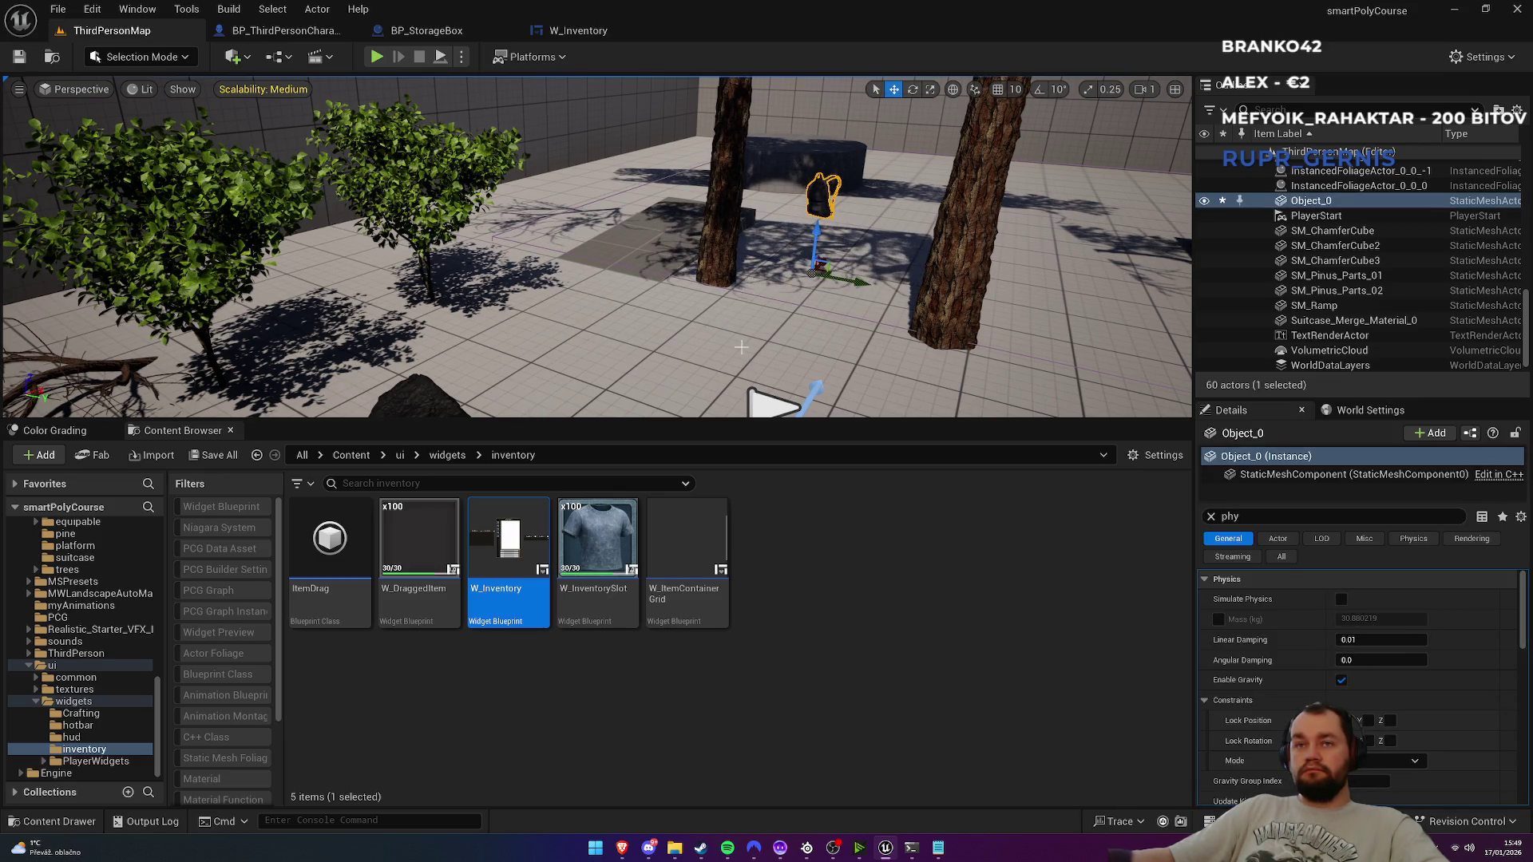
Step: Browse the blueprint folder's inventory and children subfolders in the Content Browser
click(351, 455)
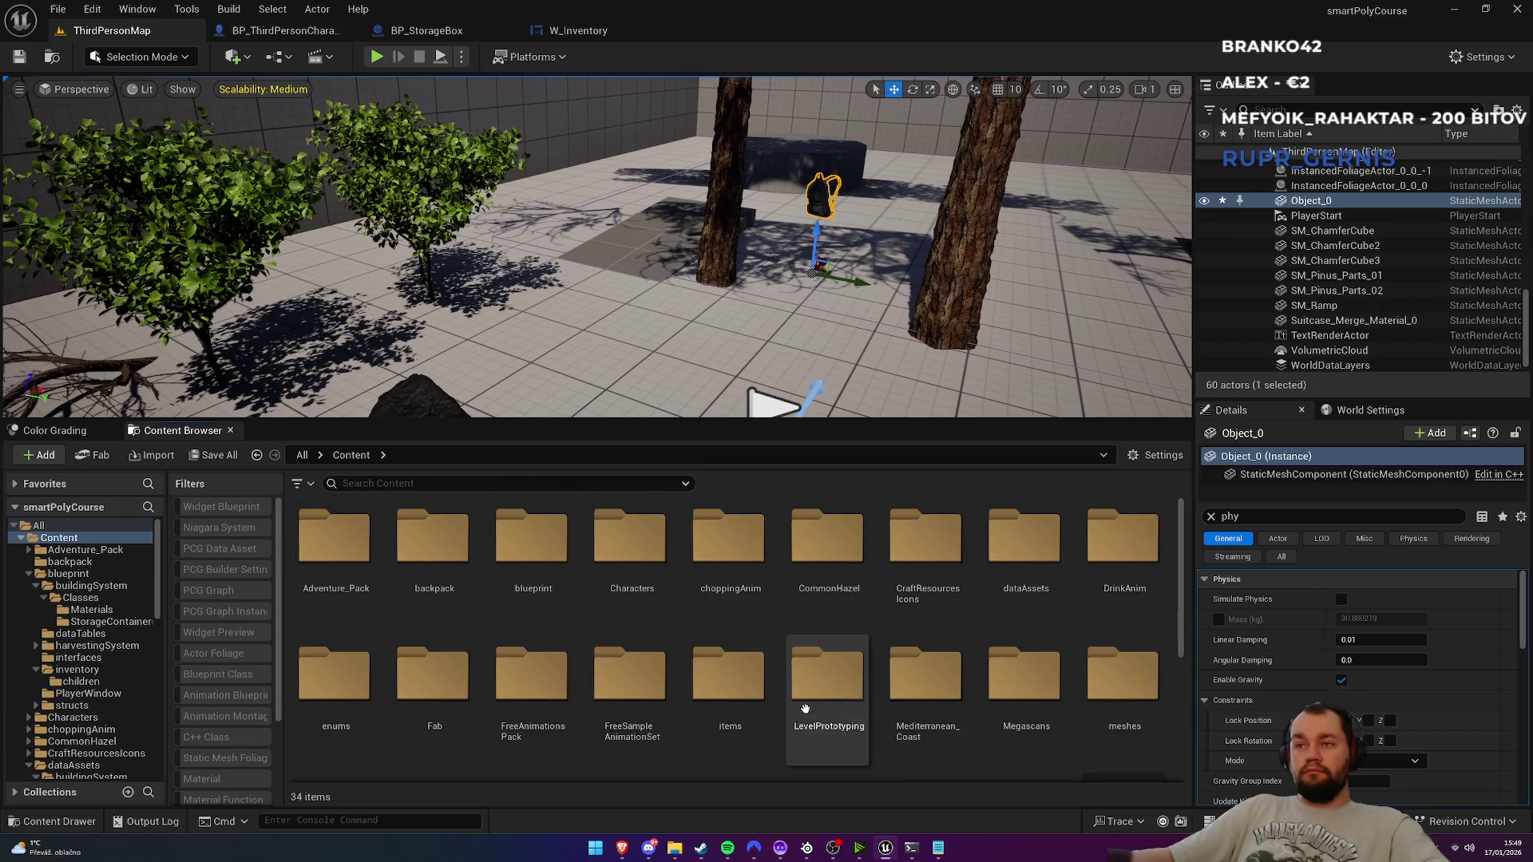
scroll(796, 694, down, 3)
scroll(796, 695, down, 2)
scroll(754, 648, up, 5)
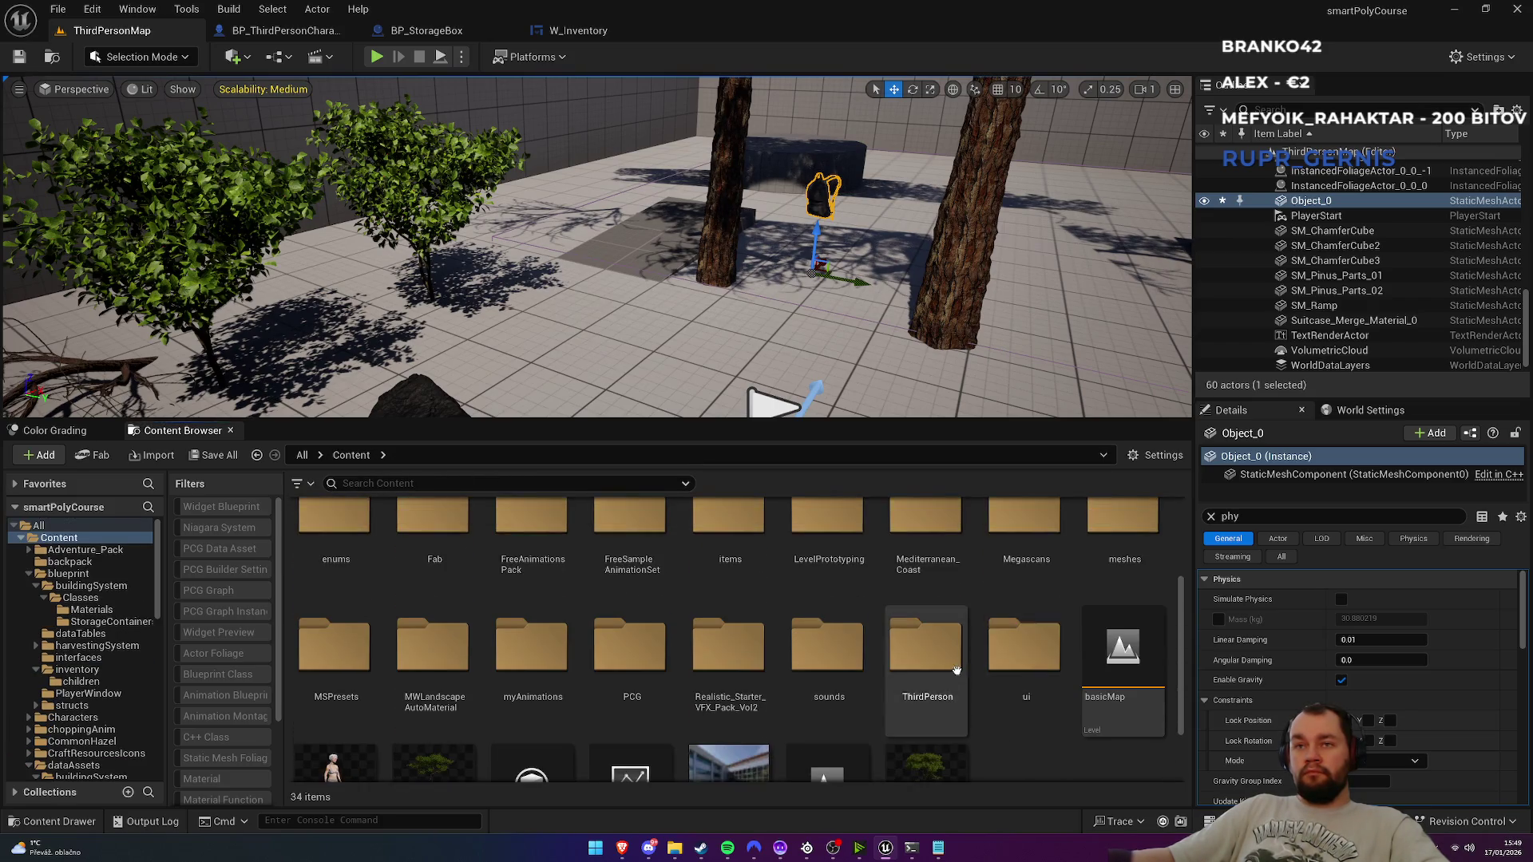
double_click(532, 551)
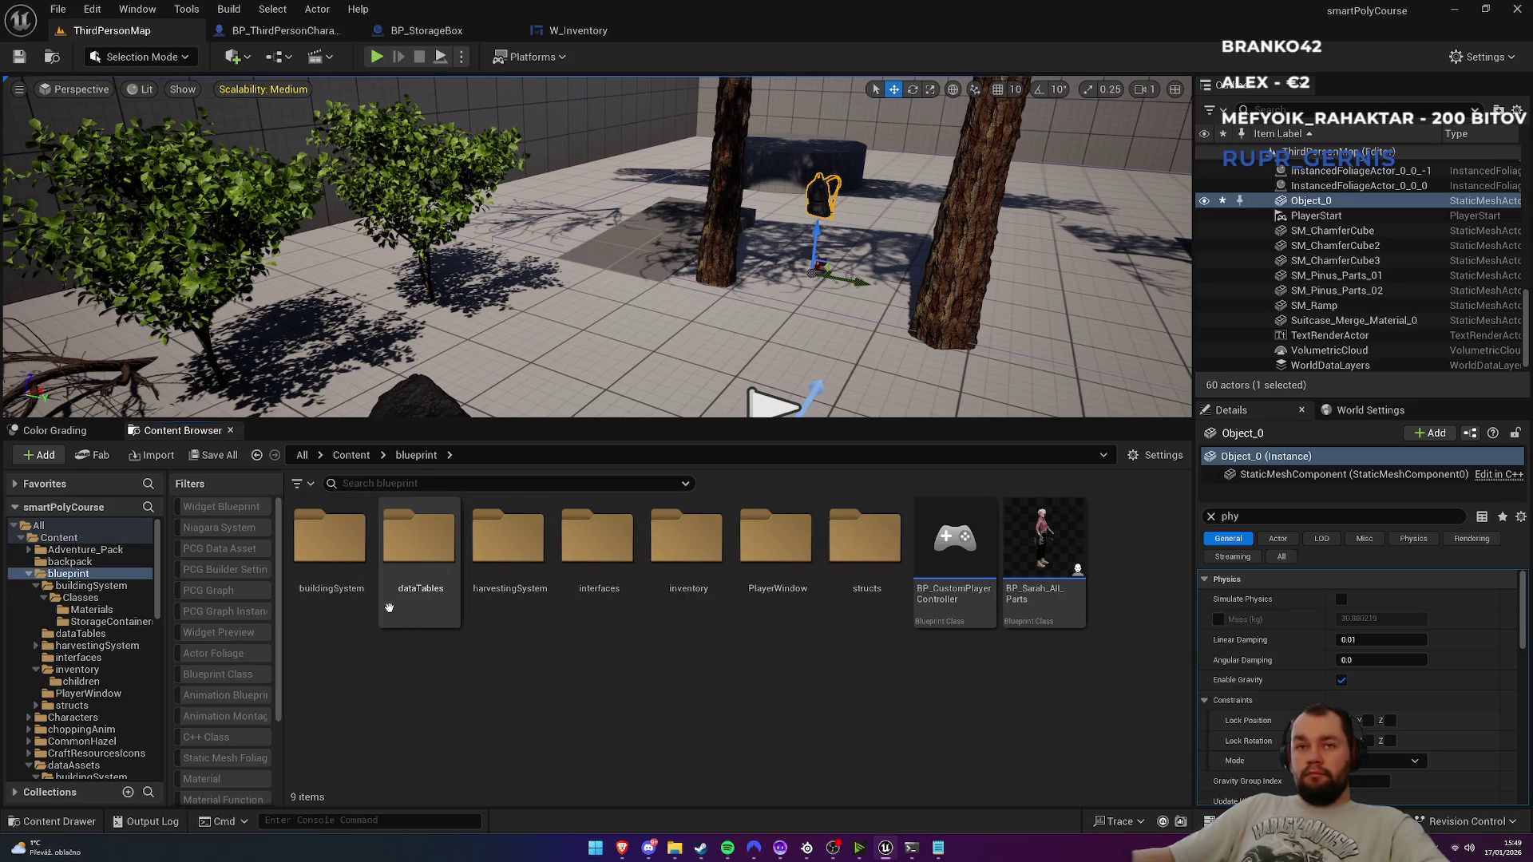
click(678, 611)
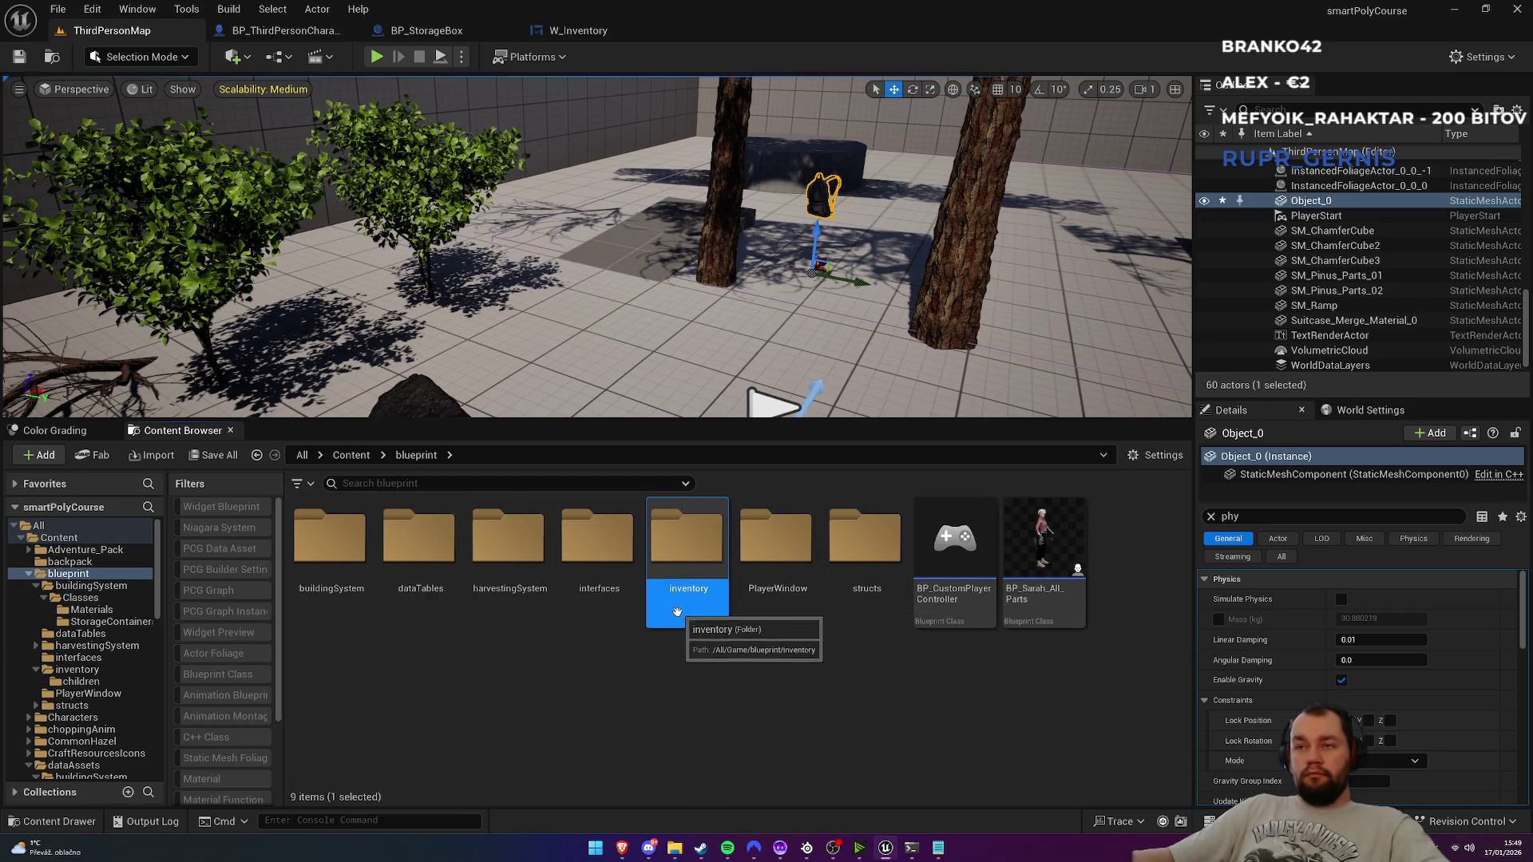
double_click(677, 613)
double_click(329, 547)
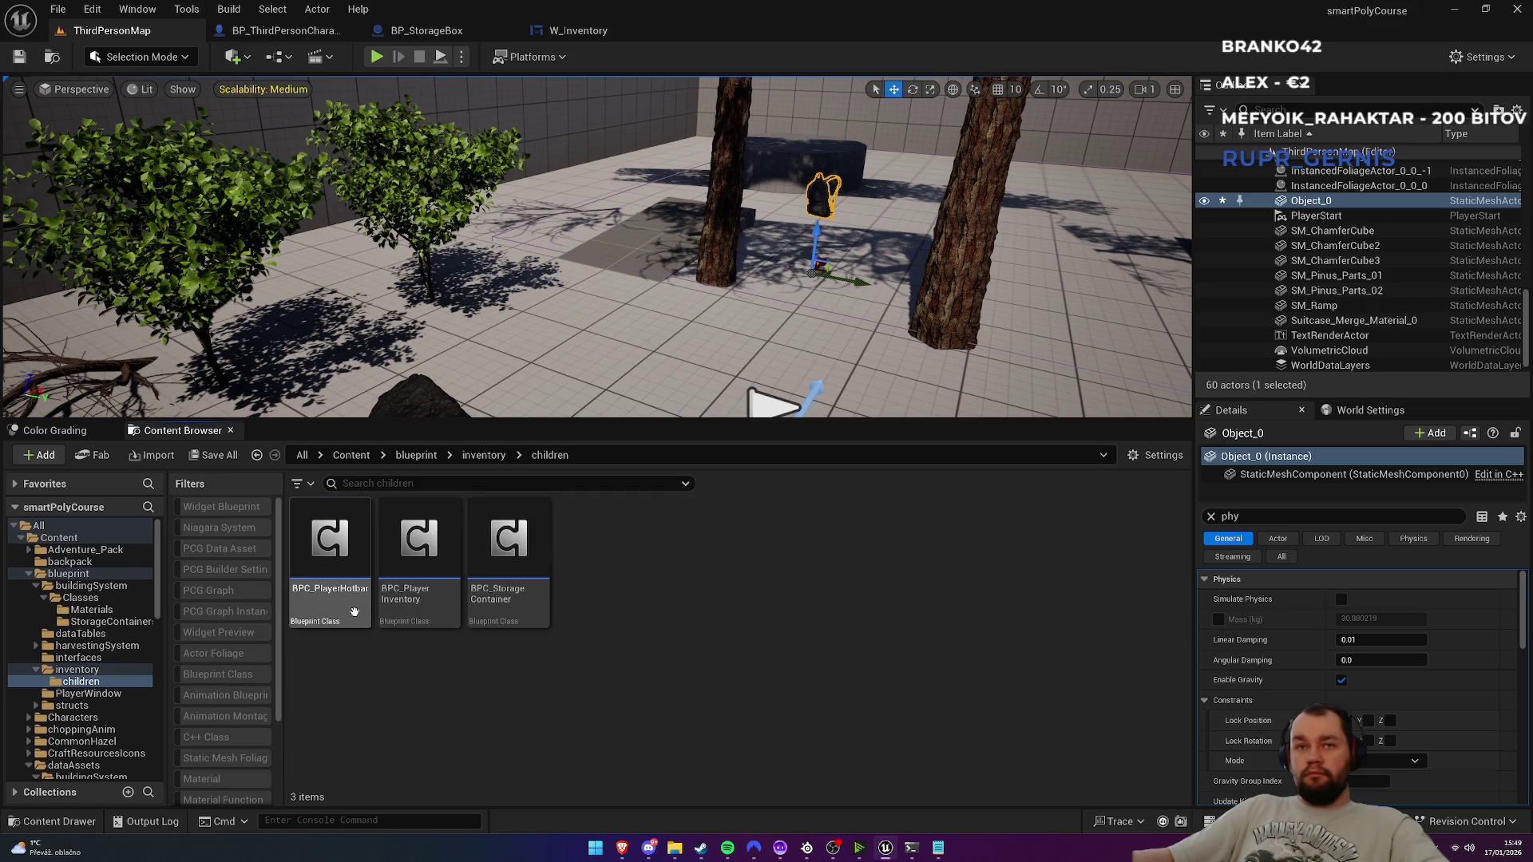
click(416, 455)
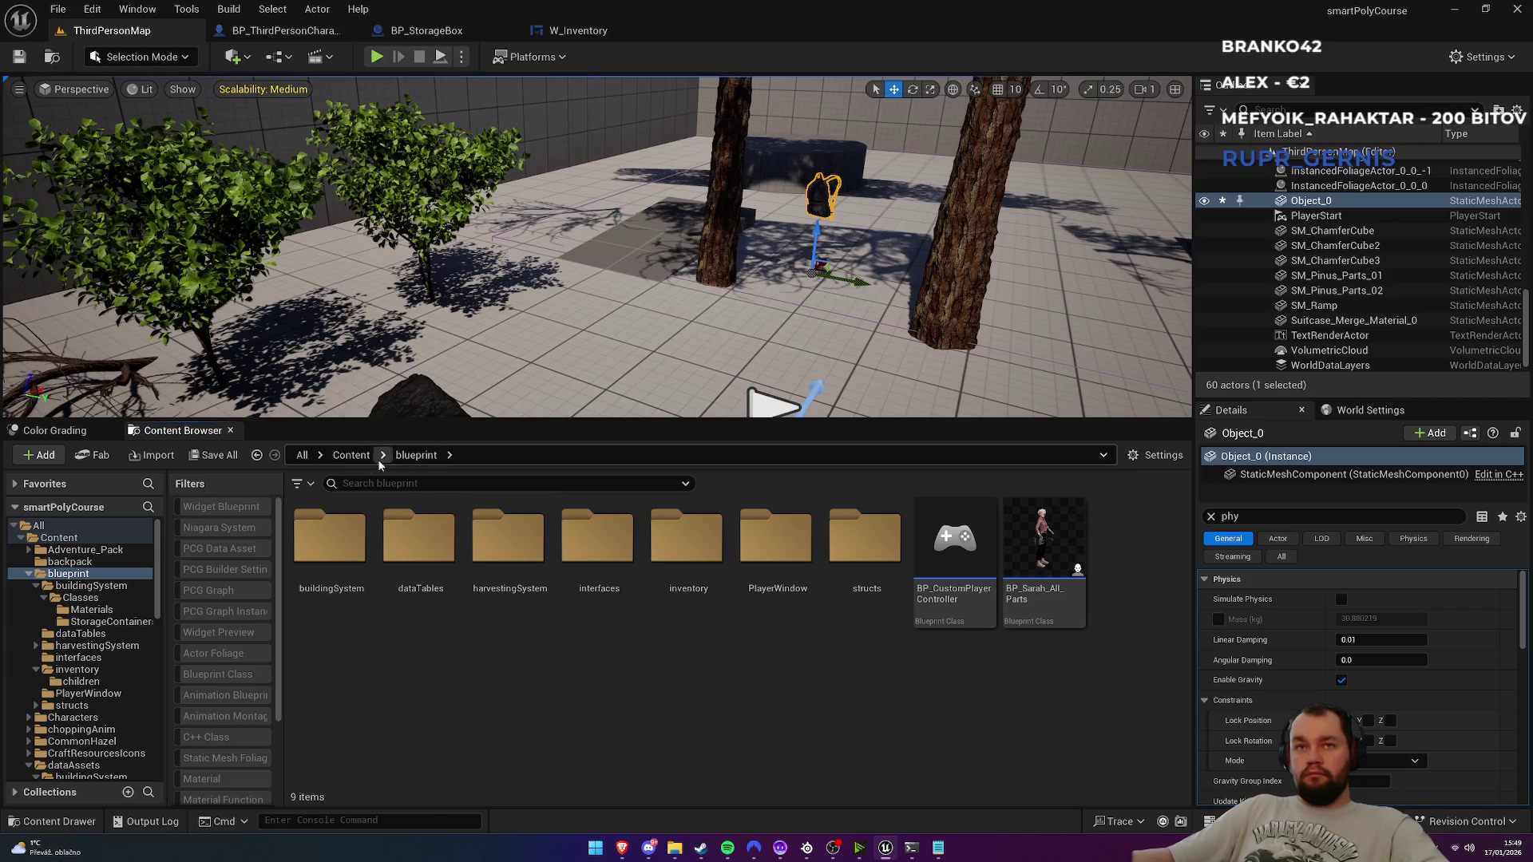
click(352, 456)
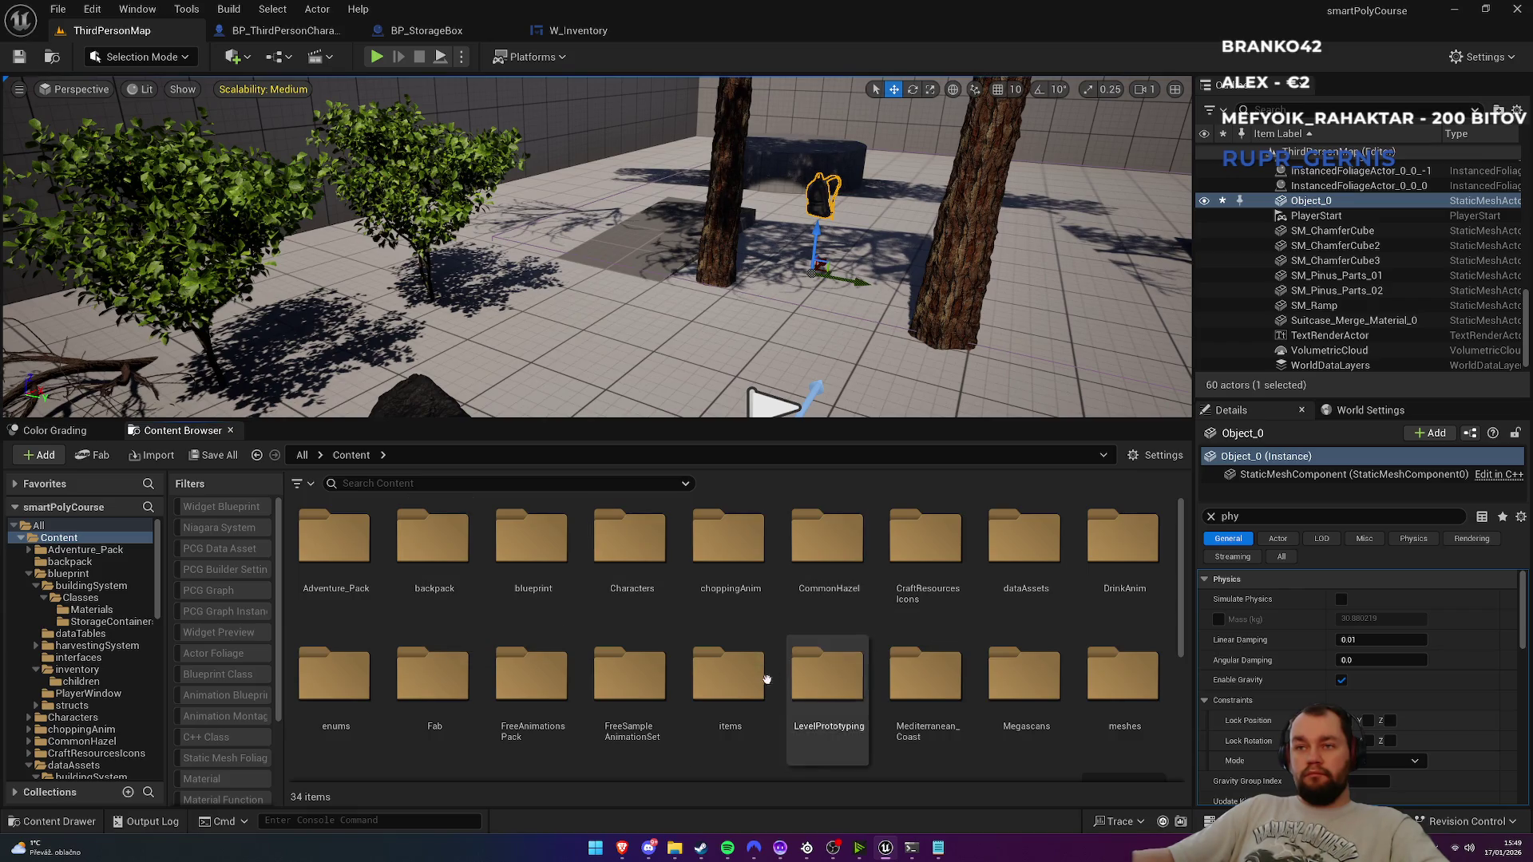
Step: Open BP_StorageBox from blueprint > buildingSystem > Classes > StorageContainers and select its BPC_StorageContainer component
double_click(725, 678)
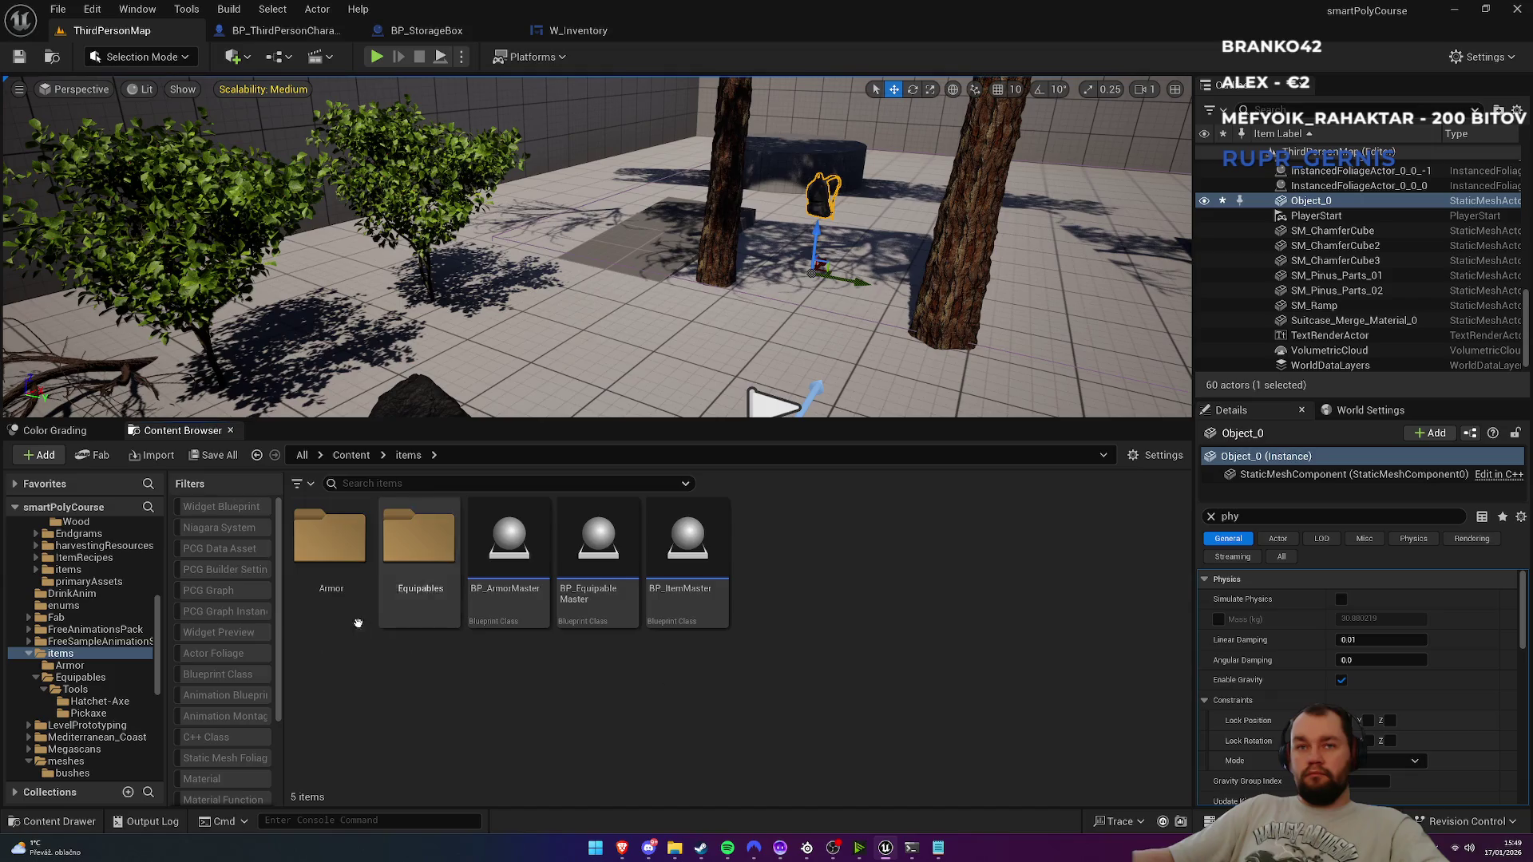
click(351, 455)
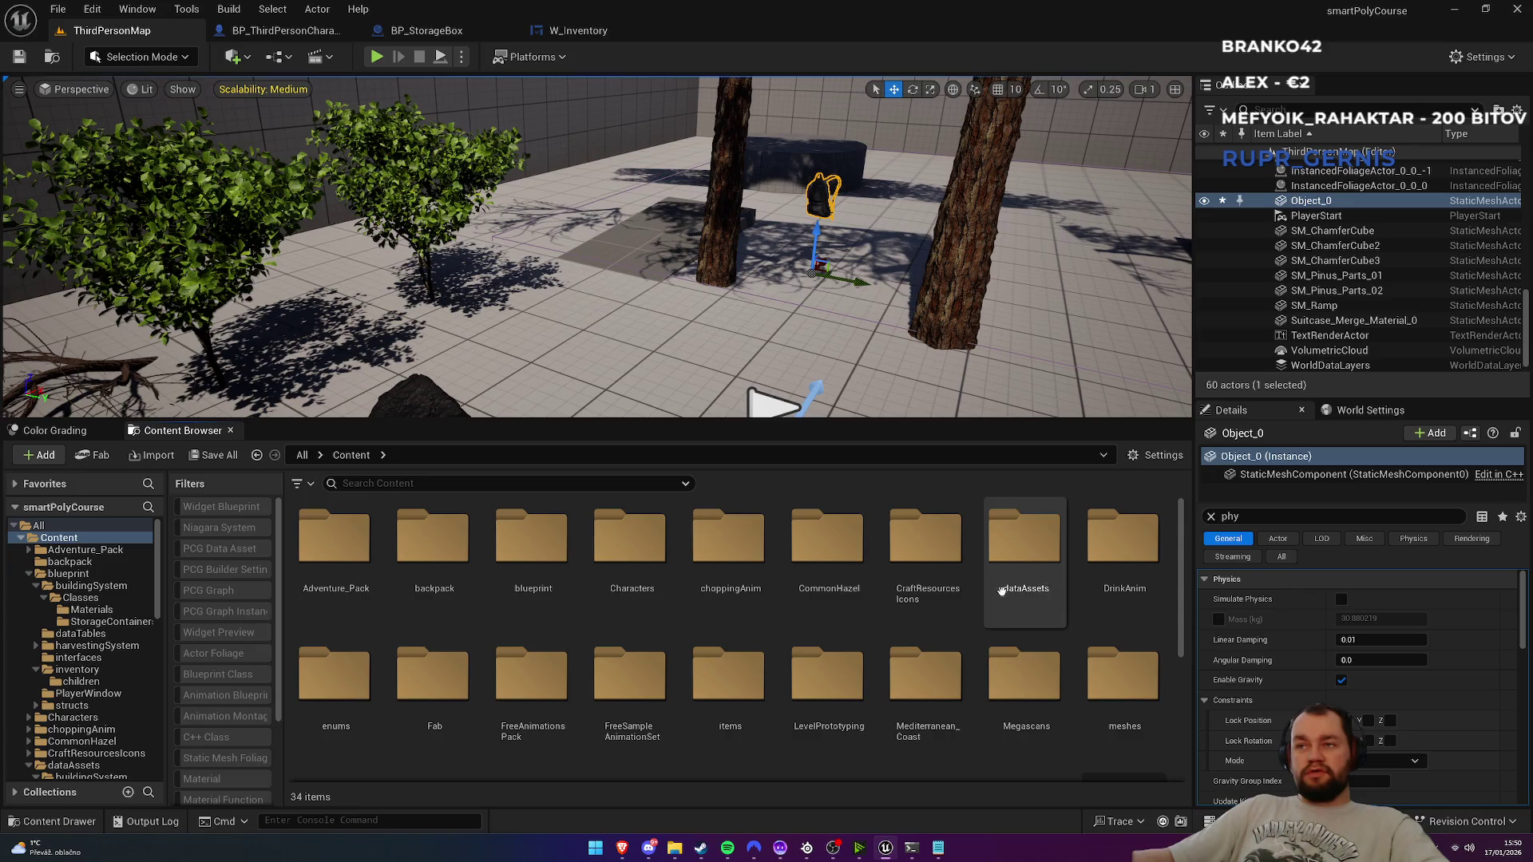
double_click(532, 551)
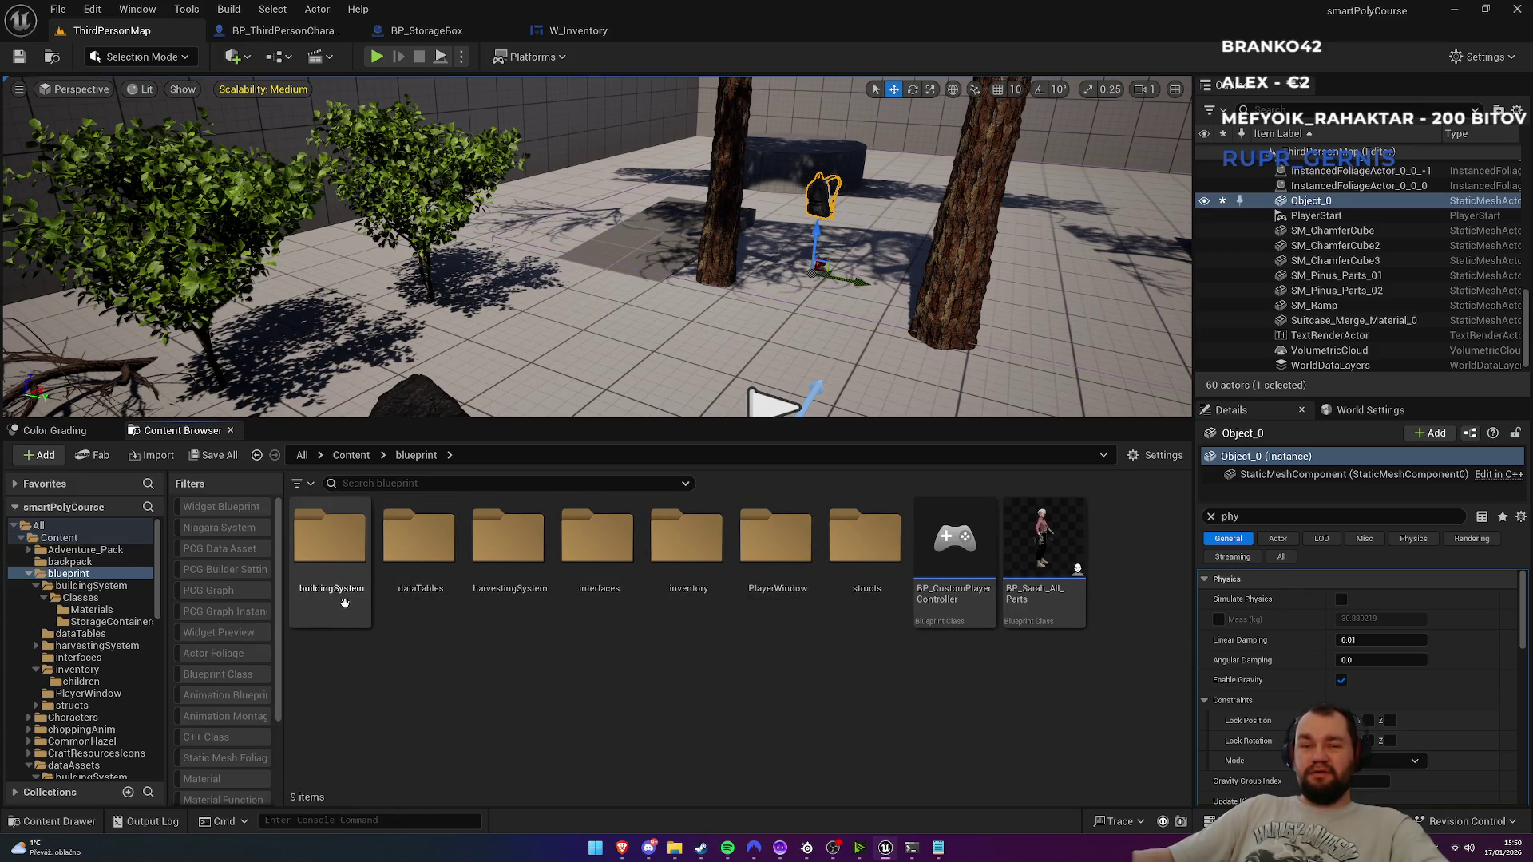
double_click(345, 603)
double_click(344, 603)
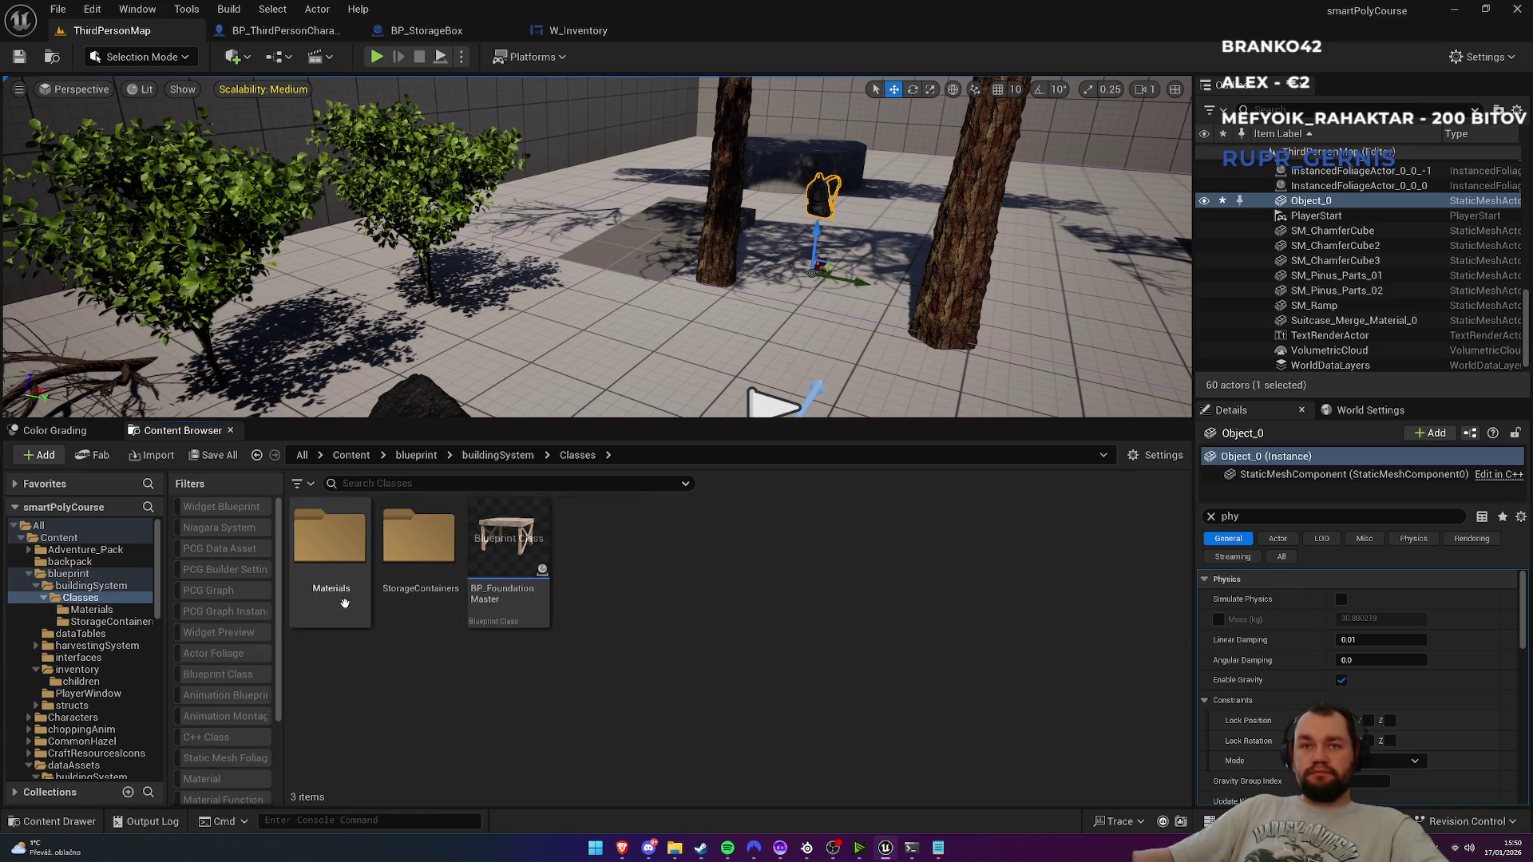
double_click(401, 605)
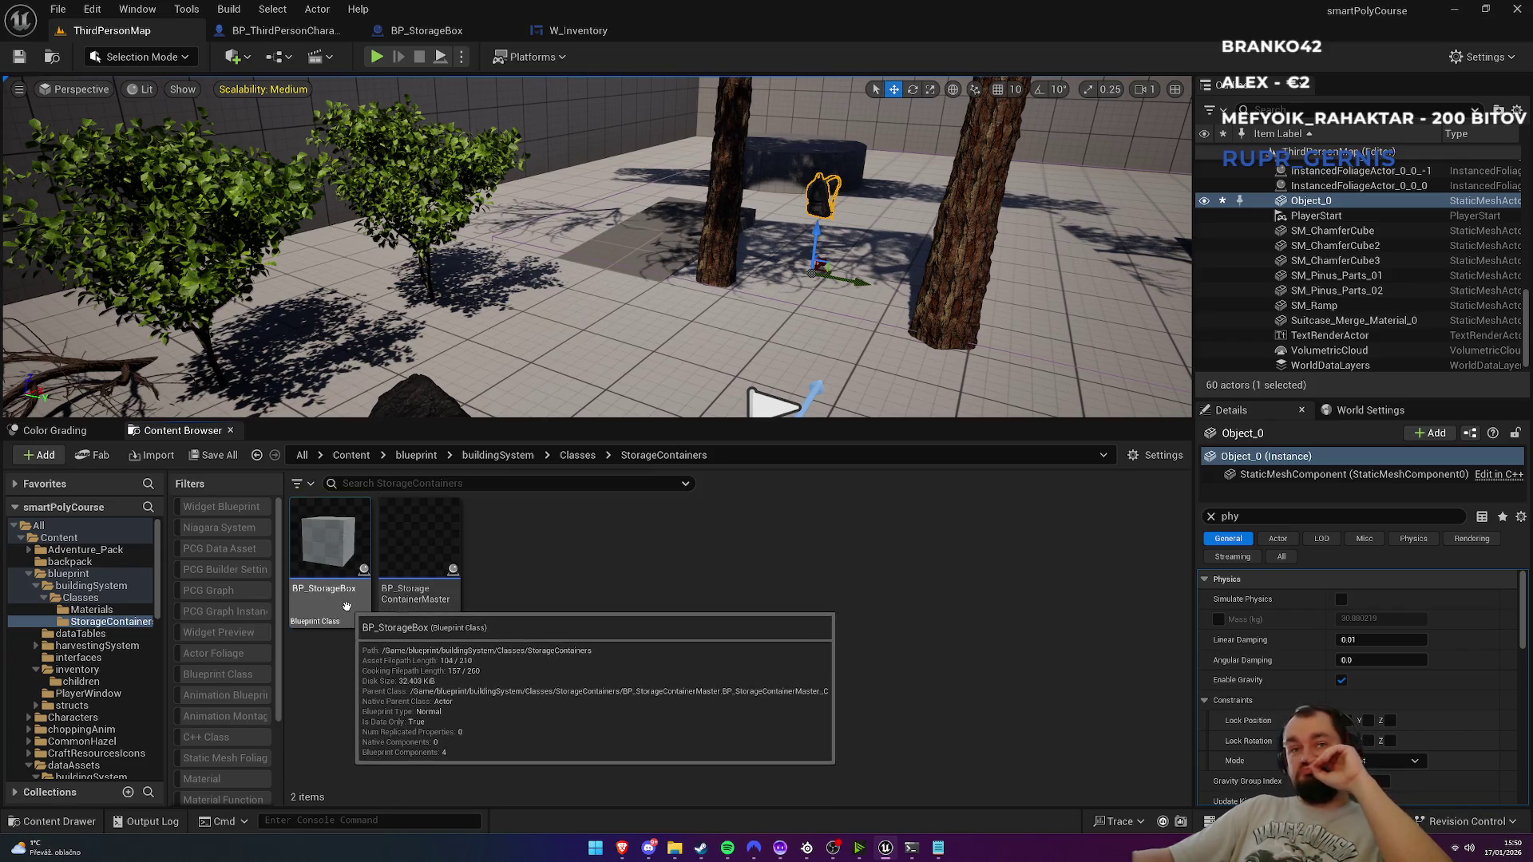
double_click(348, 613)
click(111, 214)
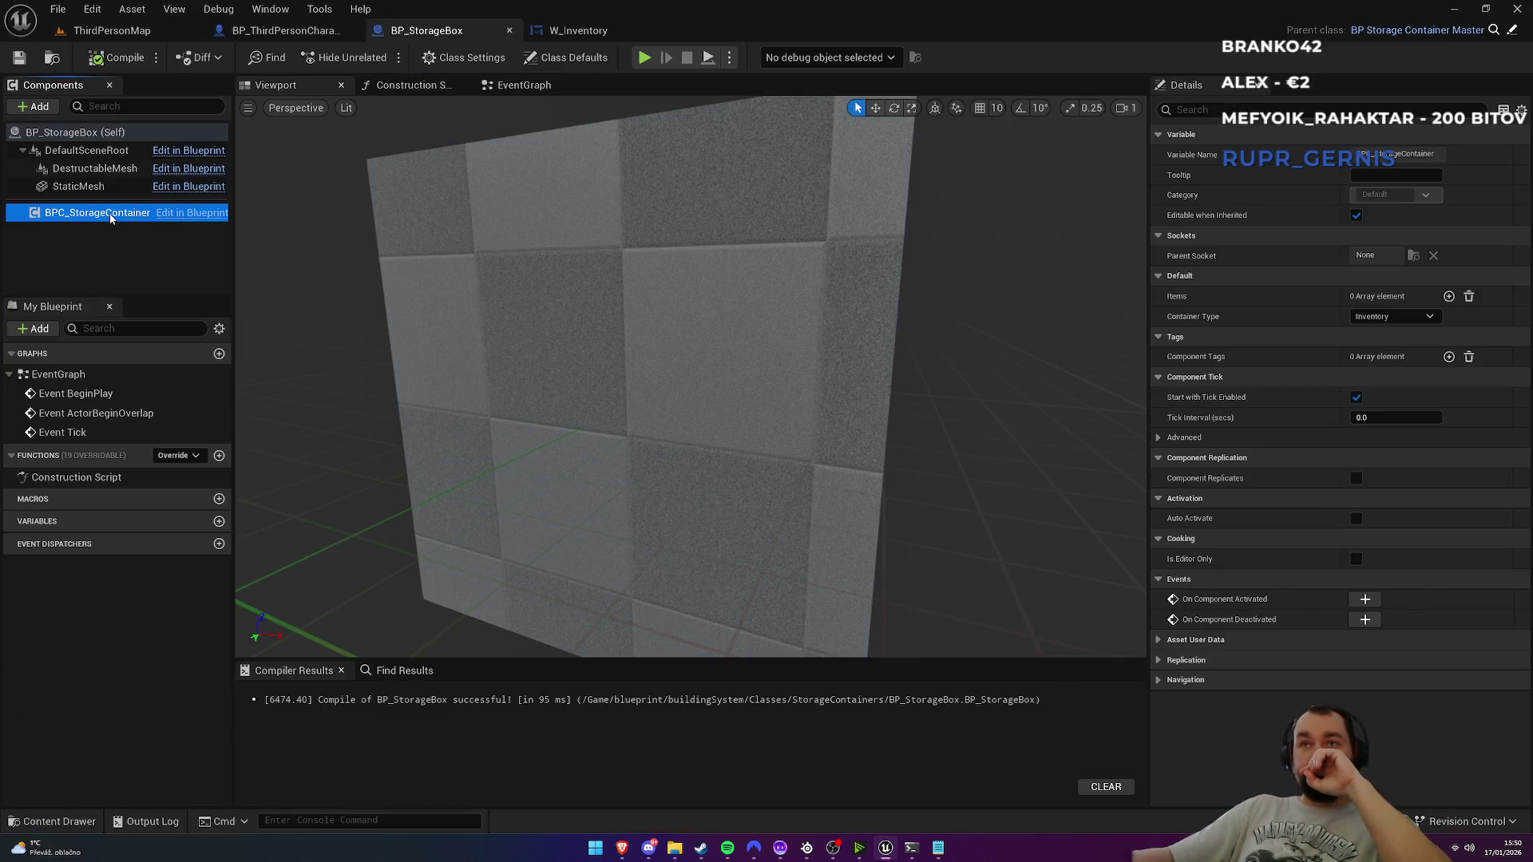
Step: Set the StaticMesh to Suitcase_Merge_Material_0 and compile BP_StorageBox
click(628, 325)
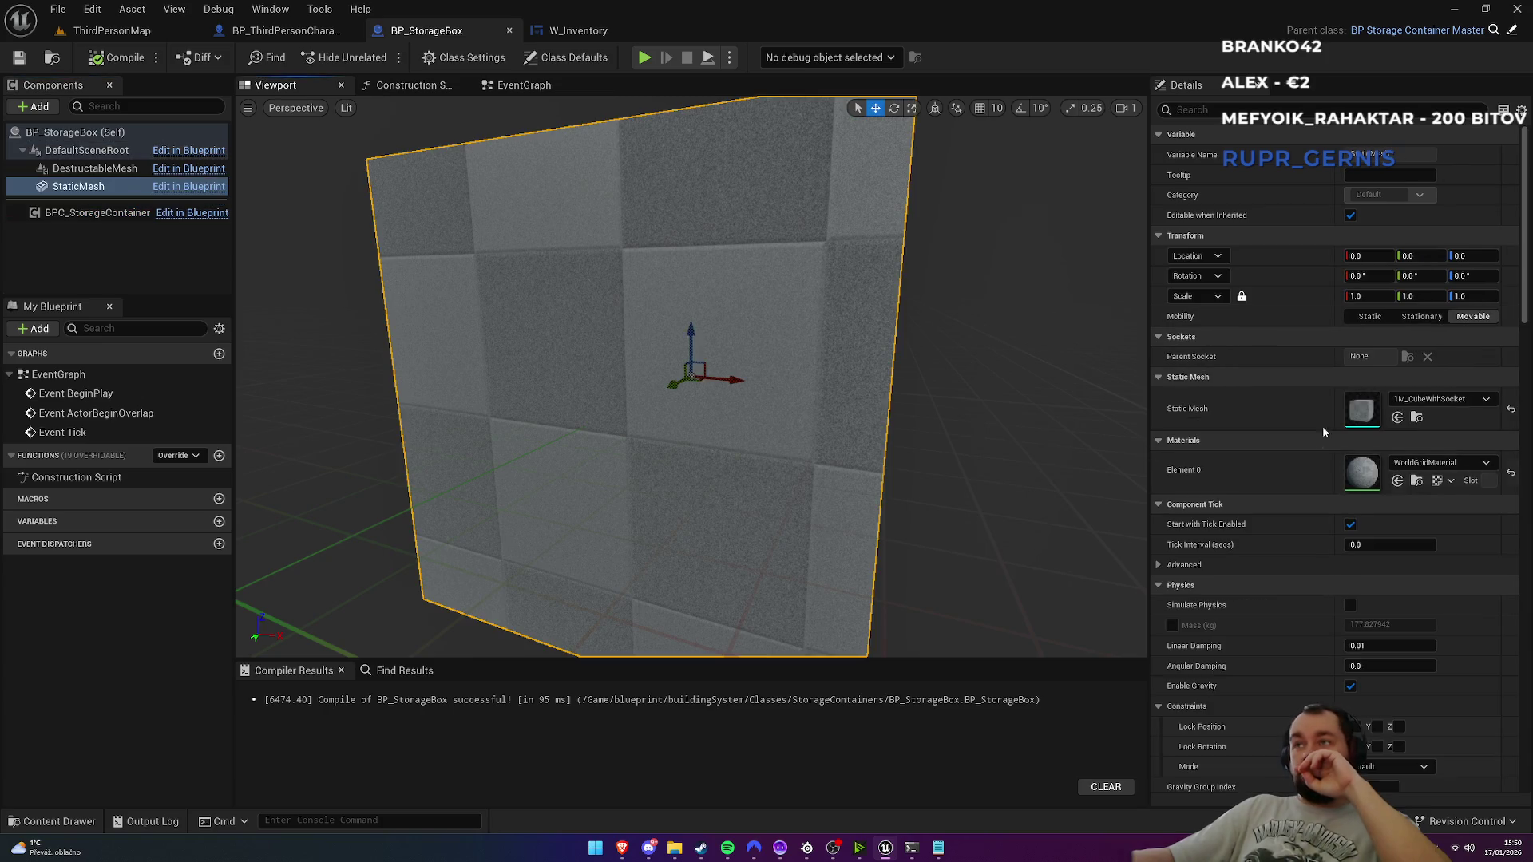
click(1437, 400)
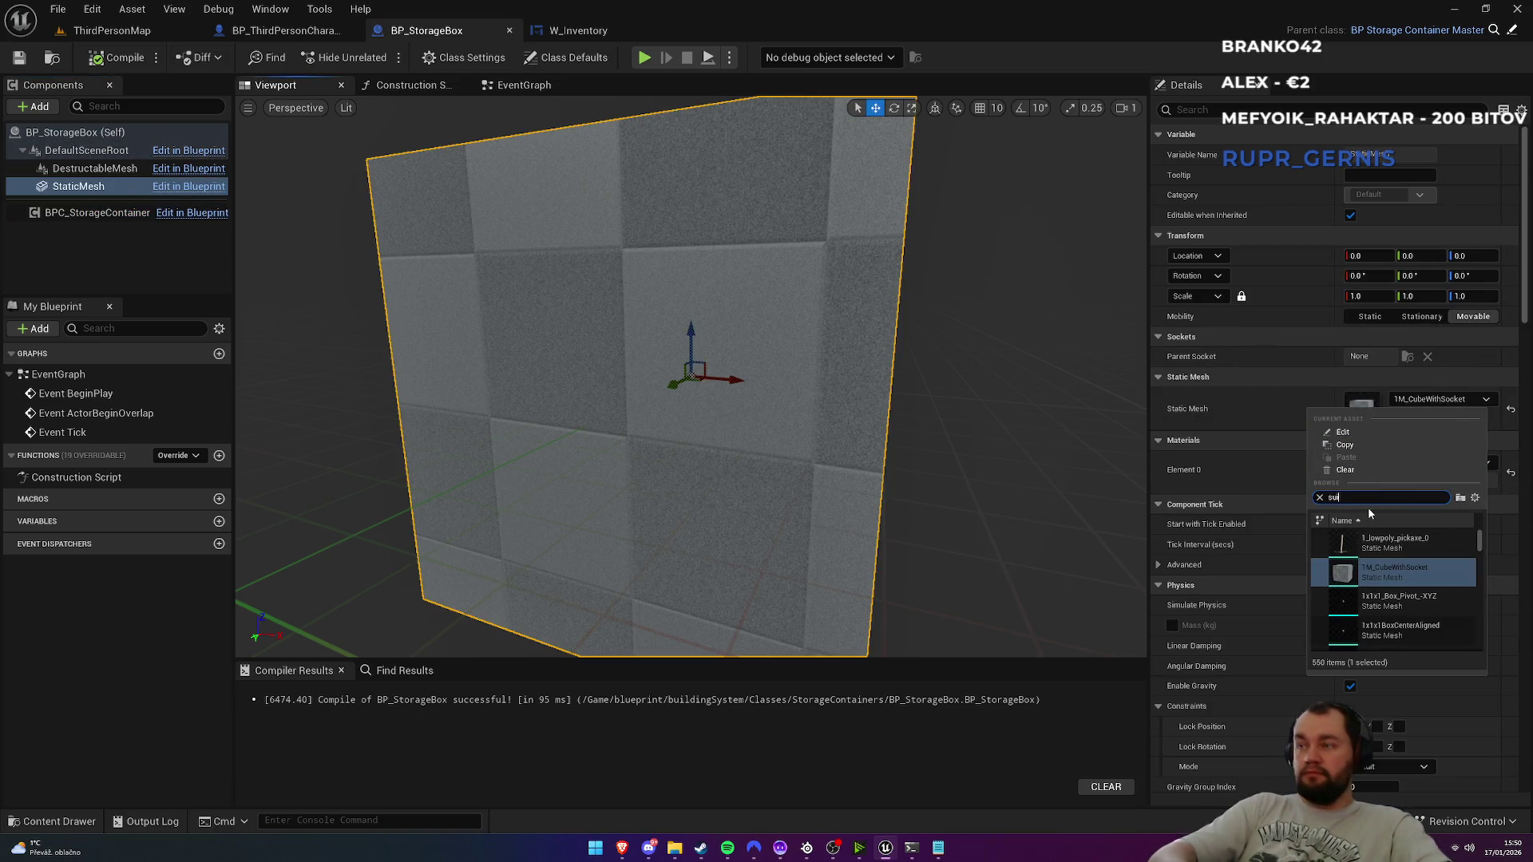
text(suit)
click(1364, 542)
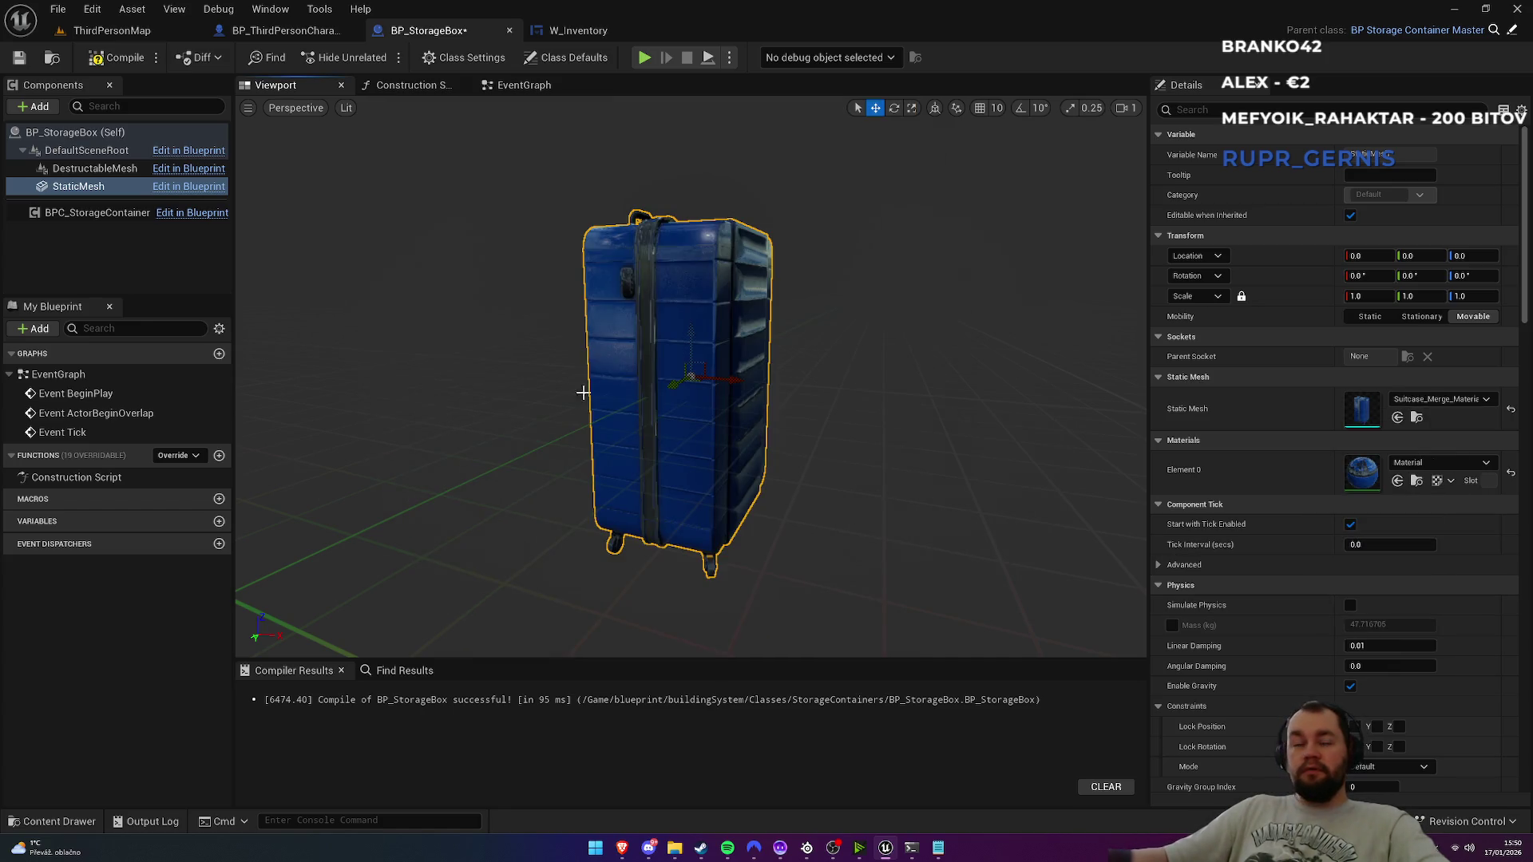
click(122, 62)
Step: Place a BP_StorageBox near the trees in ThirdPersonMap, snapped to the floor and raised slightly
click(147, 36)
mouse_move(330, 551)
mouse_down()
mouse_move(343, 447)
mouse_move(550, 272)
mouse_move(534, 297)
mouse_move(572, 302)
mouse_move(572, 212)
mouse_move(571, 282)
mouse_move(519, 221)
mouse_move(529, 166)
mouse_move(537, 206)
mouse_move(551, 189)
mouse_move(532, 206)
mouse_up()
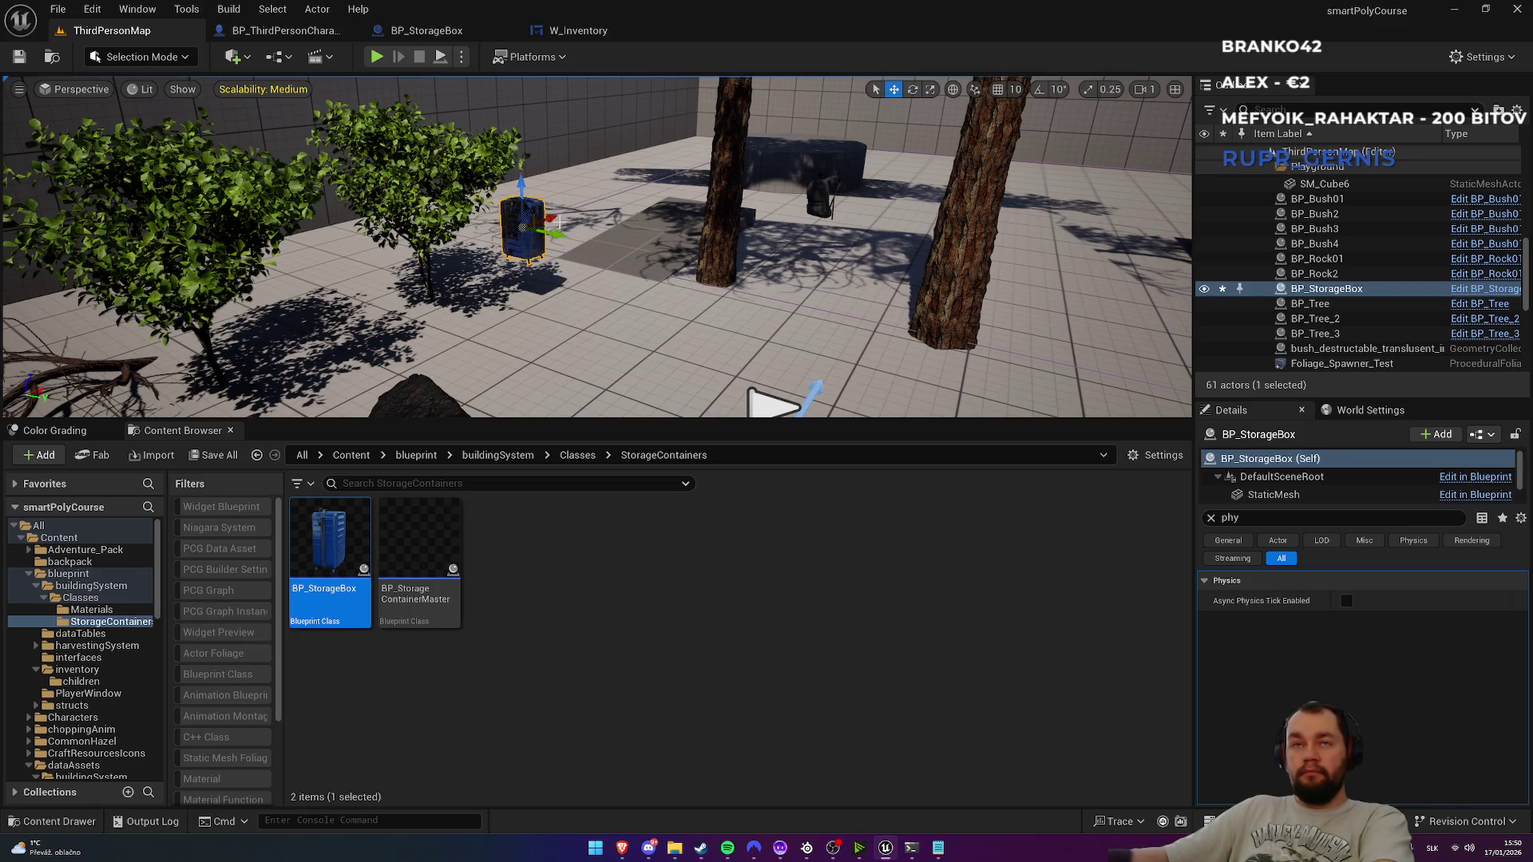
key(End)
mouse_move(526, 254)
mouse_down()
mouse_move(527, 188)
mouse_move(546, 216)
mouse_up()
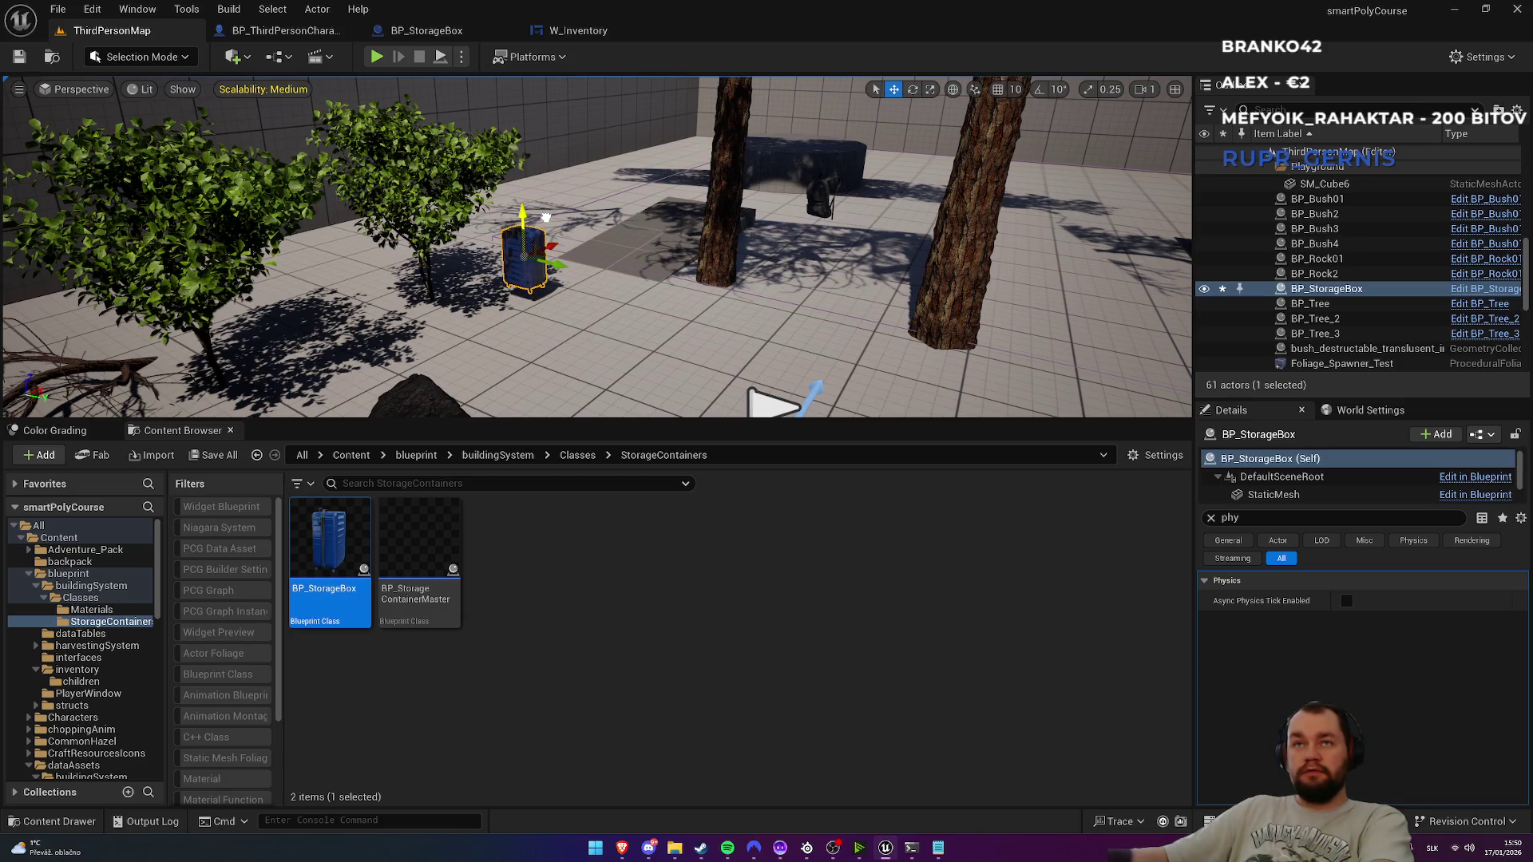
click(595, 39)
Step: In BP_StorageBox, drag the StaticMesh suitcase upward in the viewport
click(411, 34)
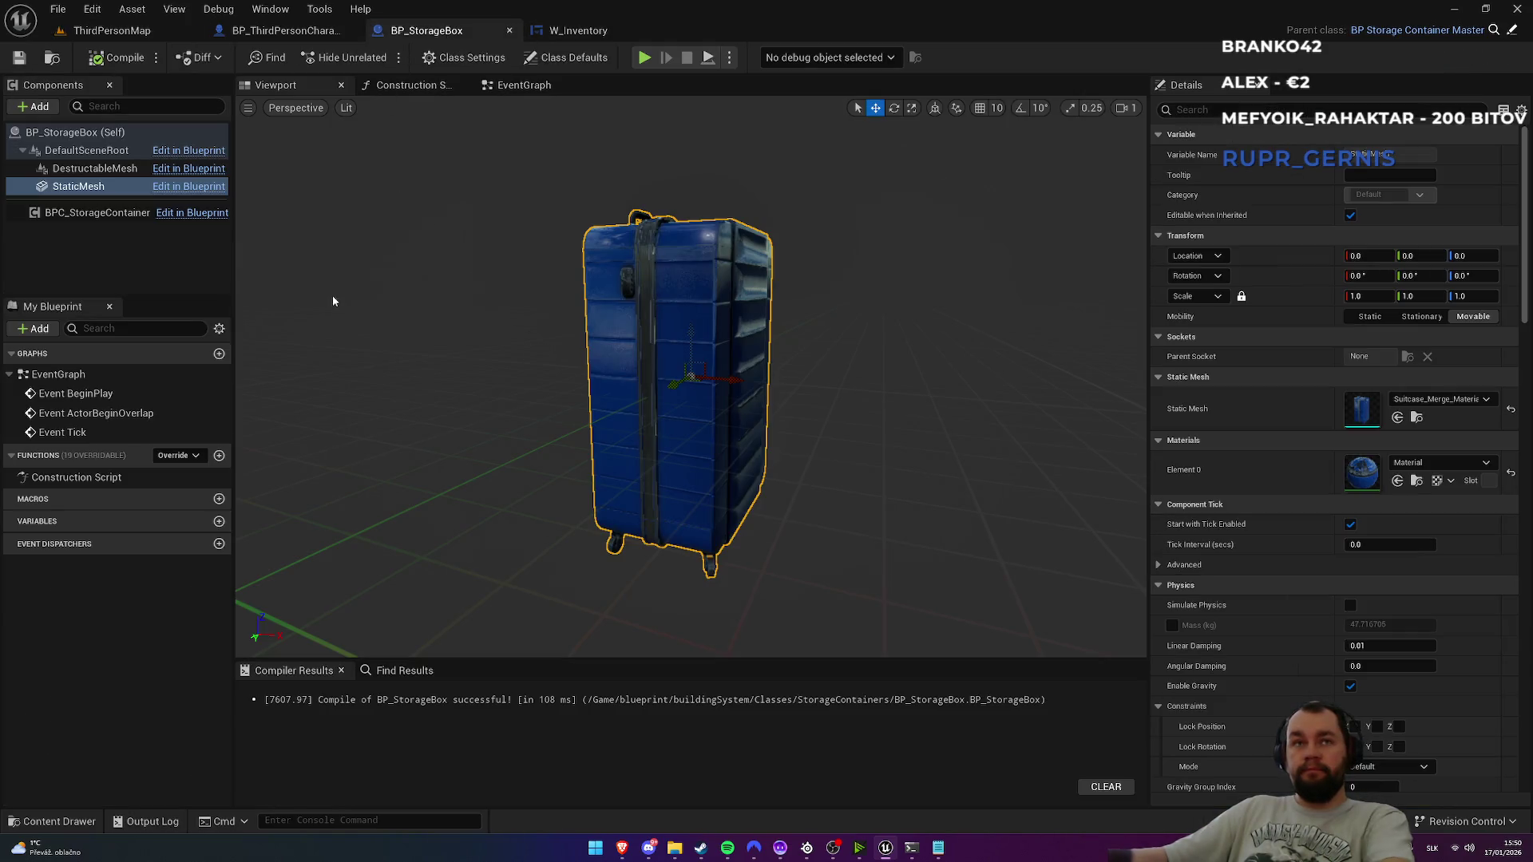
click(80, 186)
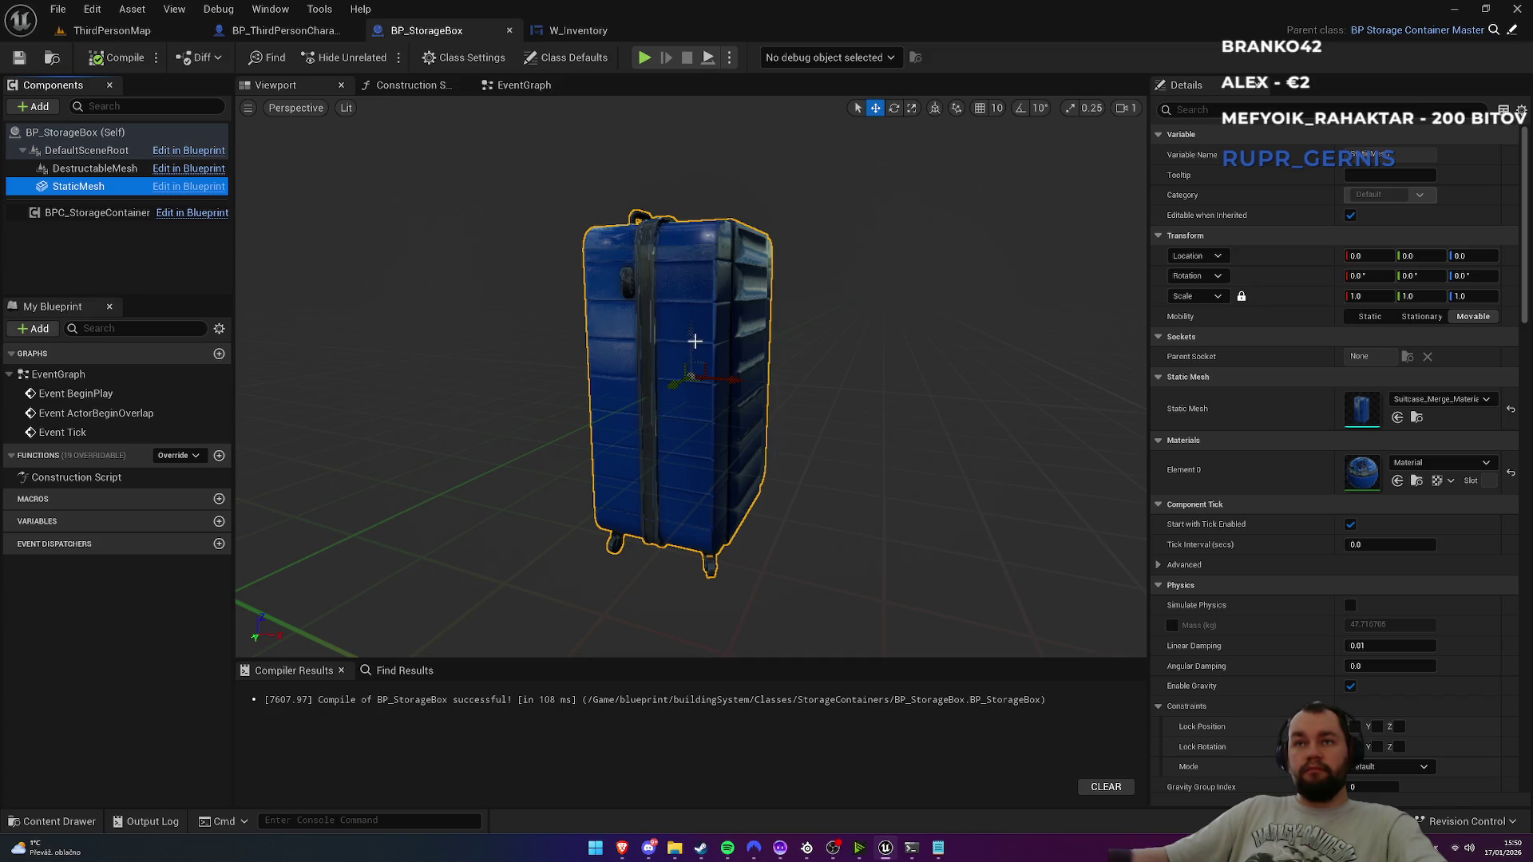
drag(690, 335, 705, 161)
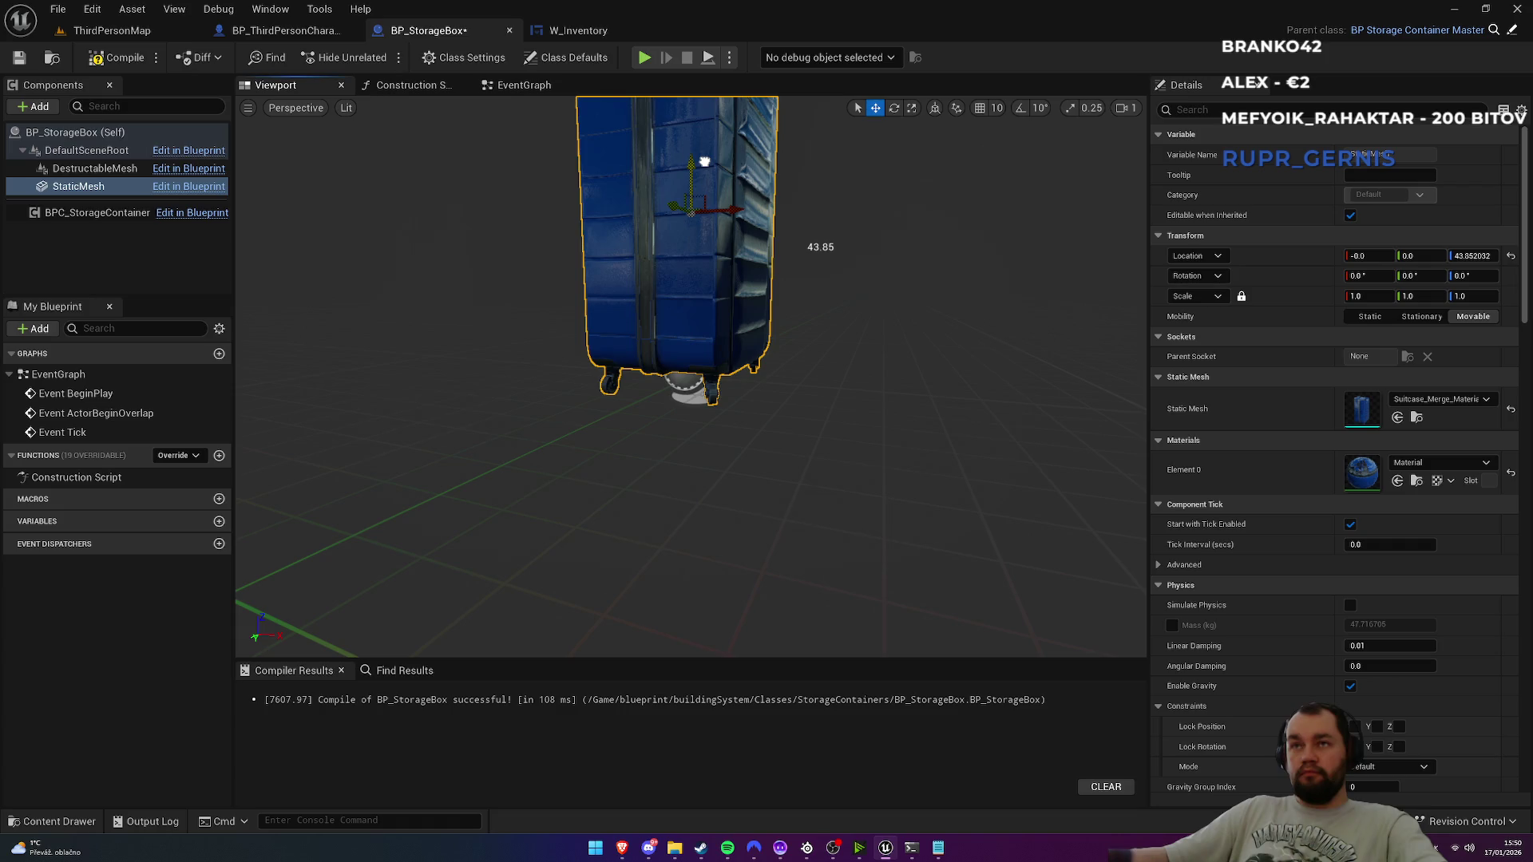
scroll(704, 161, down, 3)
scroll(705, 161, up, 5)
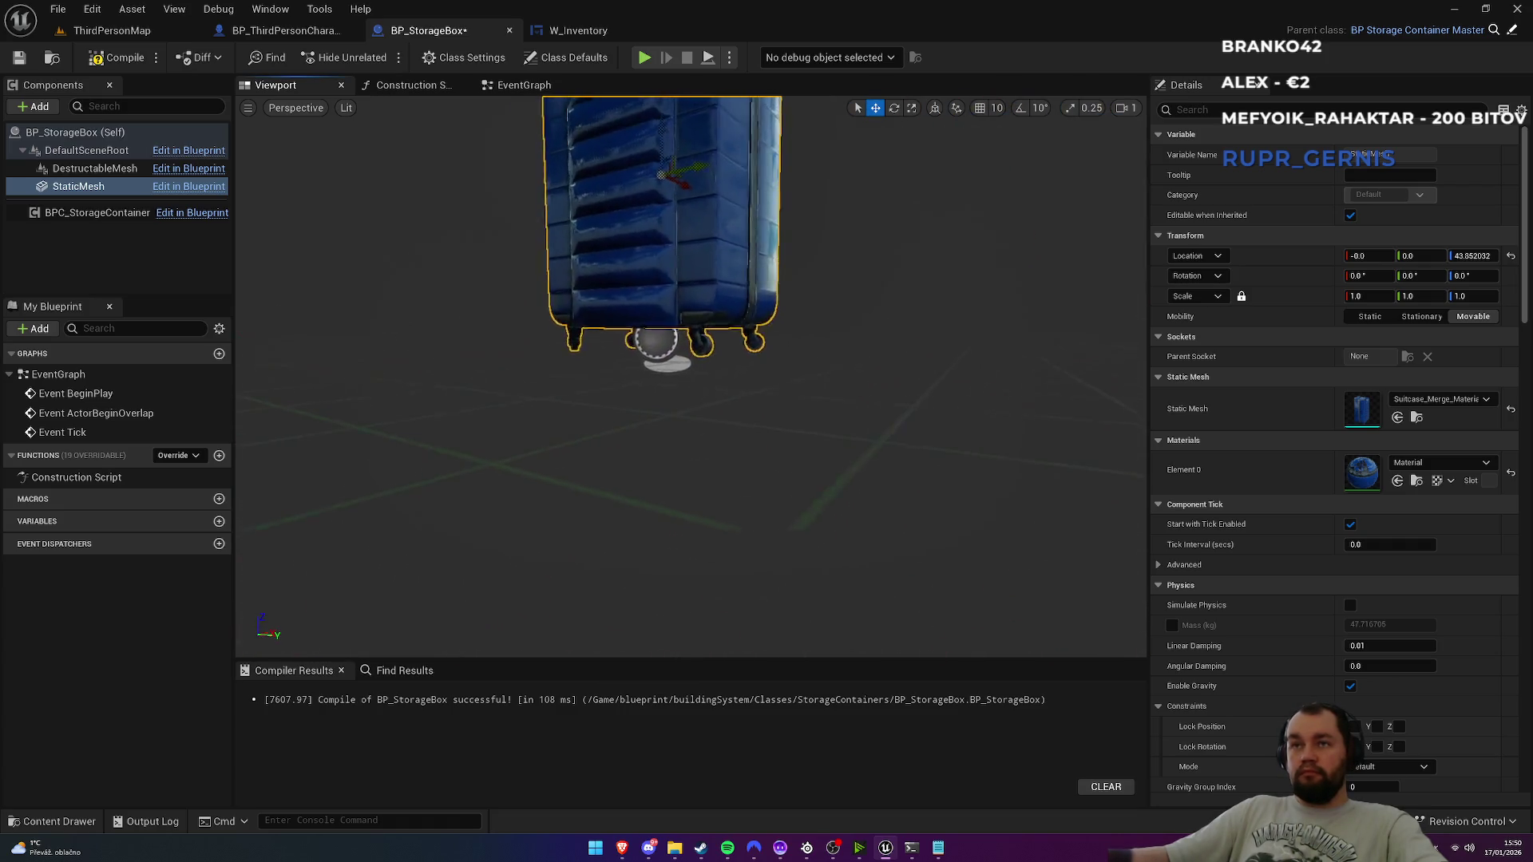
scroll(690, 375, up, 5)
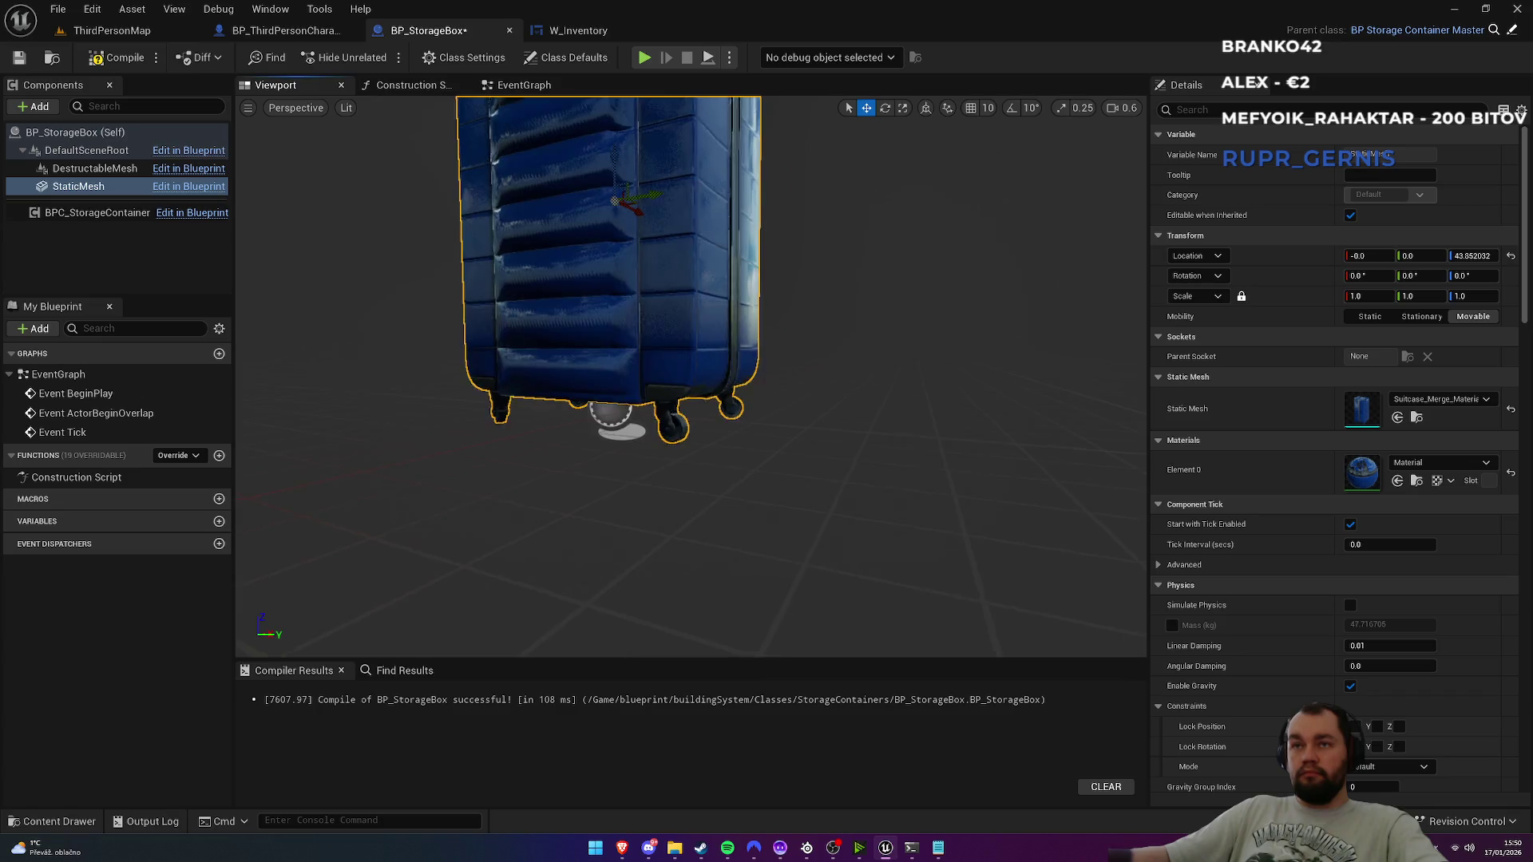
scroll(691, 375, up, 5)
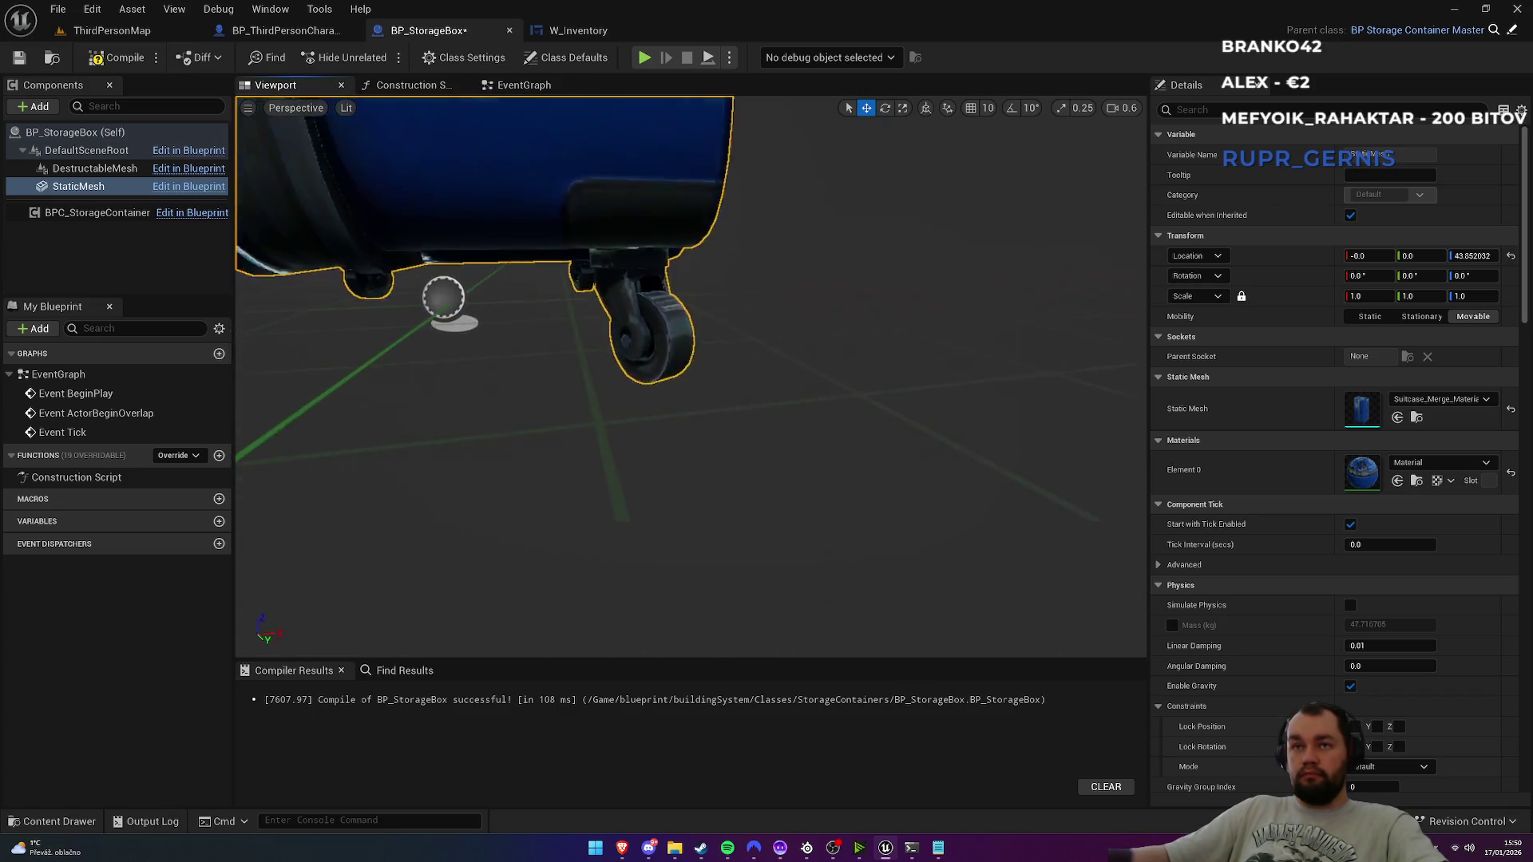
scroll(690, 375, up, 5)
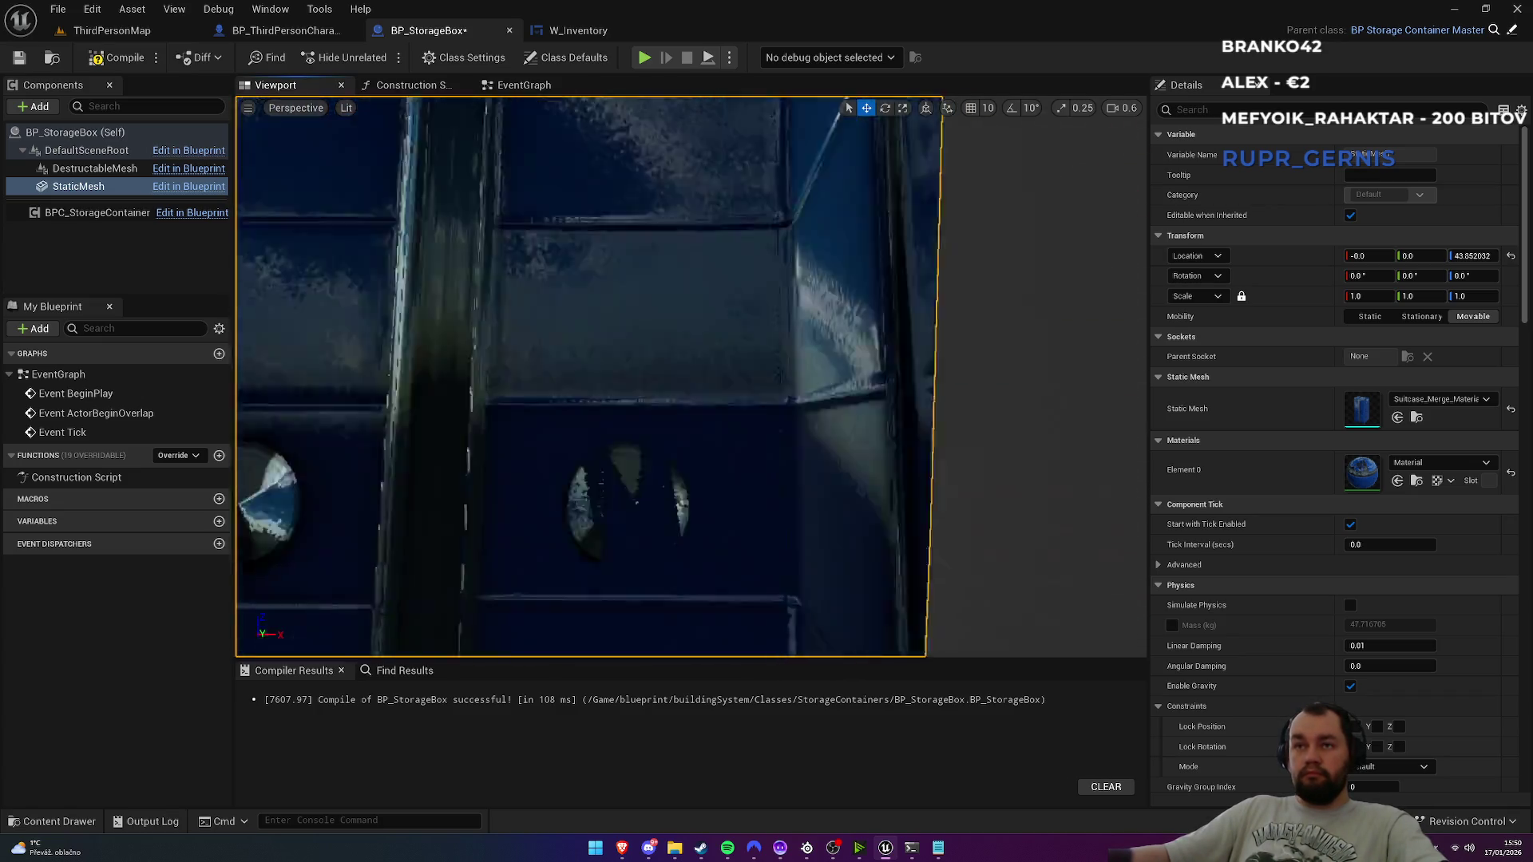
scroll(691, 375, down, 5)
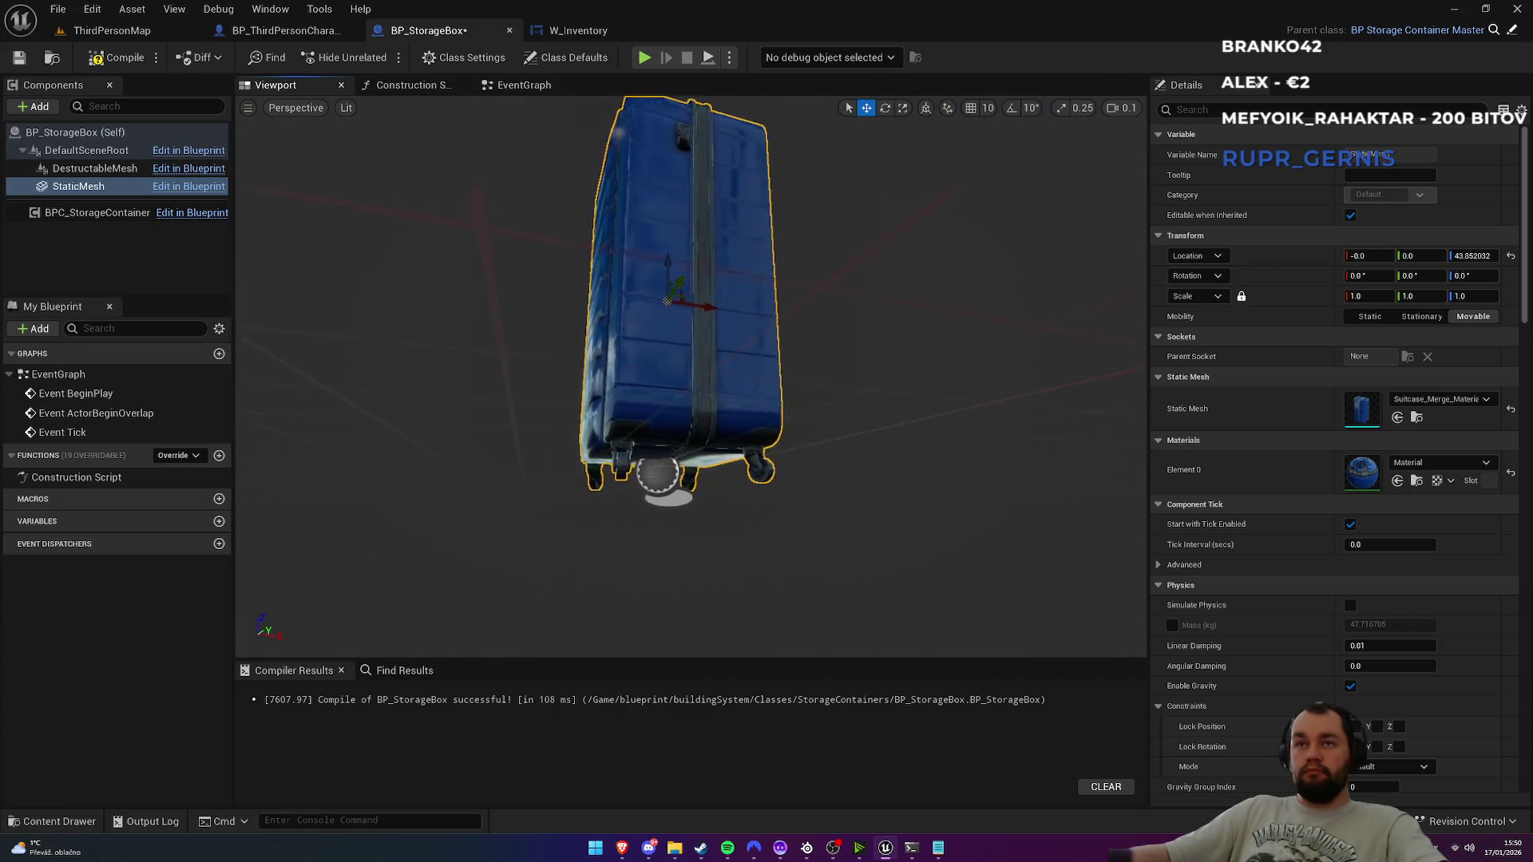
scroll(691, 376, up, 5)
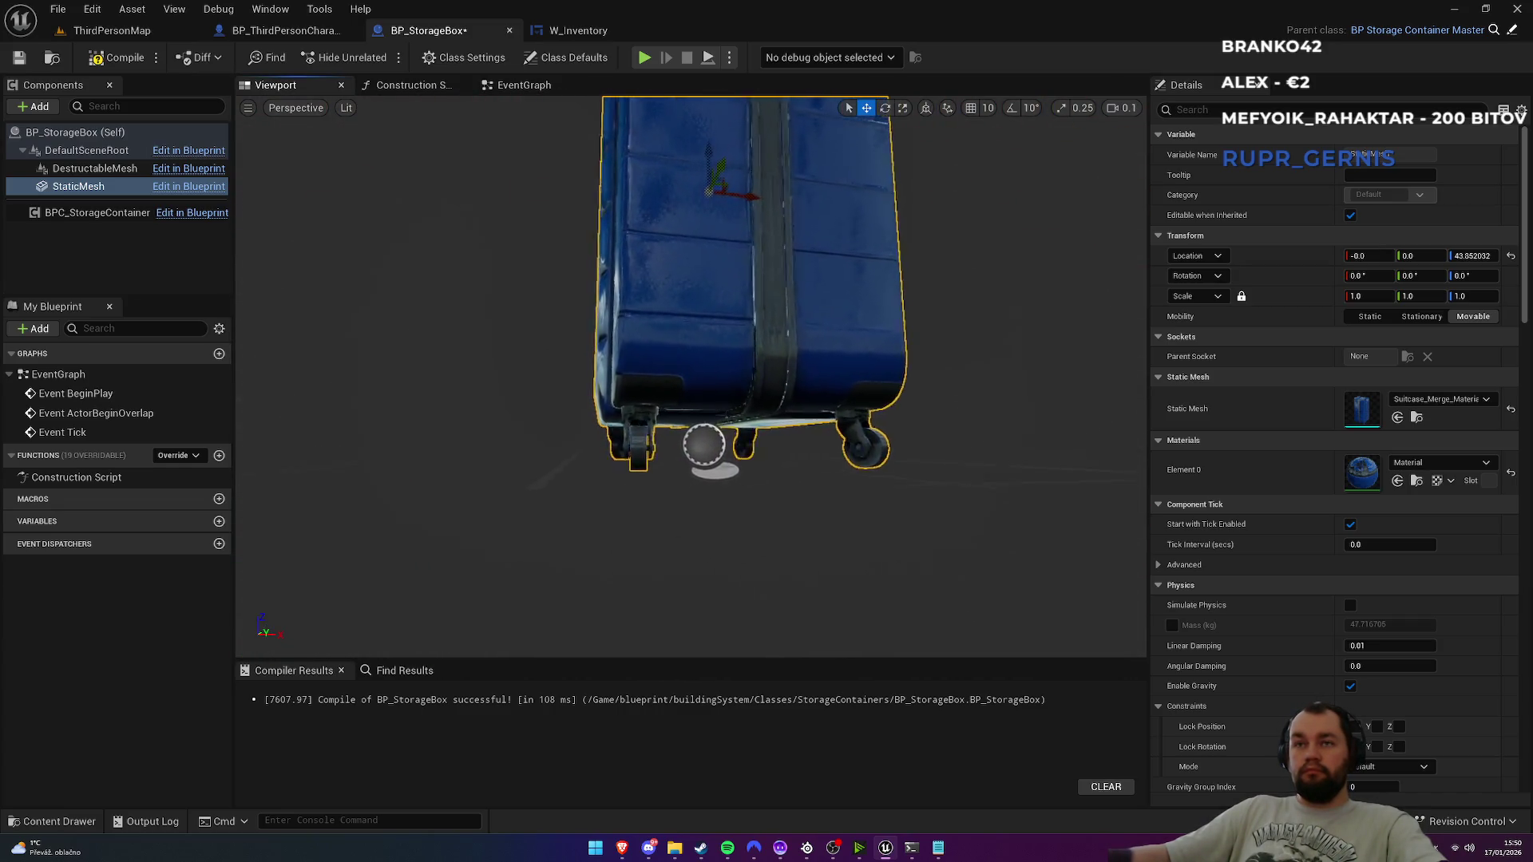
key(a)
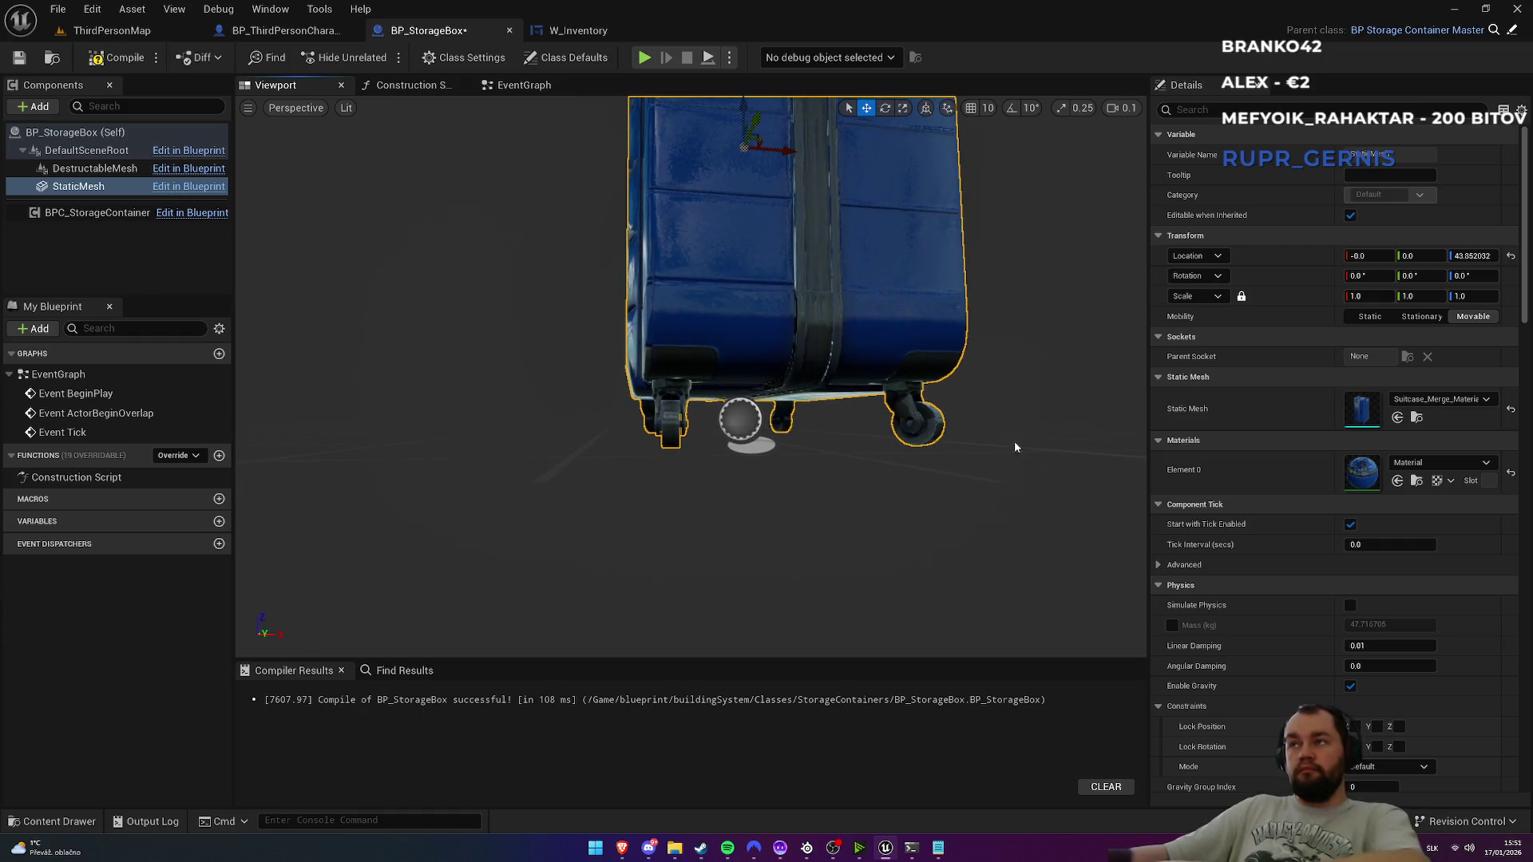
Step: Set the suitcase mesh's Location Z to 45 and recompile the blueprint
click(1475, 256)
text(45)
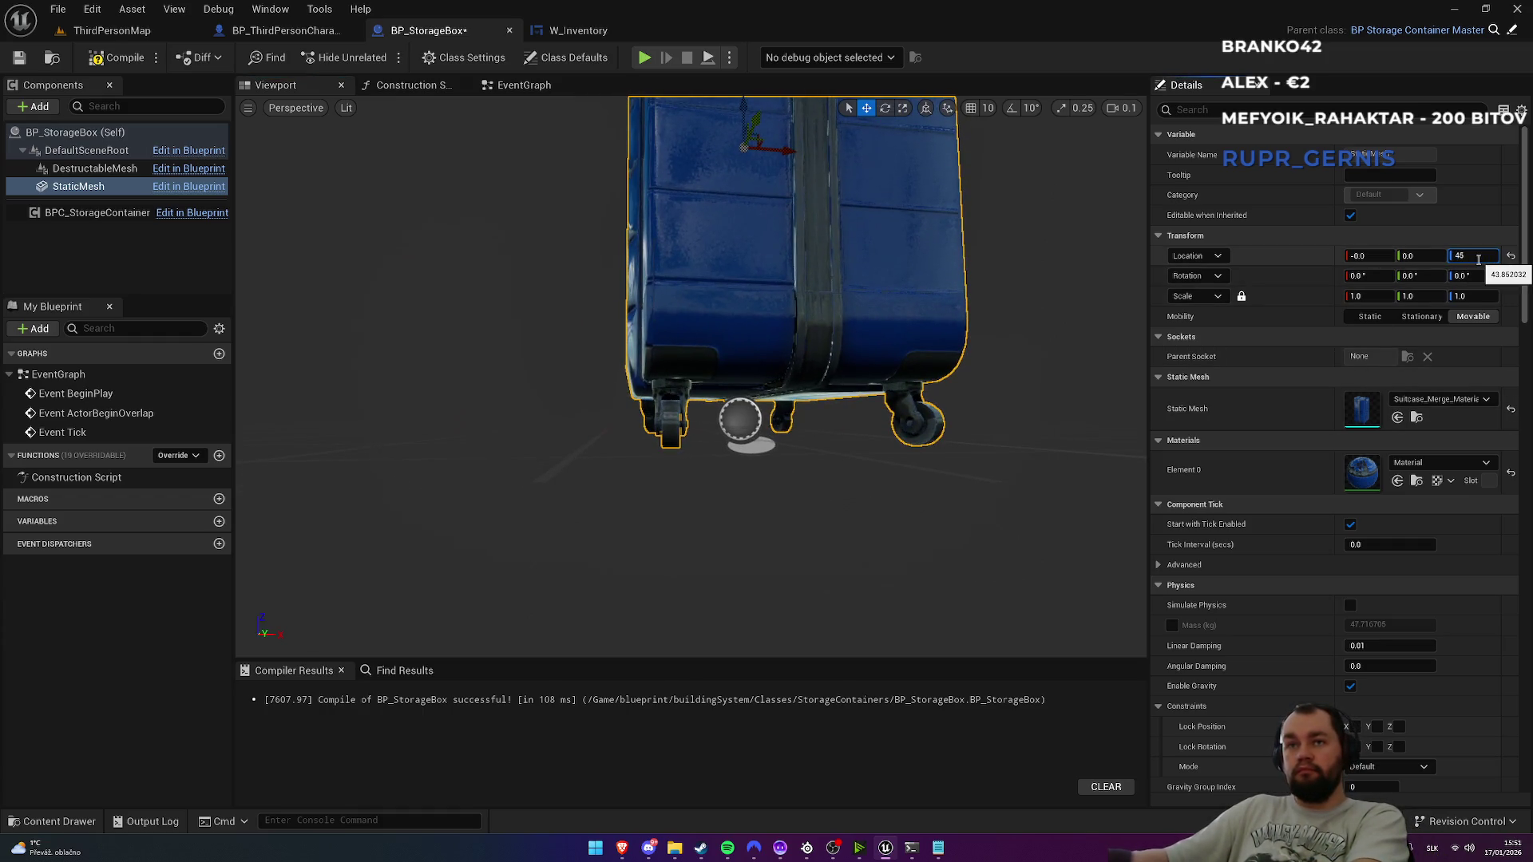
key(Return)
click(111, 56)
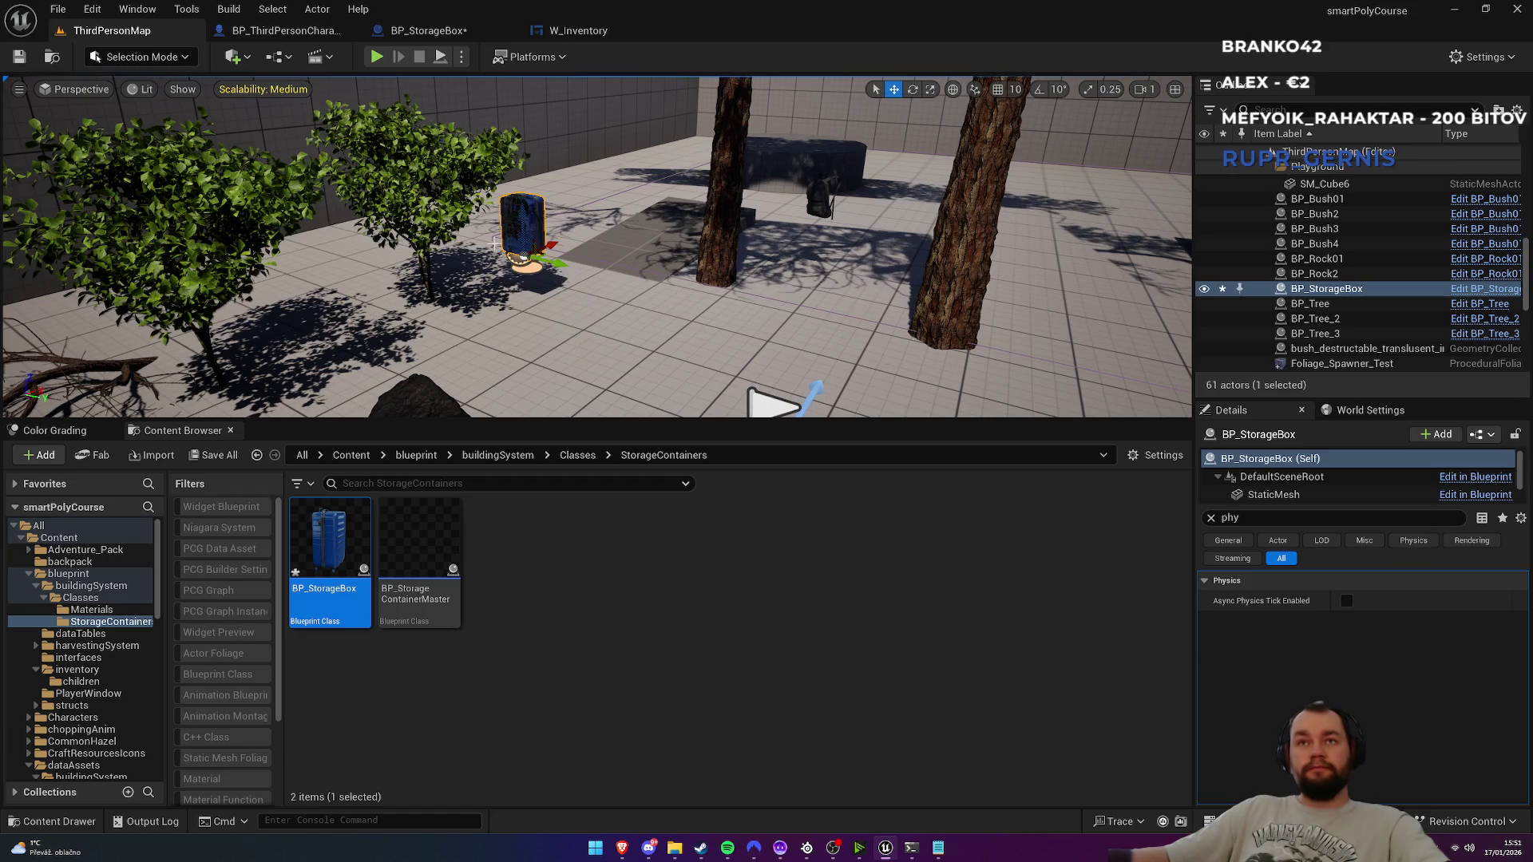
click(111, 30)
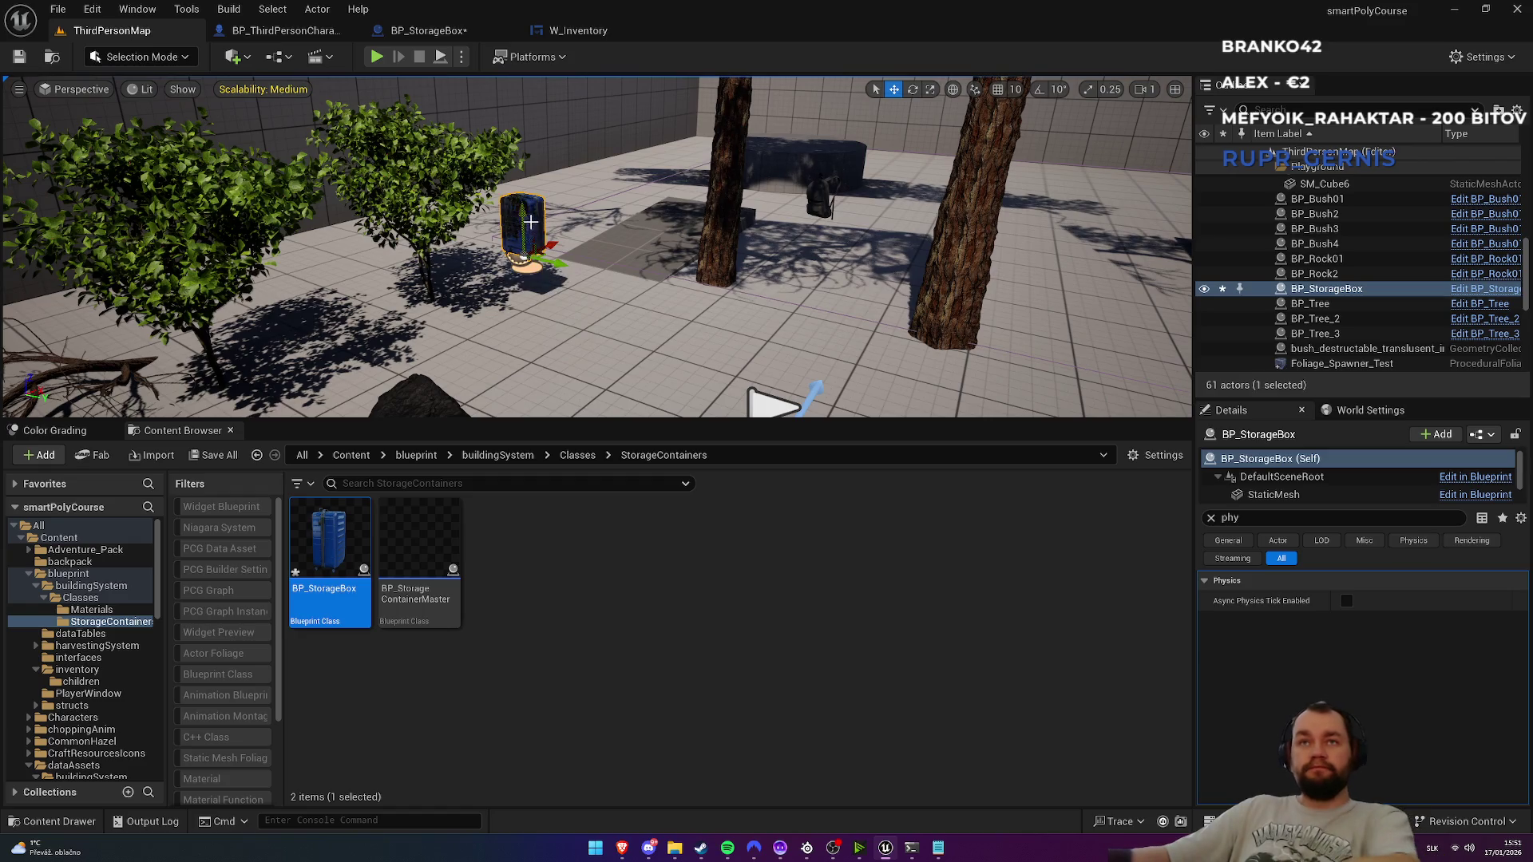
Step: Replace the placed storage box with a fresh BP_StorageBox and frame it in view
key(Delete)
mouse_move(330, 551)
mouse_down()
mouse_move(545, 267)
mouse_move(542, 294)
mouse_up()
key(f)
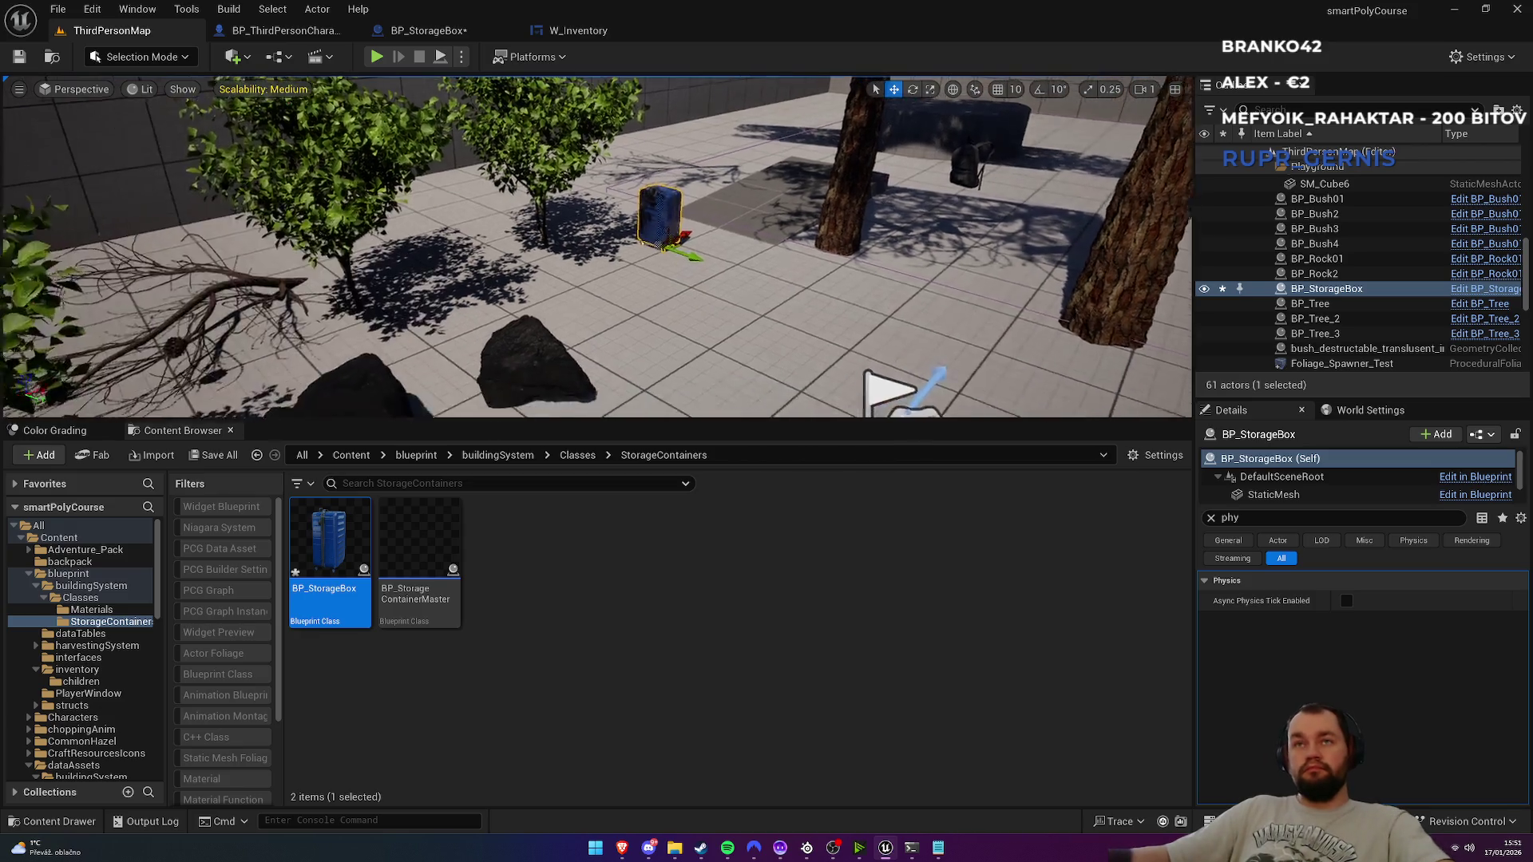
click(878, 200)
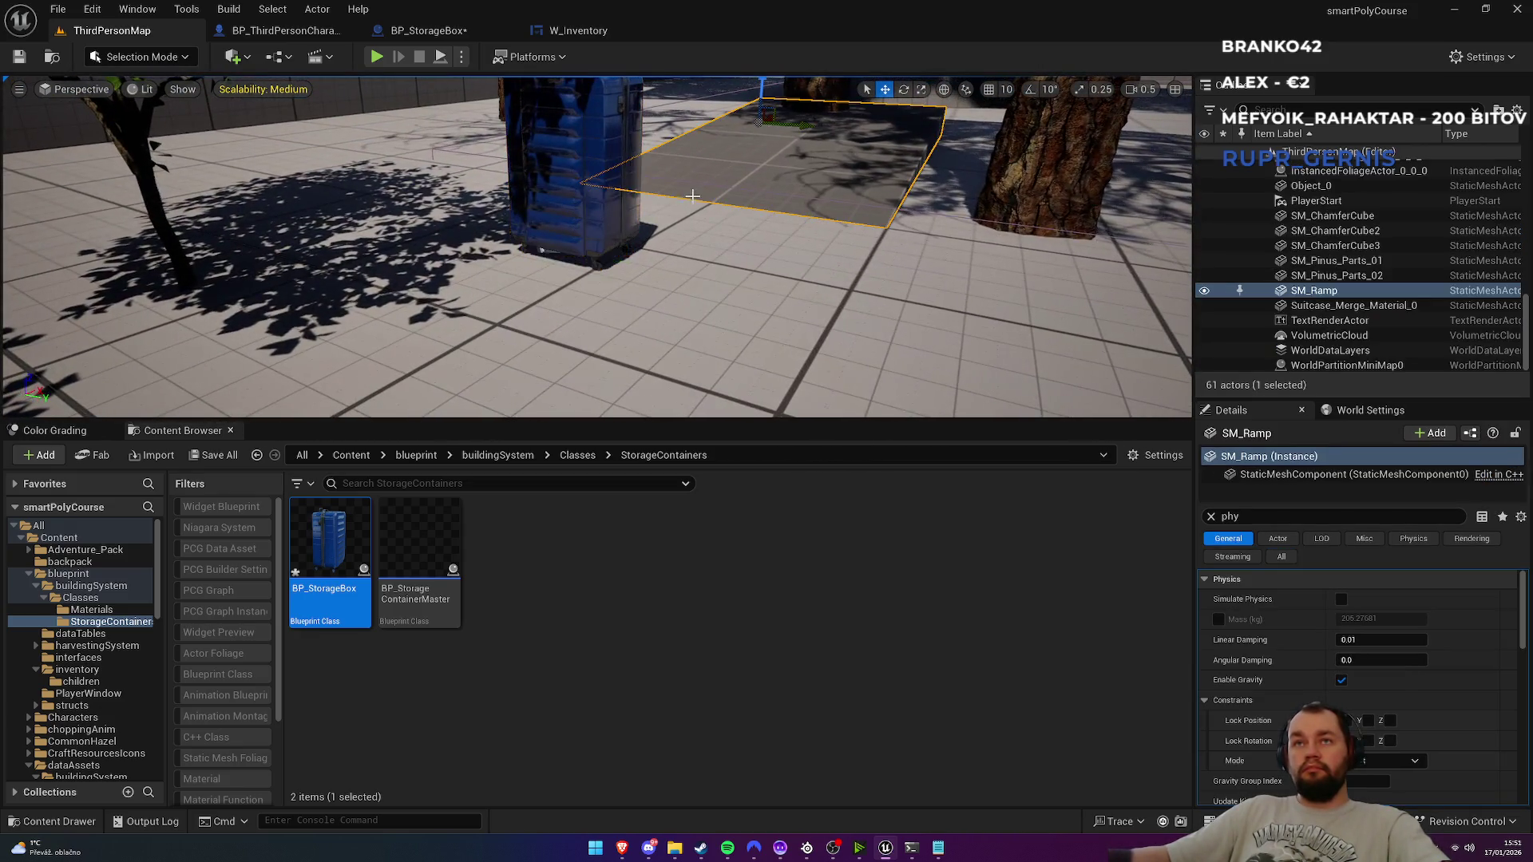
key(f)
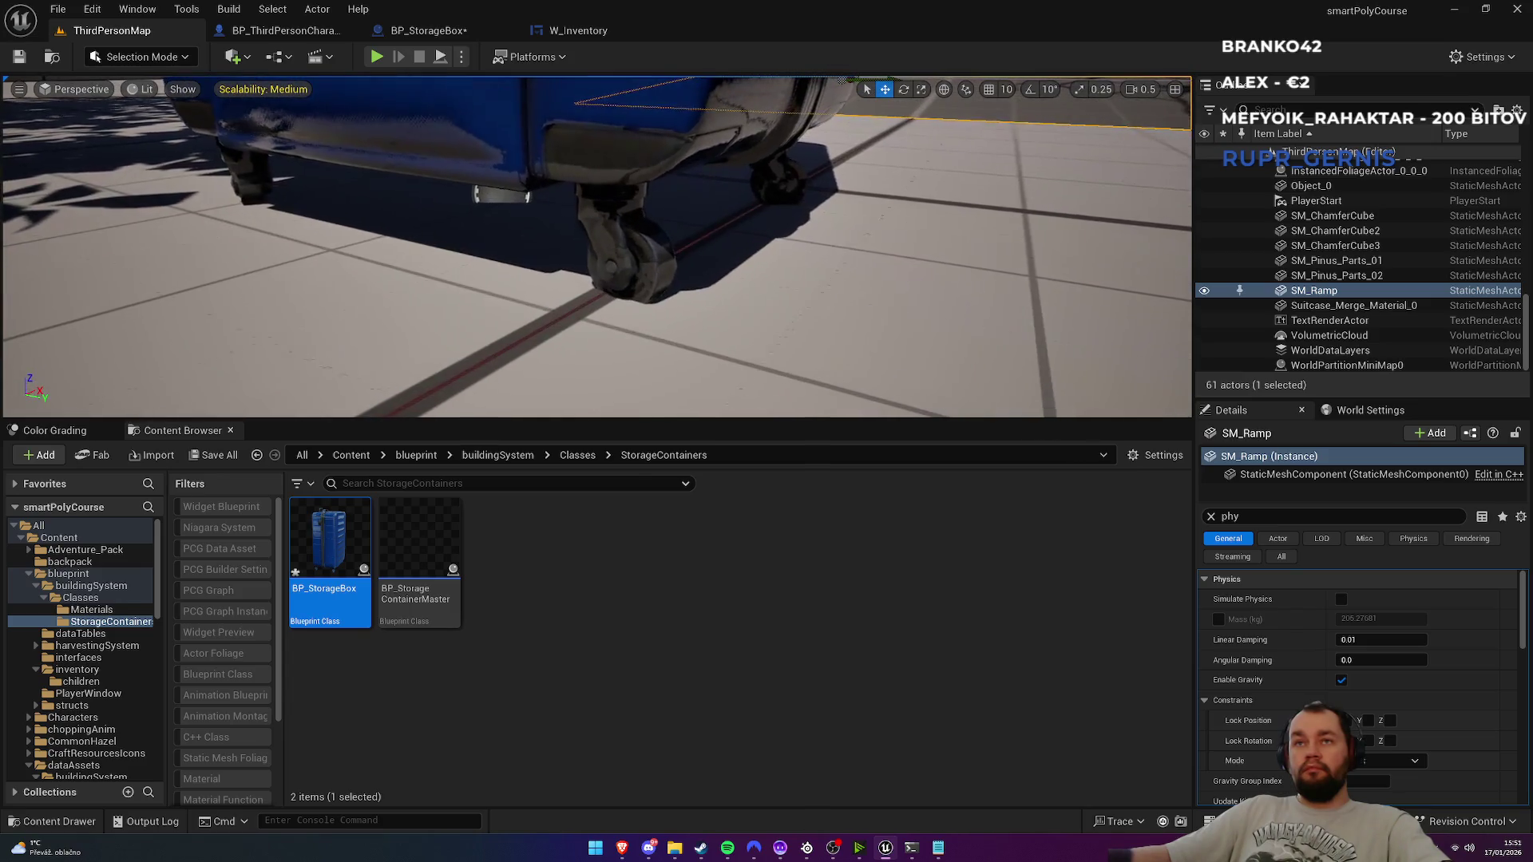
Step: Adjust the suitcase mesh's Location Z in the blueprint, settling on 45.75
click(559, 30)
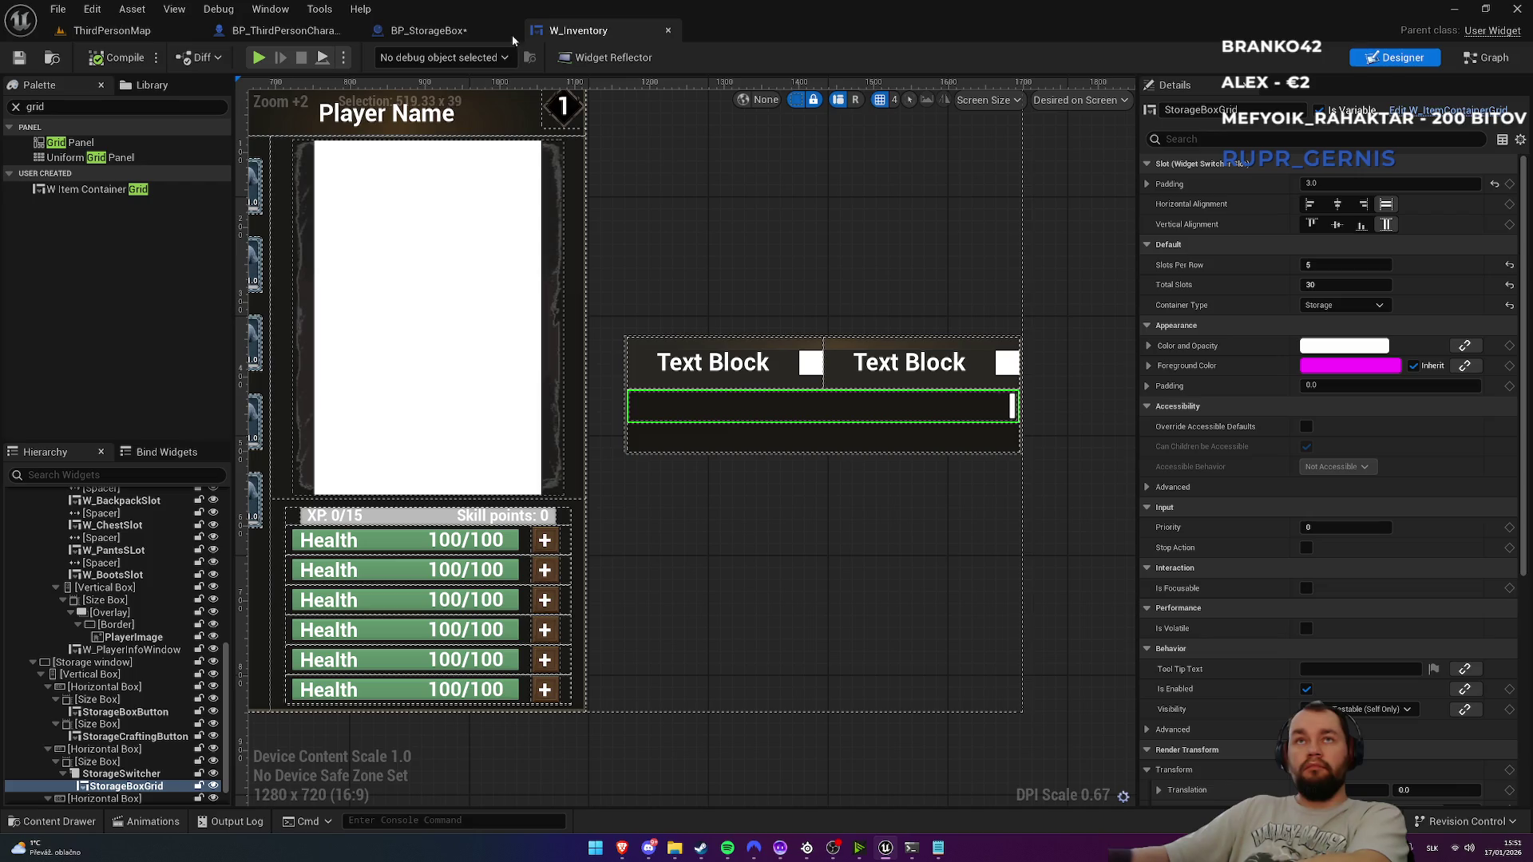
click(465, 33)
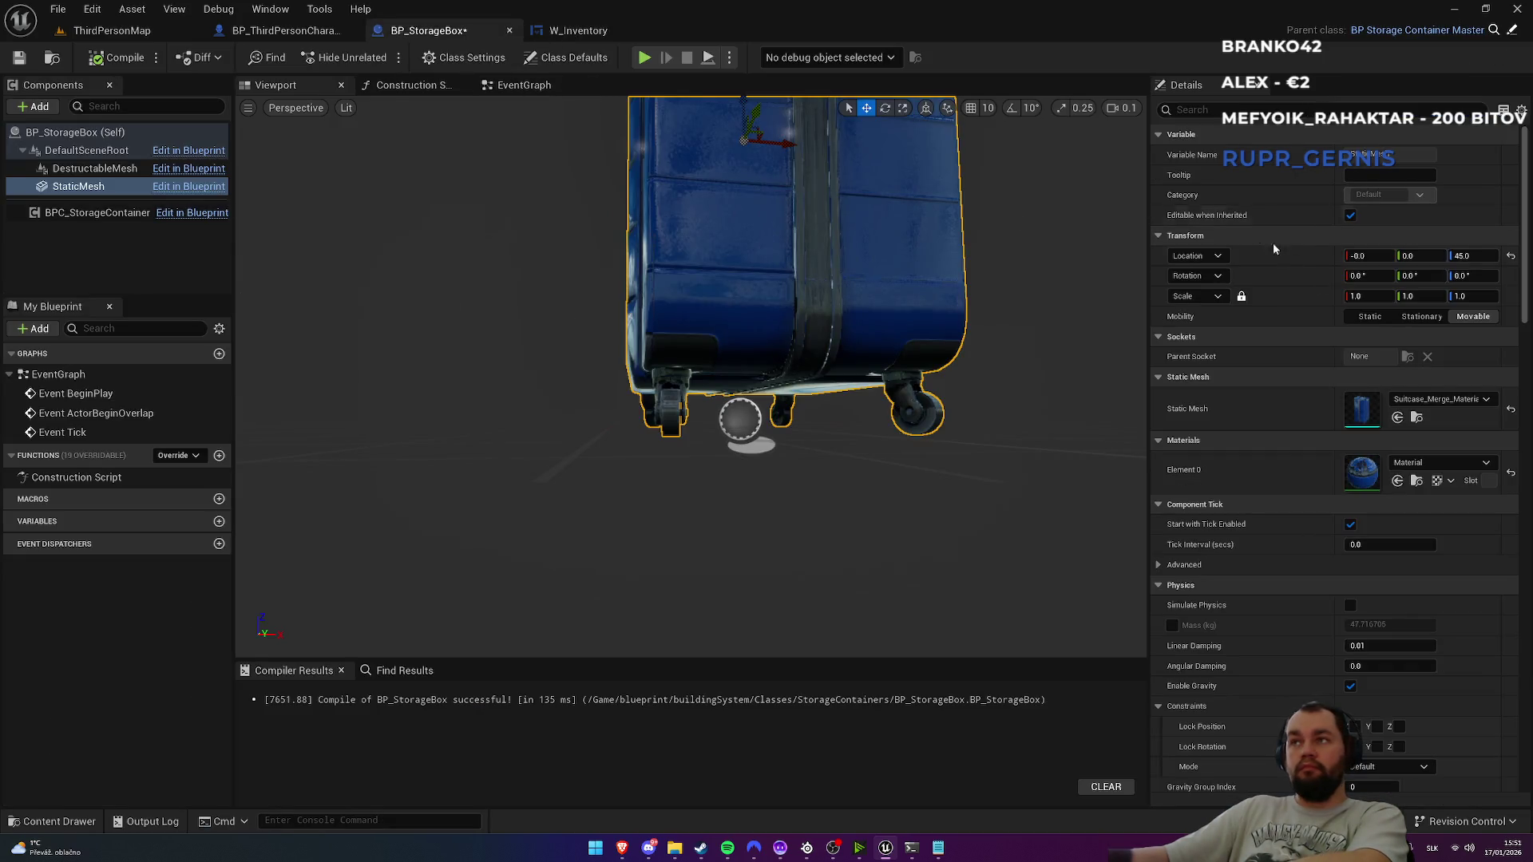
click(1468, 255)
text(4)
key(Return)
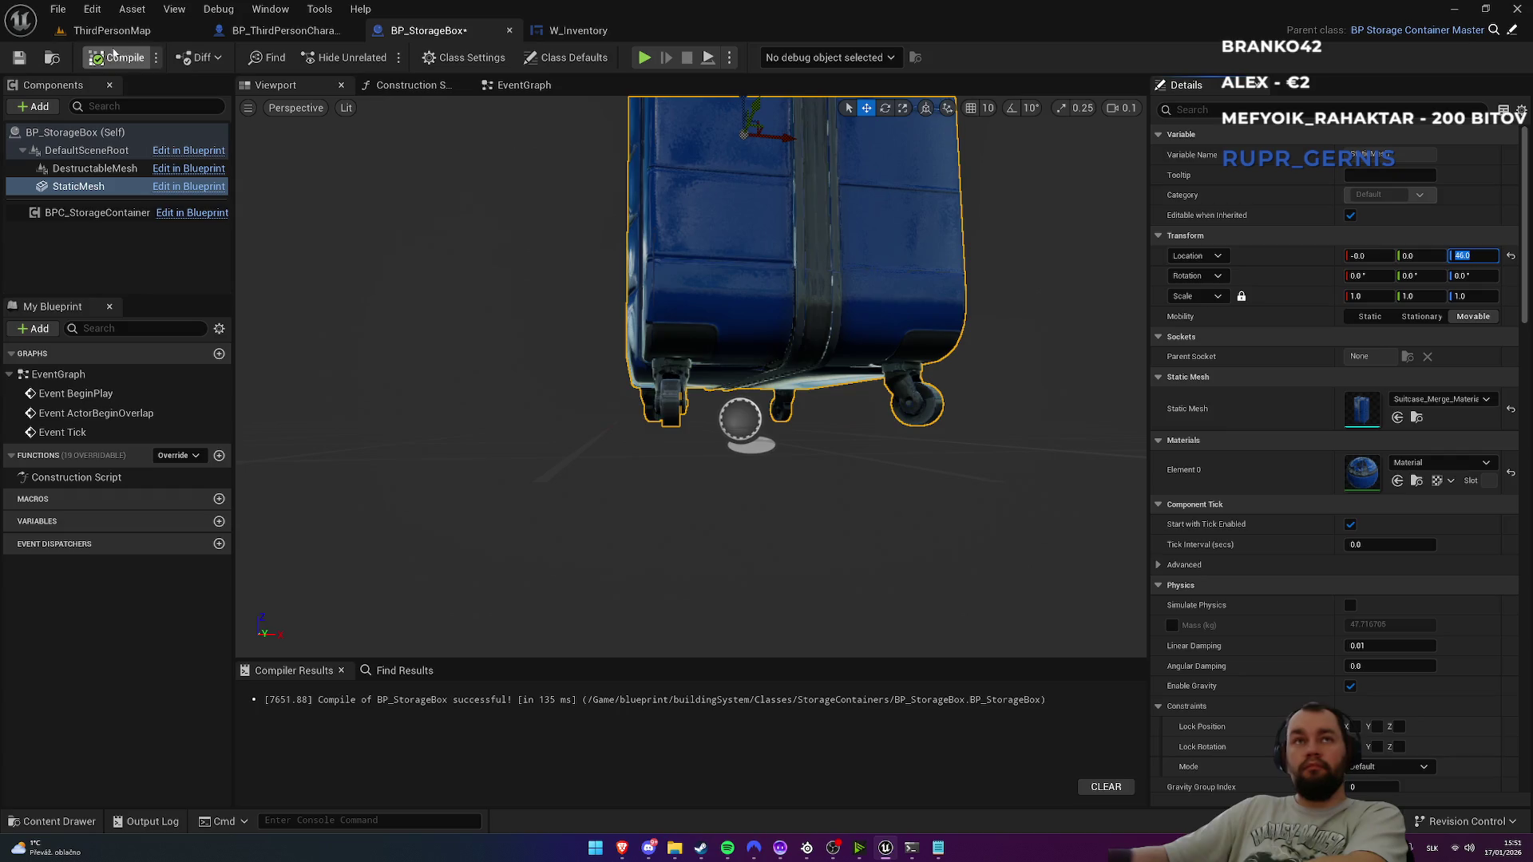
click(111, 30)
click(578, 30)
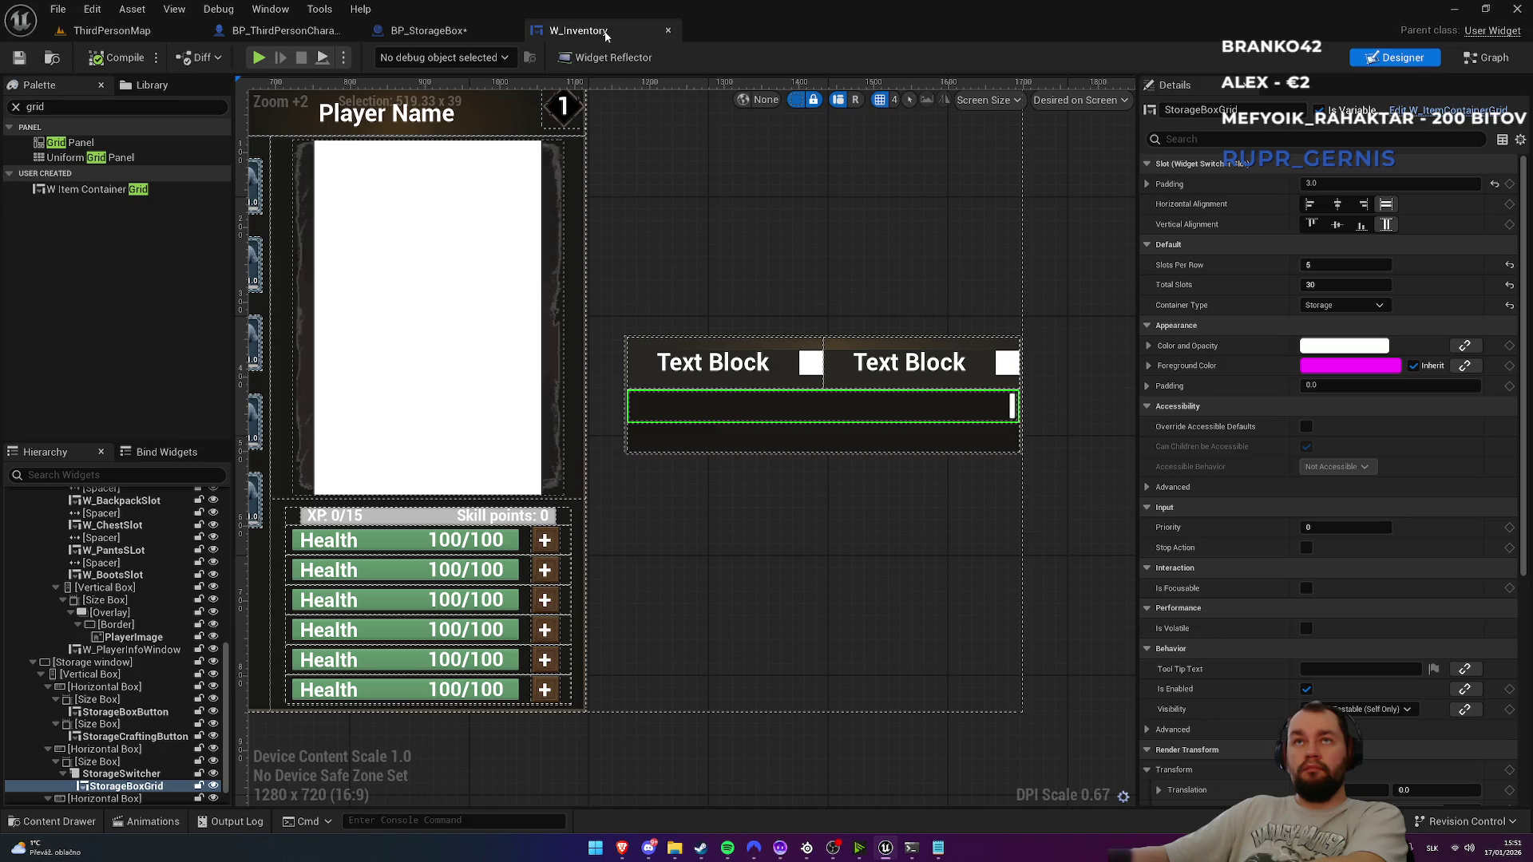
click(467, 37)
click(1473, 256)
text(45.75)
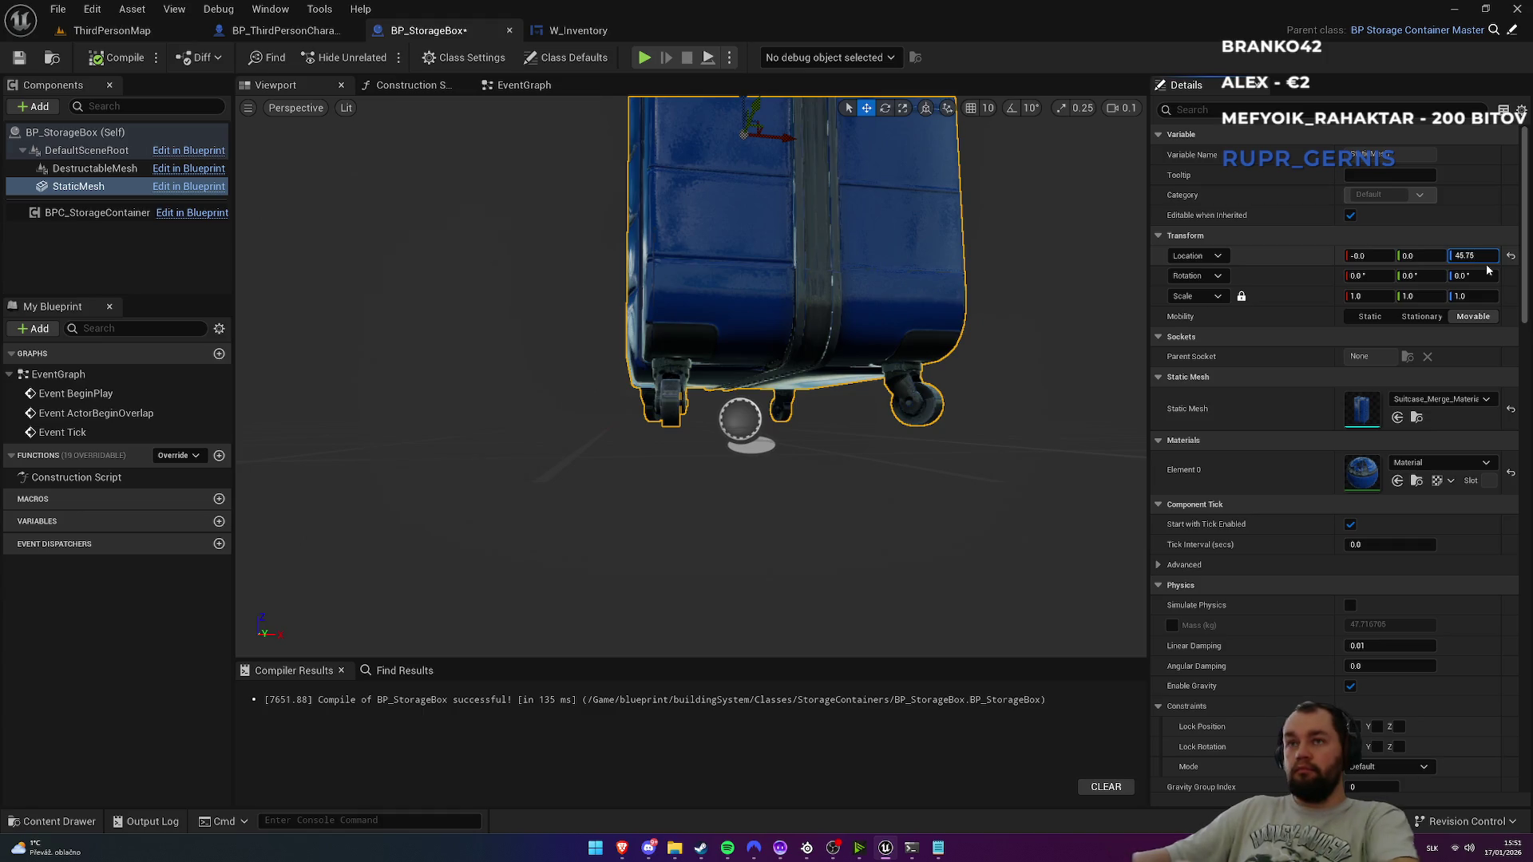
key(Return)
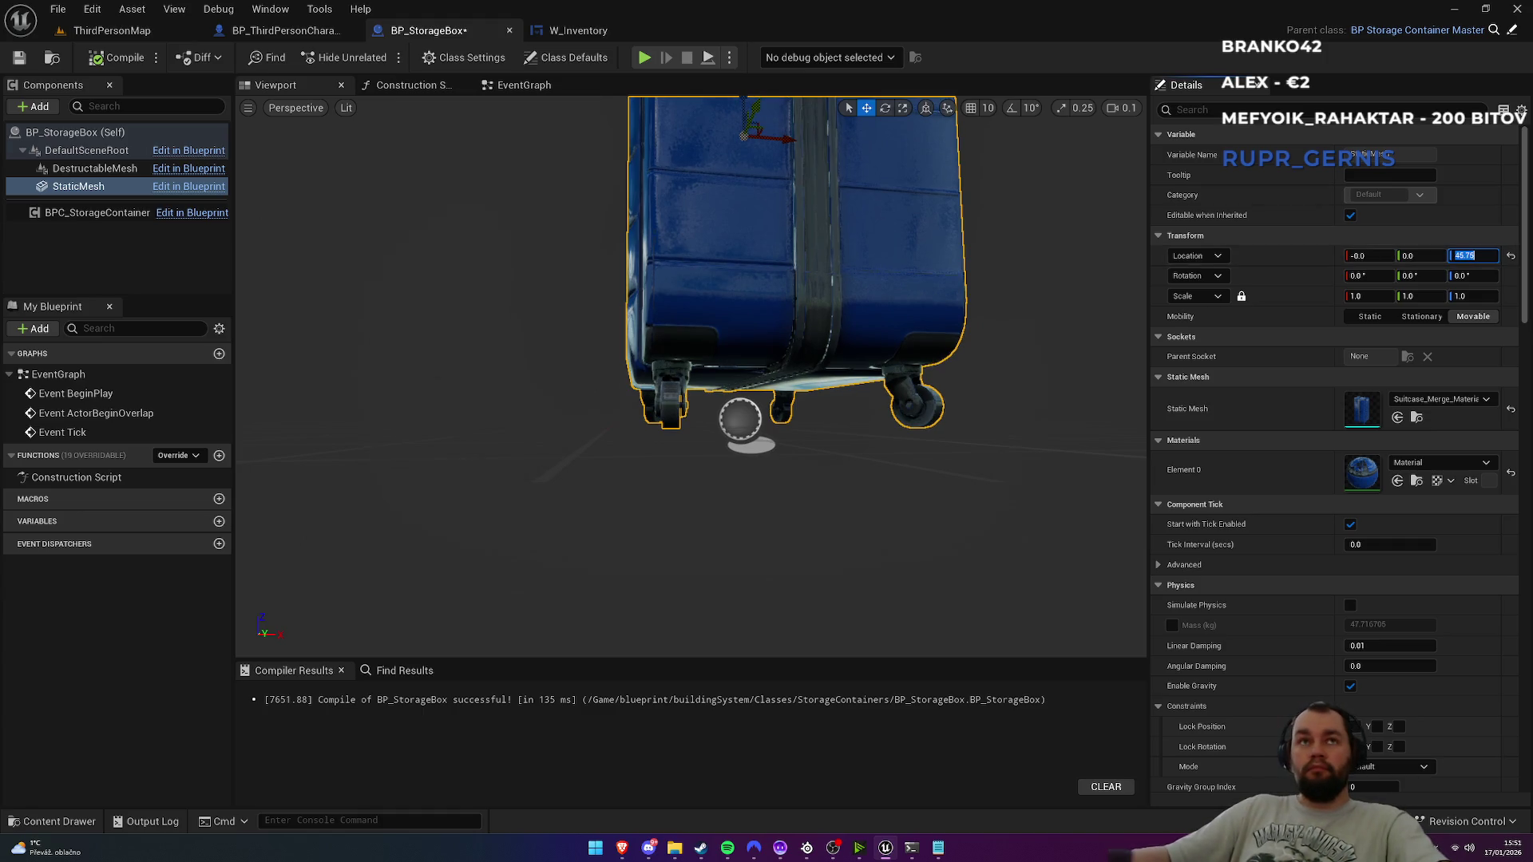
click(112, 30)
Step: Save the storage box blueprint and start a Play-in-Editor session
scroll(403, 140, down, 6)
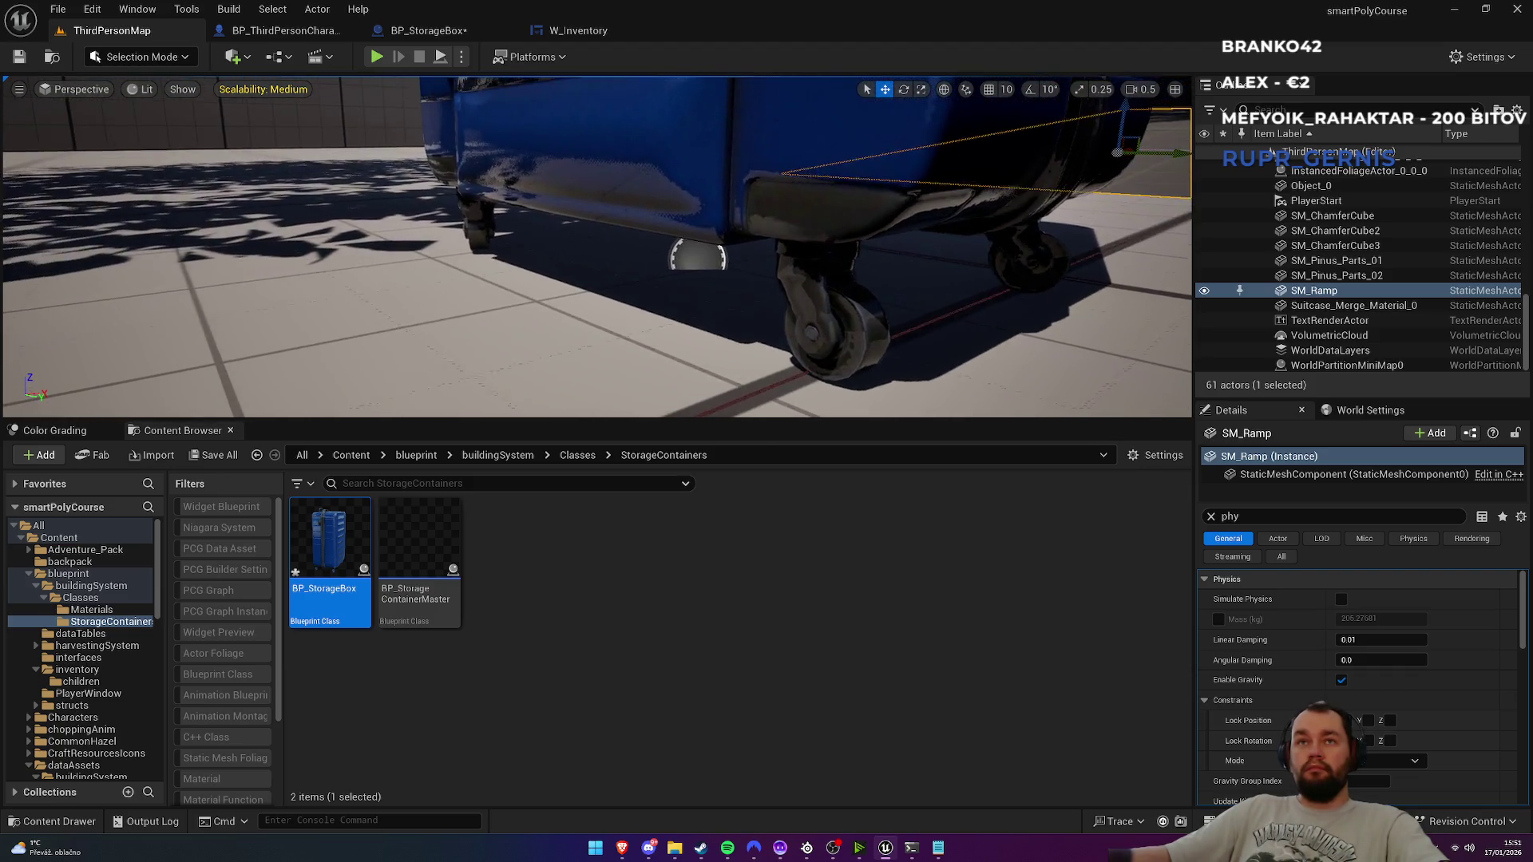
scroll(573, 181, down, 3)
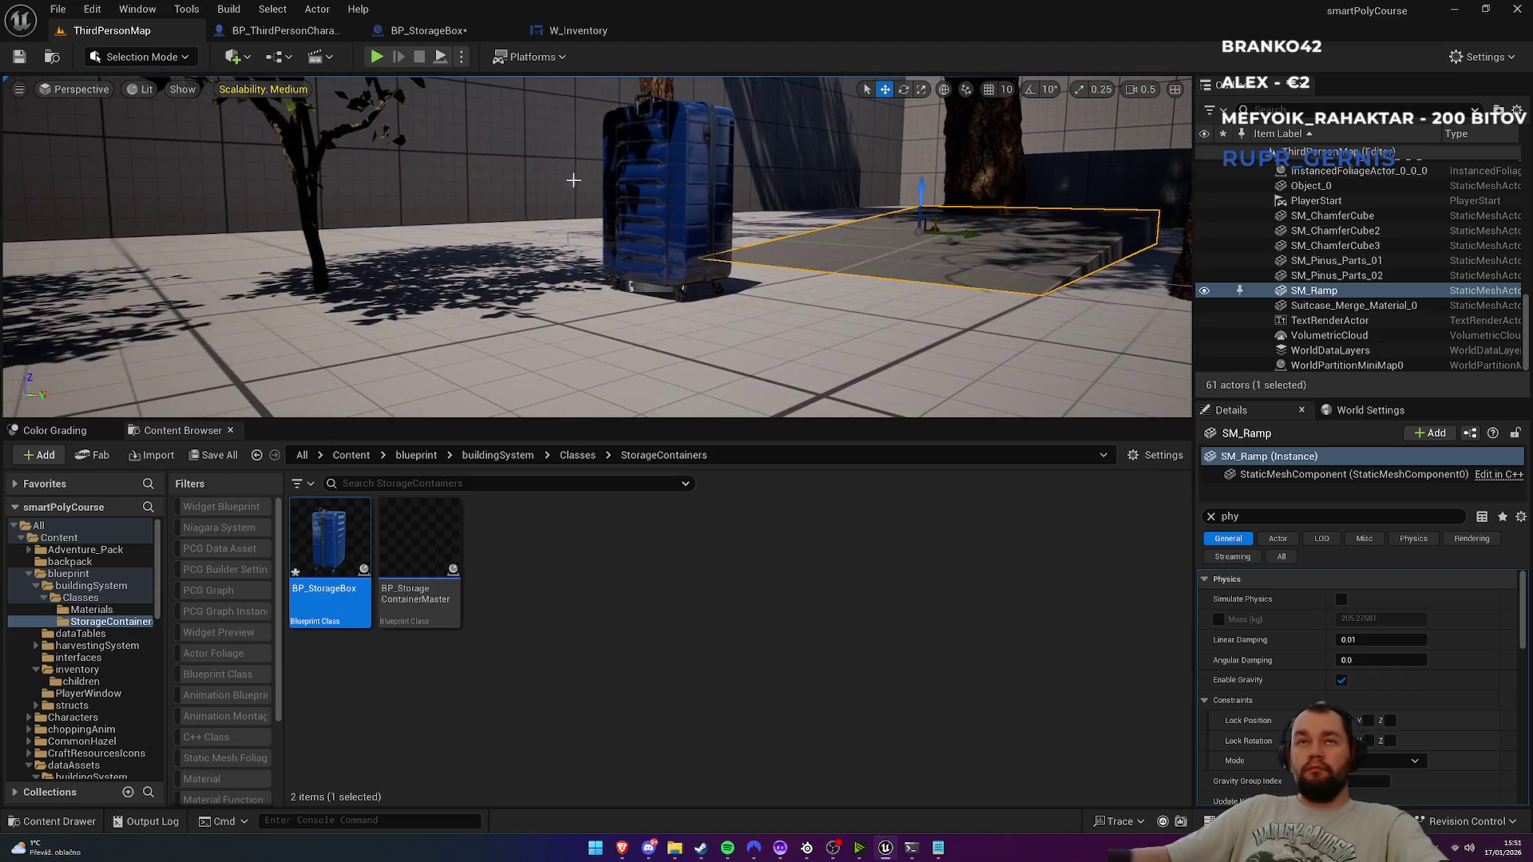
key(ctrl+shift+s)
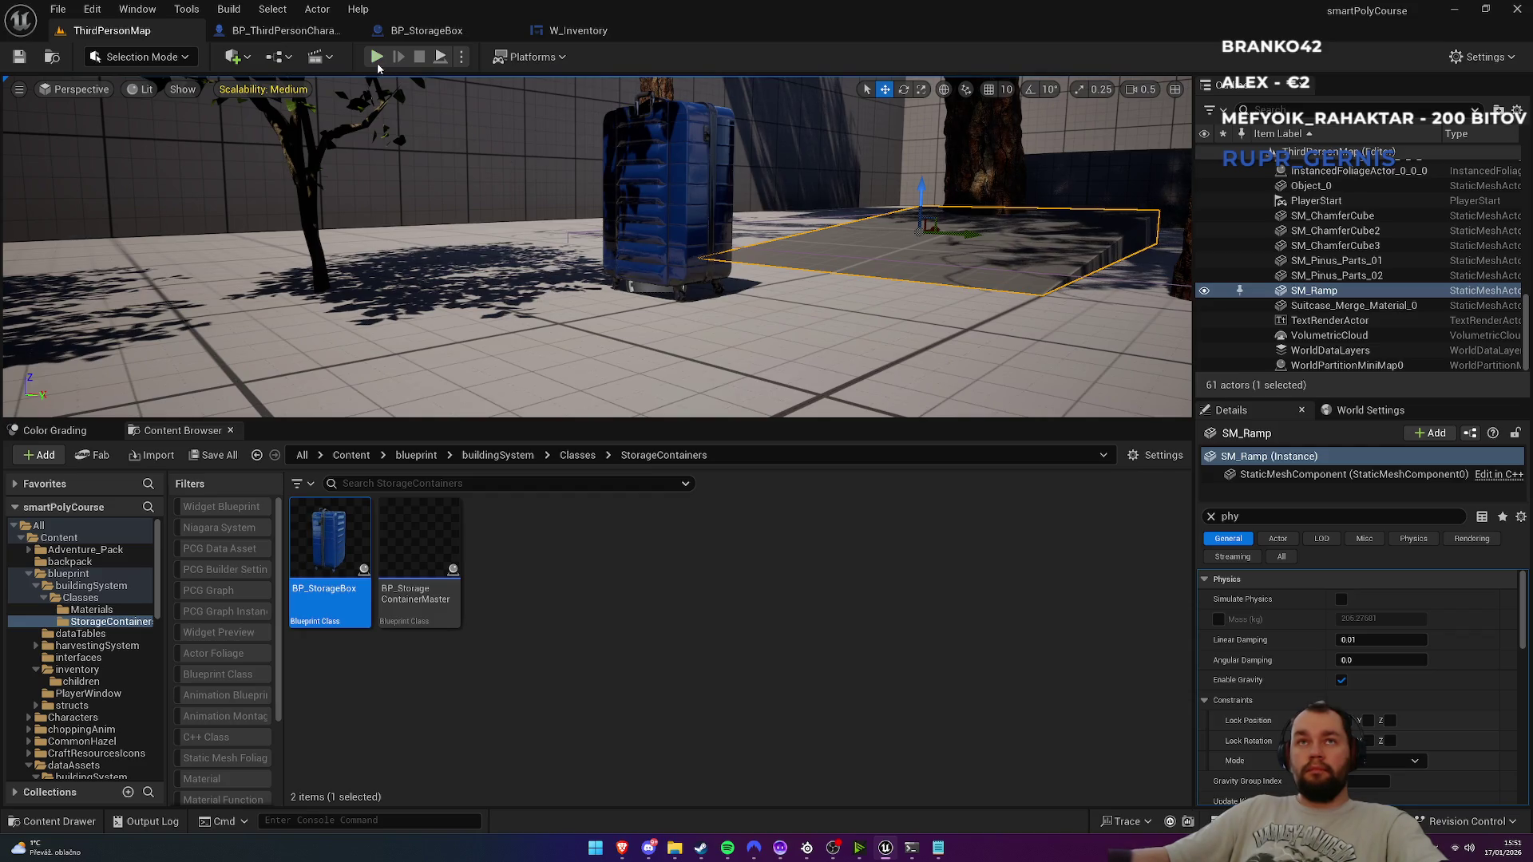
click(377, 62)
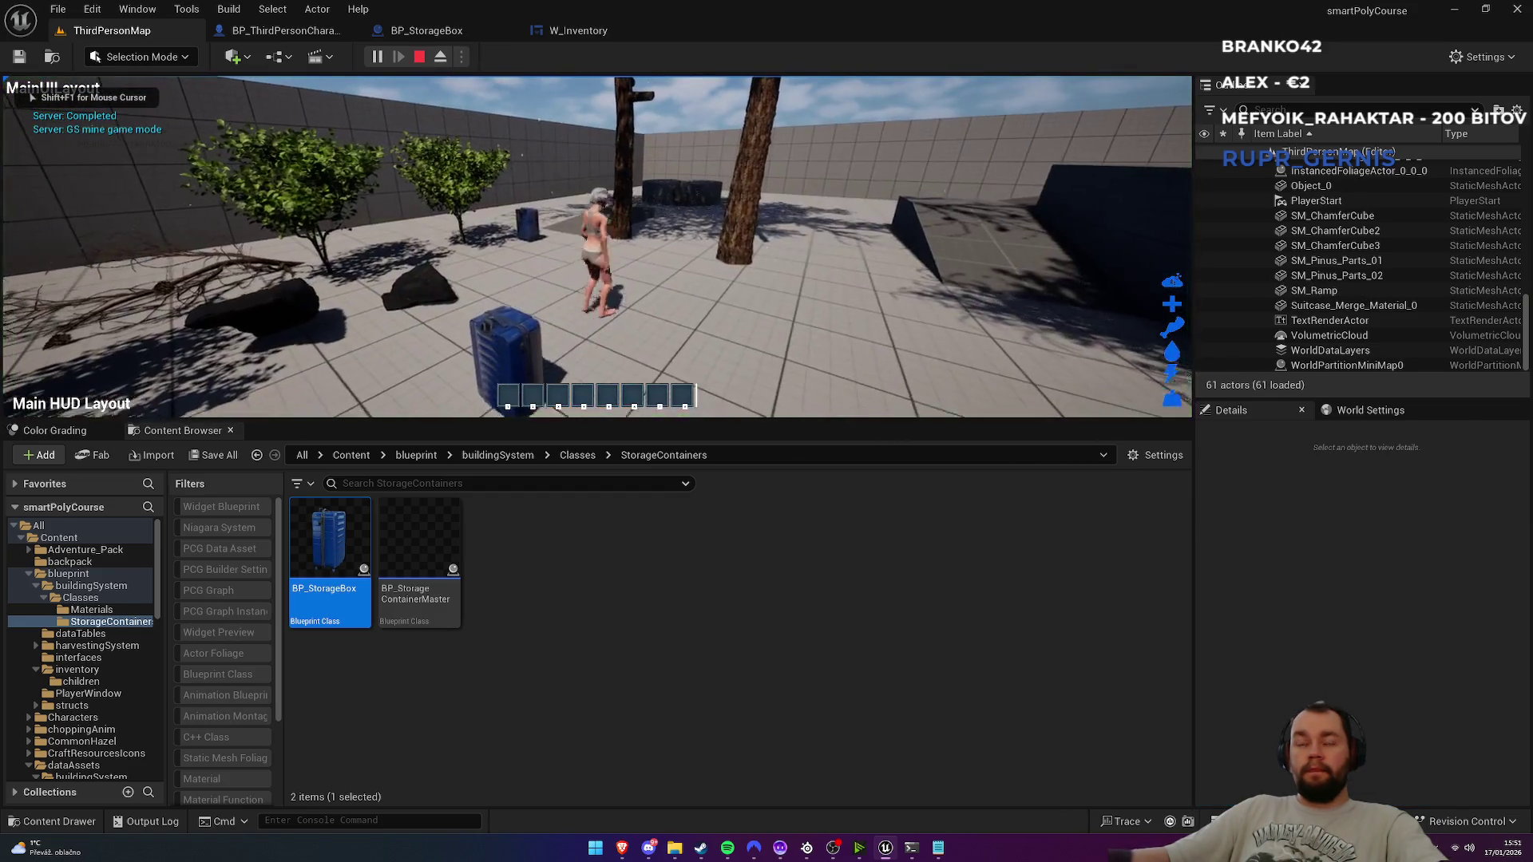
Step: Stop play and delete the stray Suitcase_Merge_Material_0 mesh from the level
key(Escape)
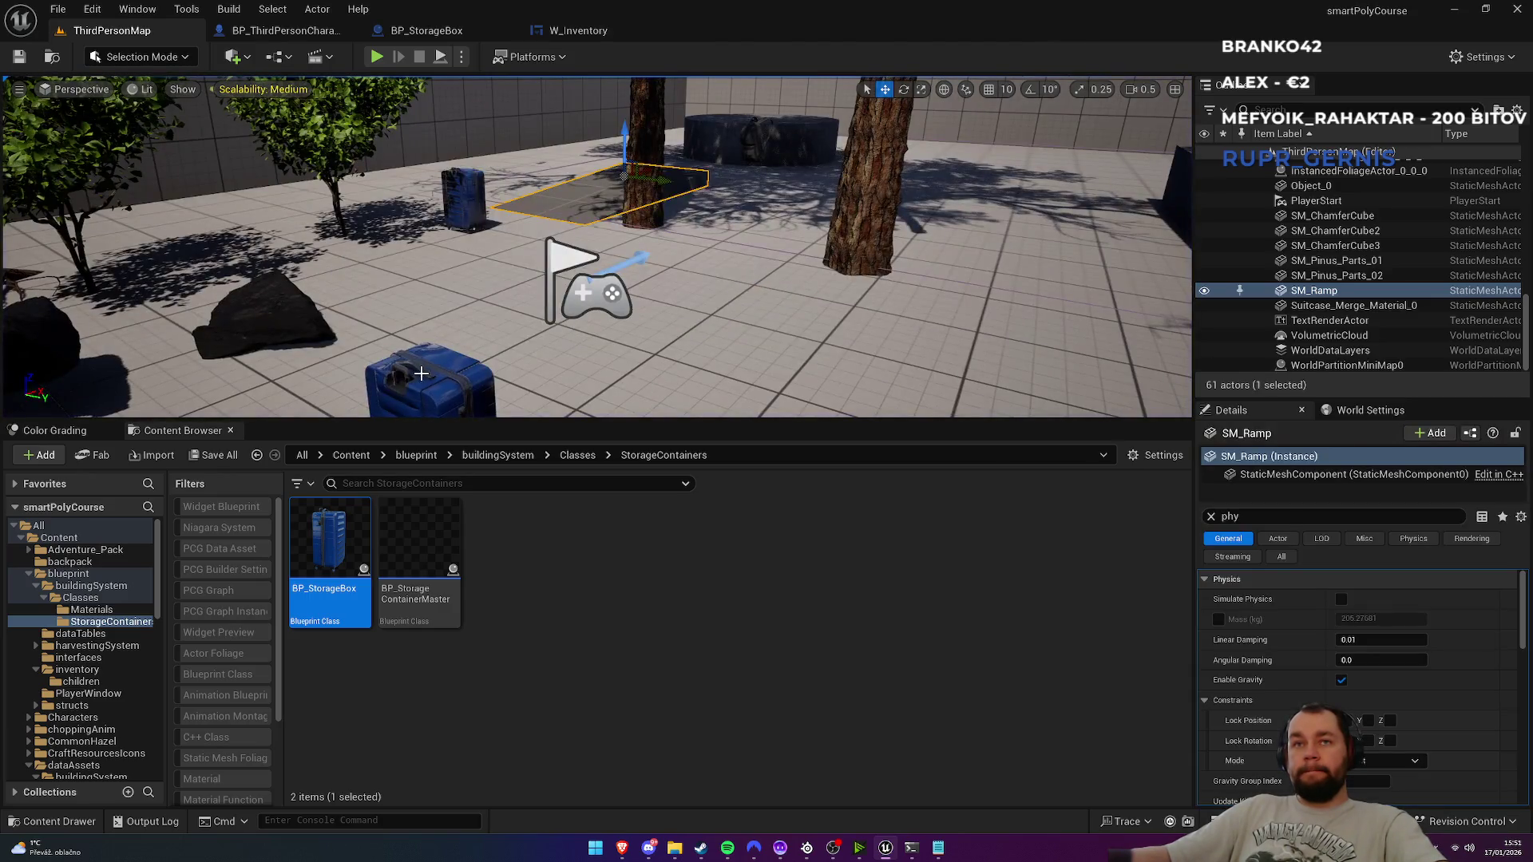
click(421, 373)
key(Delete)
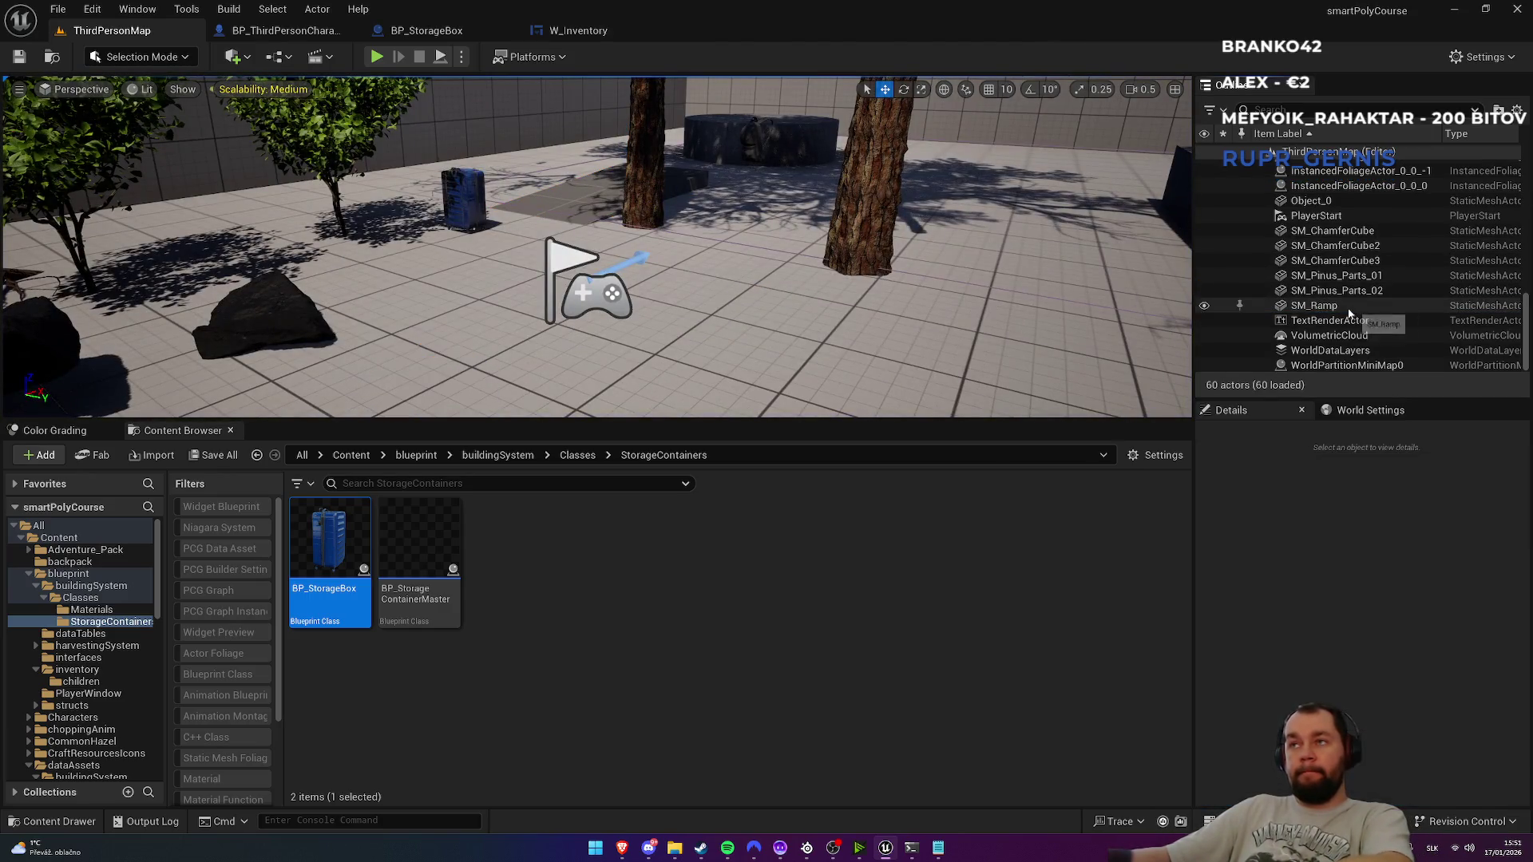
Step: Enable Simulate Physics on the storage box's StaticMesh with a 120 kg mass override, then play
click(463, 200)
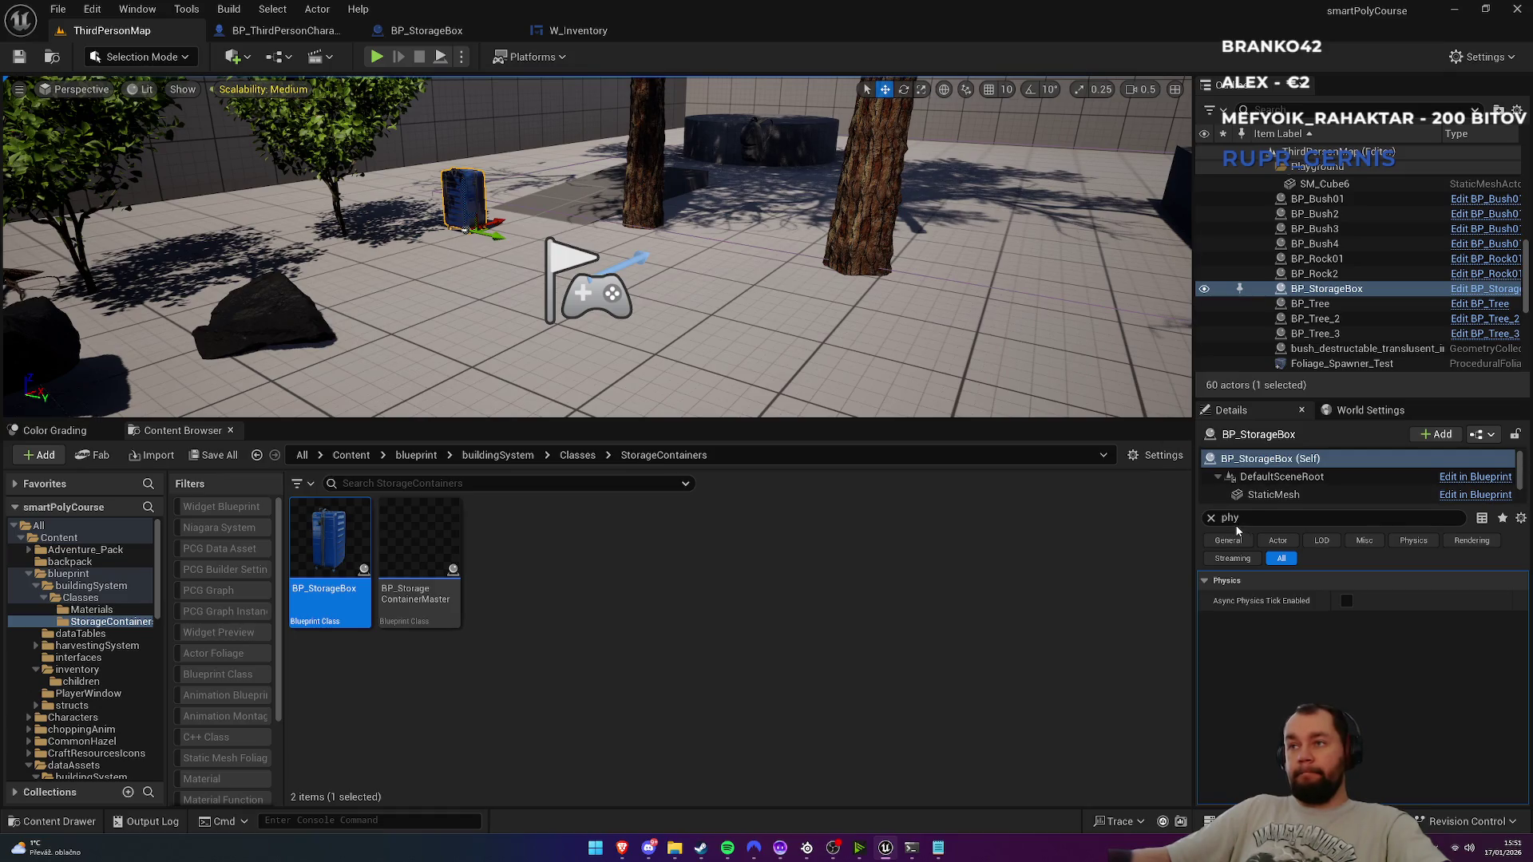
click(1211, 518)
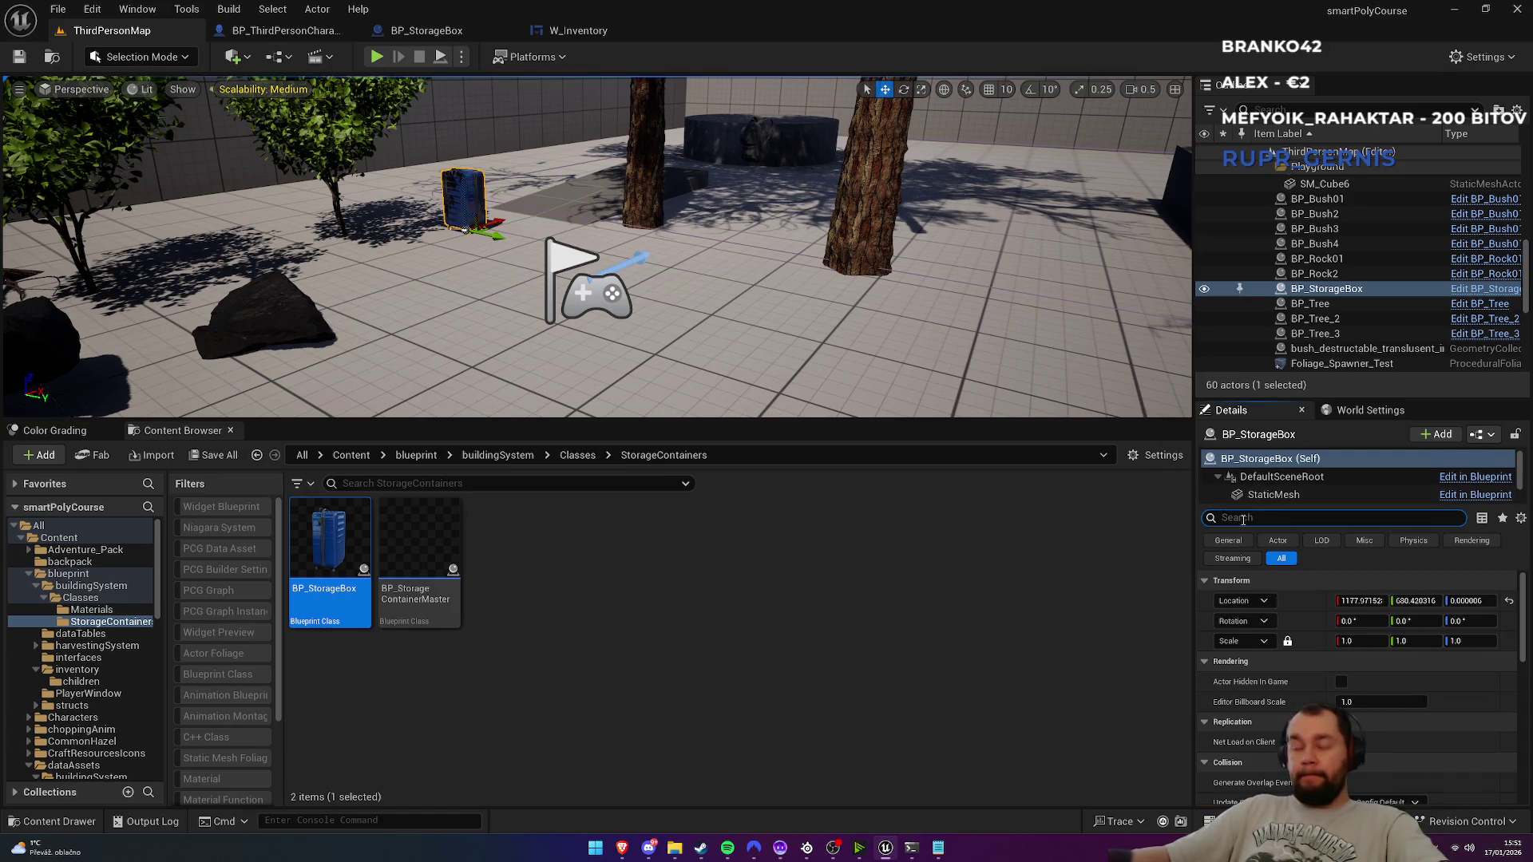
text(phy)
click(1228, 541)
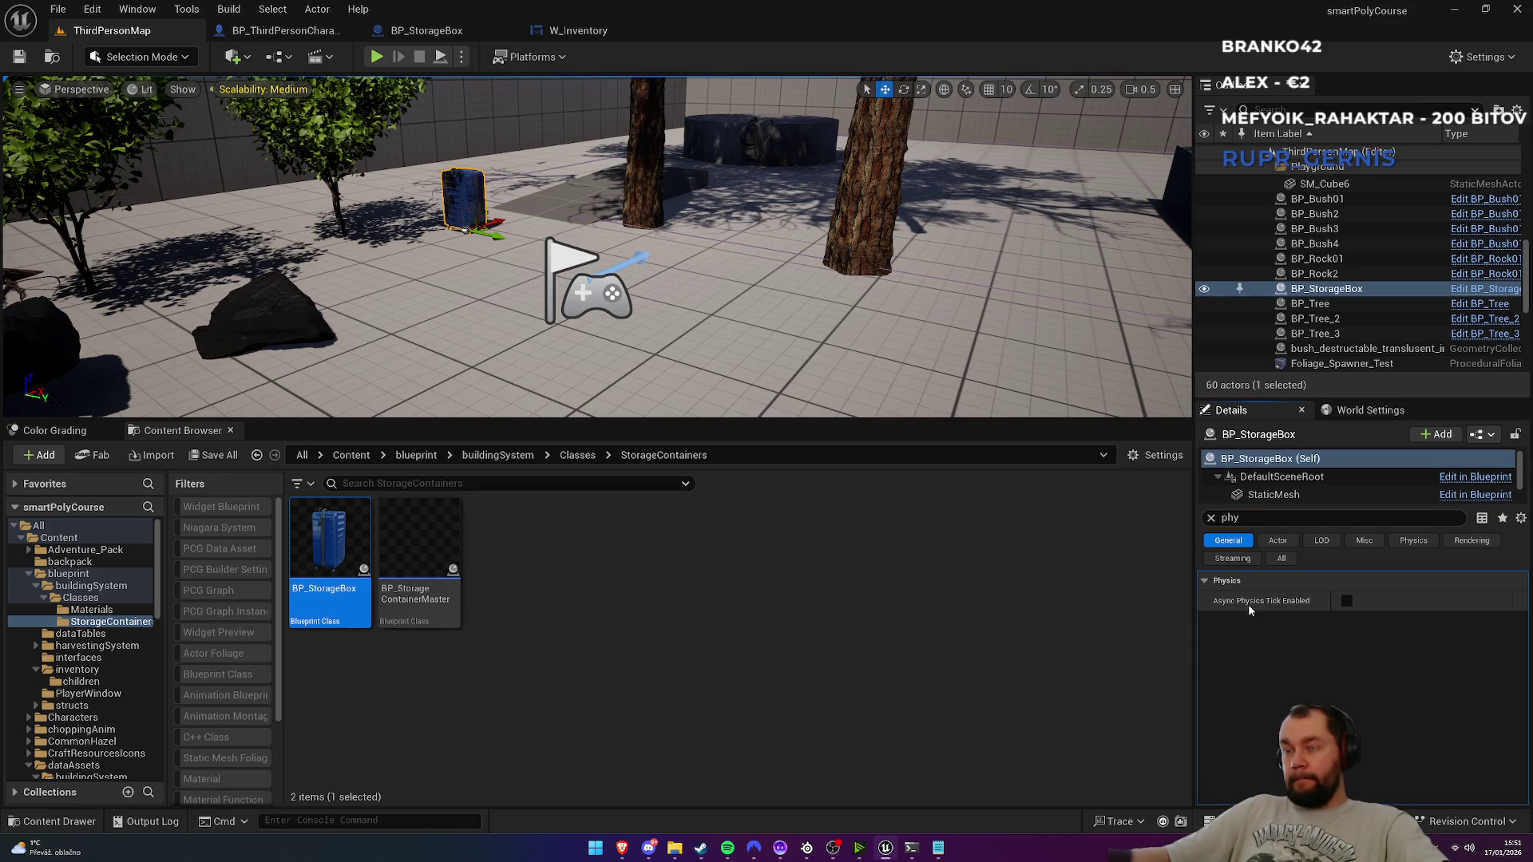
click(1274, 496)
click(1343, 584)
click(1218, 603)
click(1380, 602)
text(120)
key(Return)
click(377, 57)
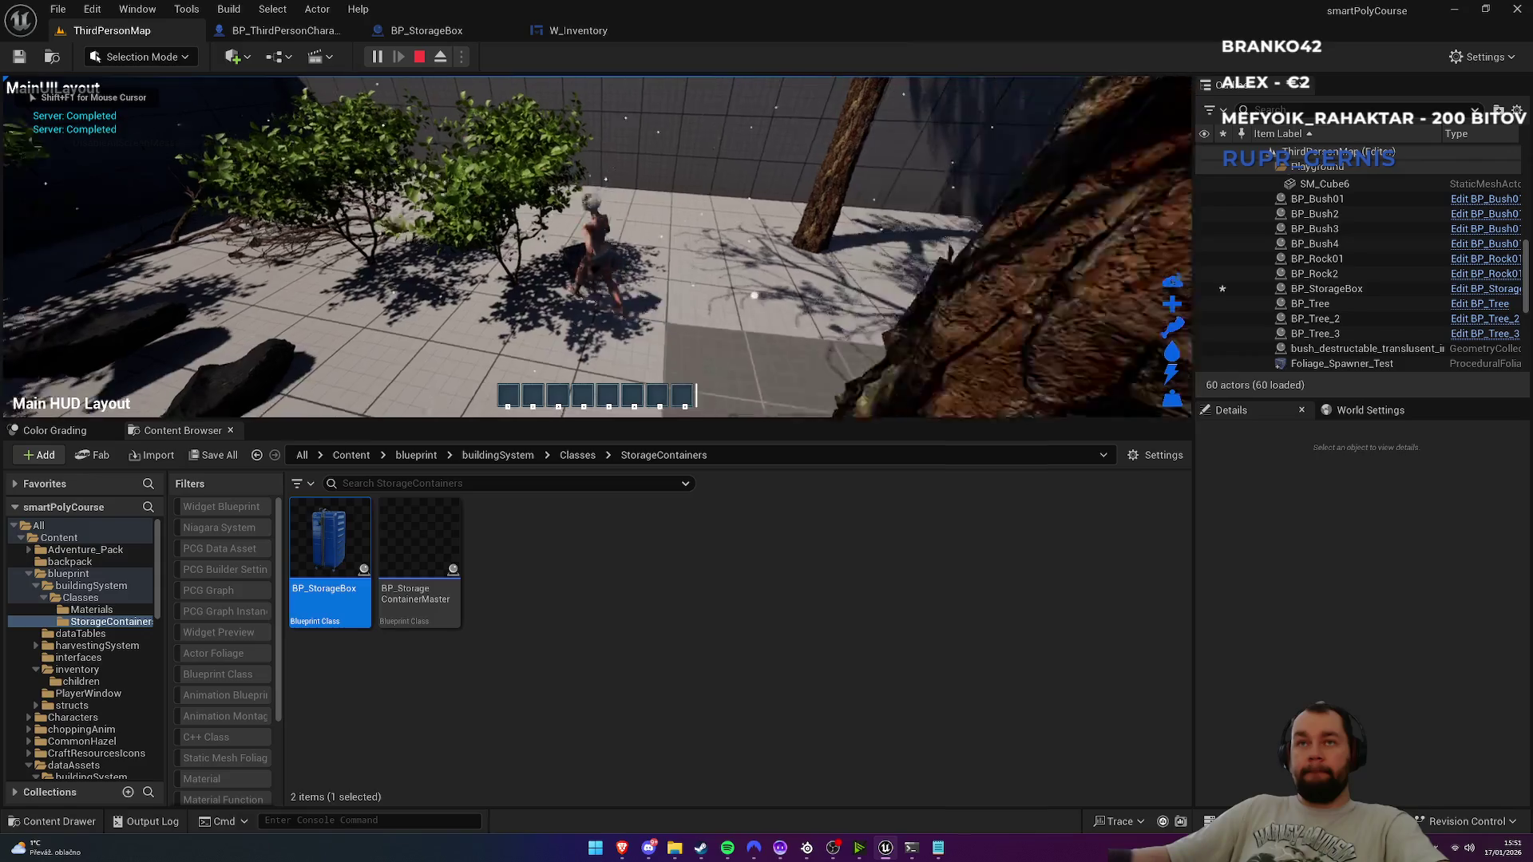
Step: Play full screen, walking the character away from and back to the suitcase, then stop
key(F11)
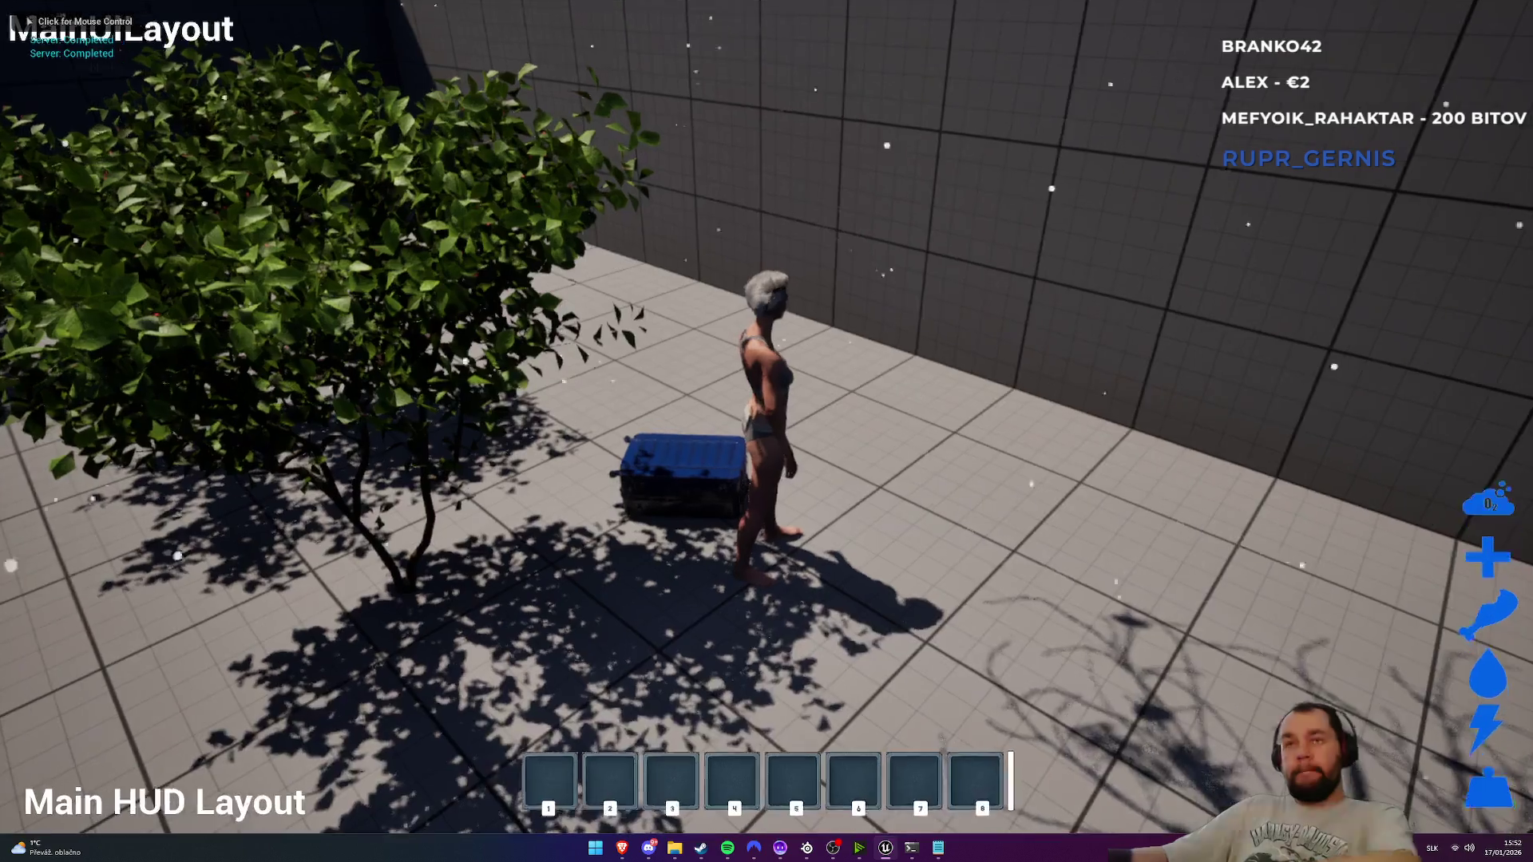
click(767, 432)
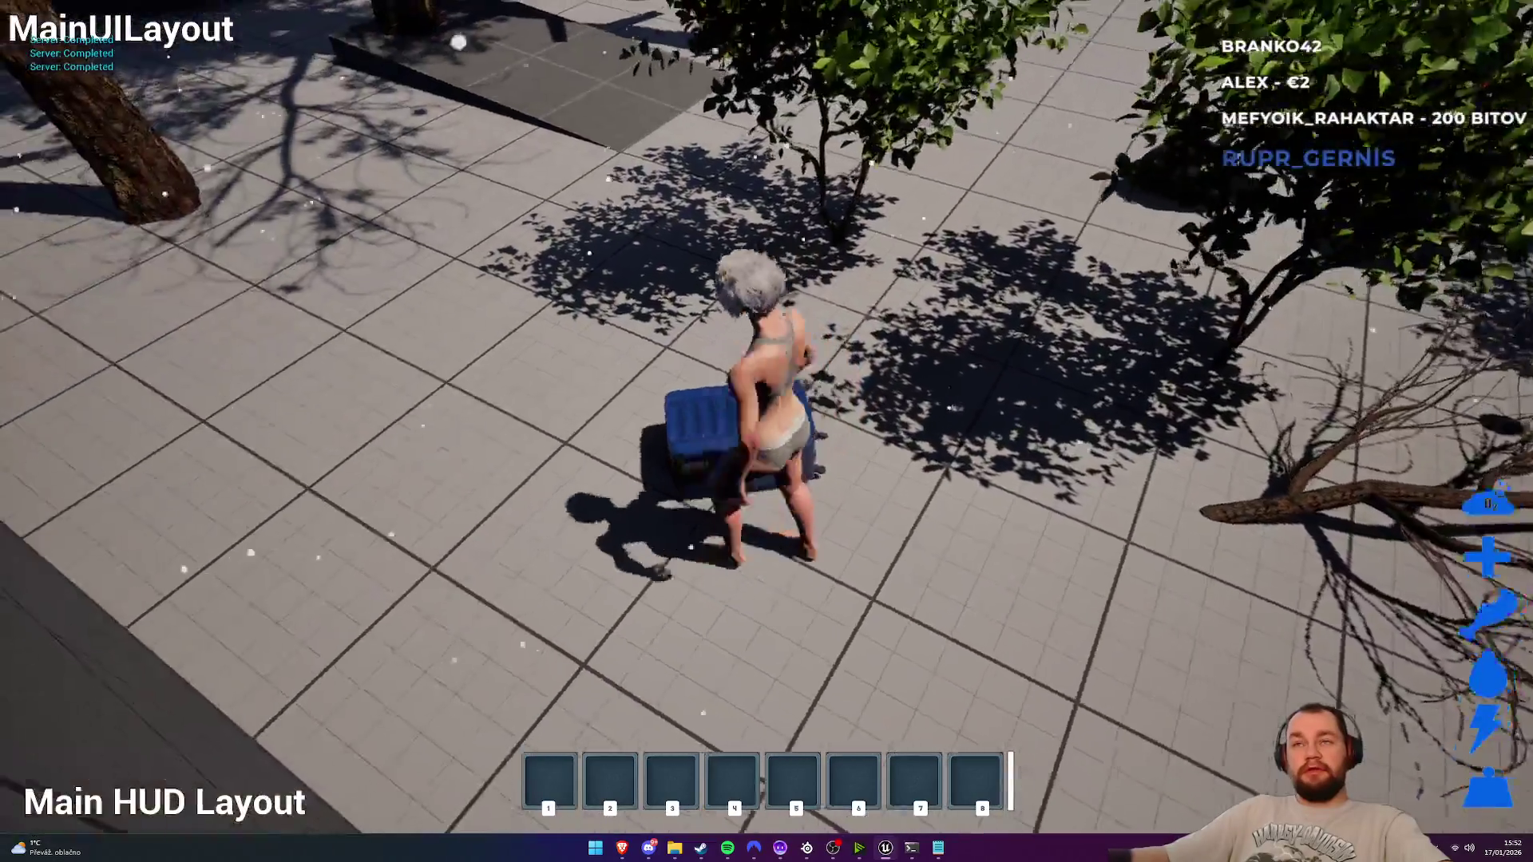
key(w)
key(s)
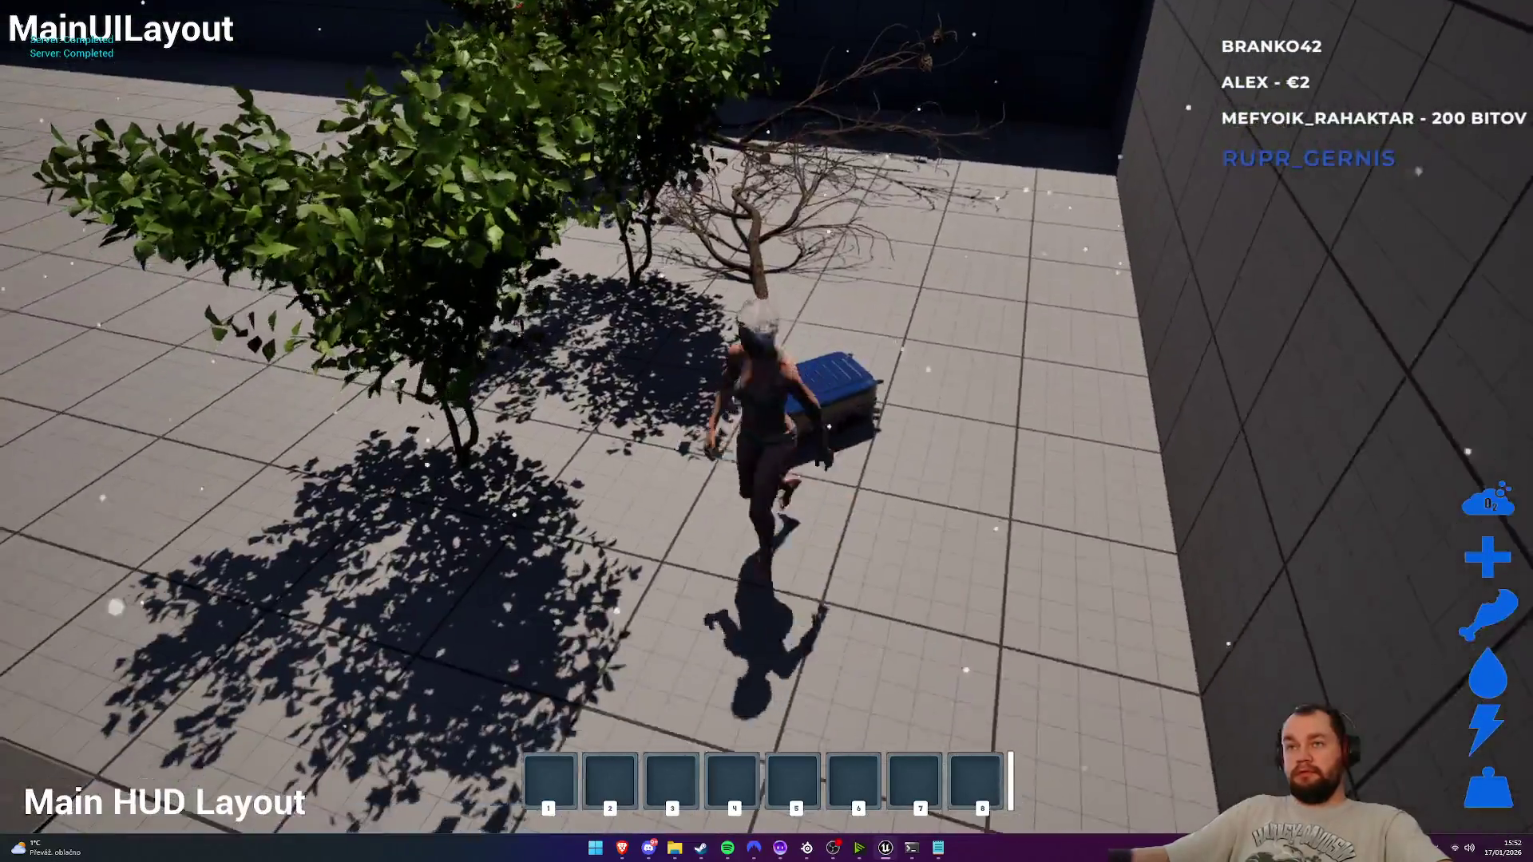
key(Escape)
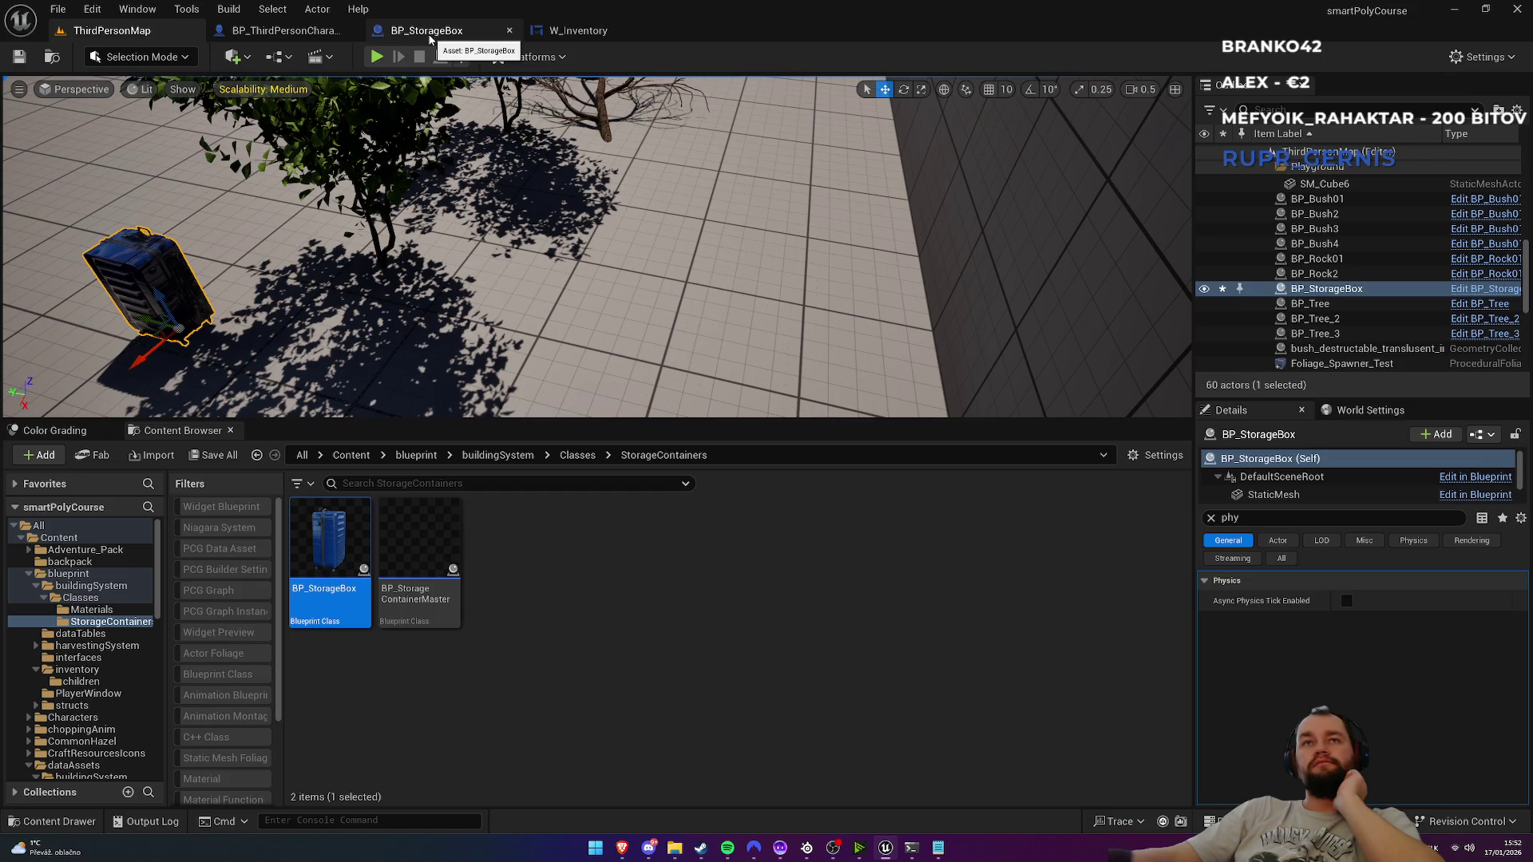
Step: Close the BP_StorageBox and W_Inventory editors and open BP_StorageContainerMaster from StorageContainers
middle_click(422, 36)
click(351, 455)
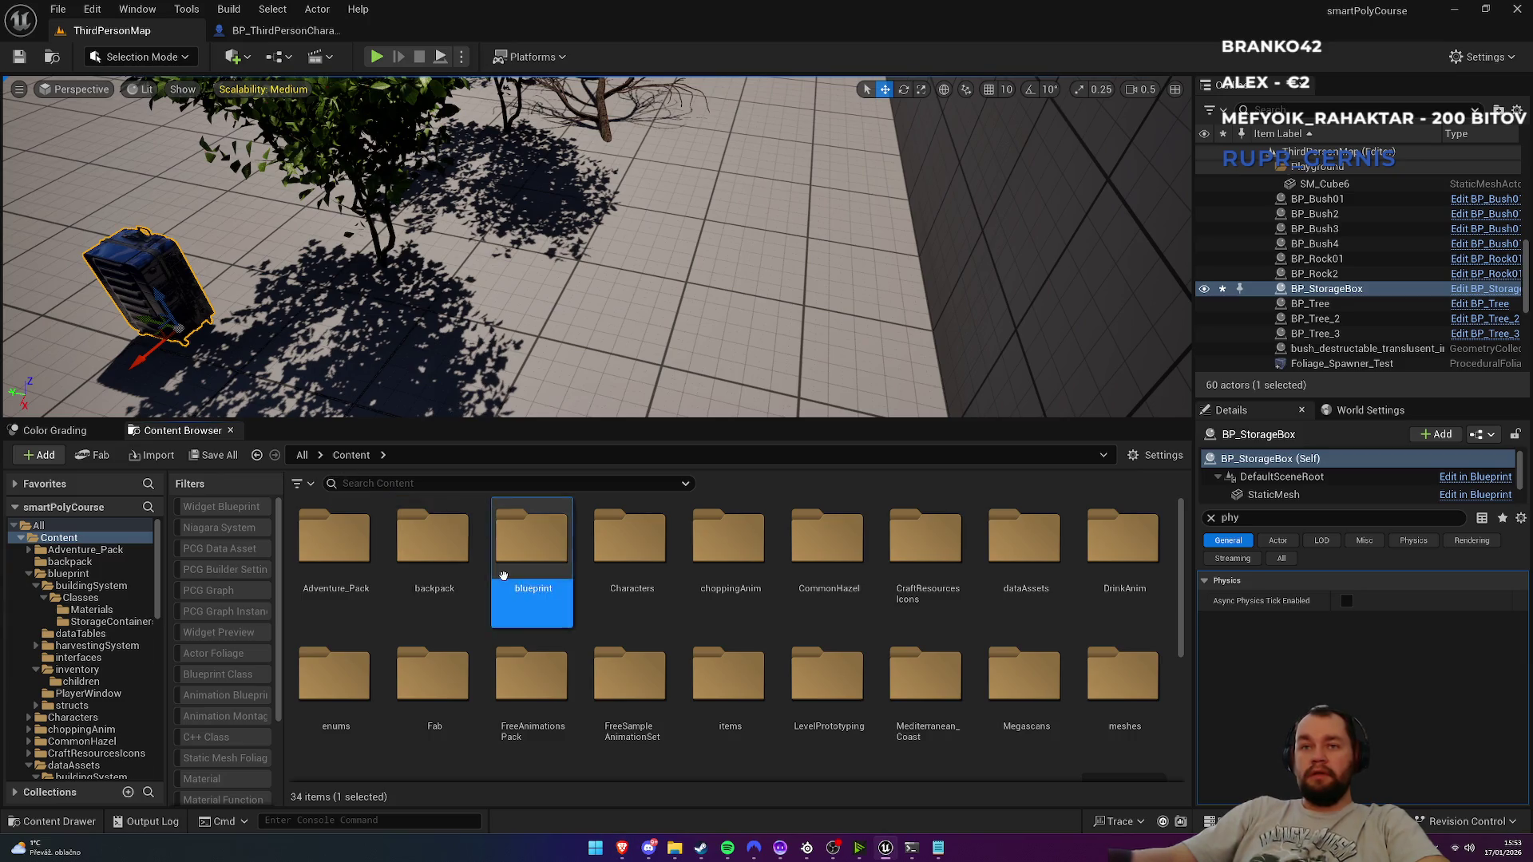
double_click(531, 543)
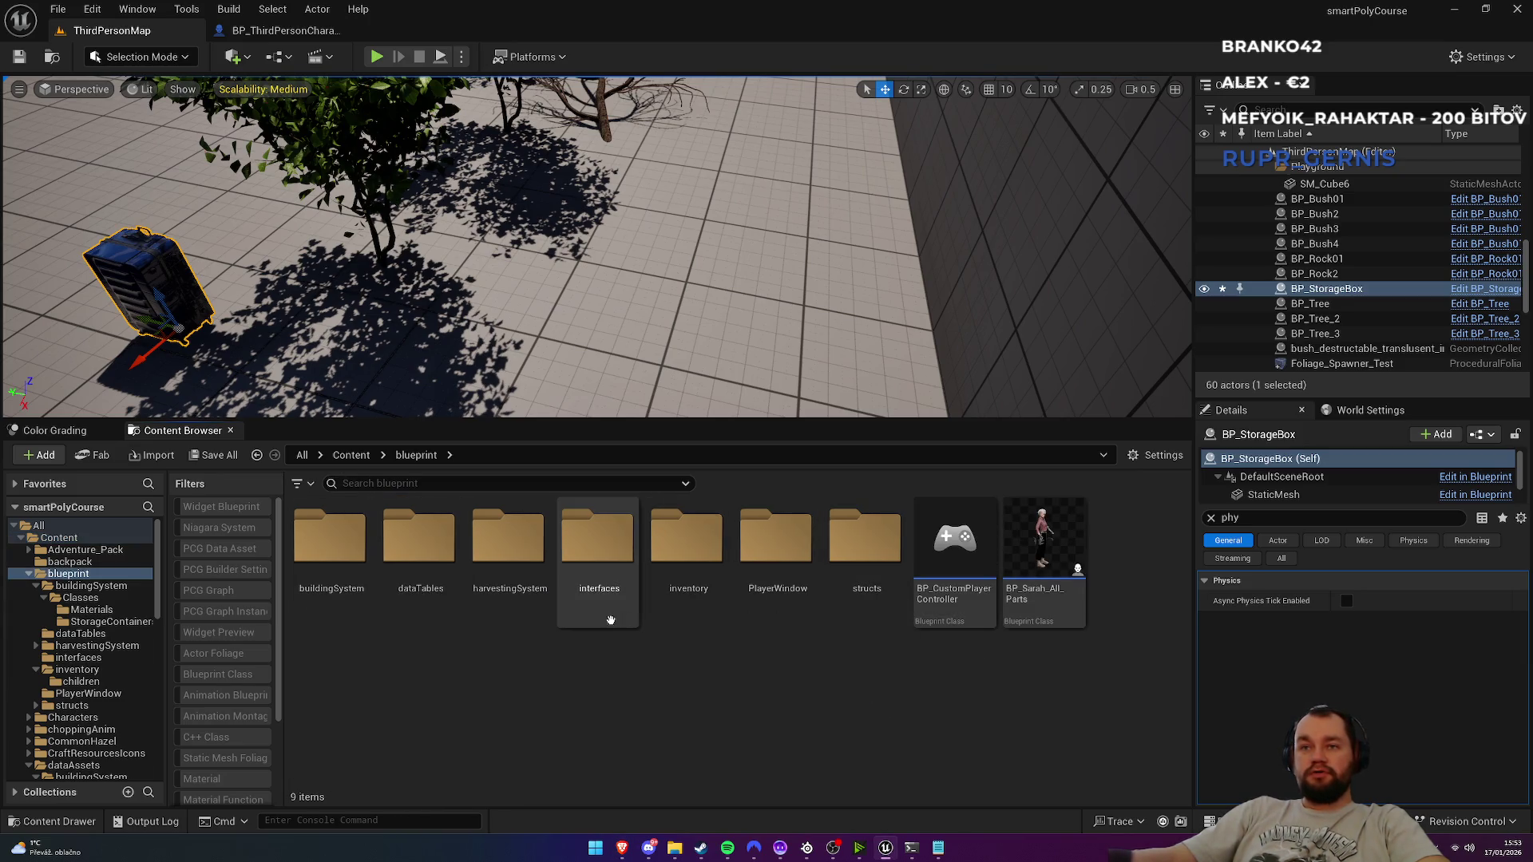
double_click(339, 606)
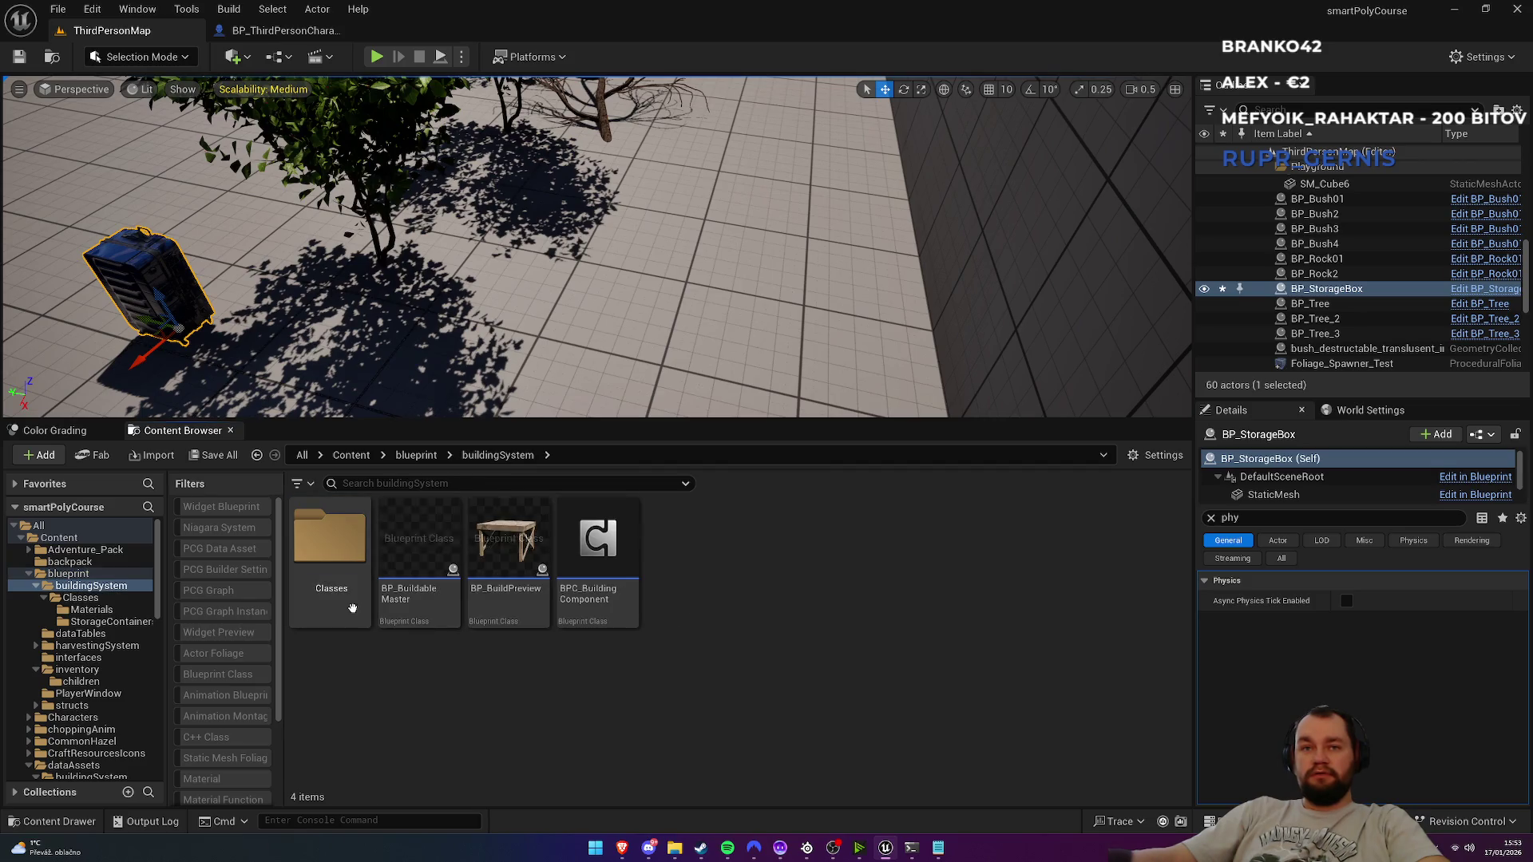
double_click(344, 613)
double_click(409, 618)
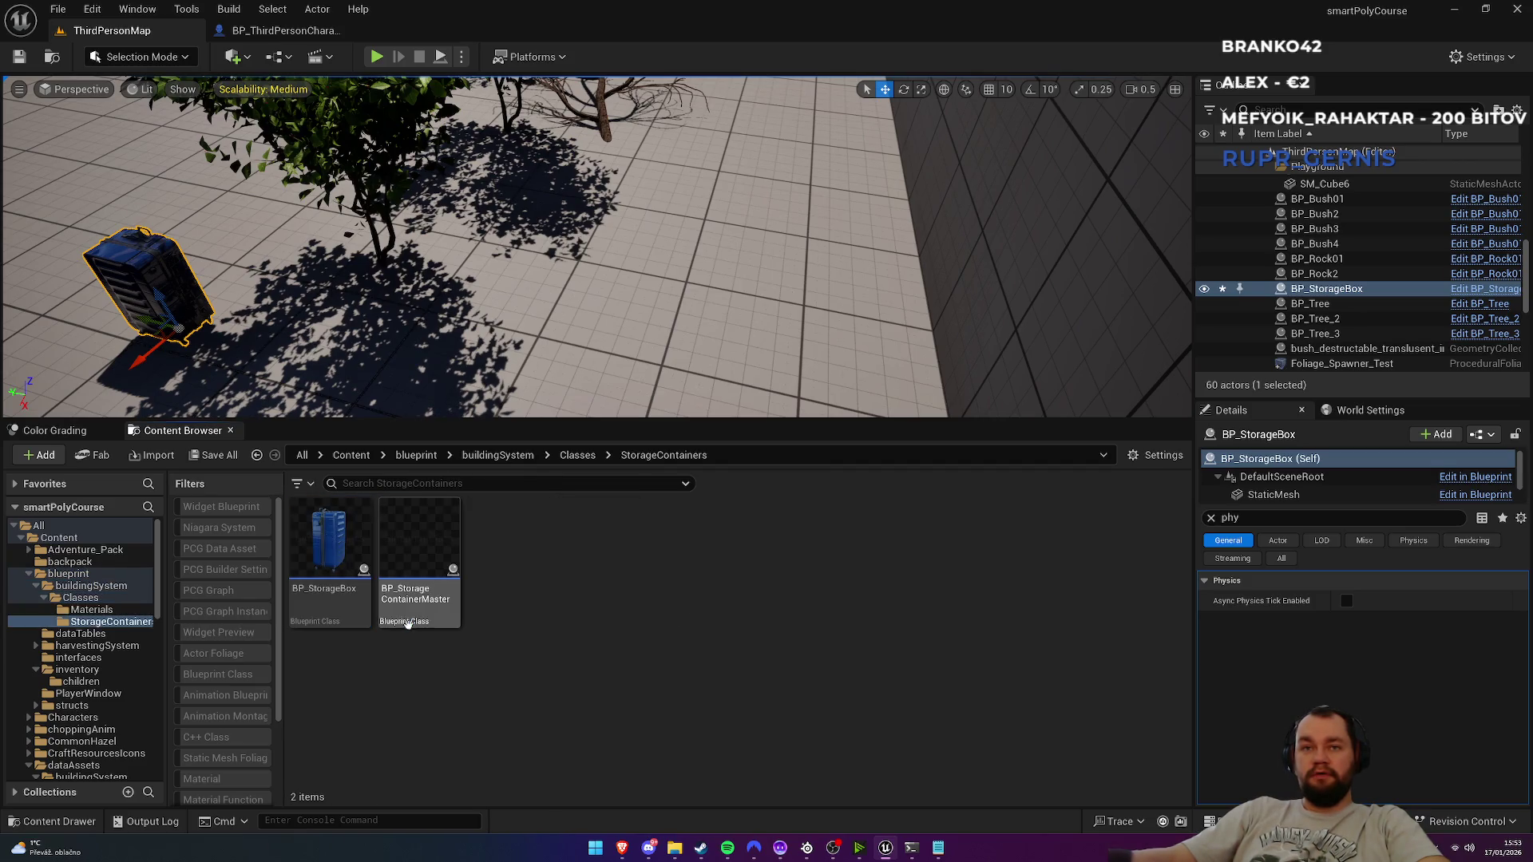
double_click(434, 617)
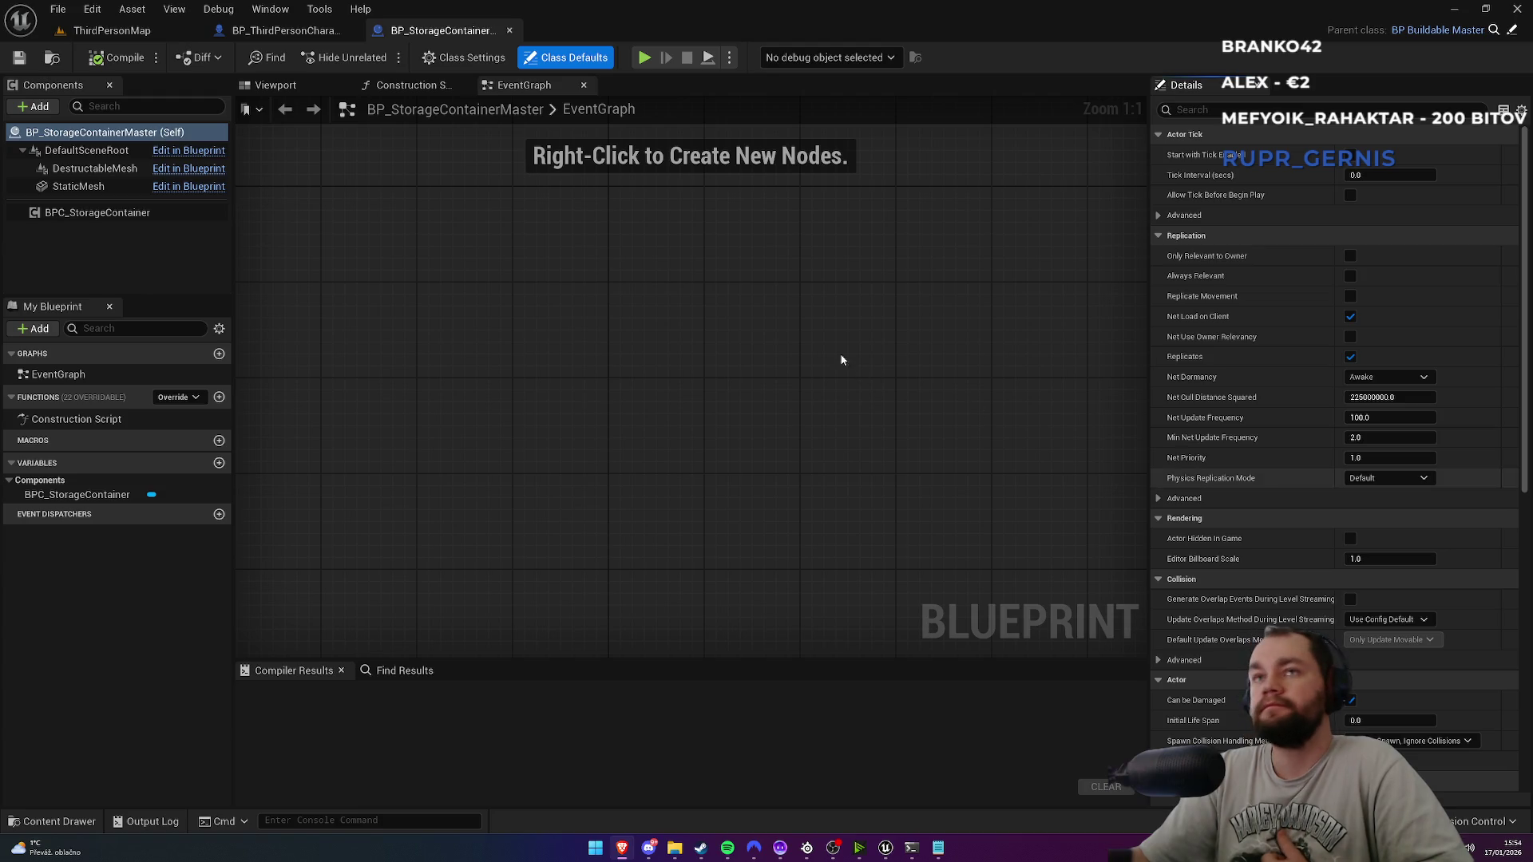
Step: Leave BP_StorageContainerMaster and go back to the ThirdPersonMap level editor
click(115, 32)
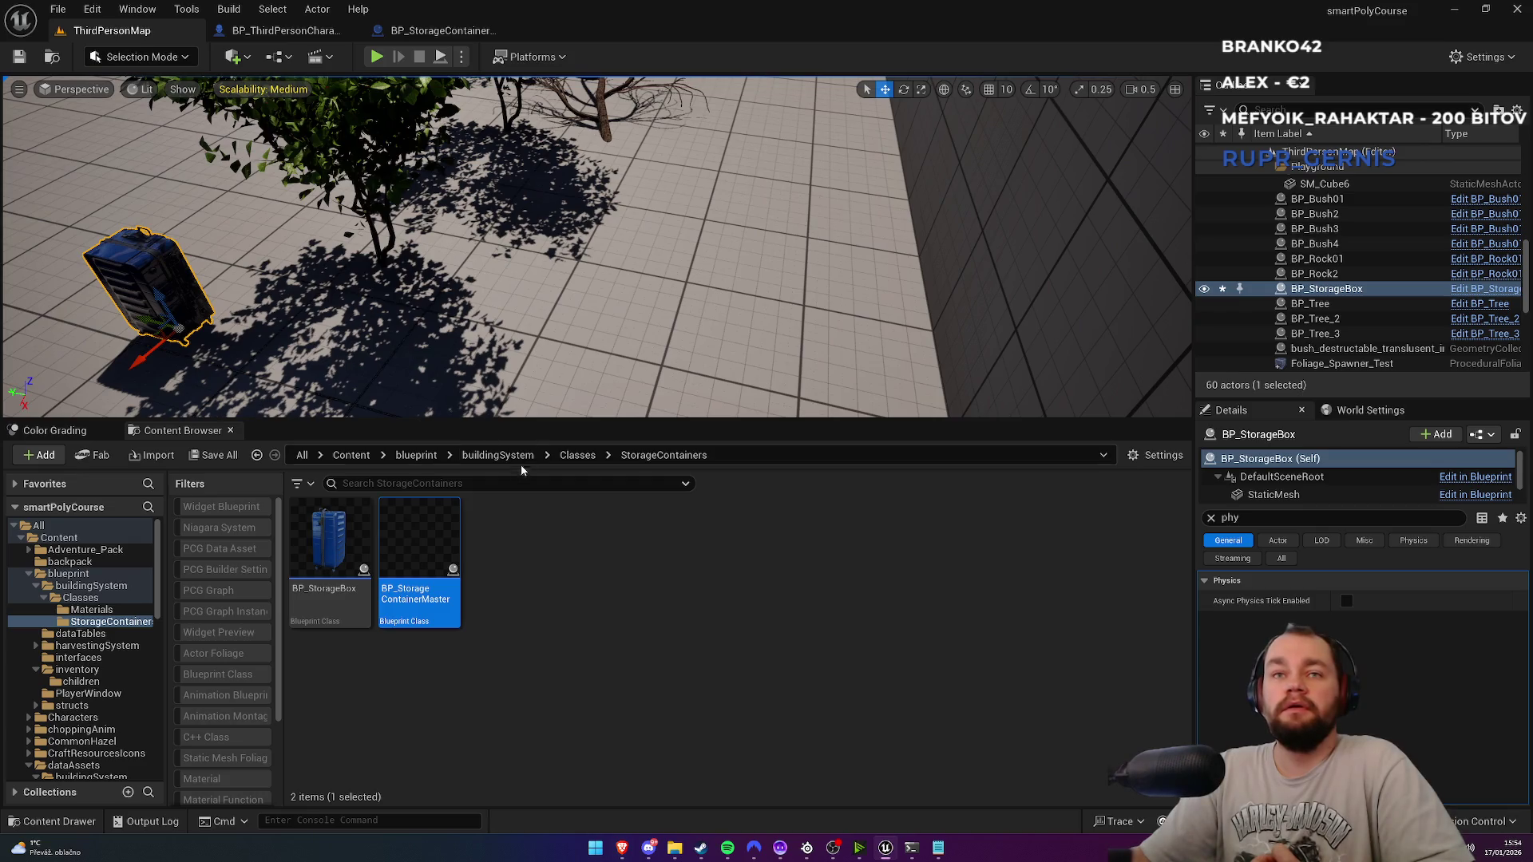
key(1)
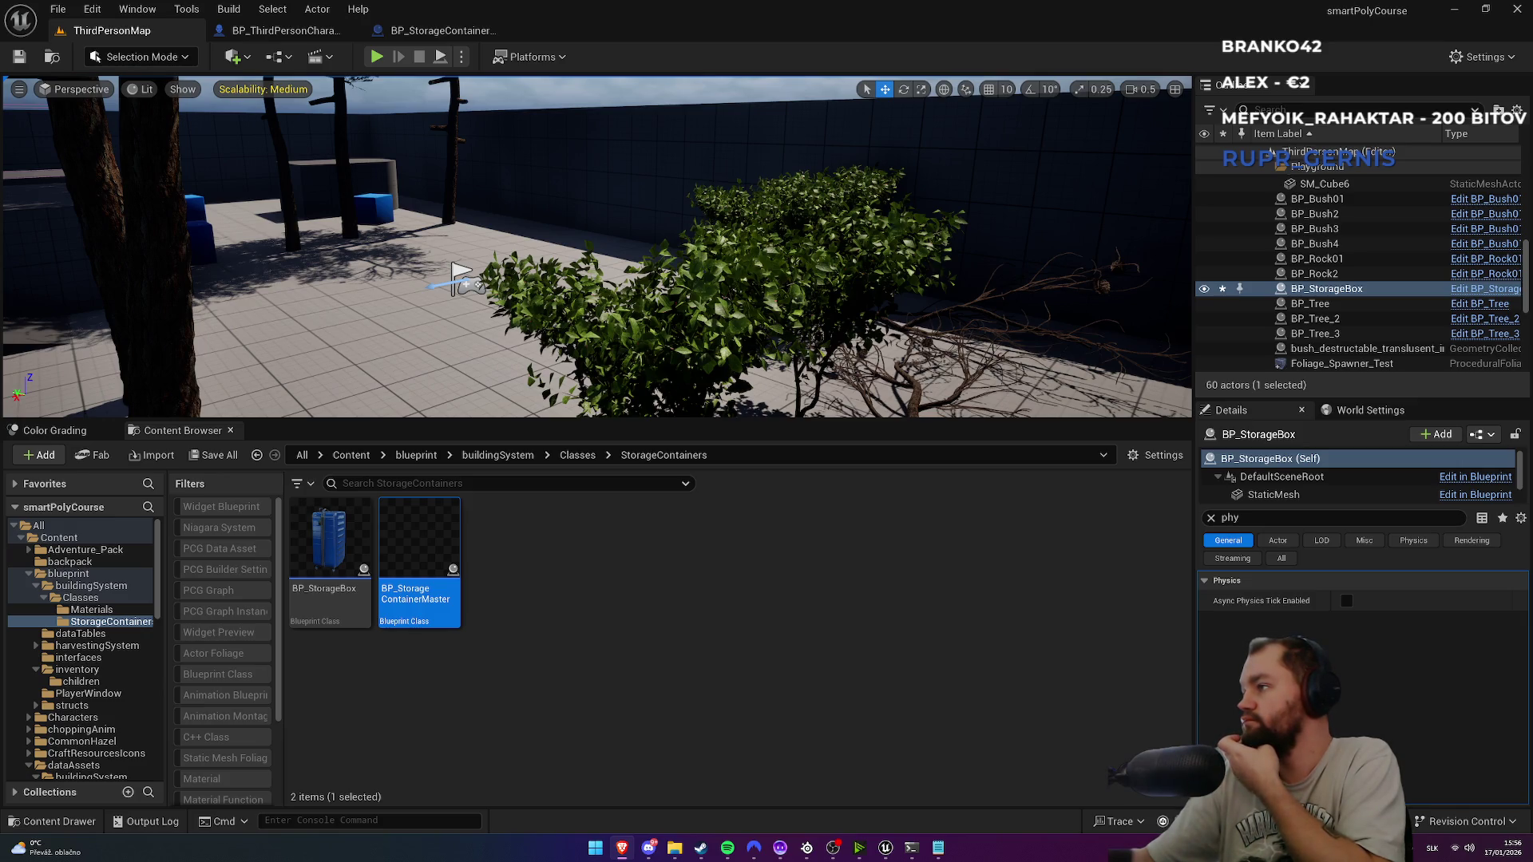
Step: Open BPI_interactable from Content > blueprint > interfaces
click(352, 455)
double_click(559, 575)
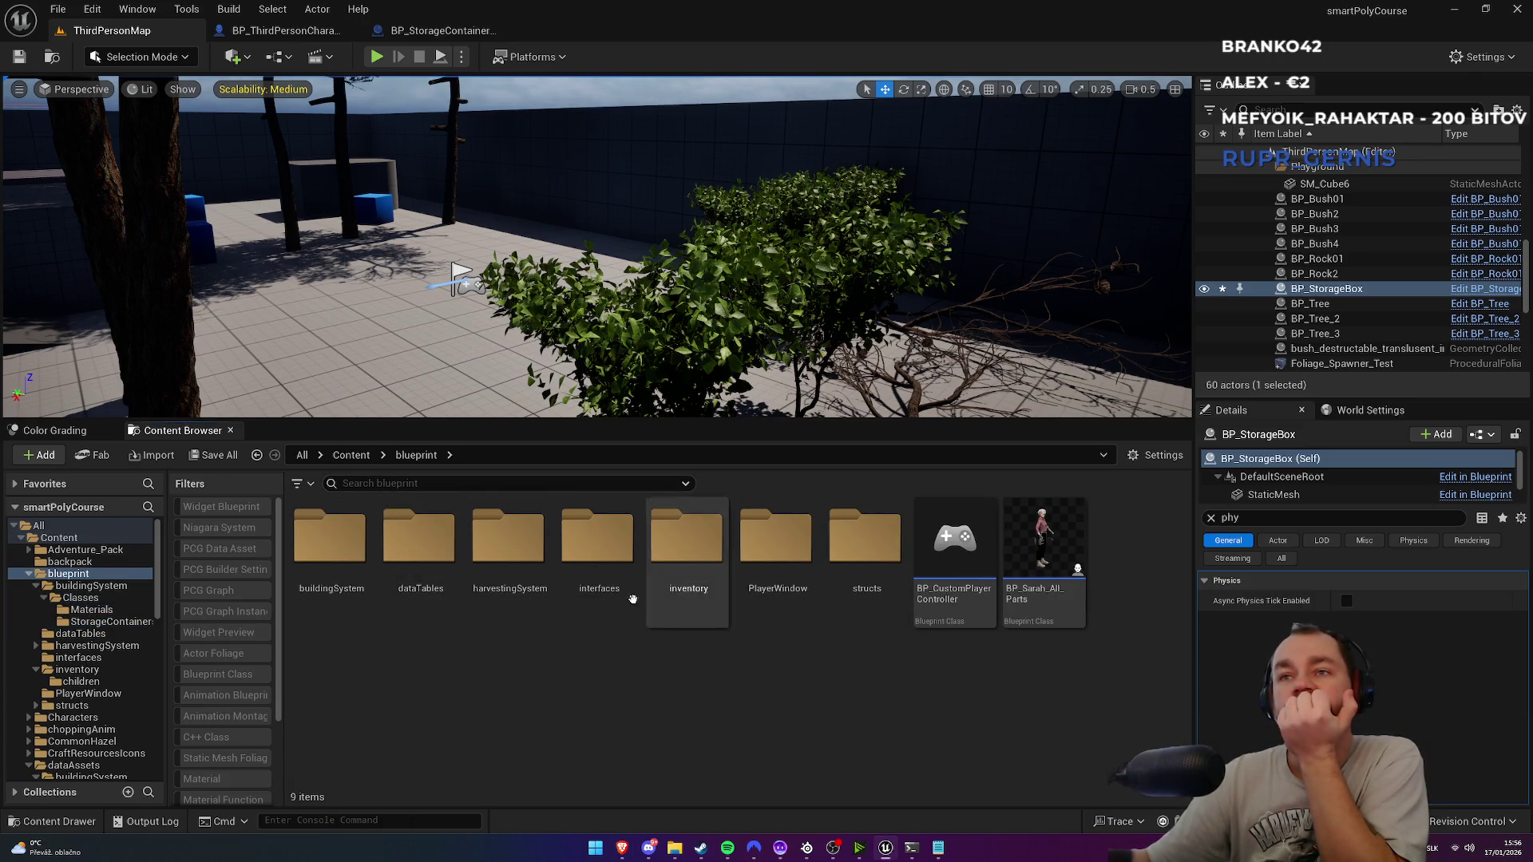
click(351, 455)
scroll(918, 679, down, 2)
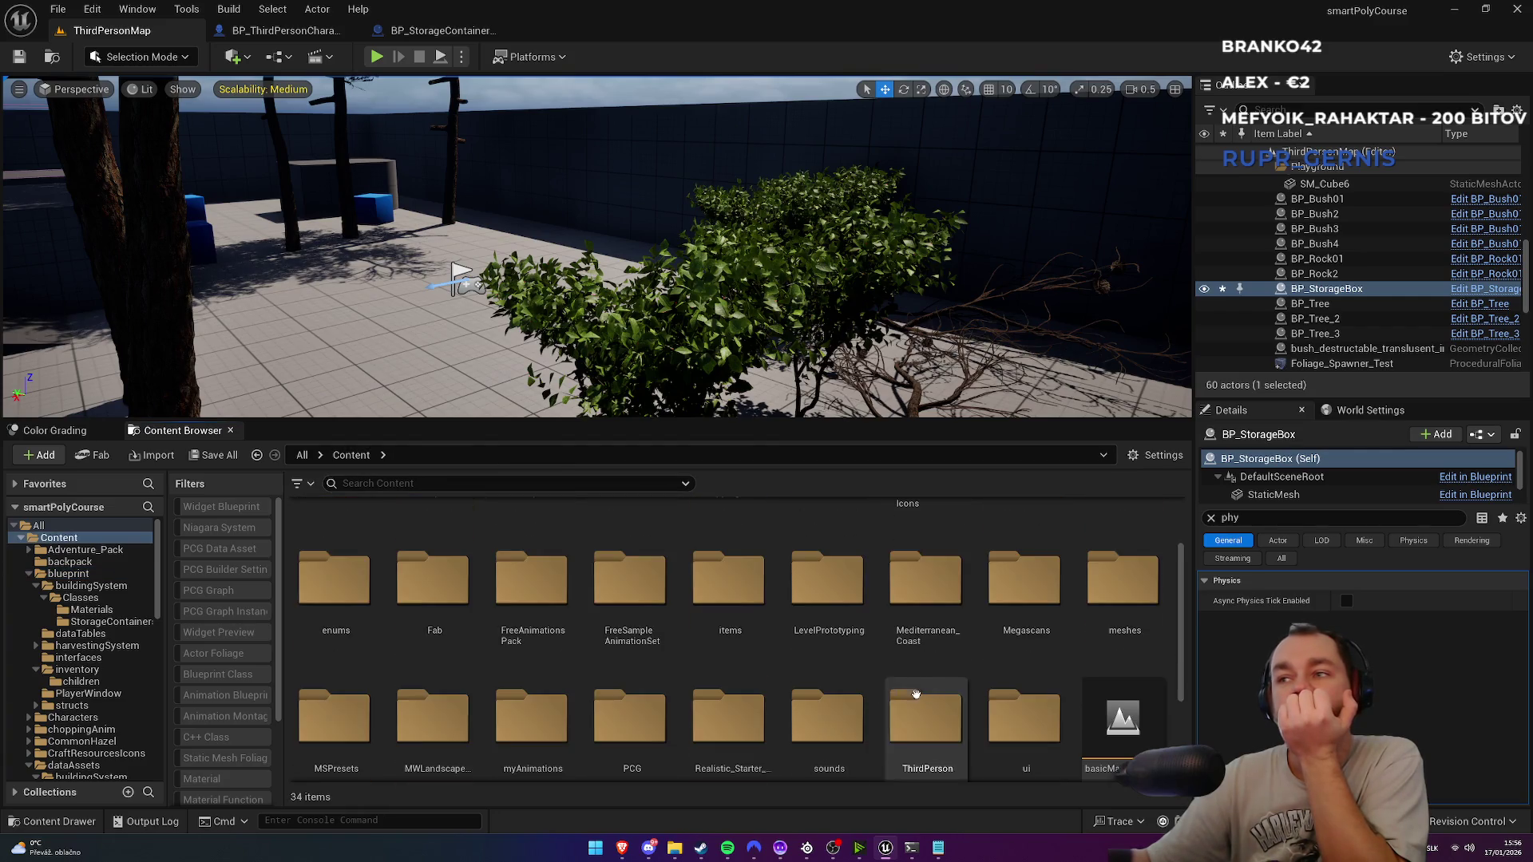
scroll(934, 703, up, 2)
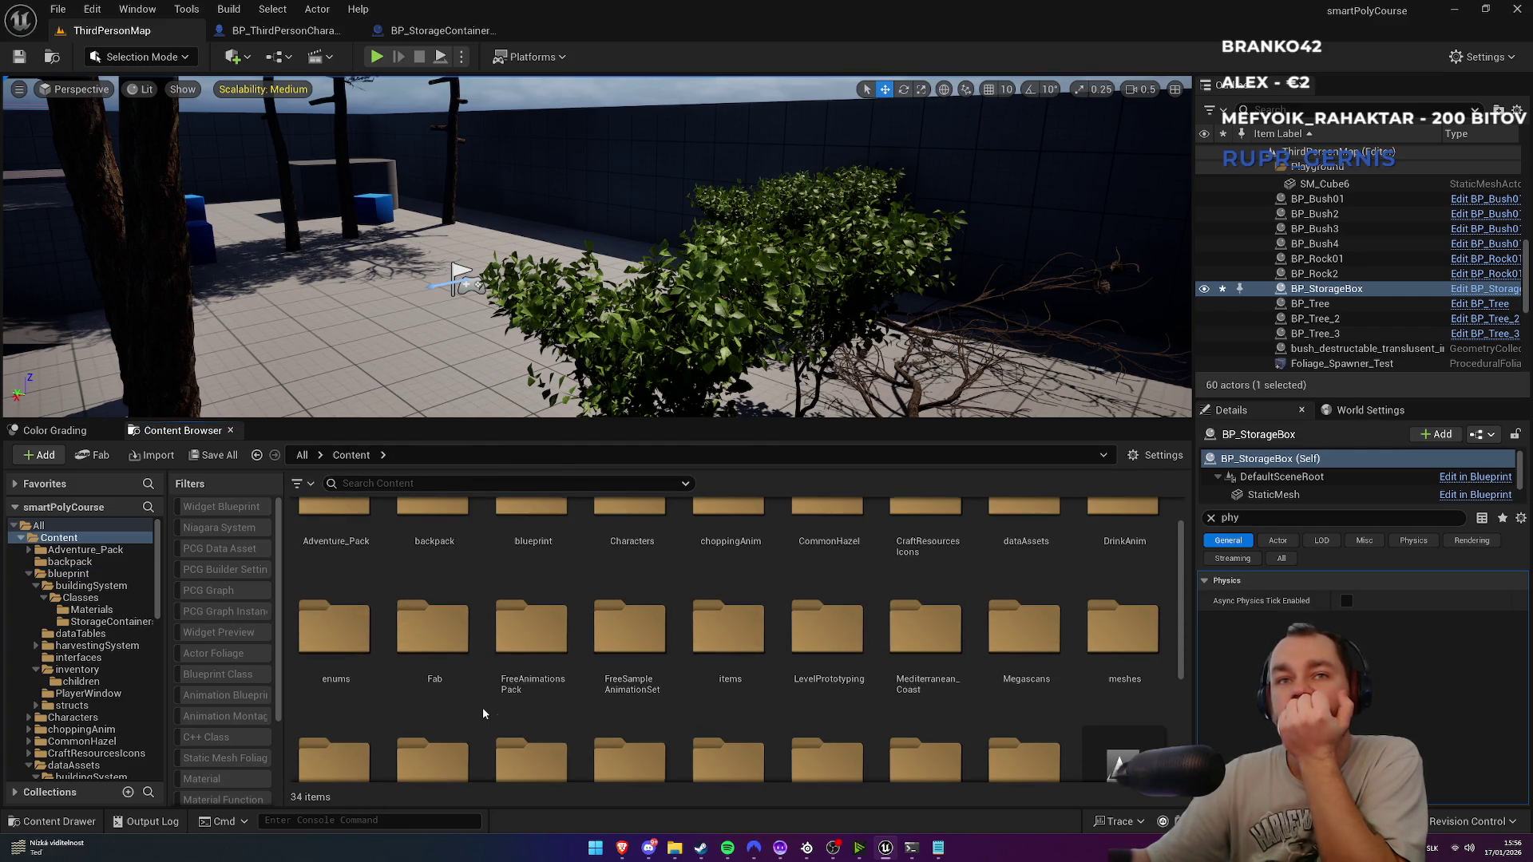
scroll(1117, 687, up, 1)
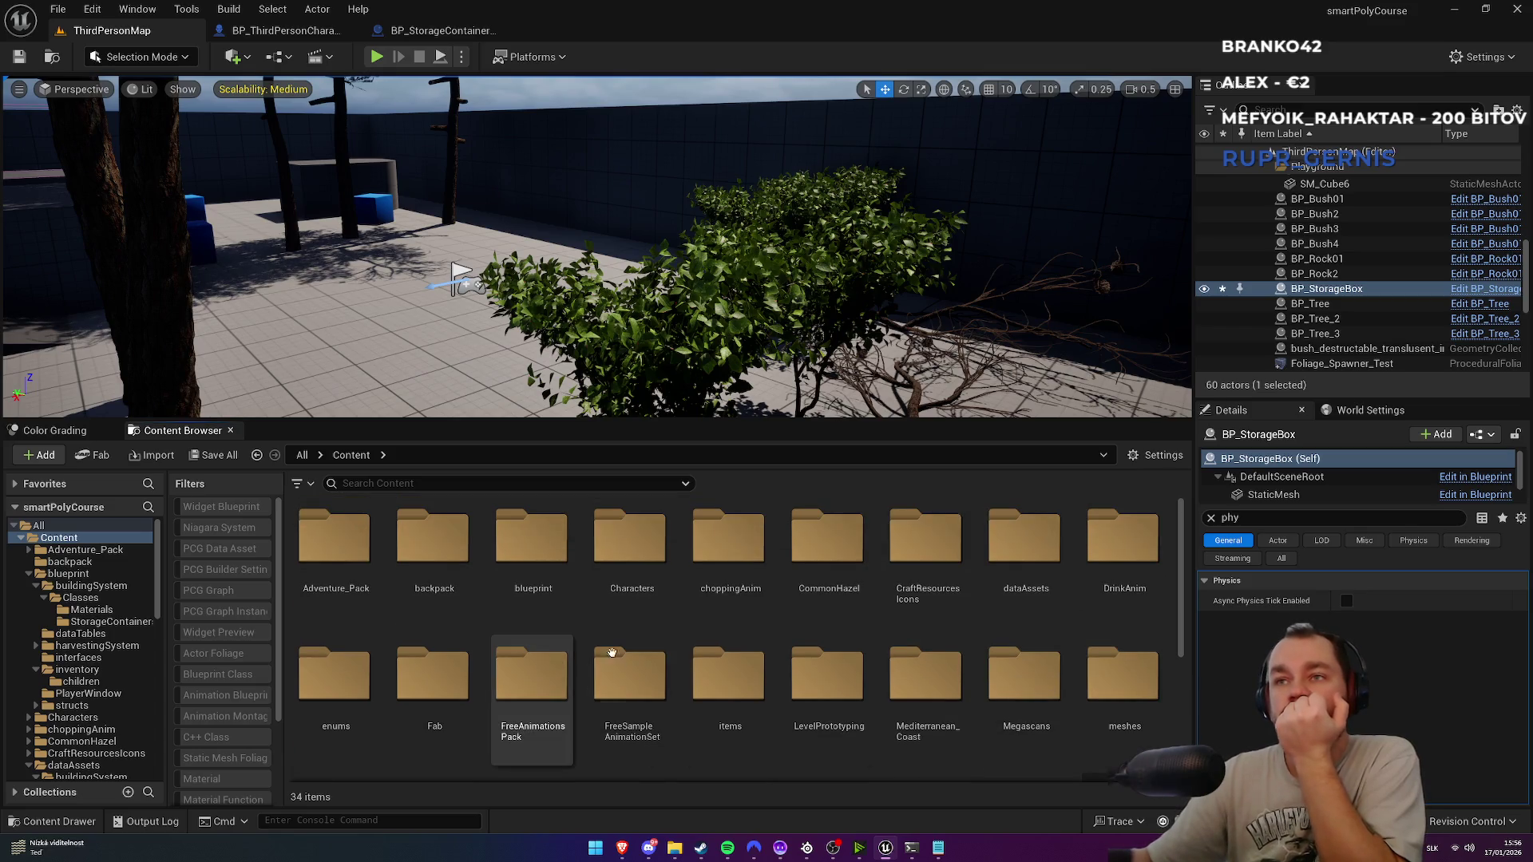
scroll(735, 633, down, 1)
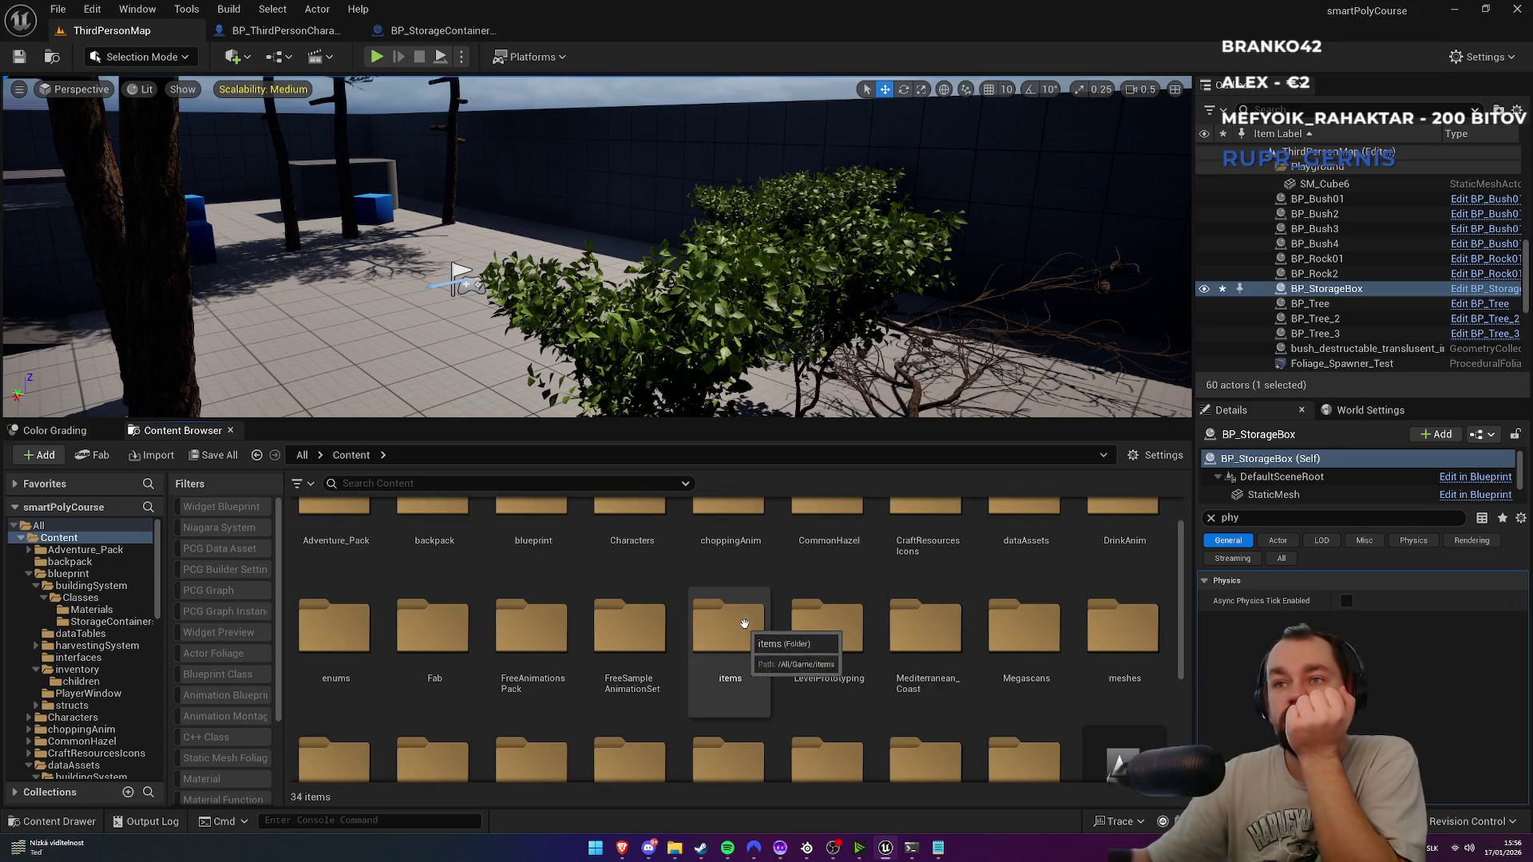
scroll(630, 687, up, 1)
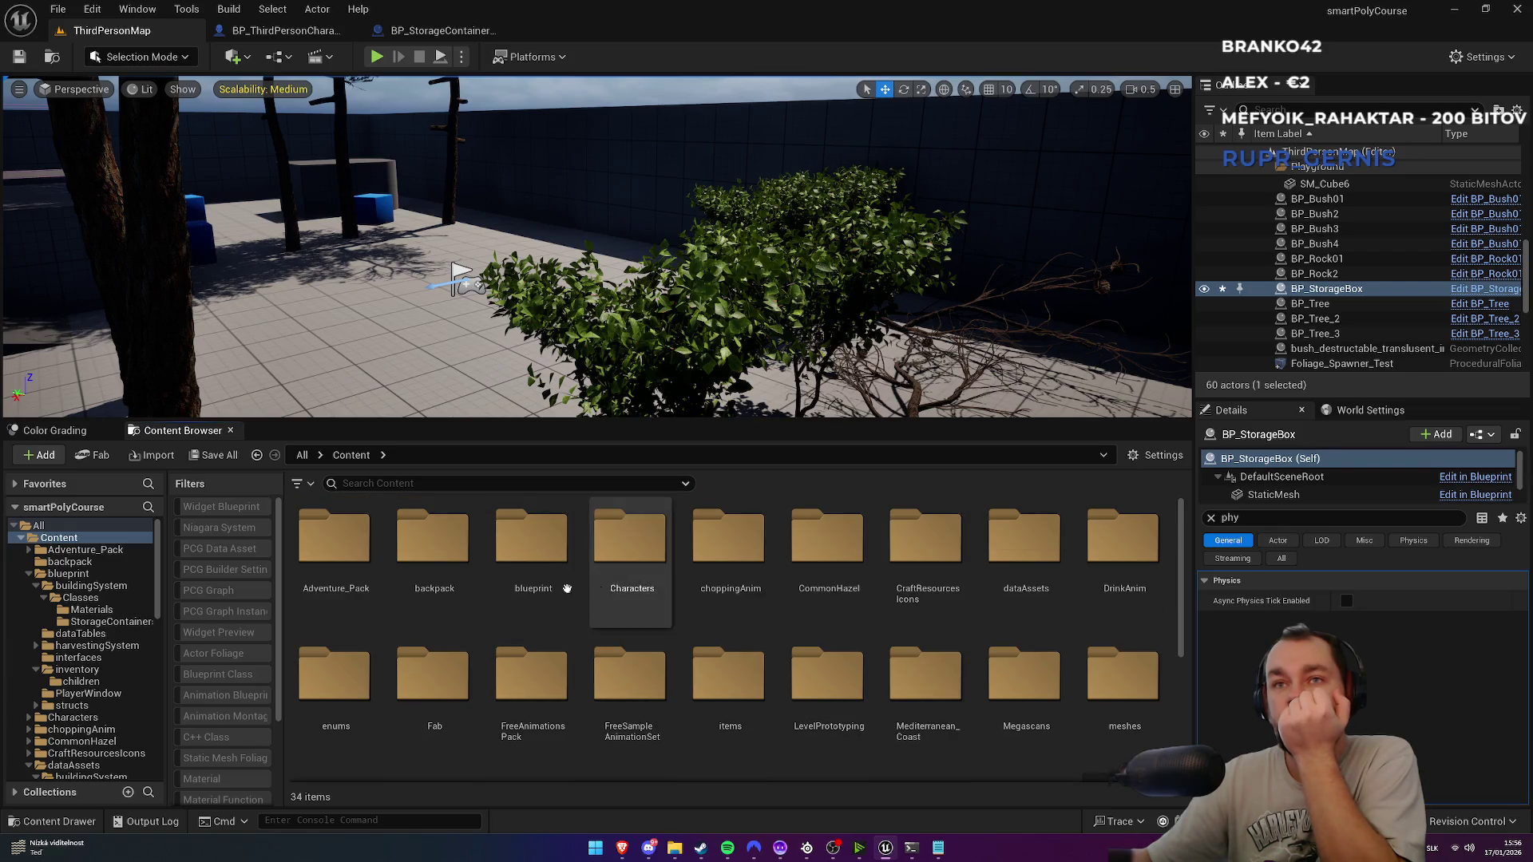
double_click(543, 587)
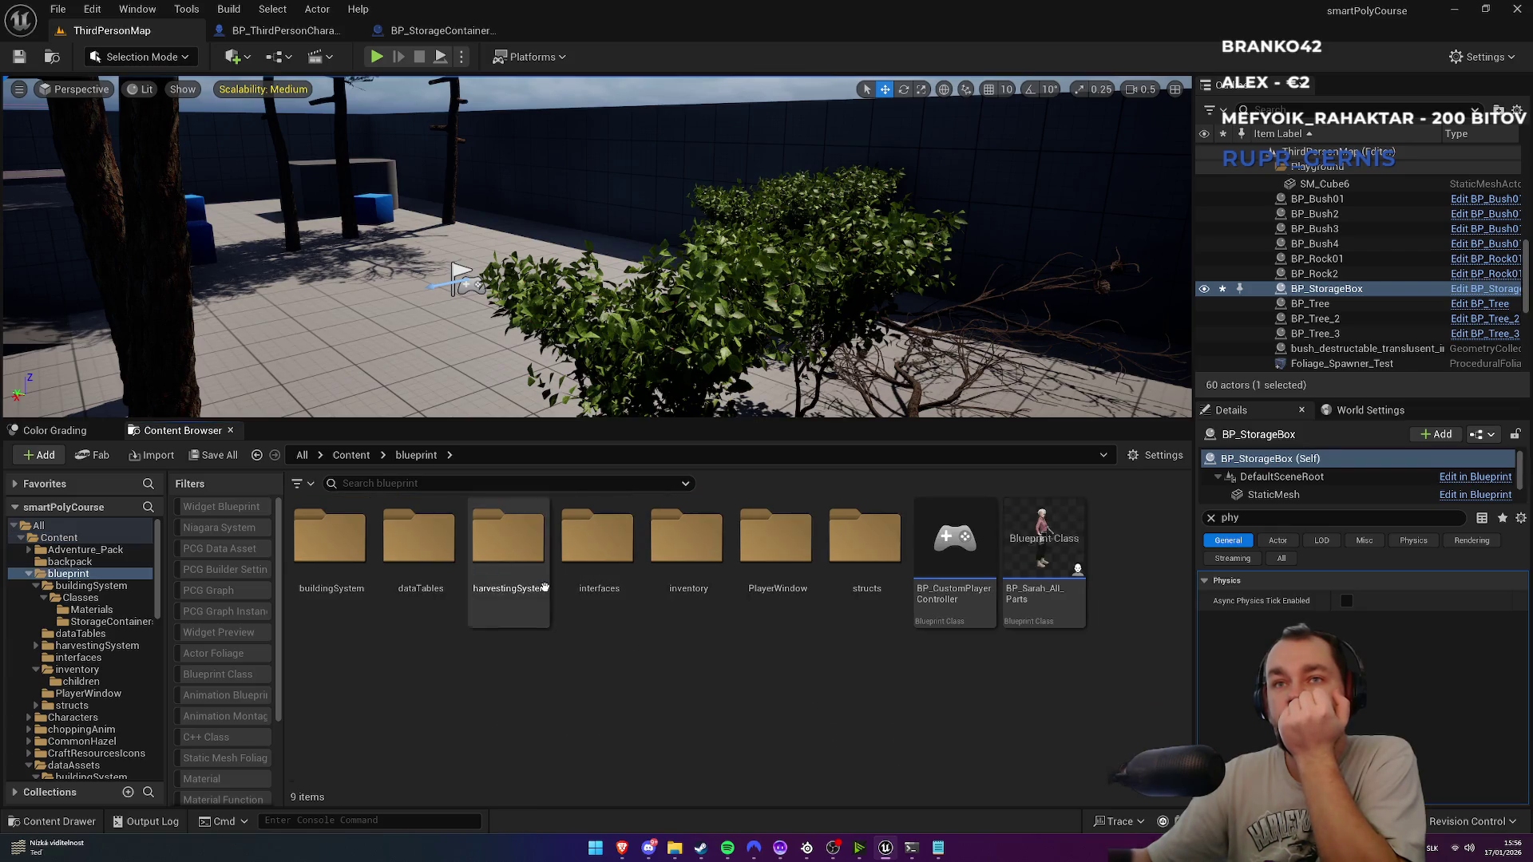
double_click(617, 608)
double_click(589, 603)
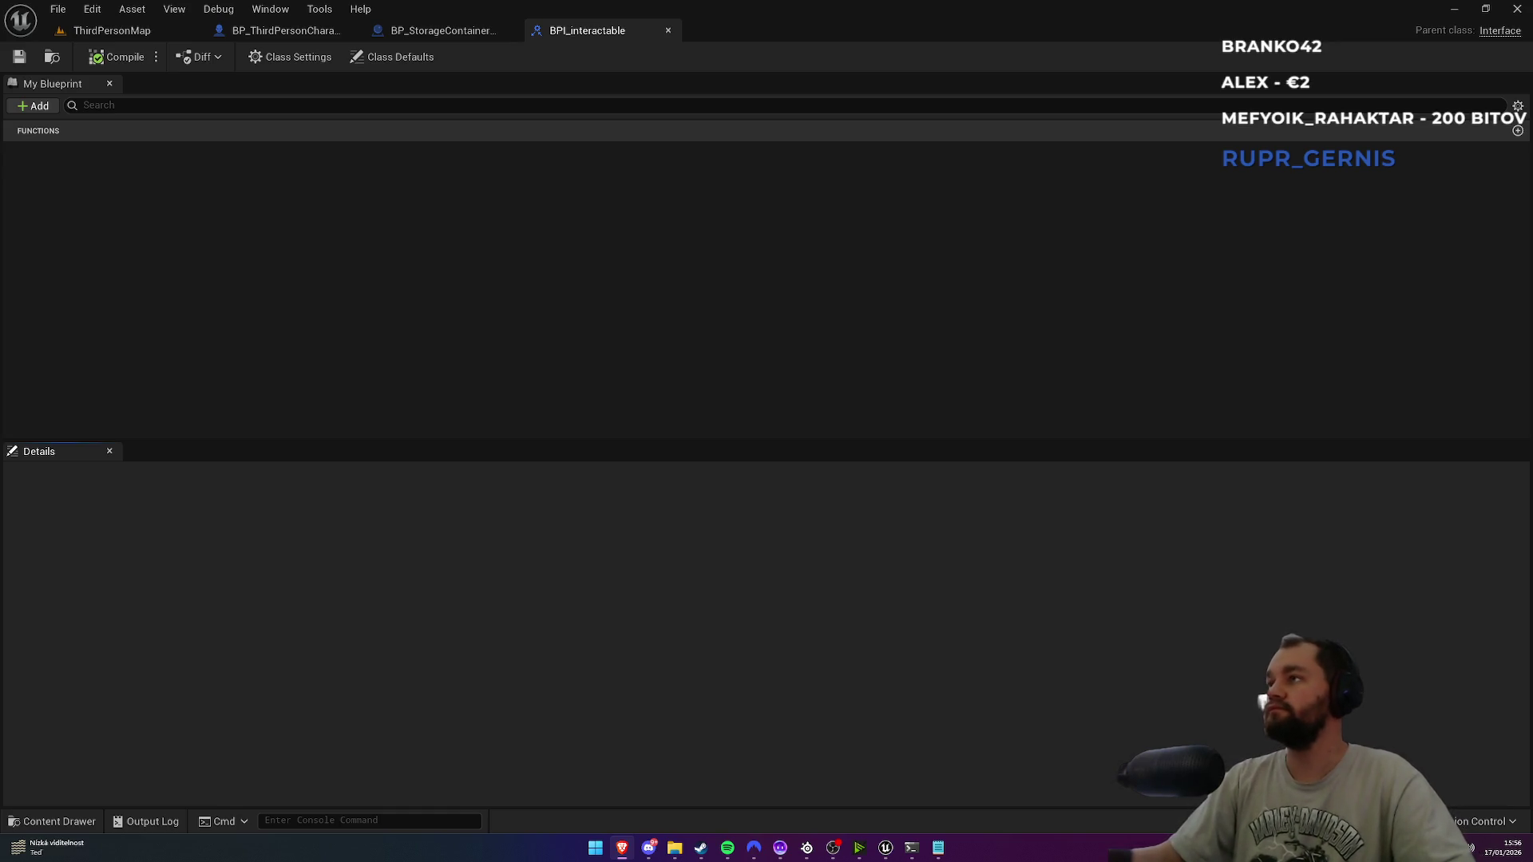
Step: Add a function named InteractEvent to the interface and compile
click(33, 106)
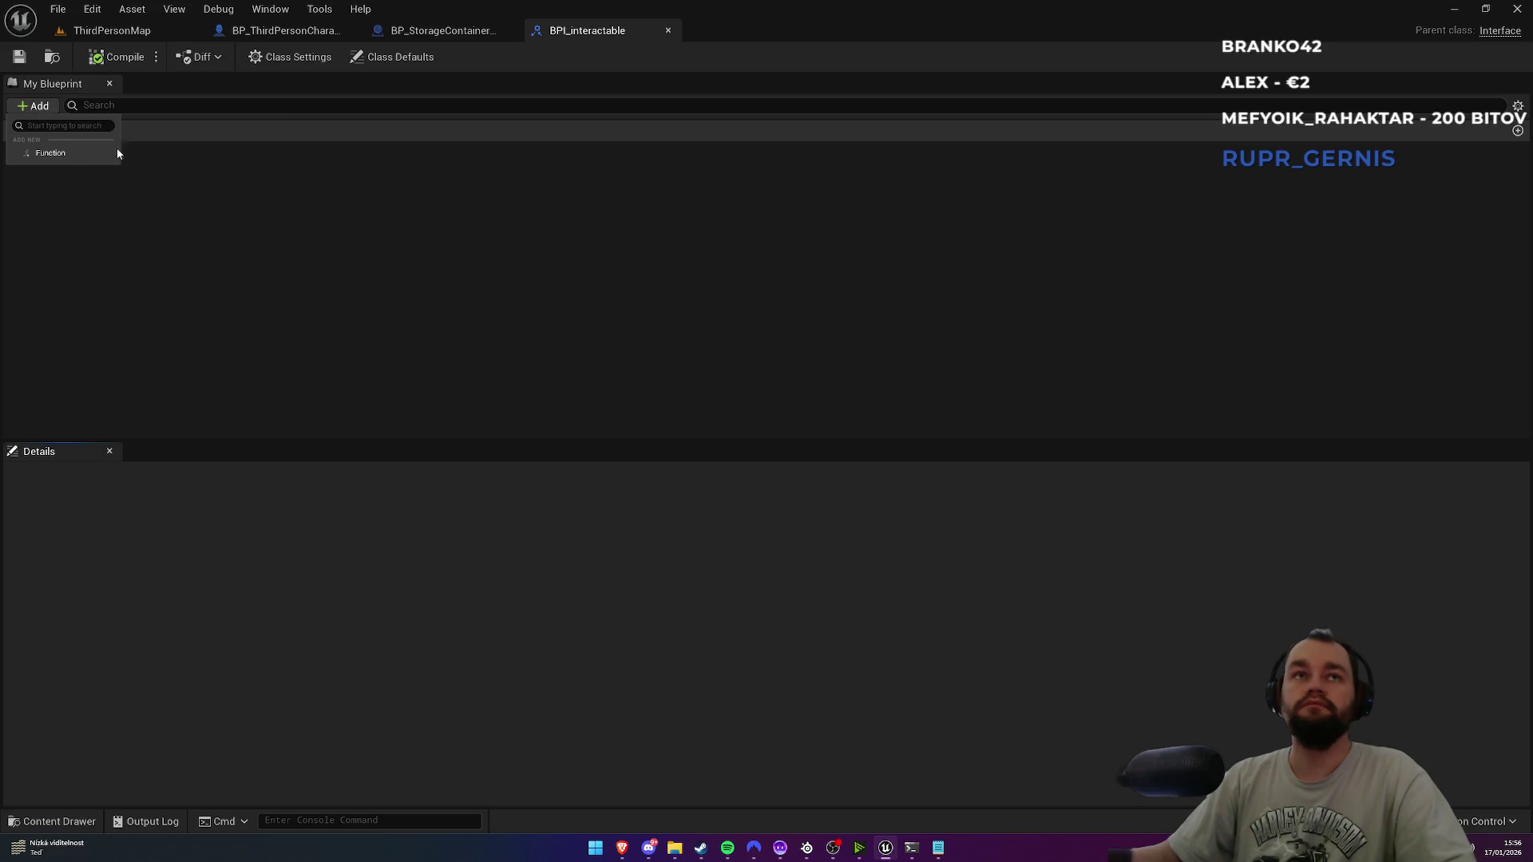
click(52, 152)
key(BackSpace)
text(Interact)
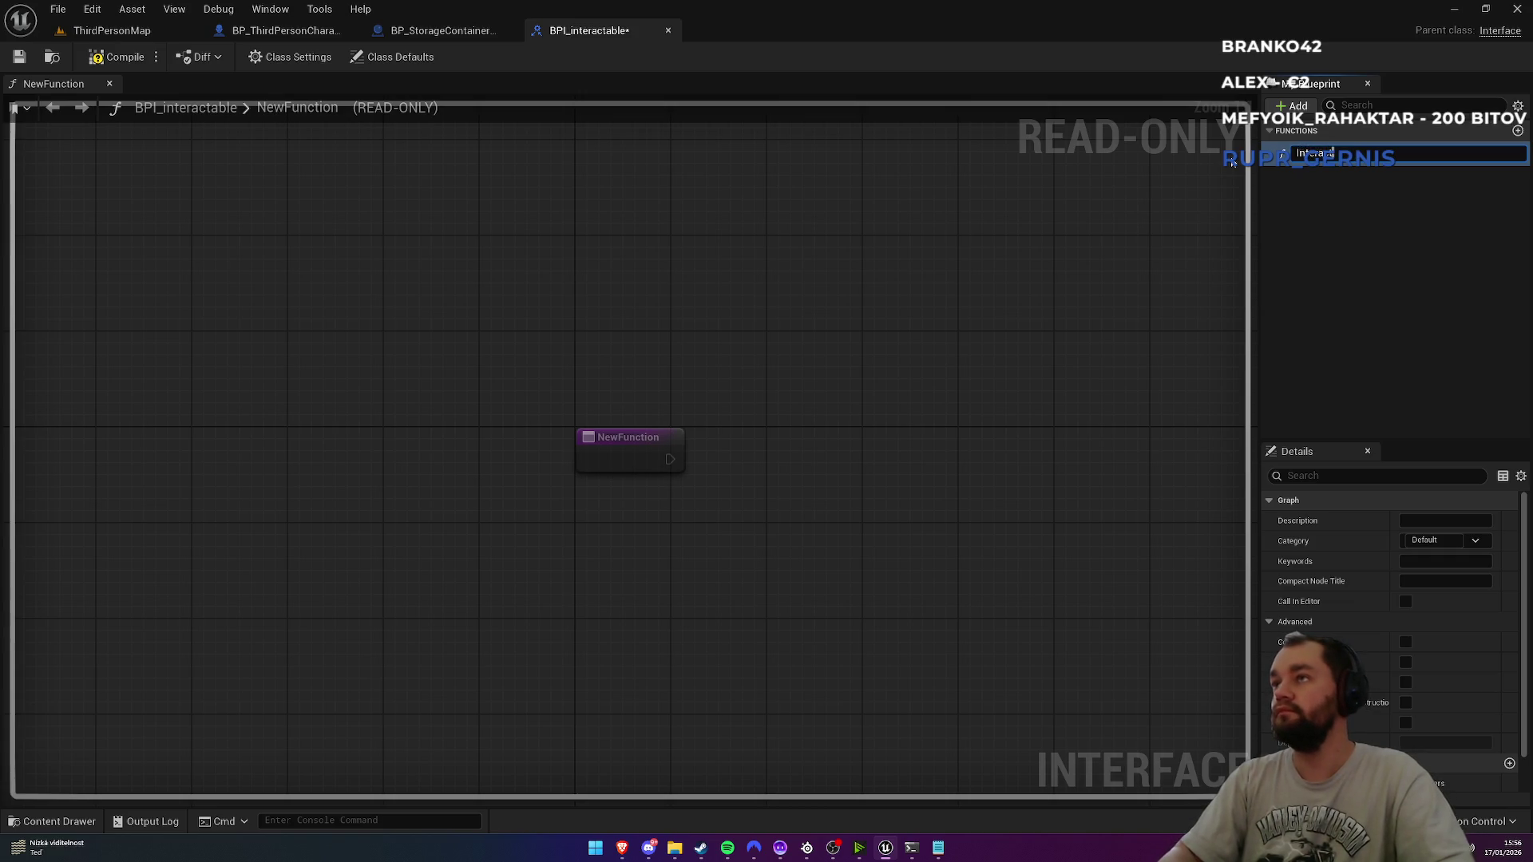
text(Event)
key(Return)
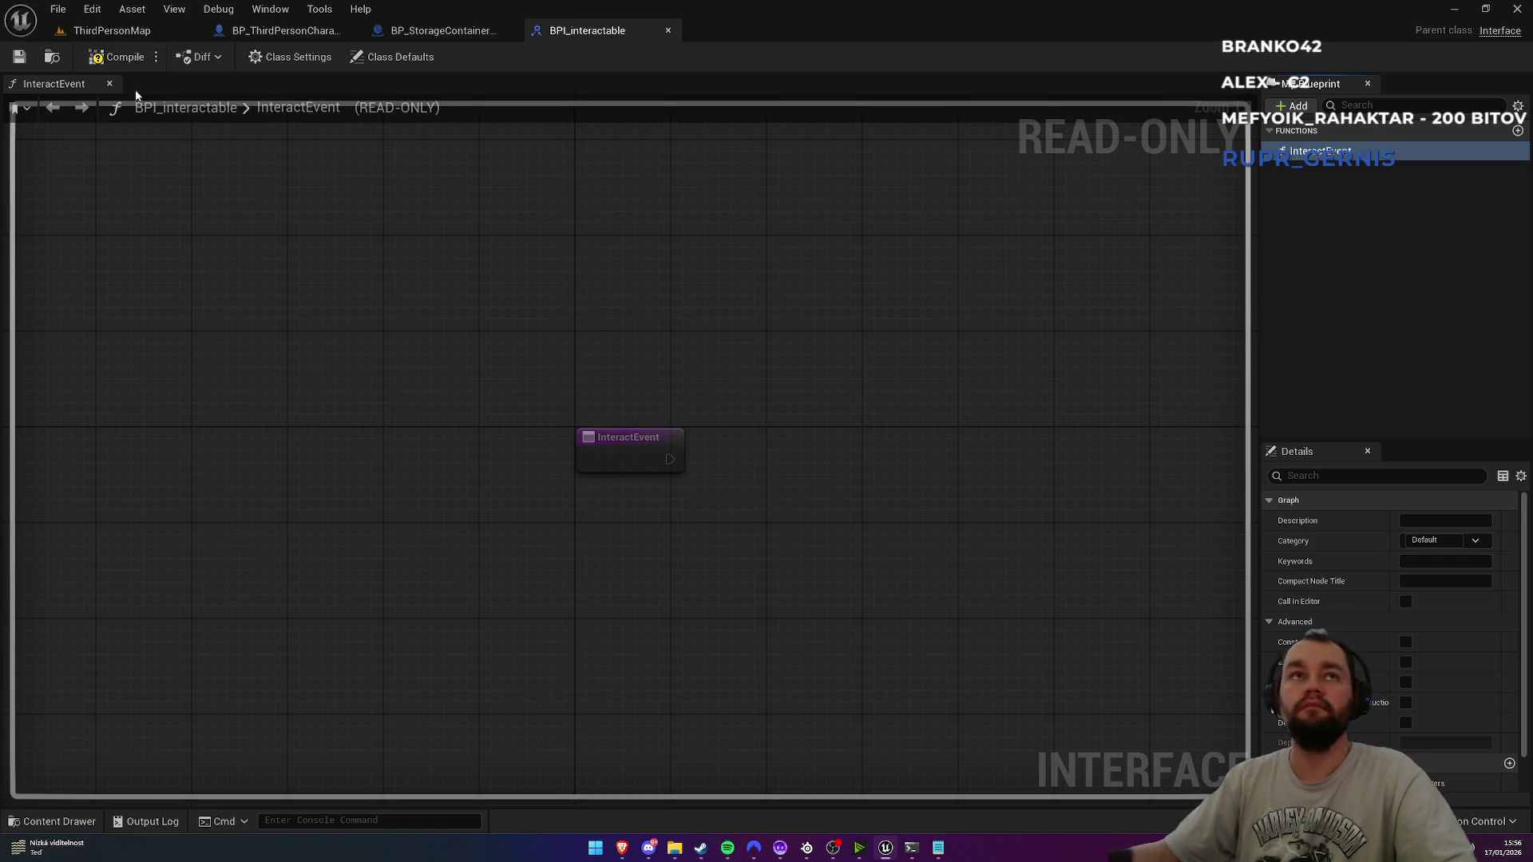
click(129, 61)
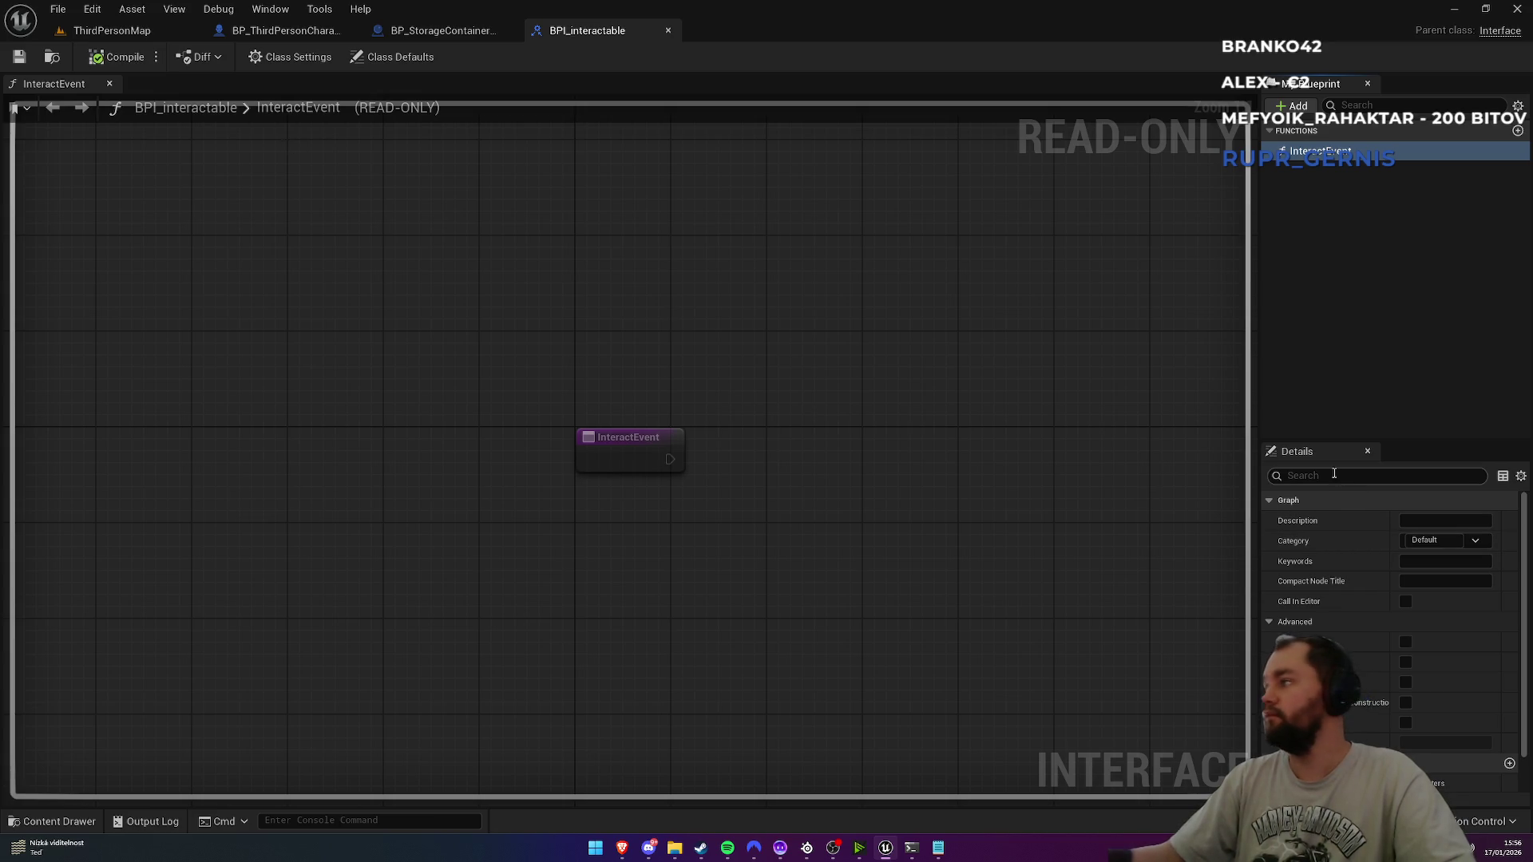
Step: Give InteractEvent an Actor object reference input named Char Ref and save
click(591, 451)
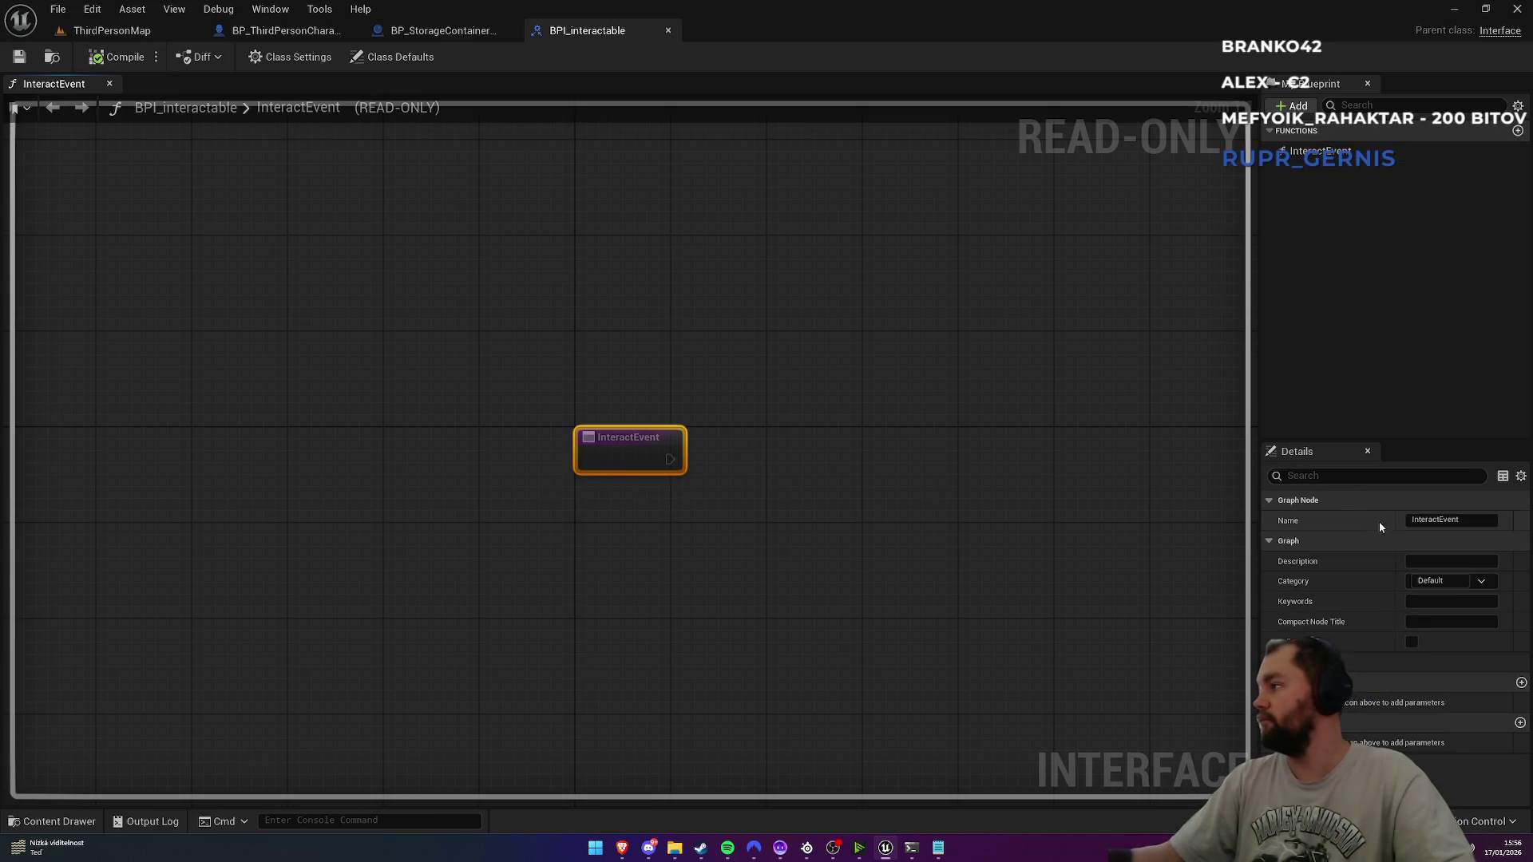
click(1521, 683)
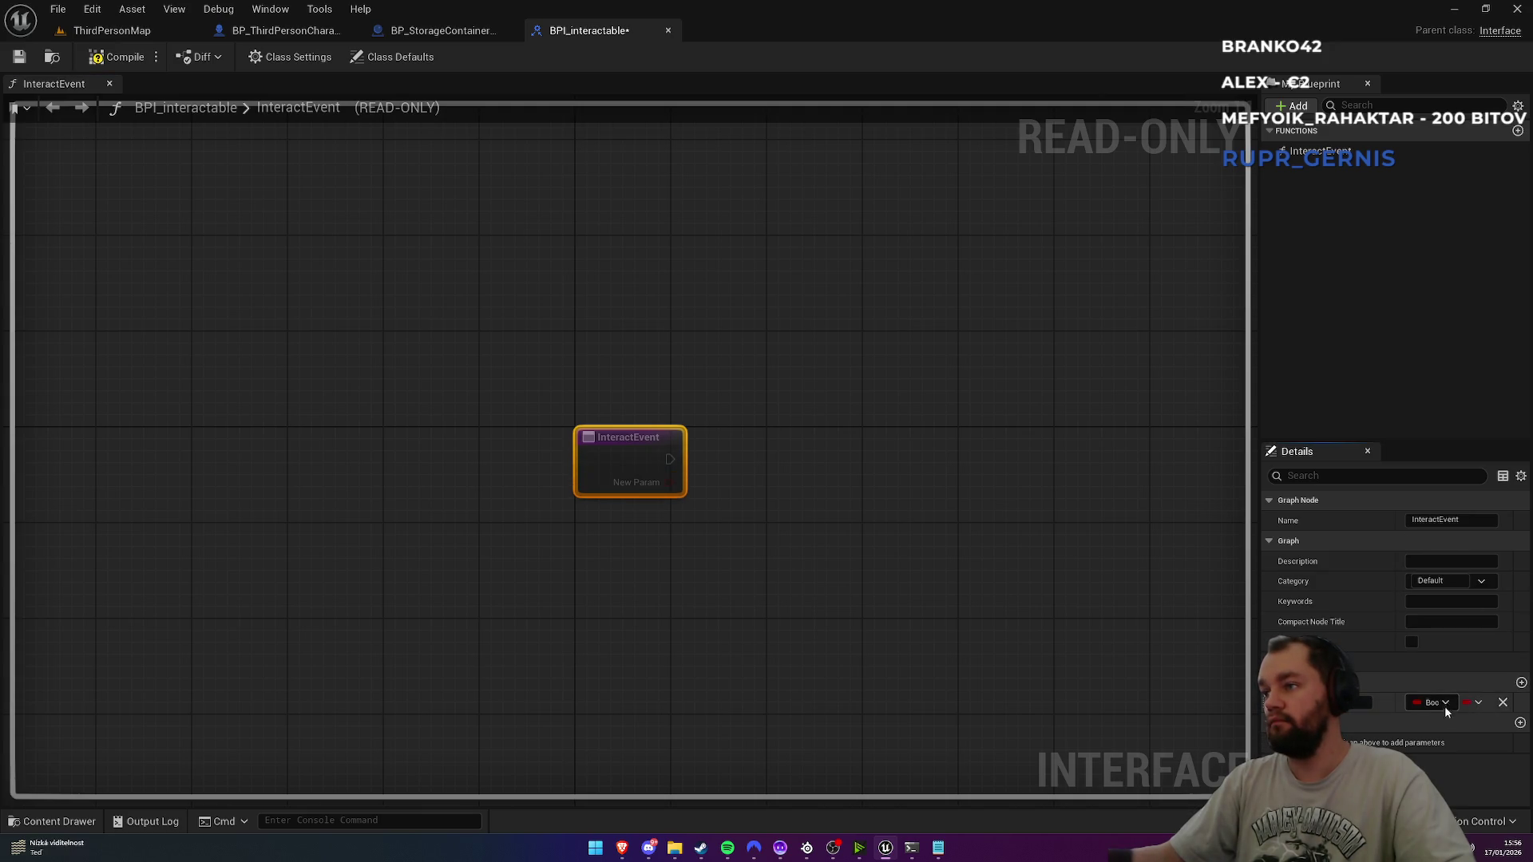
click(1442, 702)
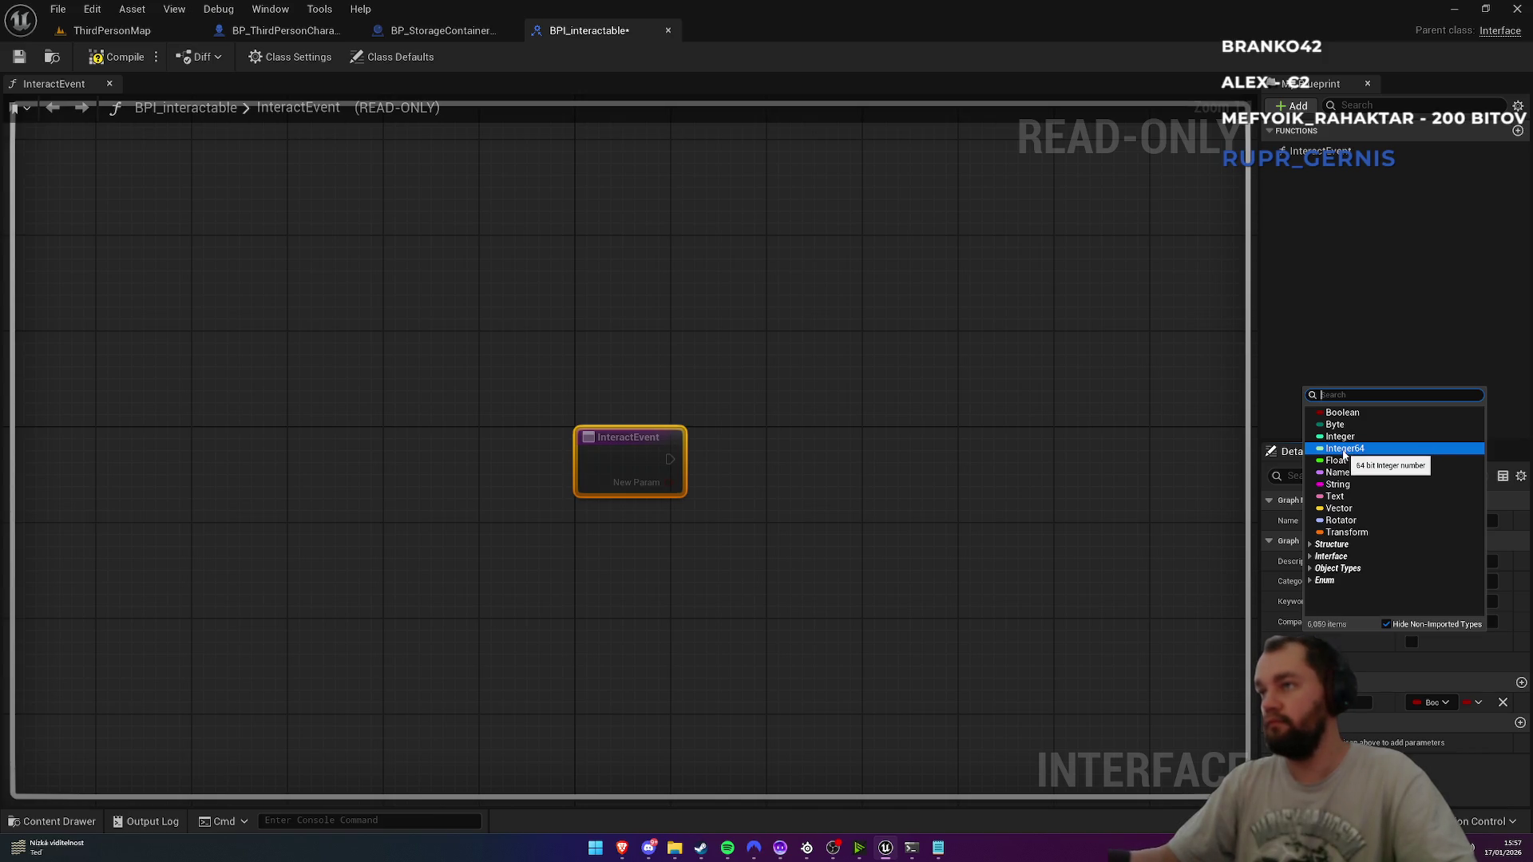
text(act)
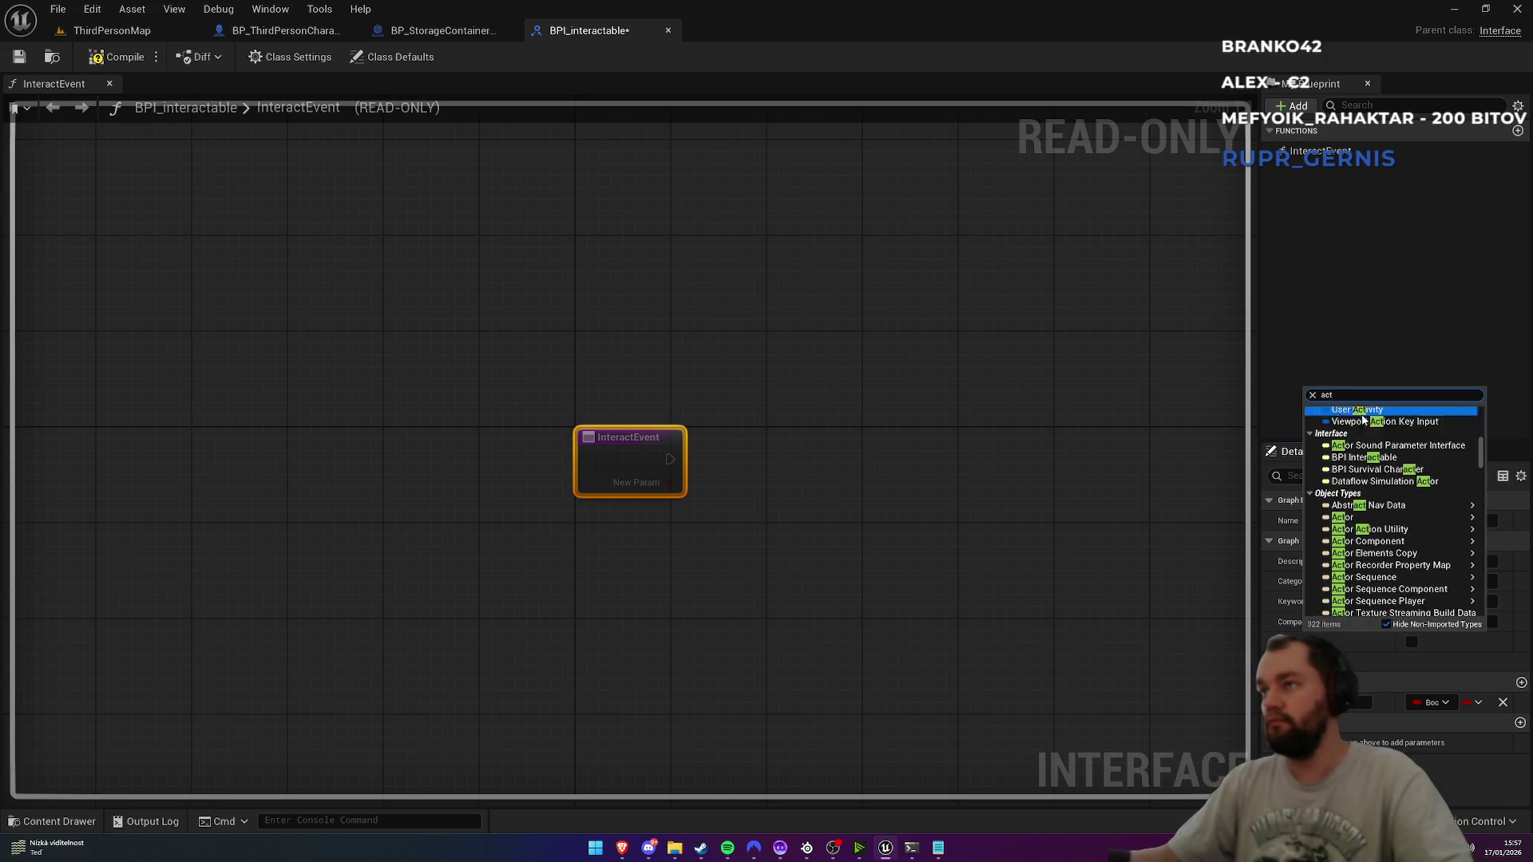
key(Escape)
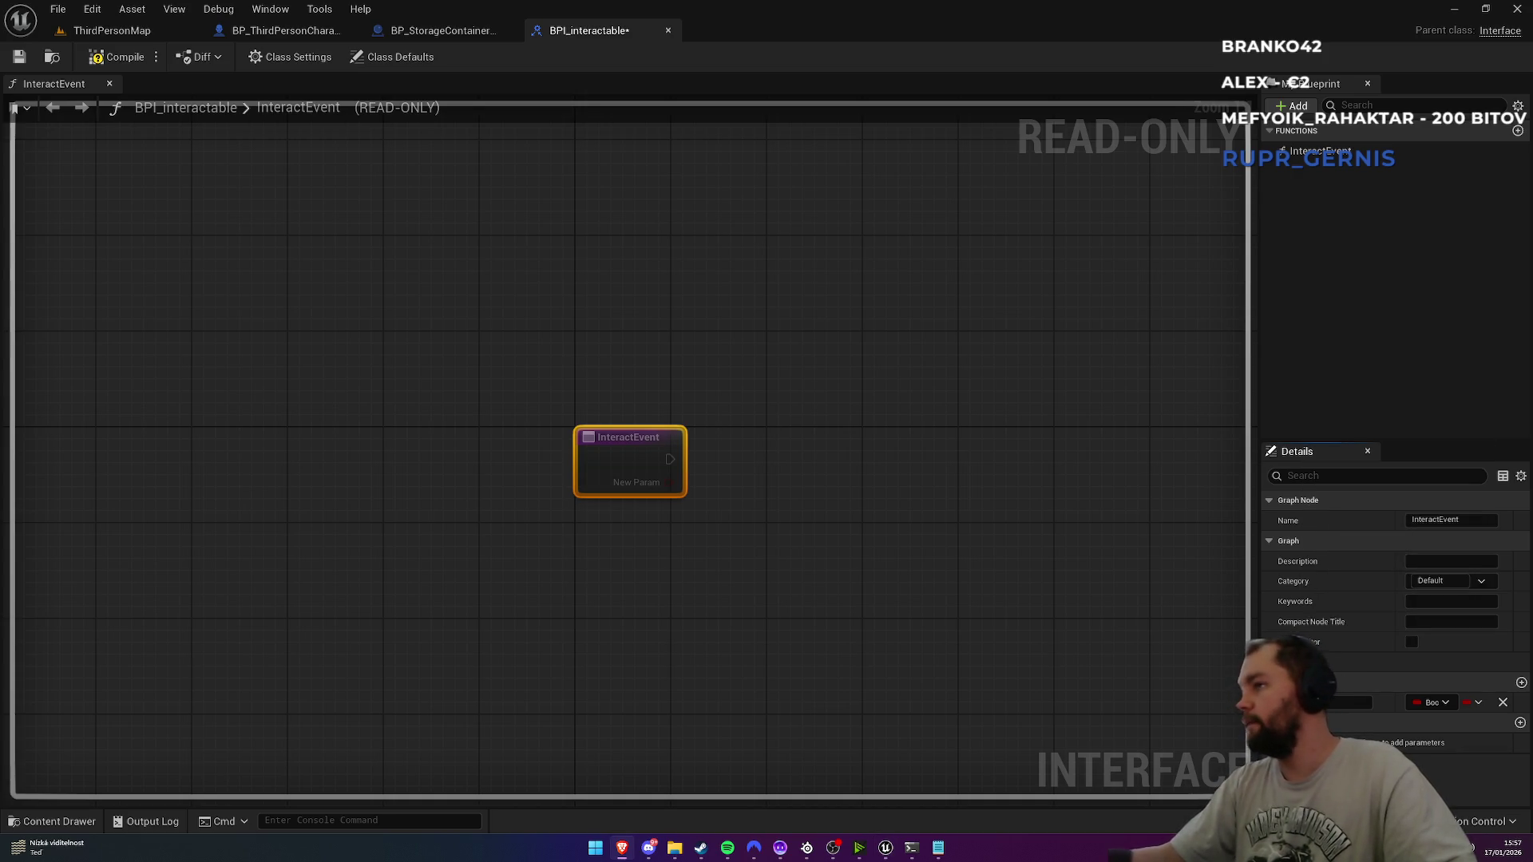
click(1431, 702)
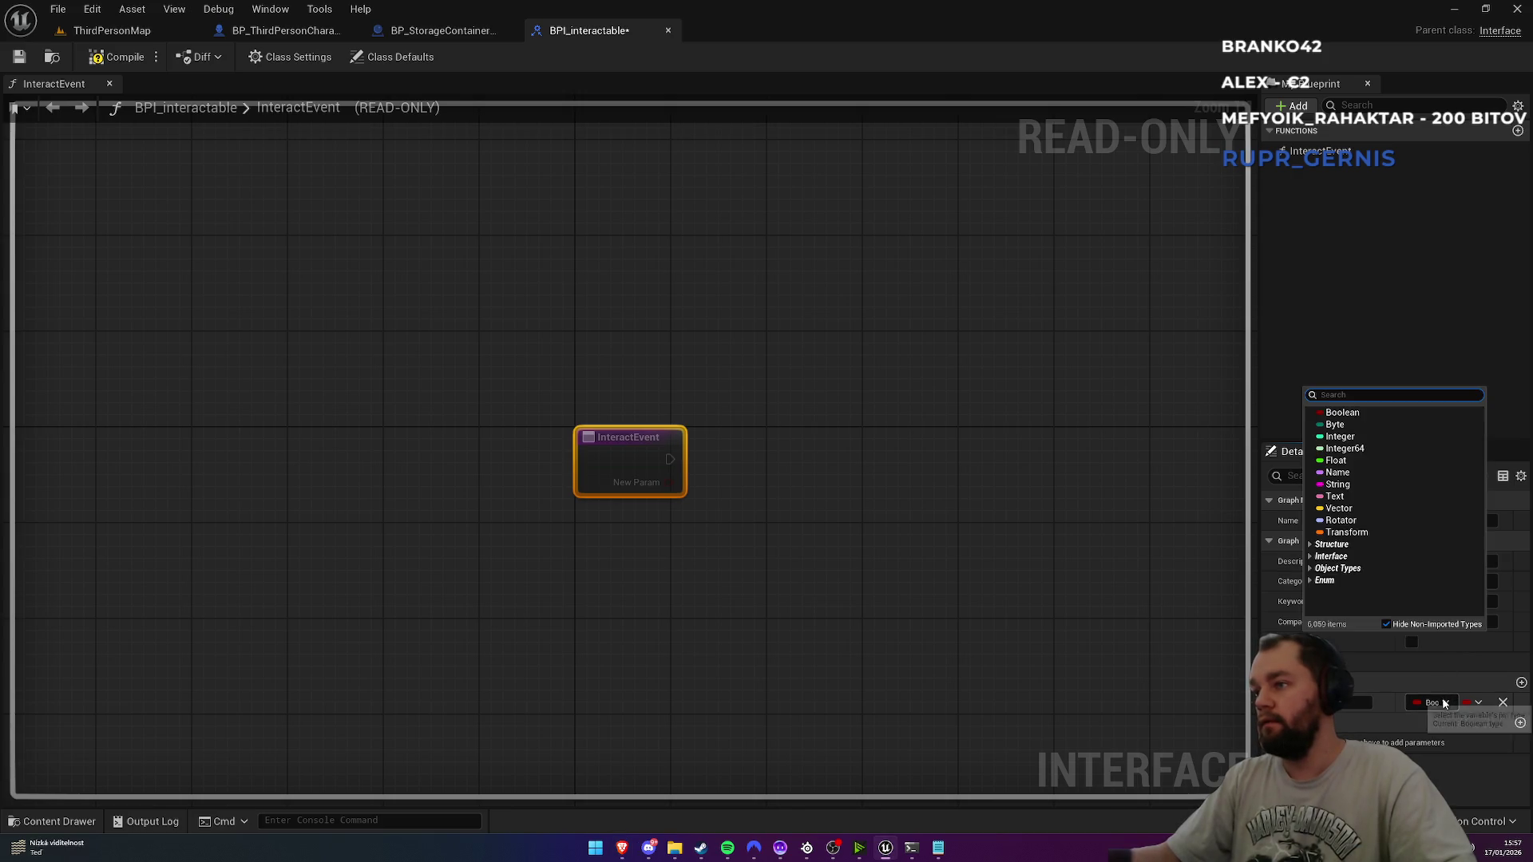
text(actor)
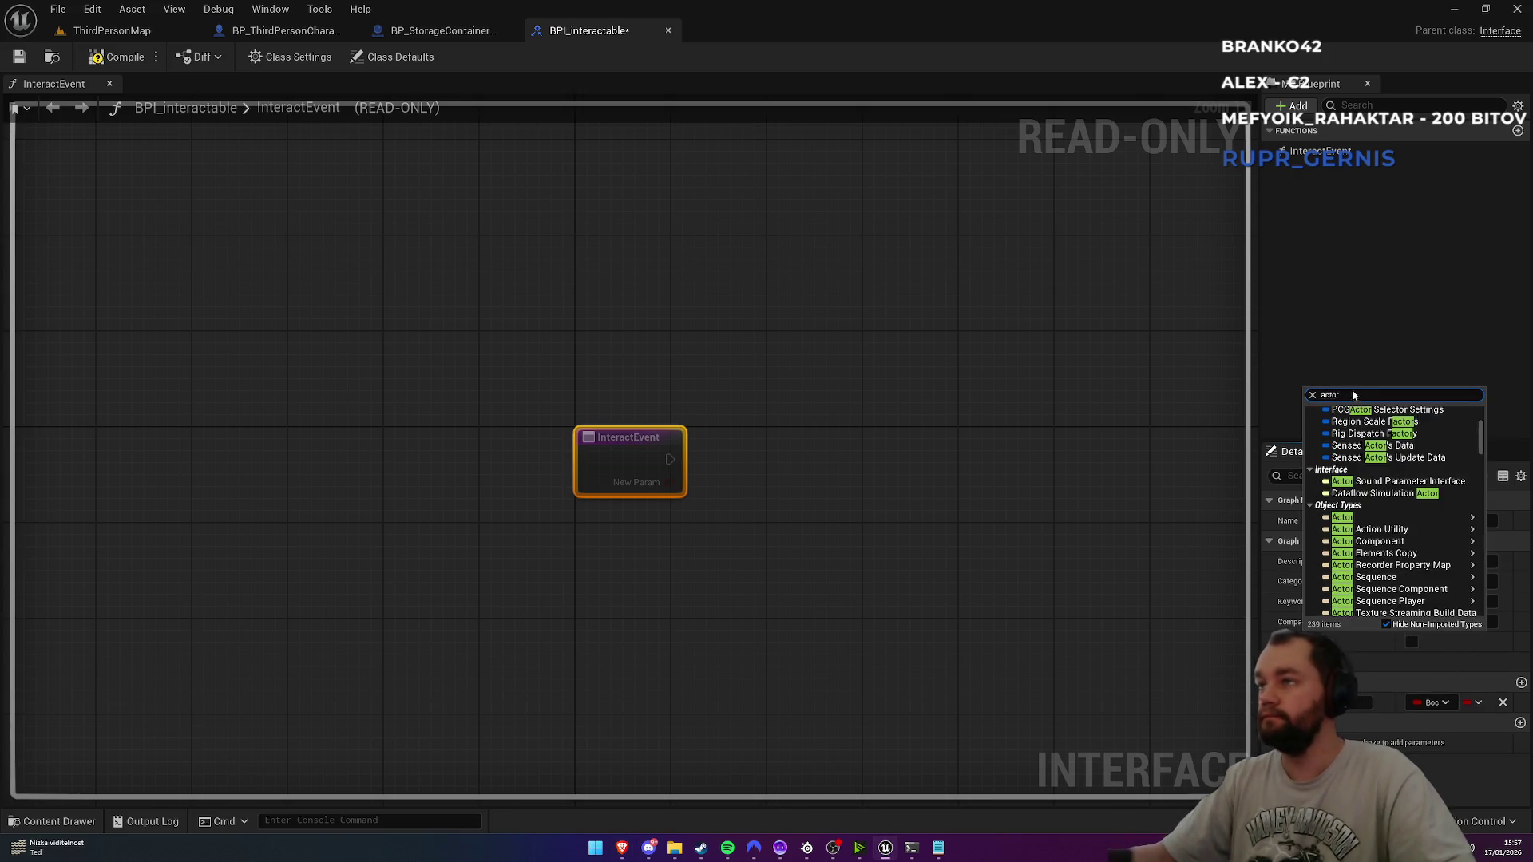
mouse_move(1355, 519)
click(1249, 517)
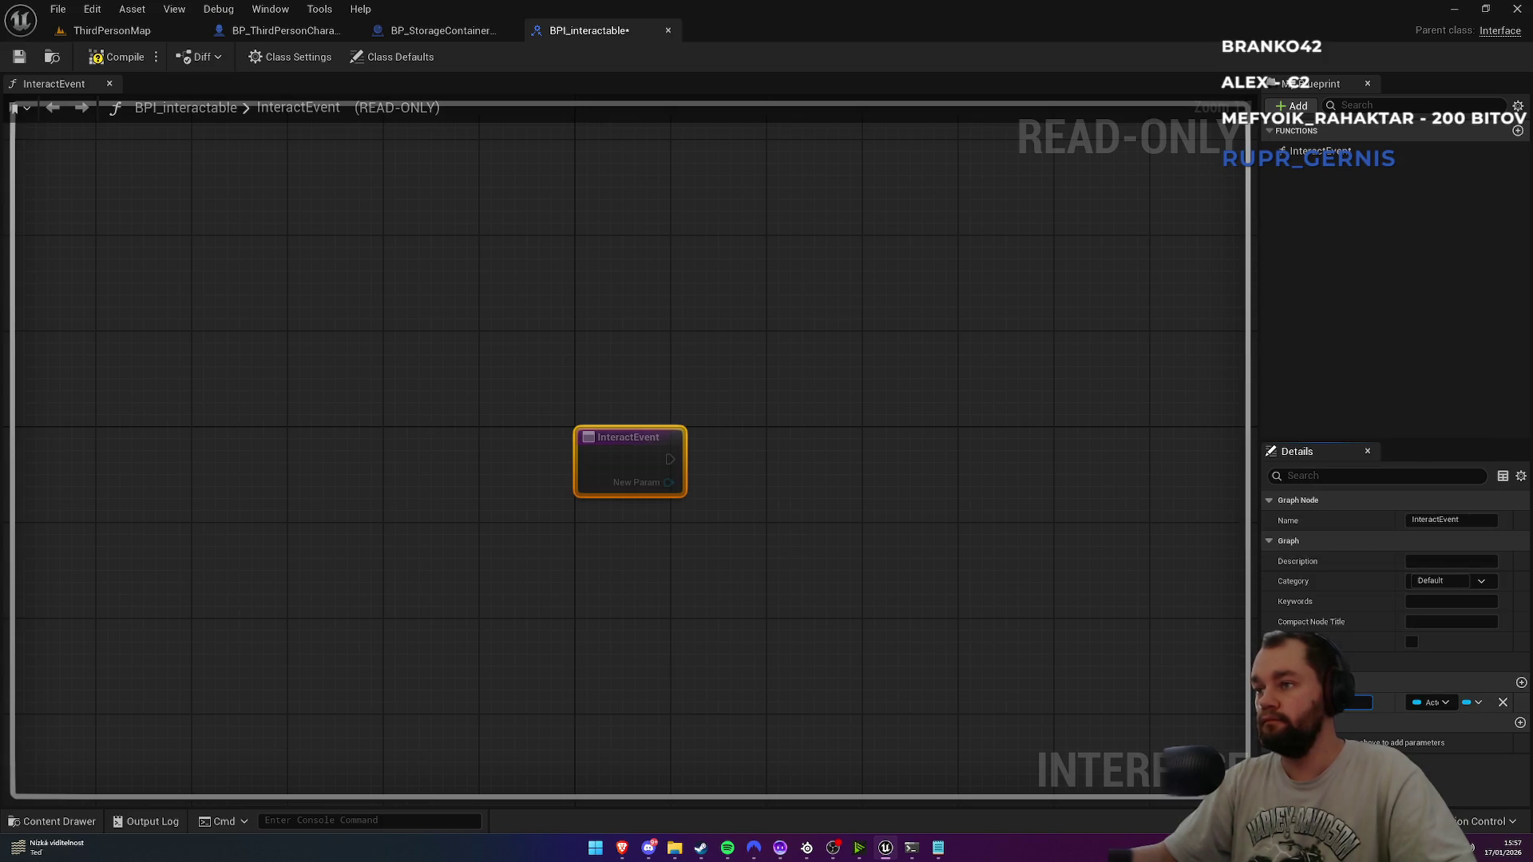
text(Char Ref)
key(Return)
key(ctrl+s)
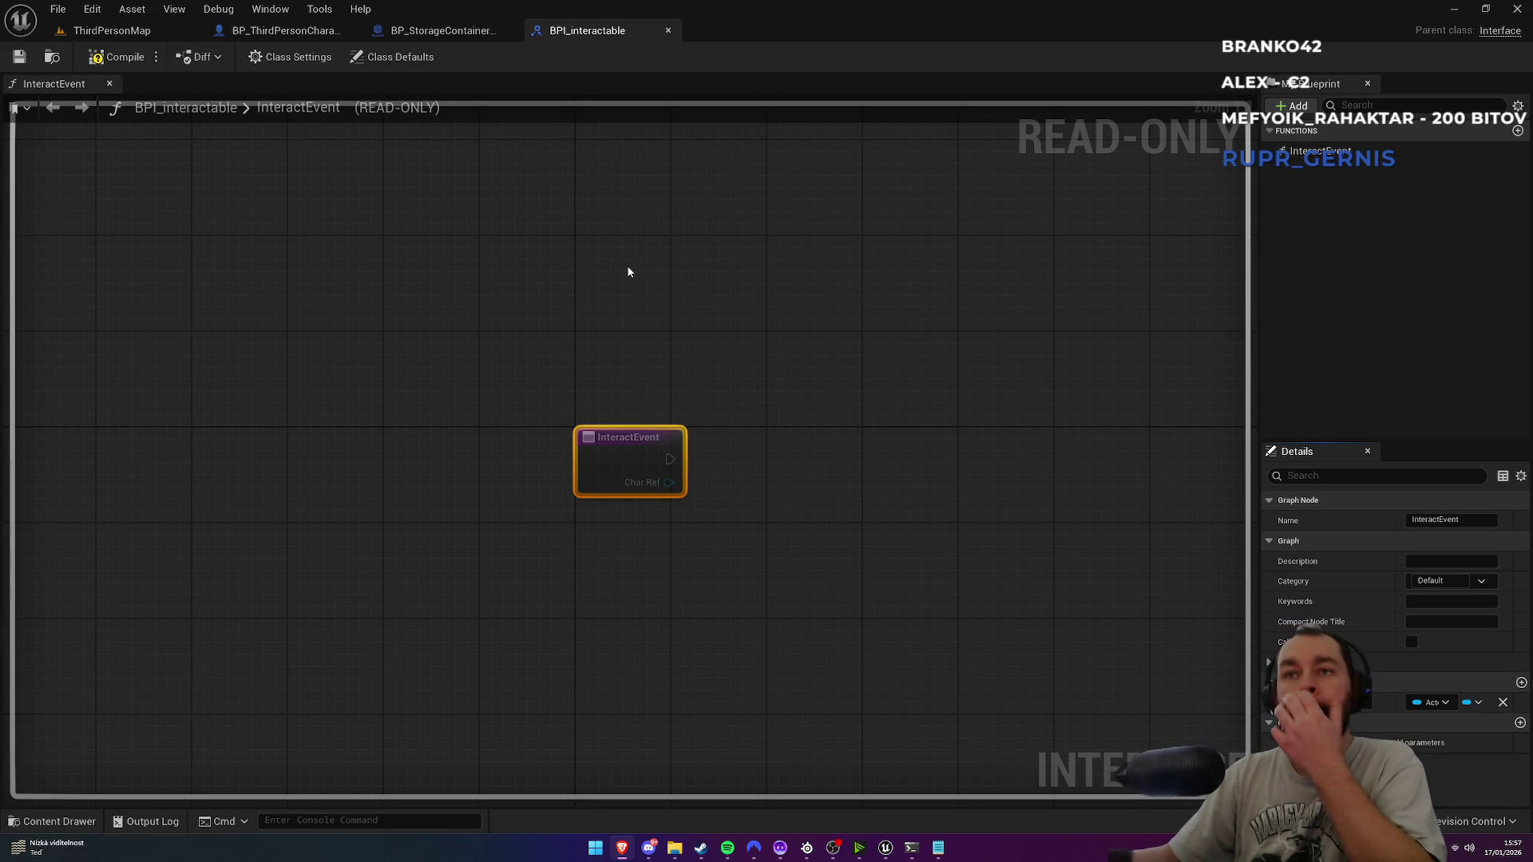
click(258, 34)
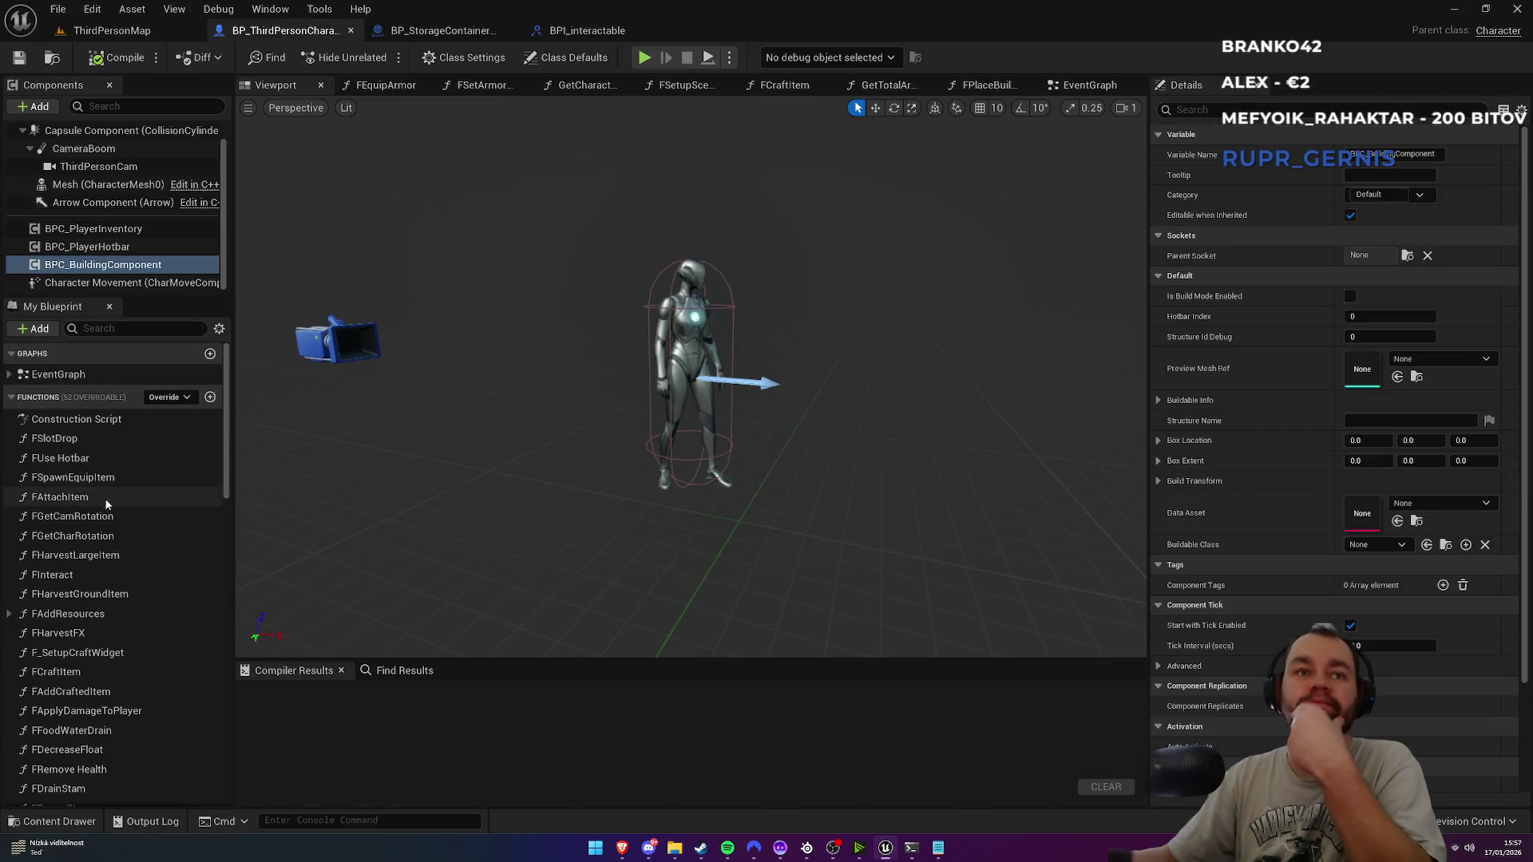
Step: Open BP_ThirdPersonCharacter's FInteract function graph
scroll(90, 687, down, 5)
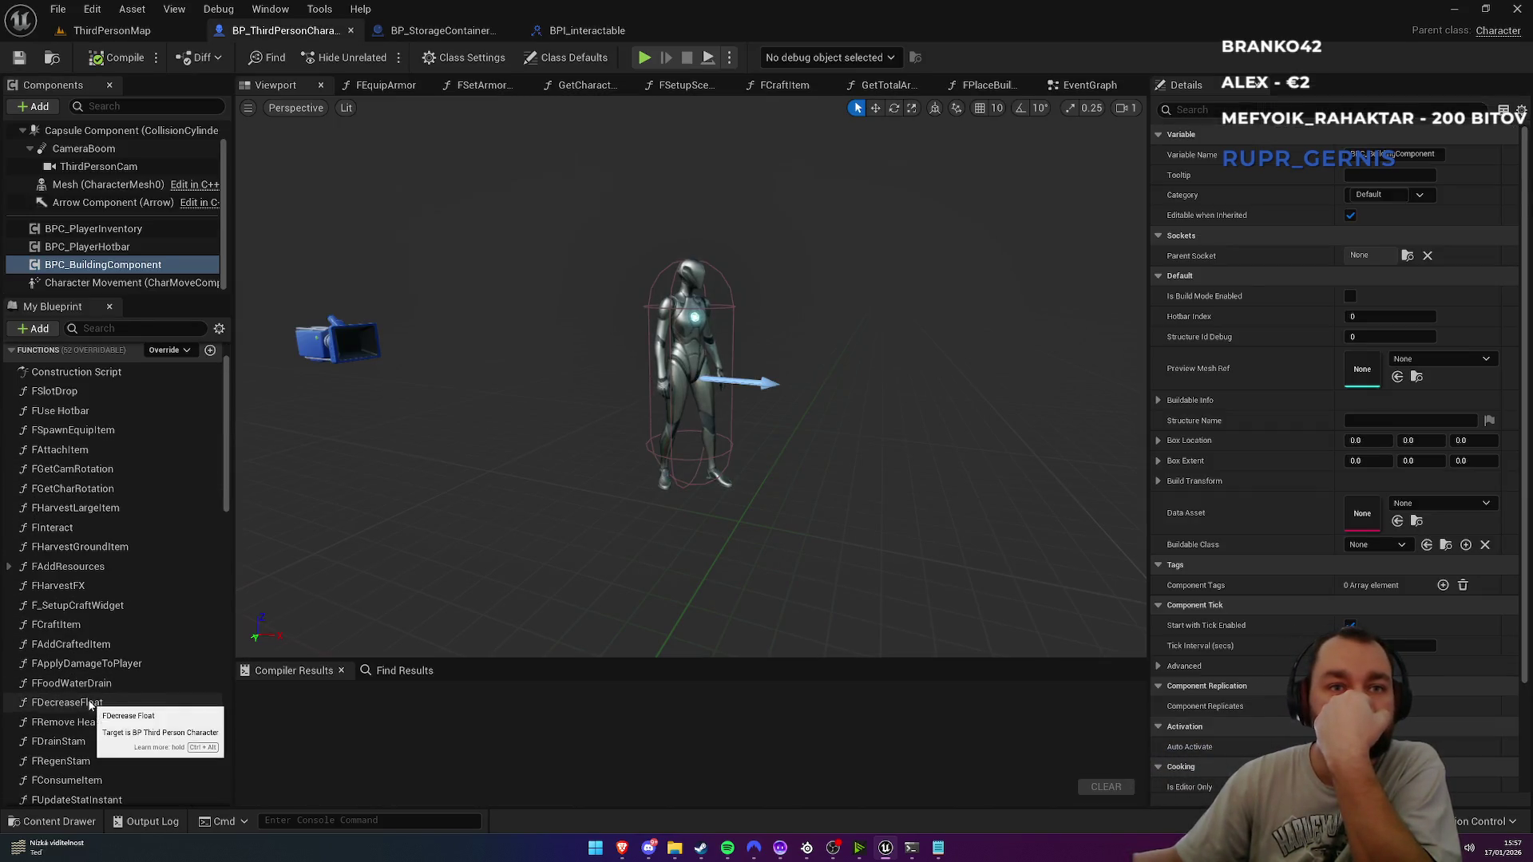
scroll(88, 703, down, 10)
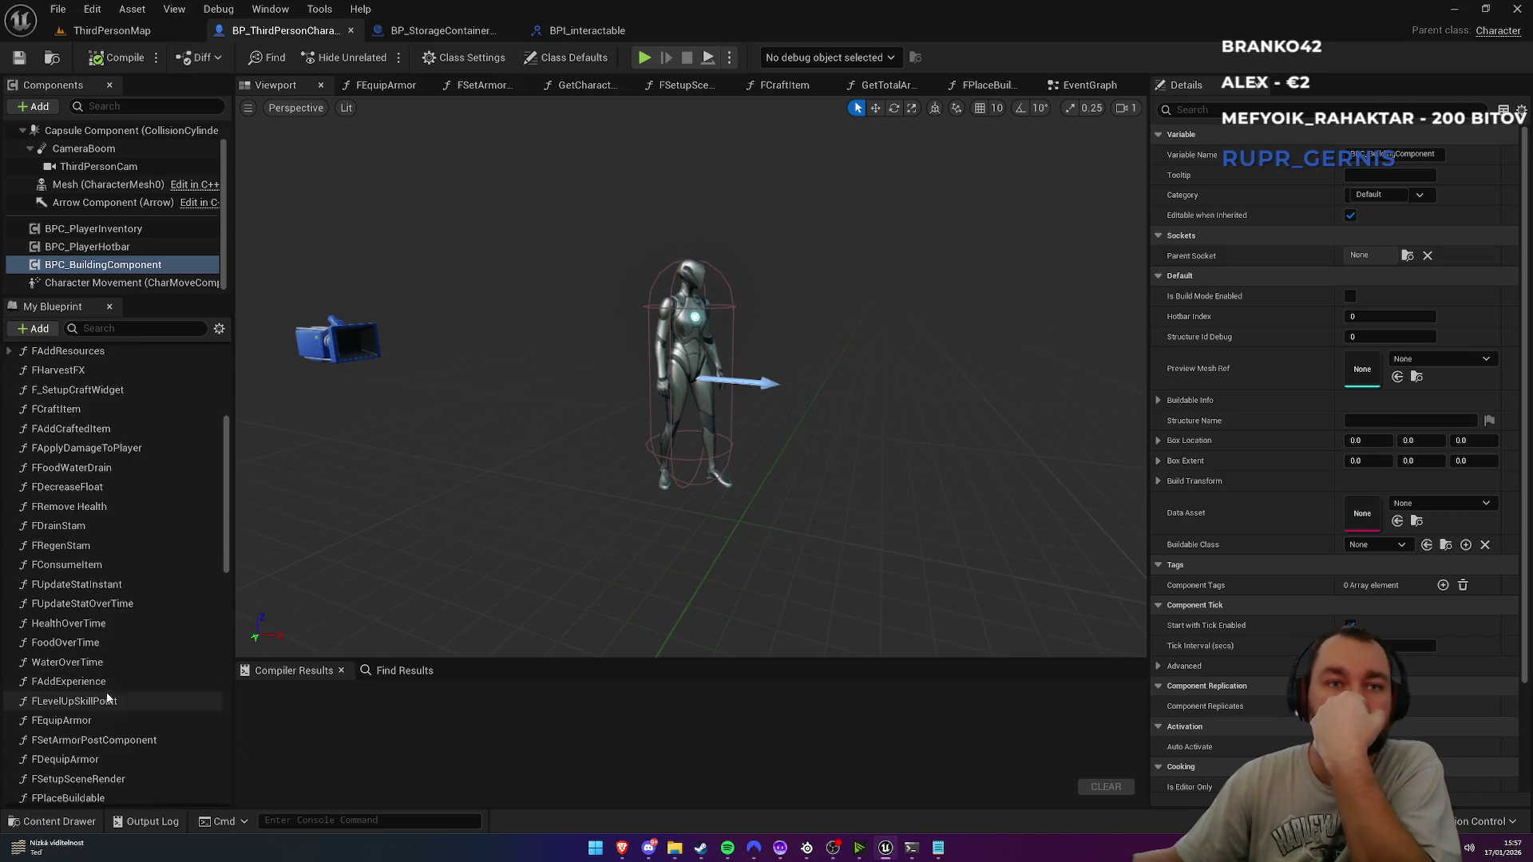
scroll(111, 687, up, 11)
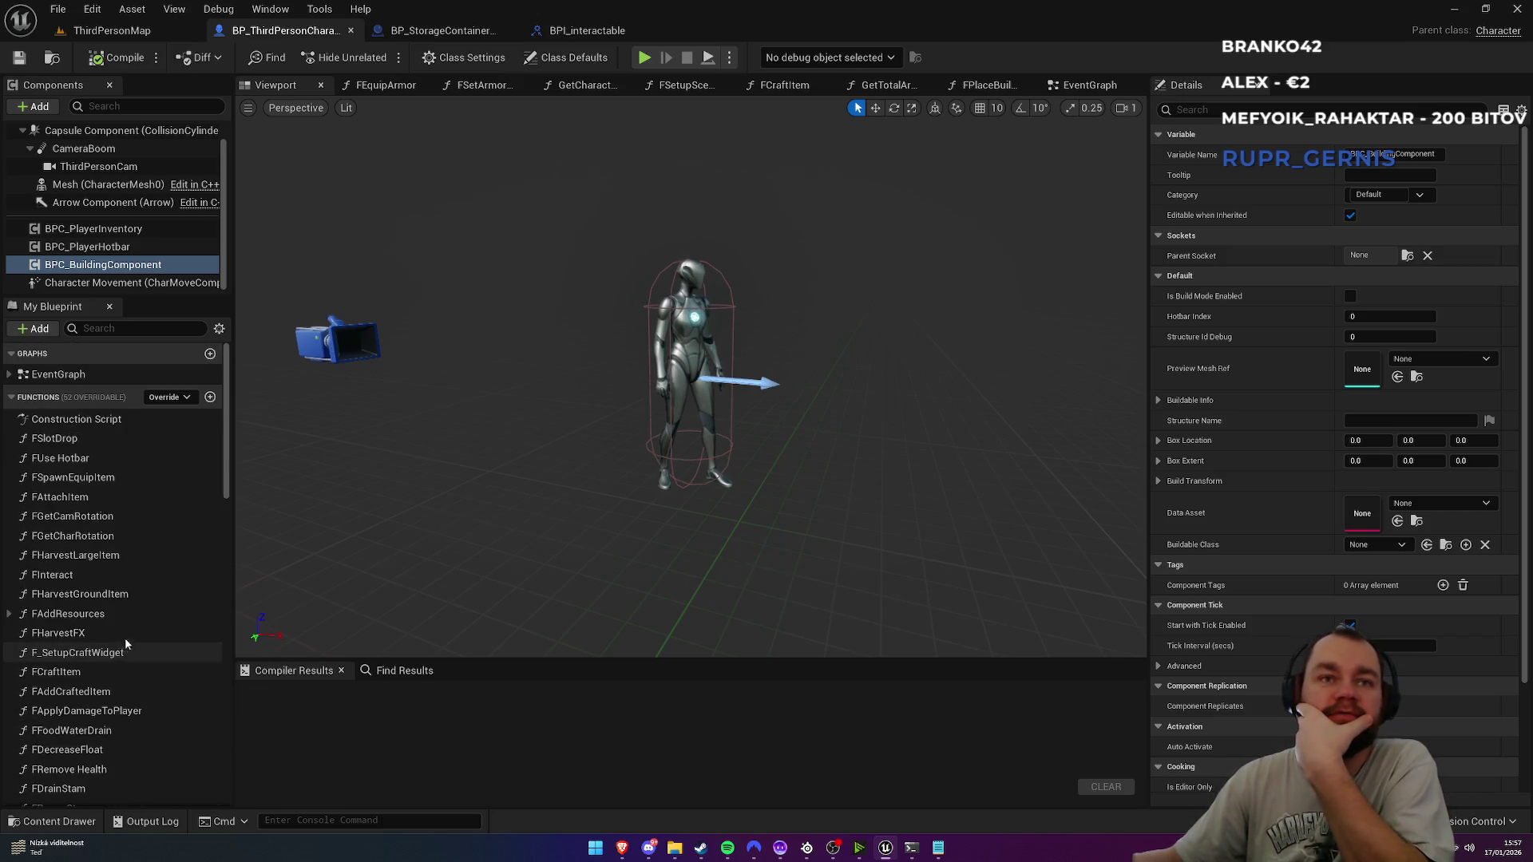
scroll(123, 556, down, 1)
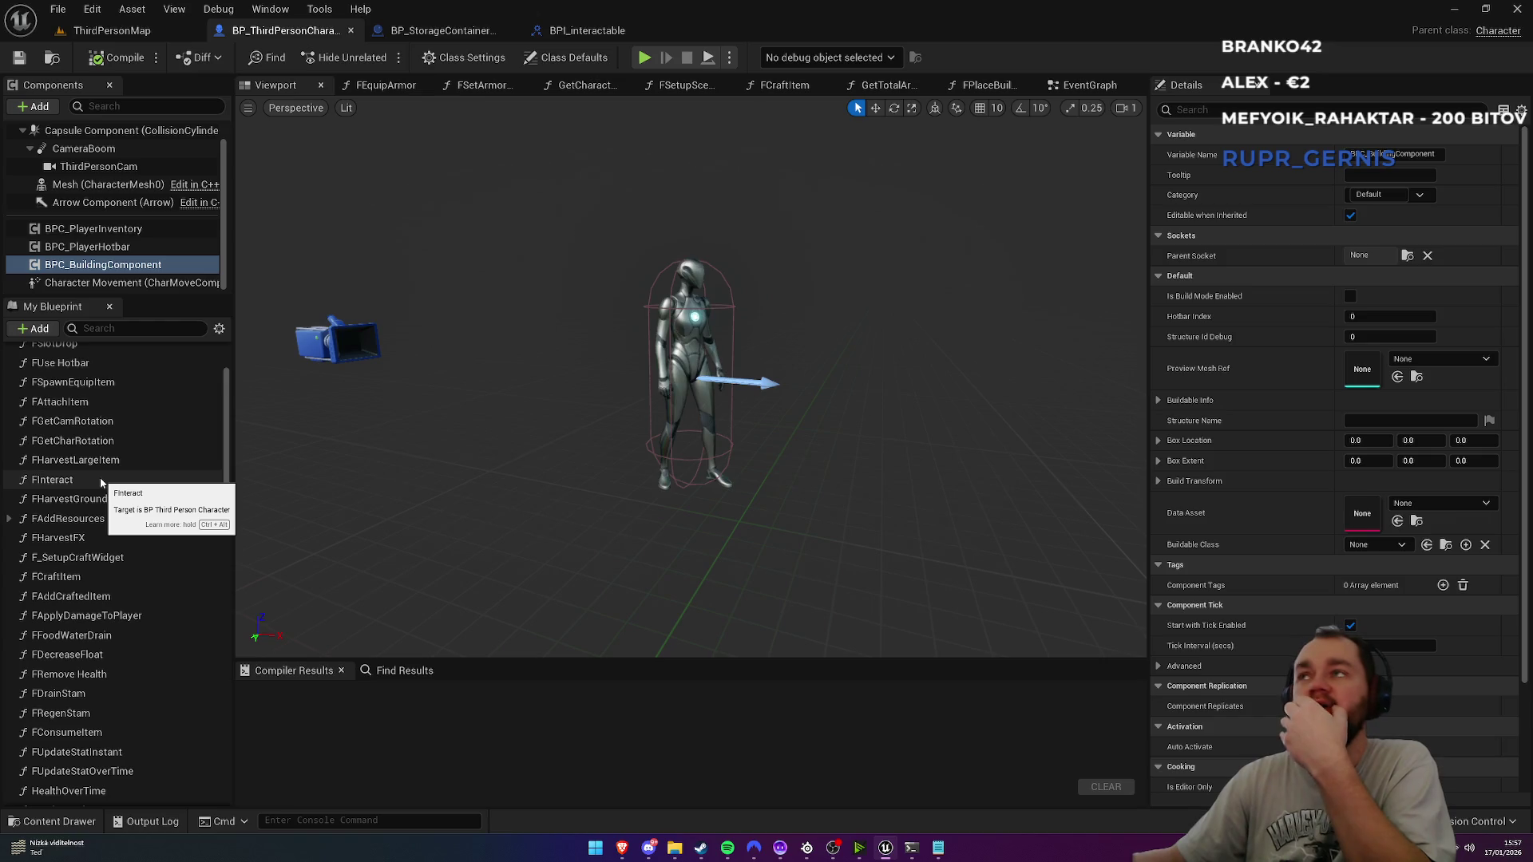
double_click(97, 482)
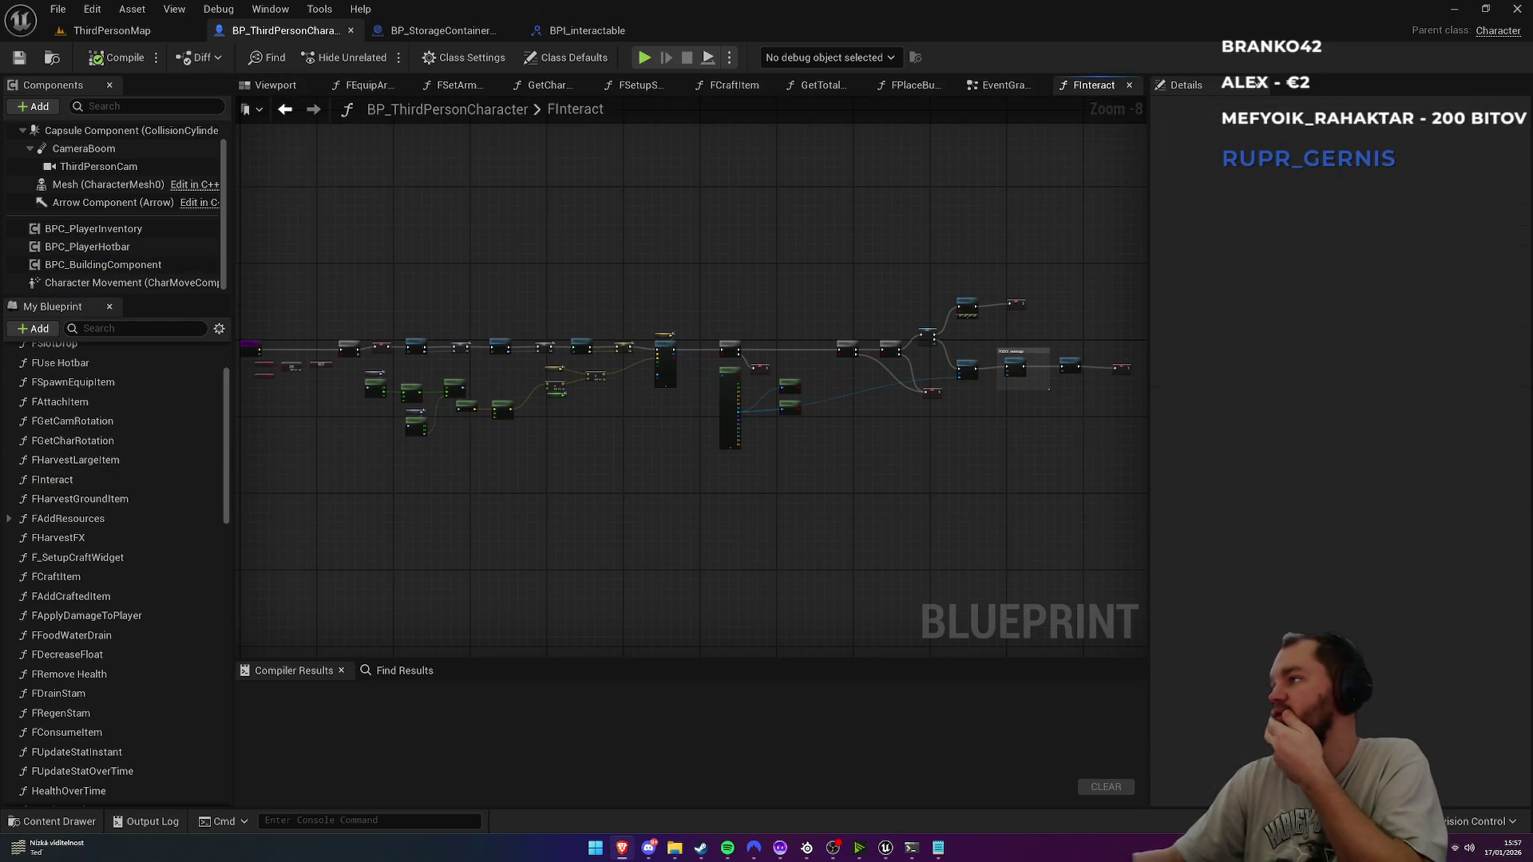
Step: Break the wire from the last Branch's False output to the SET Is Harvesting node
scroll(667, 337, up, 5)
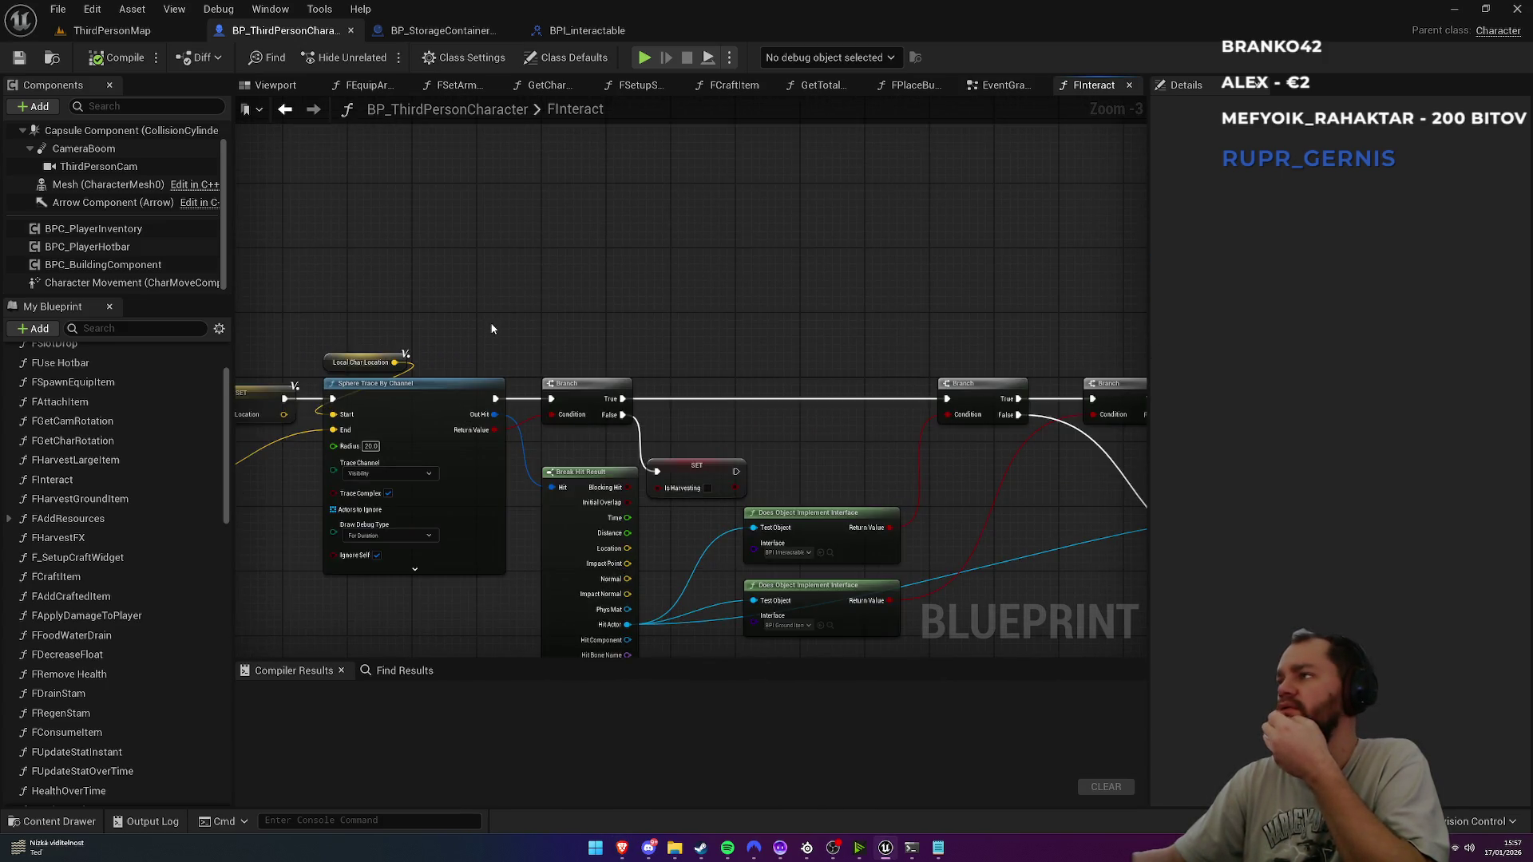
drag(492, 328, 589, 328)
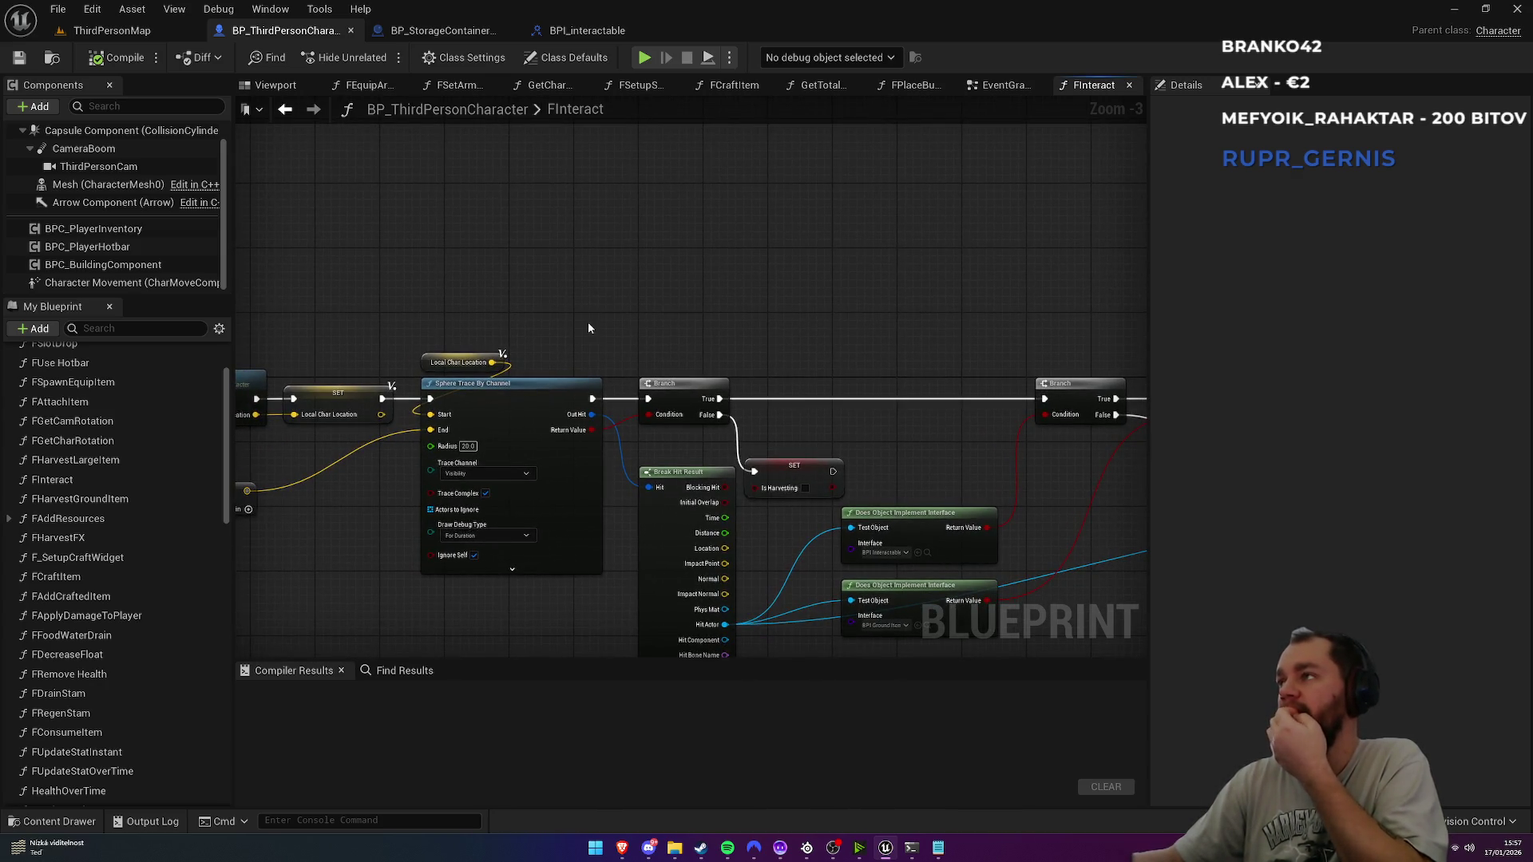
scroll(641, 343, up, 3)
drag(641, 343, 351, 199)
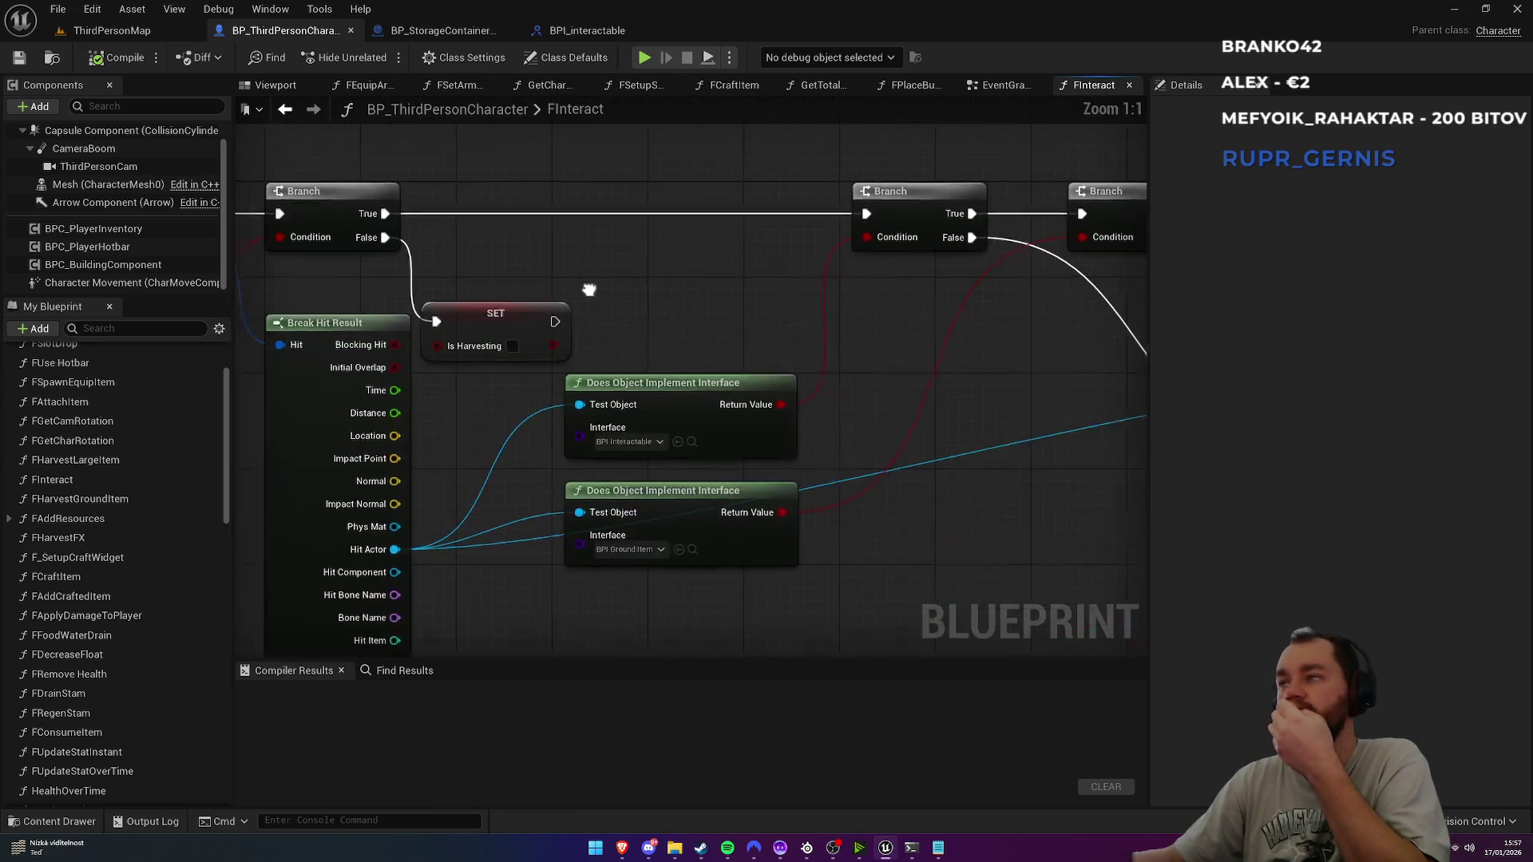
drag(664, 345, 585, 319)
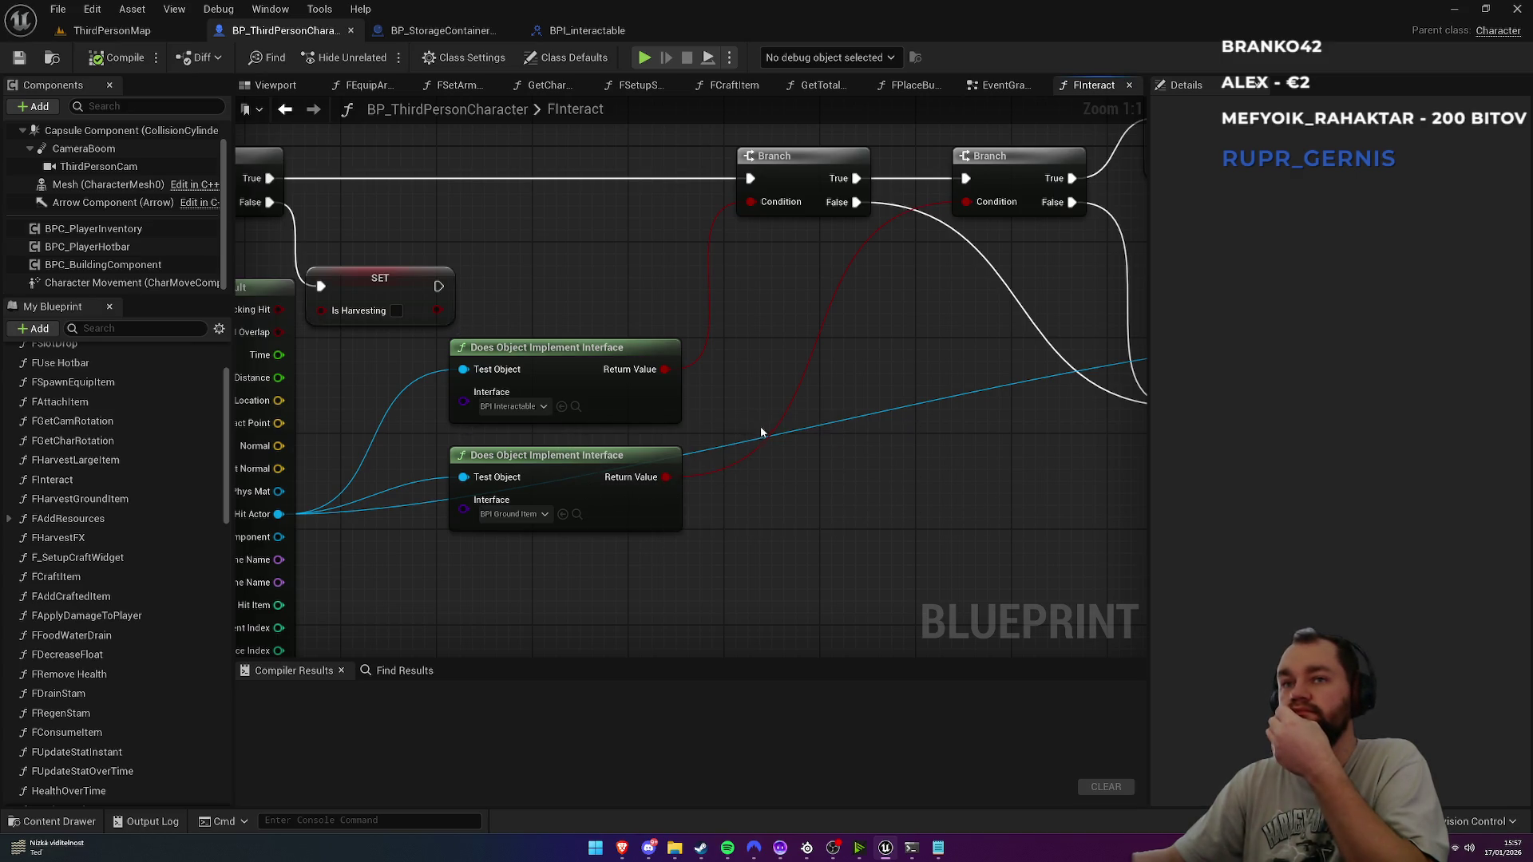
mouse_move(851, 390)
mouse_down()
mouse_move(794, 556)
mouse_move(548, 579)
mouse_up()
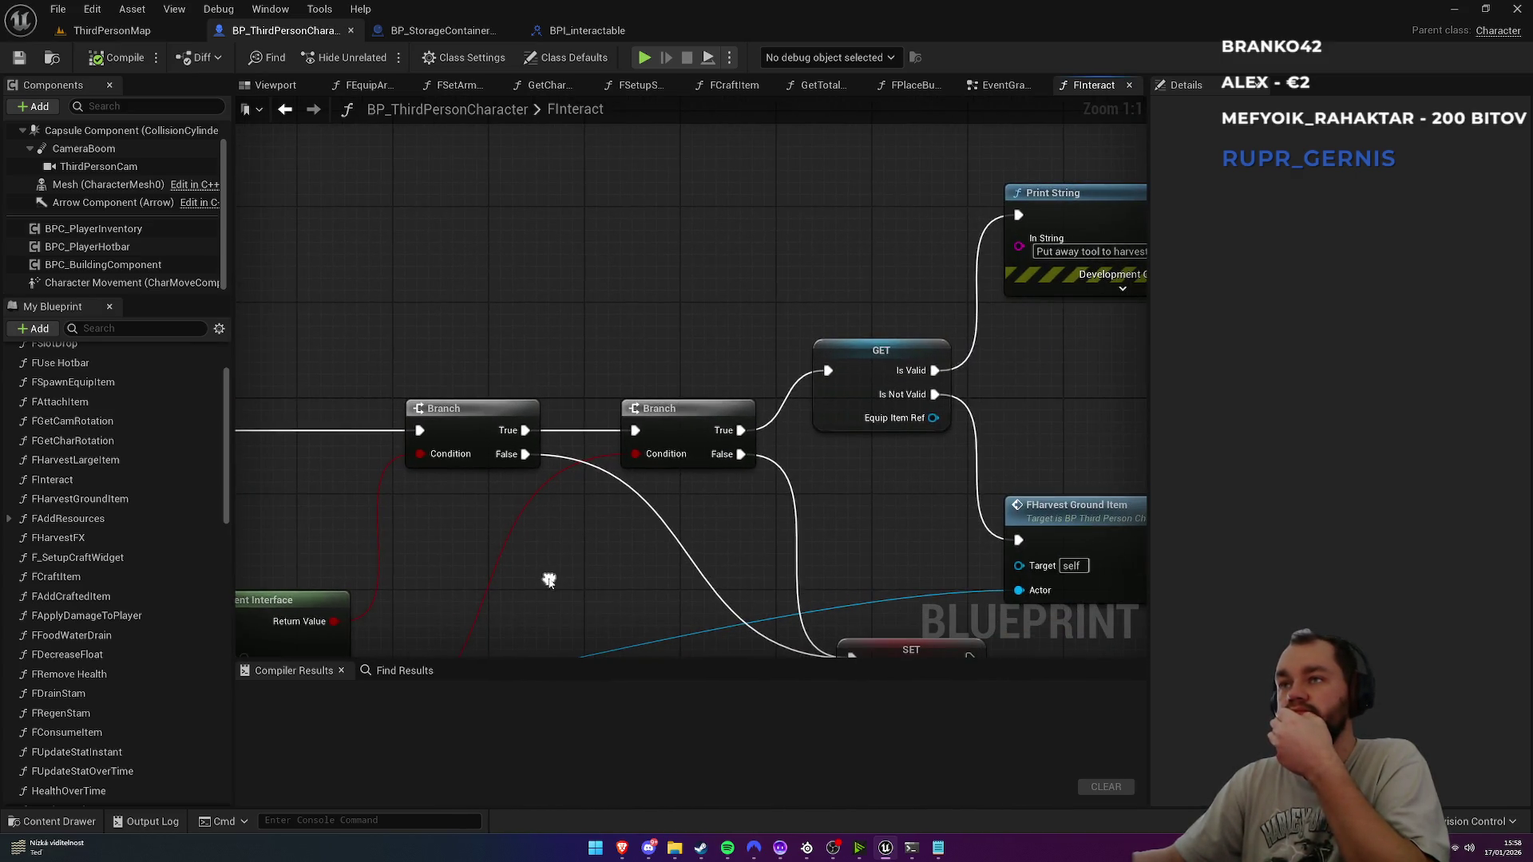
mouse_move(647, 565)
mouse_down()
mouse_move(474, 481)
mouse_move(534, 350)
mouse_up()
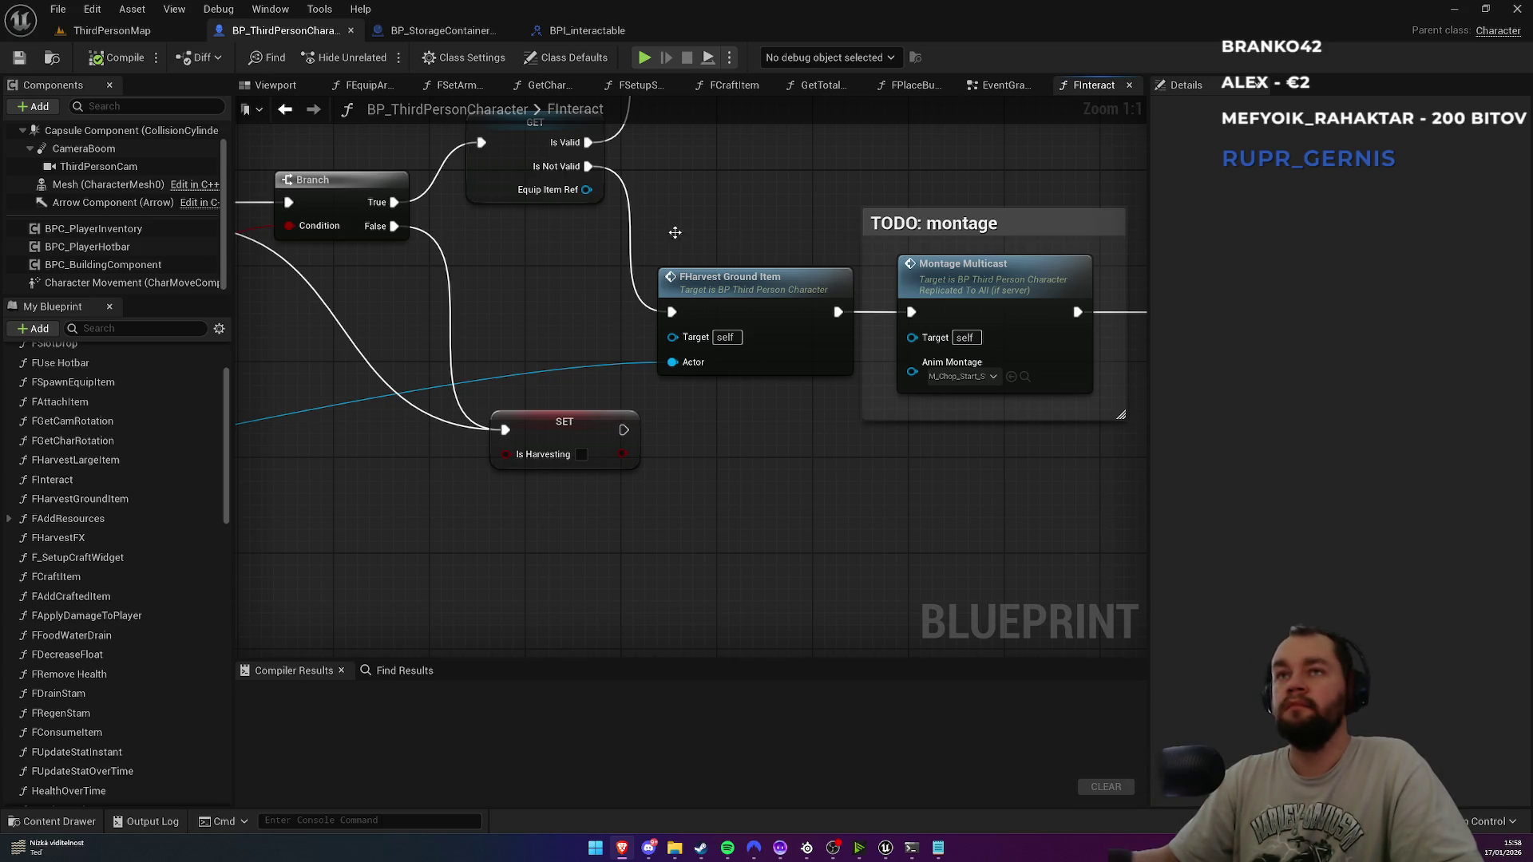
alt+click(451, 316)
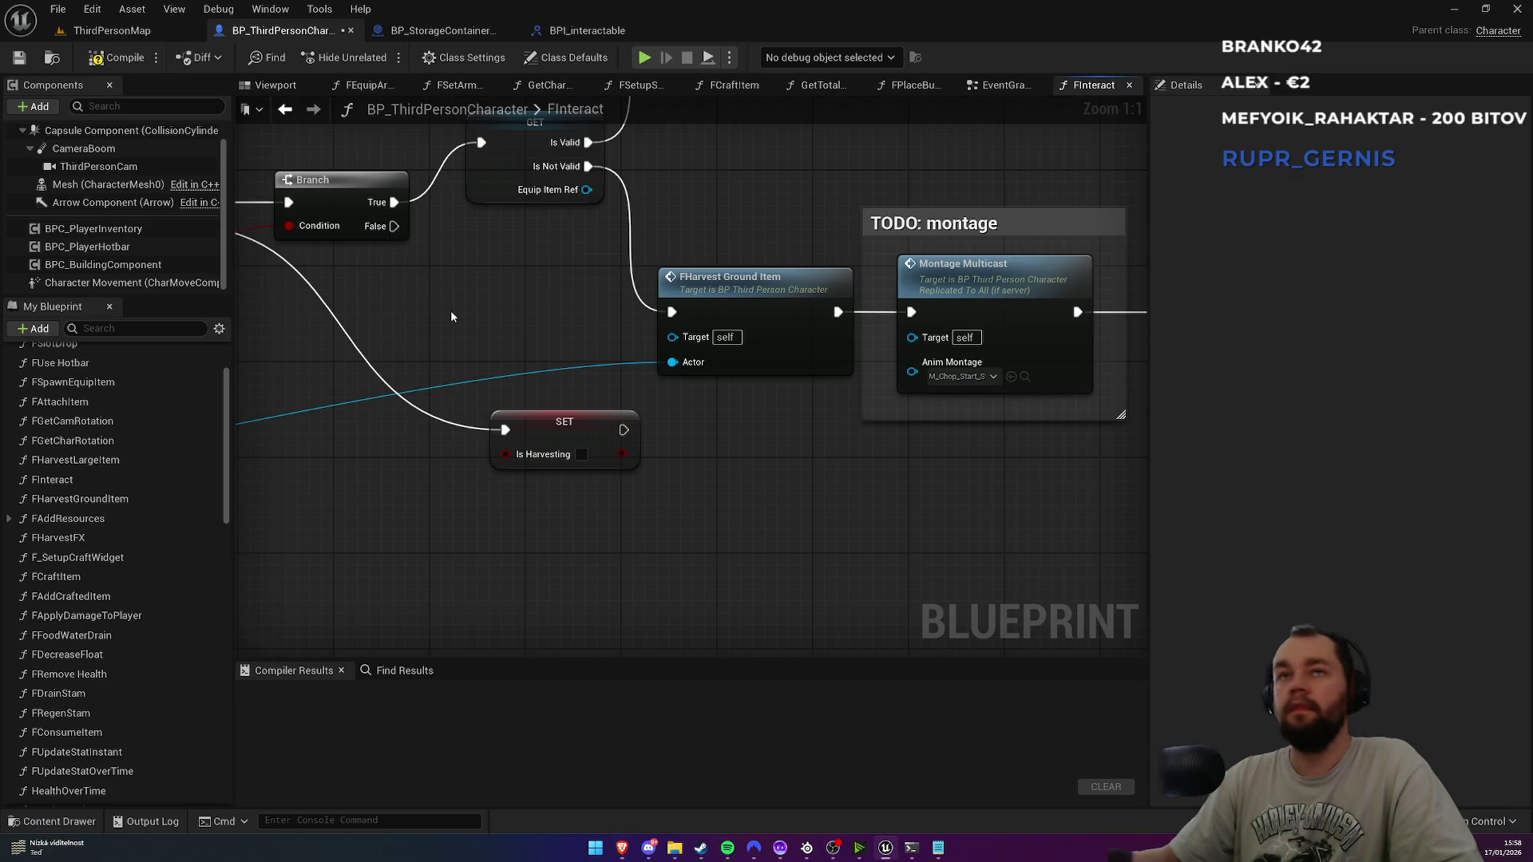
Step: Add an Interact Event (Message) node wired to the Hit Actor pin
click(544, 435)
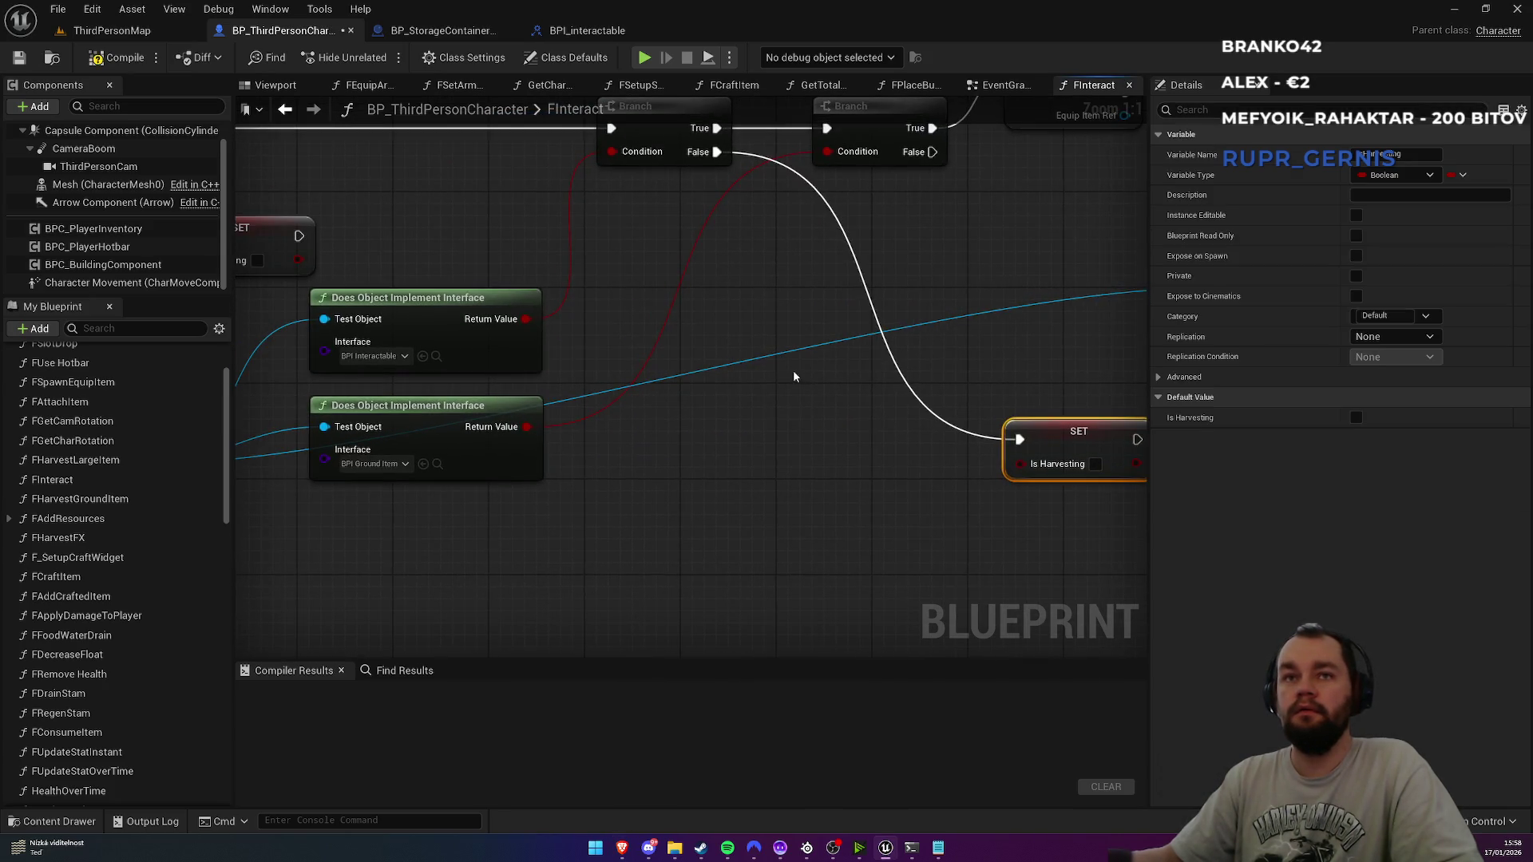
drag(636, 383, 765, 364)
mouse_move(290, 411)
mouse_down()
mouse_move(1047, 265)
mouse_move(778, 366)
mouse_move(907, 257)
mouse_up()
text(inte)
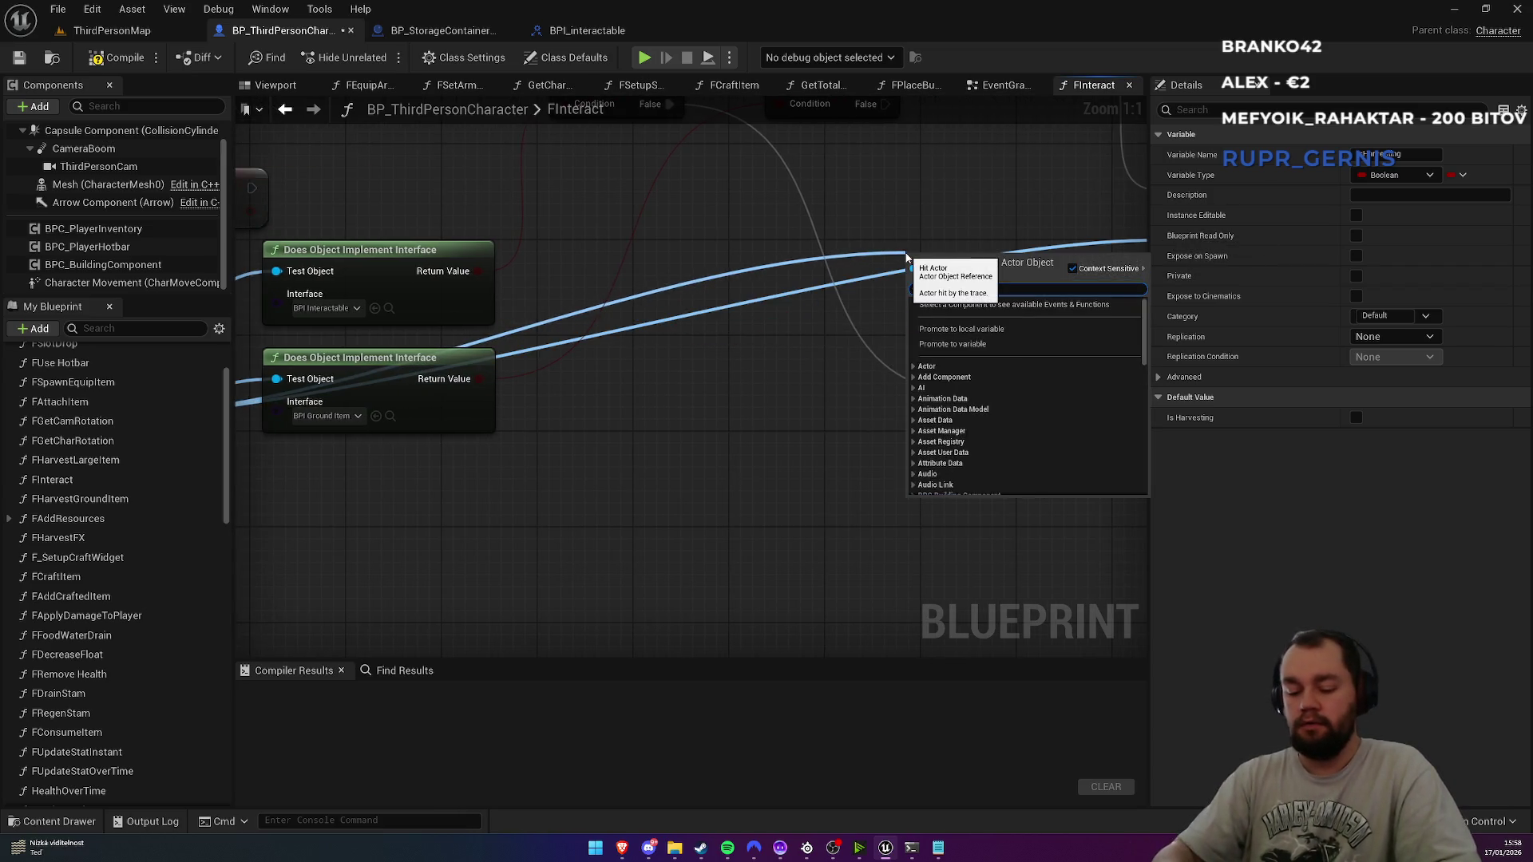
text(ract)
key(Return)
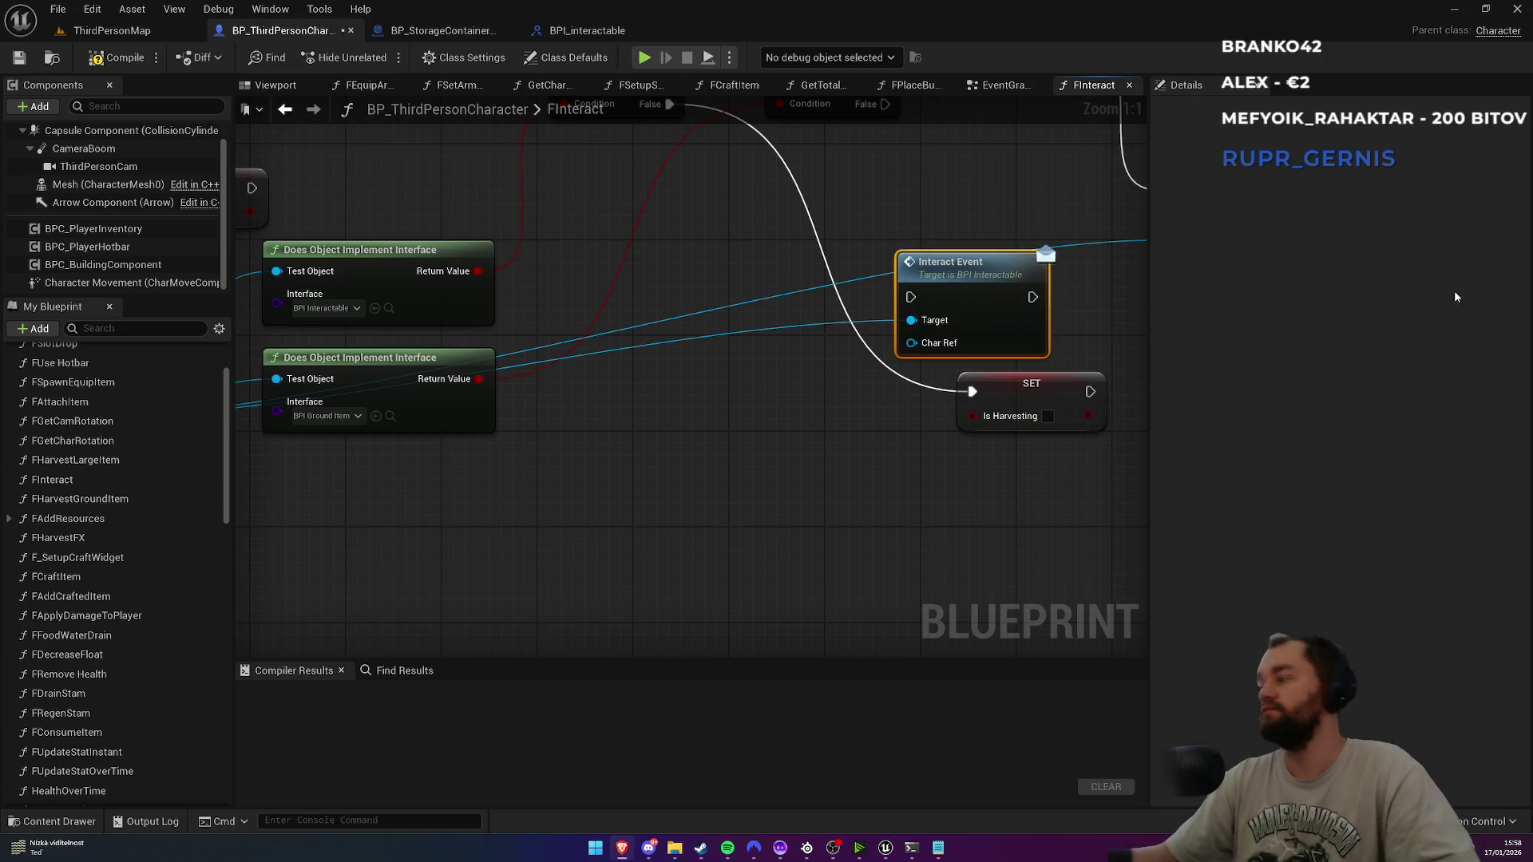
Step: Connect the Branch False exec path to Interact Event and arrange the nodes
mouse_move(908, 223)
mouse_down()
mouse_move(821, 306)
mouse_move(918, 351)
mouse_up()
drag(798, 186, 874, 381)
mouse_move(946, 475)
mouse_down()
mouse_move(754, 281)
mouse_move(731, 295)
mouse_up()
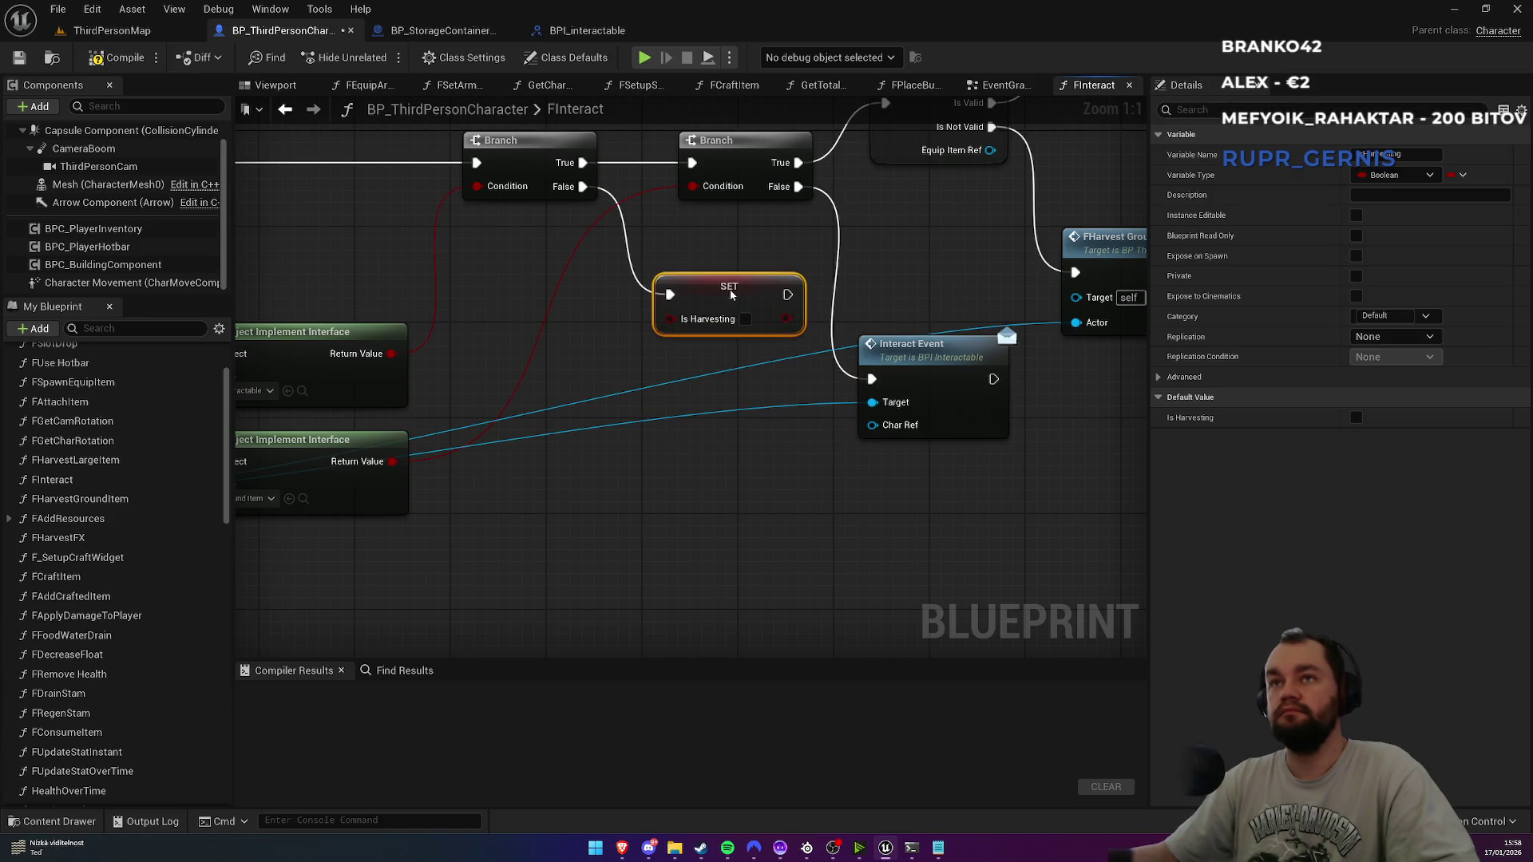
drag(818, 458, 572, 426)
drag(708, 320, 760, 443)
drag(541, 461, 749, 339)
Step: Feed a Self reference into Interact Event's Char Ref, then open BPI_interactable
drag(907, 392, 757, 447)
text(self)
click(838, 506)
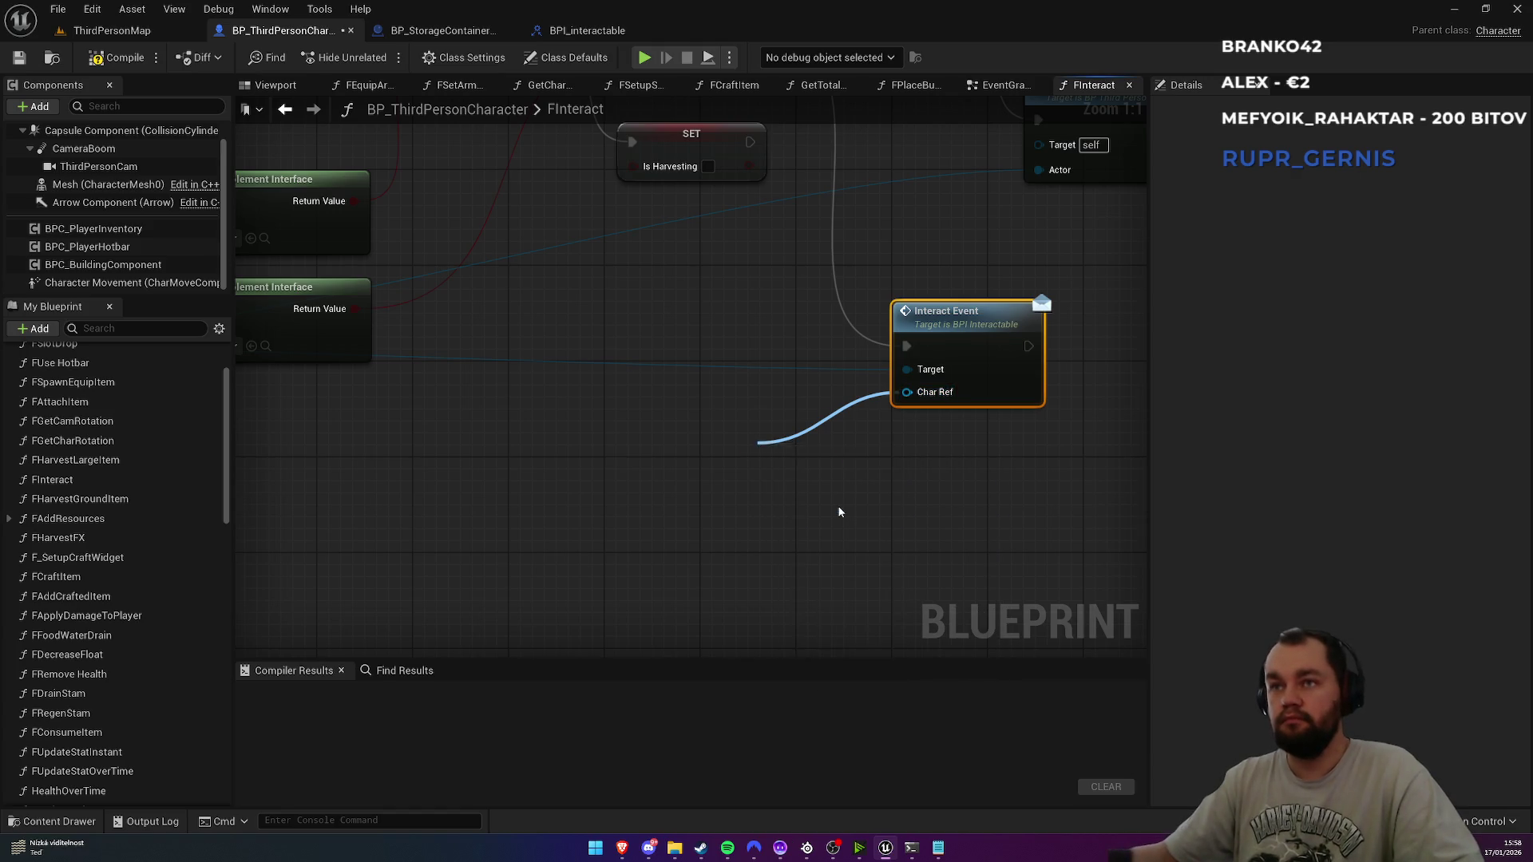
mouse_move(772, 438)
mouse_down()
mouse_move(917, 254)
mouse_move(918, 275)
mouse_move(873, 299)
mouse_move(577, 423)
mouse_move(658, 519)
mouse_move(658, 495)
mouse_up()
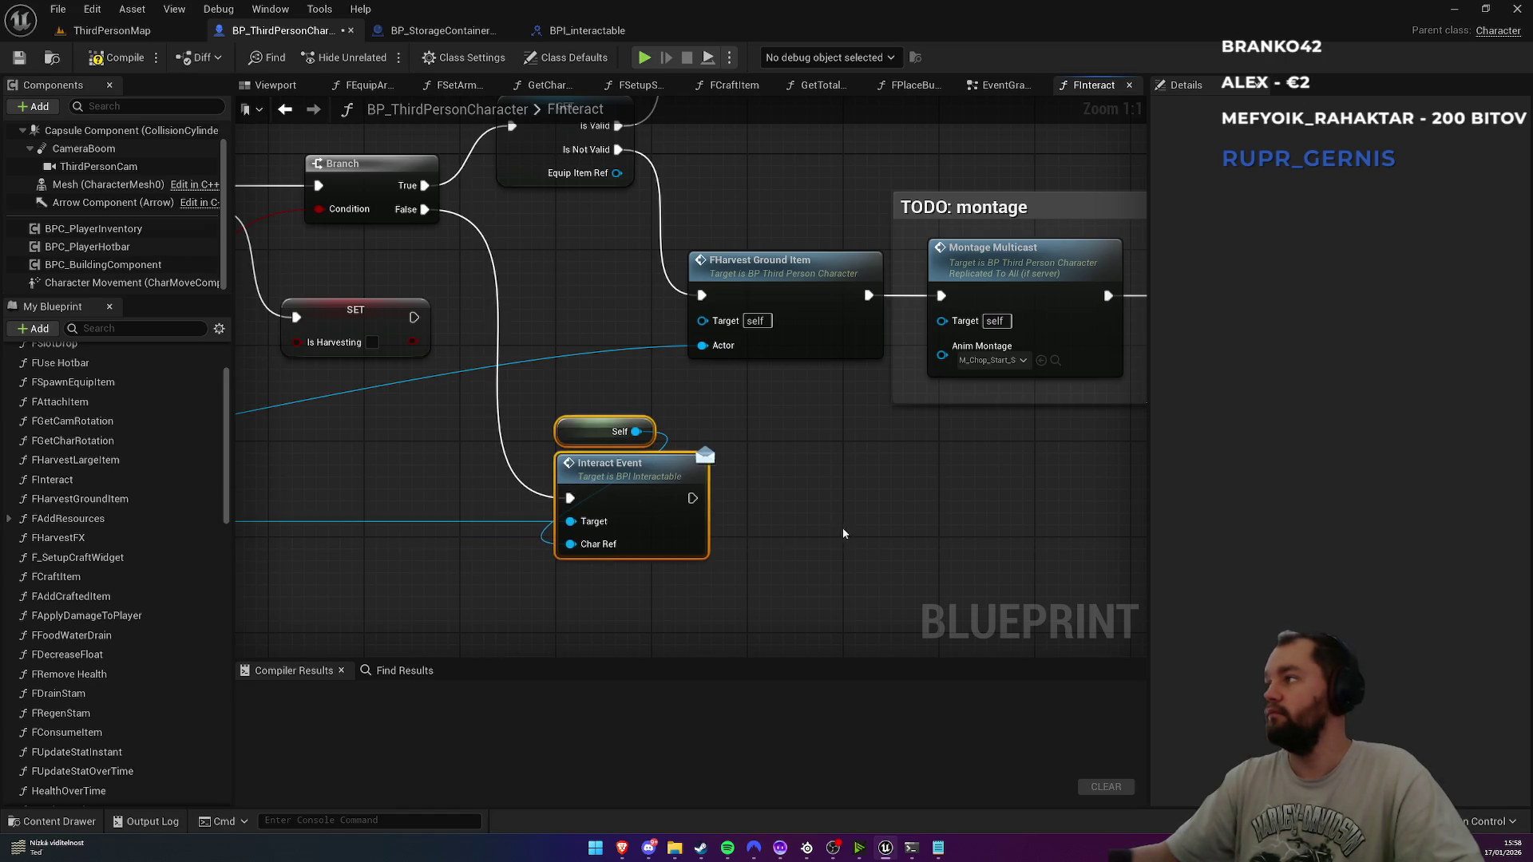
click(864, 527)
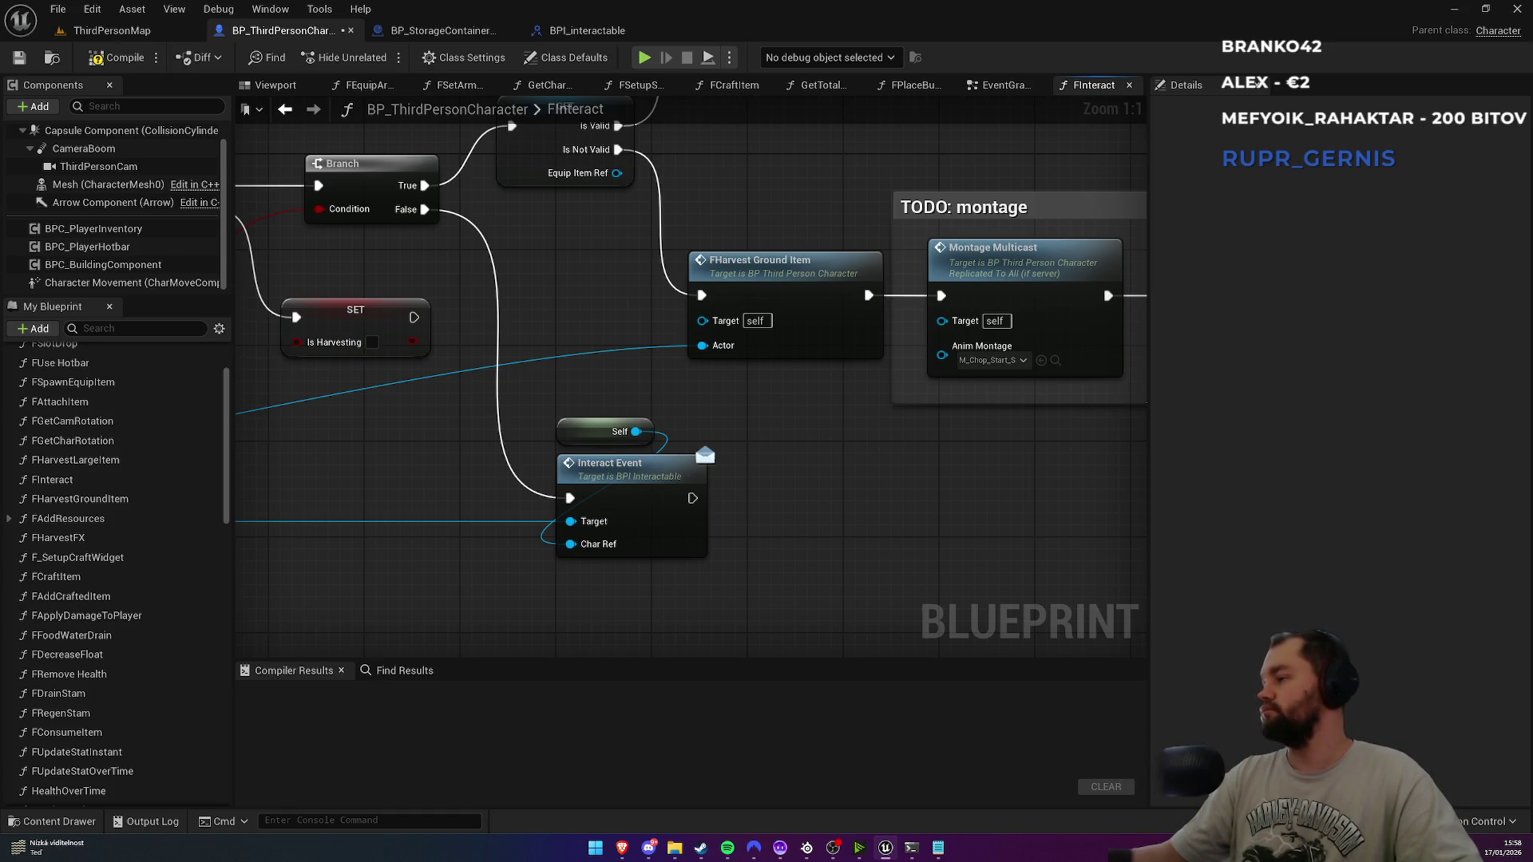
click(587, 31)
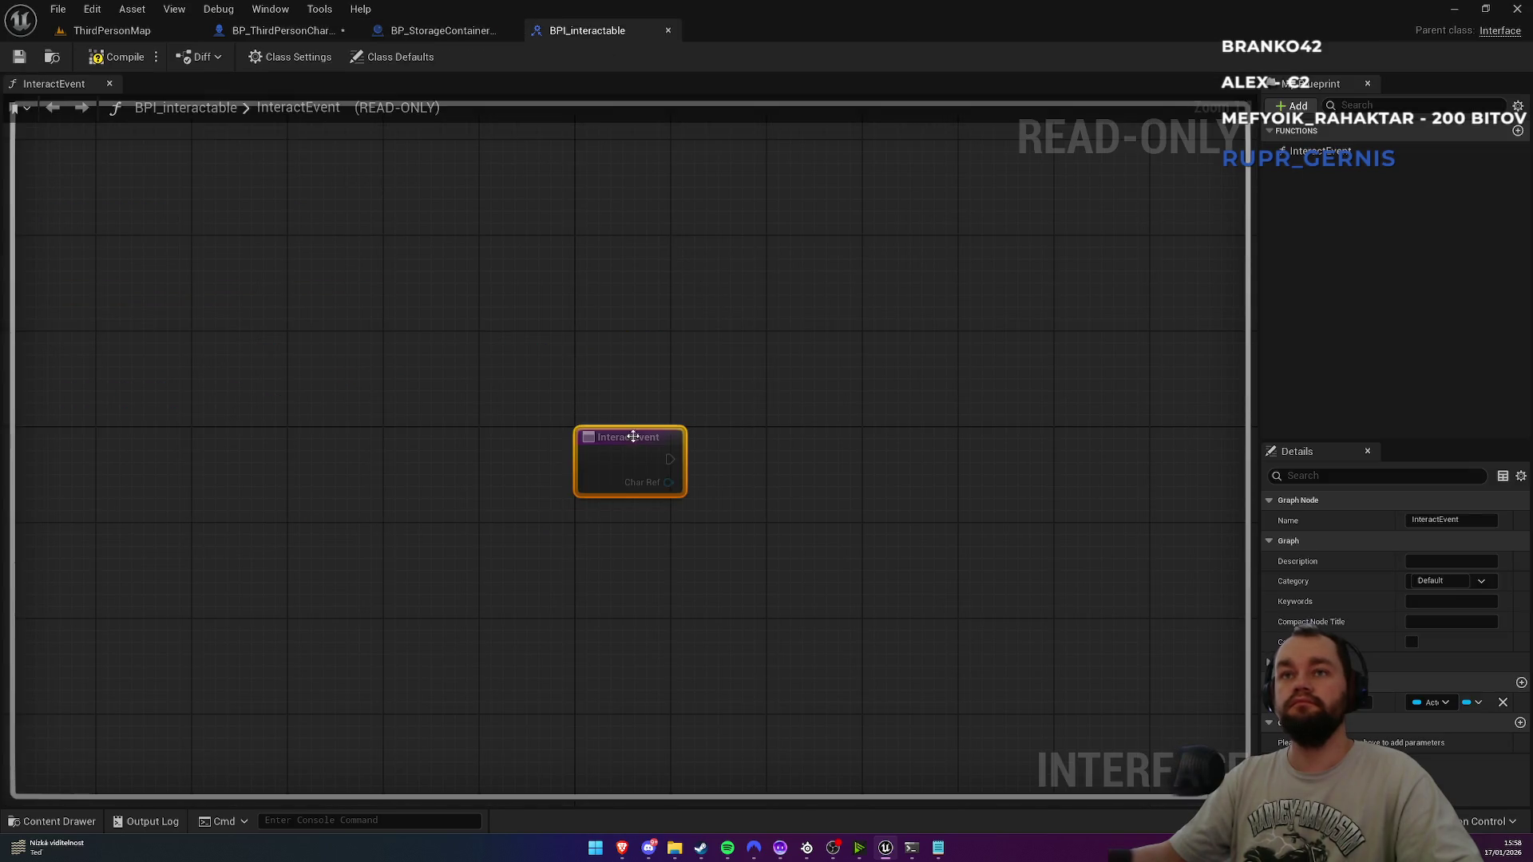
Step: Add a second InteractEvent input named Controller of type Controller Object Reference
click(1521, 682)
click(1427, 723)
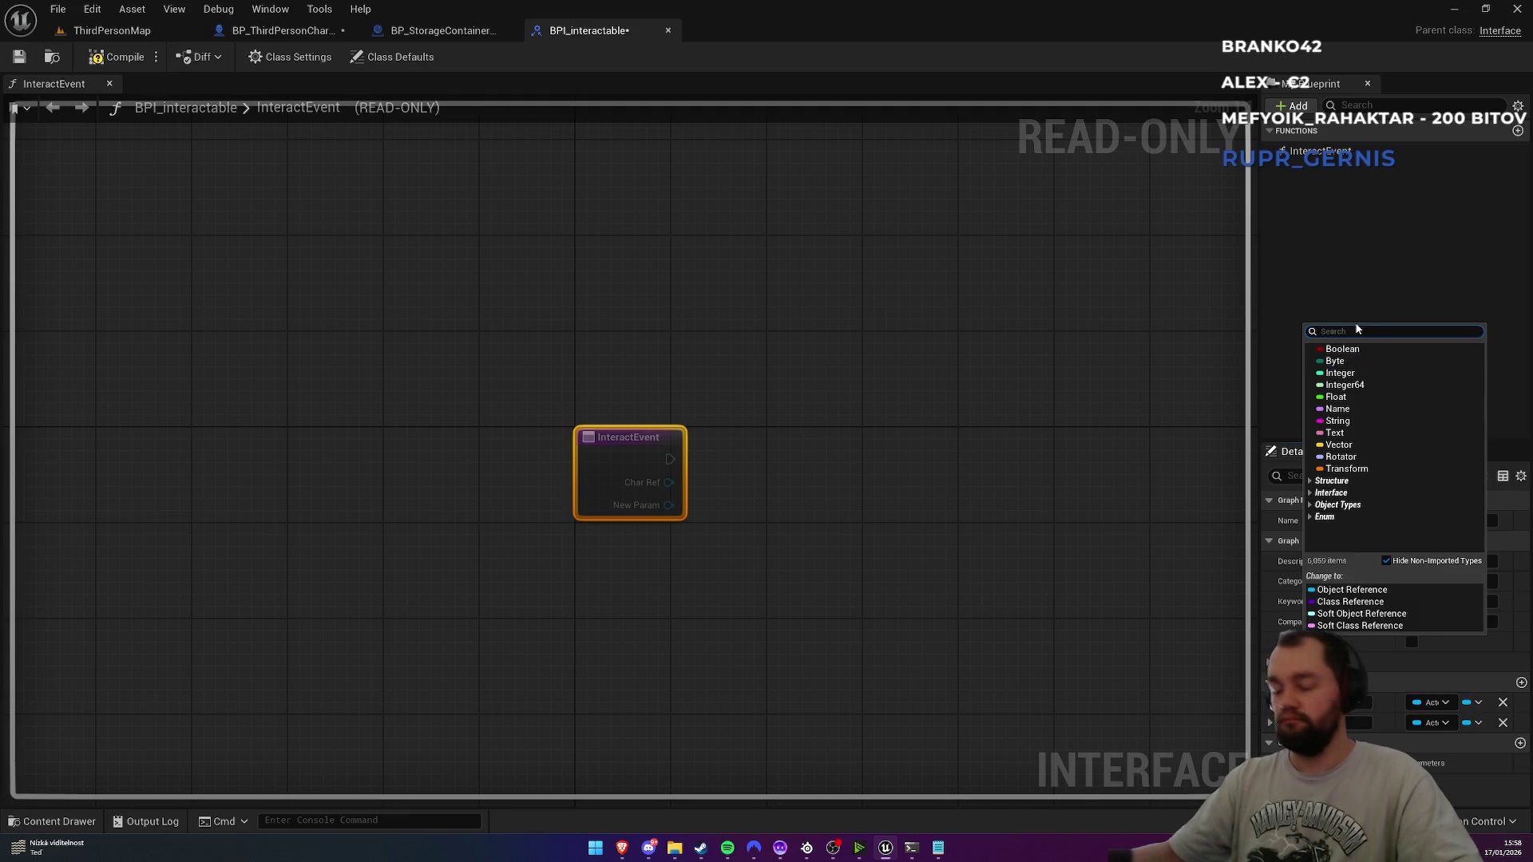
text(controller)
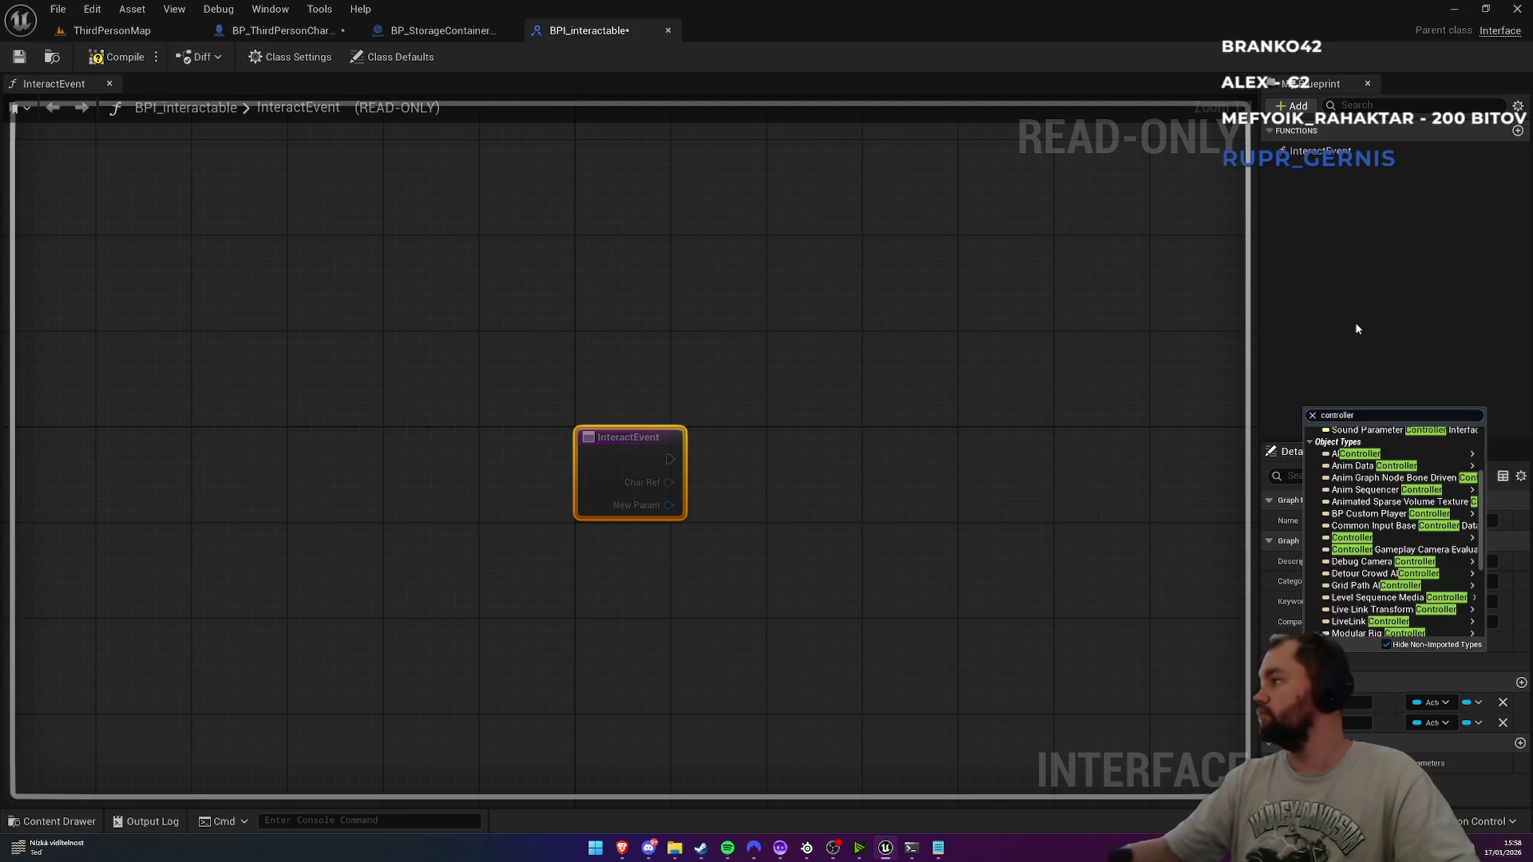
mouse_move(1376, 542)
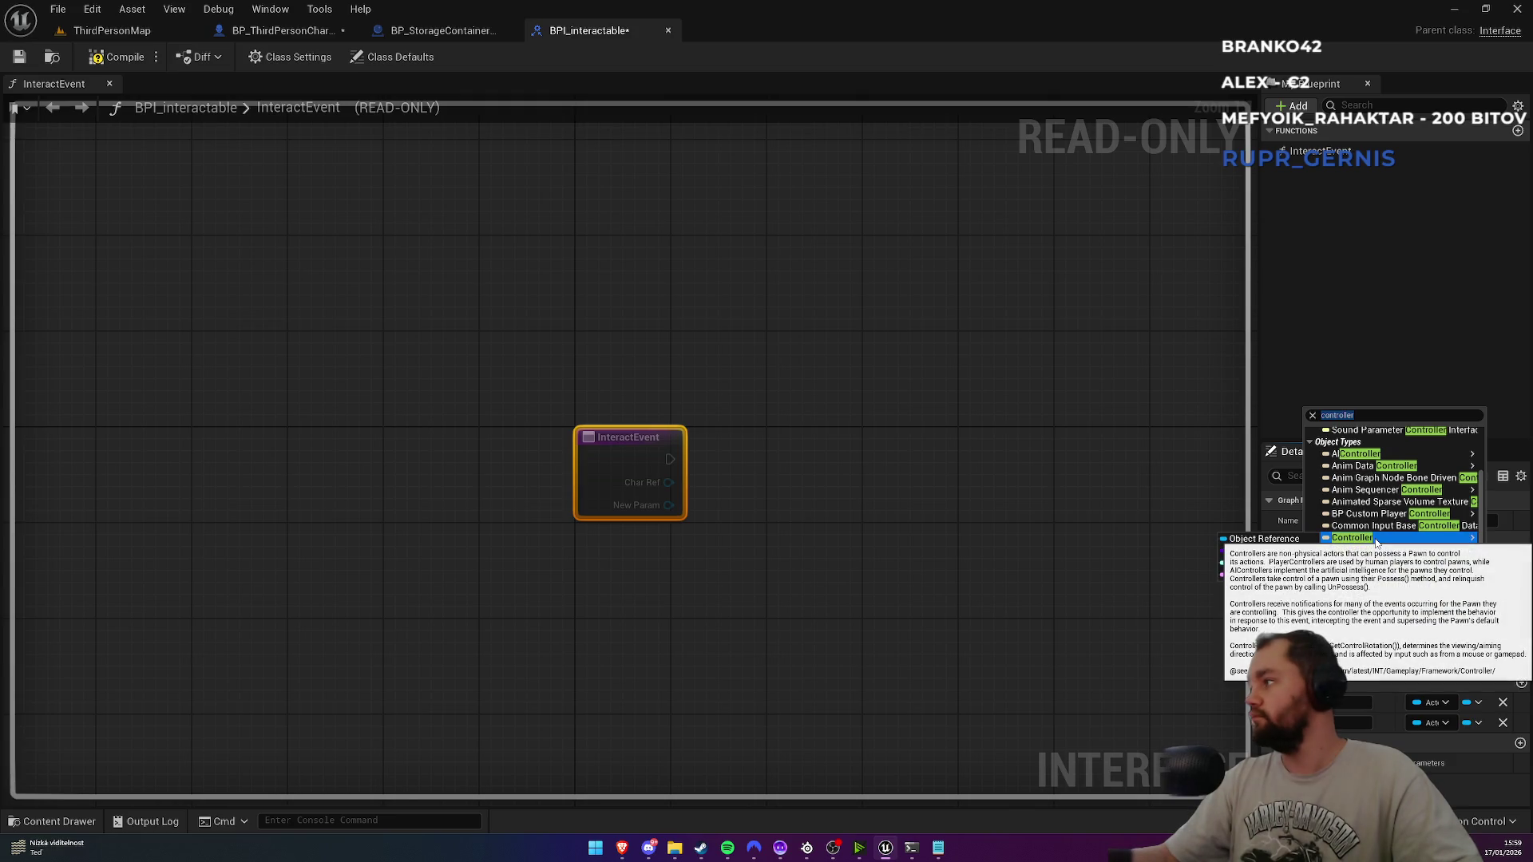
click(1264, 539)
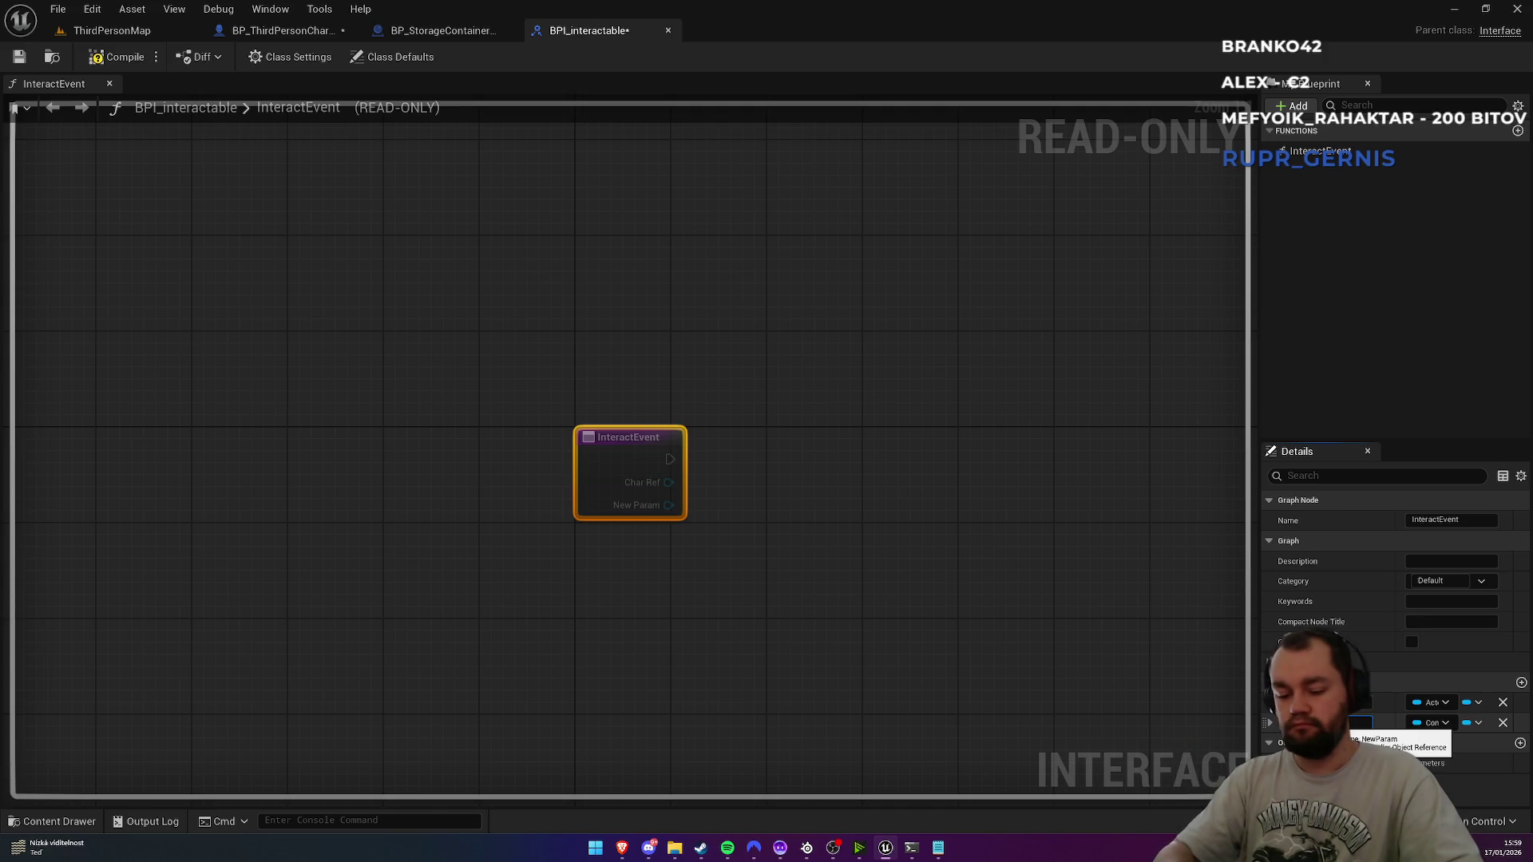
text(Controller)
key(Return)
Step: Save all modified assets and return to the character's FInteract graph
key(ctrl+shift+s)
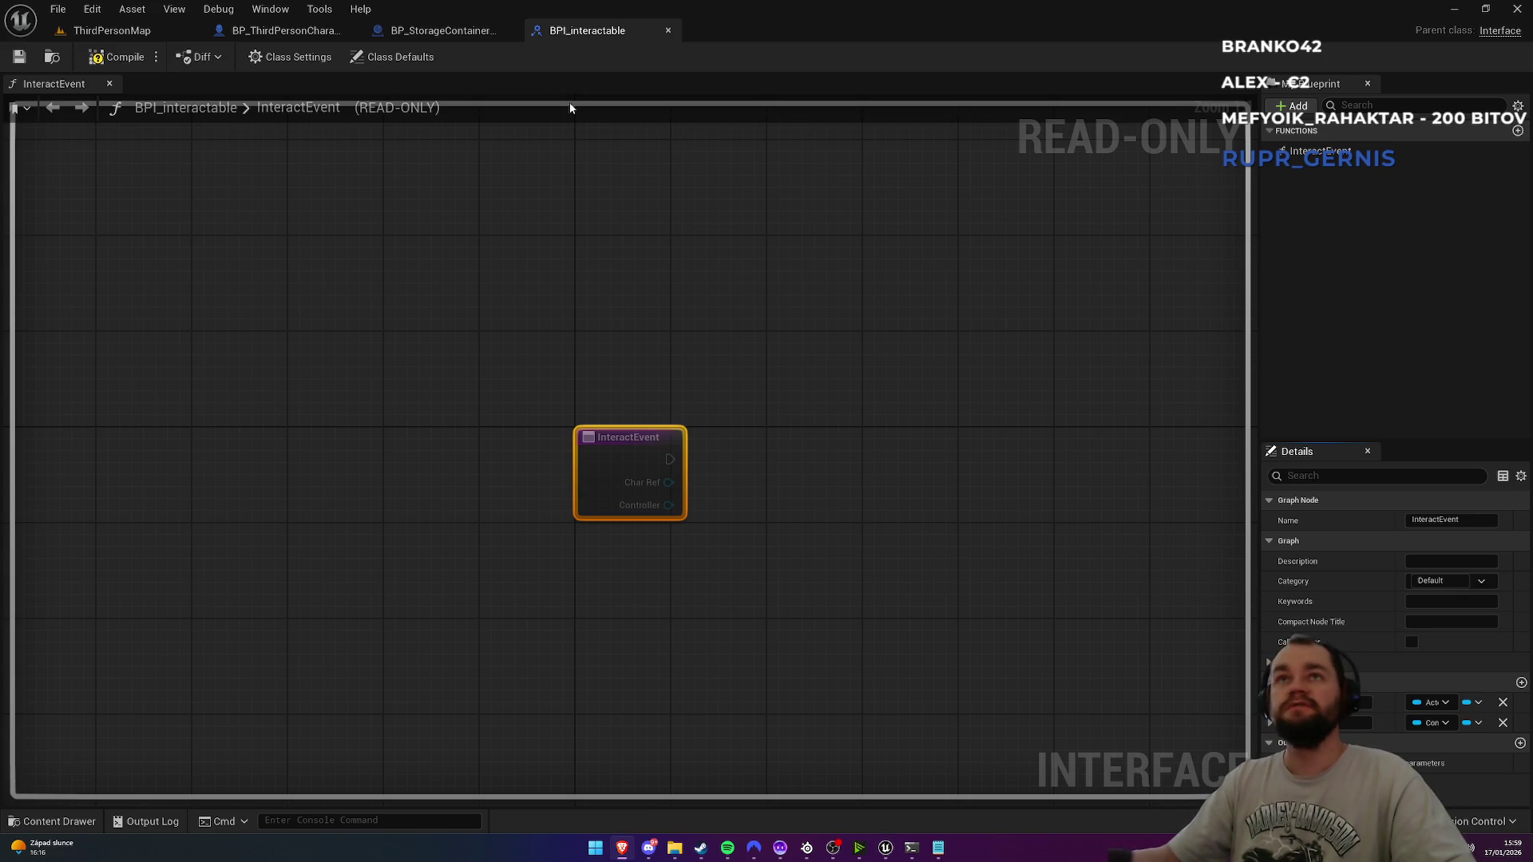
click(443, 31)
click(271, 32)
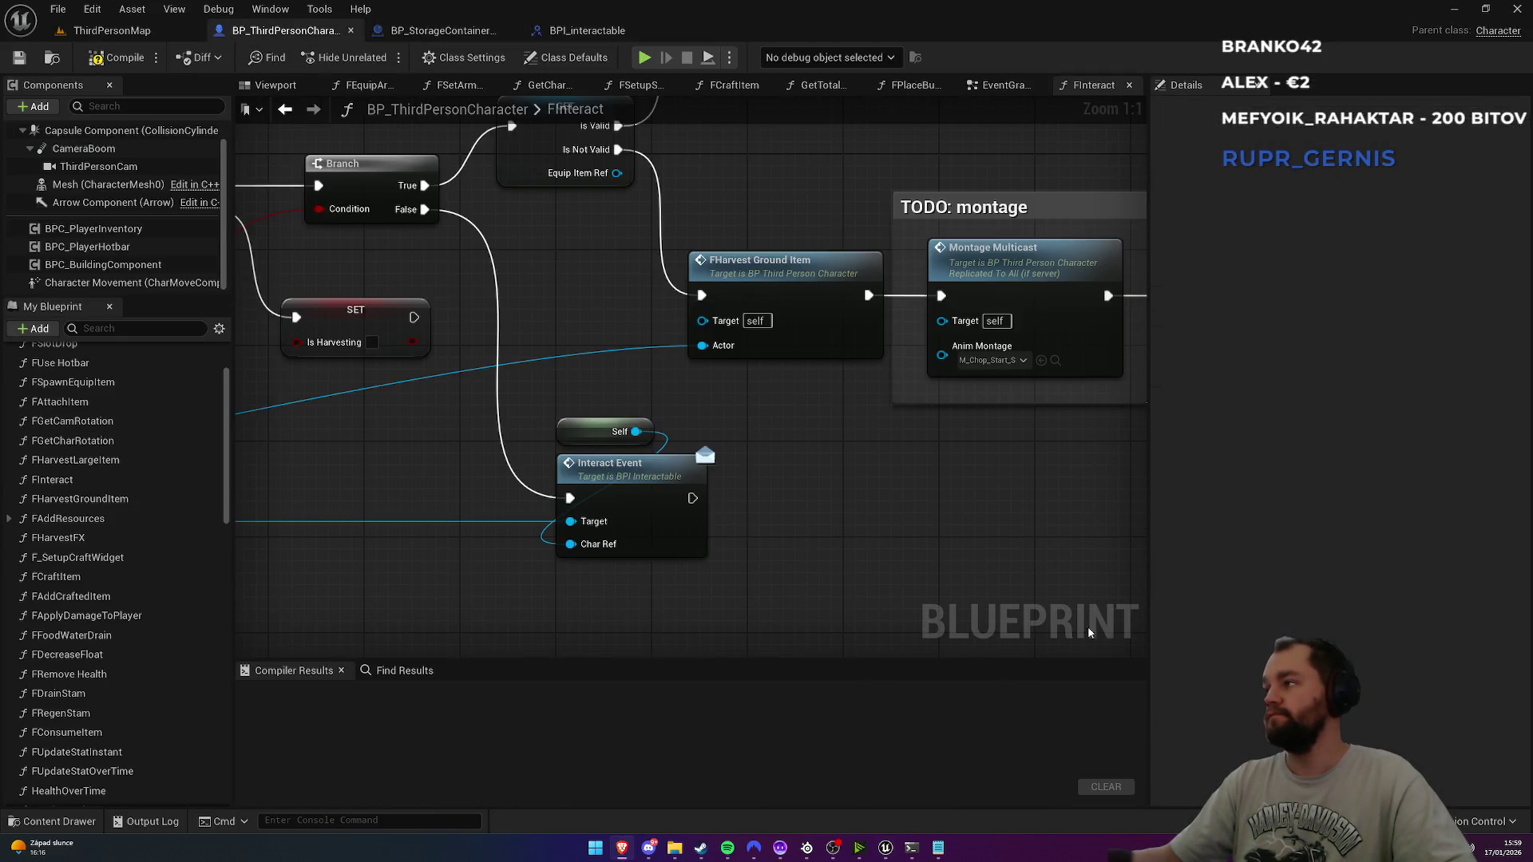
drag(677, 608, 844, 497)
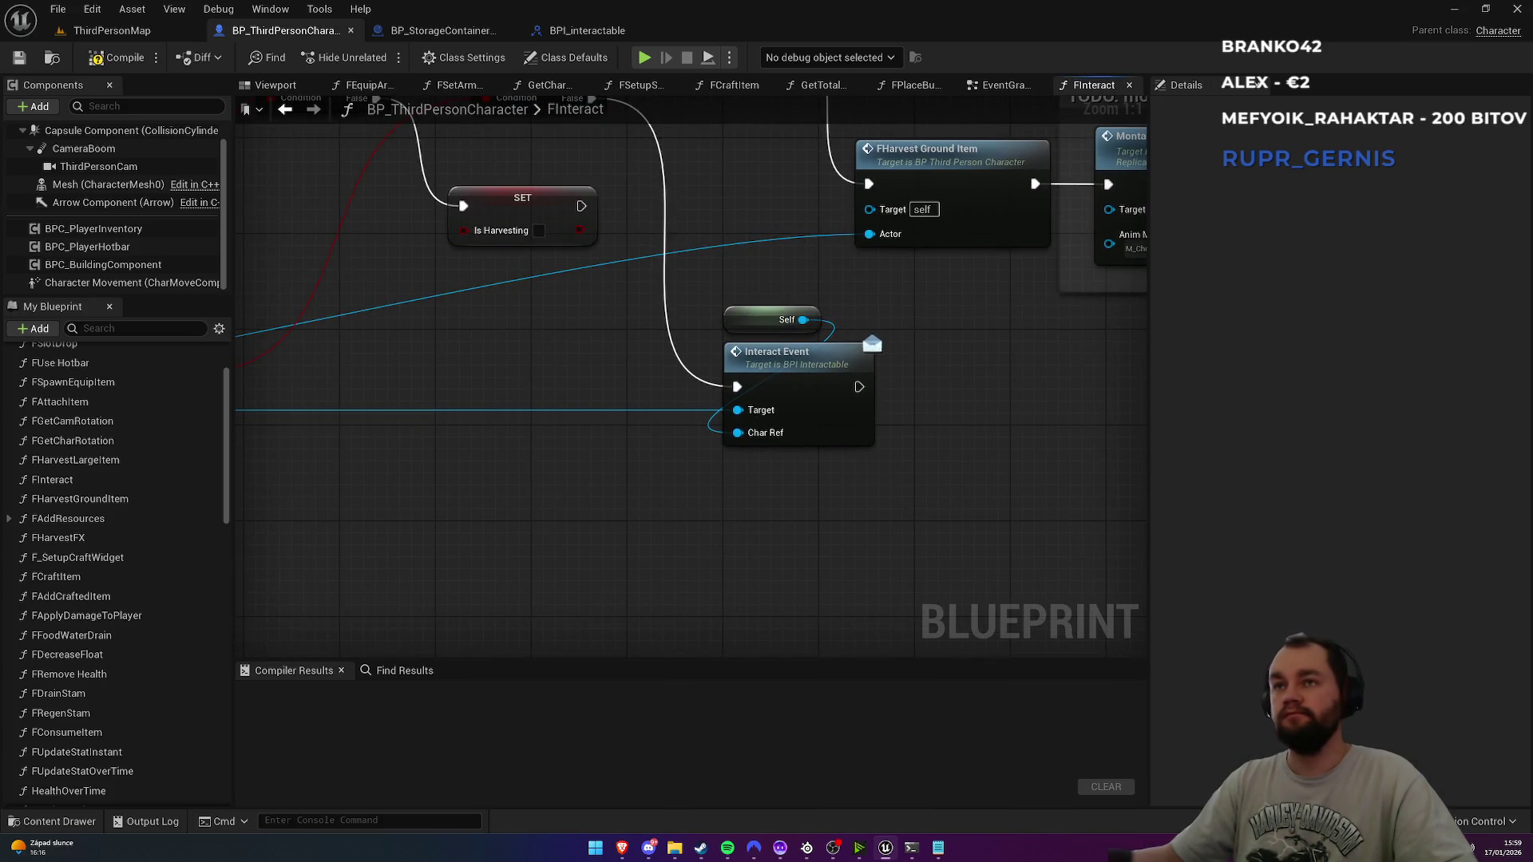
Step: Check that the Interact Event interface now lists the Controller input alongside Char Ref
click(587, 30)
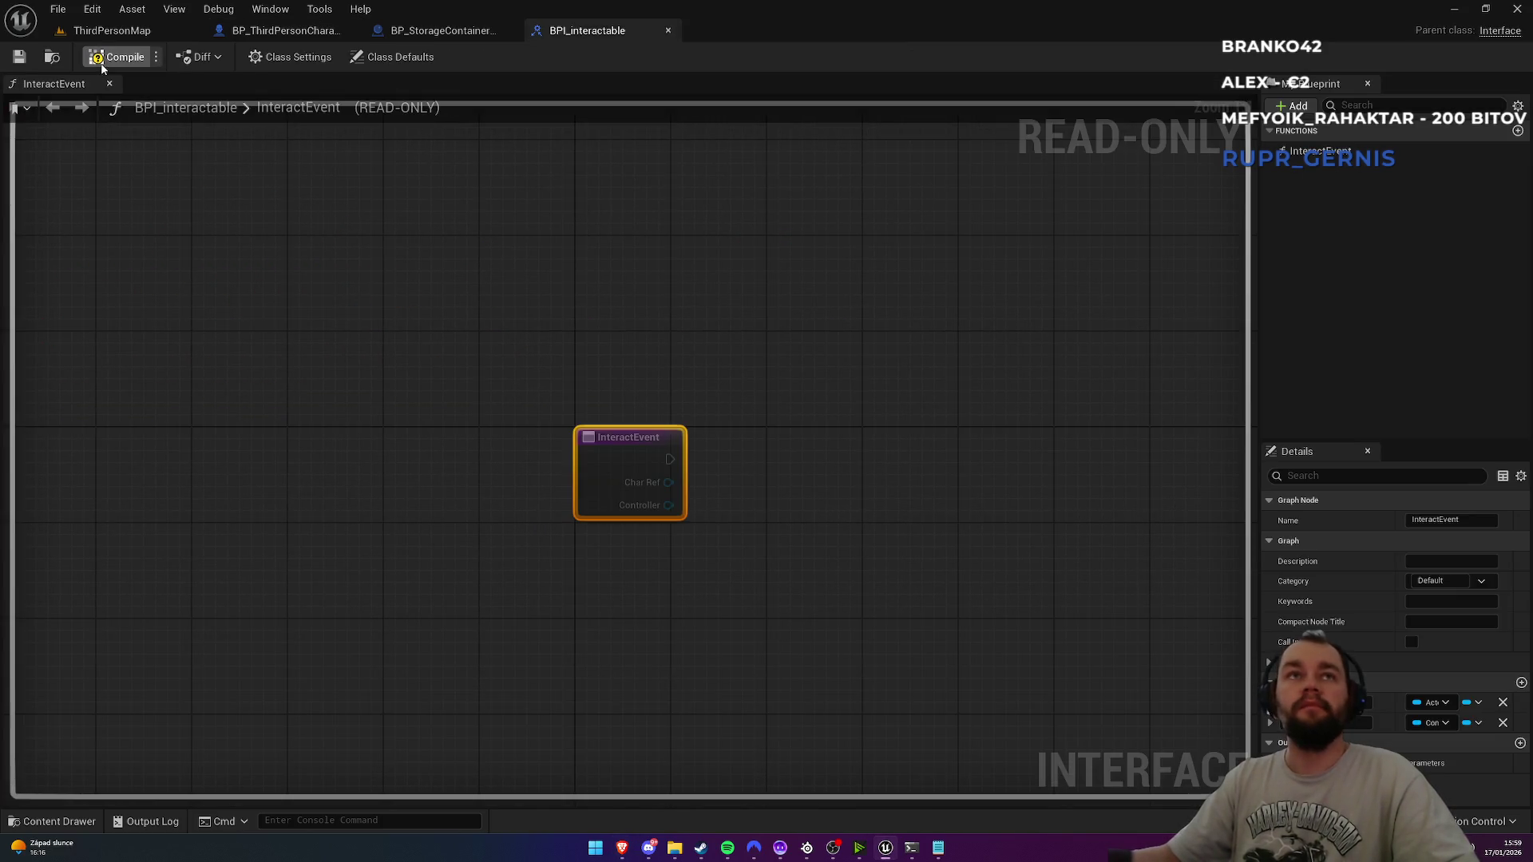
click(287, 30)
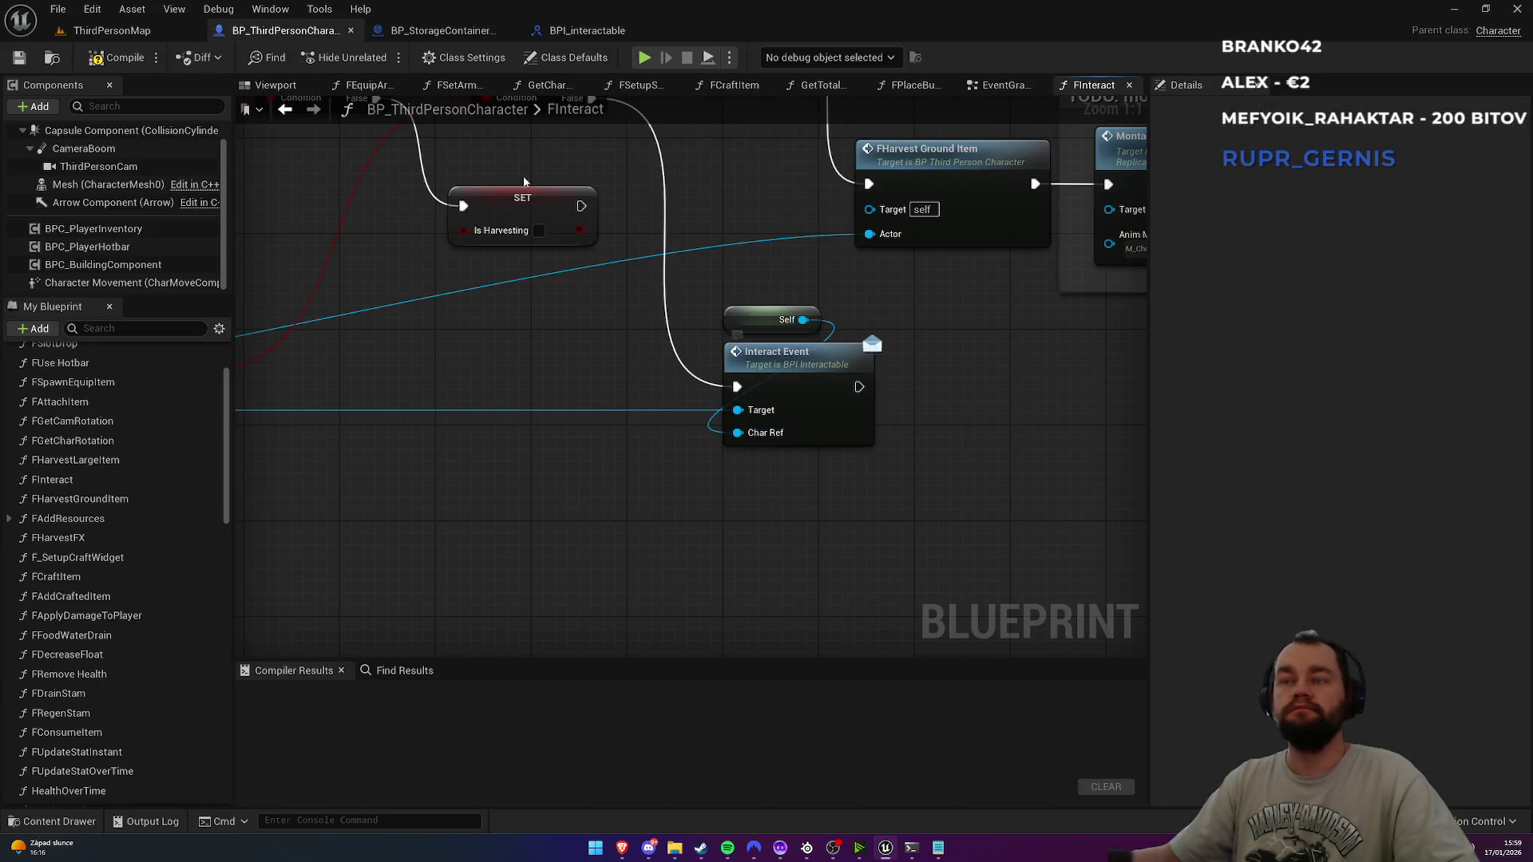
click(449, 36)
click(571, 34)
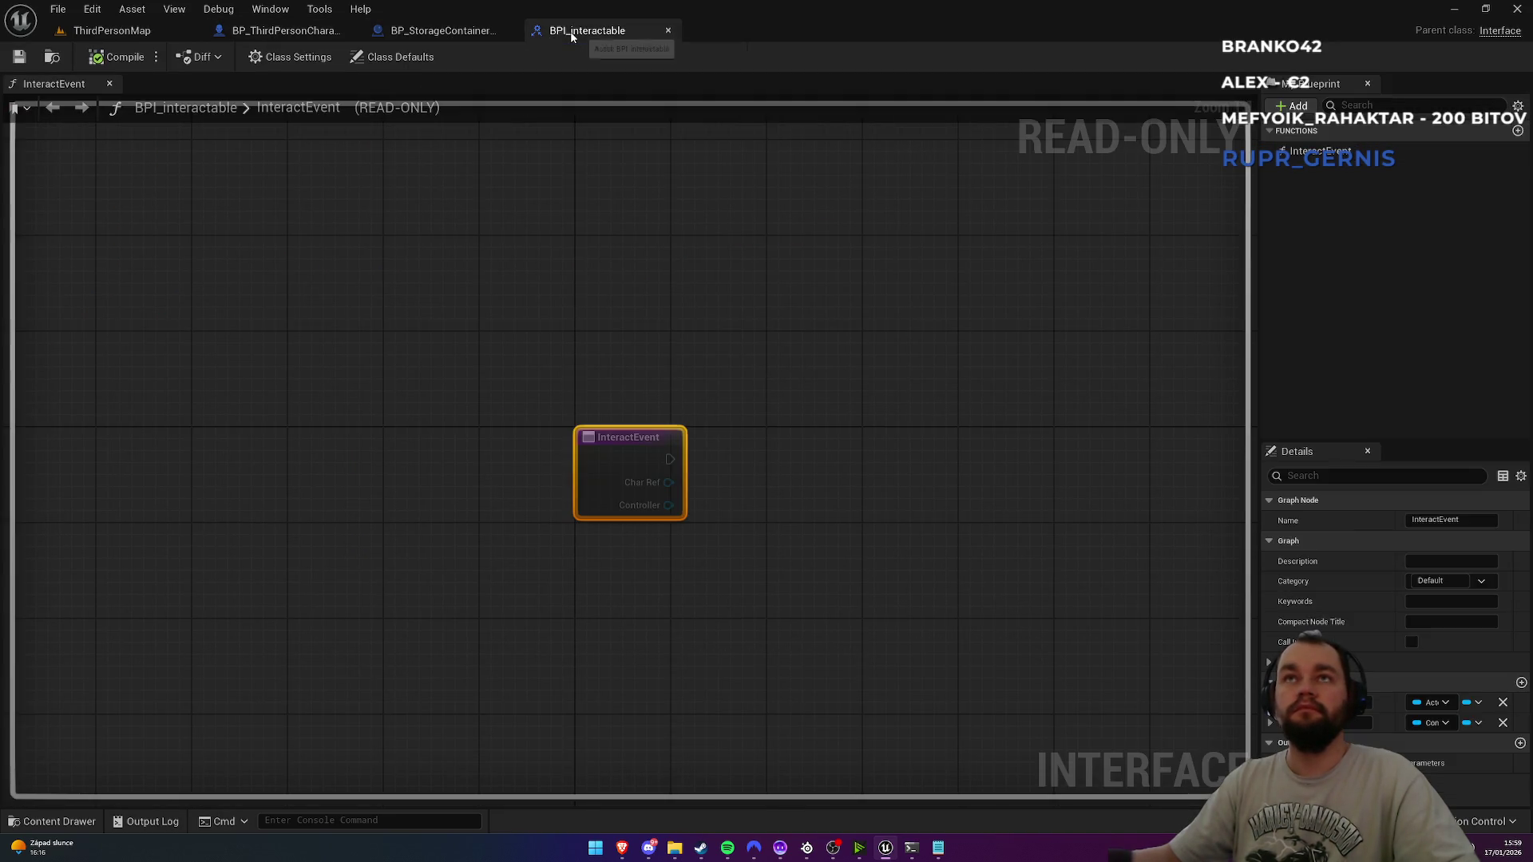
click(286, 30)
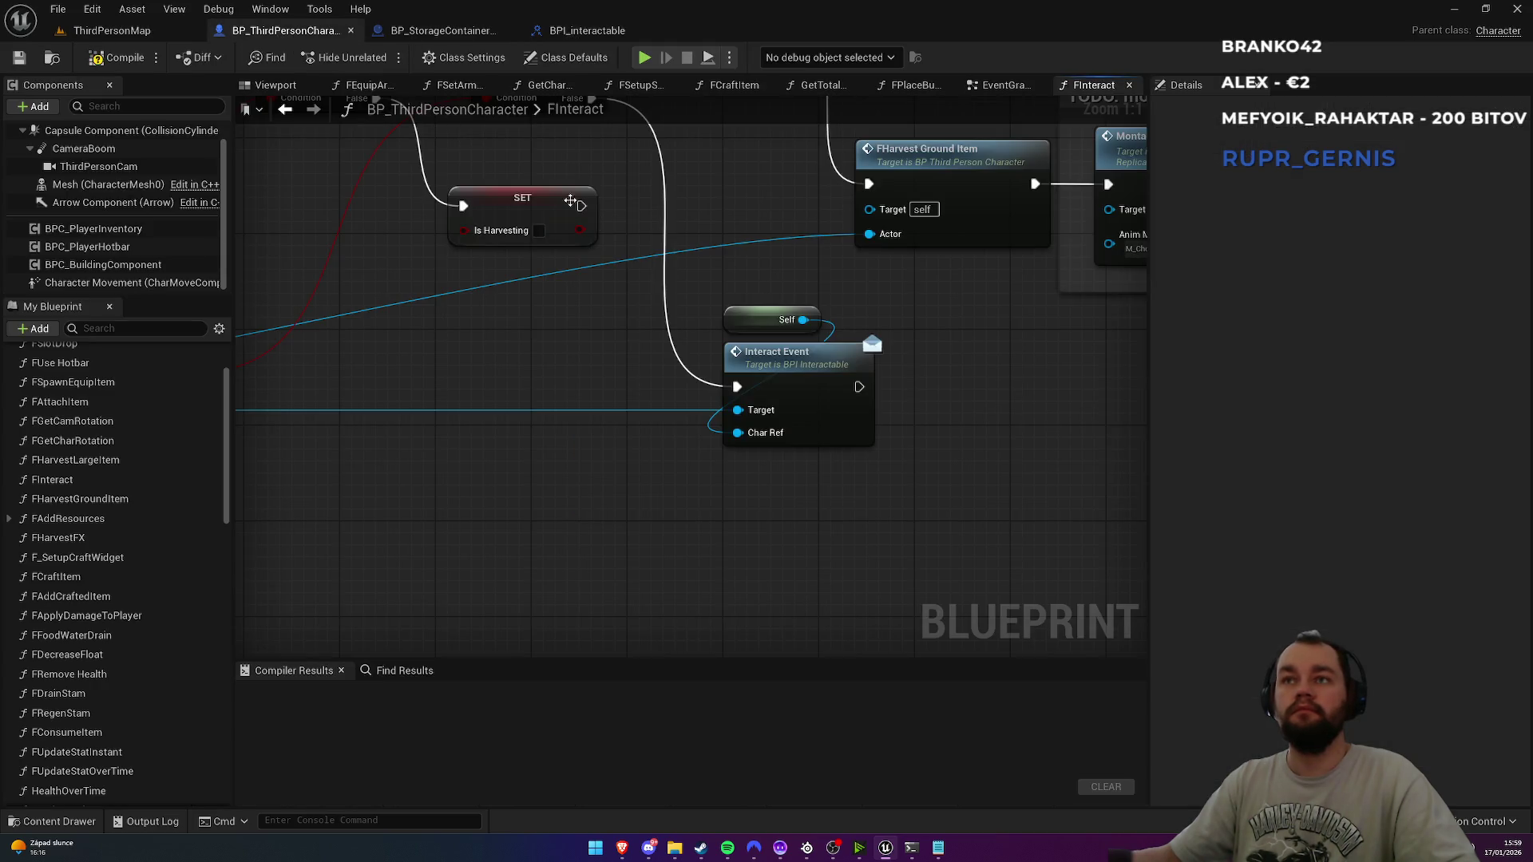
double_click(787, 389)
click(629, 451)
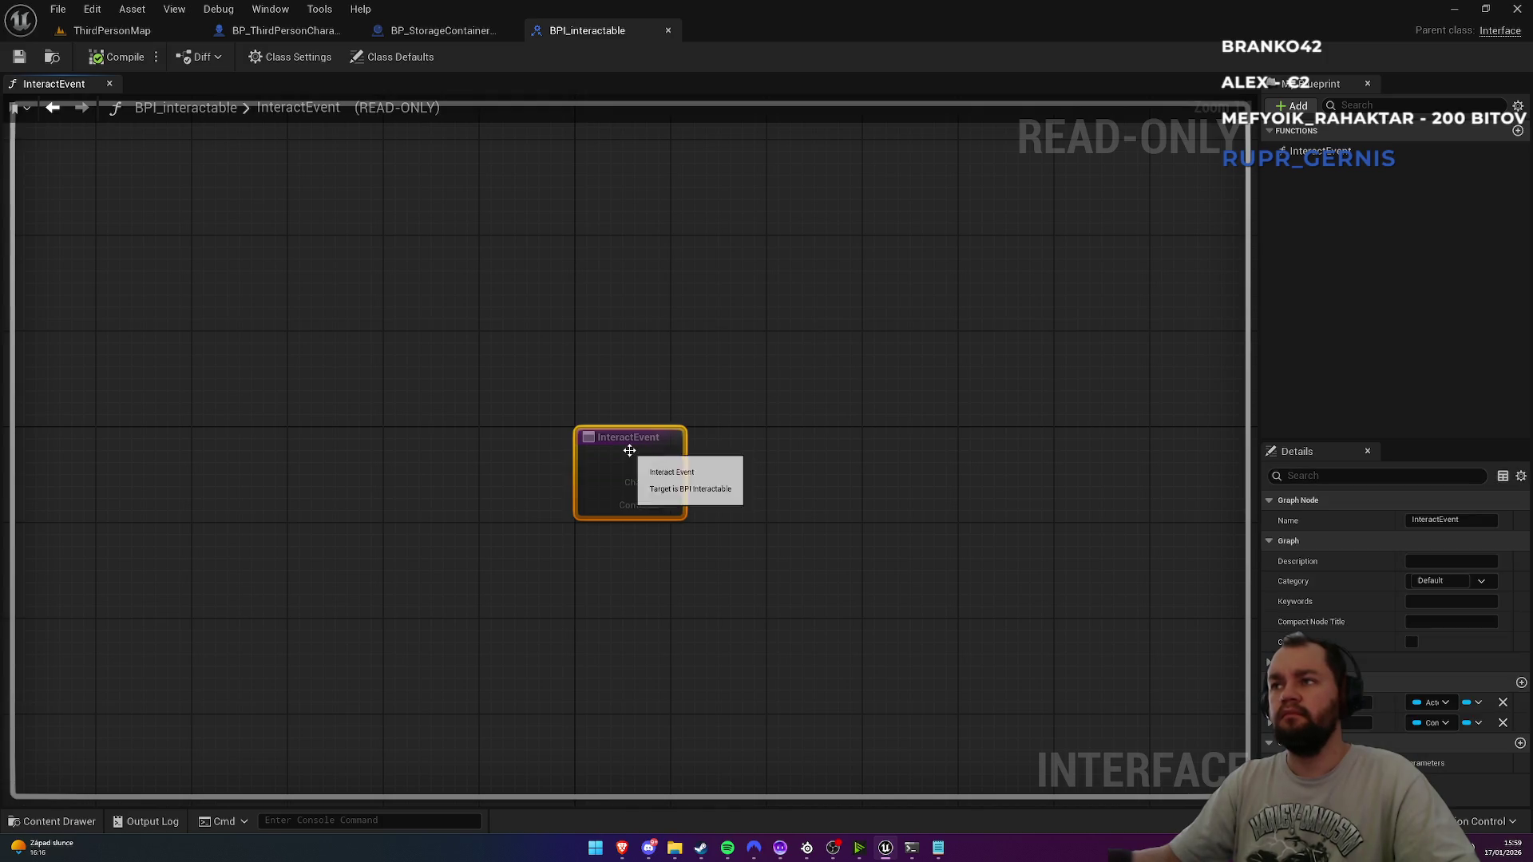
click(270, 32)
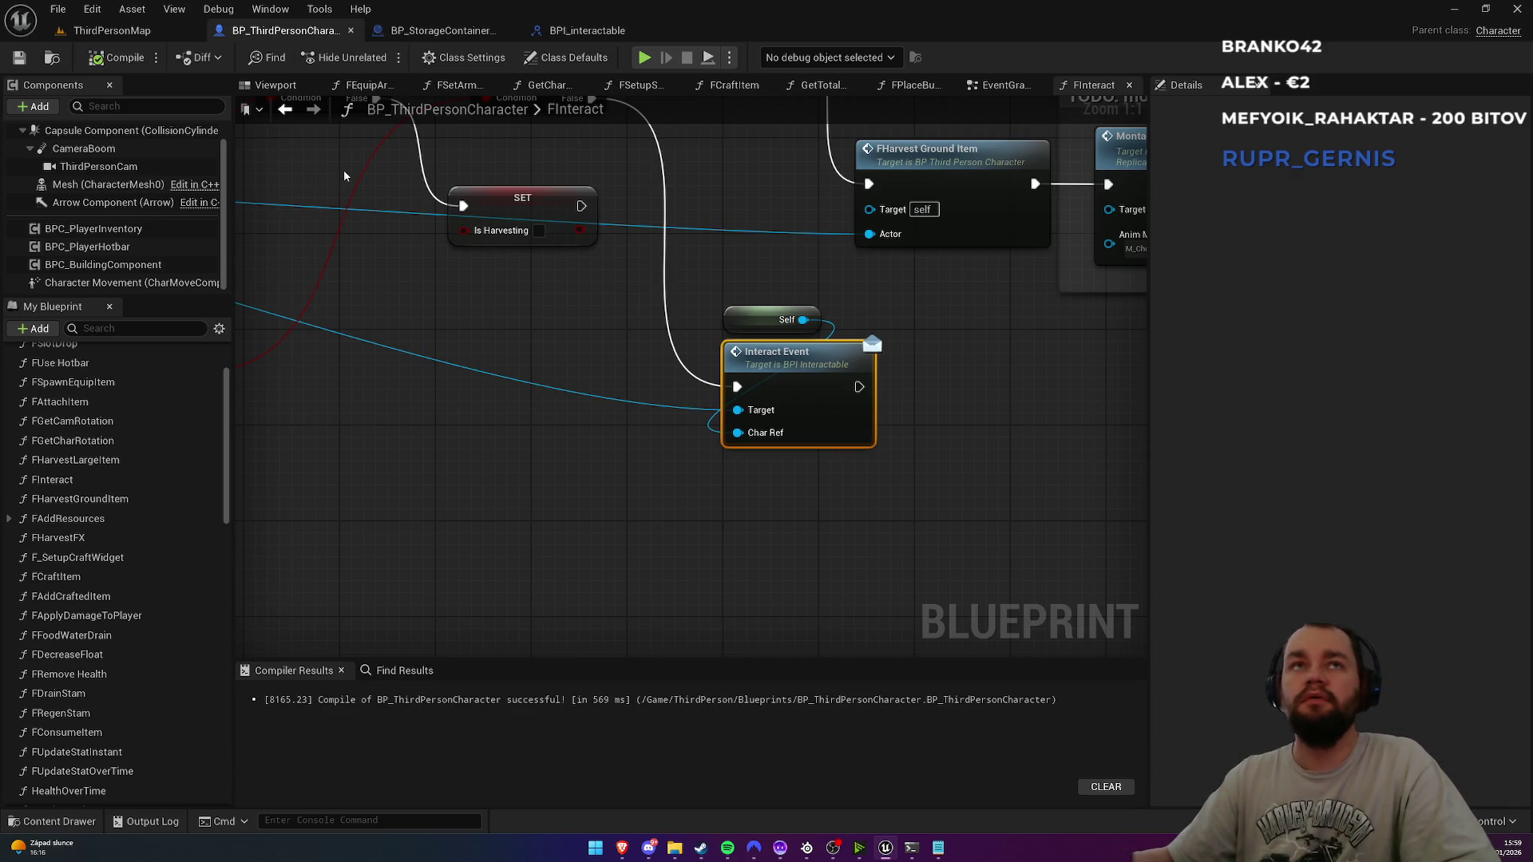
Step: Add a new Interact Event message call wired to the Hit Actor pin
drag(641, 432, 868, 462)
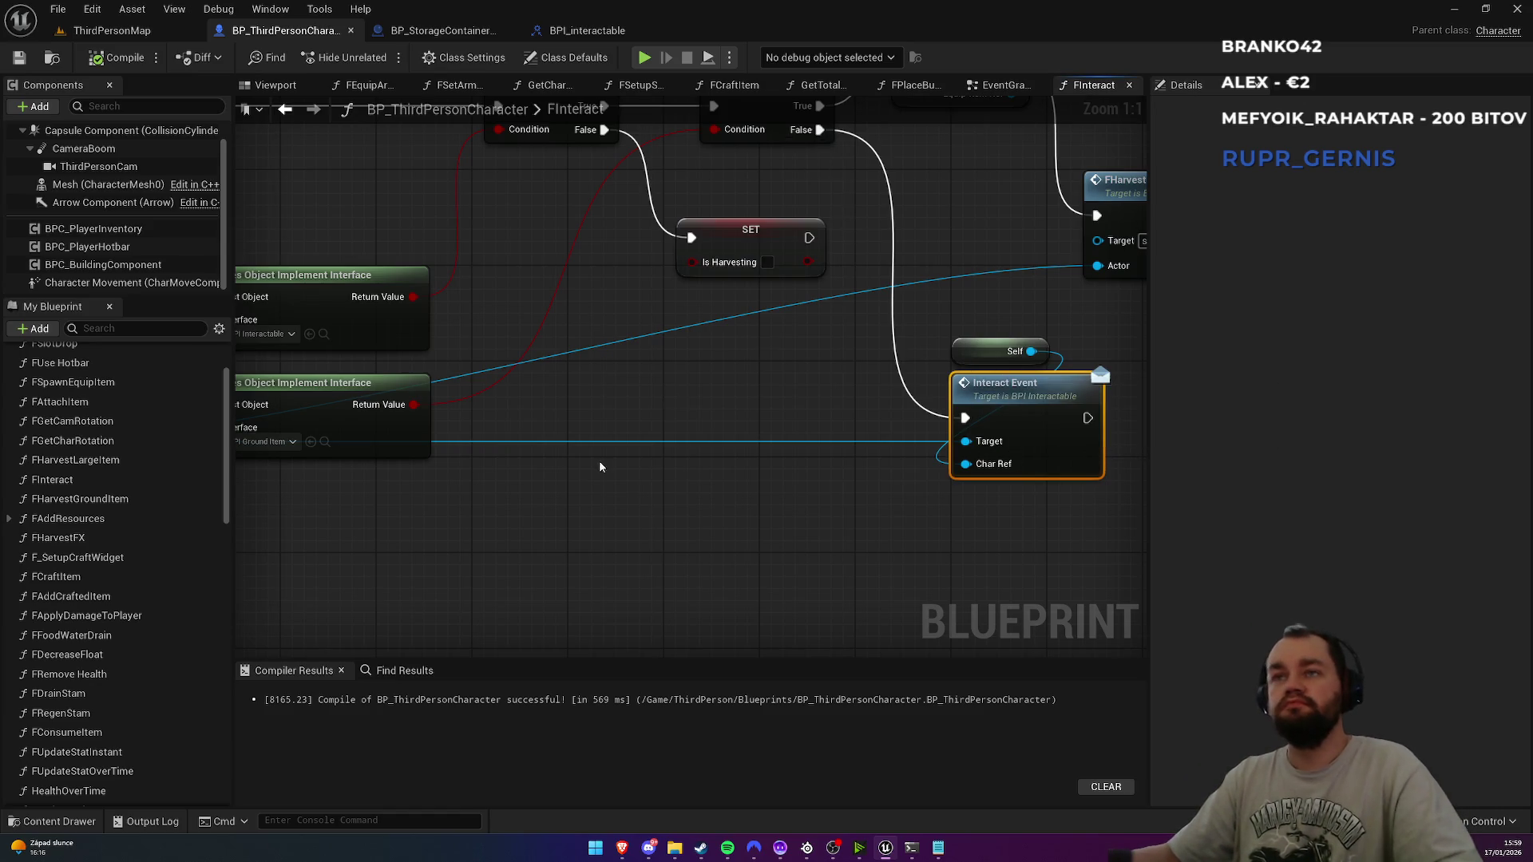
drag(598, 462, 985, 424)
mouse_move(490, 389)
mouse_down()
mouse_move(1277, 471)
mouse_move(977, 495)
mouse_up()
text(eract)
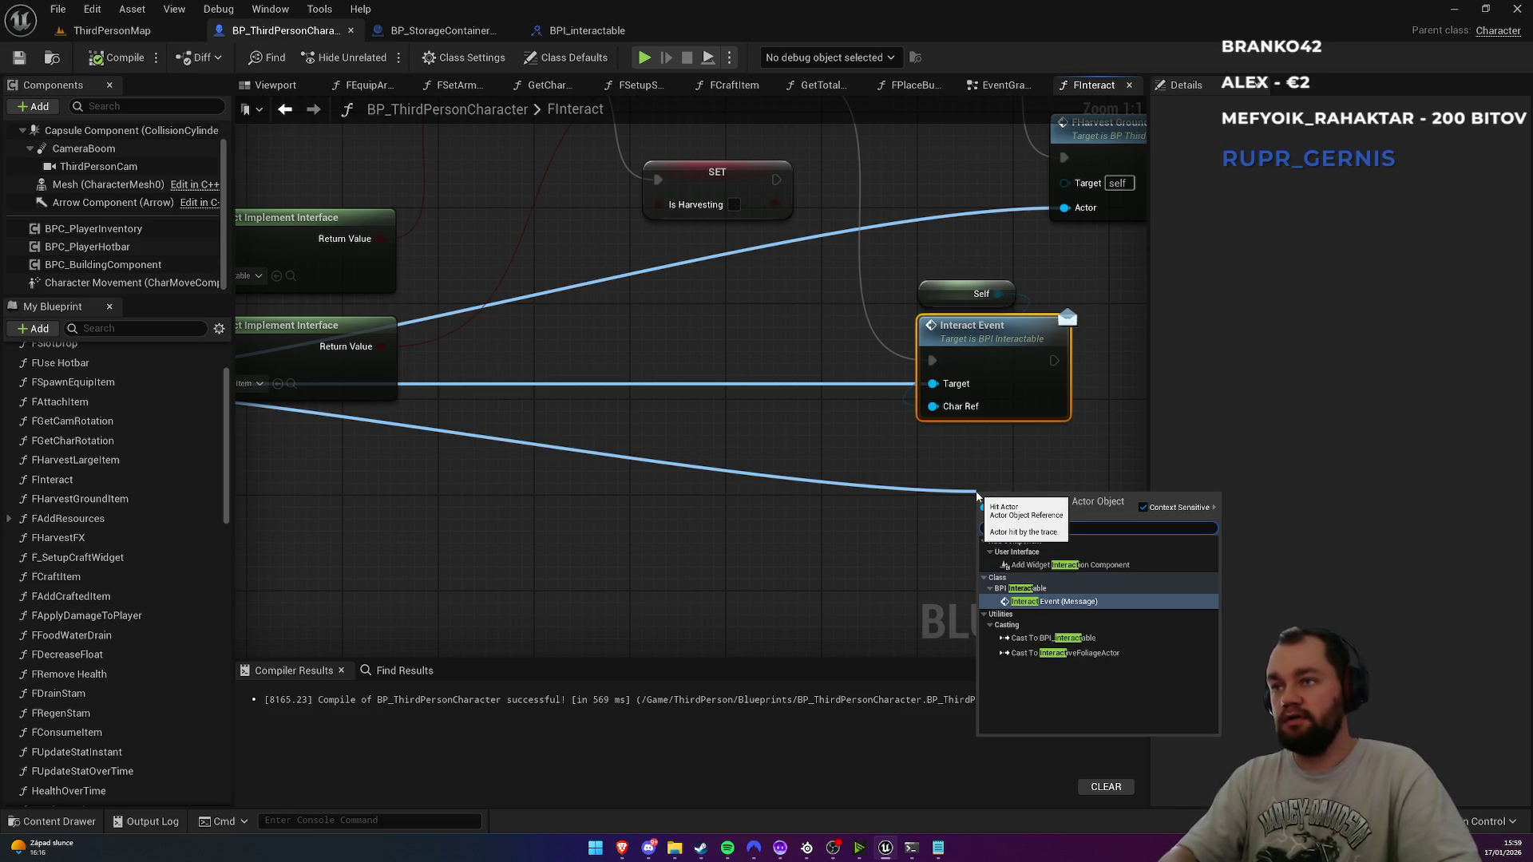
key(Return)
drag(1038, 491, 904, 419)
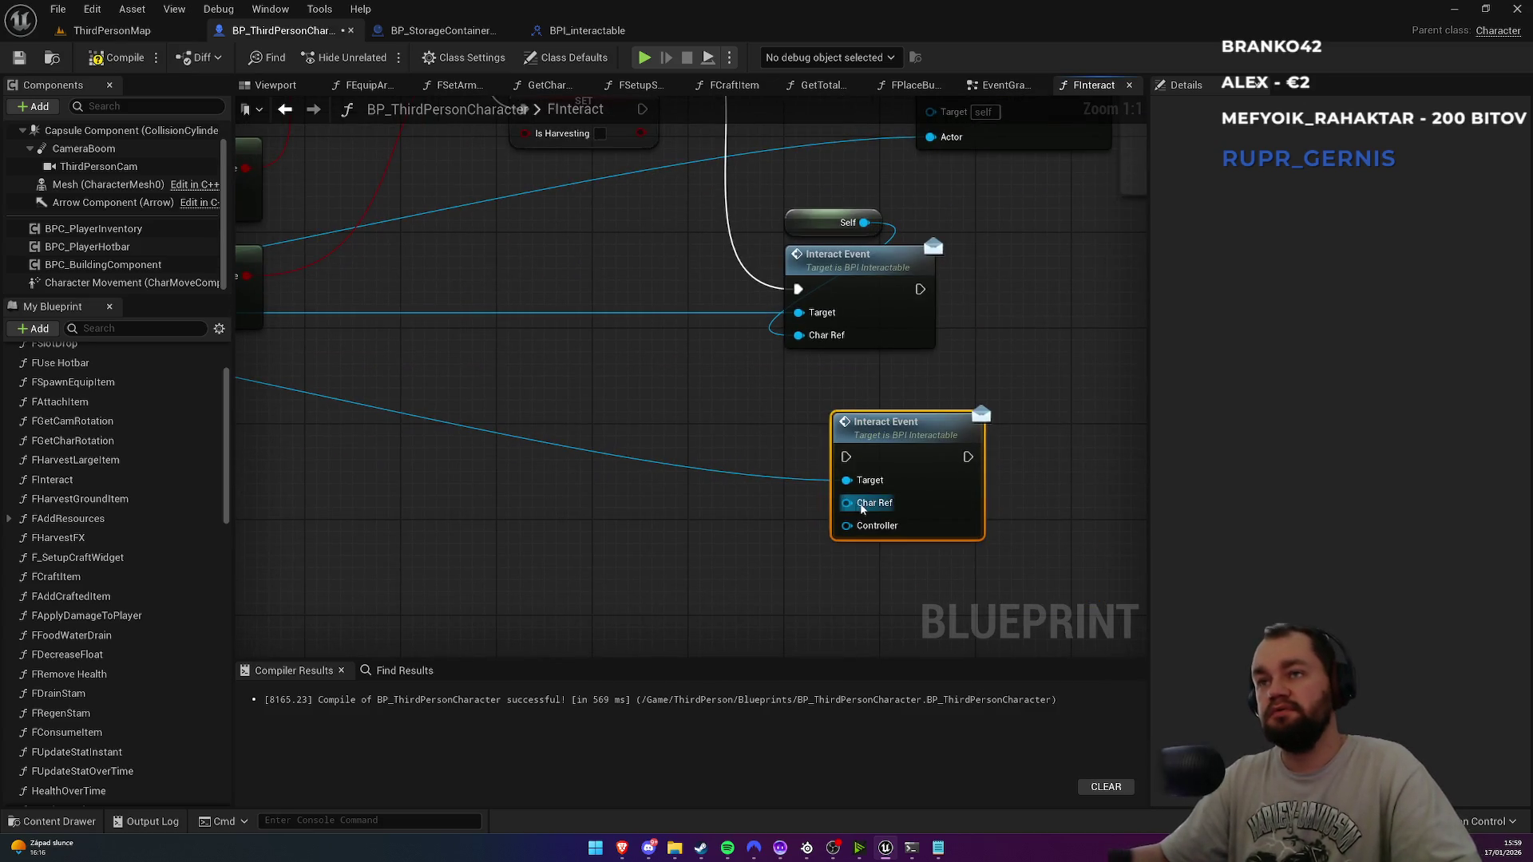
click(805, 397)
Step: Wire Self into Char Ref and a Get Controller node into Controller
key(ctrl+v)
mouse_move(804, 414)
mouse_down()
mouse_move(846, 503)
mouse_move(679, 591)
mouse_up()
text(get cont)
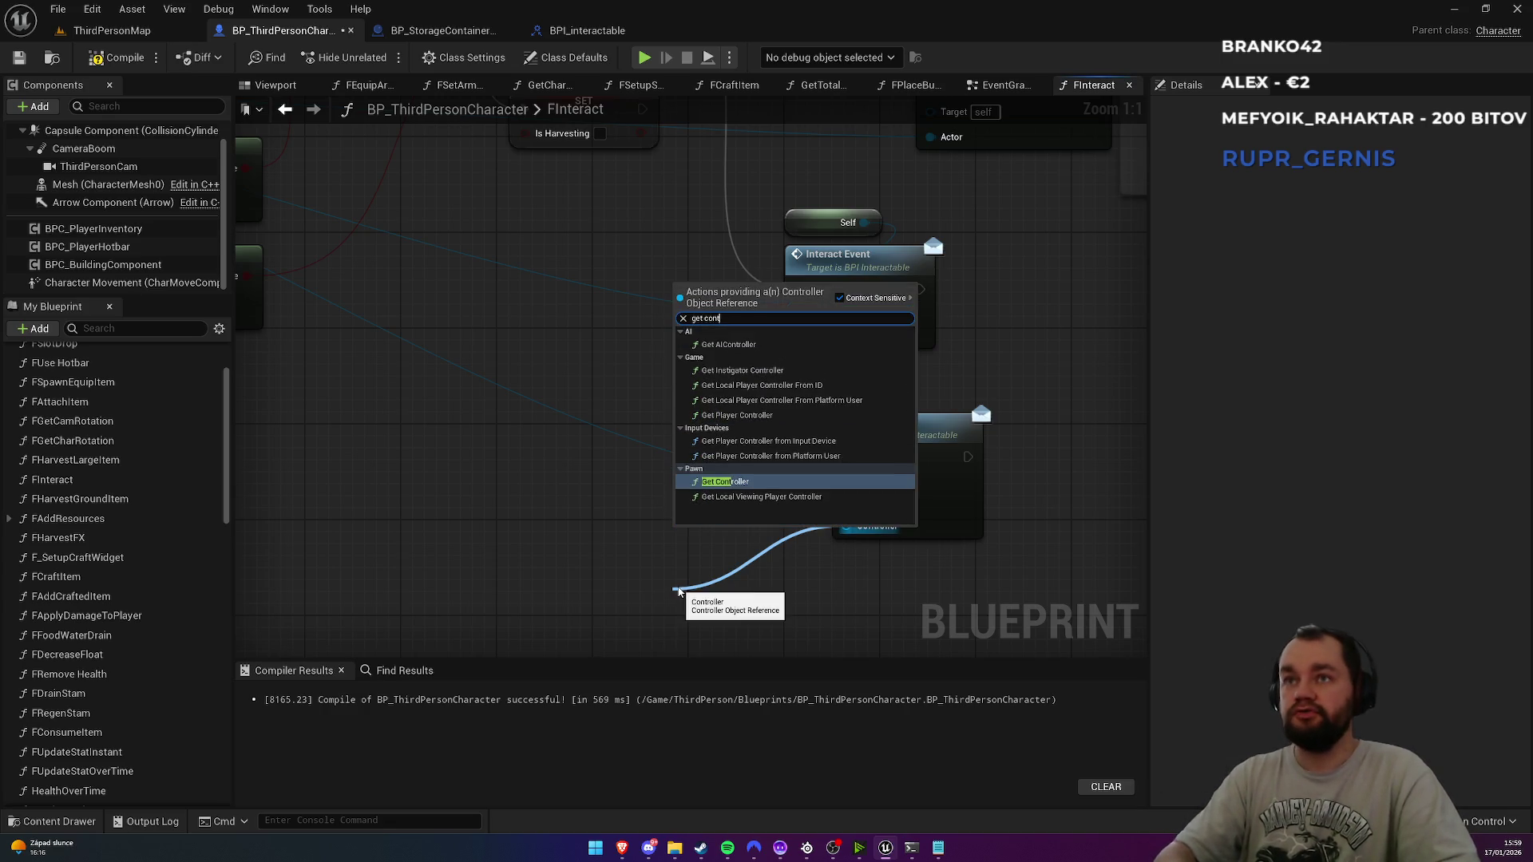
key(Return)
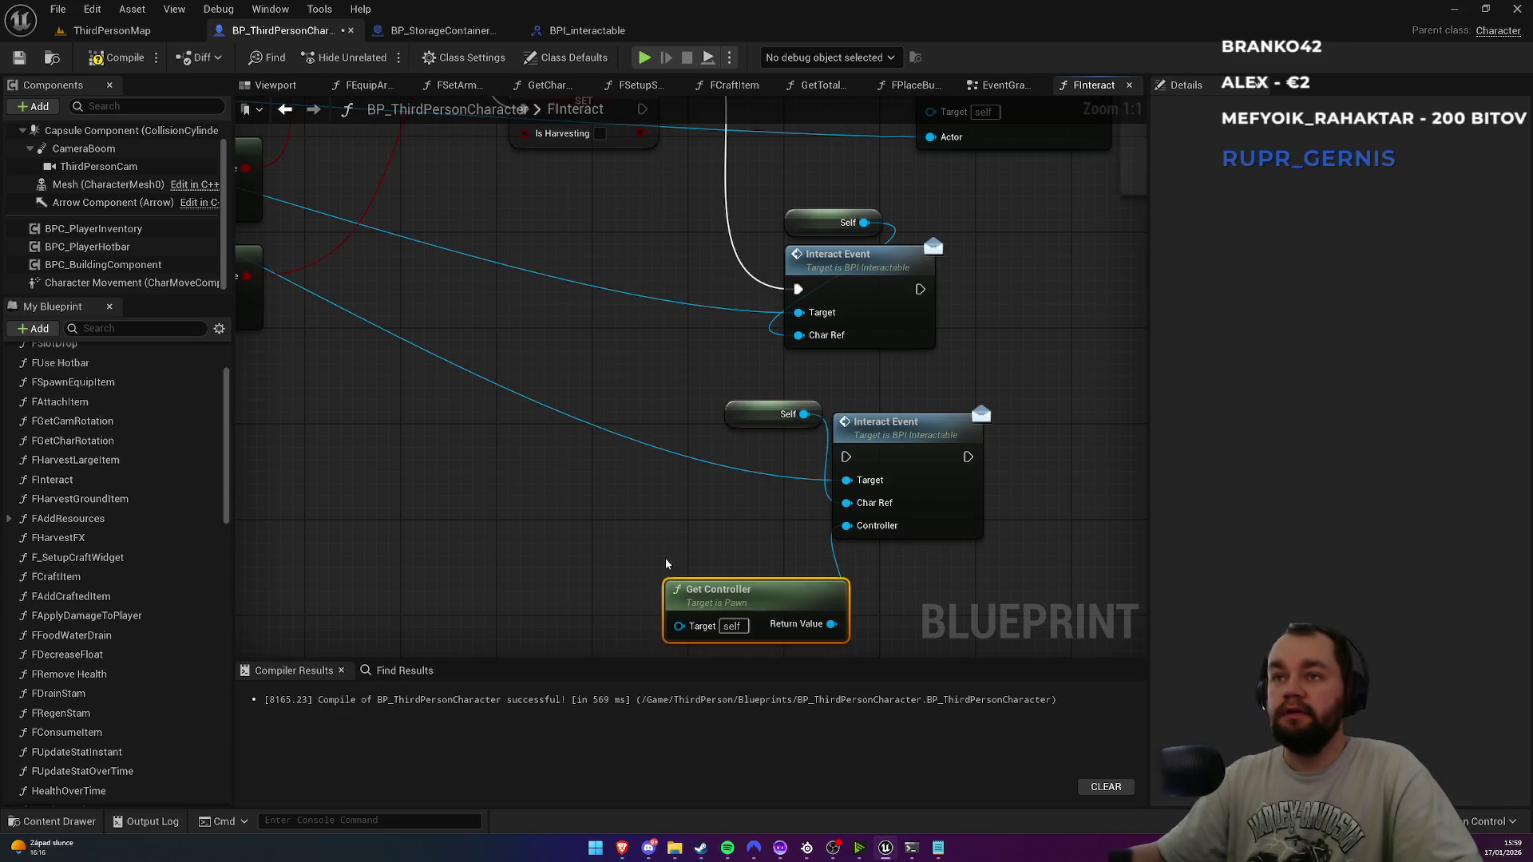
drag(772, 607, 711, 559)
mouse_move(736, 412)
mouse_down()
mouse_move(864, 399)
mouse_move(828, 388)
mouse_up()
Step: Delete the old Interact Event call and drive the new one from Branch False
drag(853, 276, 851, 351)
key(Delete)
mouse_move(663, 138)
mouse_down()
mouse_move(793, 508)
mouse_move(857, 595)
mouse_up()
drag(958, 575, 862, 462)
mouse_move(882, 527)
mouse_down()
mouse_move(821, 350)
mouse_move(845, 376)
mouse_move(835, 412)
mouse_up()
mouse_move(690, 383)
mouse_down()
mouse_move(722, 317)
mouse_move(725, 191)
mouse_up()
drag(715, 503, 686, 342)
drag(753, 279, 589, 340)
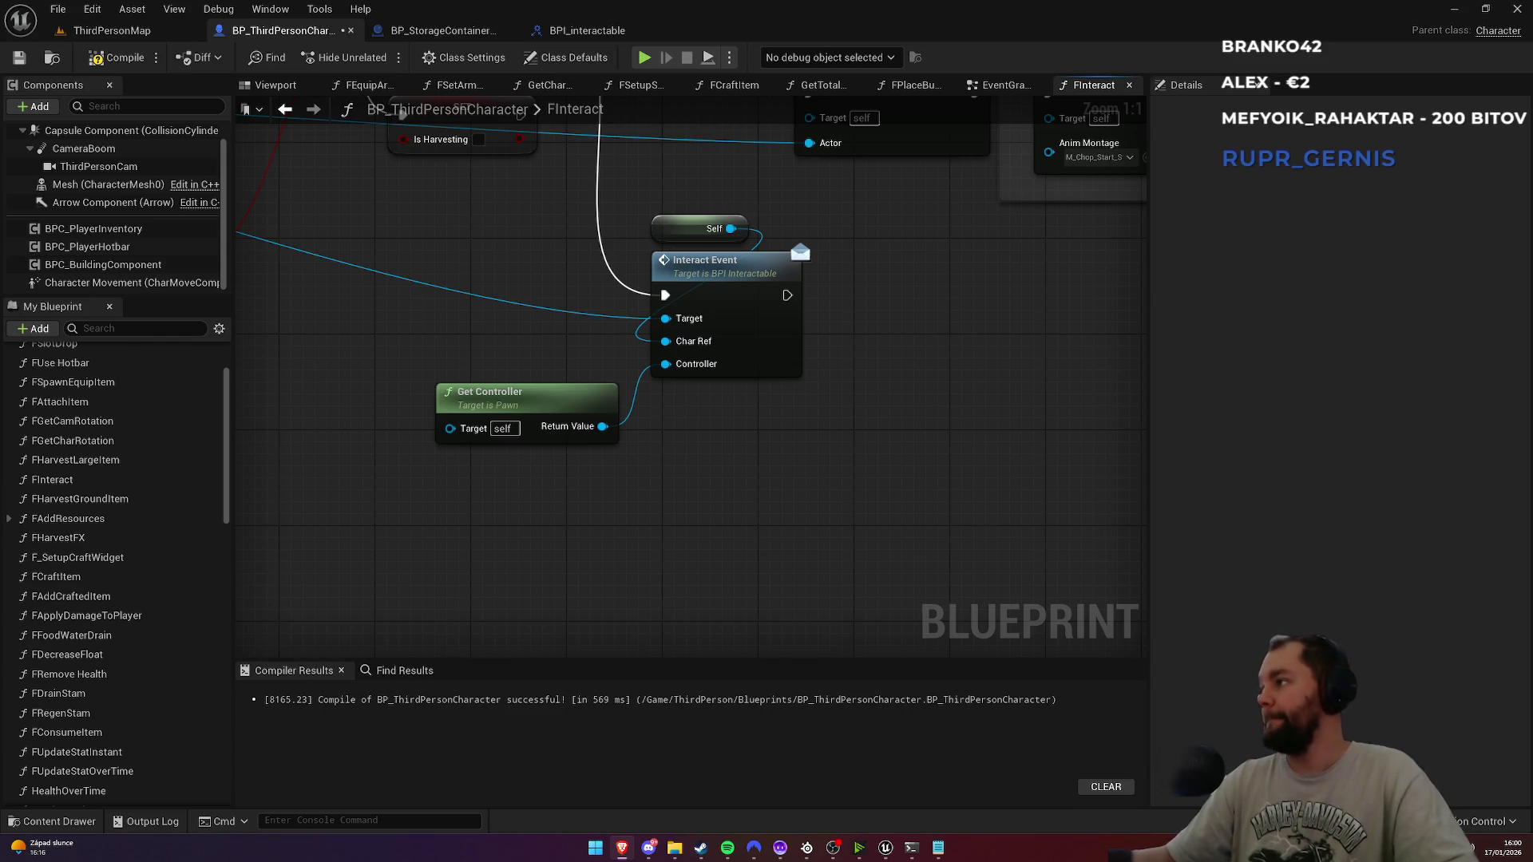
drag(842, 416, 805, 495)
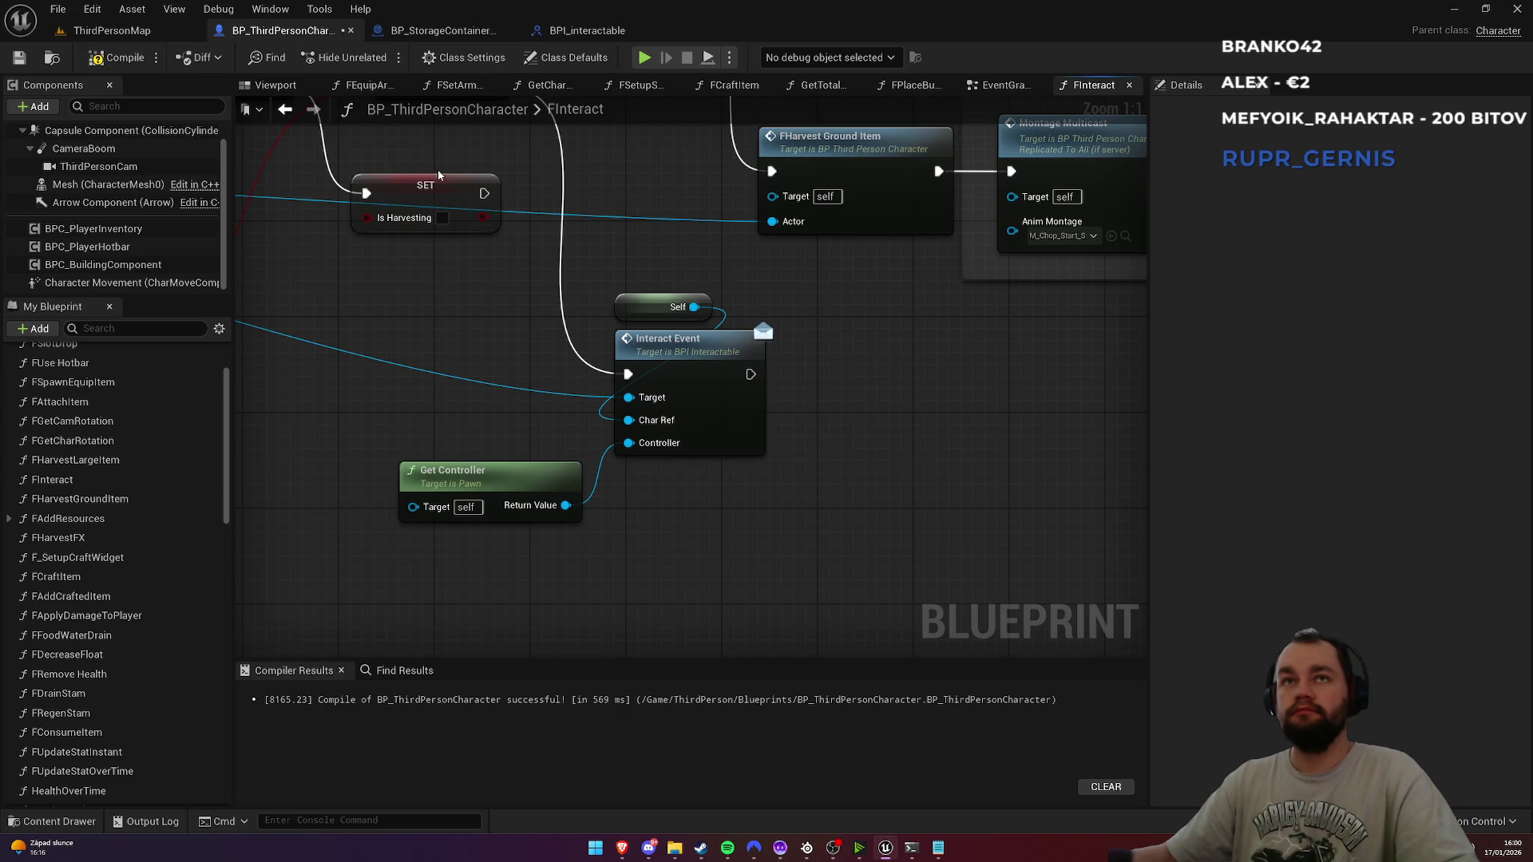
Step: Paste a copy of the Is Harvesting SET node after Interact Event's exec output
click(449, 192)
key(ctrl+c)
key(ctrl+v)
mouse_move(751, 375)
mouse_down()
mouse_move(932, 420)
mouse_move(867, 423)
mouse_move(859, 410)
mouse_up()
mouse_move(860, 393)
mouse_down()
mouse_move(848, 357)
mouse_move(862, 384)
mouse_move(762, 399)
mouse_up()
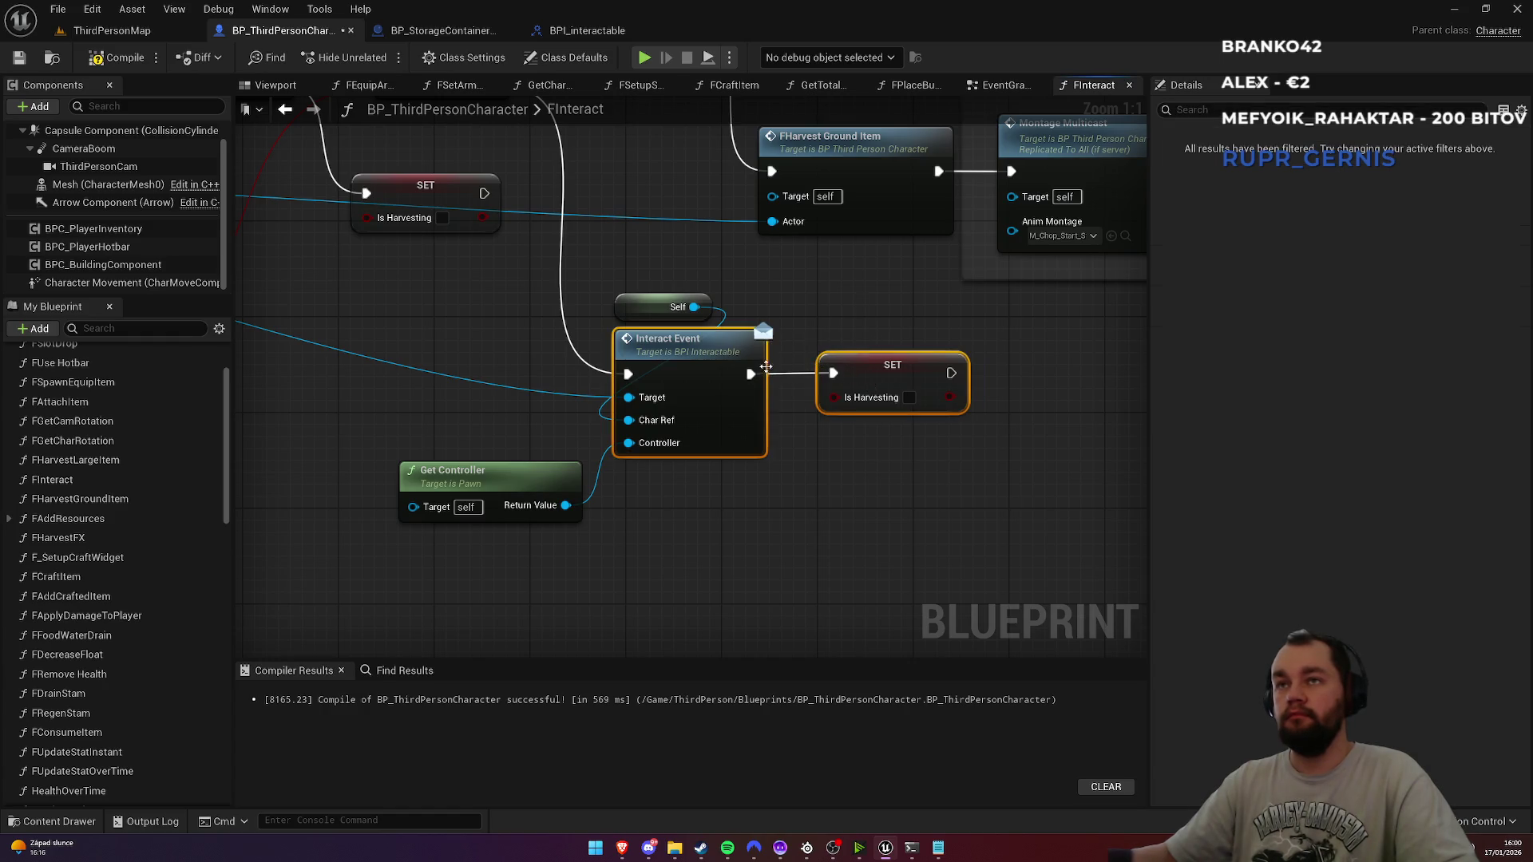
click(857, 332)
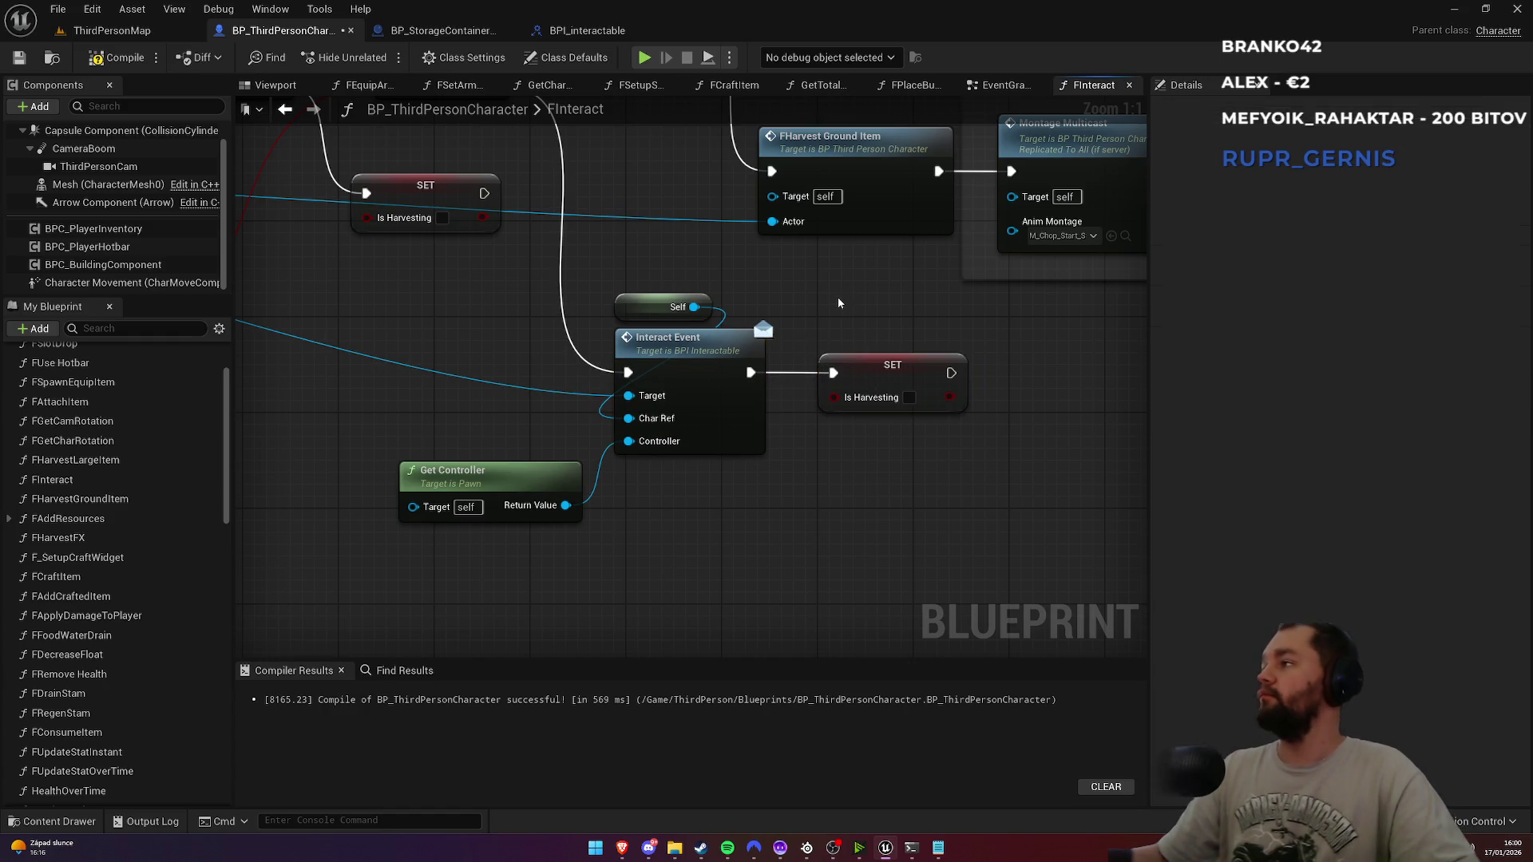
Step: Open the BPI_interactable interface
drag(817, 295, 859, 411)
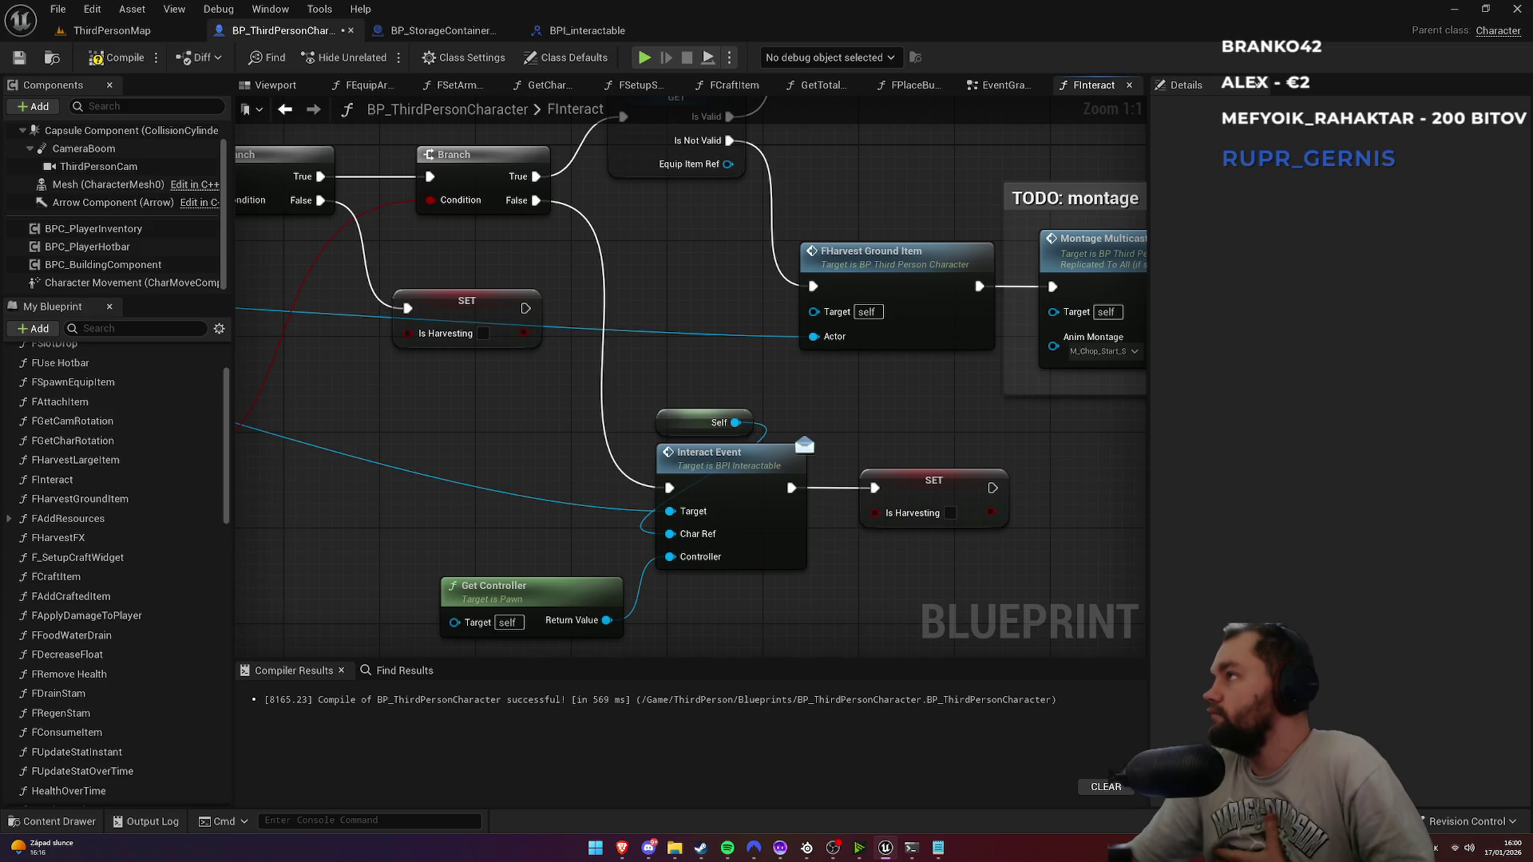
click(622, 848)
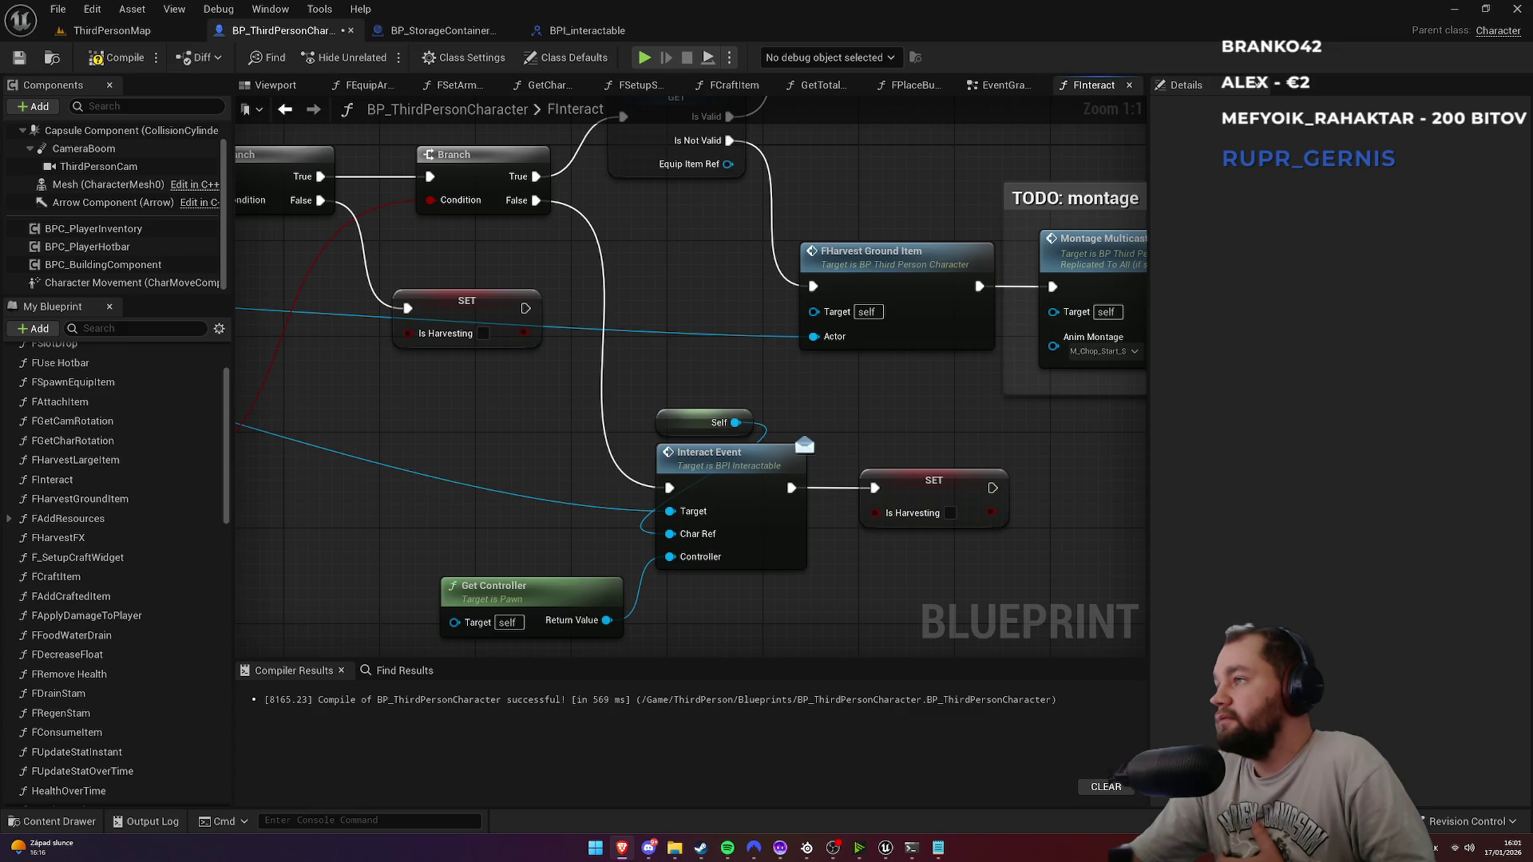
click(585, 33)
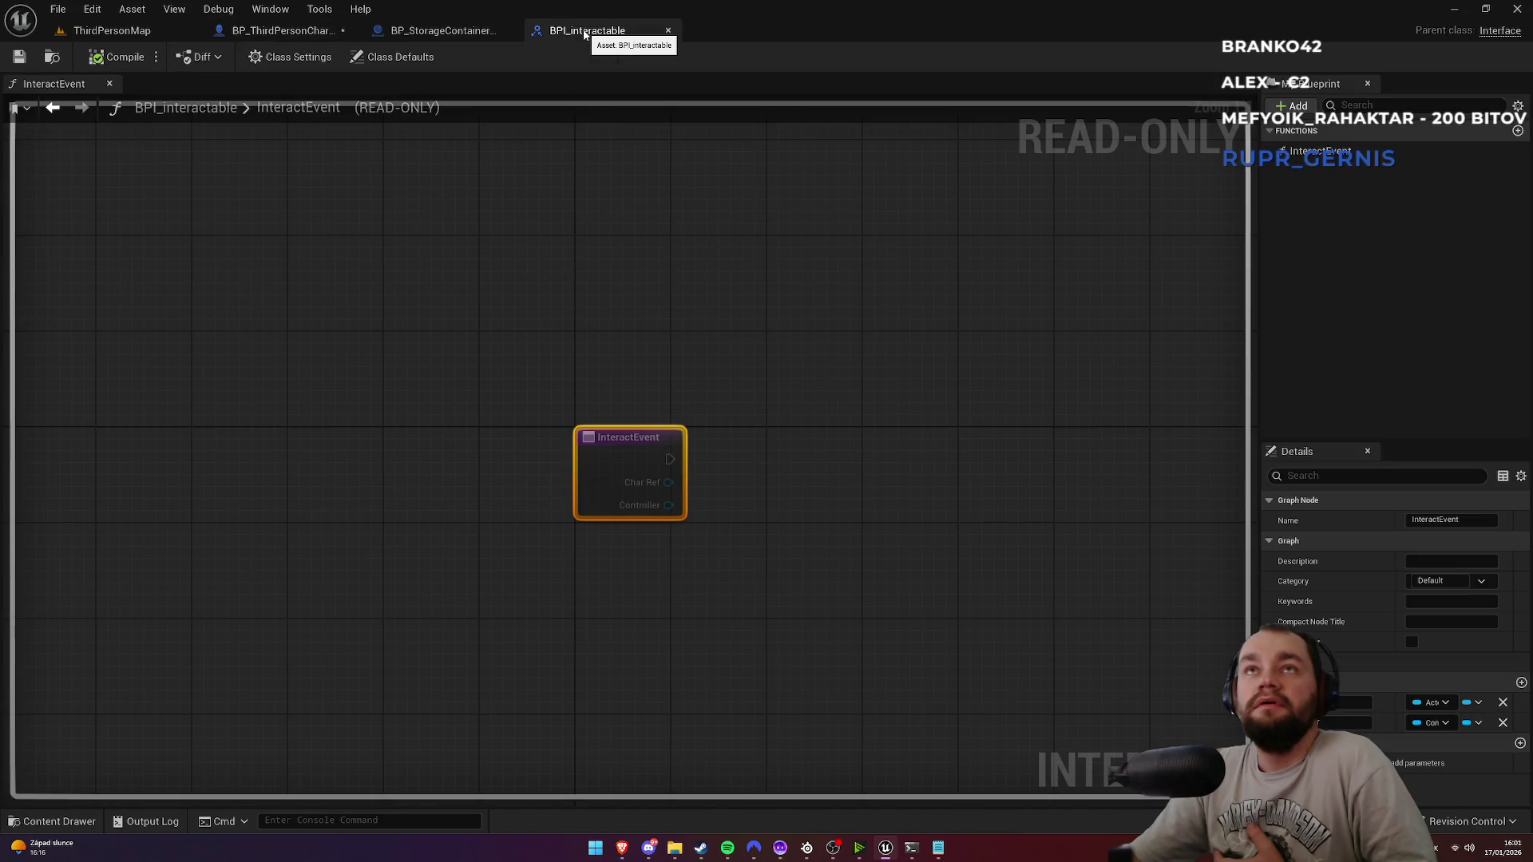
Step: Wrap InteractEvent in a test comment, compile the interface, then delete the comment
mouse_move(513, 364)
mouse_down()
mouse_move(711, 602)
mouse_move(733, 578)
mouse_up()
key(c)
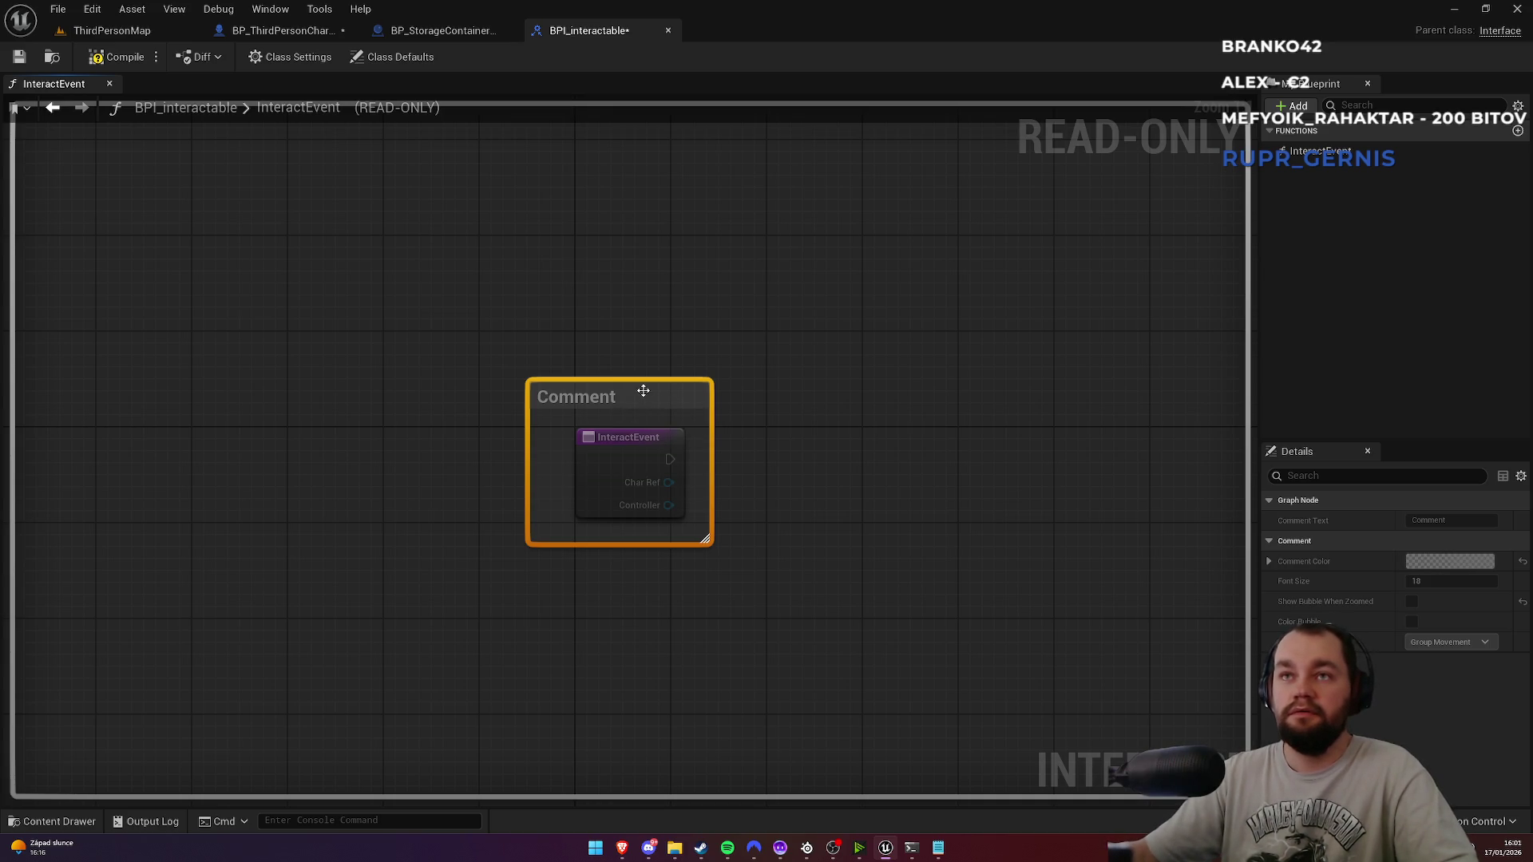
click(906, 472)
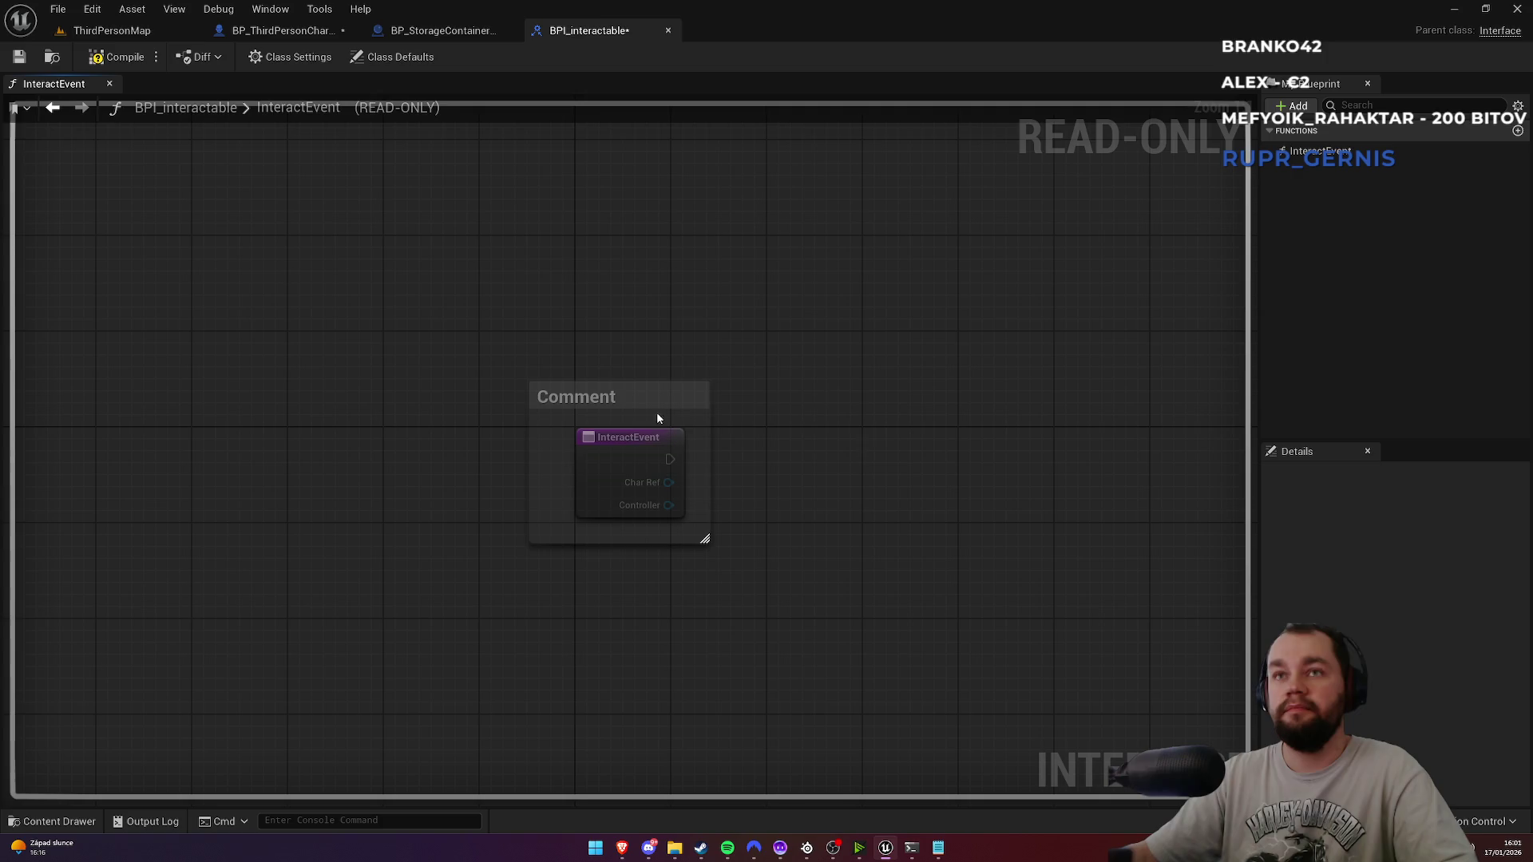
click(117, 56)
click(651, 399)
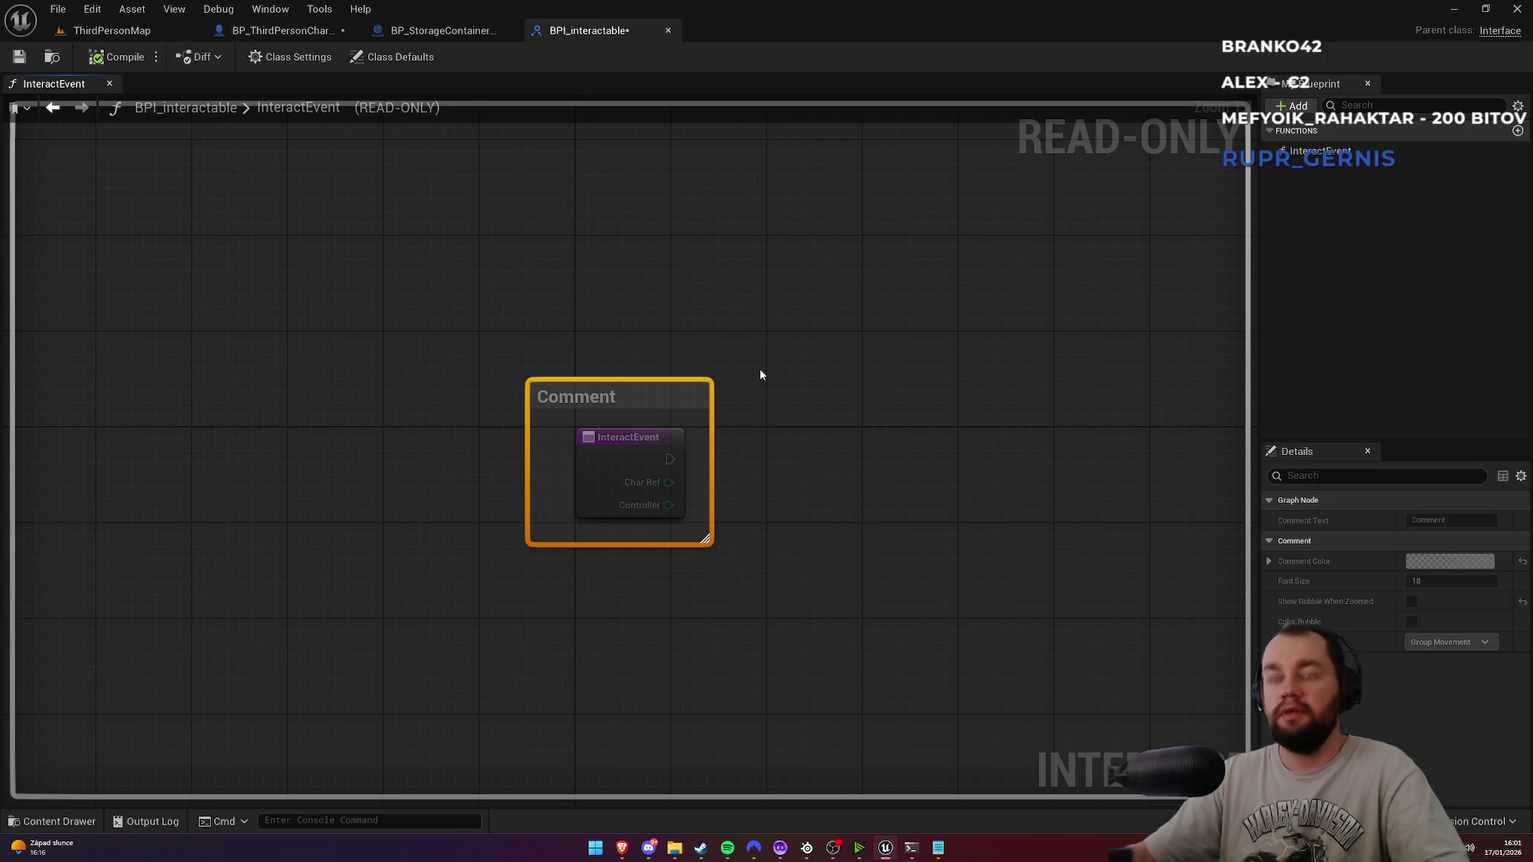
mouse_move(743, 332)
mouse_down()
mouse_move(739, 408)
mouse_move(688, 417)
mouse_move(704, 398)
mouse_up()
key(Delete)
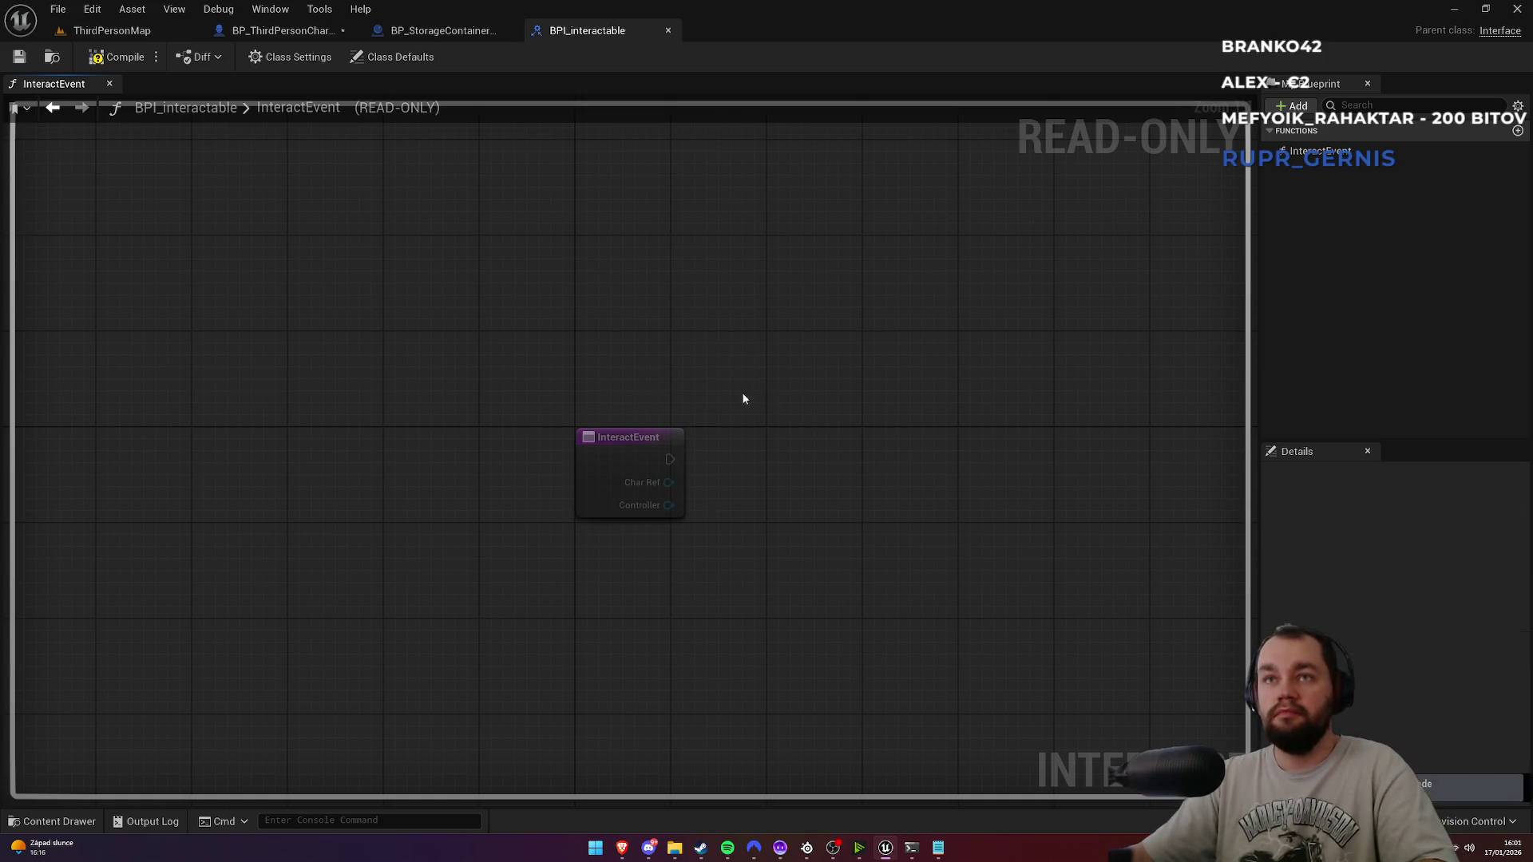
Step: Add and remove another empty comment, save the interface, and return to FInteract
key(c)
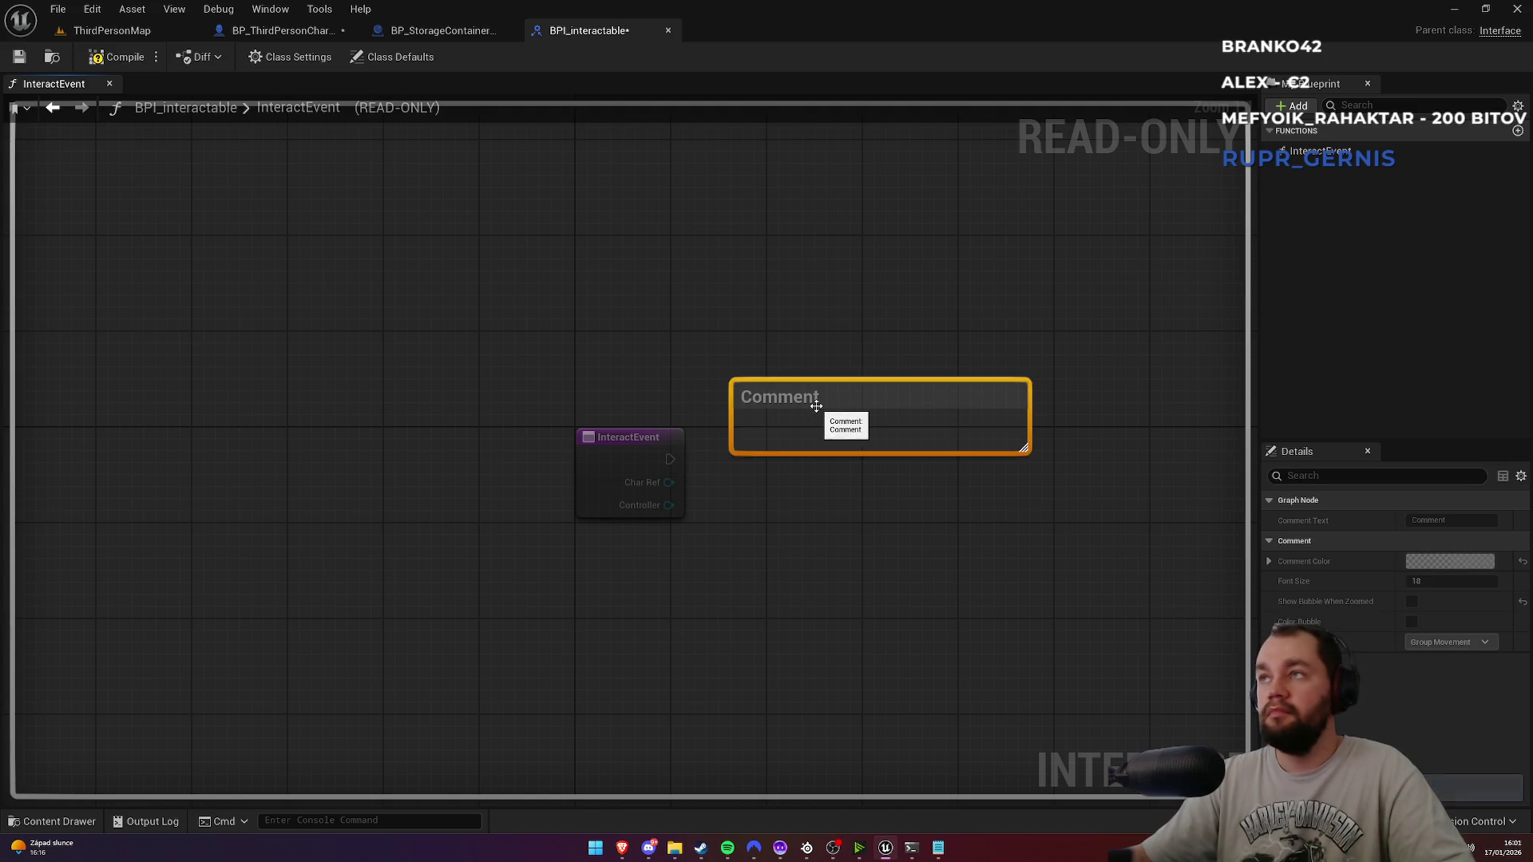
click(116, 57)
drag(842, 260, 915, 523)
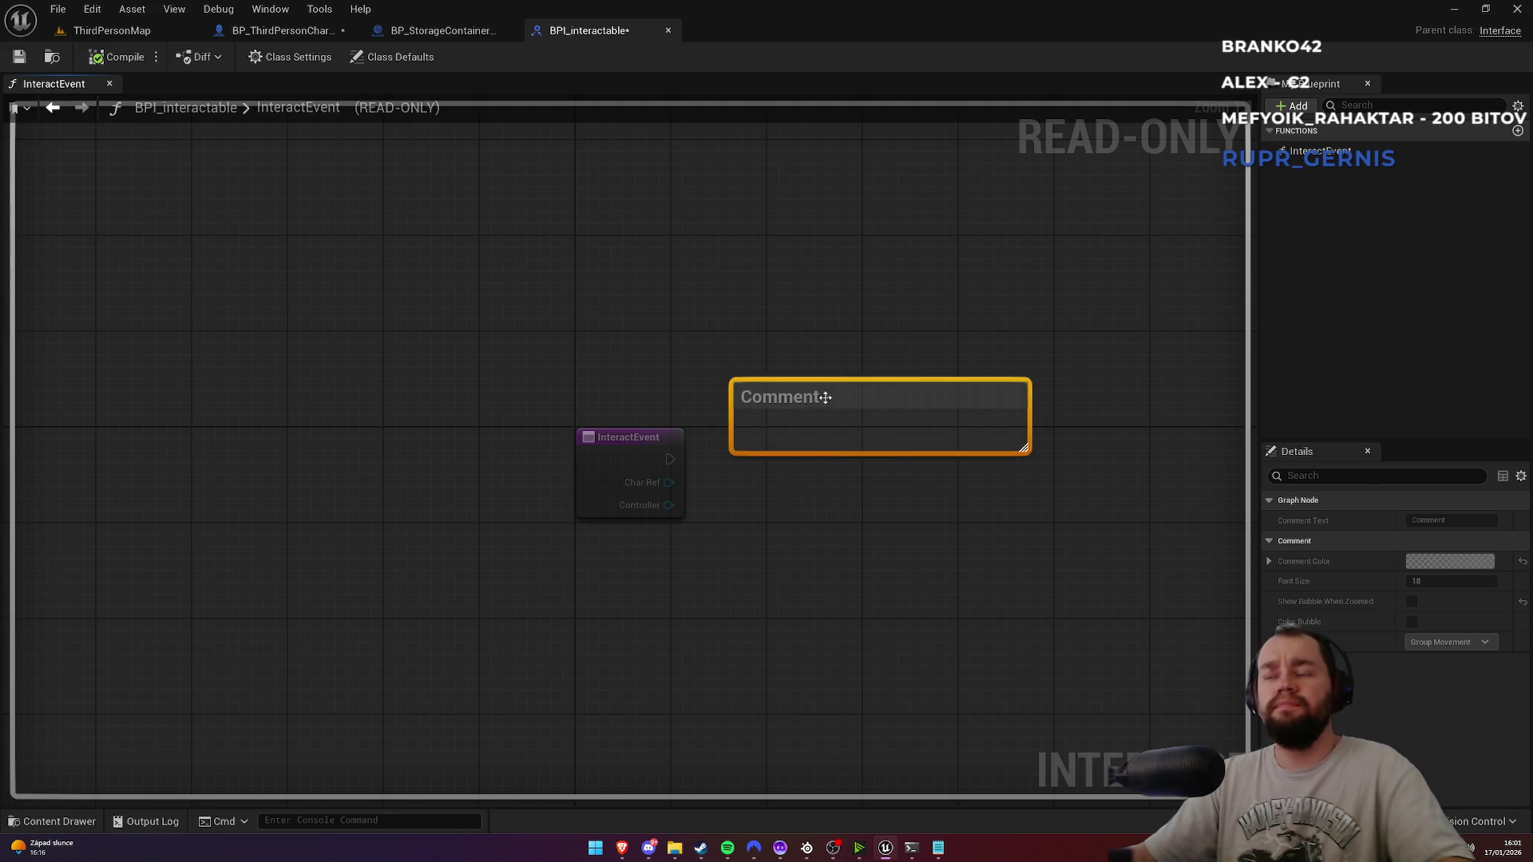
key(Delete)
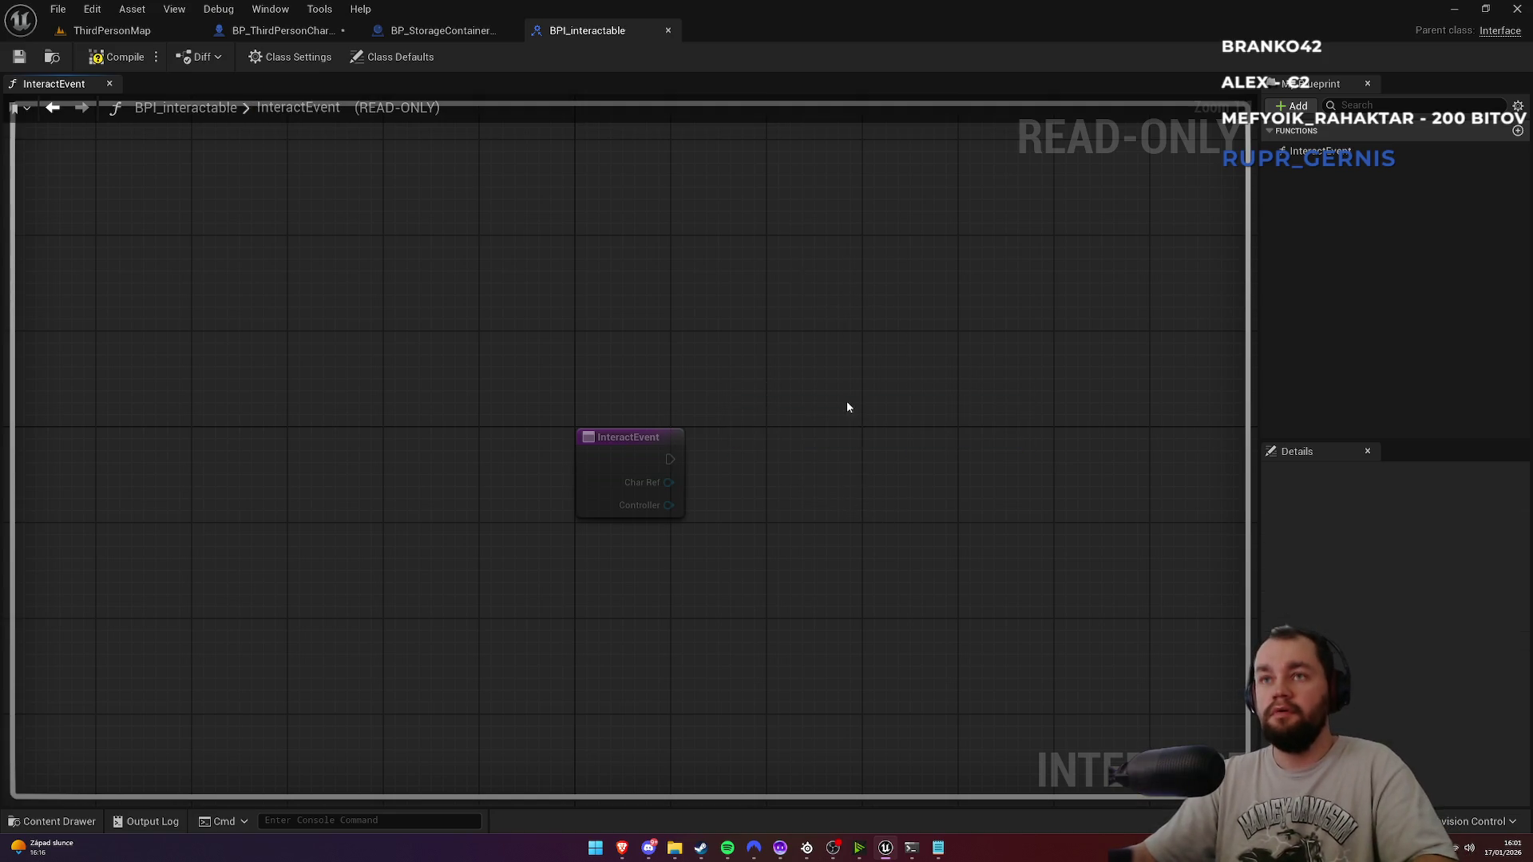
key(ctrl+s)
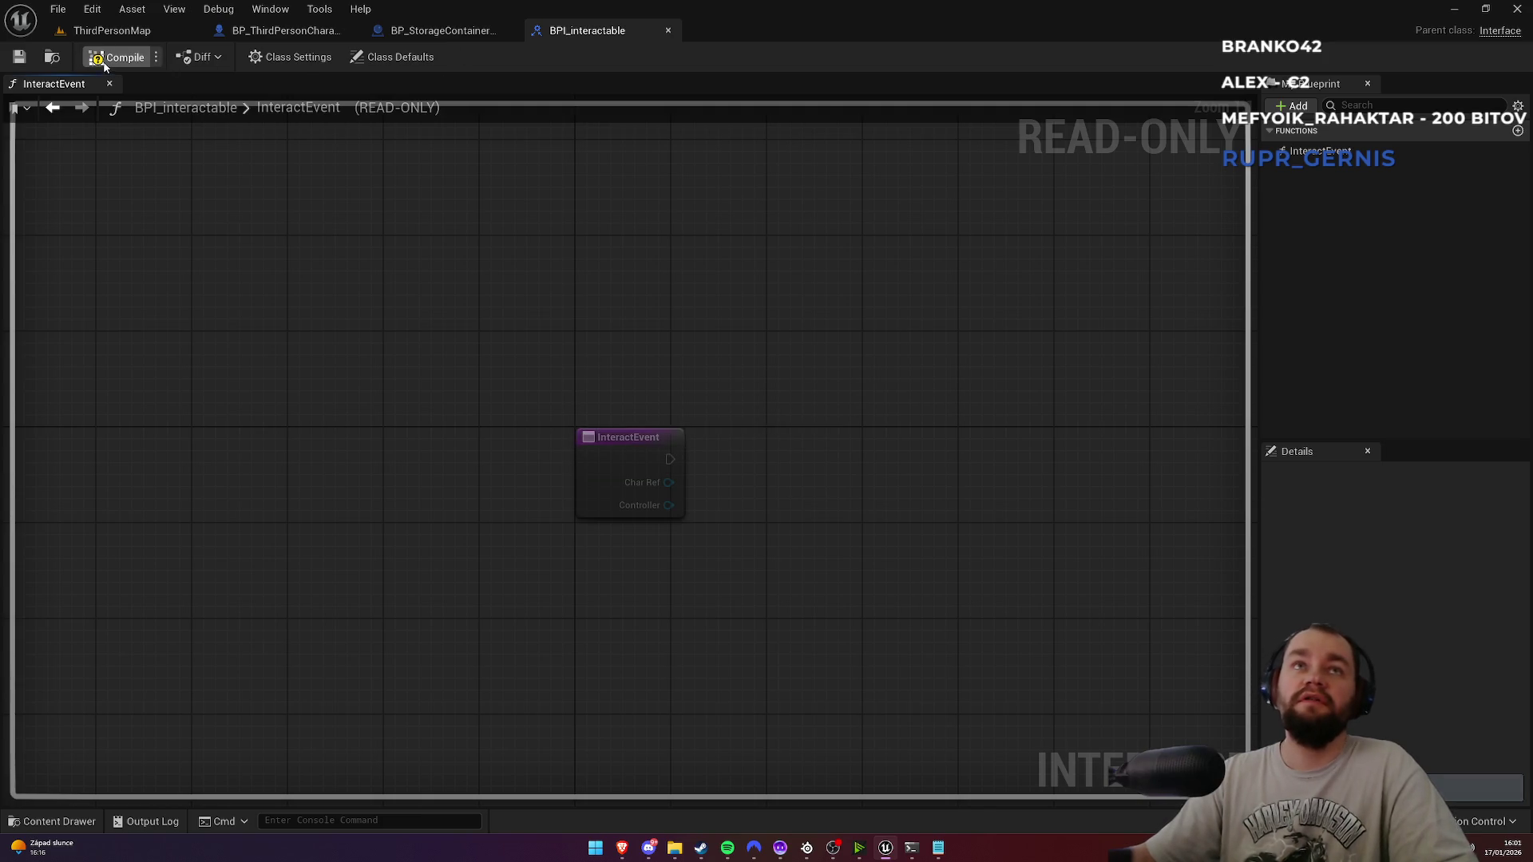
click(441, 30)
click(312, 31)
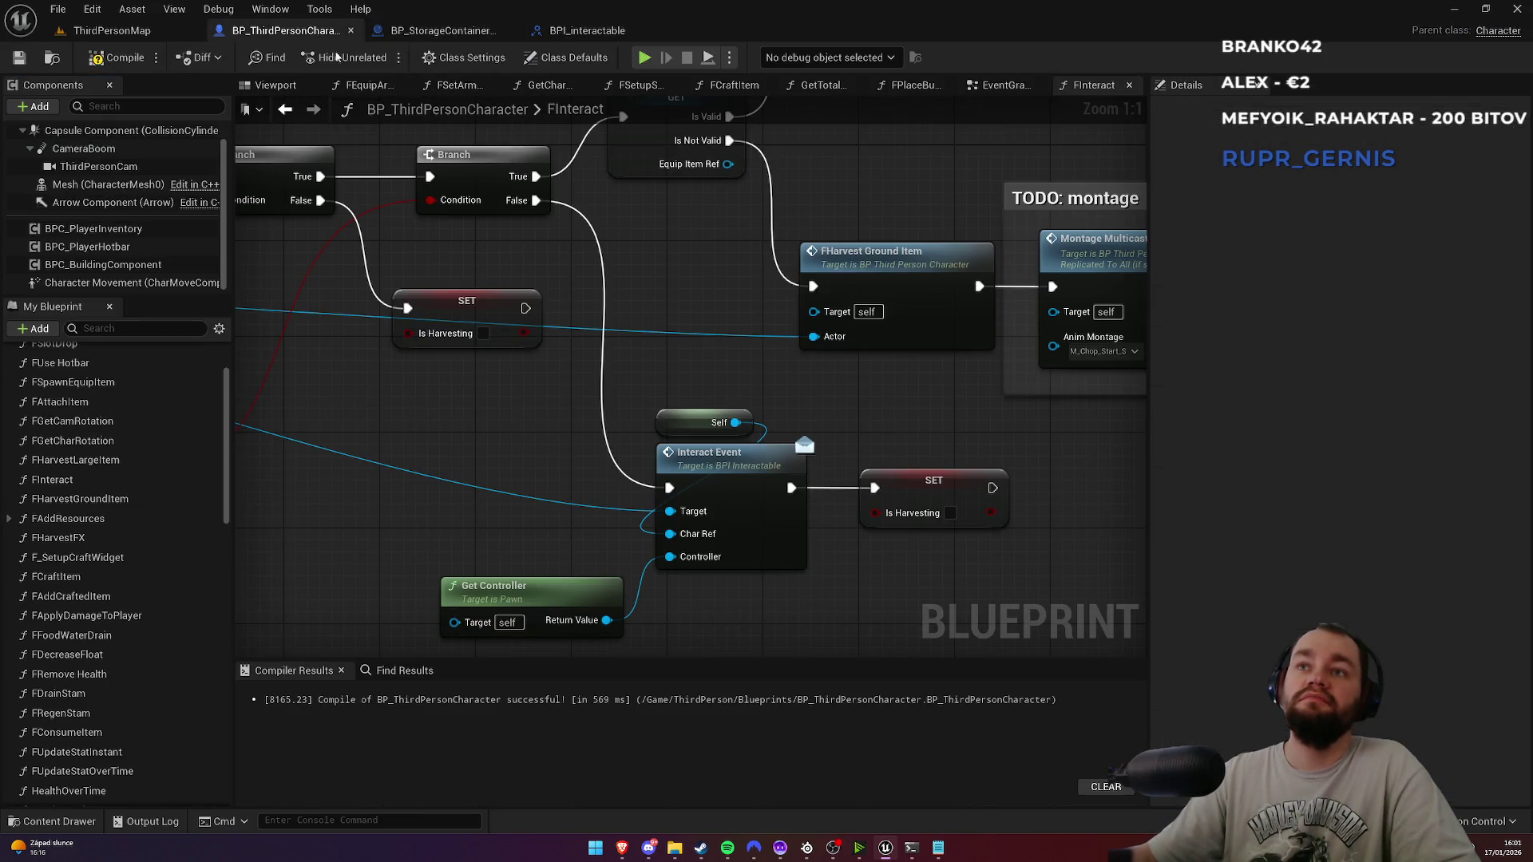
Step: Wrap the Self and Interact Event nodes in a comment titled 'lecture 118'
click(687, 413)
ctrl+click(719, 455)
key(c)
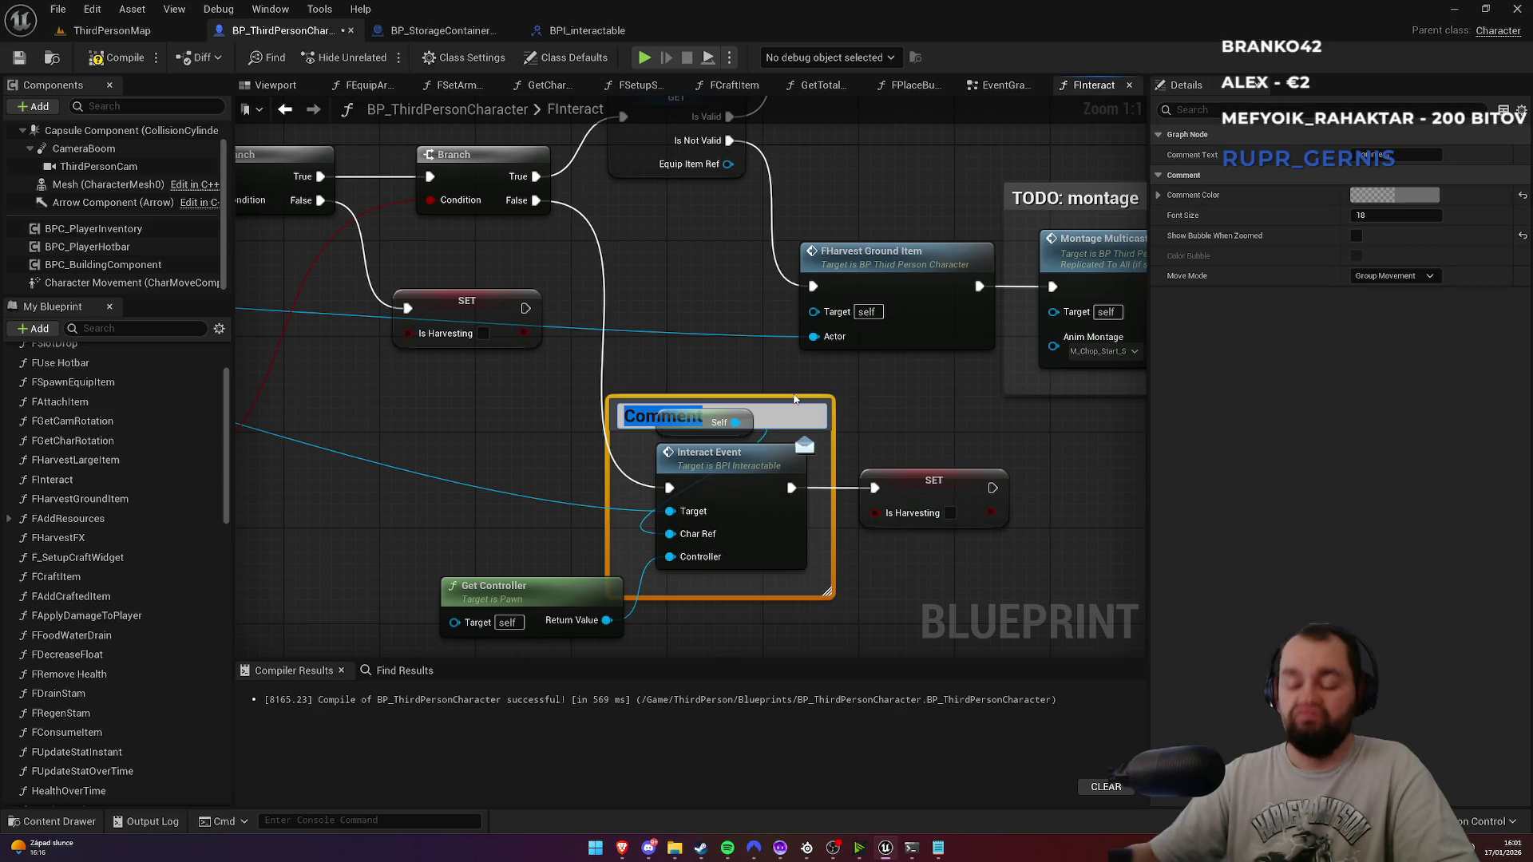
text(lecture 118)
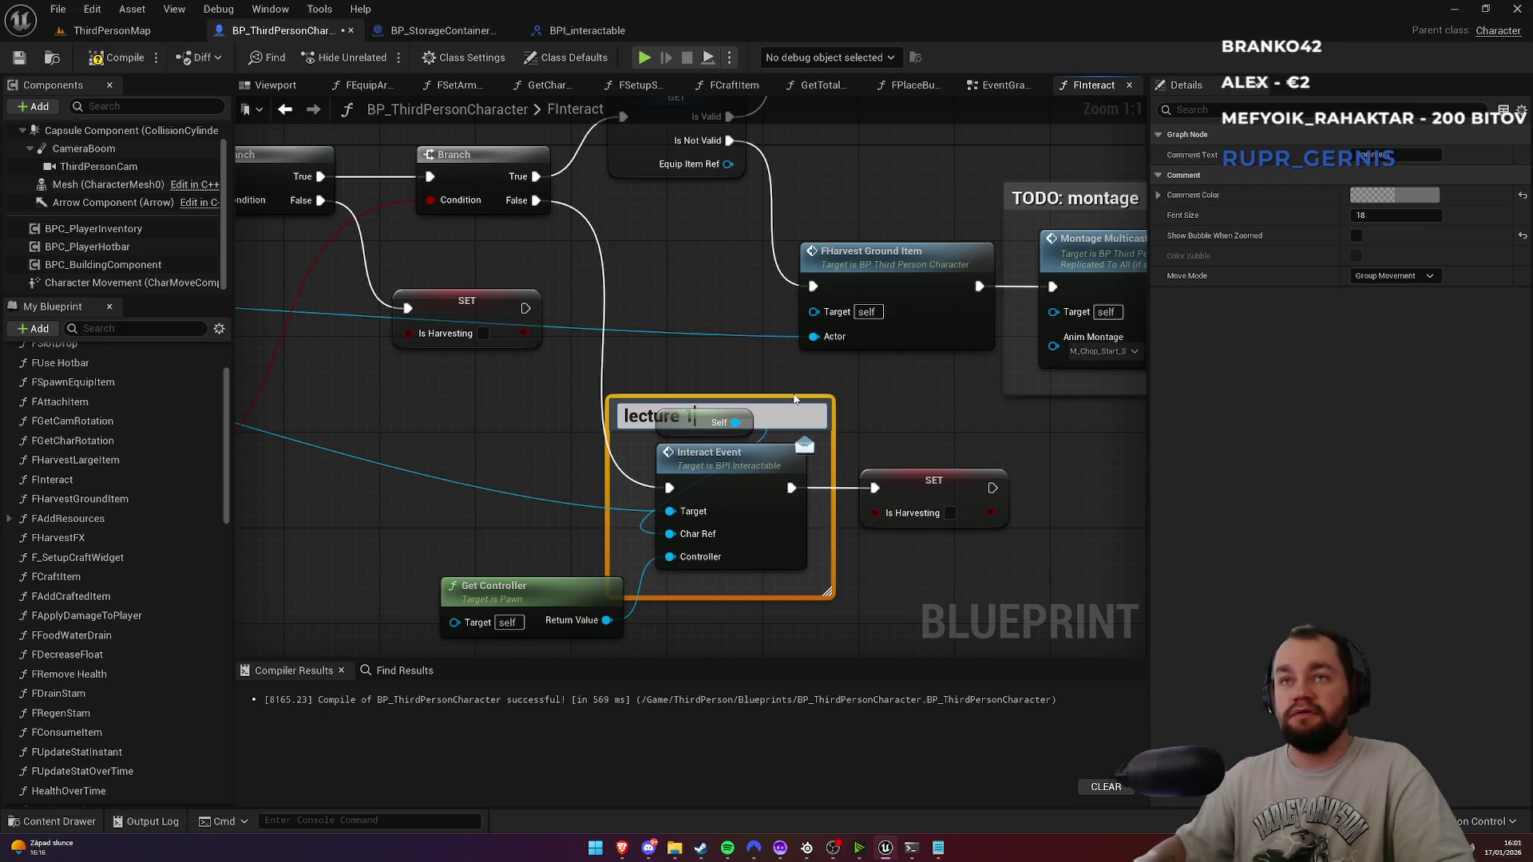
key(Return)
click(715, 377)
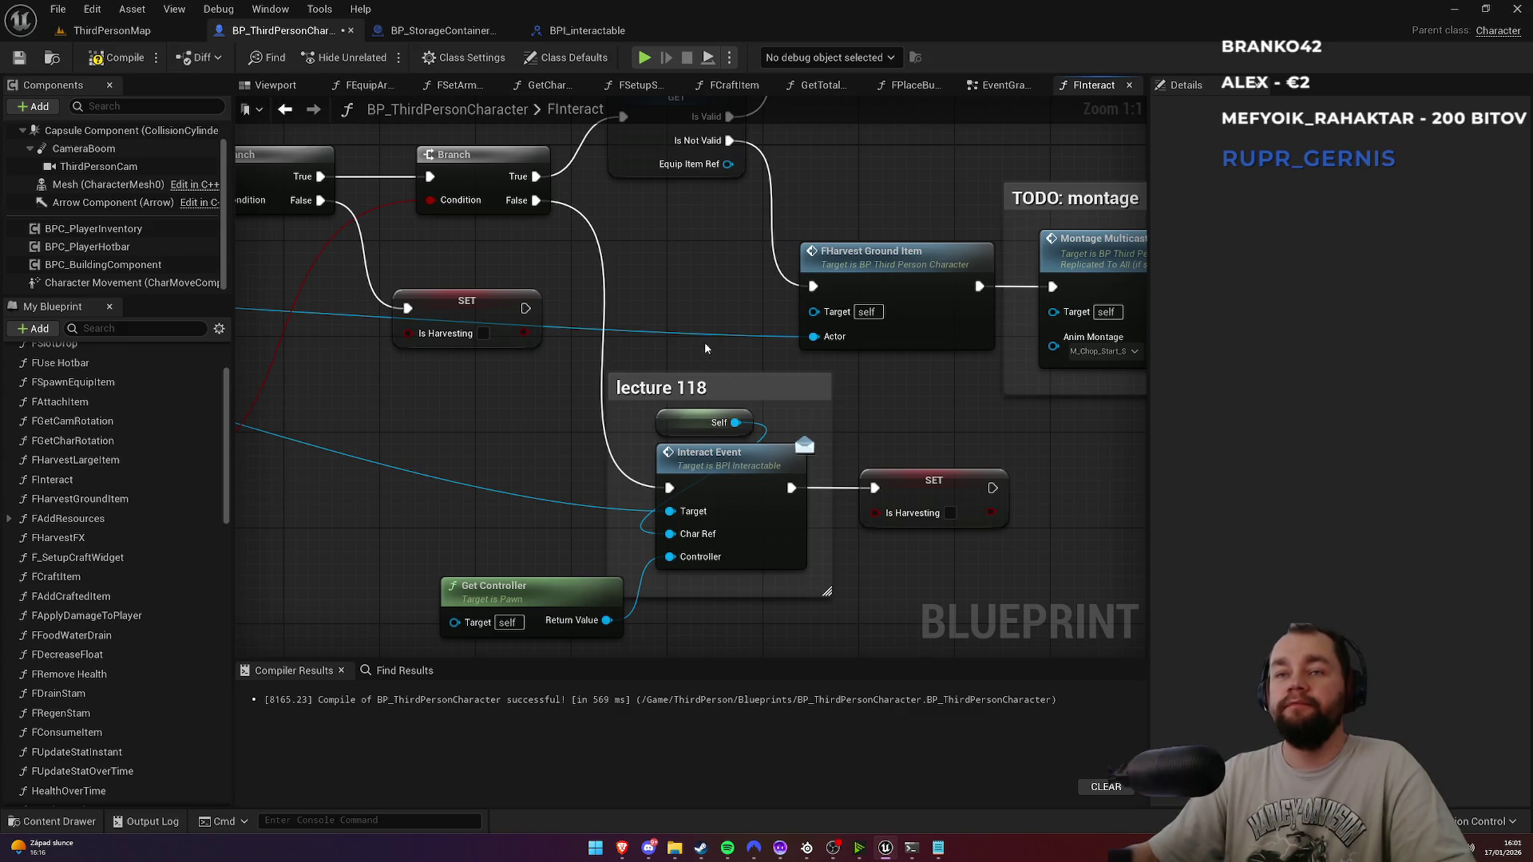
Step: Save and compile BP_ThirdPersonCharacter
drag(704, 345, 693, 316)
key(ctrl+s)
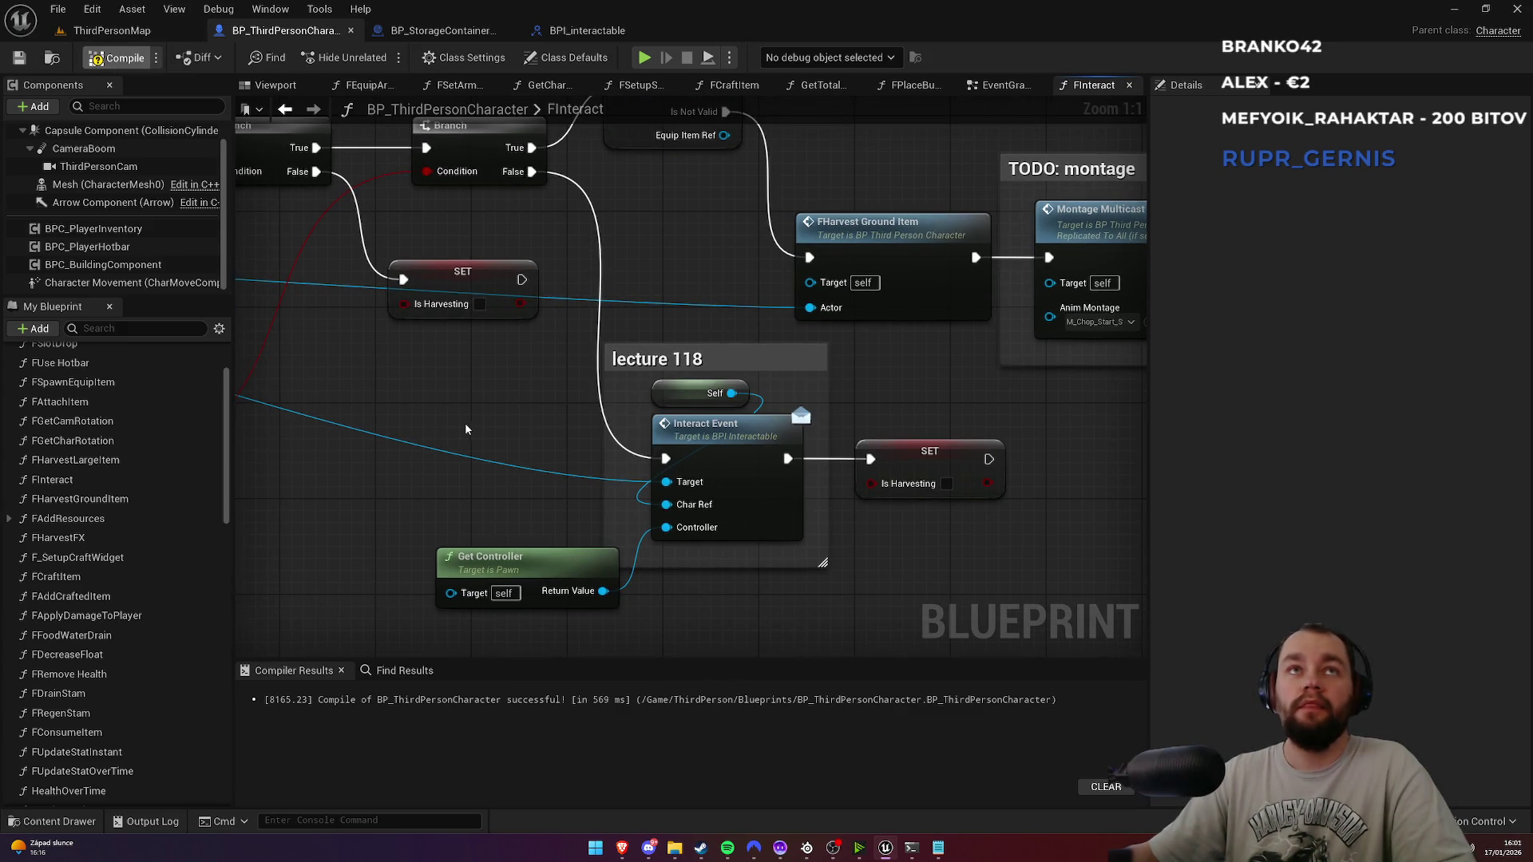
key(F7)
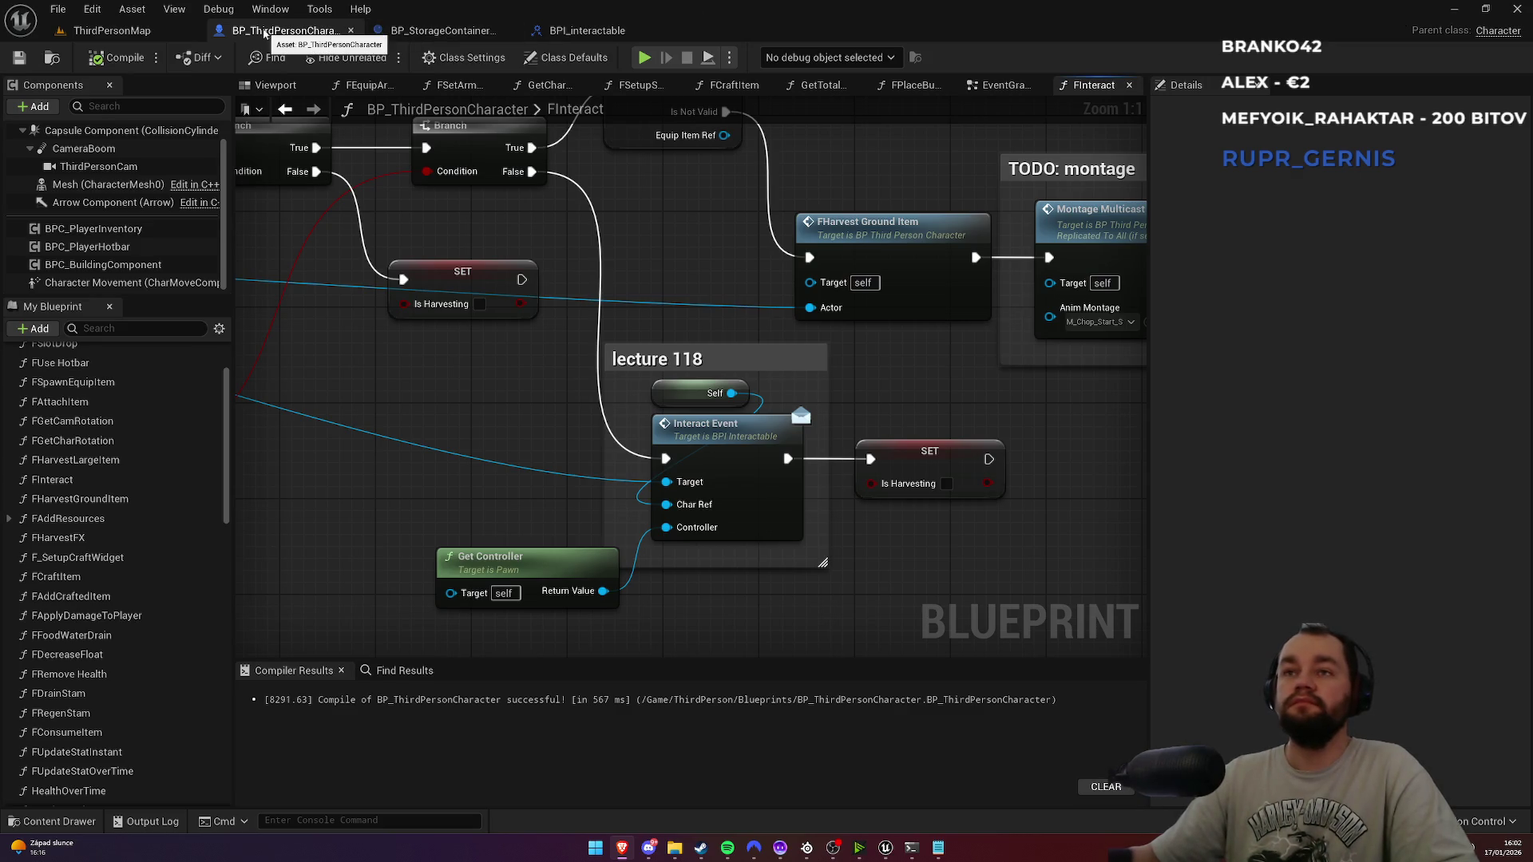
Step: Review BP_StorageContainerMaster's class defaults and open its parent class BP_BuildableMaster
click(436, 32)
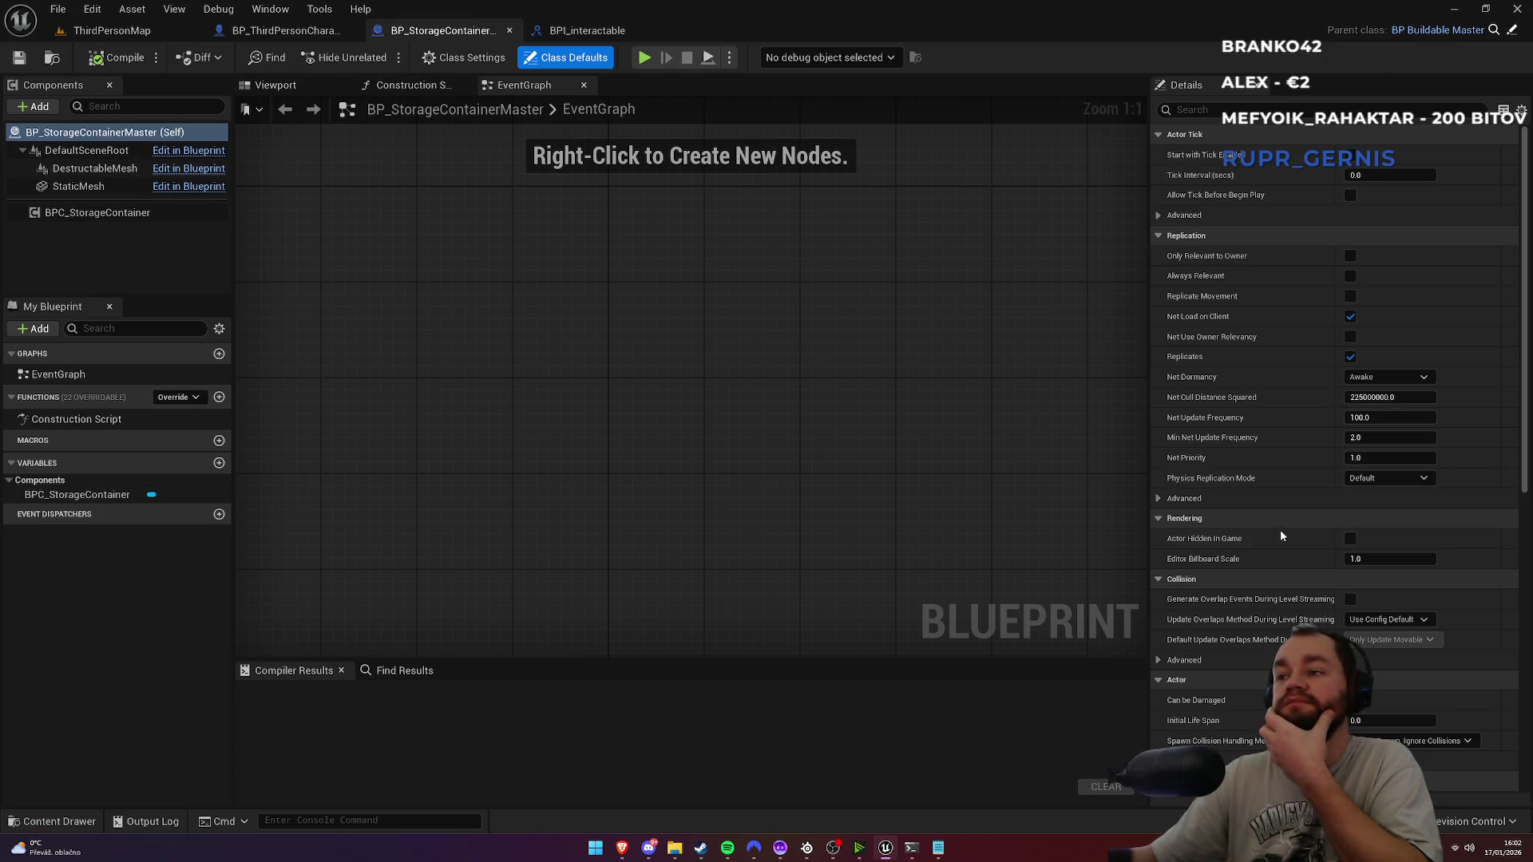
scroll(1271, 543, down, 6)
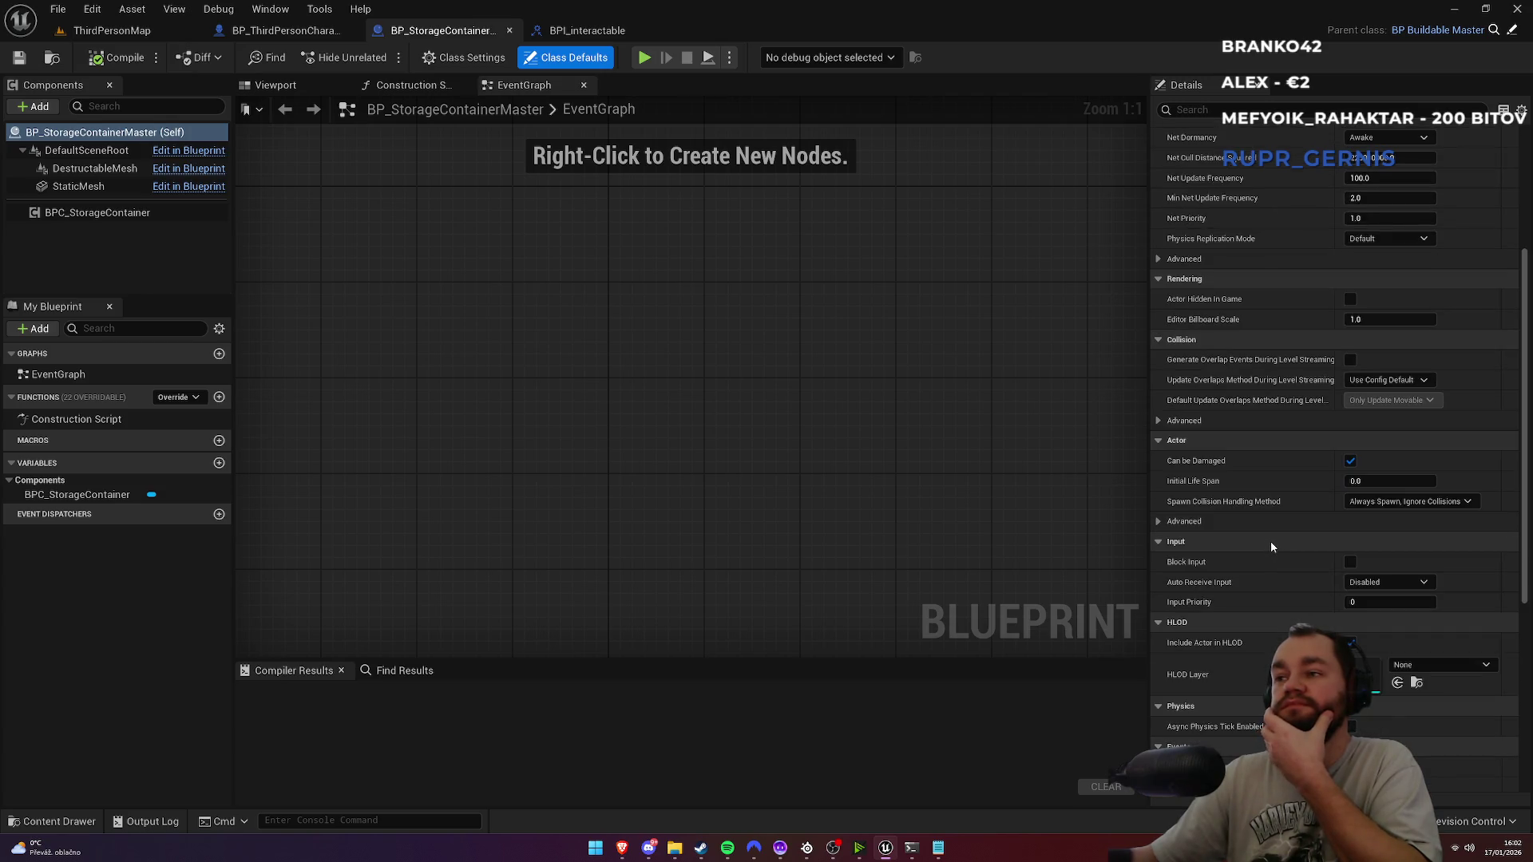
scroll(1271, 541, down, 8)
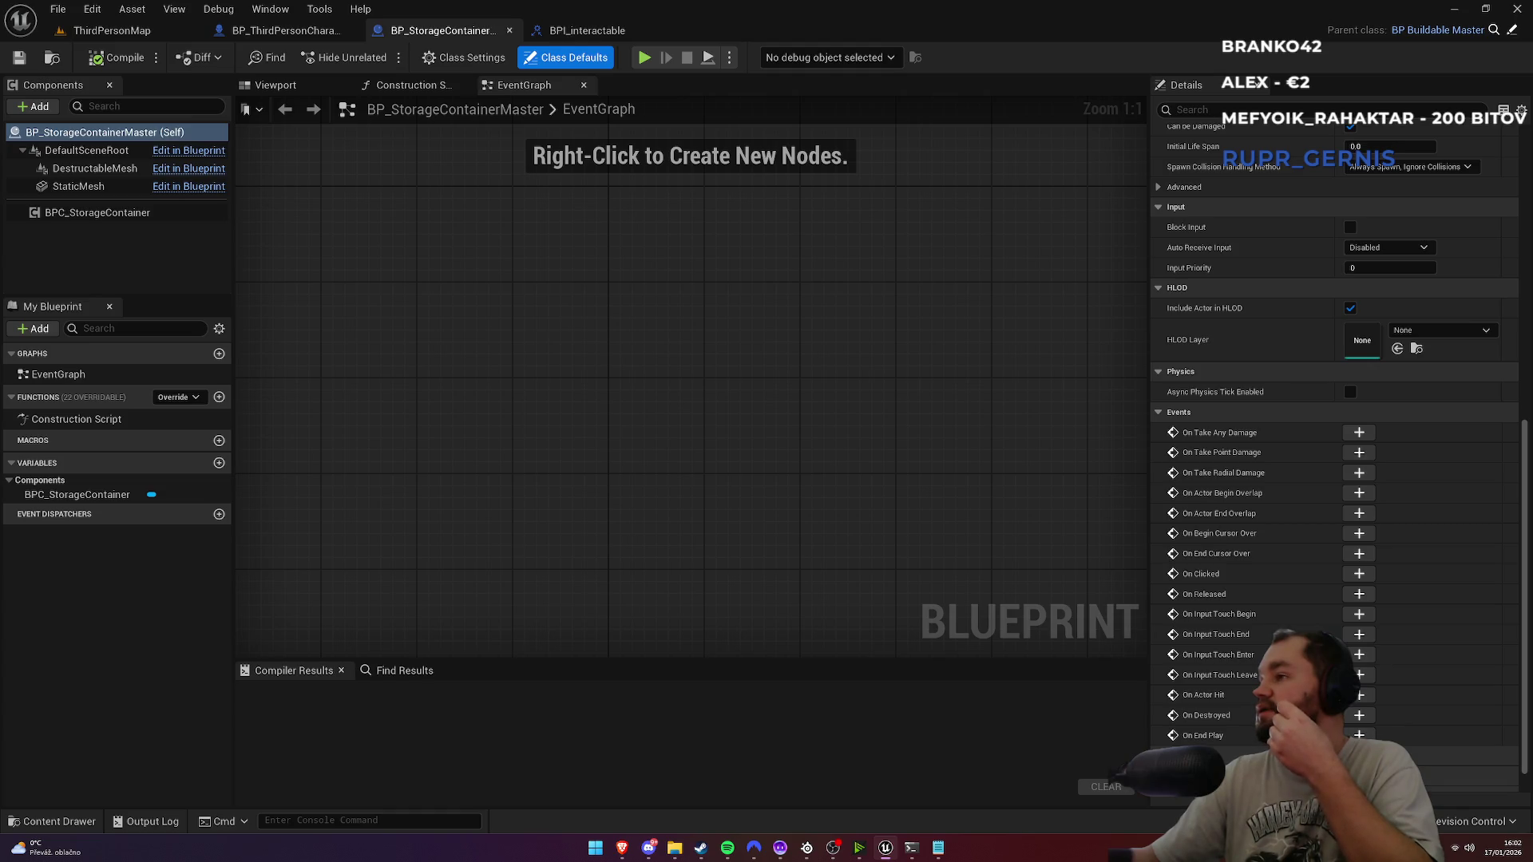
click(1511, 32)
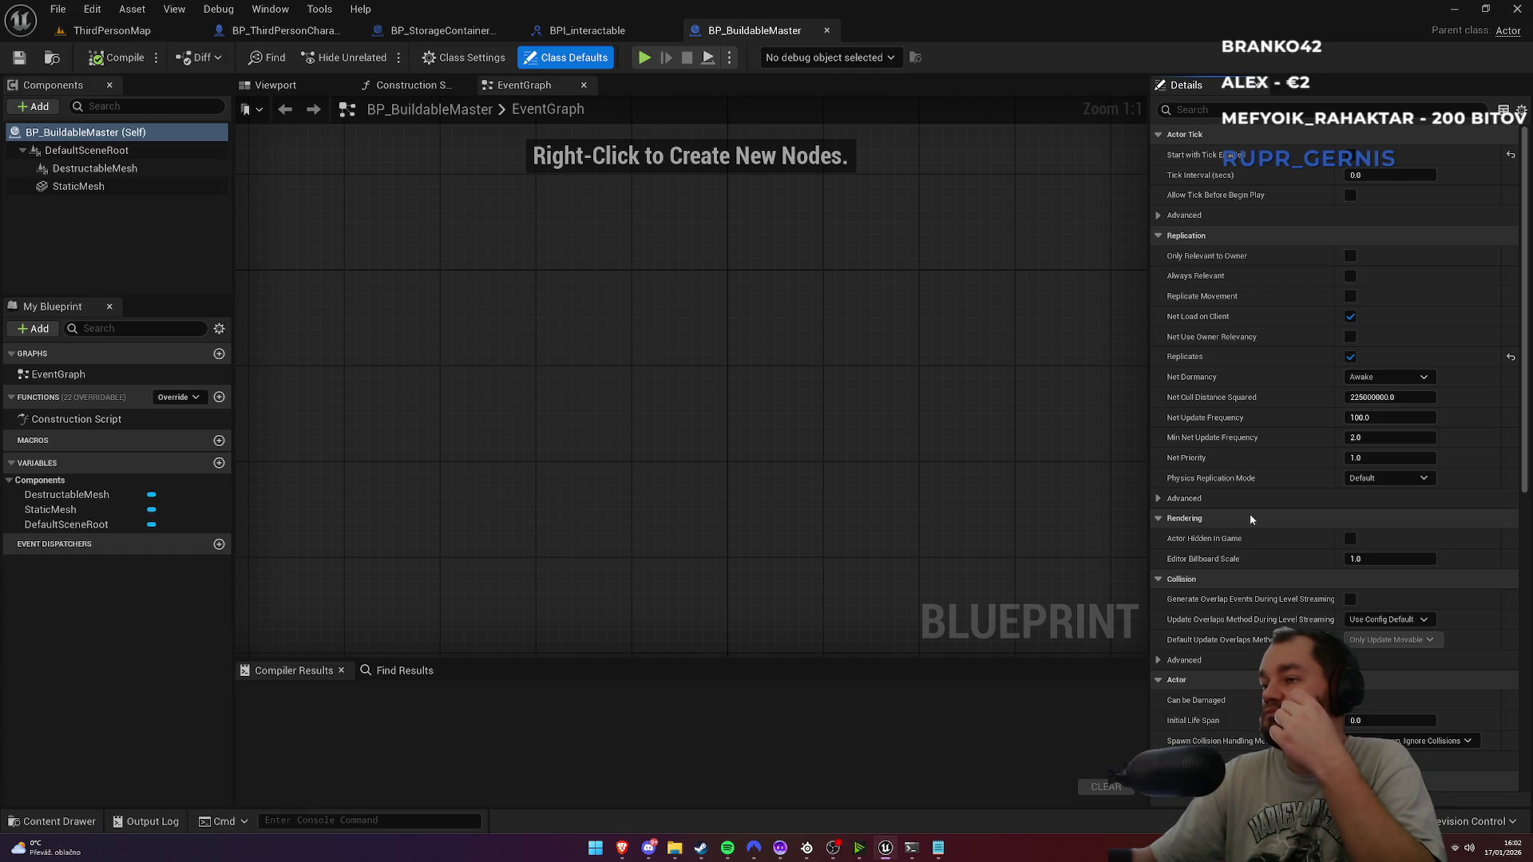
Step: Add BPI Interactable to BP_BuildableMaster's implemented interfaces, compile, and return to ThirdPersonMap
scroll(1250, 519, down, 5)
scroll(1246, 519, up, 4)
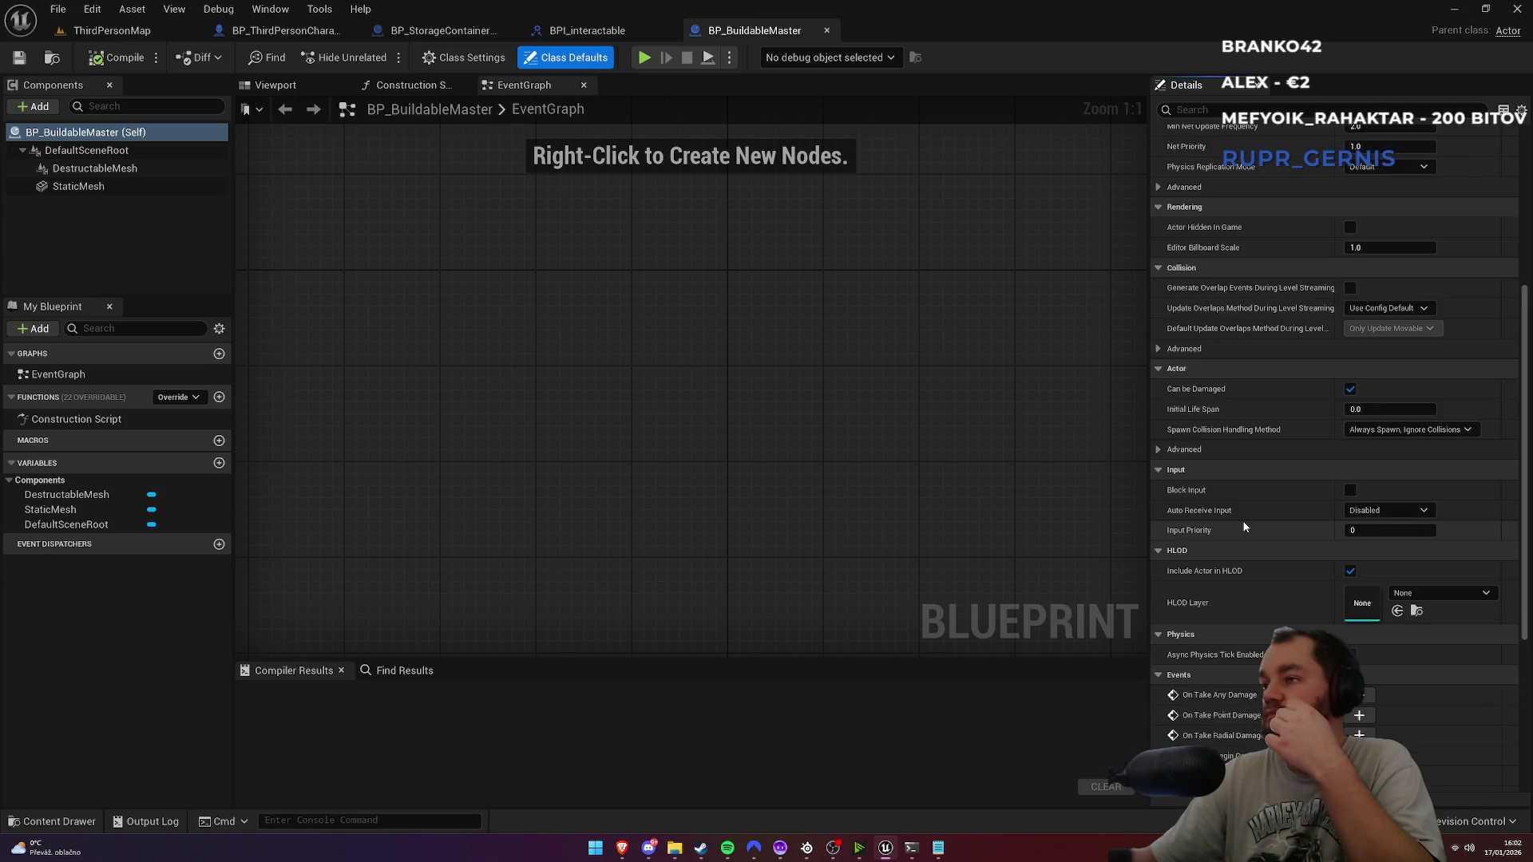
click(428, 63)
click(1370, 479)
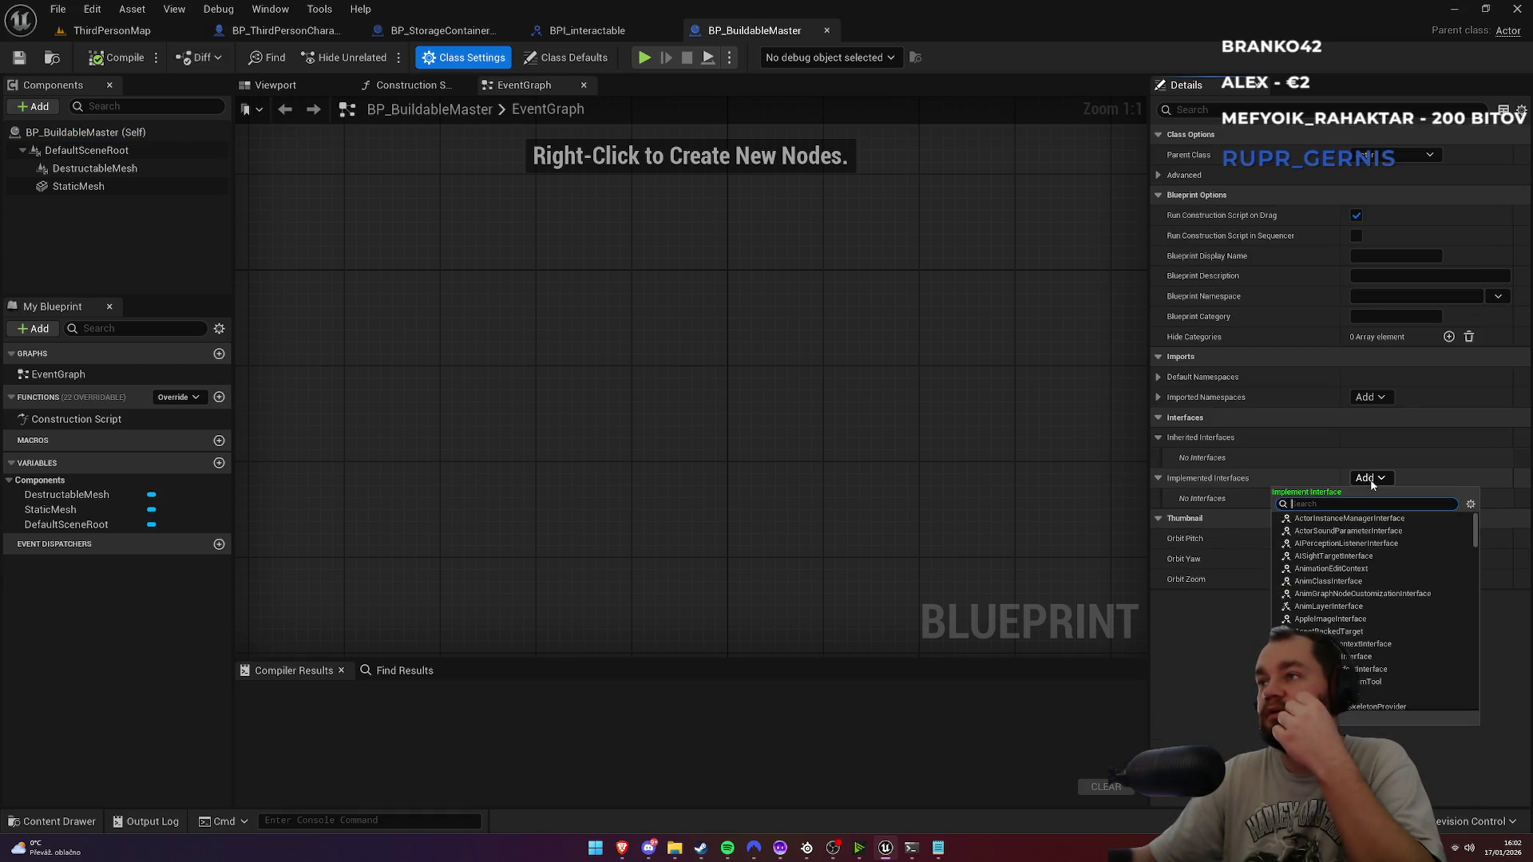
text(Iinter)
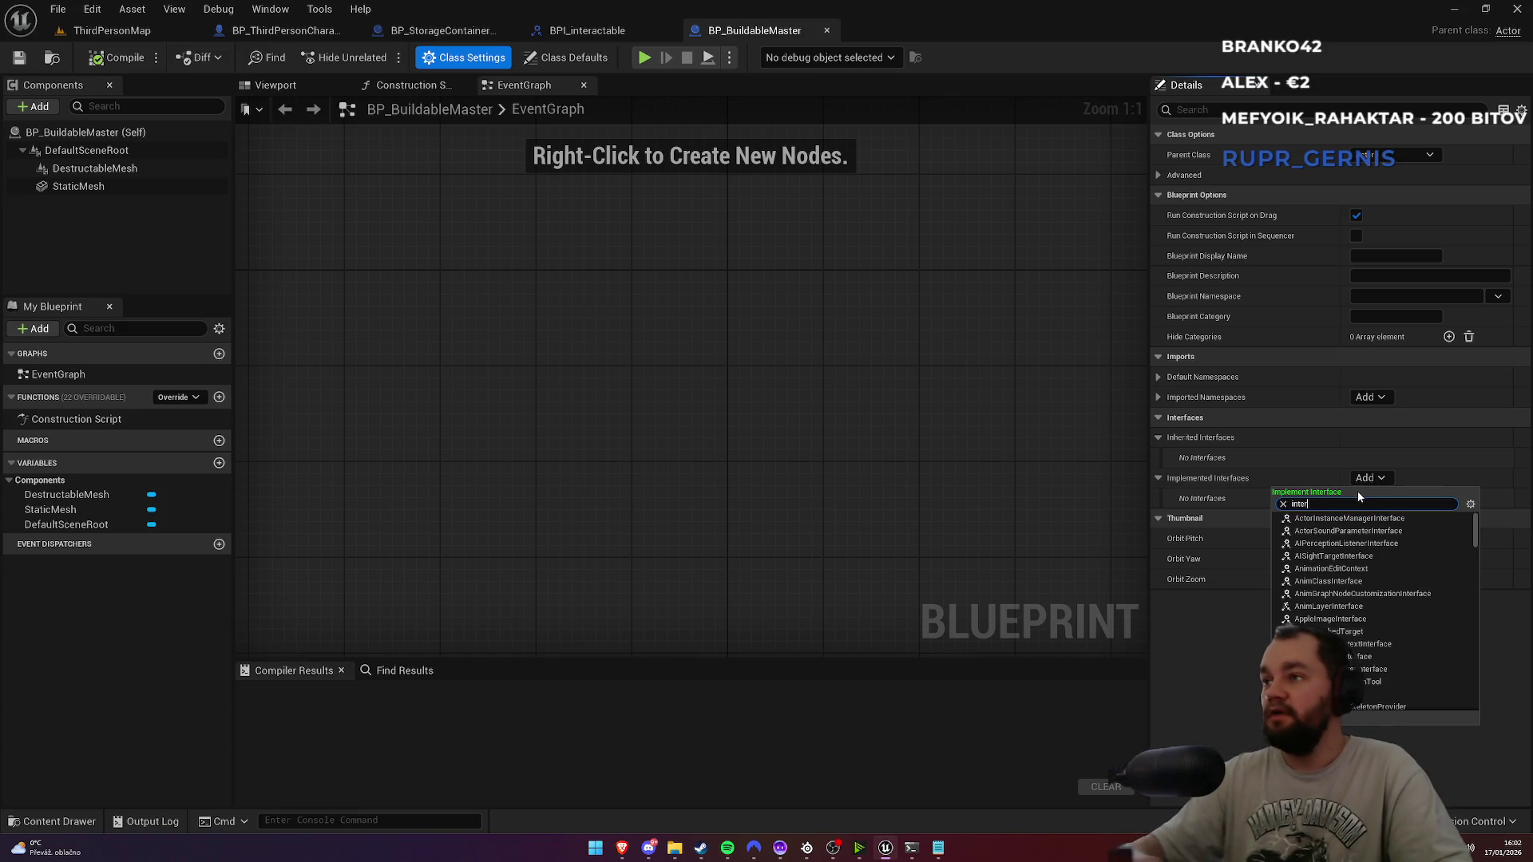
text(ac)
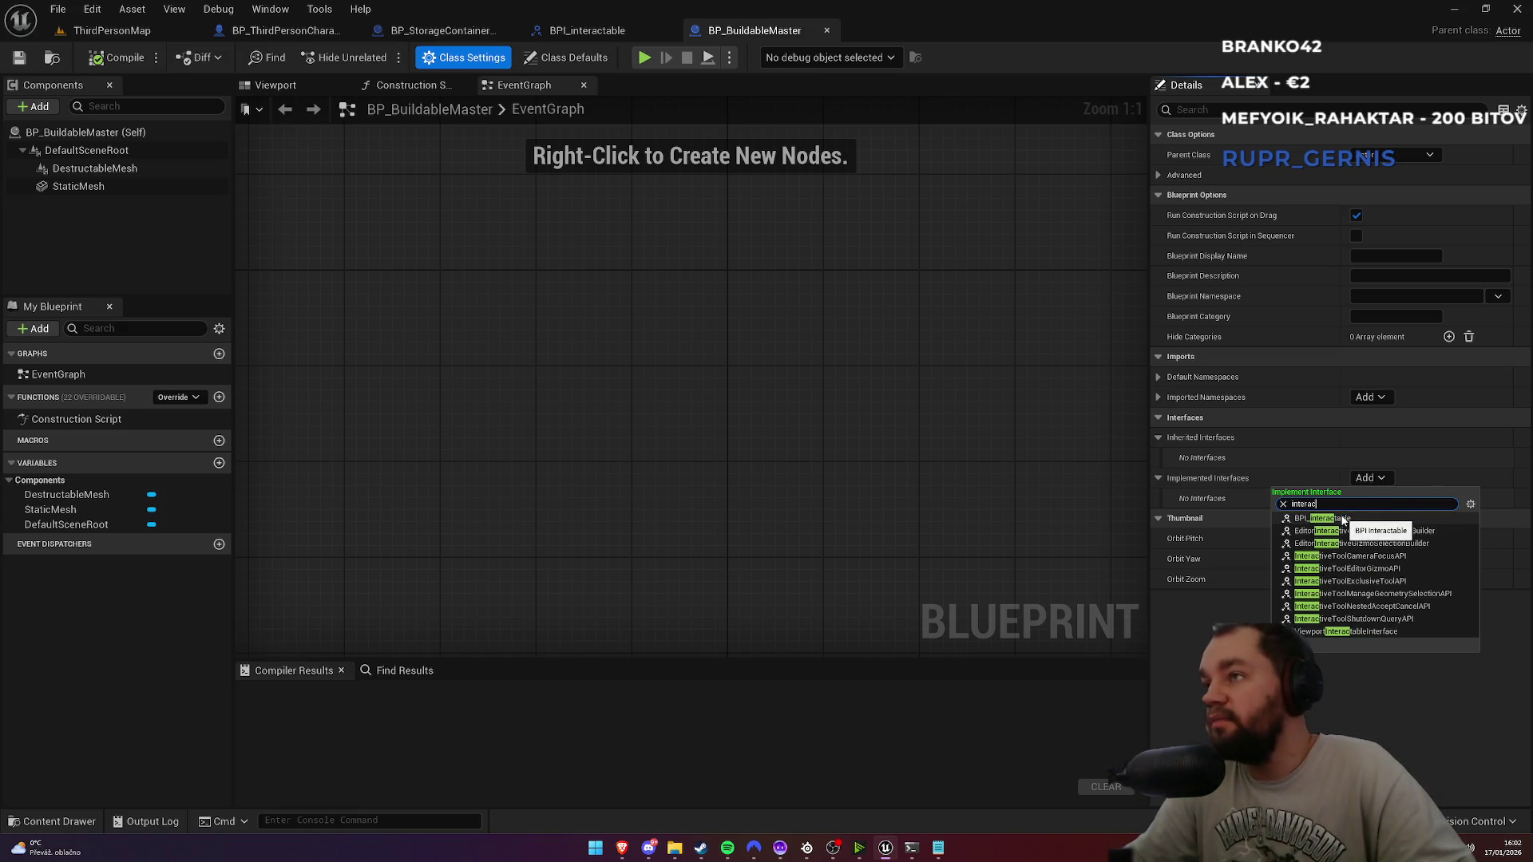
click(1342, 520)
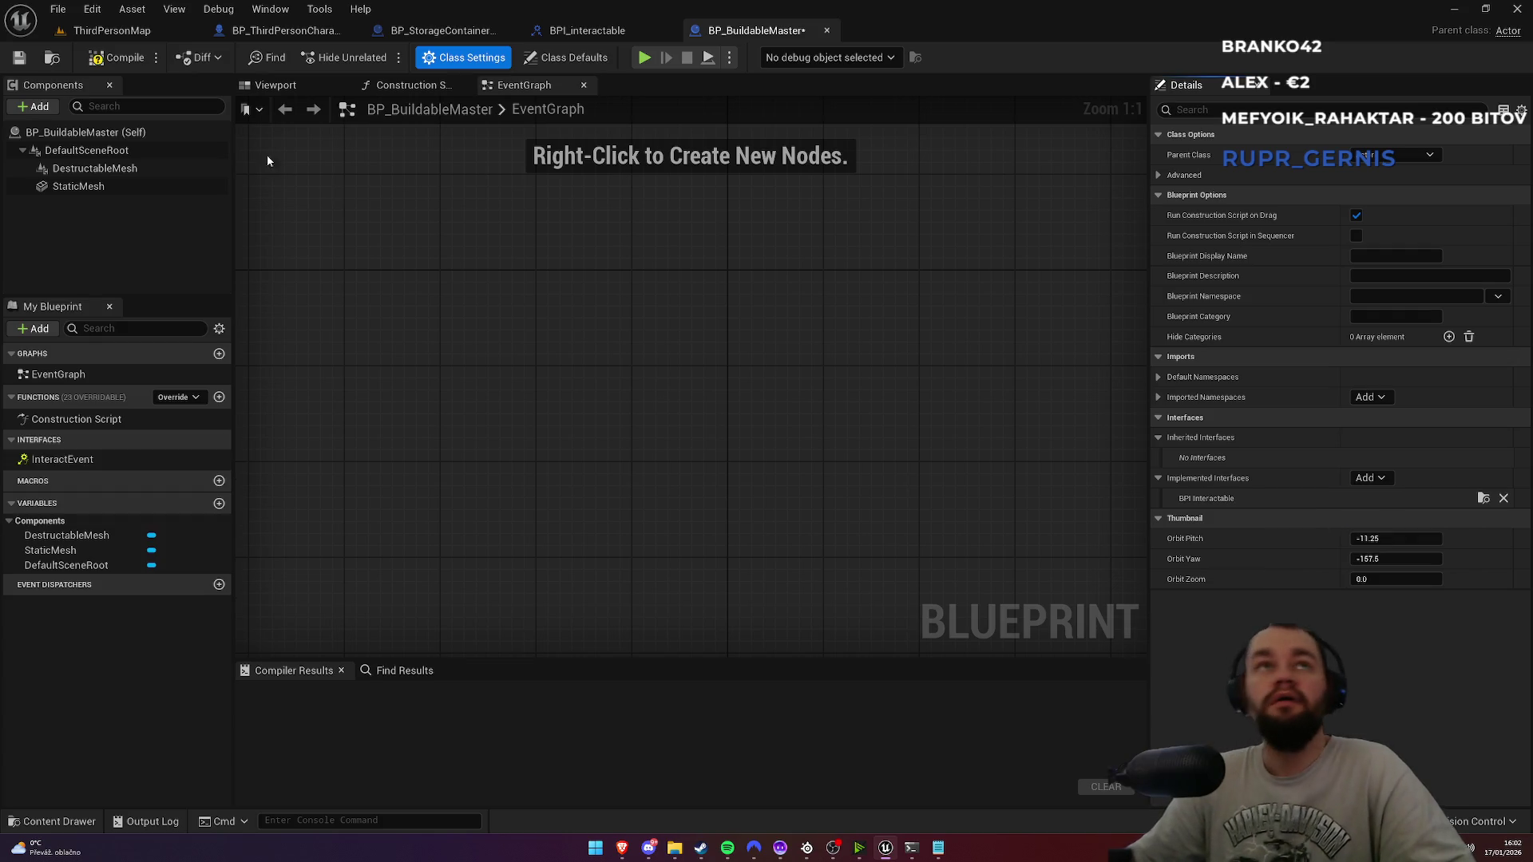
click(116, 56)
click(150, 36)
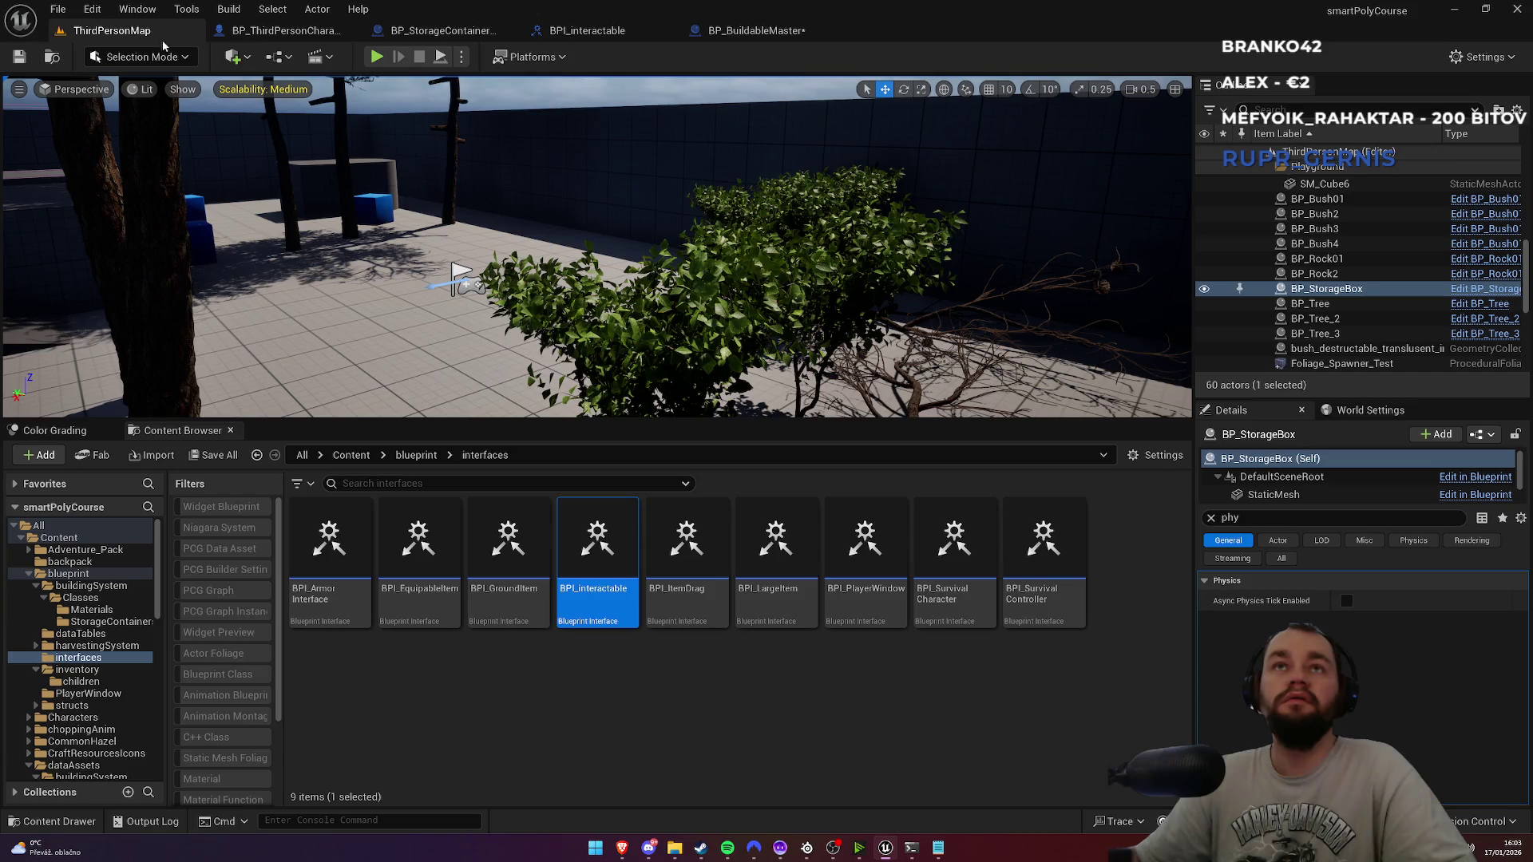
click(375, 59)
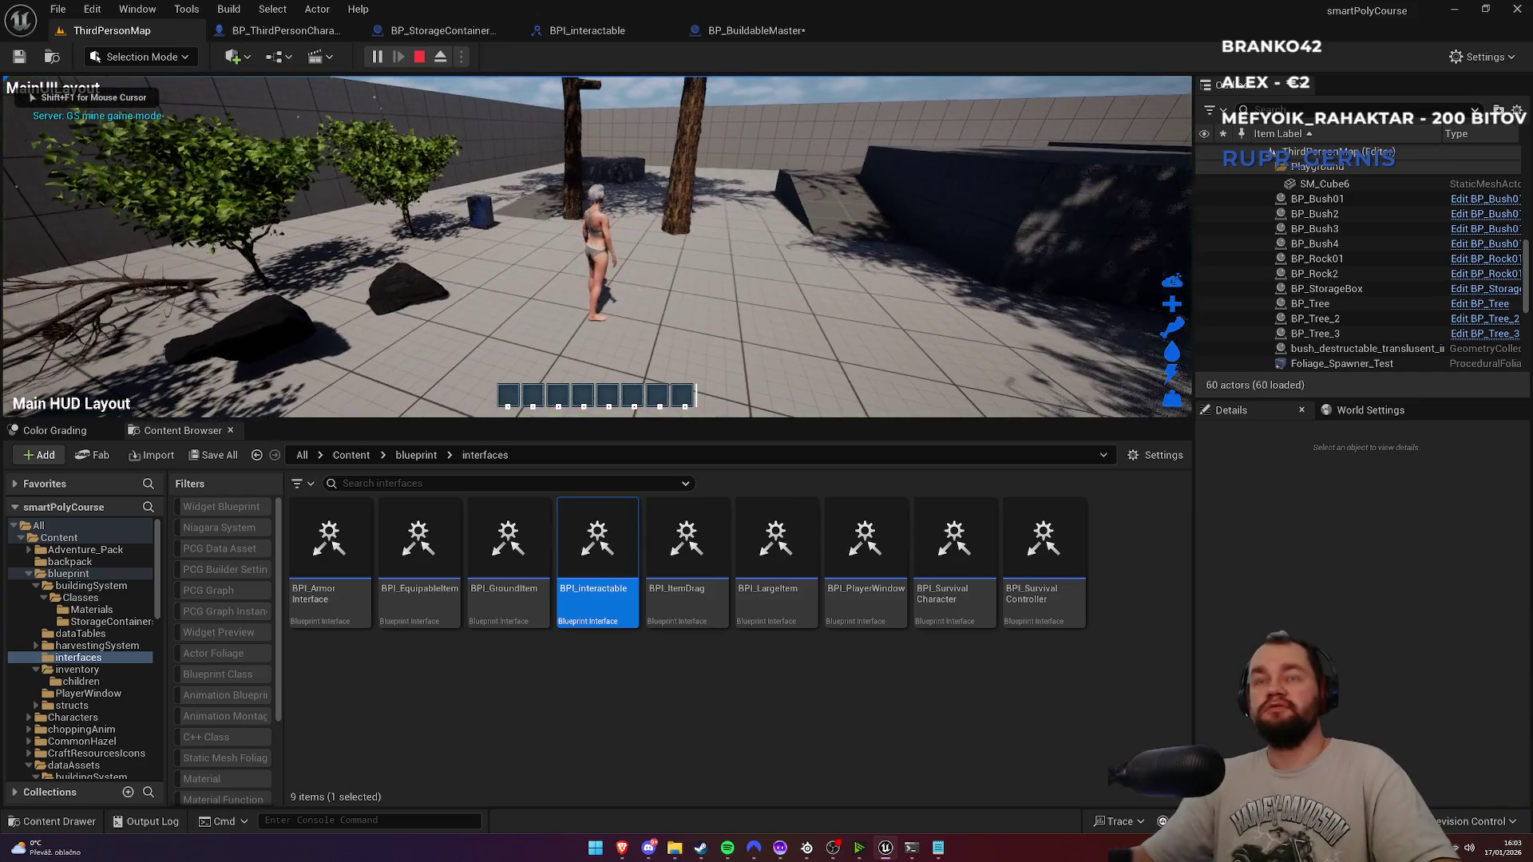
key(F11)
click(767, 432)
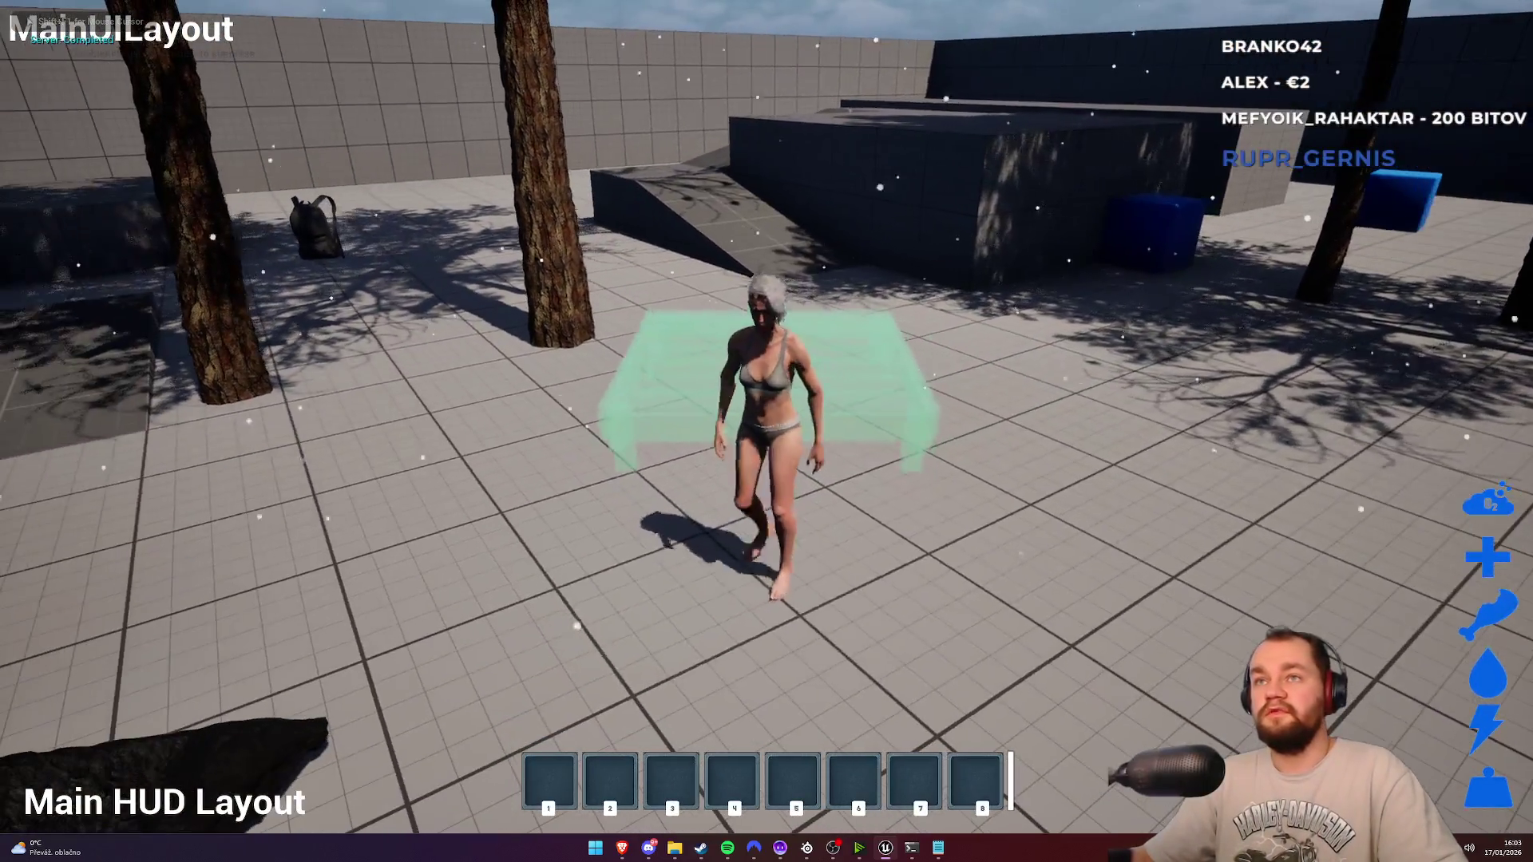
click(766, 431)
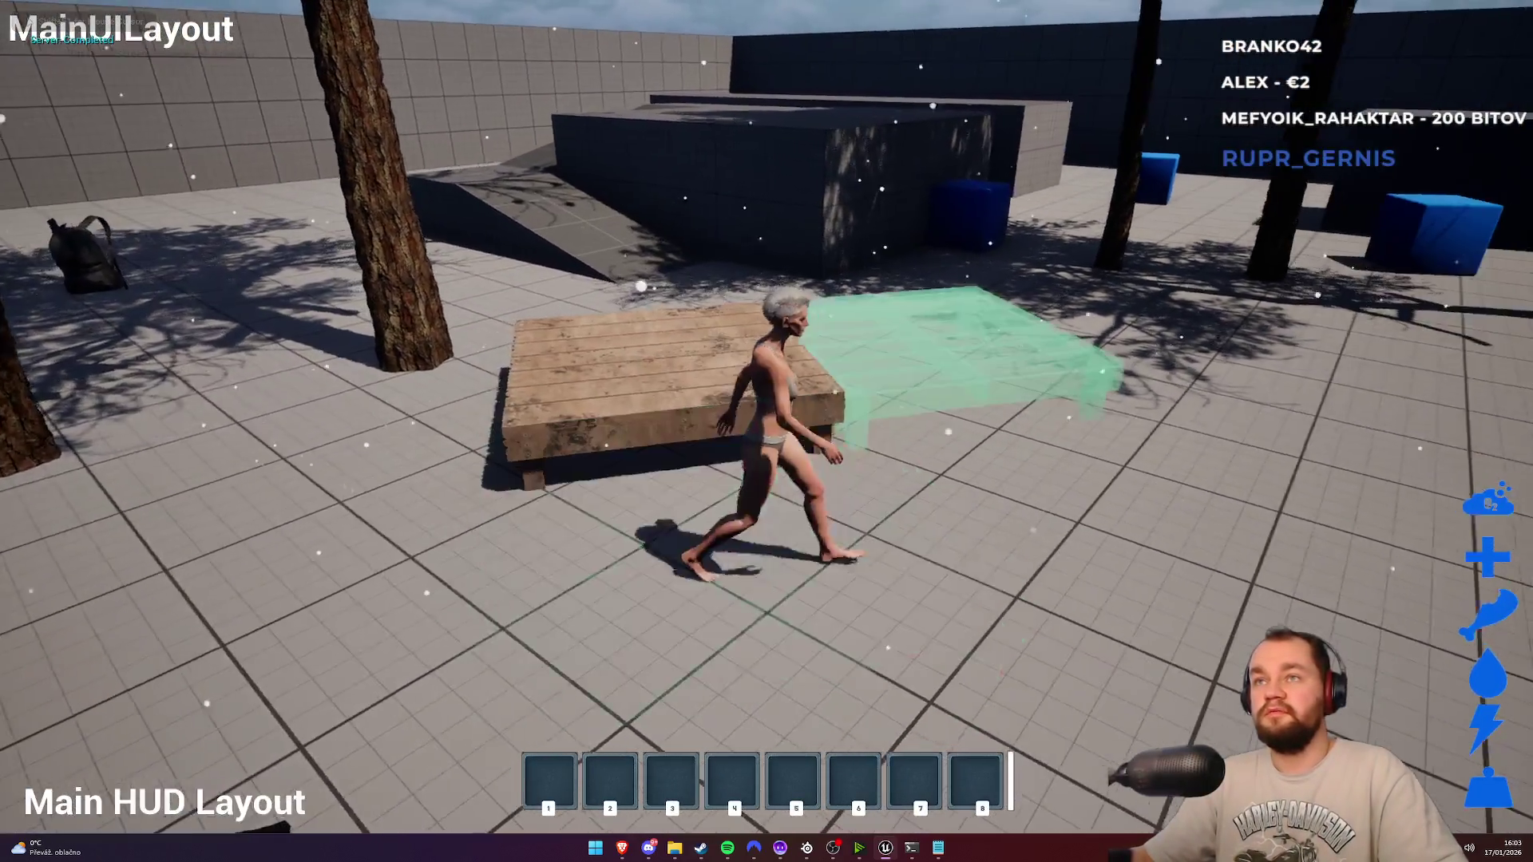
key(s)
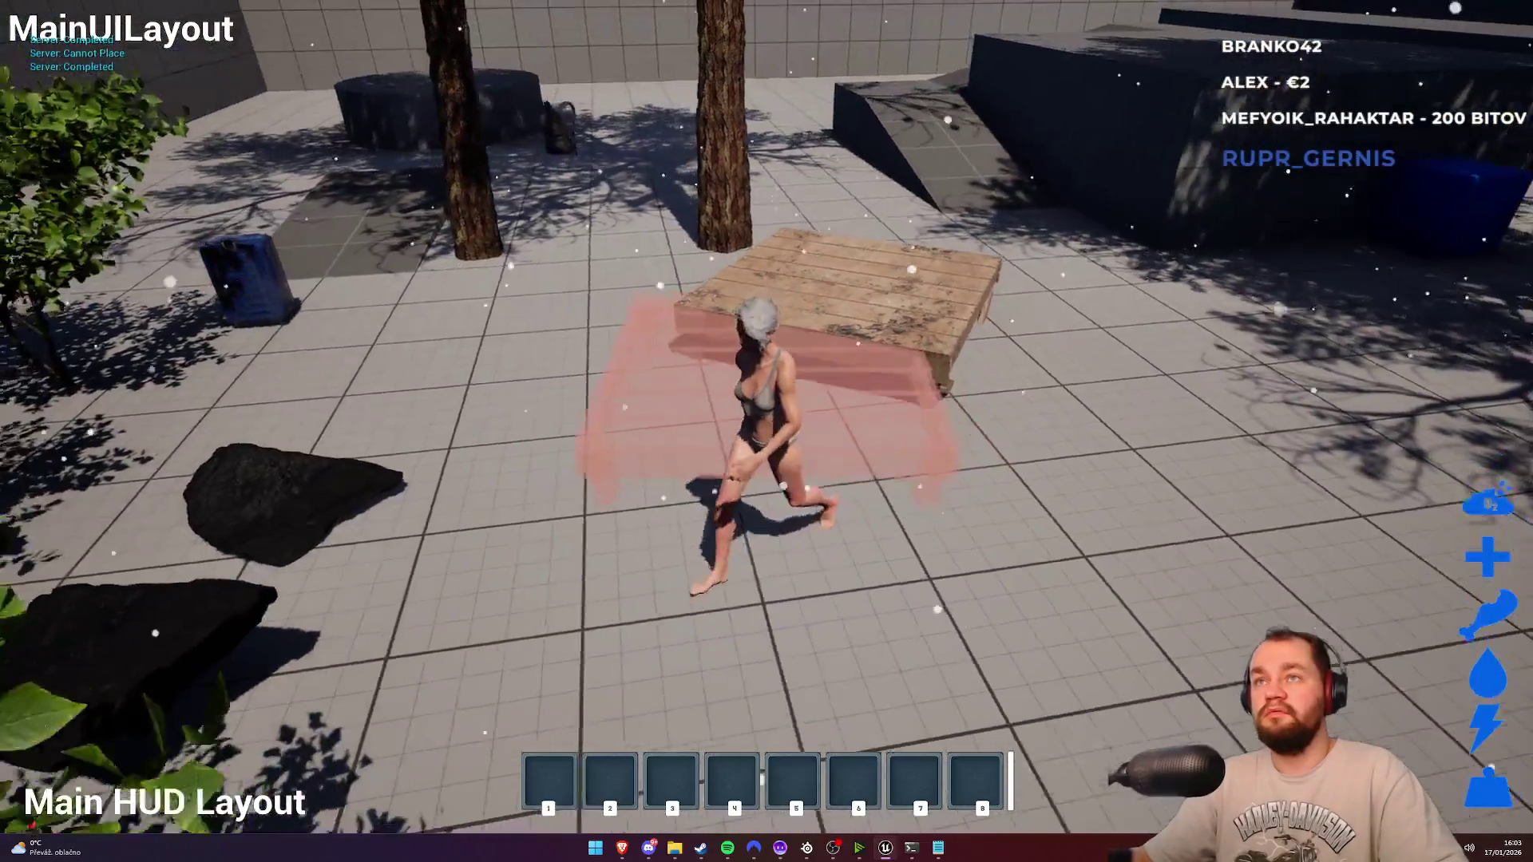
key(w)
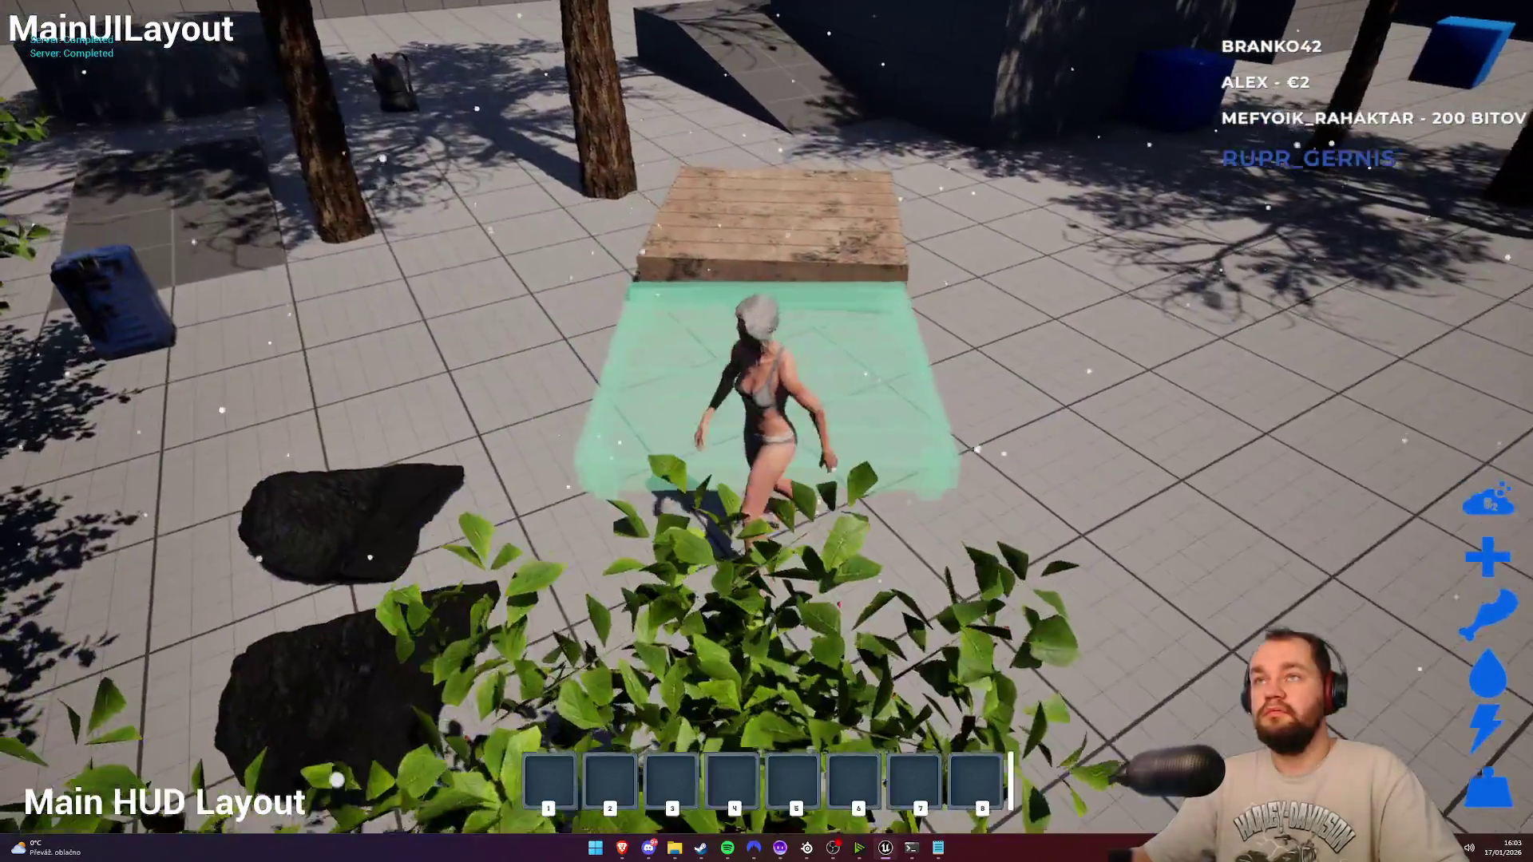
key(w)
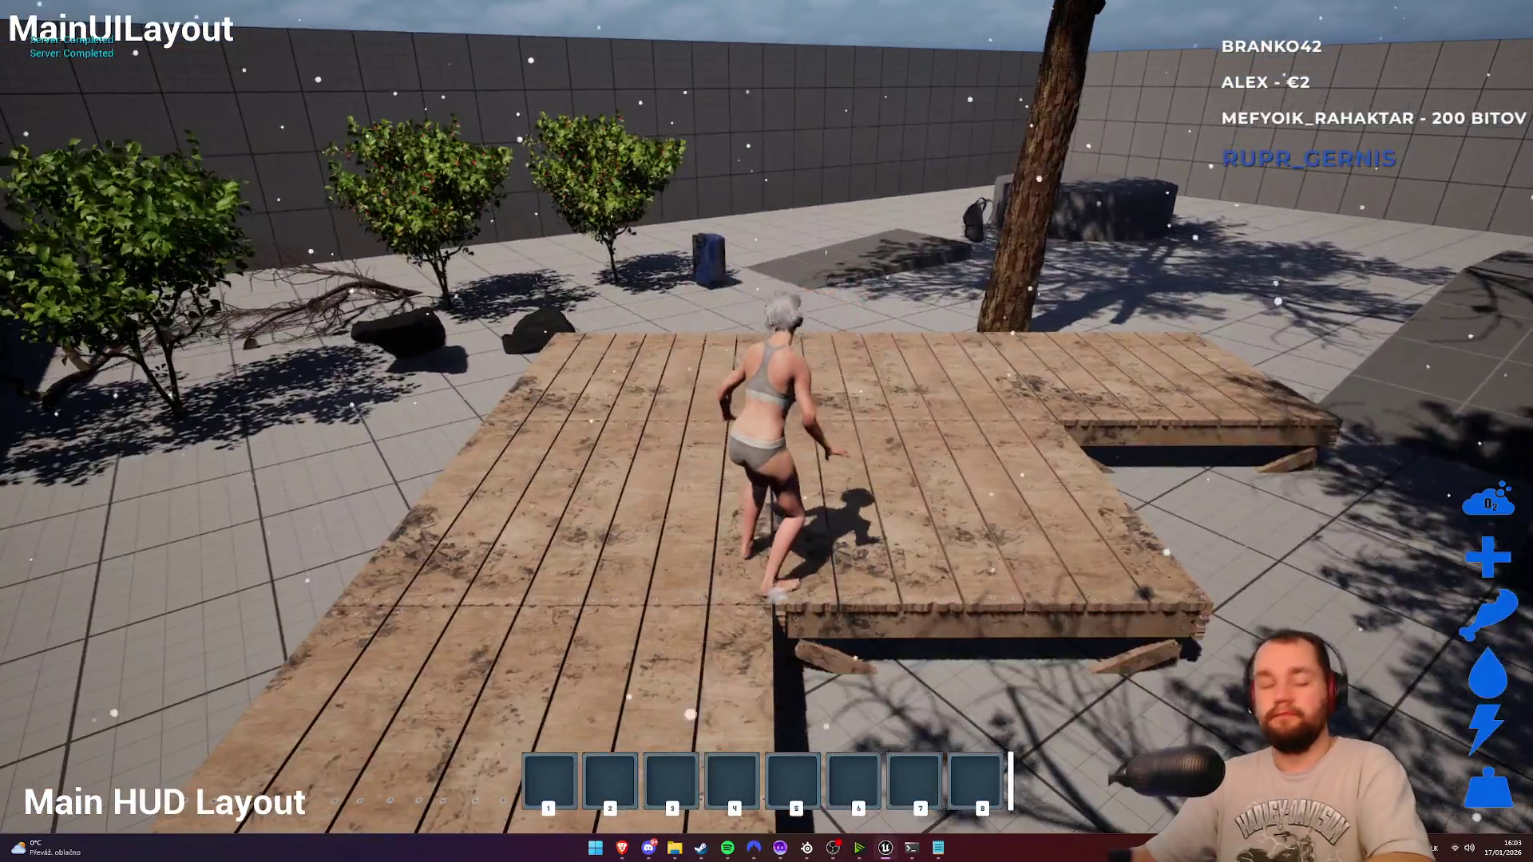
key(shift+F1)
key(F11)
key(Escape)
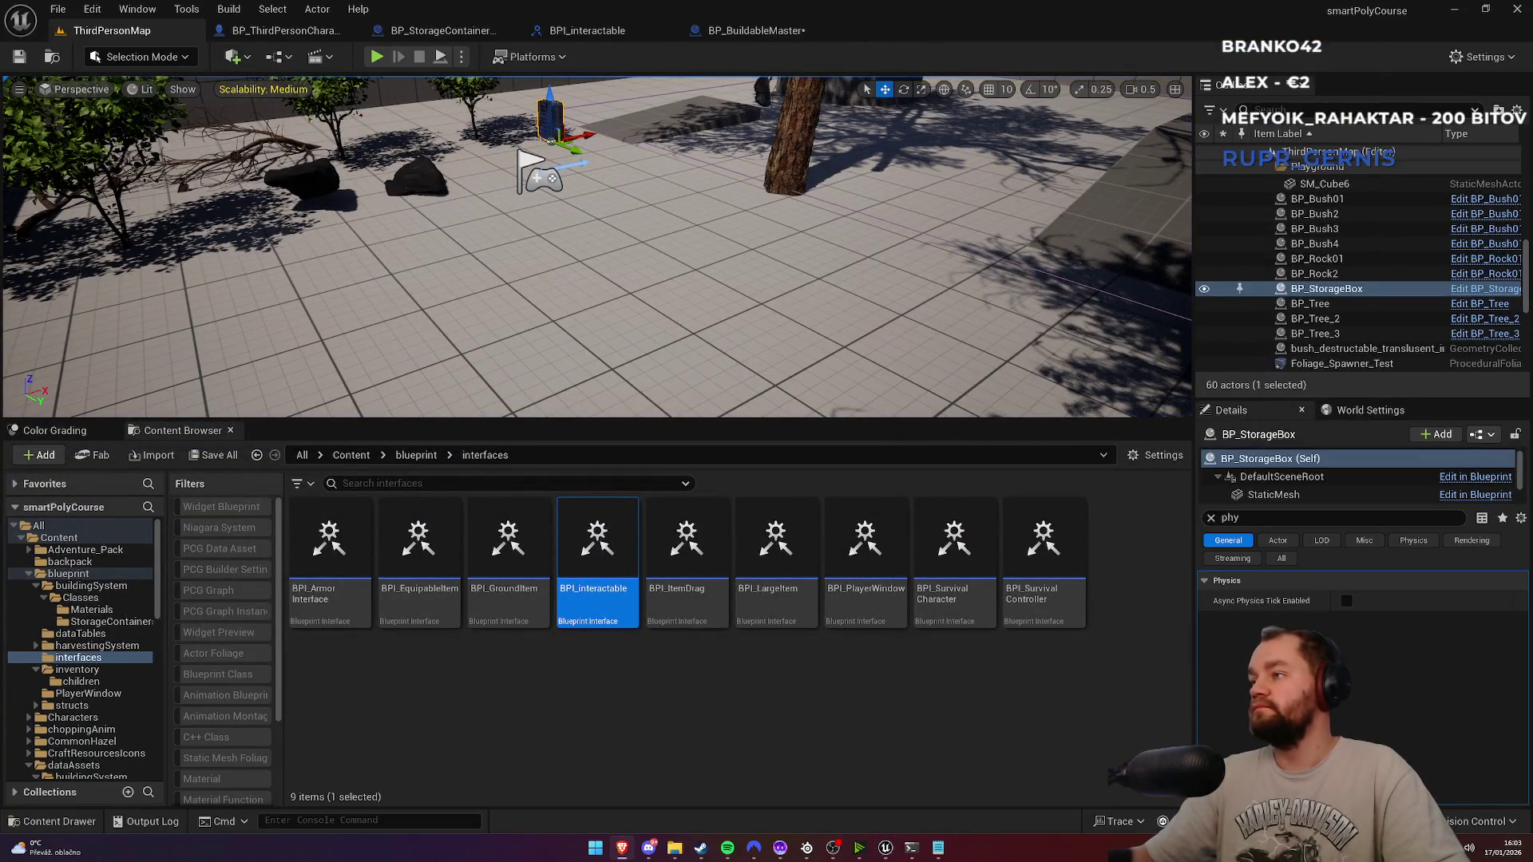
Step: Place an Event InteractEvent node in BP_StorageContainerMaster's EventGraph and start a new Boolean variable
click(729, 28)
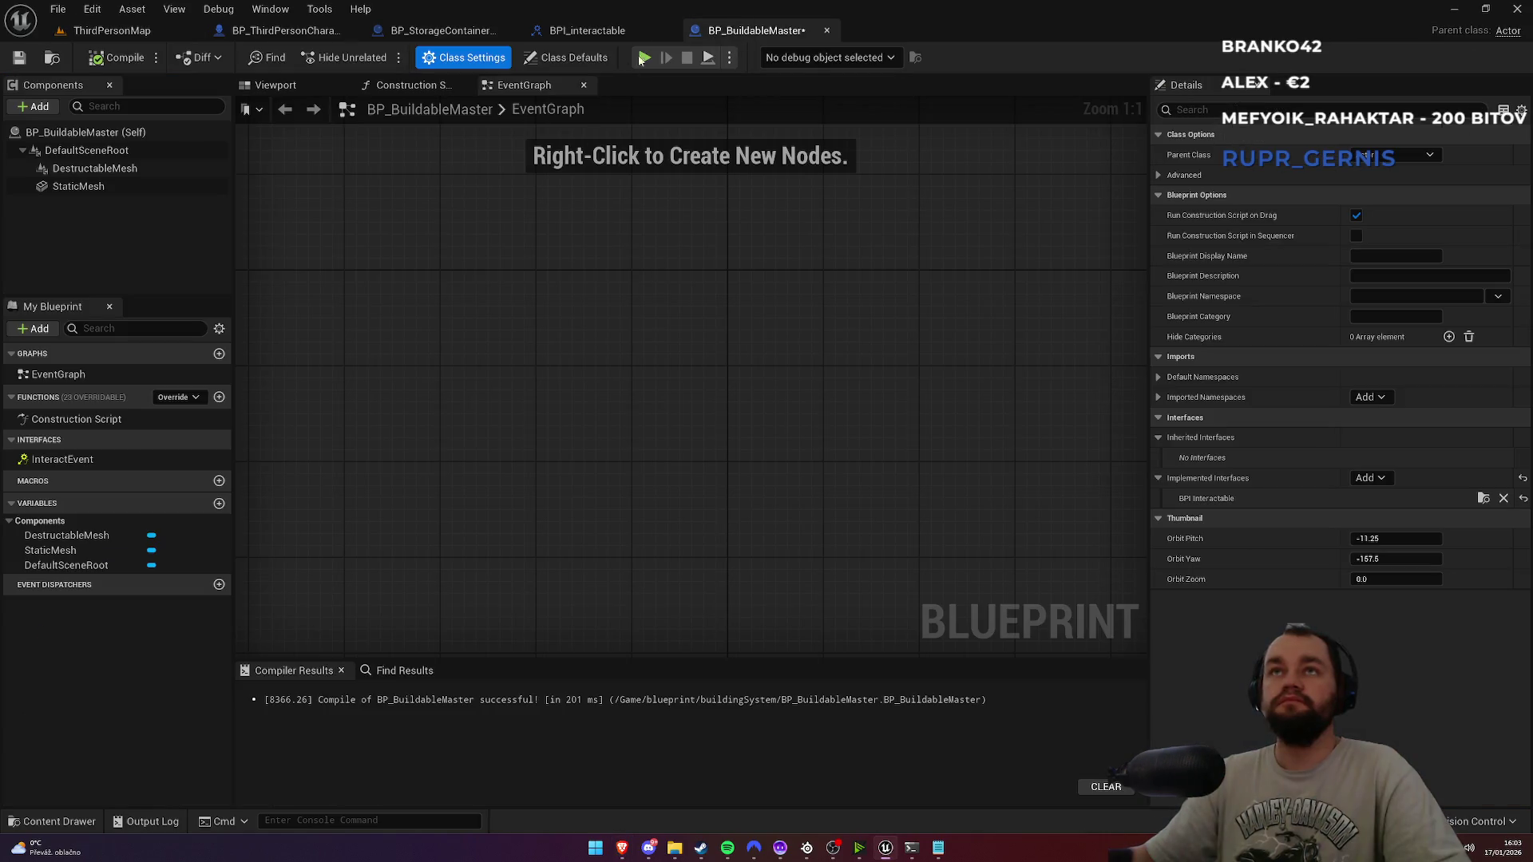
click(542, 33)
click(467, 32)
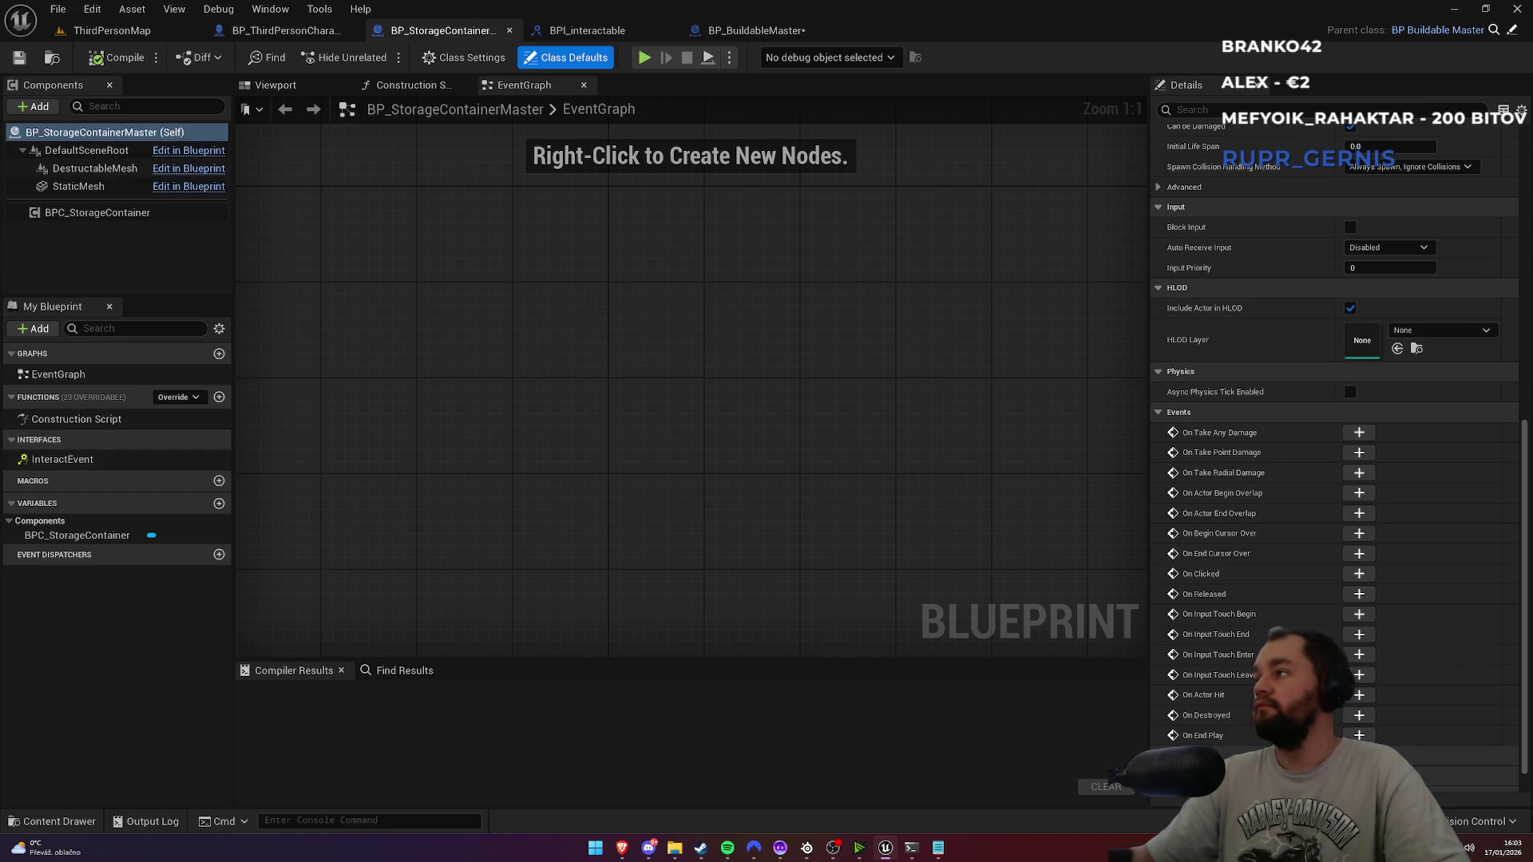
double_click(64, 460)
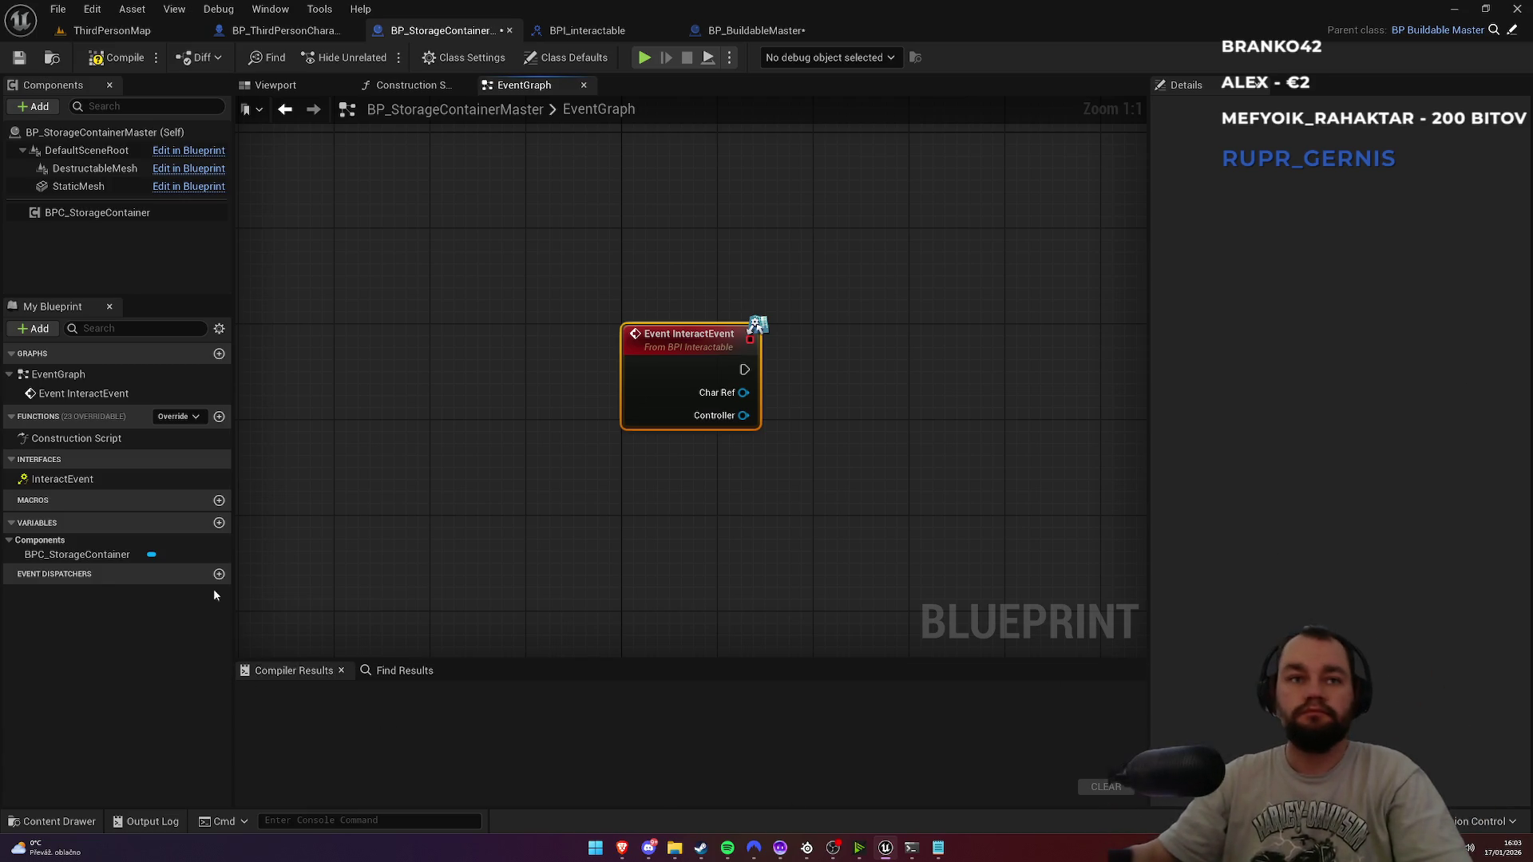
click(218, 523)
Step: Add a CanAccess Boolean and branch on it when InteractEvent fires
text(CanAccess)
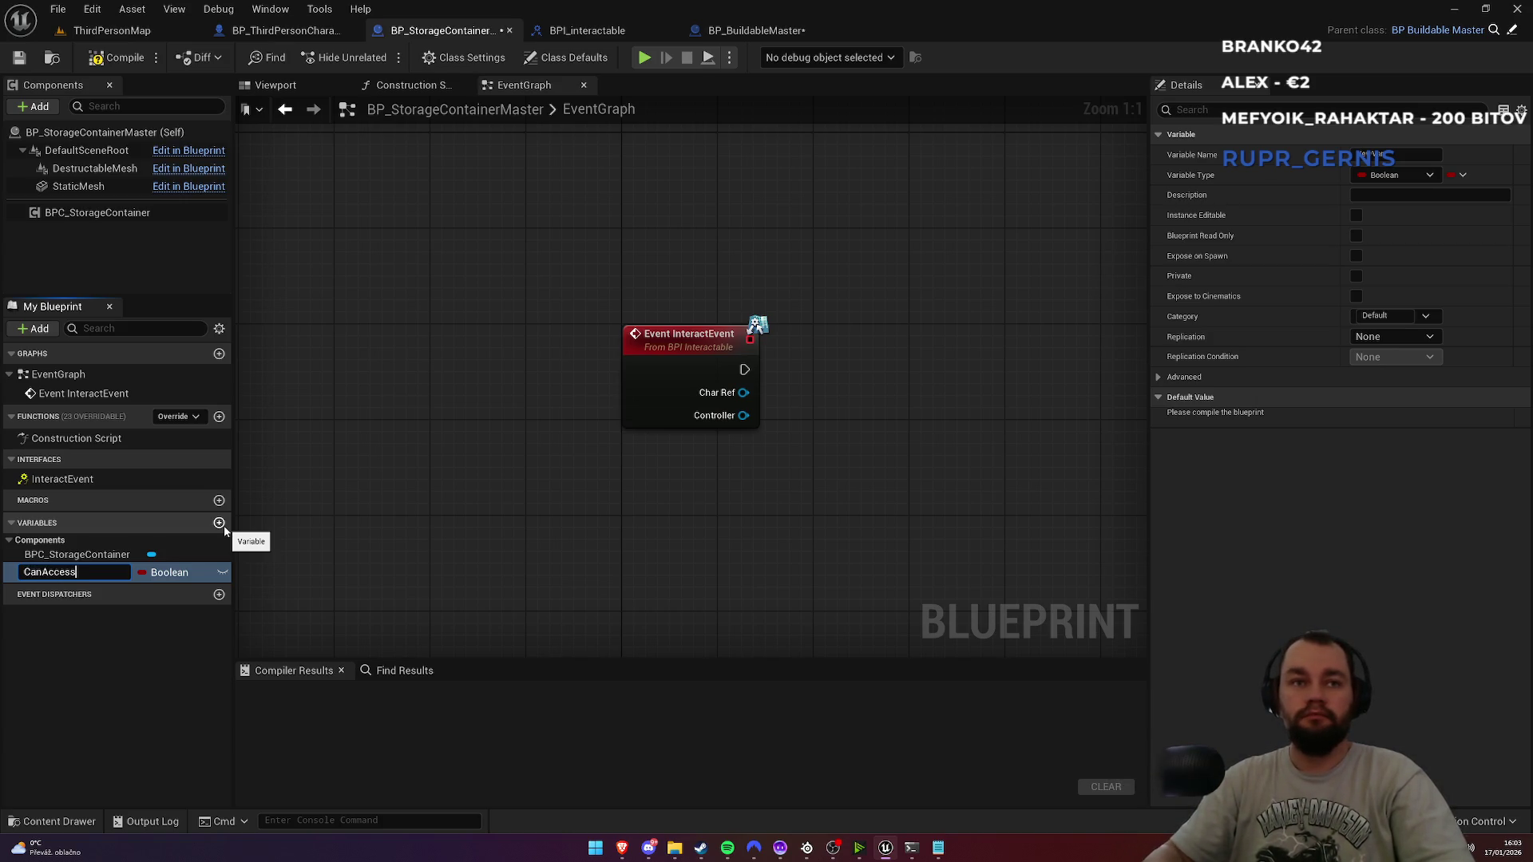
key(Return)
mouse_move(46, 575)
mouse_down()
mouse_move(606, 485)
mouse_move(731, 511)
mouse_move(818, 407)
mouse_up()
text(branch)
key(Return)
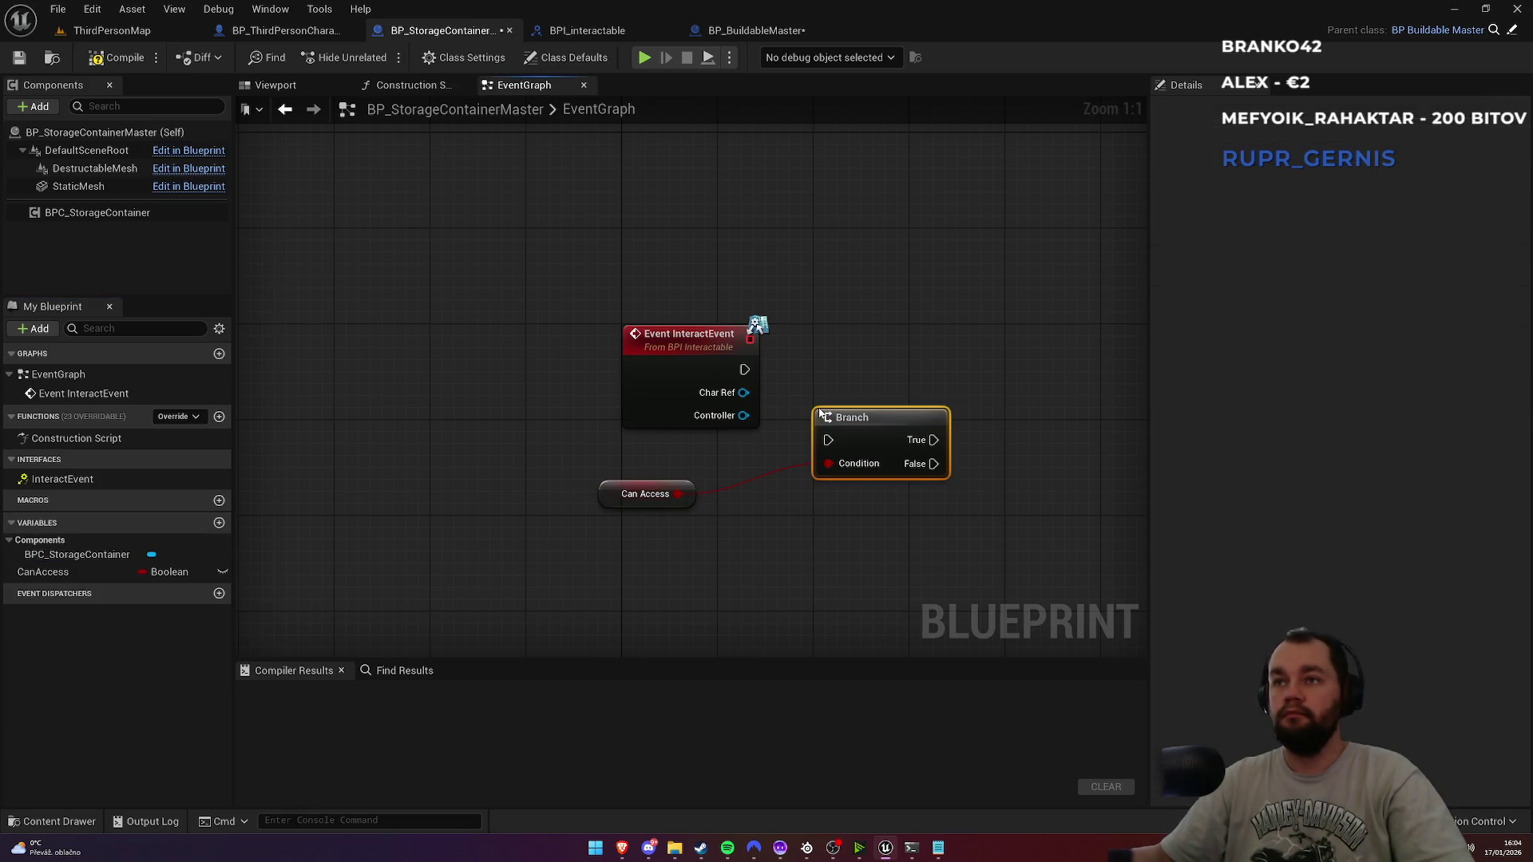
mouse_move(744, 370)
mouse_down()
mouse_move(828, 440)
mouse_move(870, 345)
mouse_up()
mouse_move(611, 496)
mouse_down()
mouse_move(827, 304)
mouse_move(827, 317)
mouse_up()
click(931, 243)
Step: Add the BPC_StorageContainer component to the graph with a Get Items node
drag(930, 243, 549, 273)
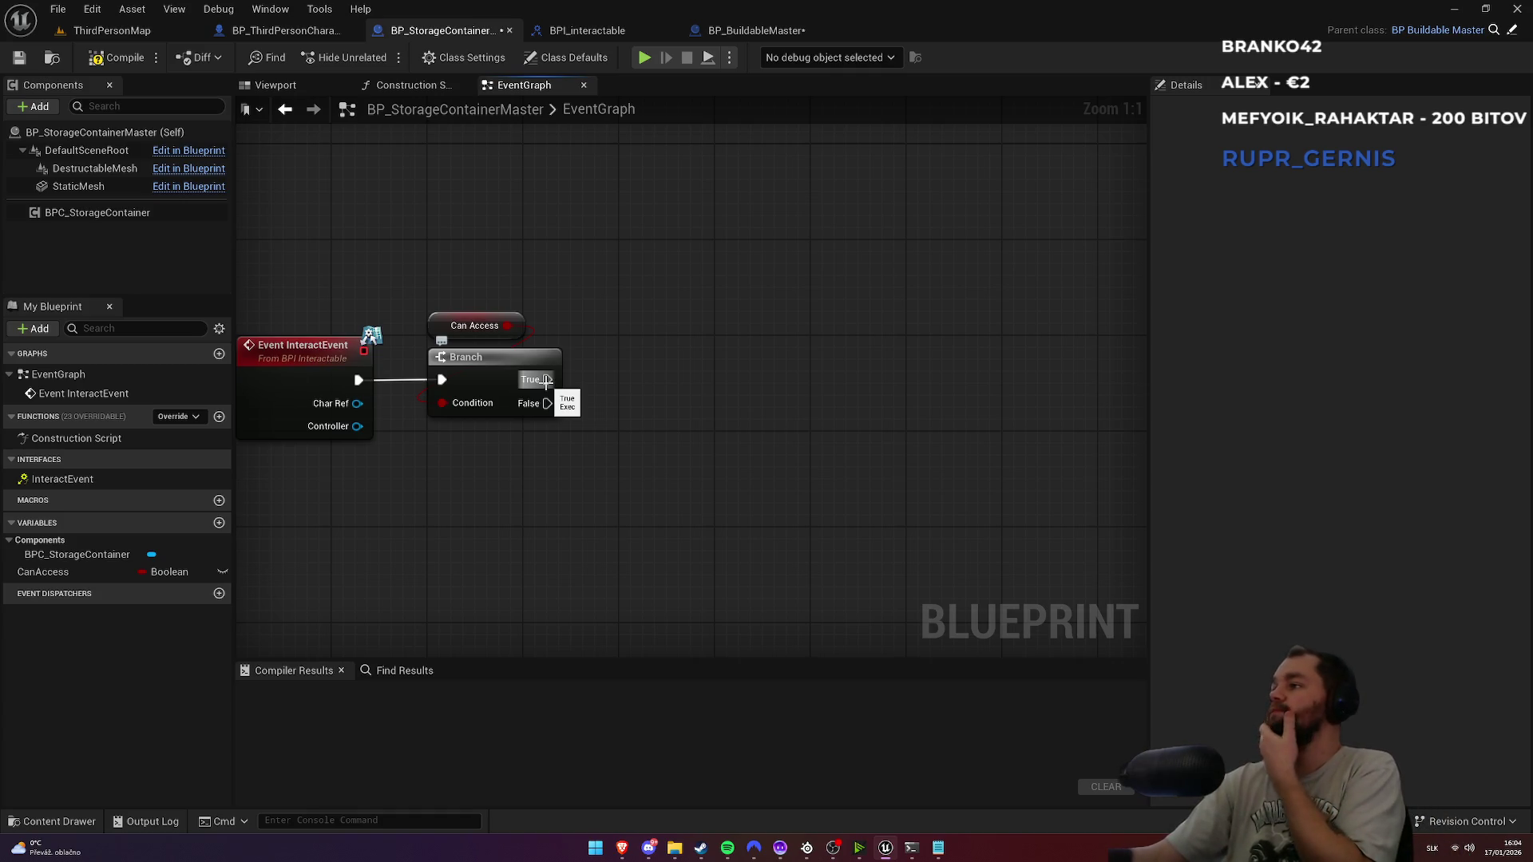
mouse_move(97, 212)
mouse_down()
mouse_move(557, 529)
mouse_move(681, 506)
mouse_up()
text(get)
text(items)
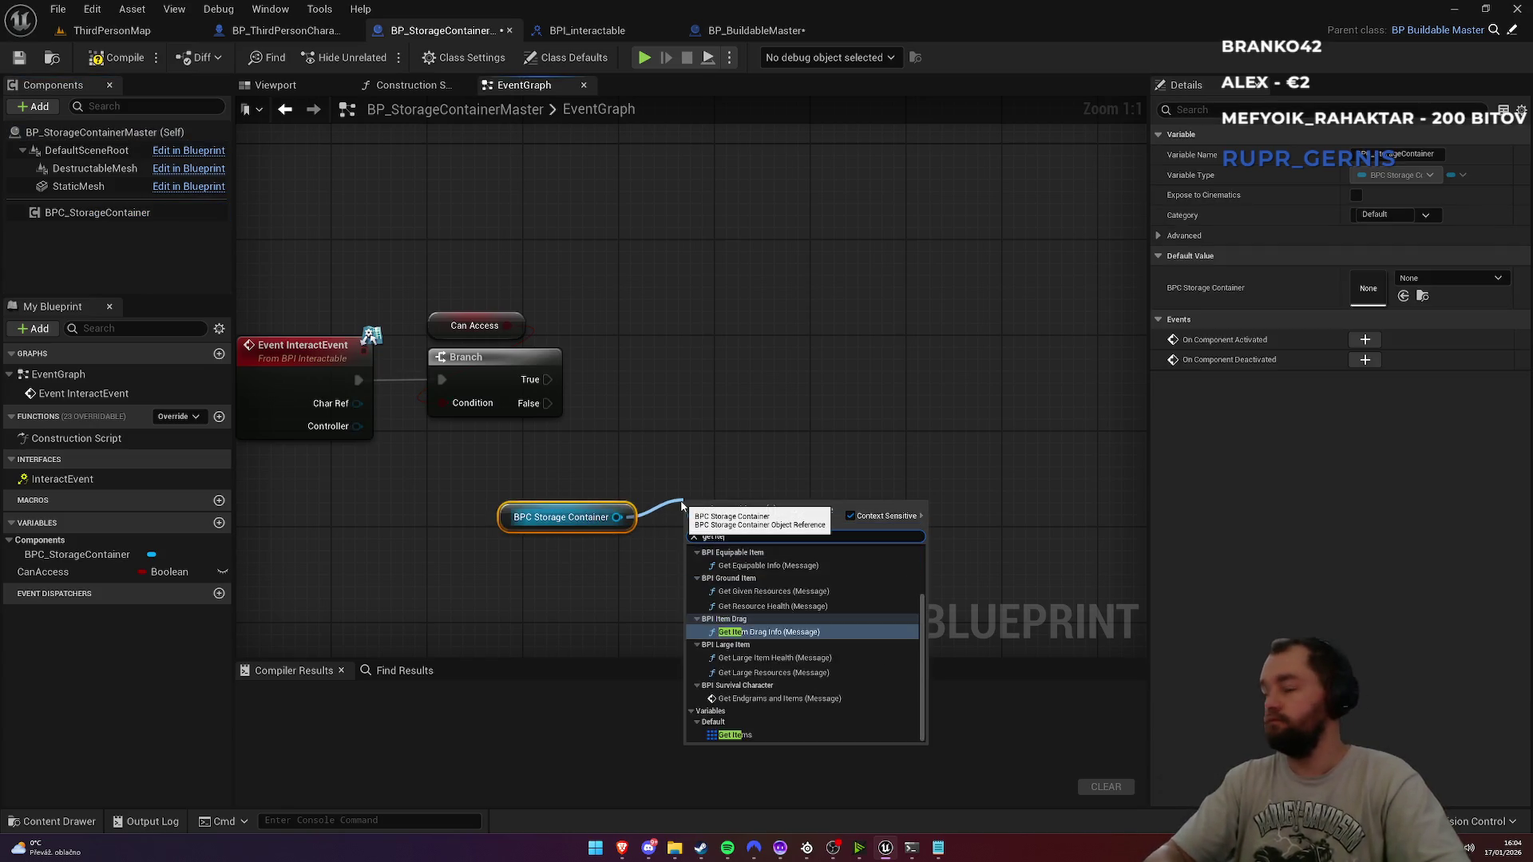
click(734, 610)
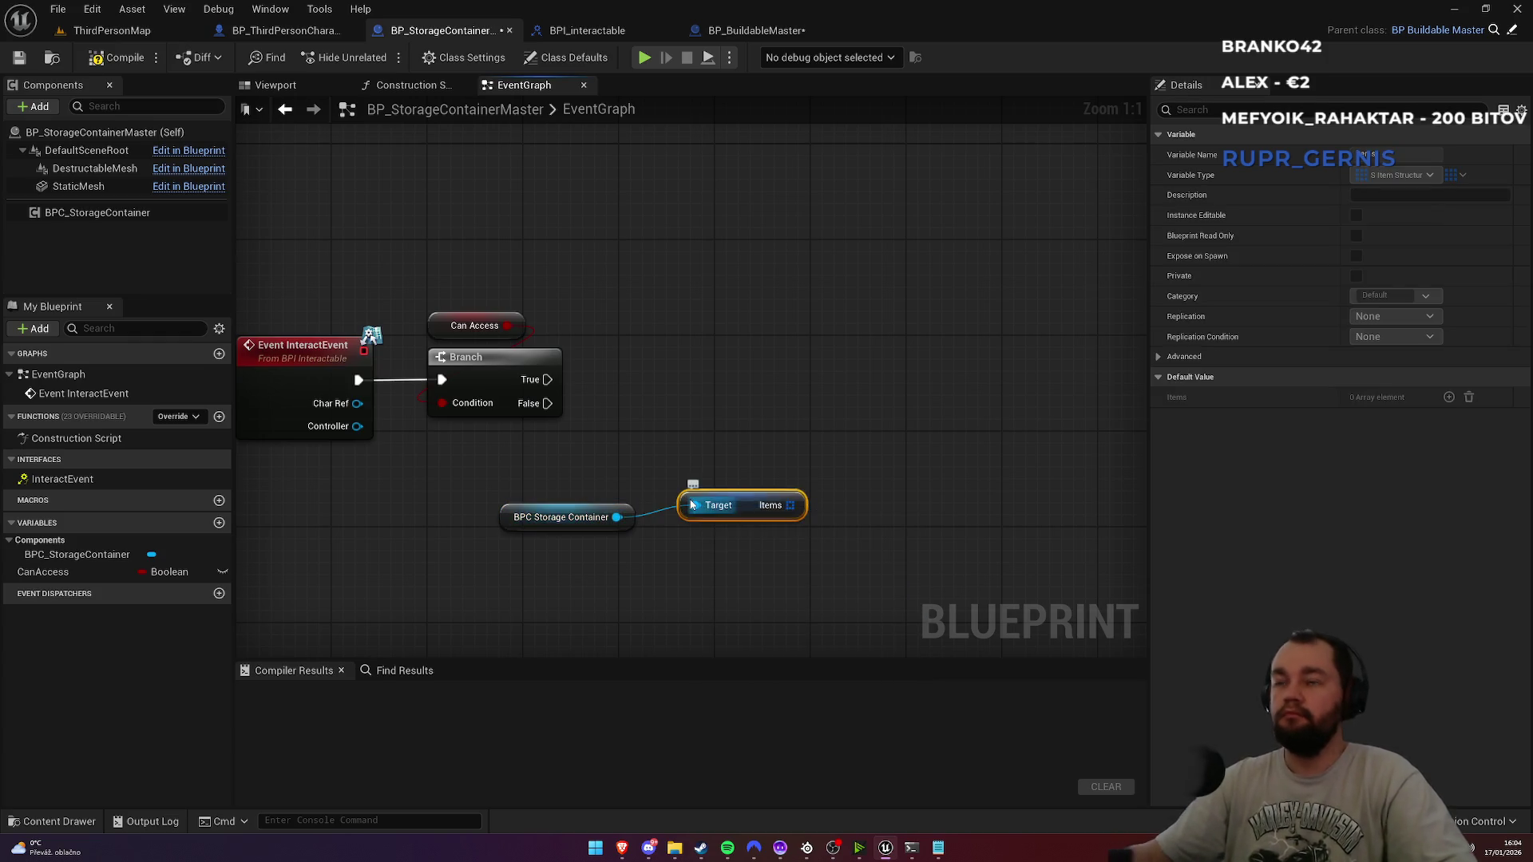
mouse_move(771, 517)
mouse_down()
mouse_move(670, 559)
mouse_move(554, 552)
mouse_move(648, 591)
mouse_up()
click(673, 567)
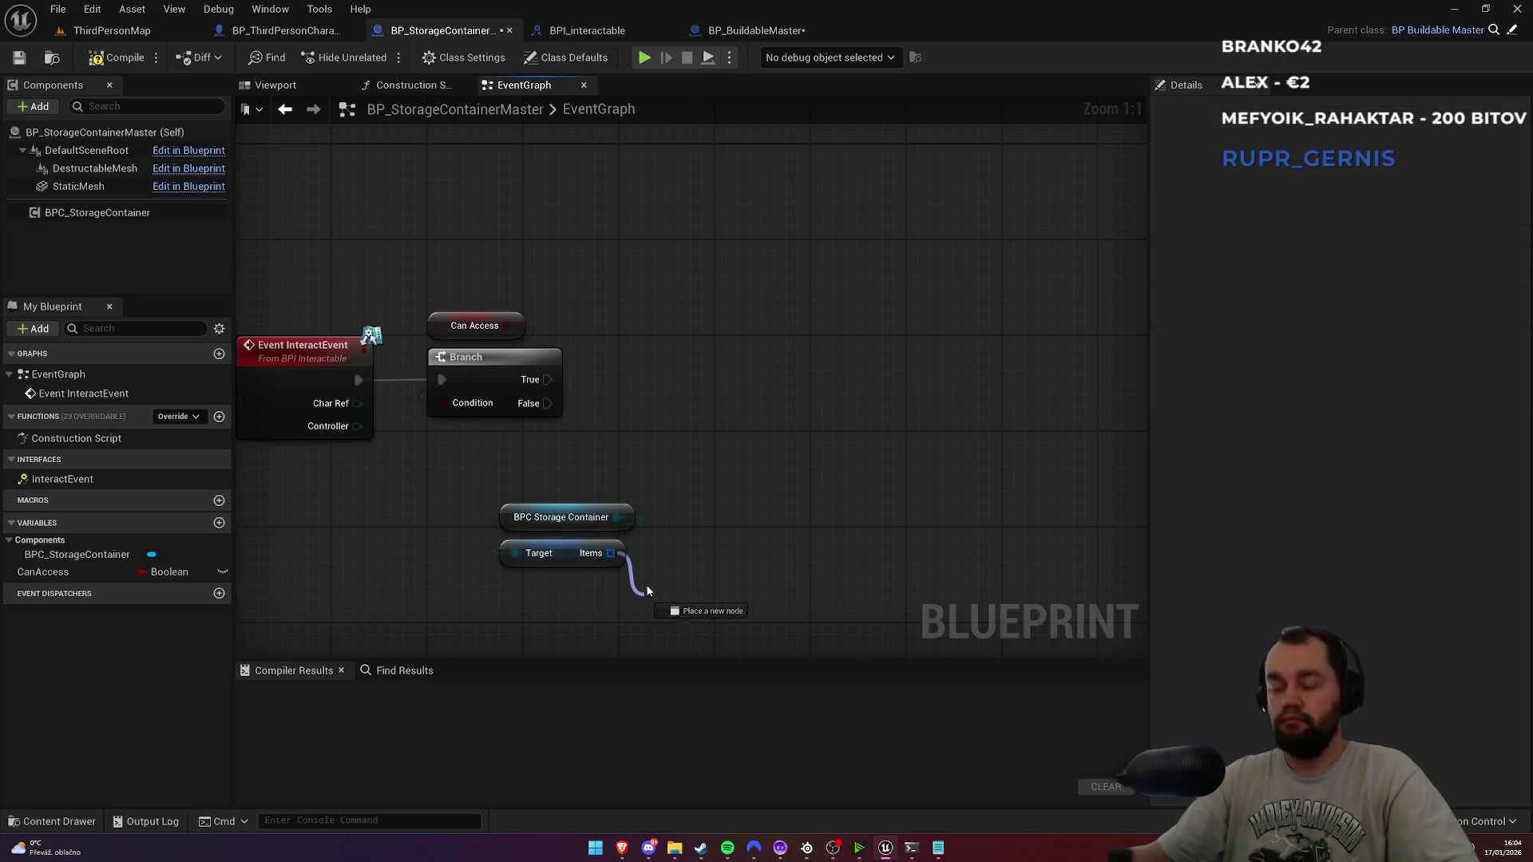
Step: Add a LENGTH node for the Items array and arrange it under Get Items
text(leng)
key(Return)
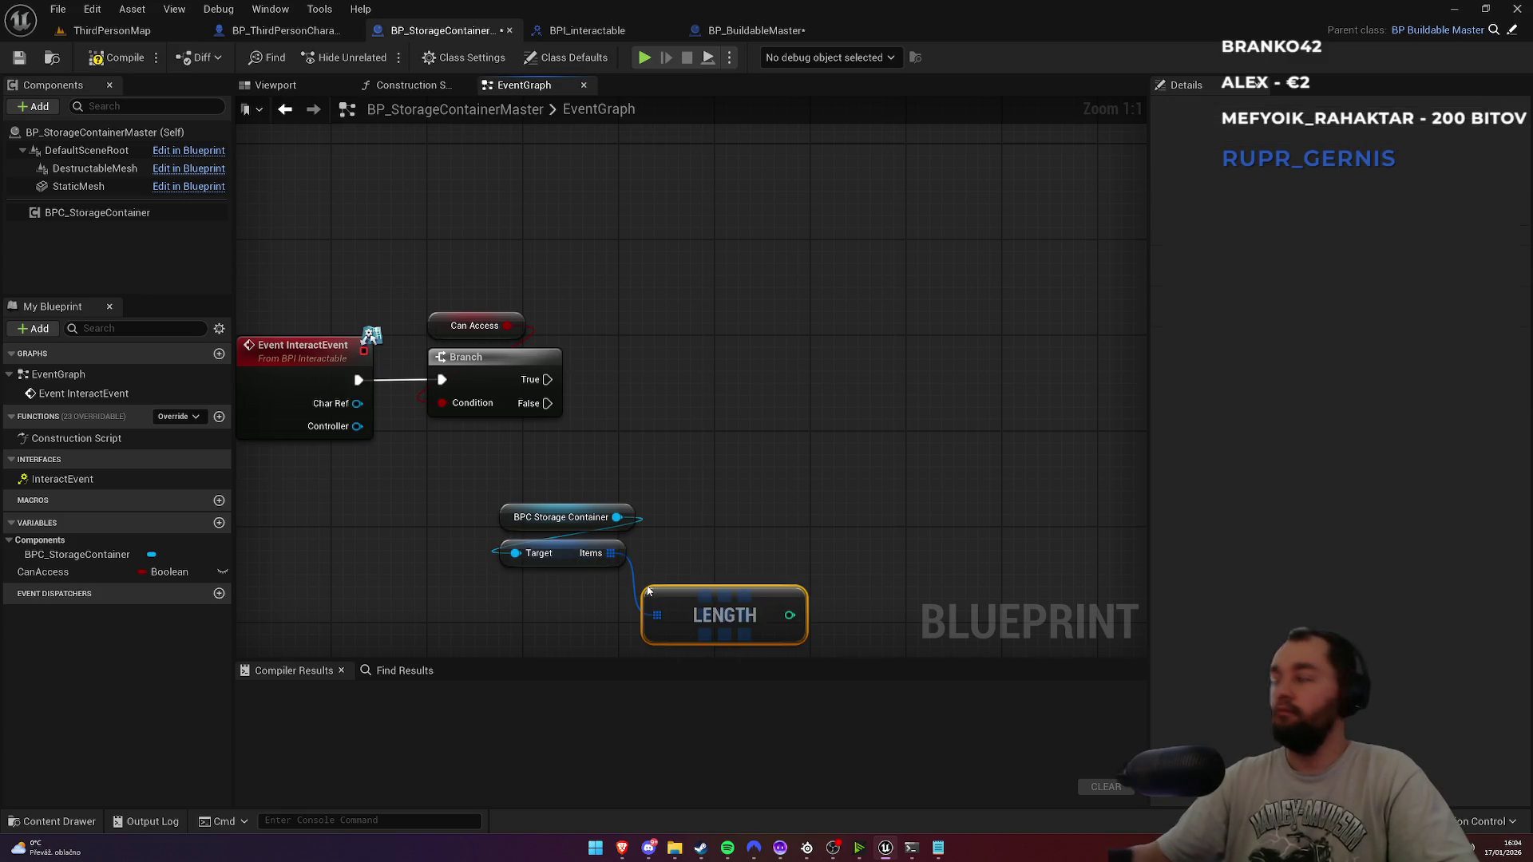
drag(735, 613, 735, 601)
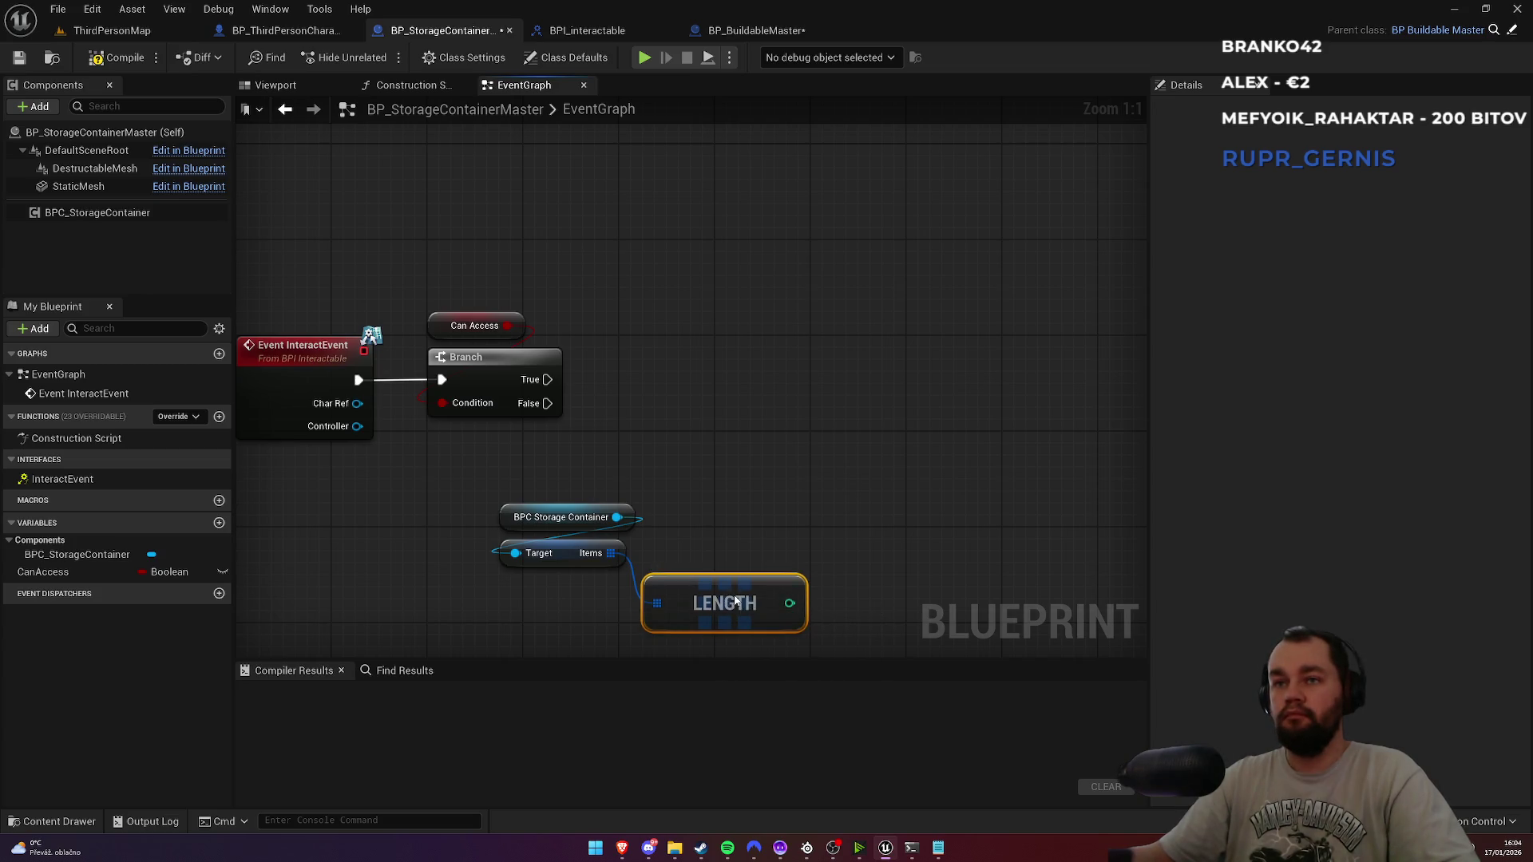
drag(719, 471, 499, 615)
mouse_move(722, 597)
mouse_down()
mouse_move(611, 563)
mouse_move(620, 589)
mouse_move(627, 573)
mouse_up()
click(629, 490)
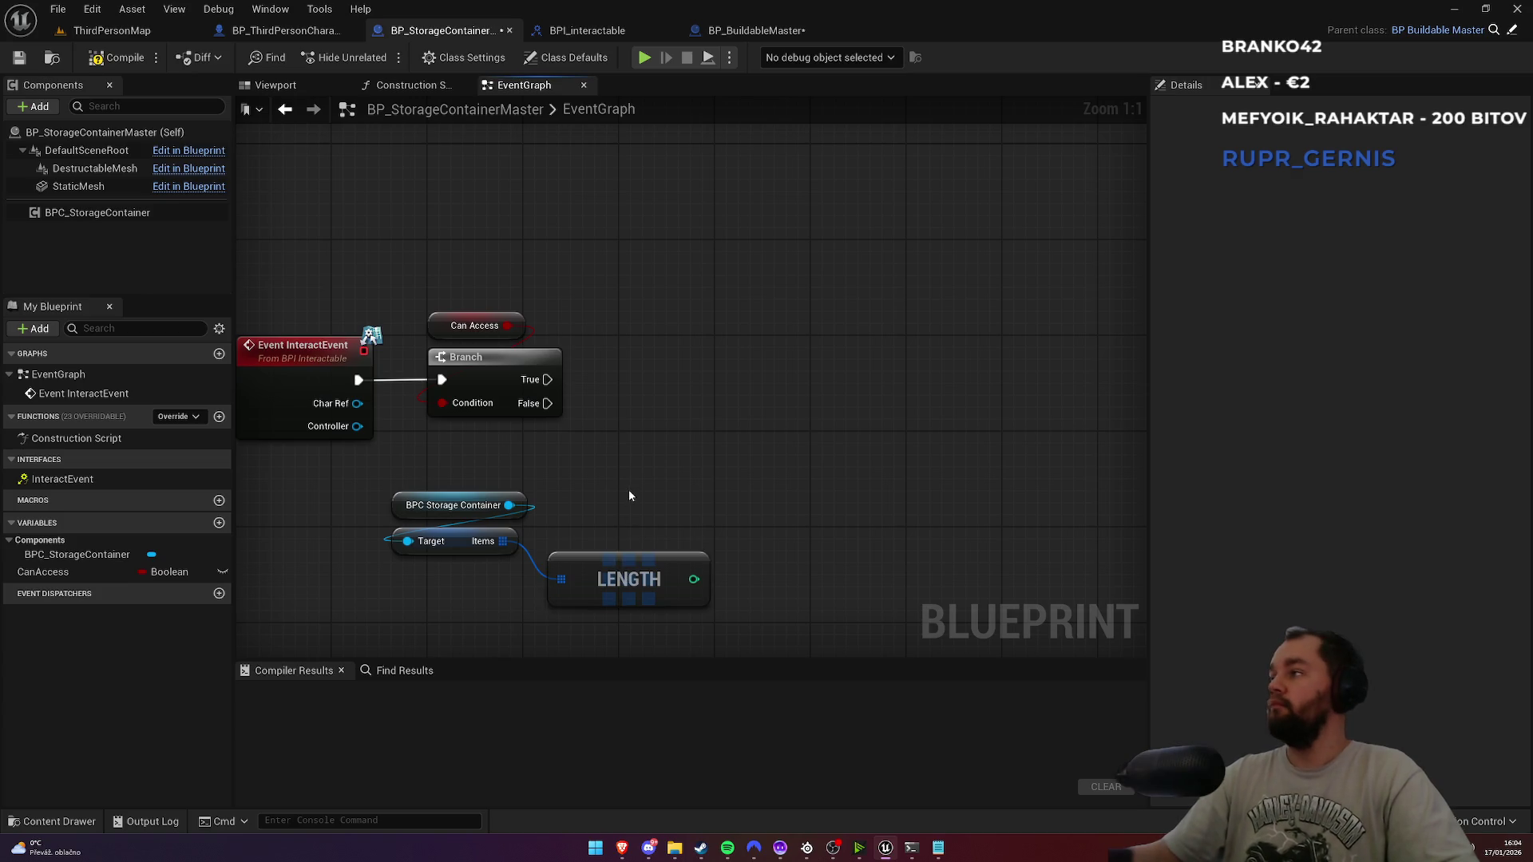
drag(601, 581, 443, 591)
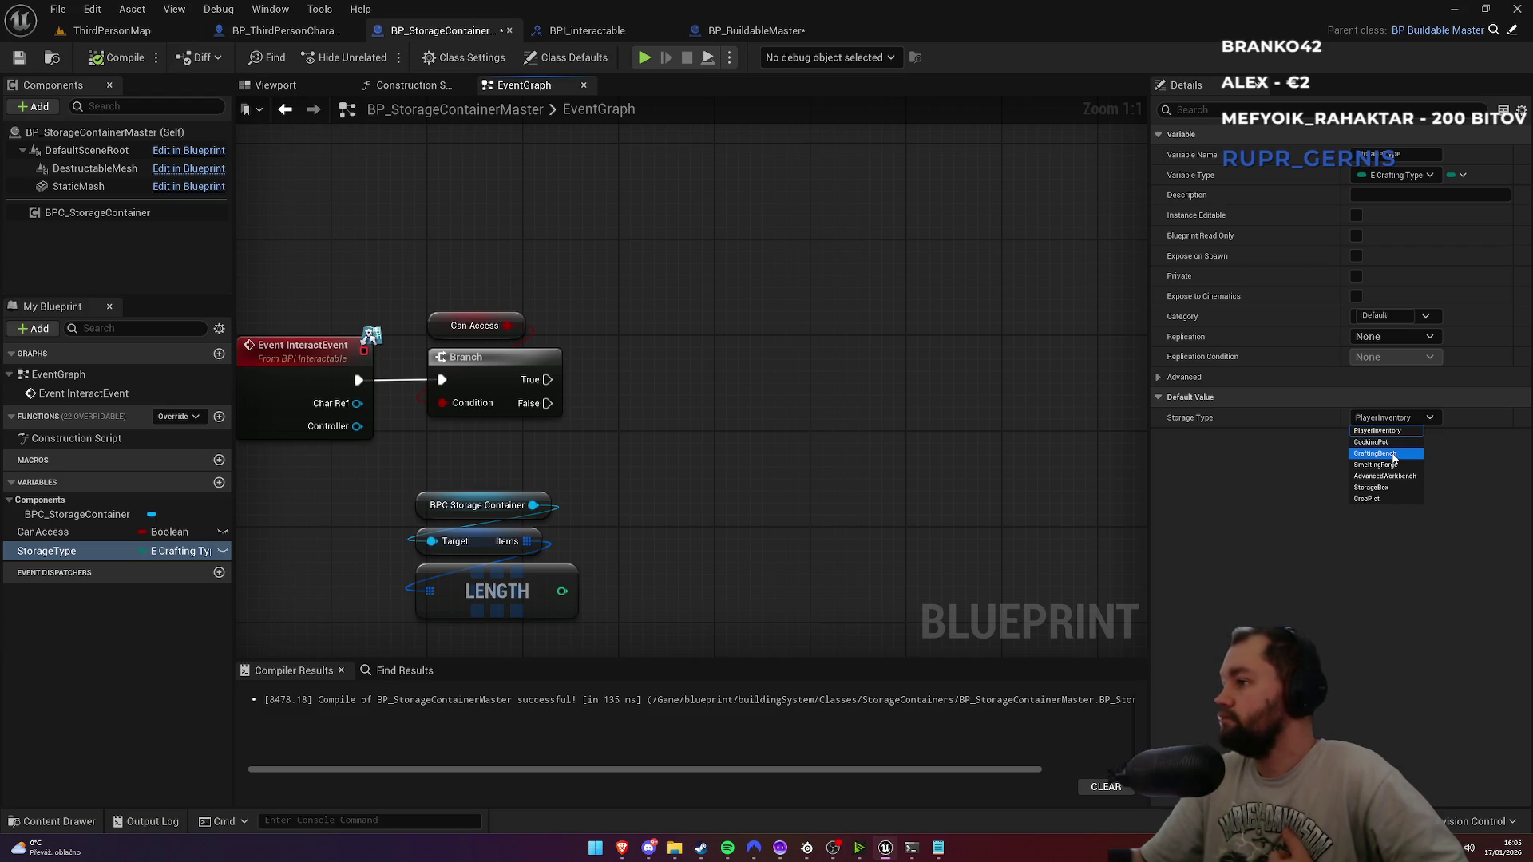
Step: Add a StorageType getter, default PlayerInventory, and return to the ThirdPersonMap level
drag(799, 511, 892, 339)
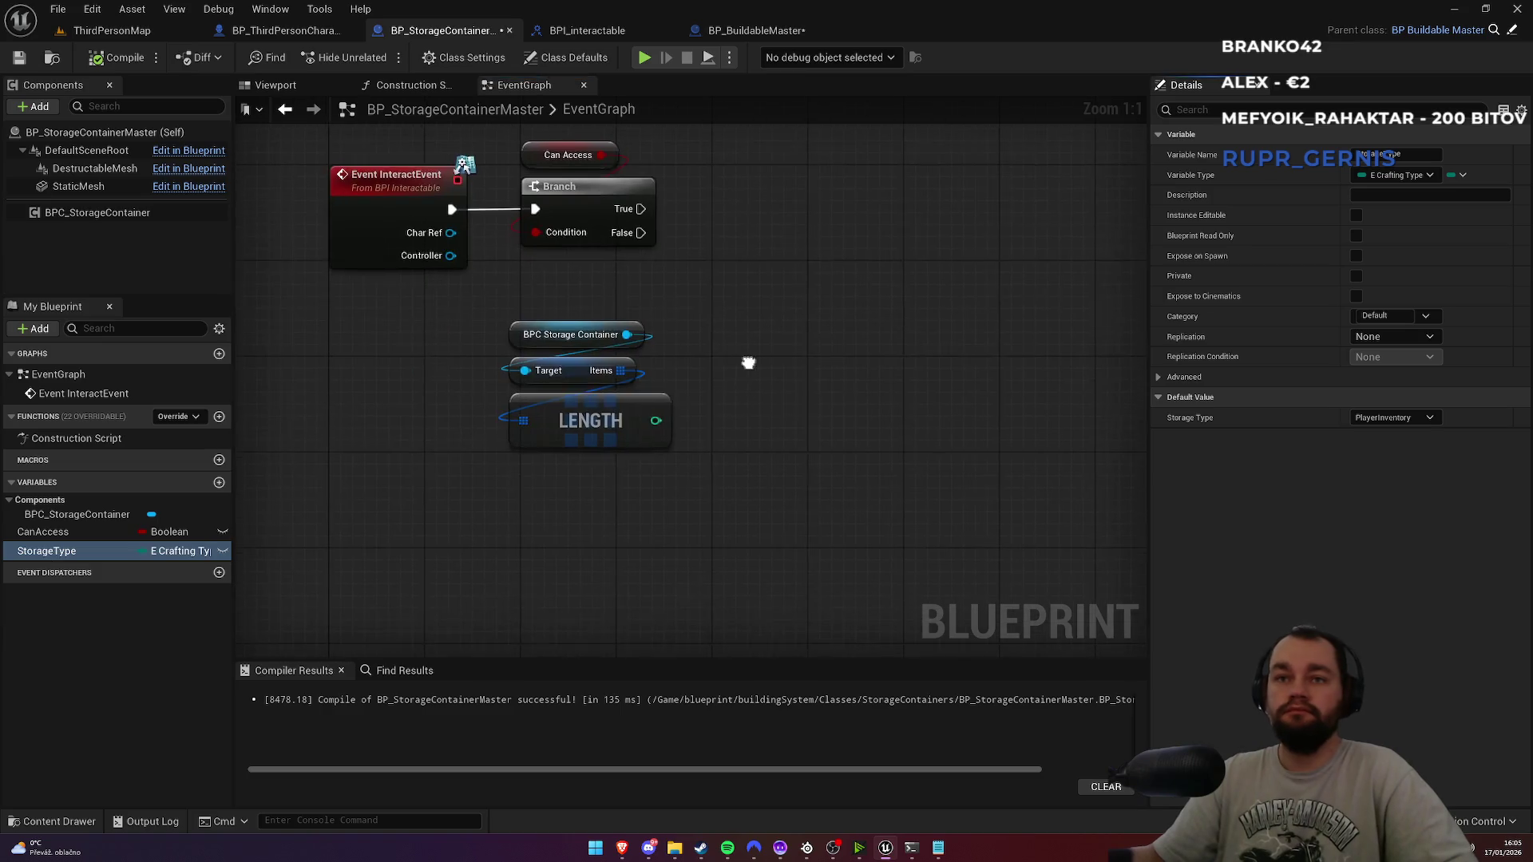
drag(88, 552, 587, 513)
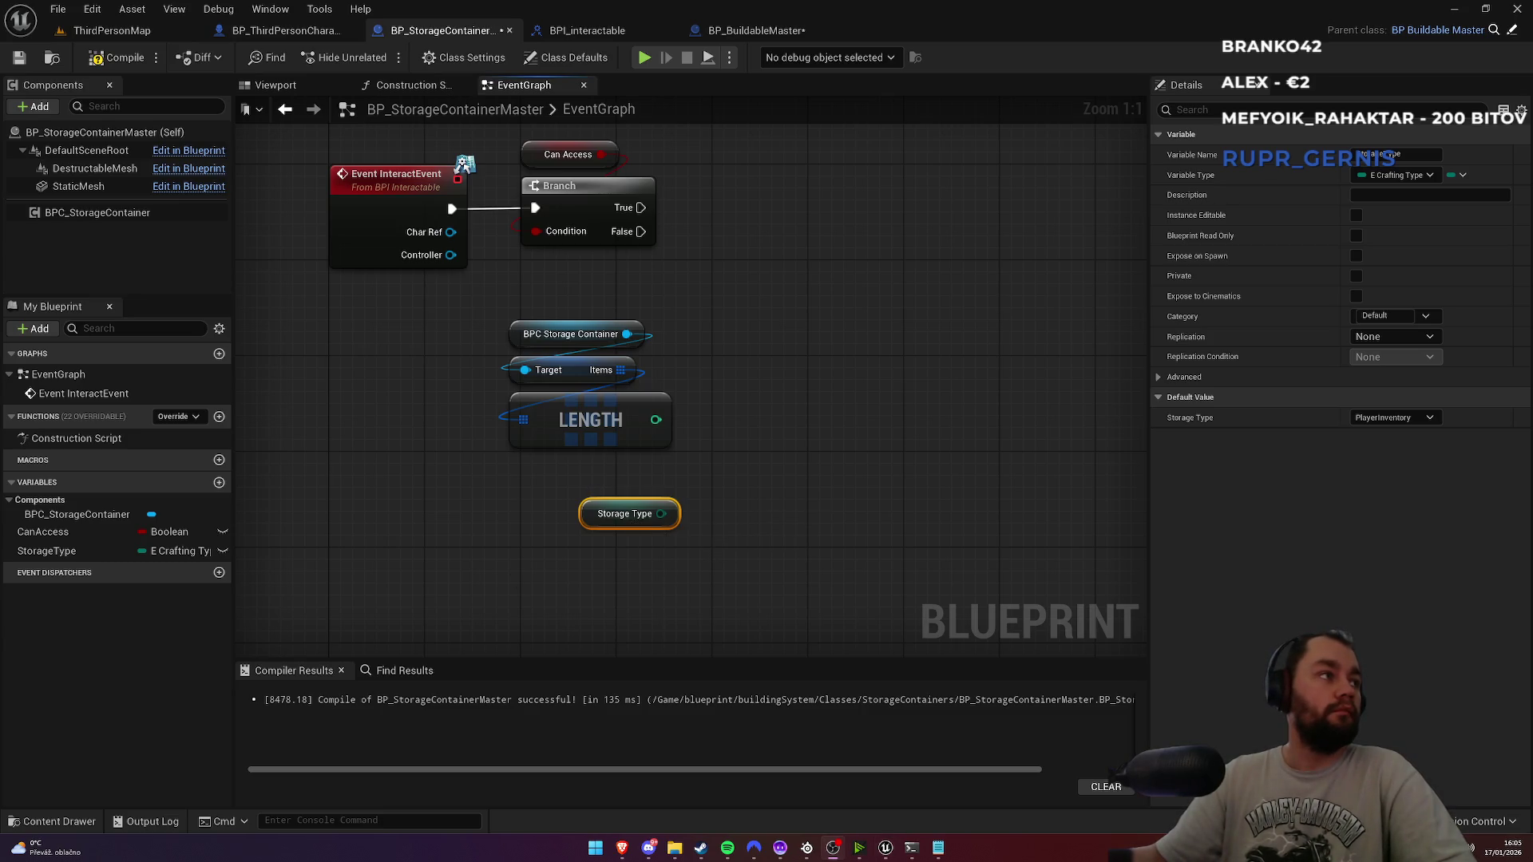
drag(681, 494, 715, 477)
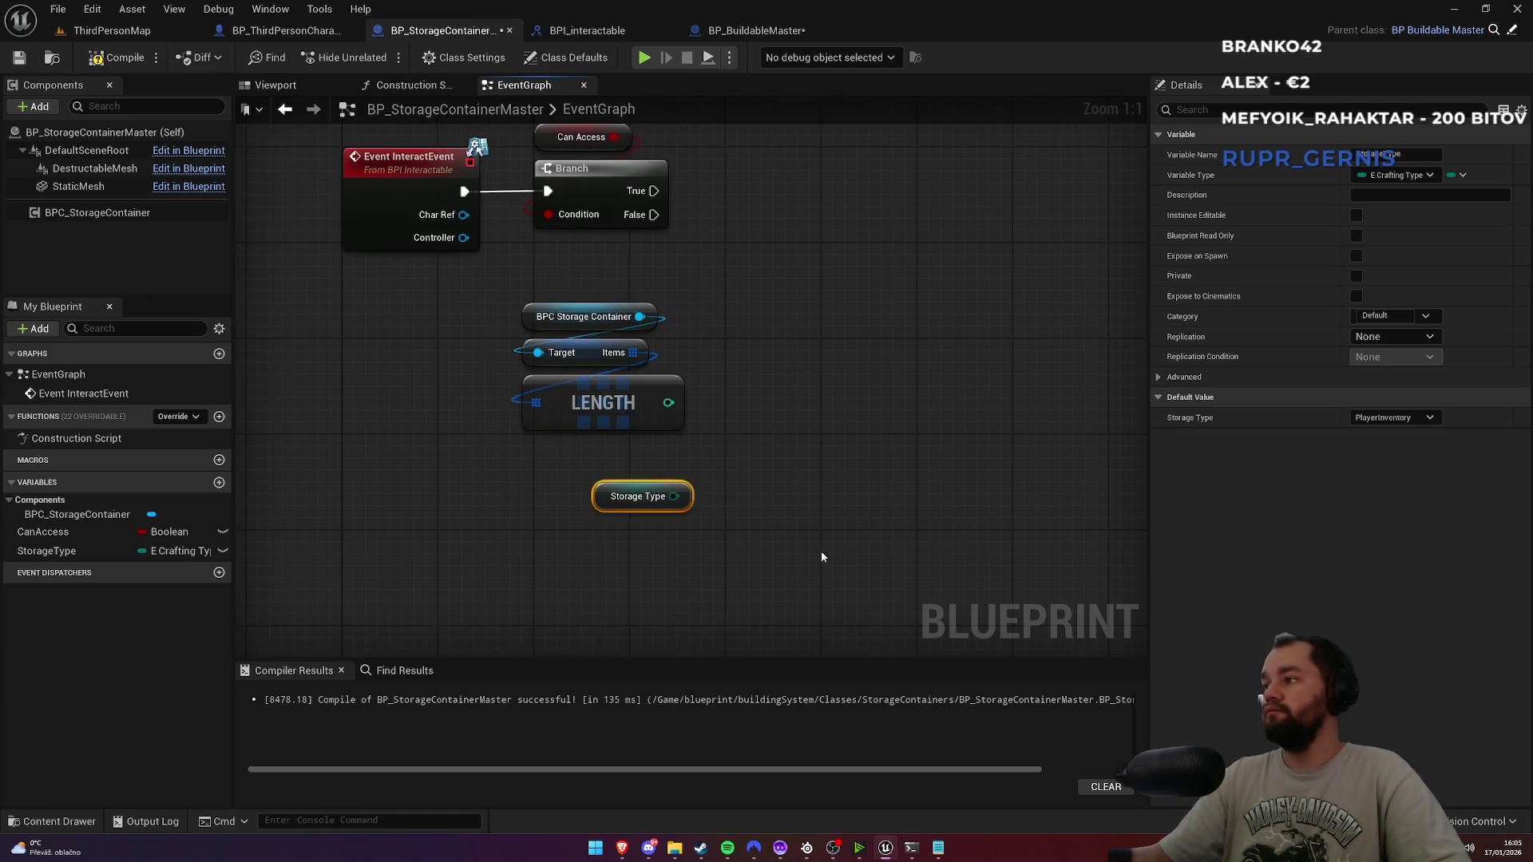
click(112, 30)
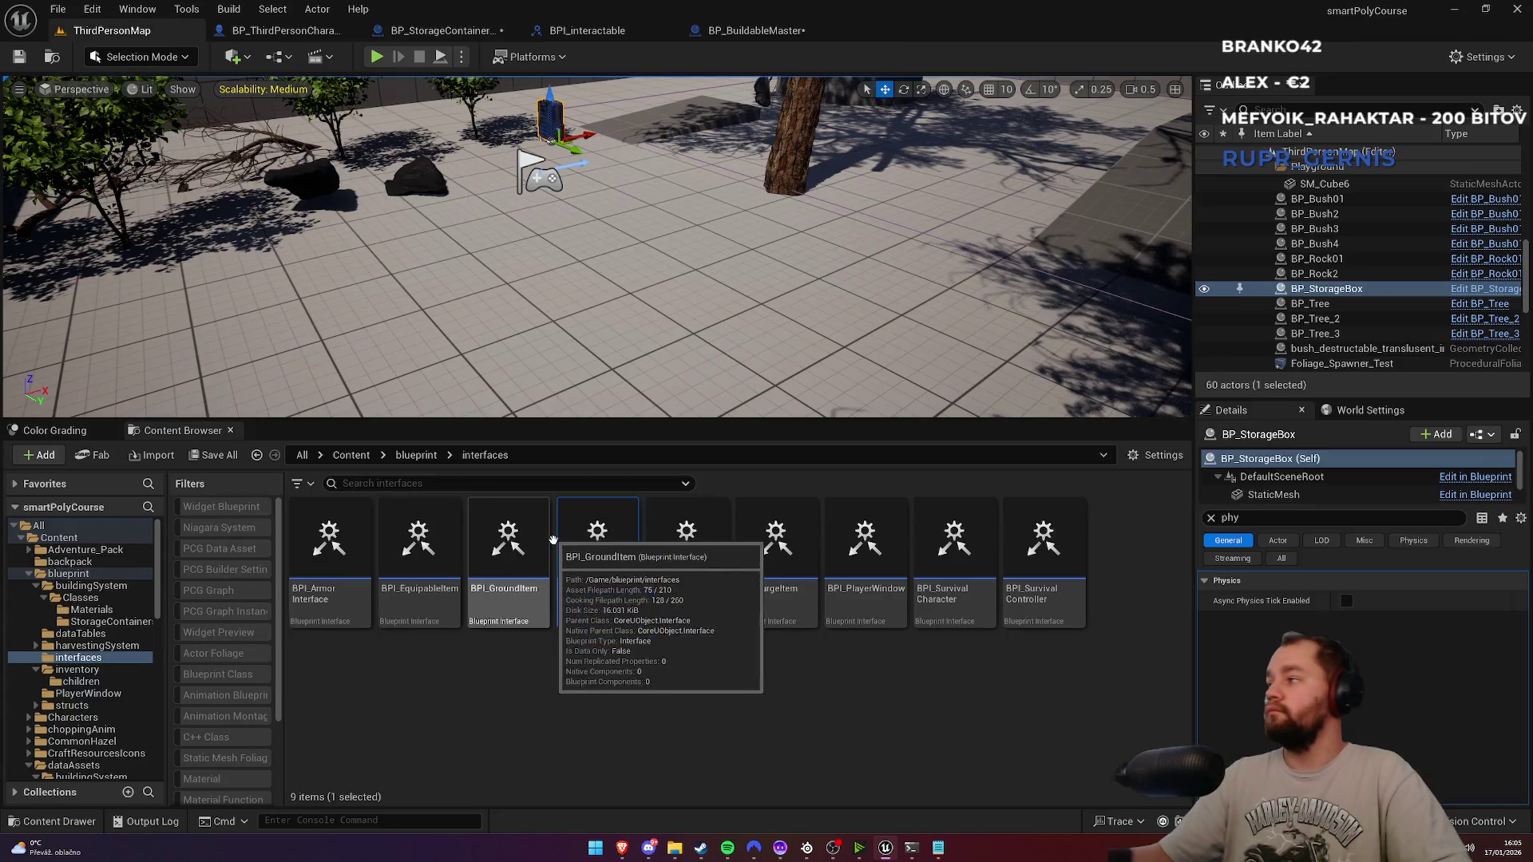
Step: Add a ShowStorageWidget function to the BPI_SurvivalController interface
double_click(1036, 601)
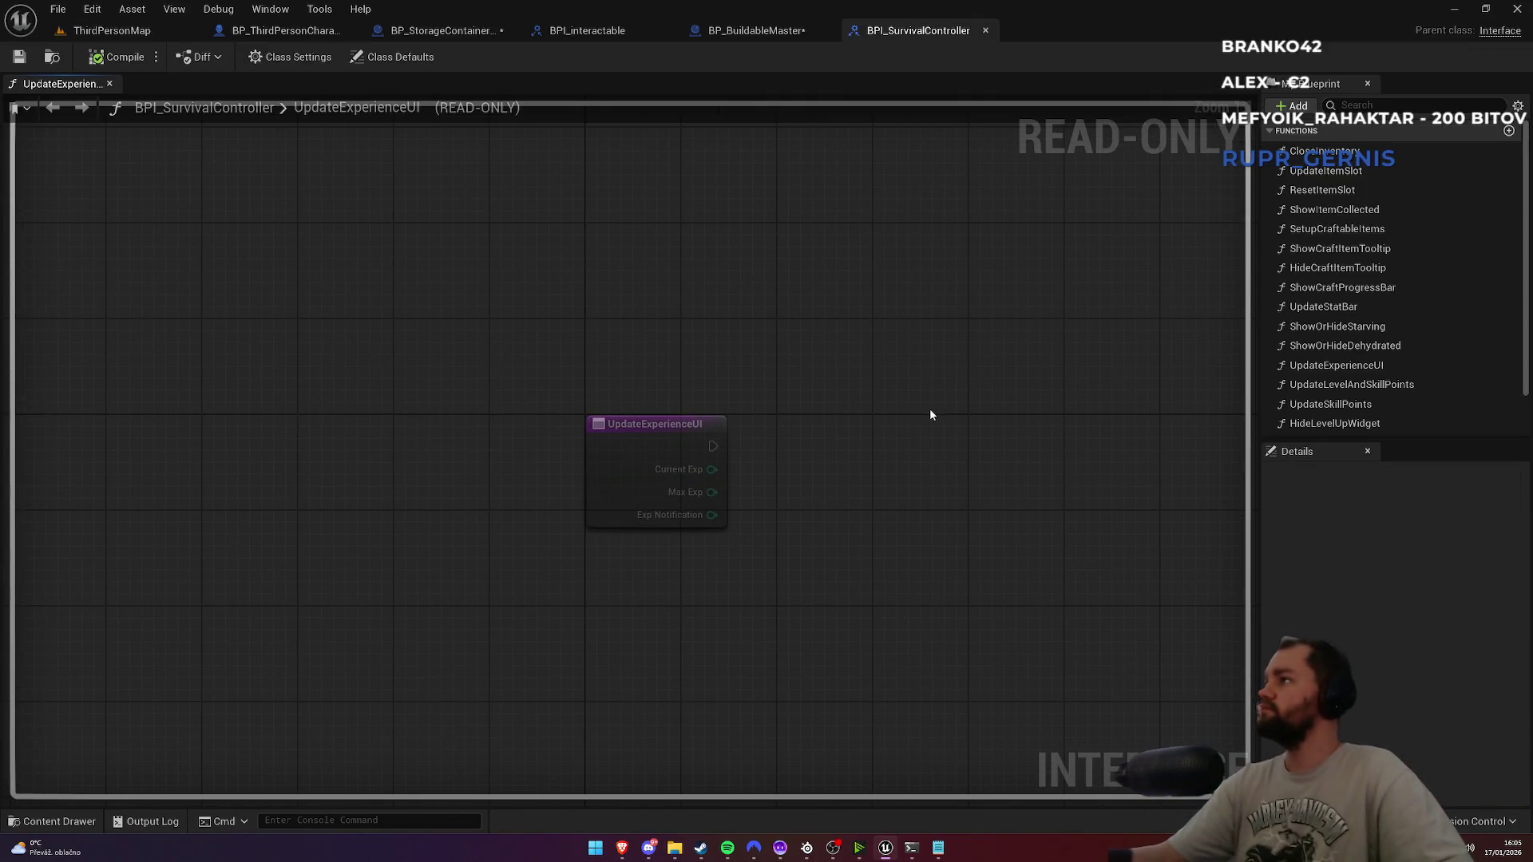
click(1297, 107)
click(1306, 166)
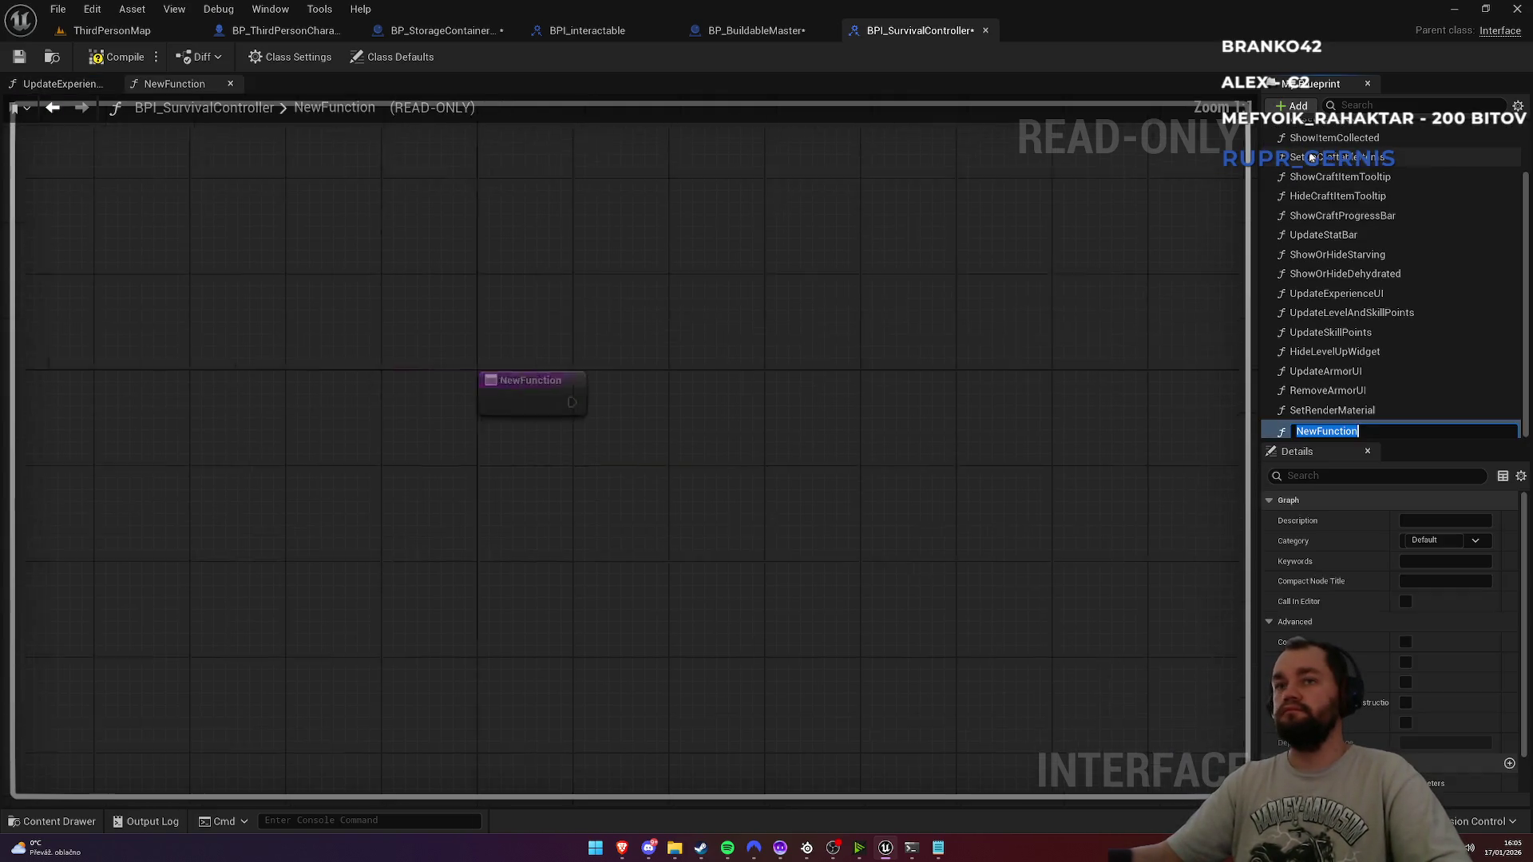
text(ShowStorageWidg)
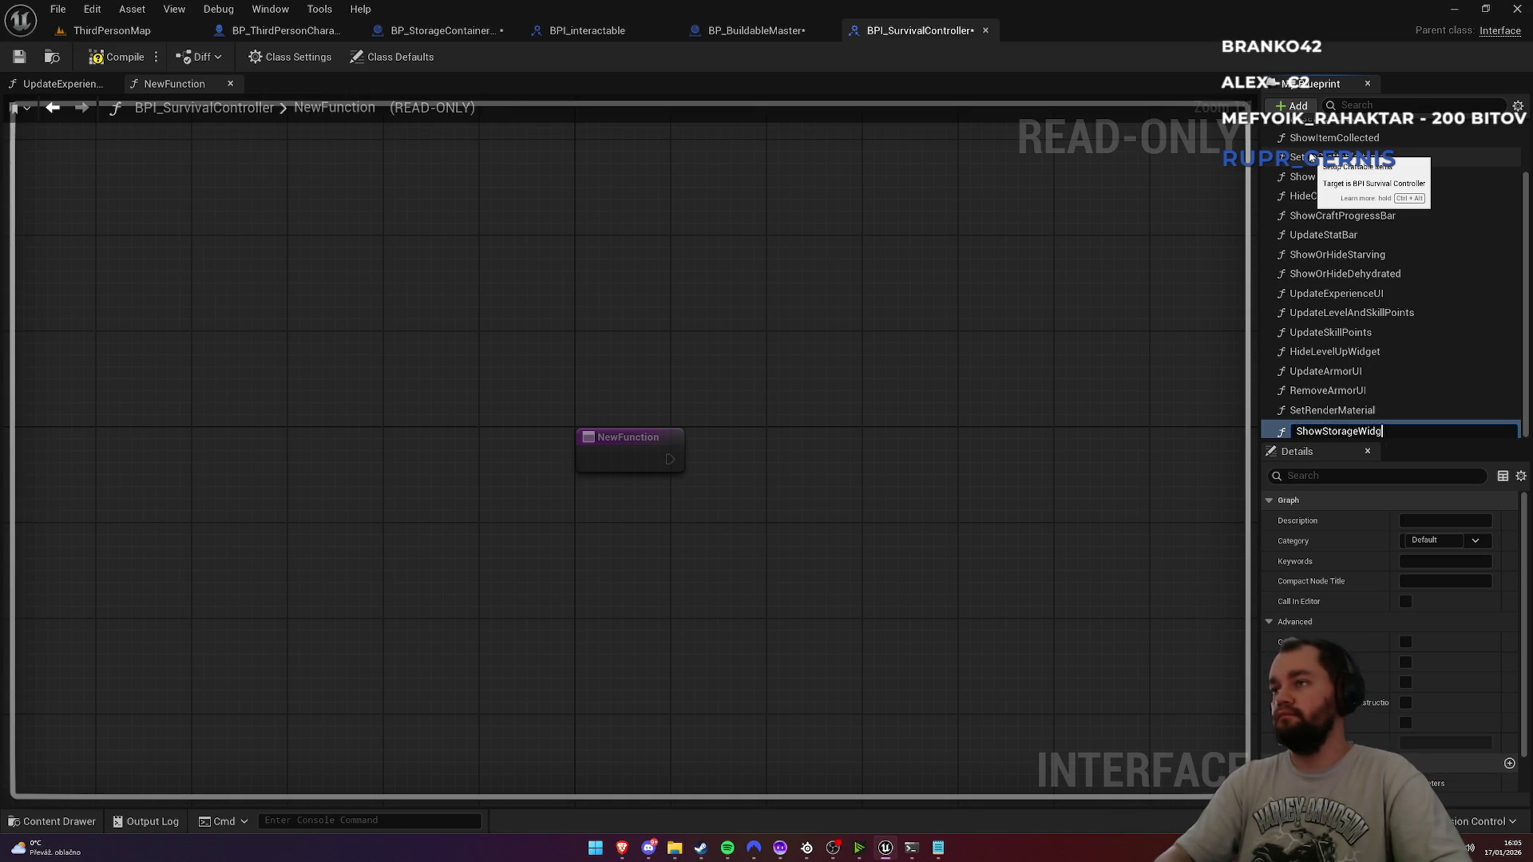
text(et)
key(Return)
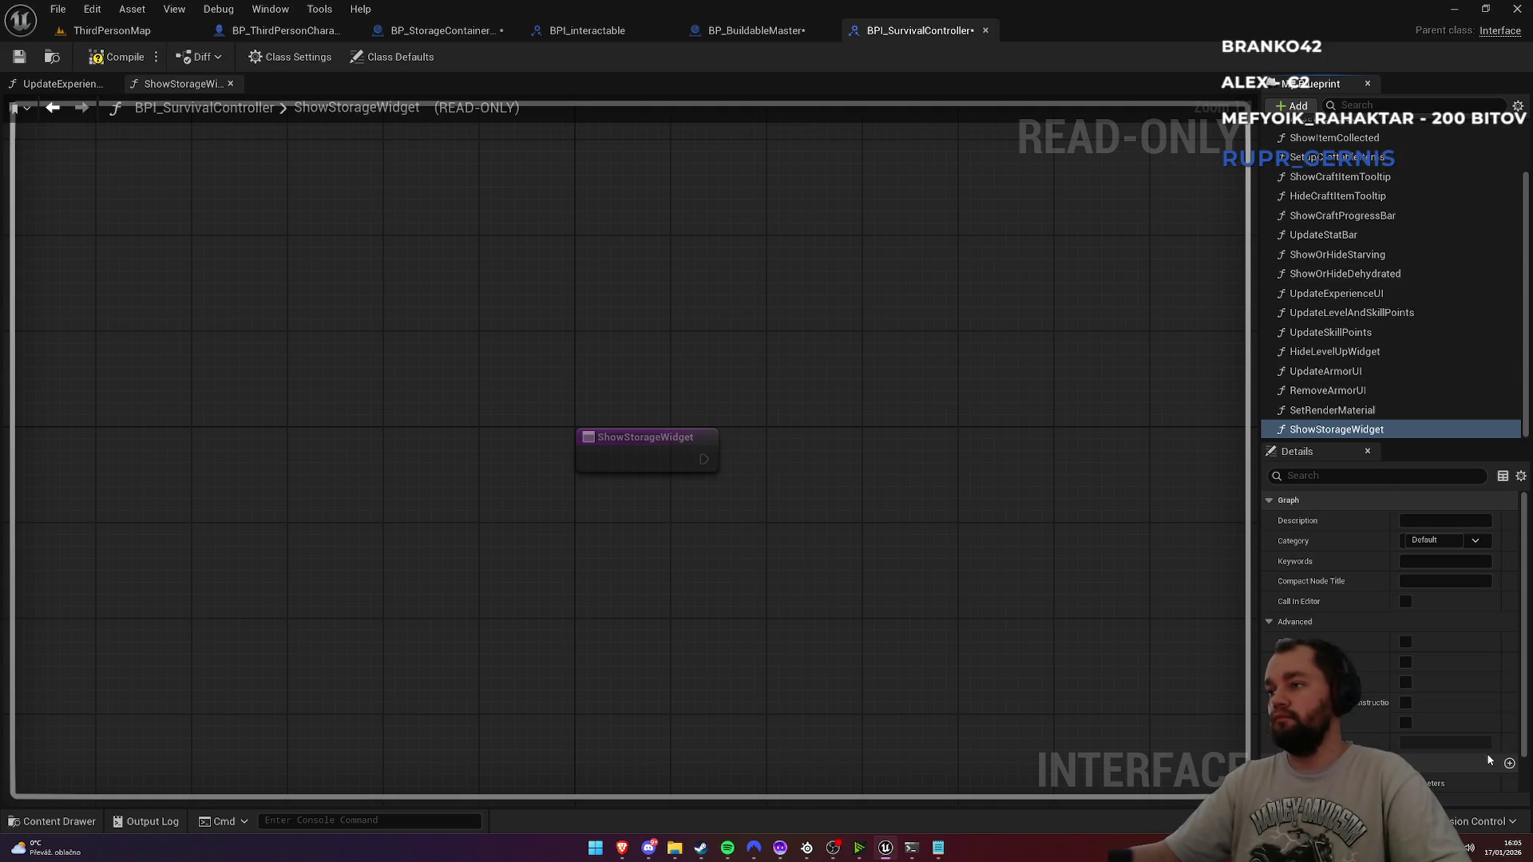
Step: Give it an Integer Total Slots input and an E Crafting Type Storage Type input
scroll(1493, 686, down, 1)
click(1509, 722)
click(1510, 722)
click(1425, 762)
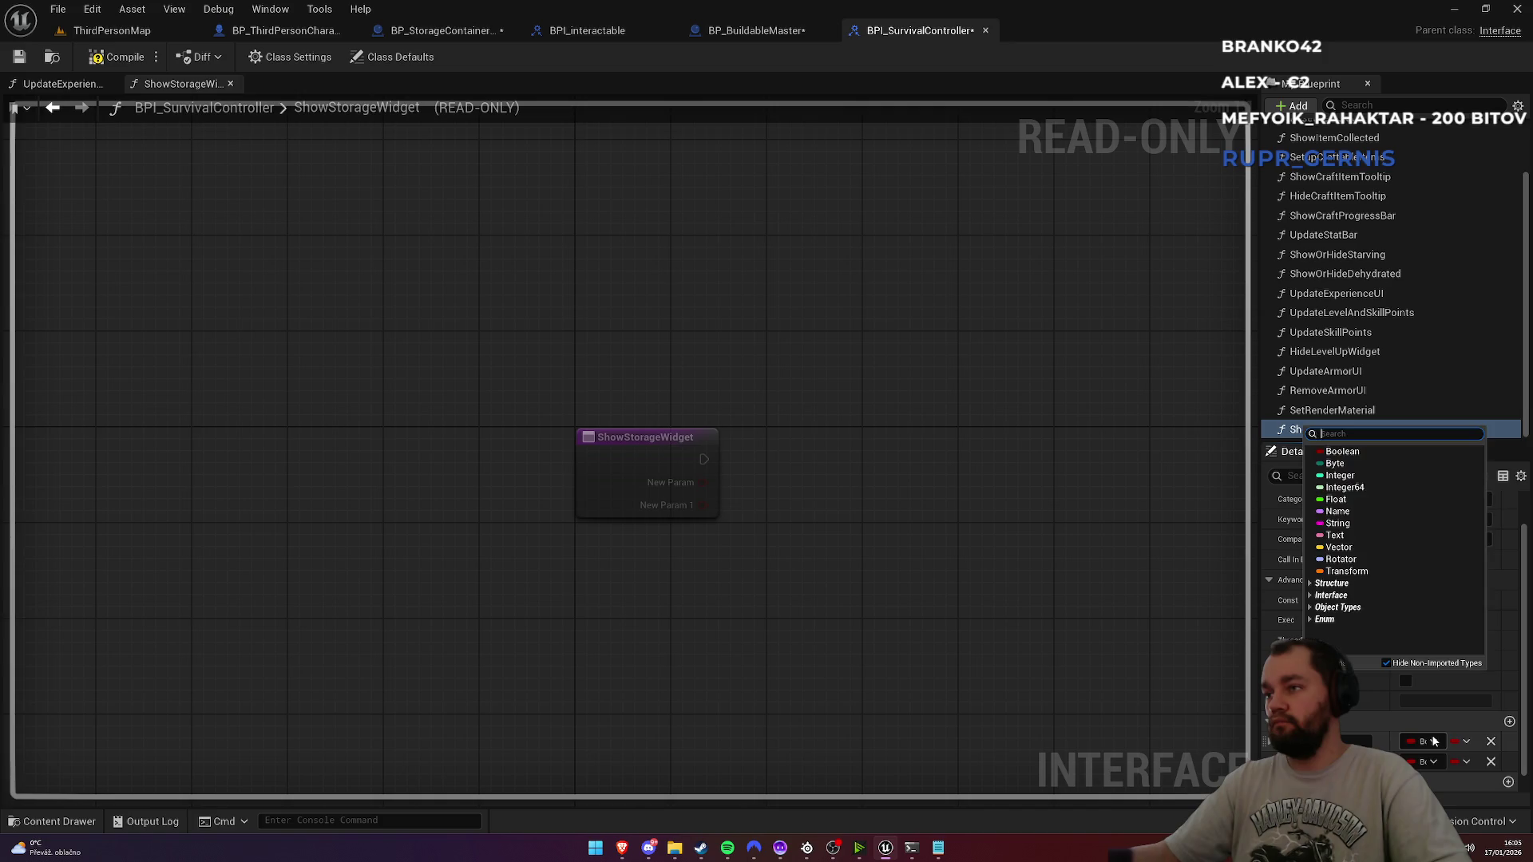
click(1341, 477)
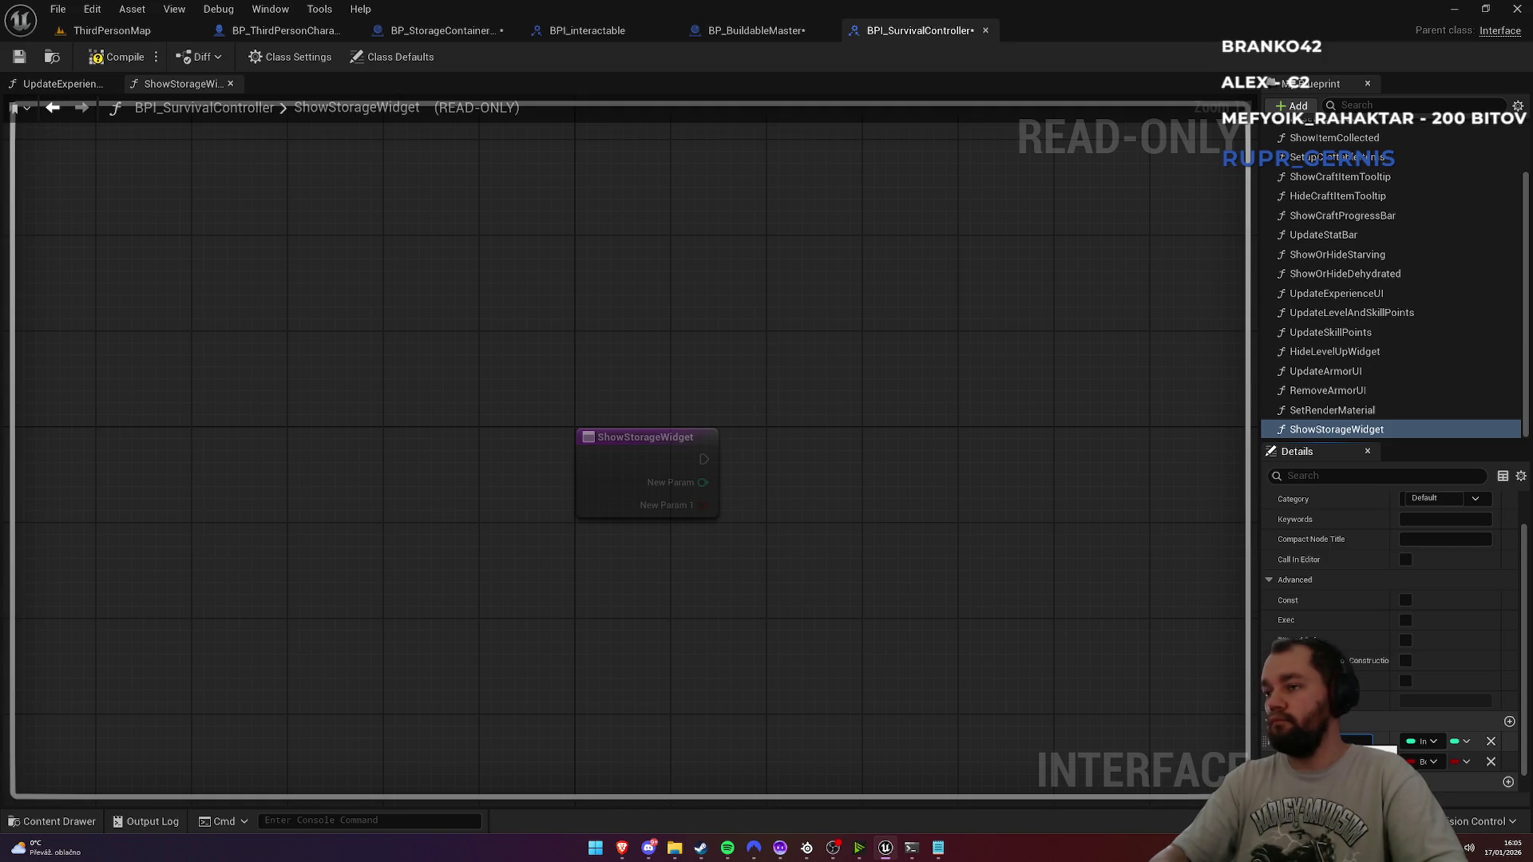
click(1424, 762)
text(e craft)
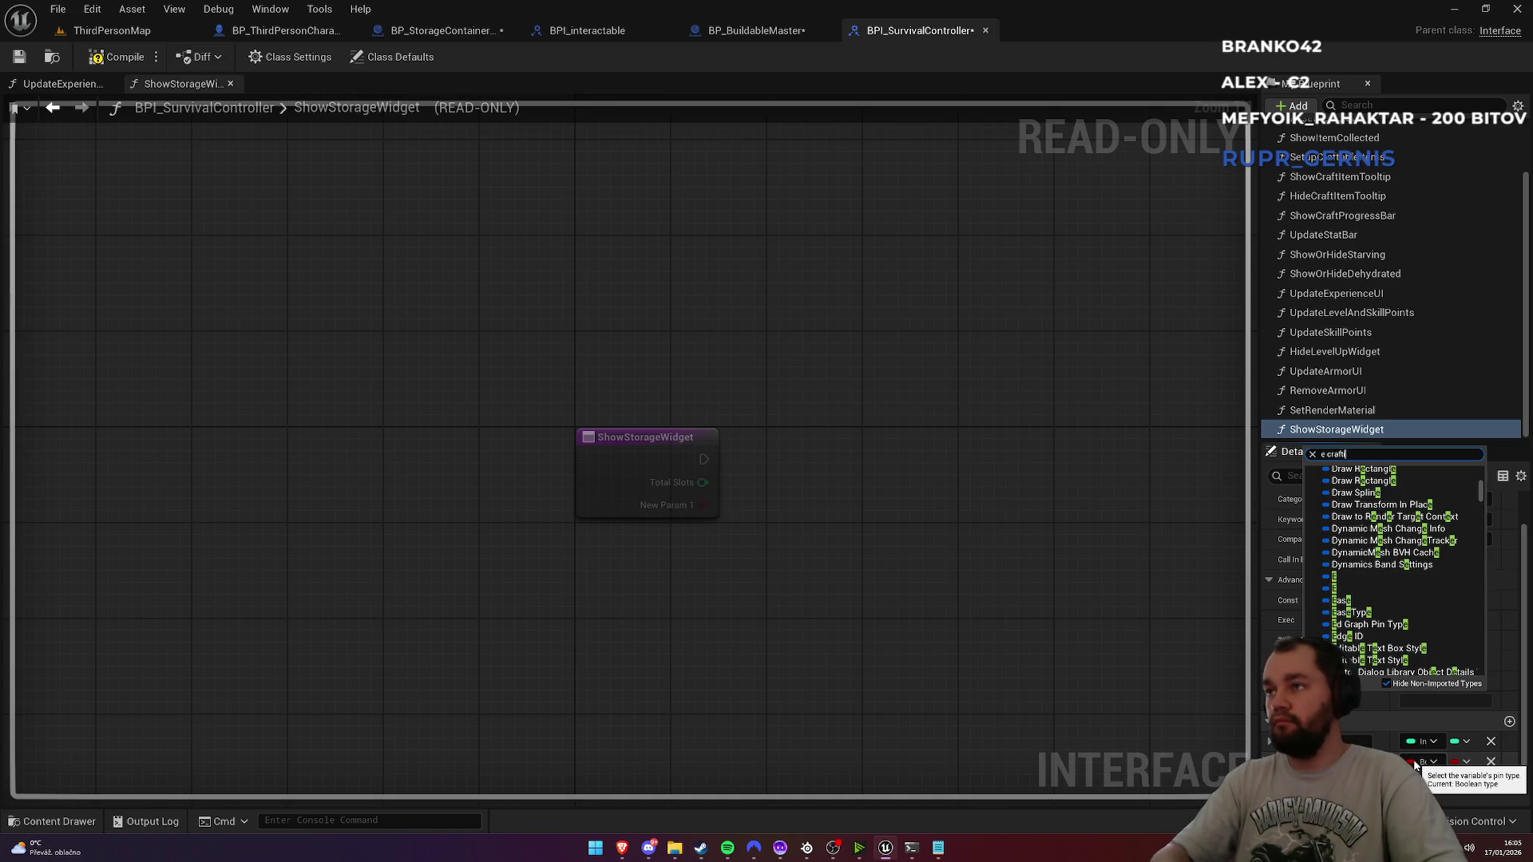
text(ing)
click(1381, 522)
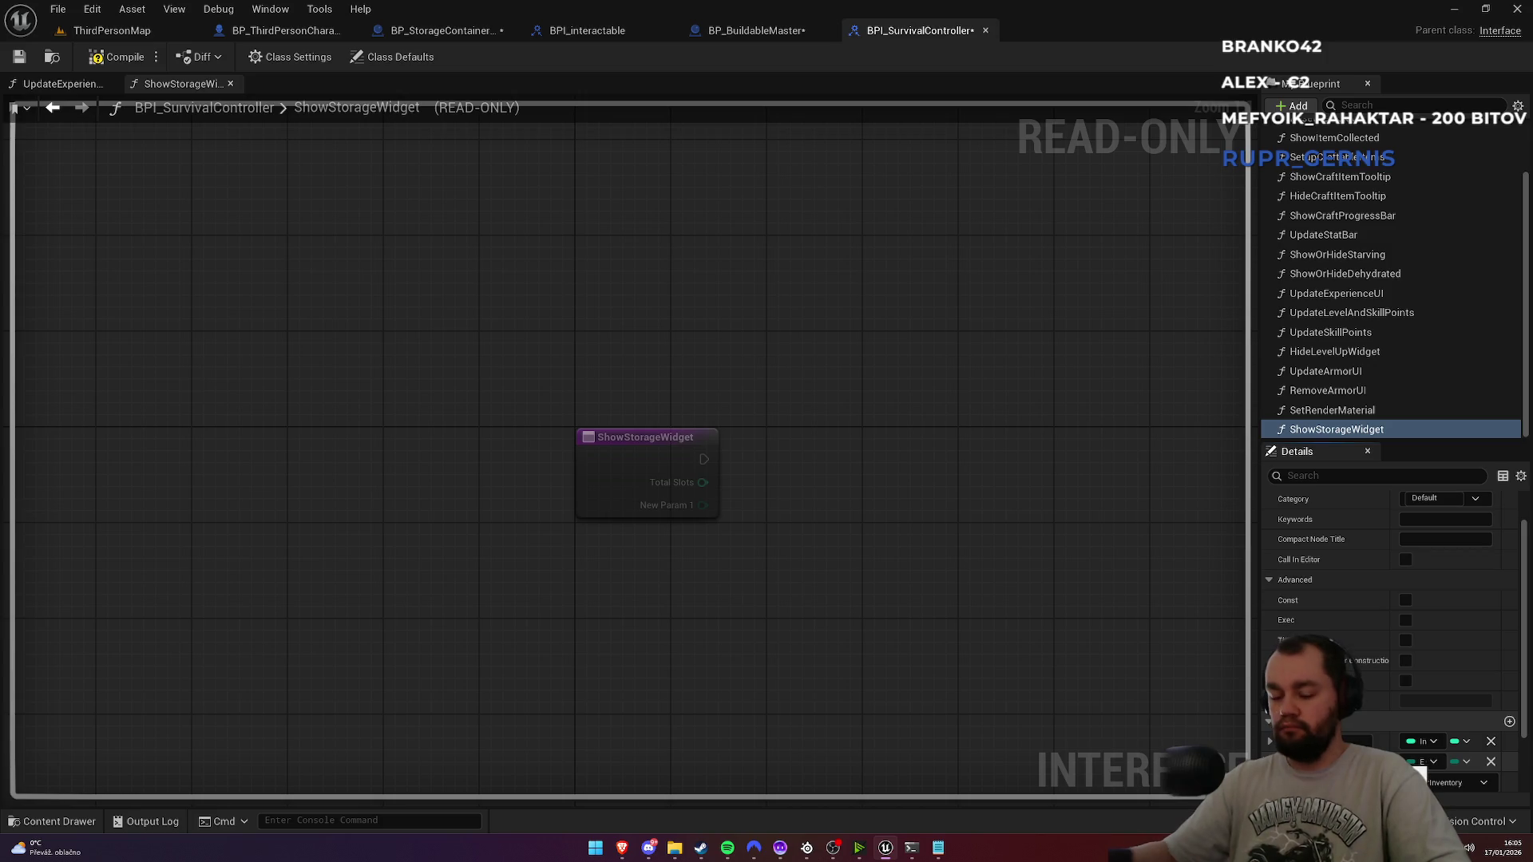
key(Return)
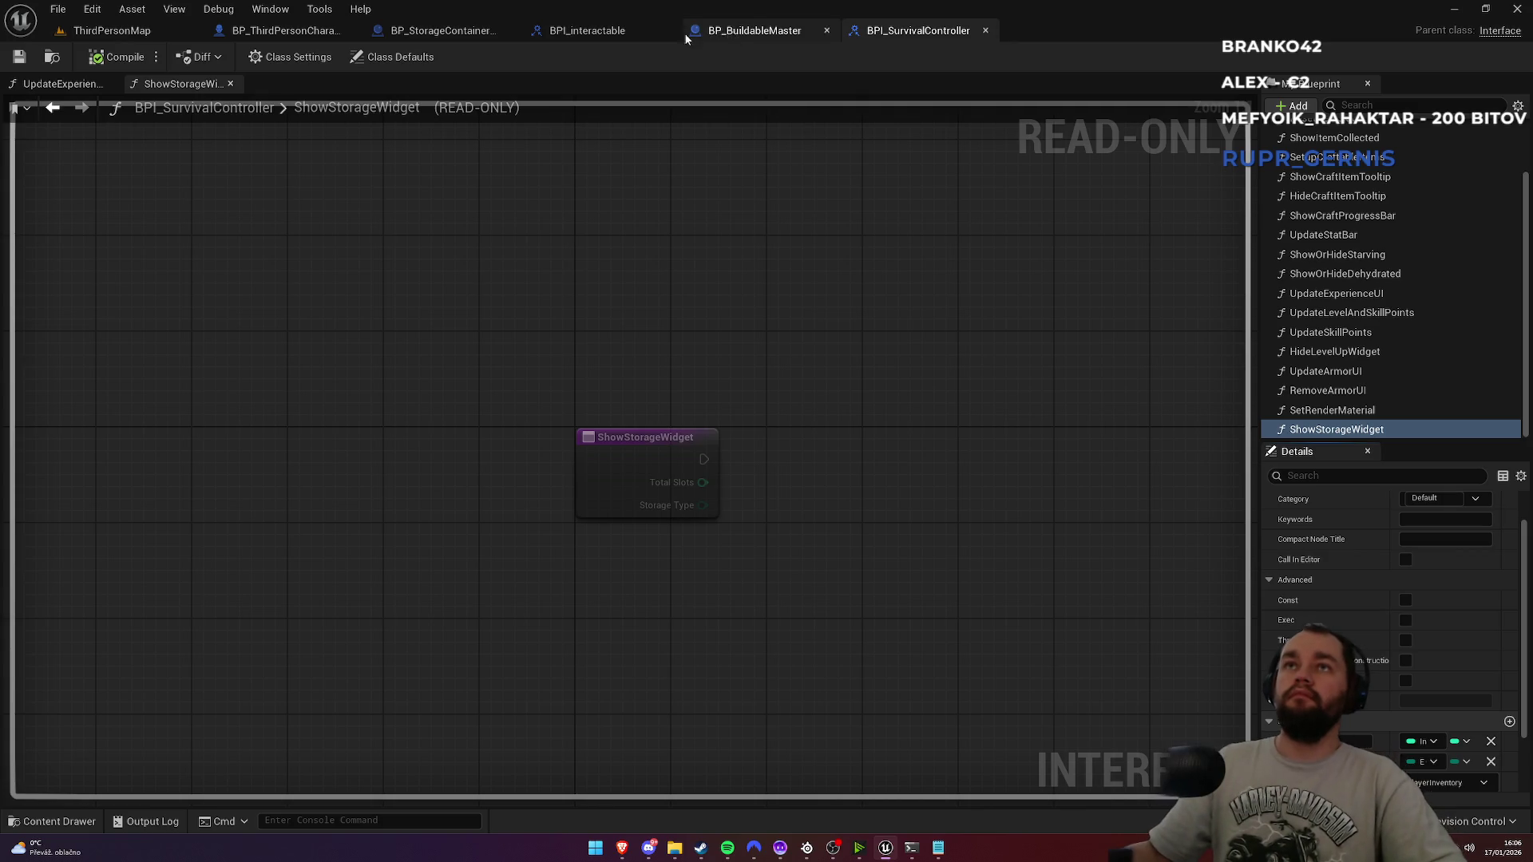
Step: Call Show Storage Widget from Controller after the Branch in the storage container graph
click(408, 33)
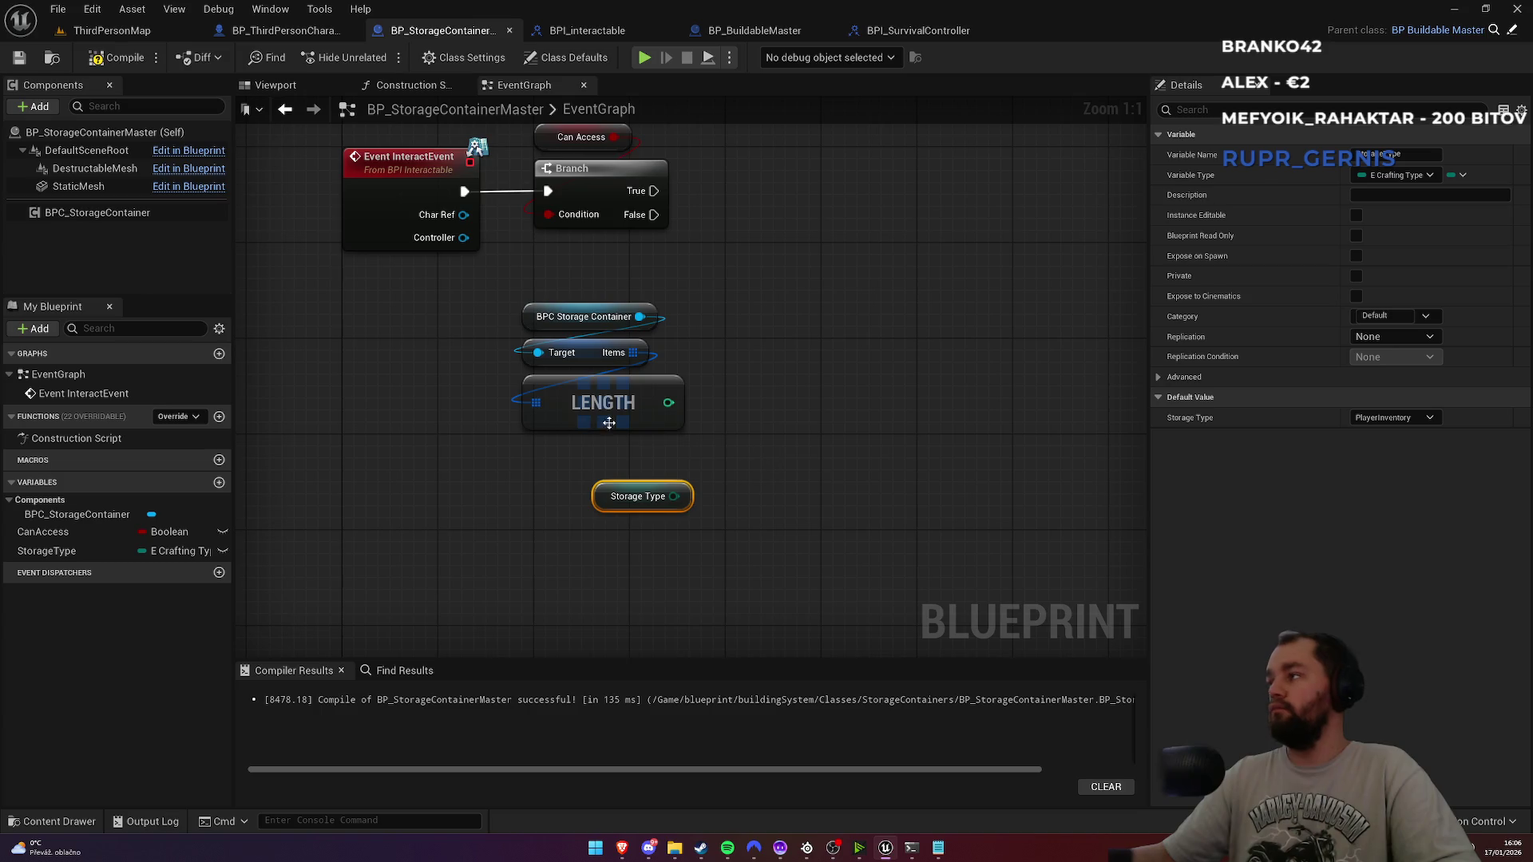
drag(463, 237, 732, 251)
text(show stor)
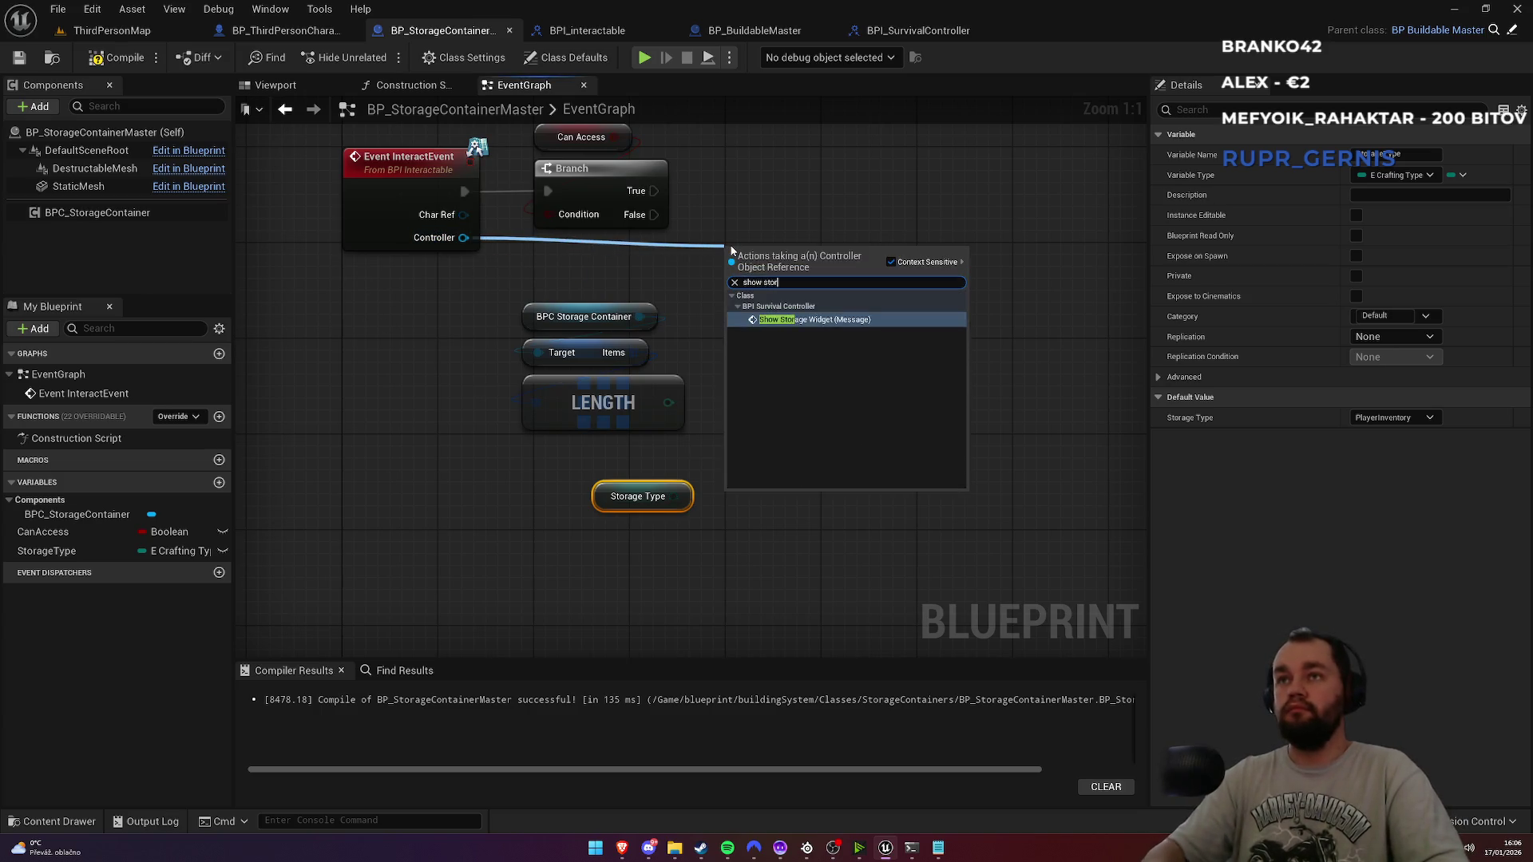
key(Return)
drag(731, 249, 785, 203)
mouse_move(683, 154)
mouse_down()
mouse_move(681, 253)
mouse_move(756, 339)
mouse_move(781, 261)
mouse_move(740, 261)
mouse_up()
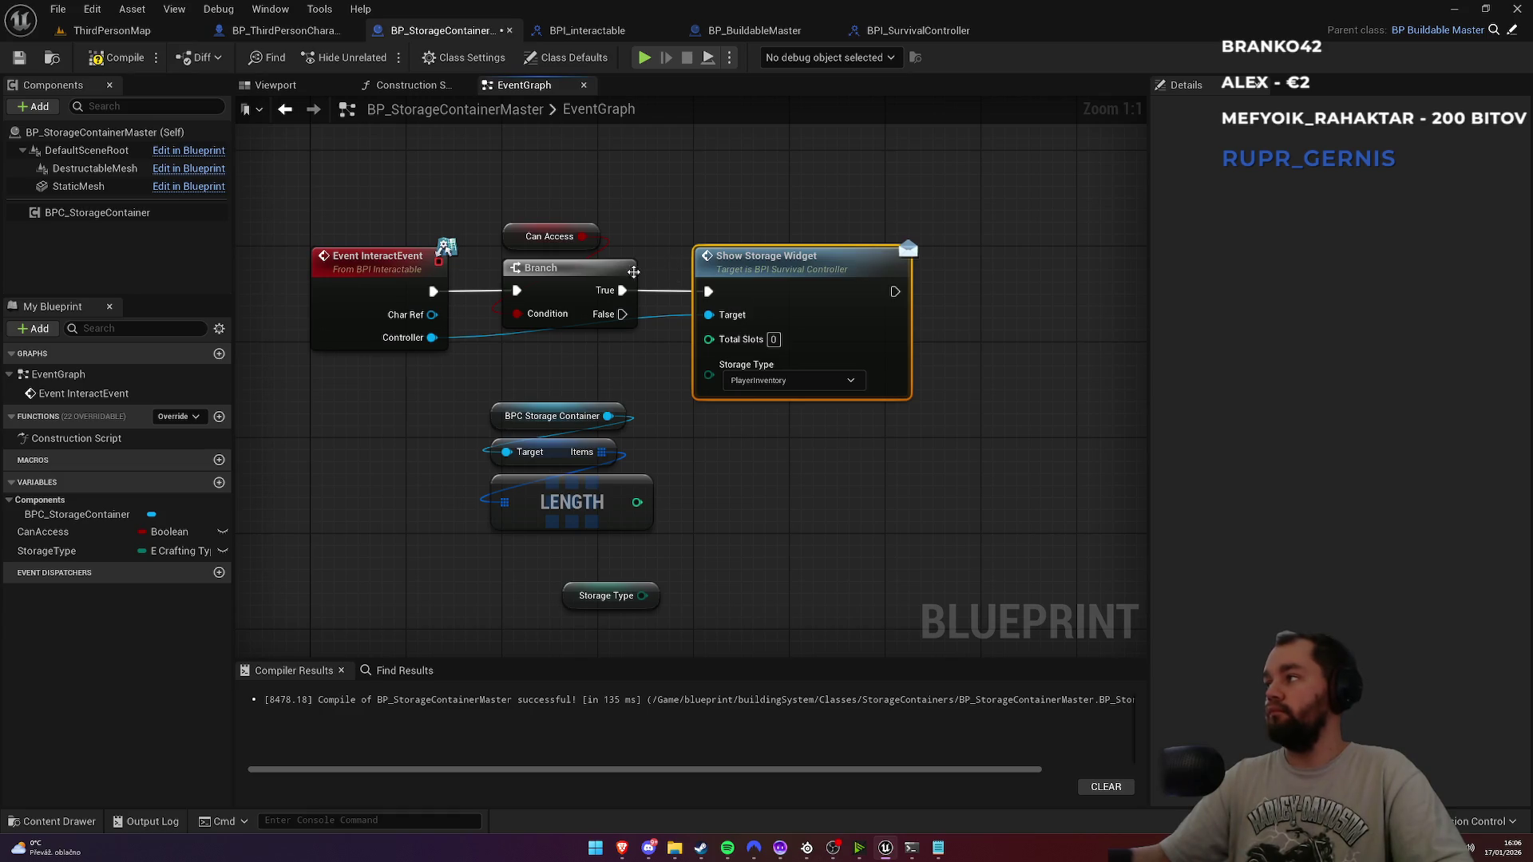
Step: Wire the Items LENGTH to Total Slots and the StorageType getter to Storage Type, then compile and save
mouse_move(636, 502)
mouse_down()
mouse_move(709, 337)
mouse_move(653, 621)
mouse_move(644, 596)
mouse_up()
mouse_move(479, 396)
mouse_down()
mouse_move(639, 527)
mouse_move(569, 451)
mouse_move(530, 479)
mouse_up()
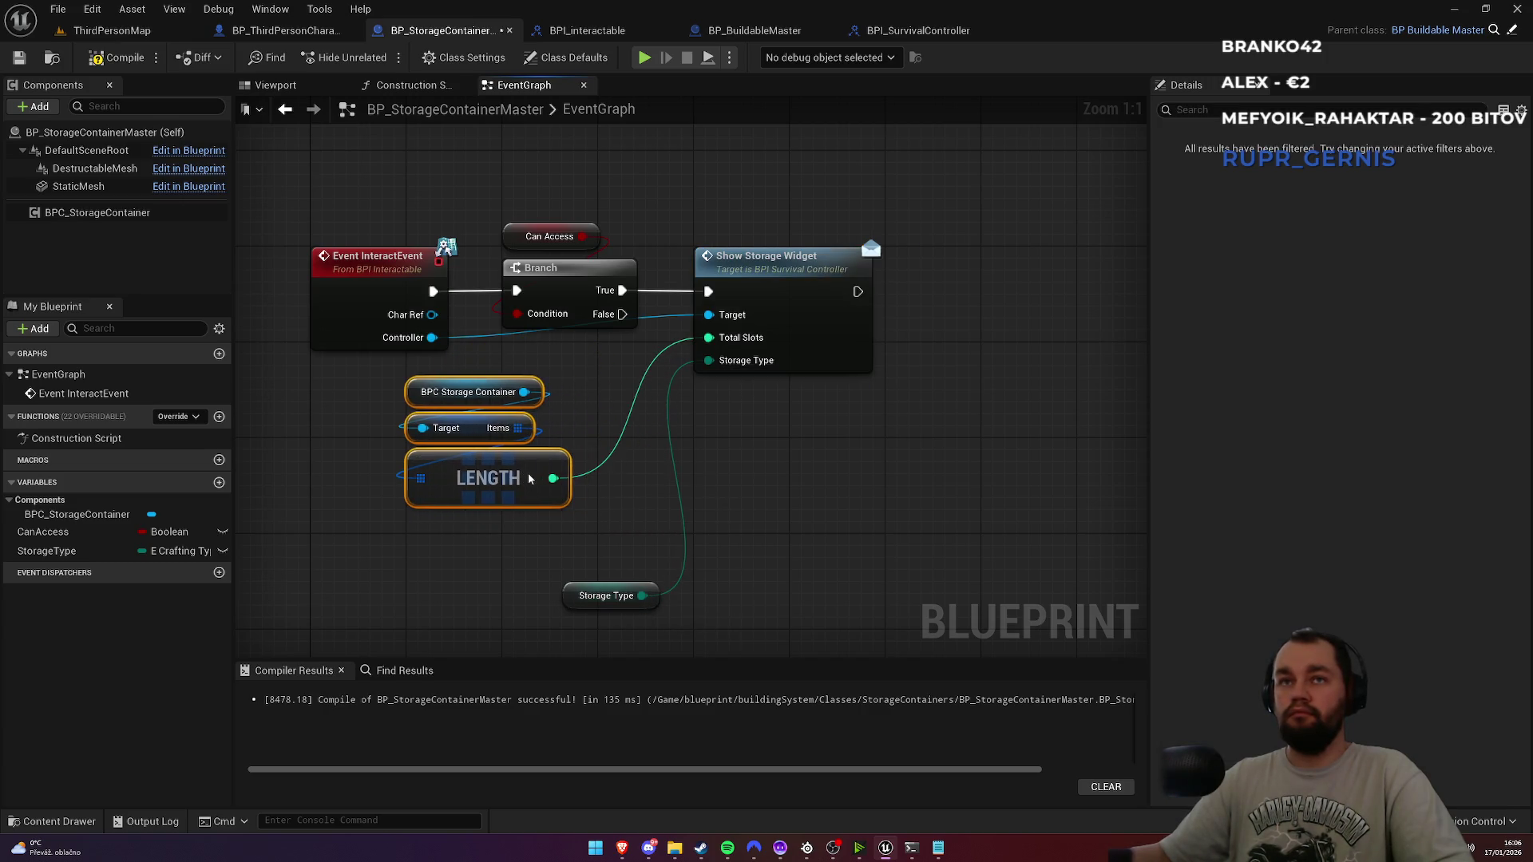
click(576, 403)
drag(584, 598, 611, 497)
drag(772, 259, 808, 264)
mouse_move(396, 376)
mouse_down()
mouse_move(551, 497)
mouse_move(502, 467)
mouse_up()
drag(648, 500, 648, 489)
click(695, 415)
key(F7)
key(ctrl+s)
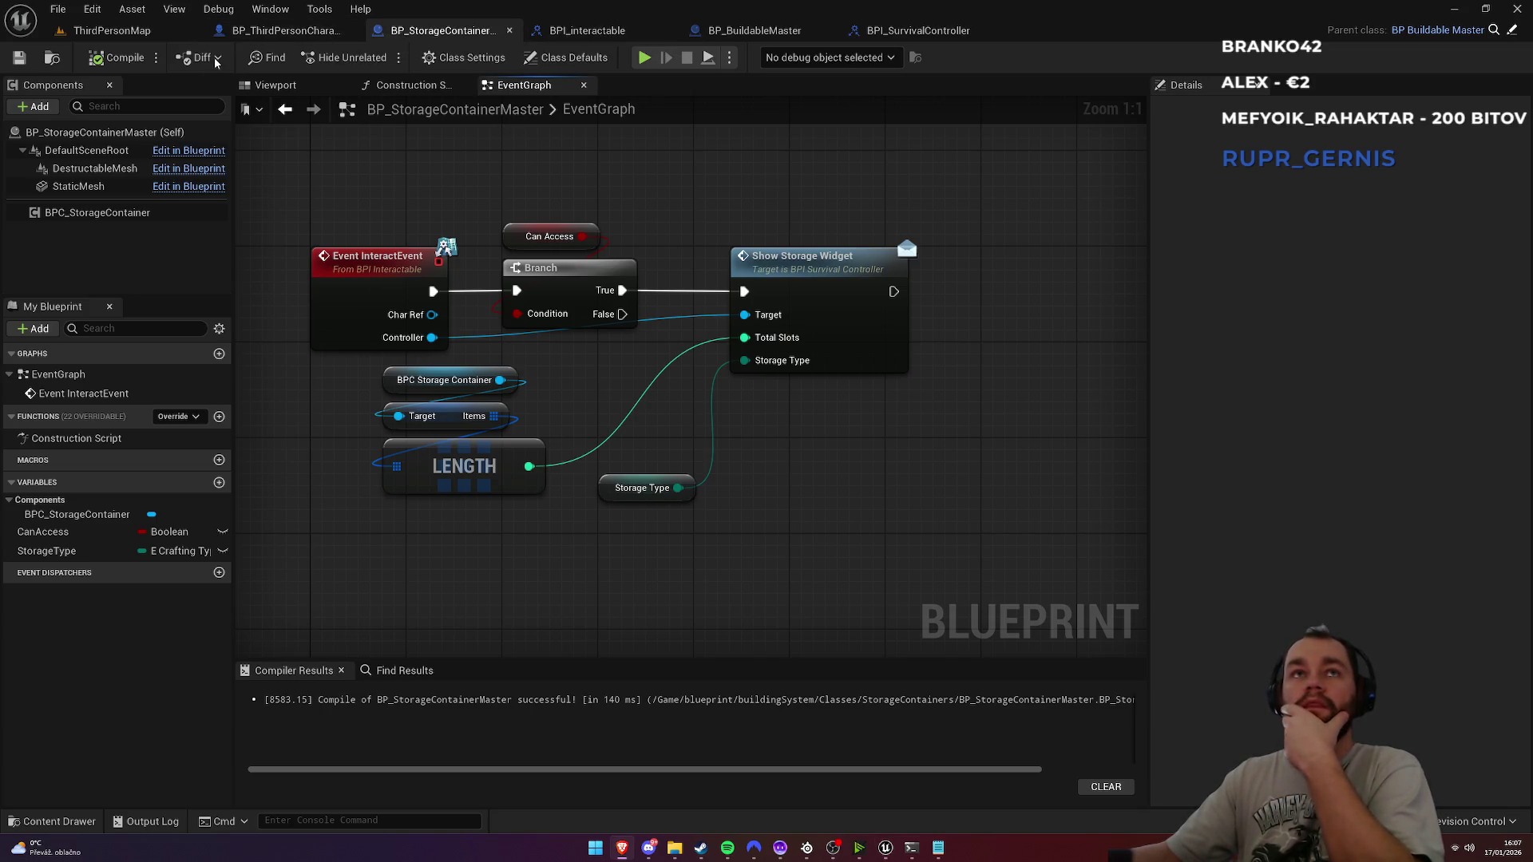
Step: Open BP_StorageBox in the full Blueprint editor and orbit the suitcase in its Viewport
click(50, 61)
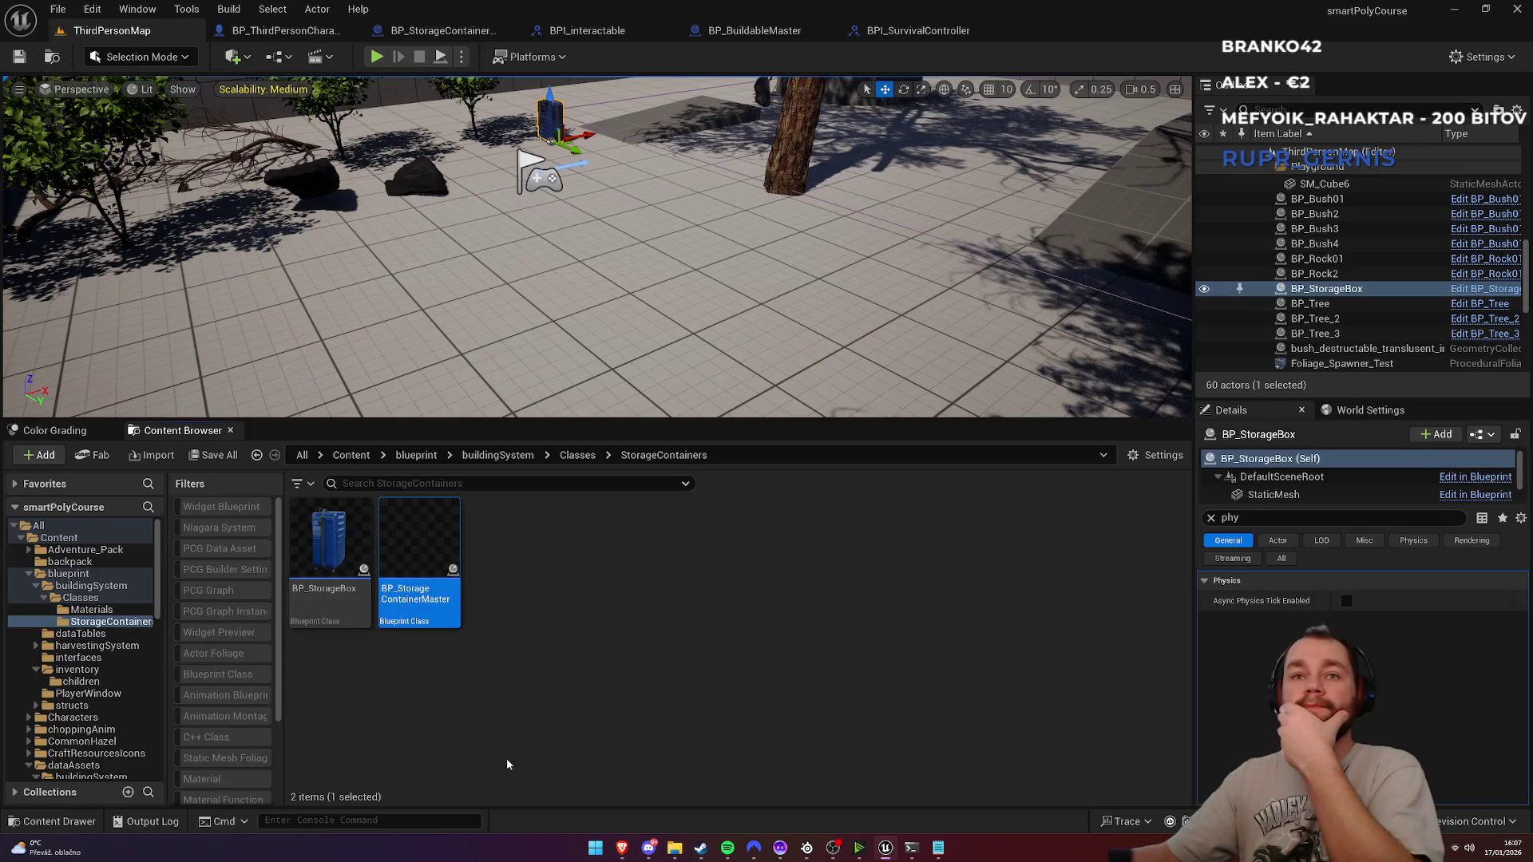
double_click(363, 623)
click(711, 84)
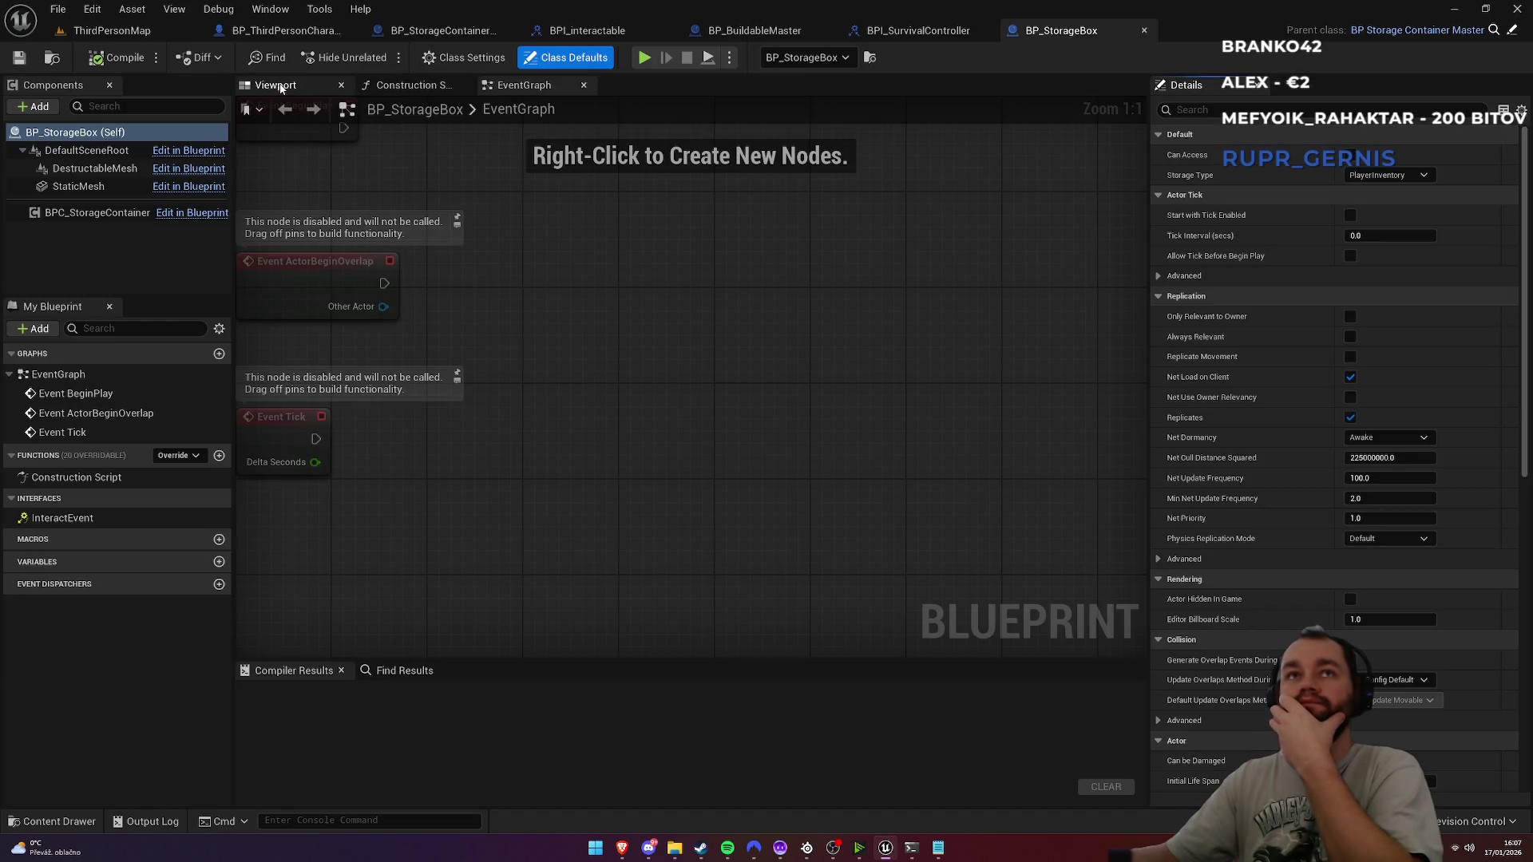
click(275, 84)
mouse_move(805, 349)
mouse_down()
mouse_move(847, 348)
mouse_move(799, 348)
mouse_up()
mouse_move(698, 359)
mouse_down()
mouse_move(639, 359)
mouse_move(719, 352)
mouse_move(718, 319)
mouse_move(679, 271)
mouse_move(639, 280)
mouse_move(373, 94)
mouse_up()
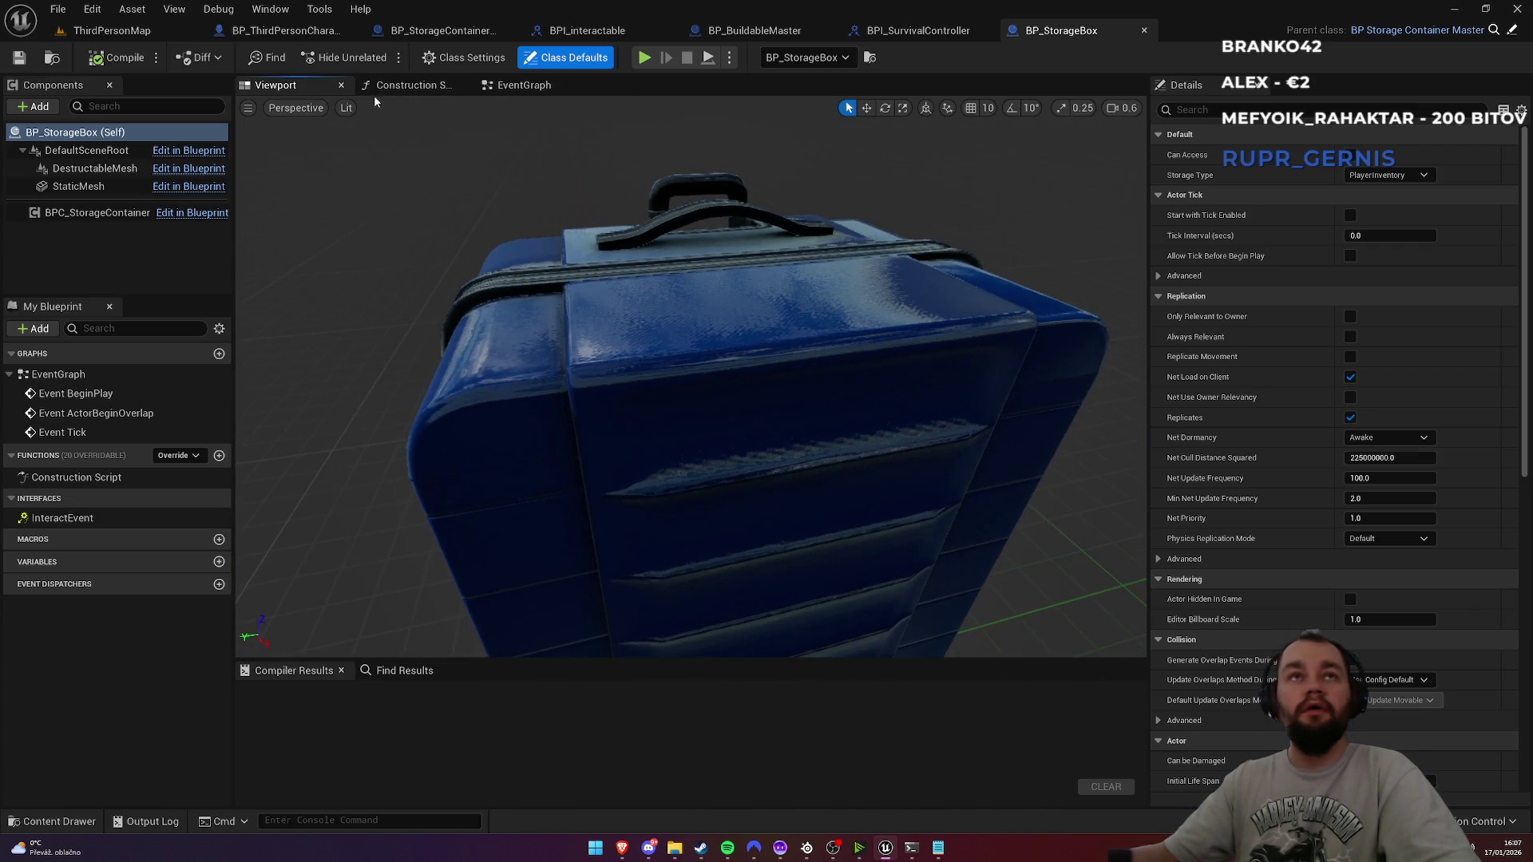
Step: Select the suitcase StaticMesh, browse to its assets, and open its Material instance
click(112, 30)
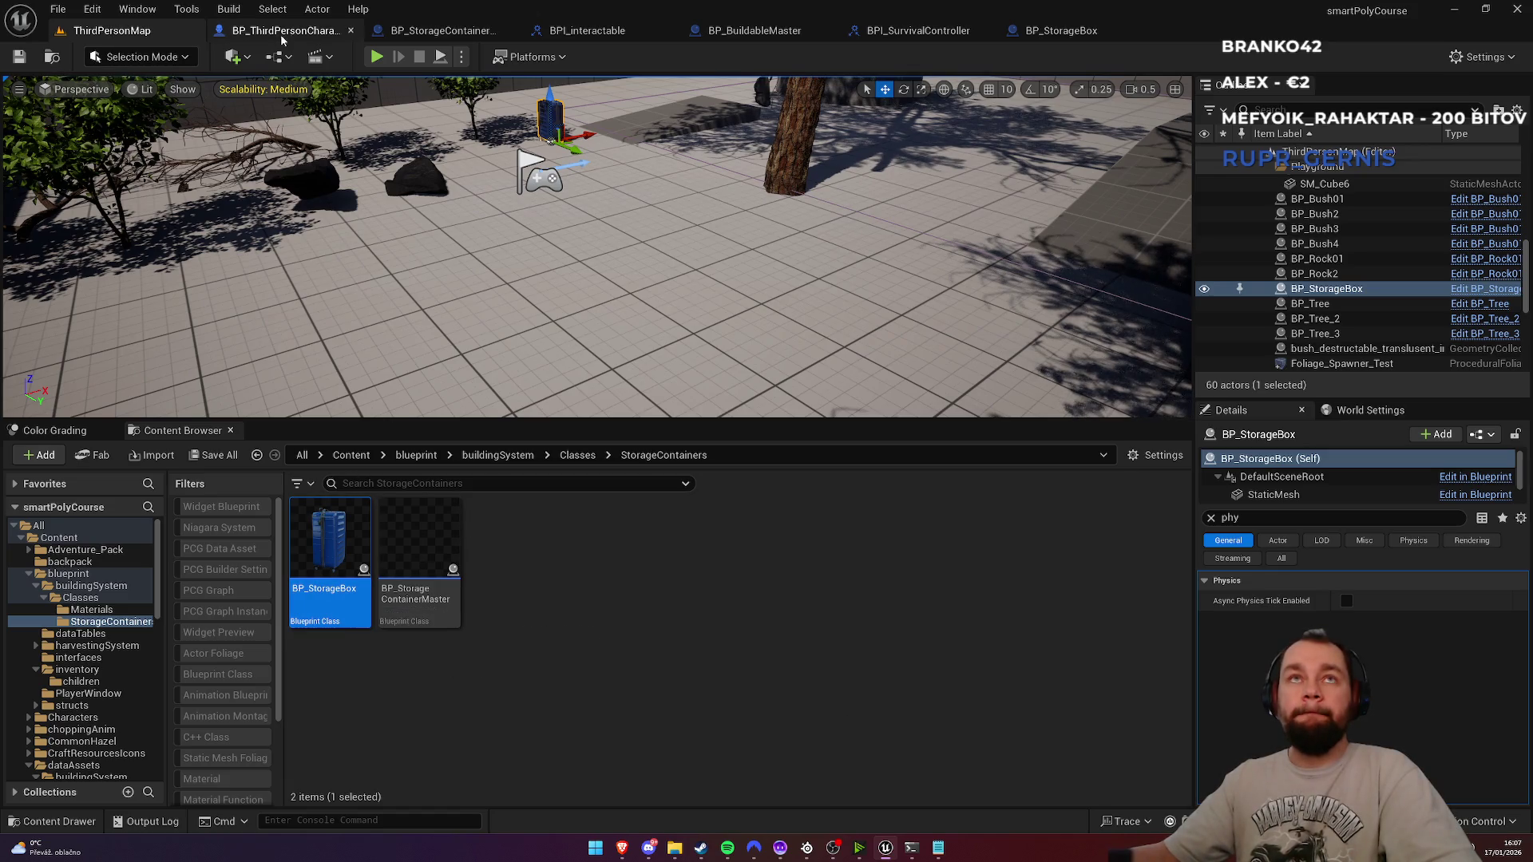
click(281, 33)
click(447, 30)
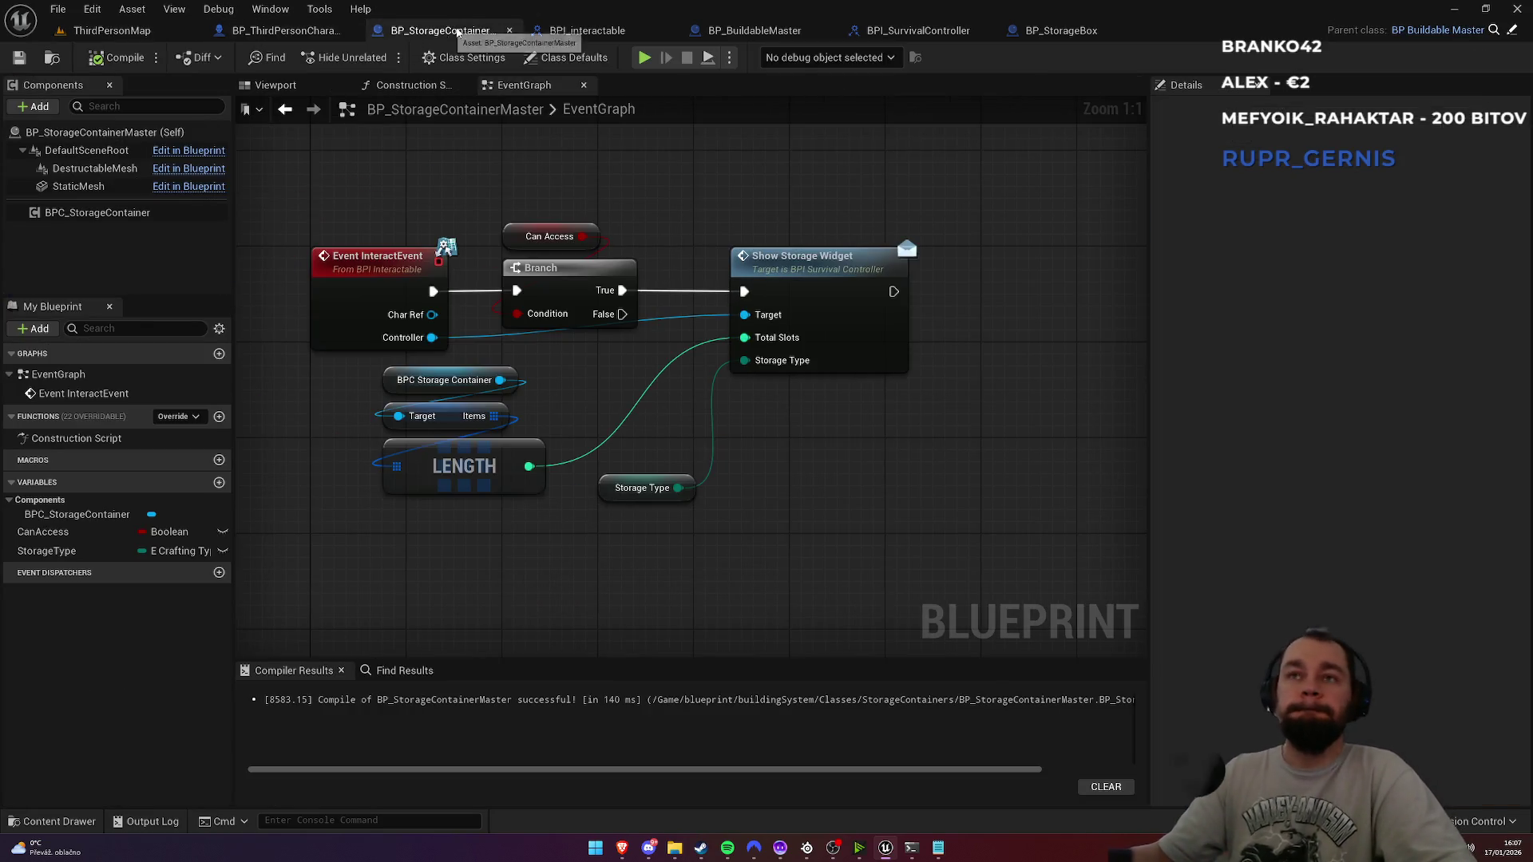
click(1049, 34)
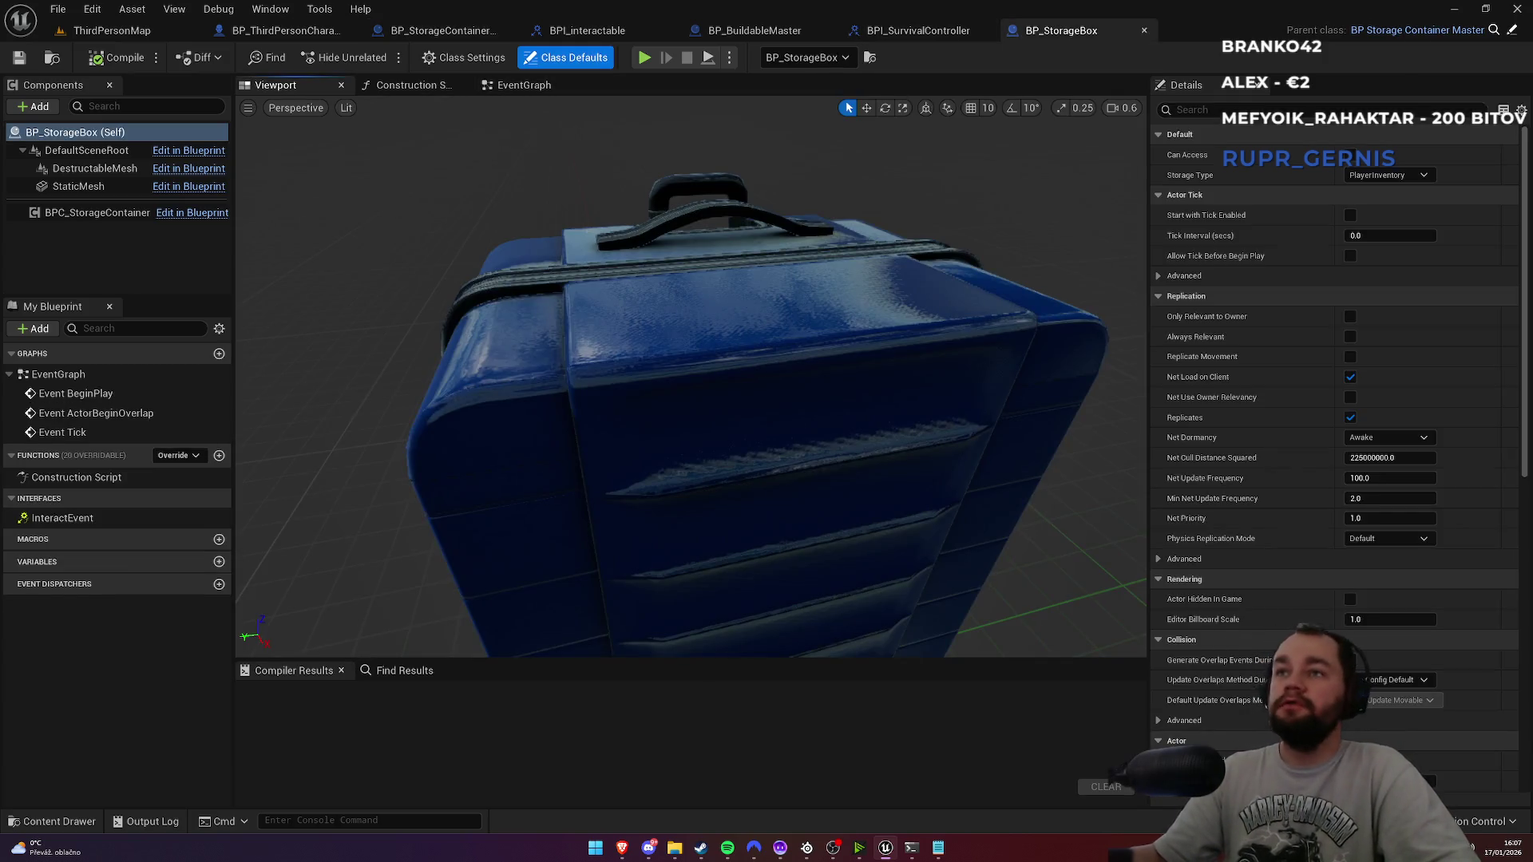
click(990, 320)
click(1417, 481)
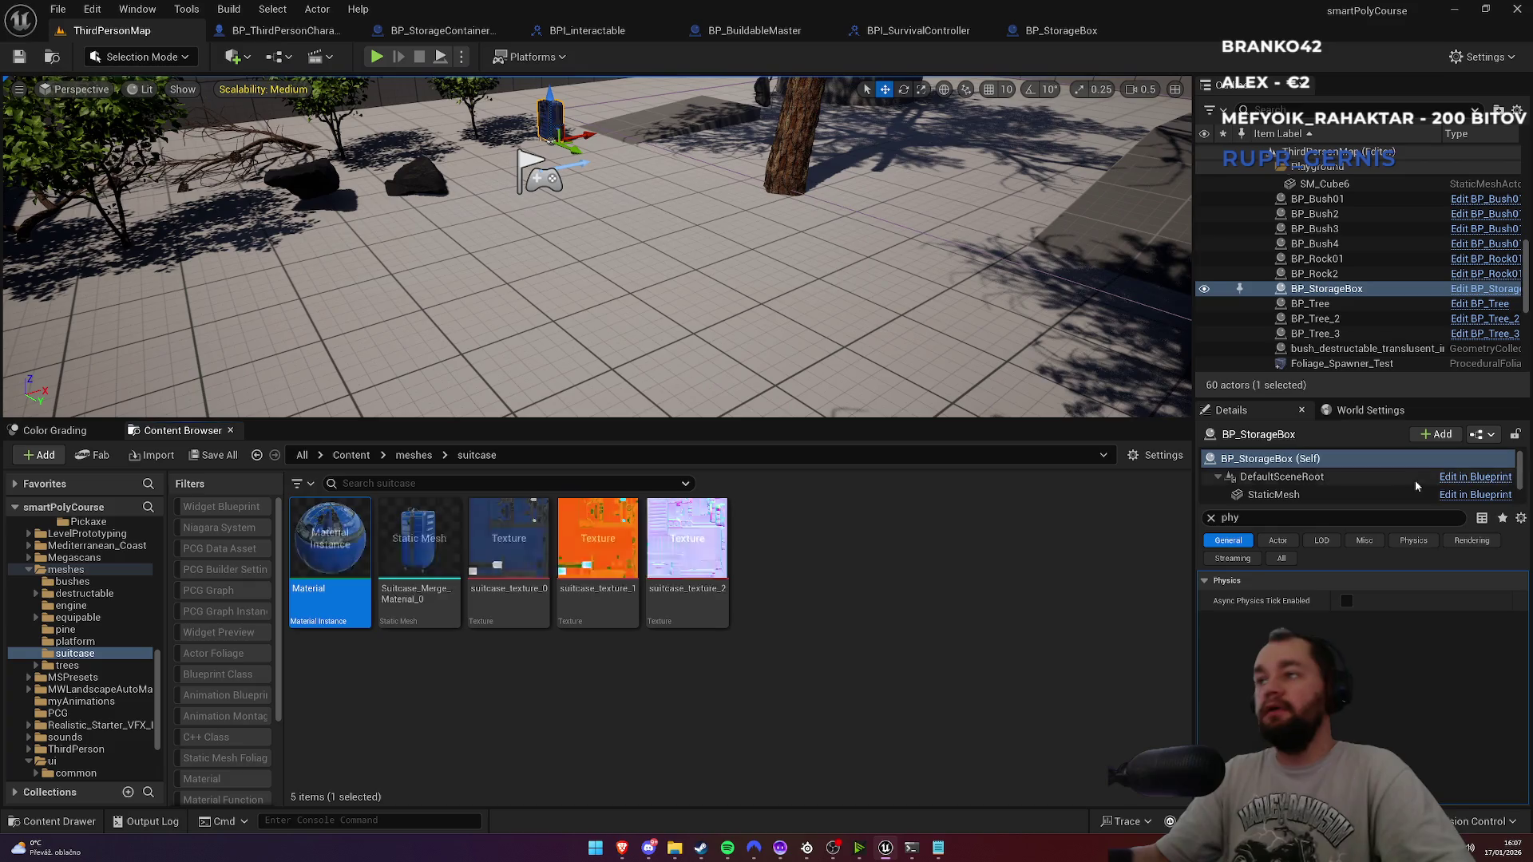
double_click(329, 589)
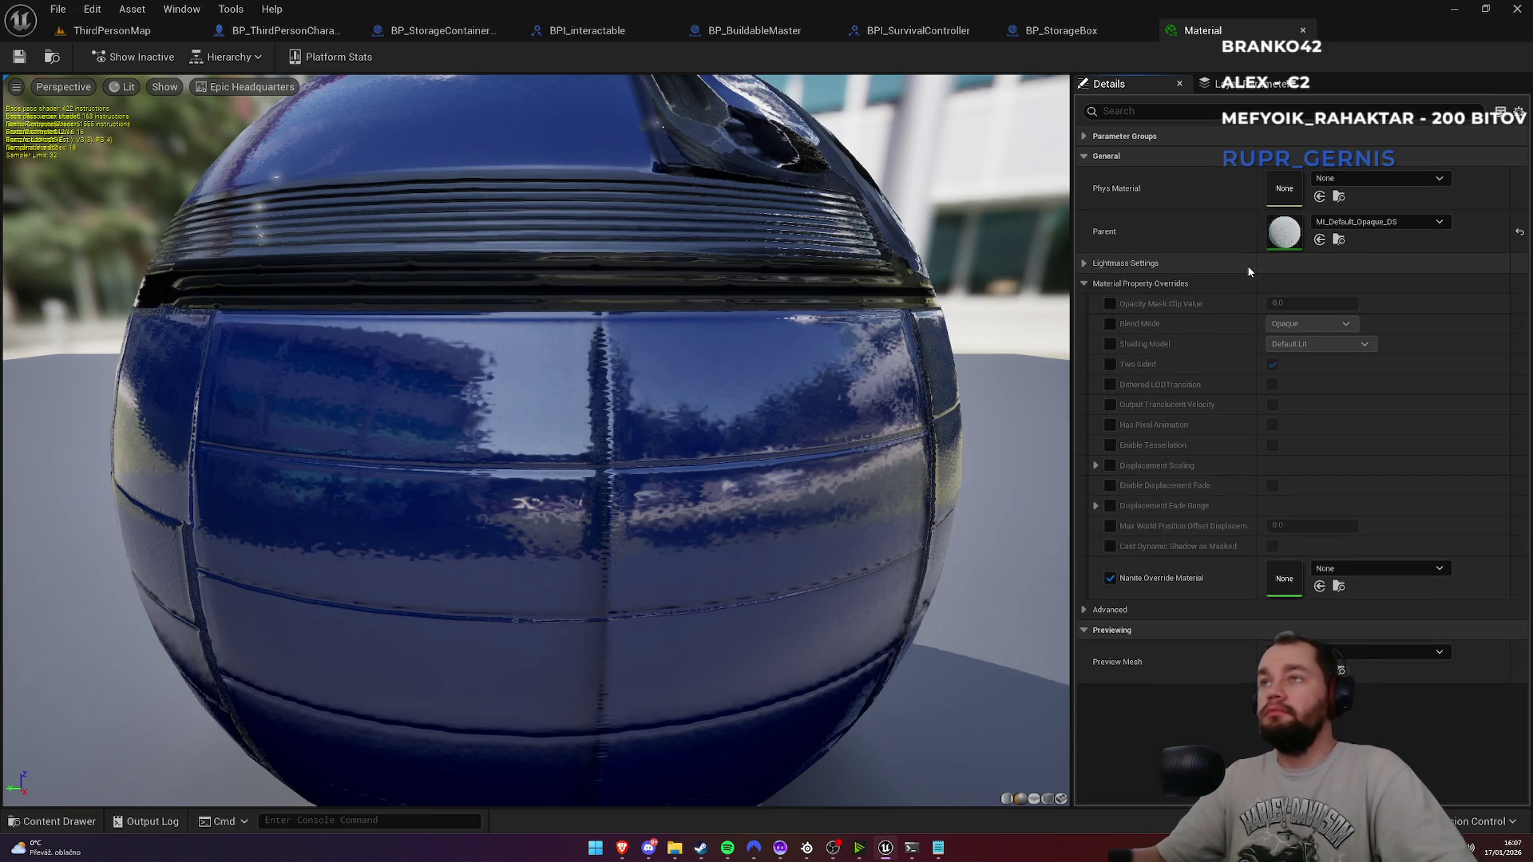
Step: Expand the suitcase material's parameter groups and compare the MetallicRoughness roughness override on and off
click(1086, 138)
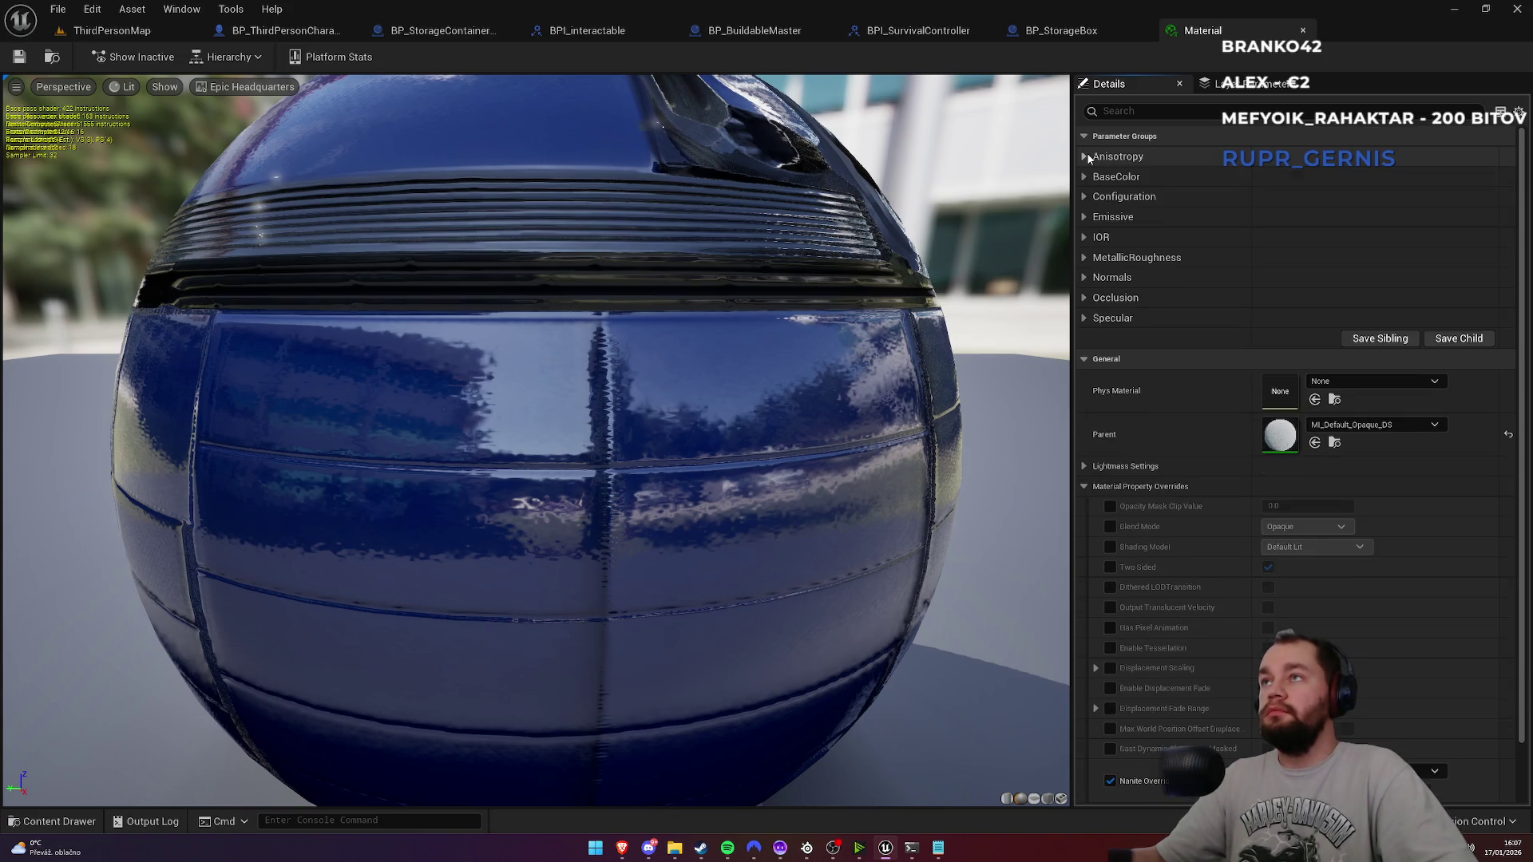
click(1085, 176)
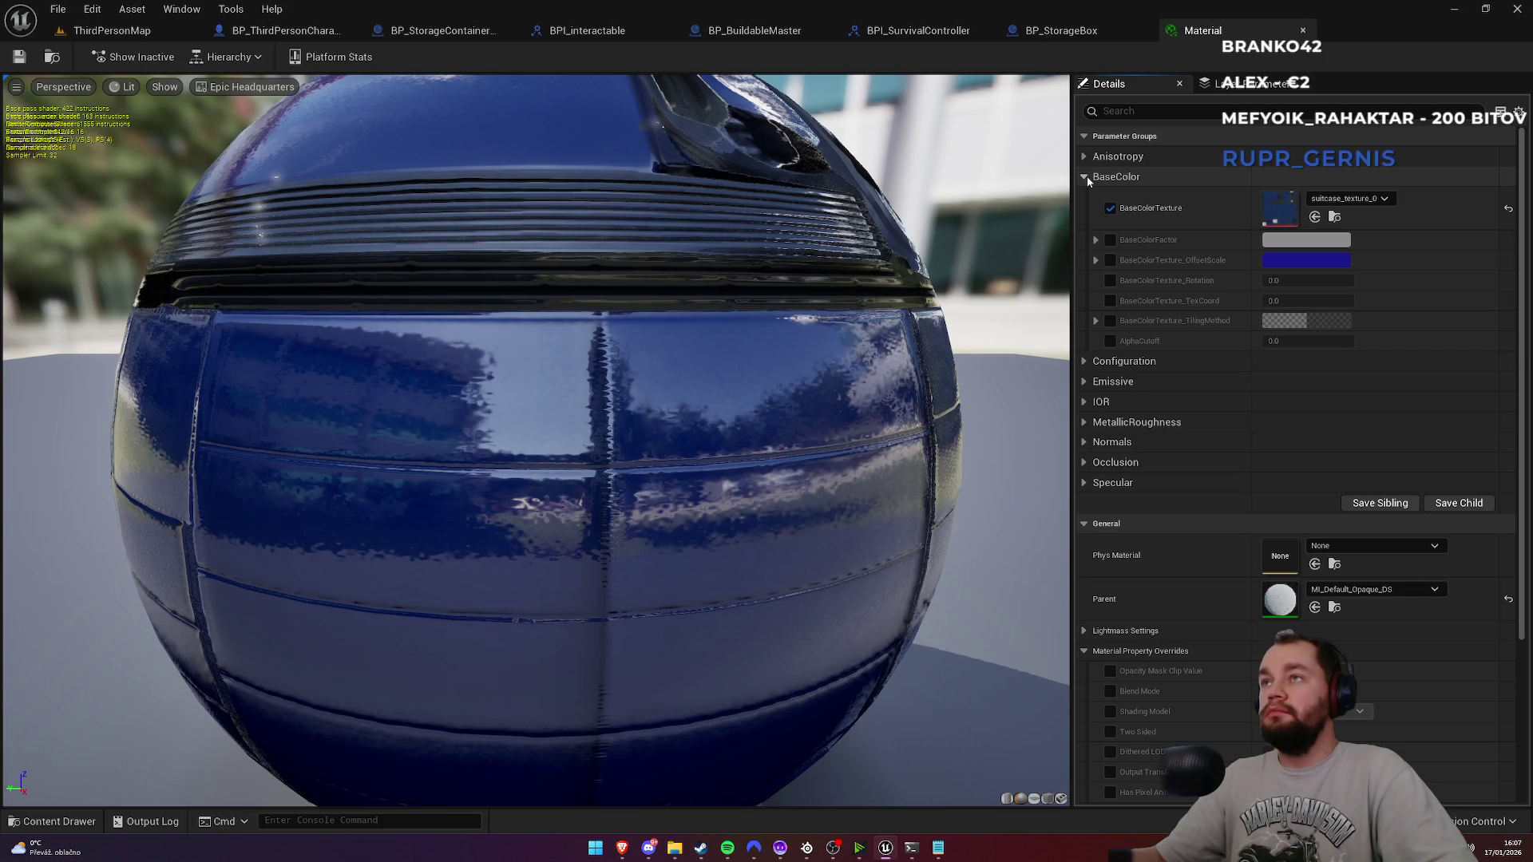
click(1086, 175)
click(1086, 217)
click(1085, 217)
click(1085, 237)
click(1085, 237)
click(1085, 257)
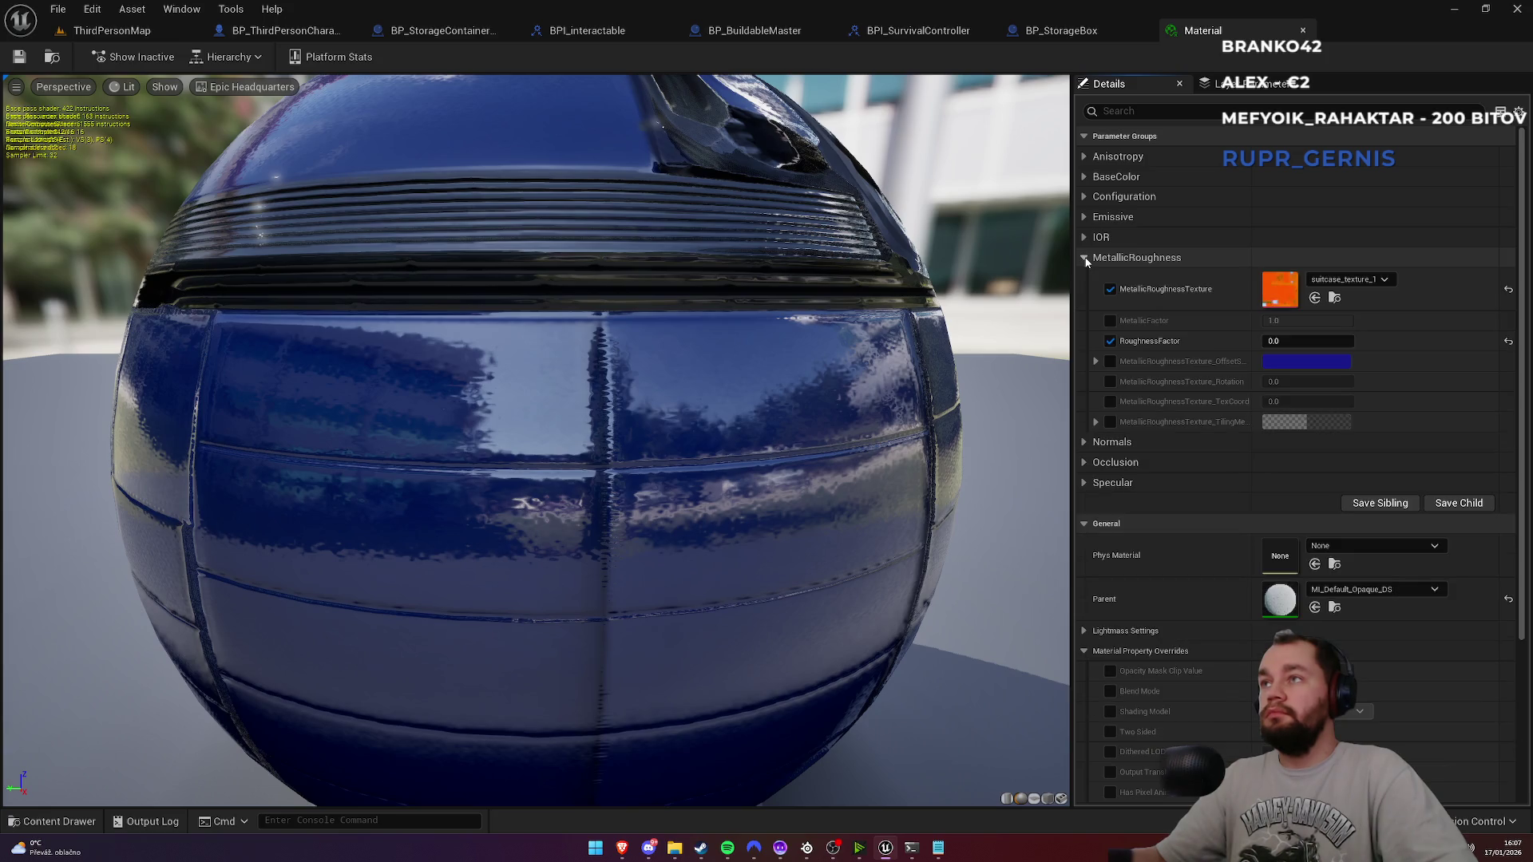
click(1110, 342)
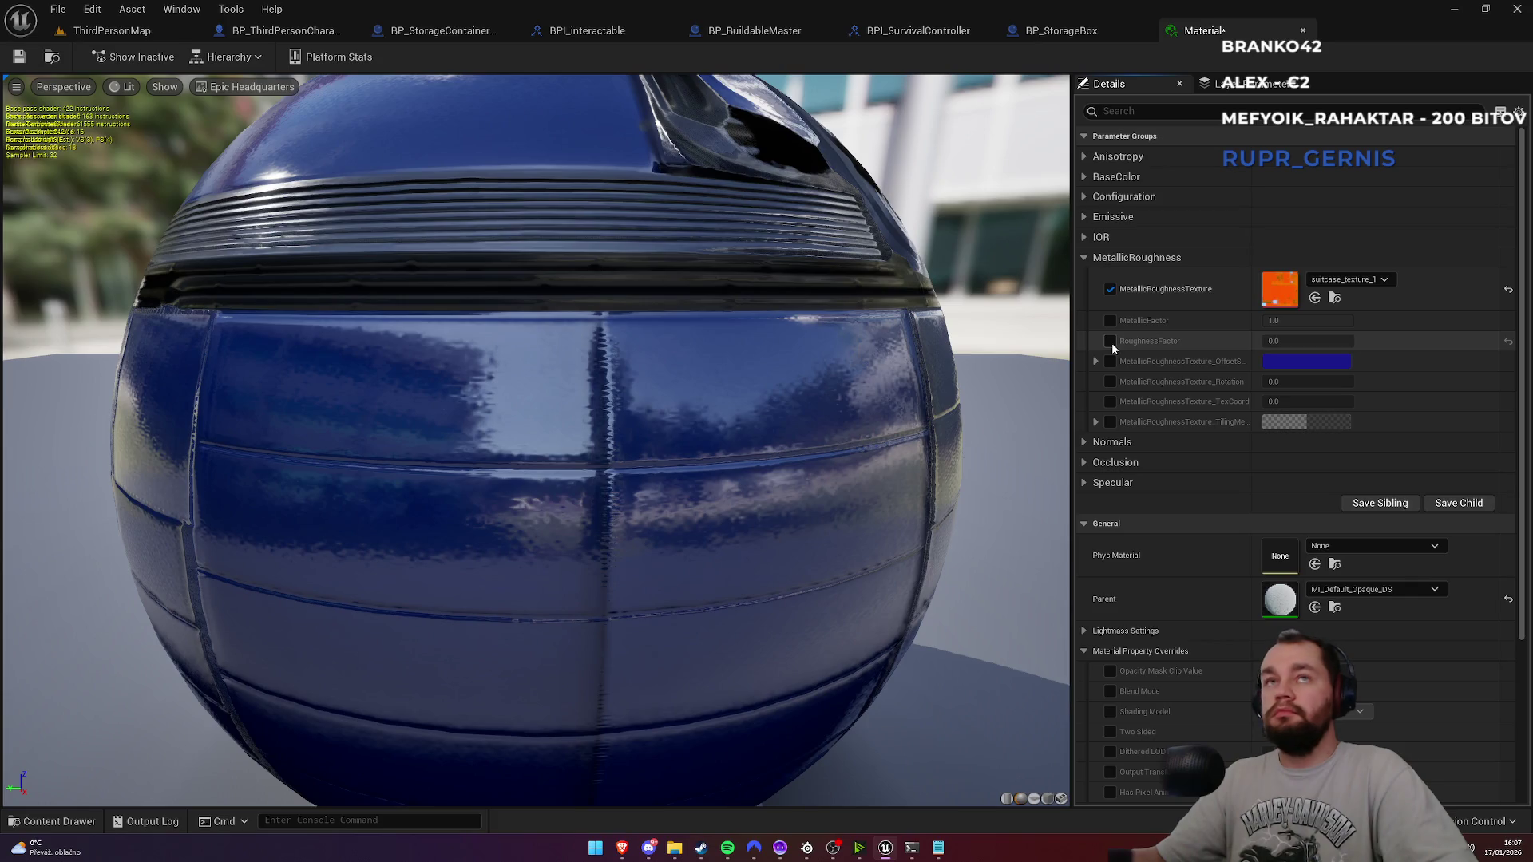
click(1111, 342)
click(1110, 342)
click(1111, 341)
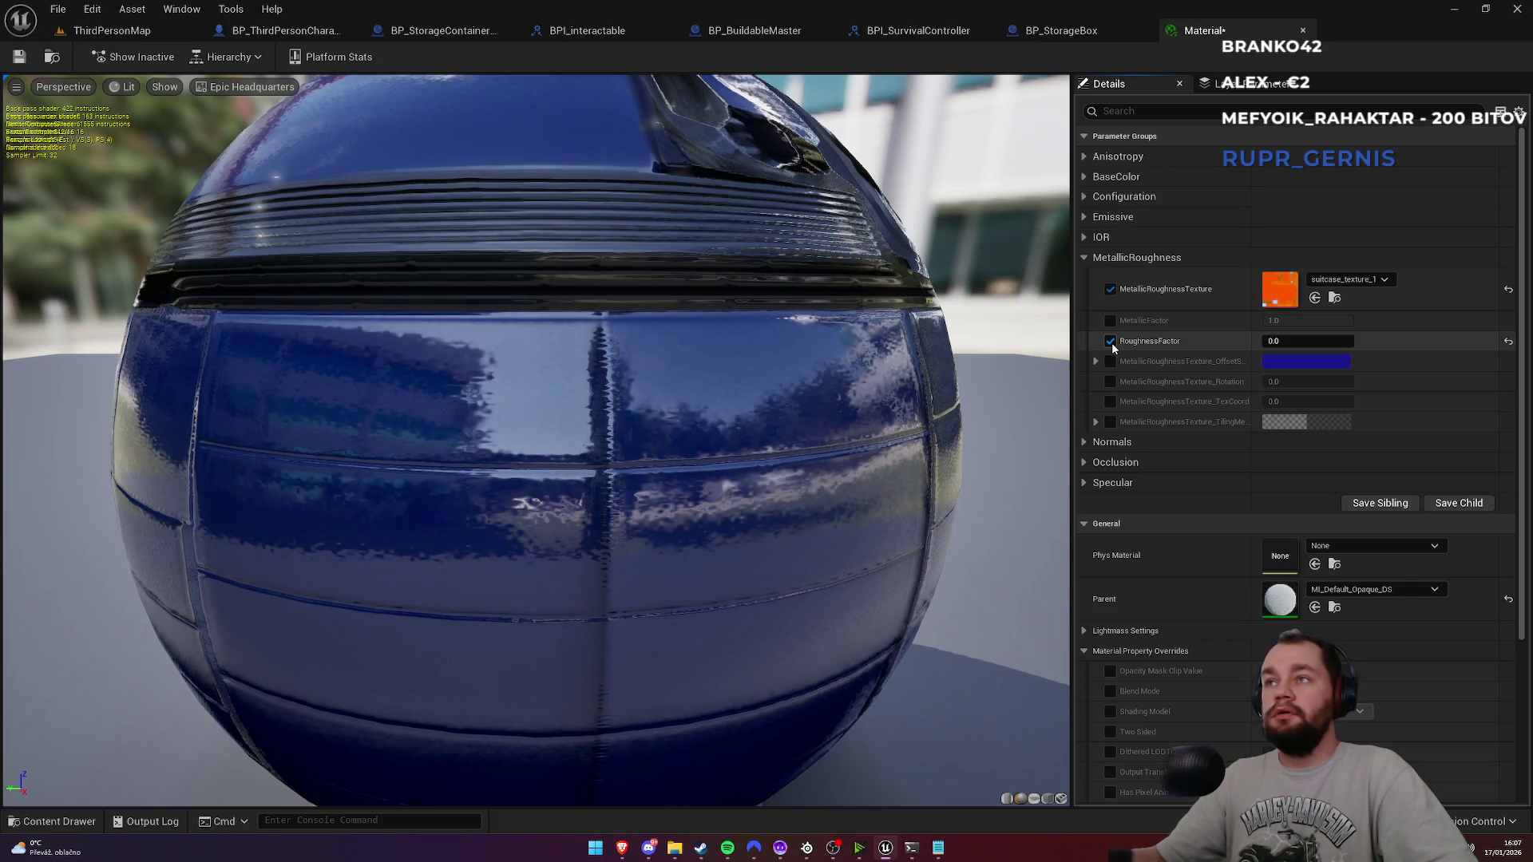
click(1110, 362)
click(1111, 363)
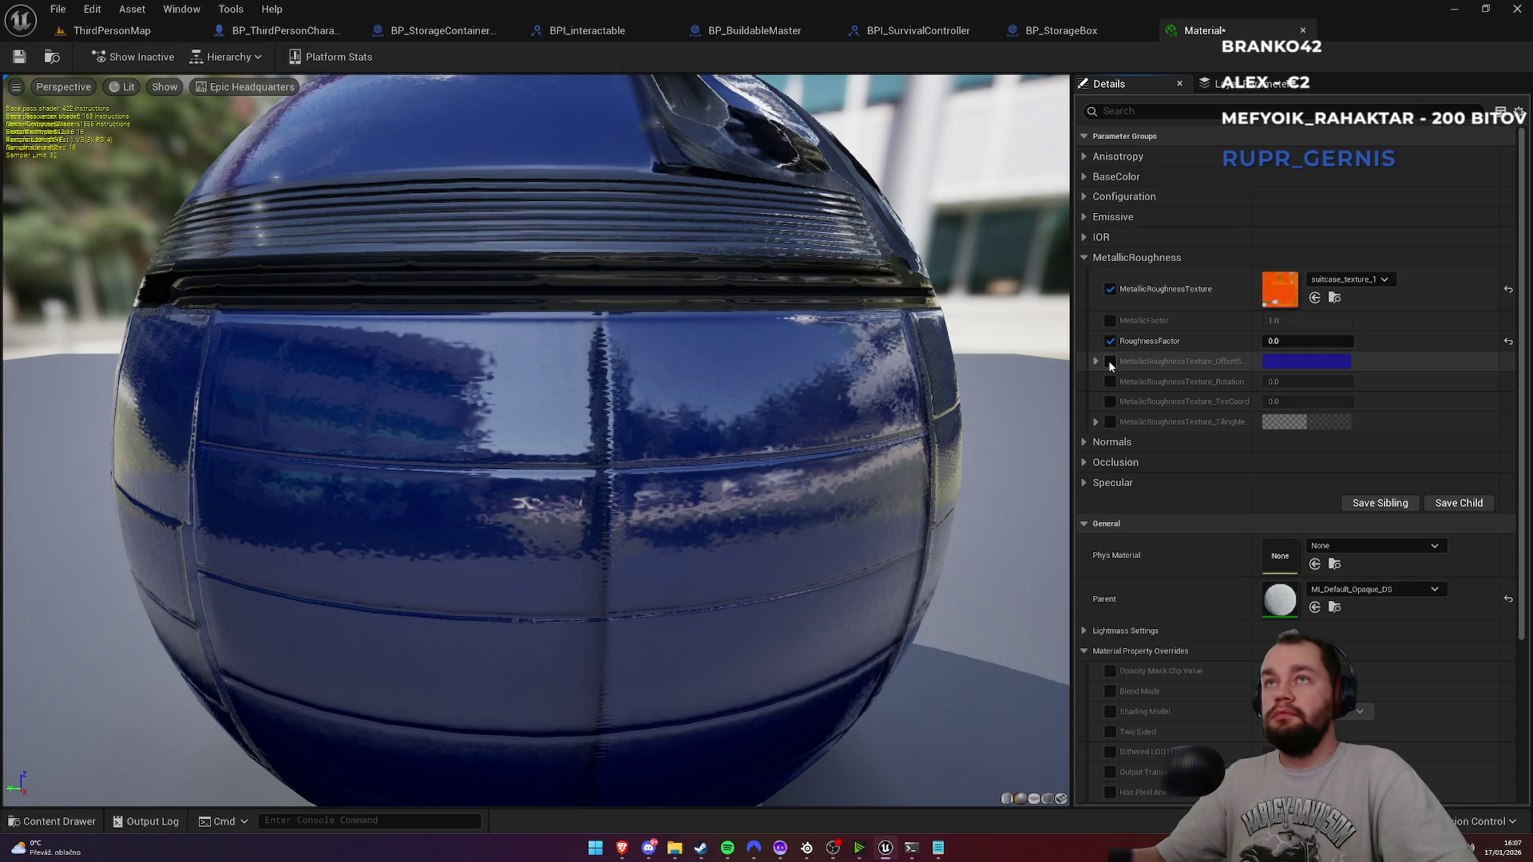
Step: Enable the Specular factor override, try 0.2 and 0.1, settle on 0.05, and save
click(1084, 482)
click(1109, 503)
text(0)
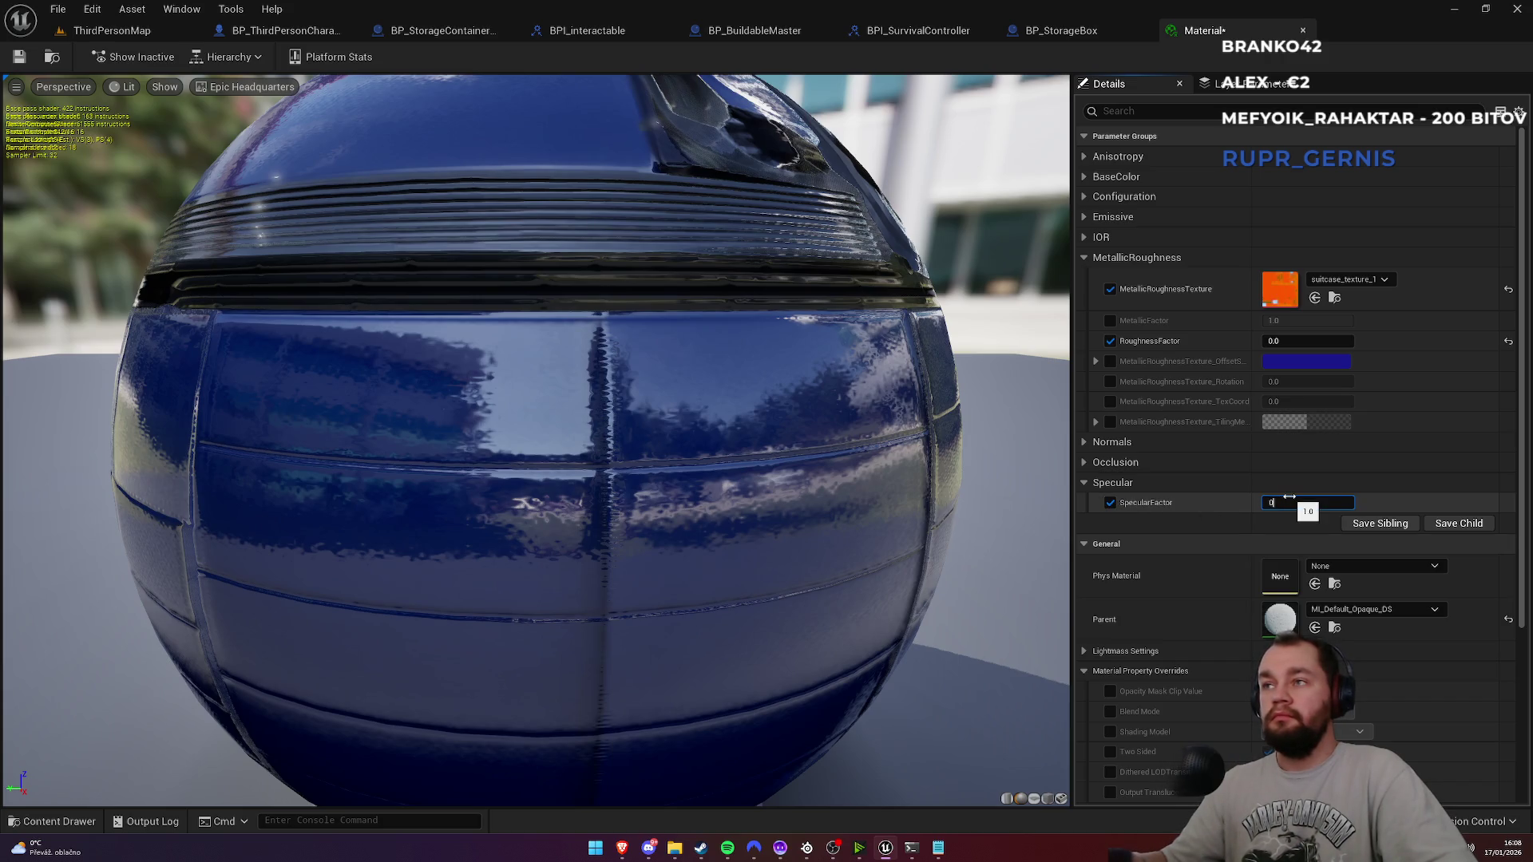
key(Return)
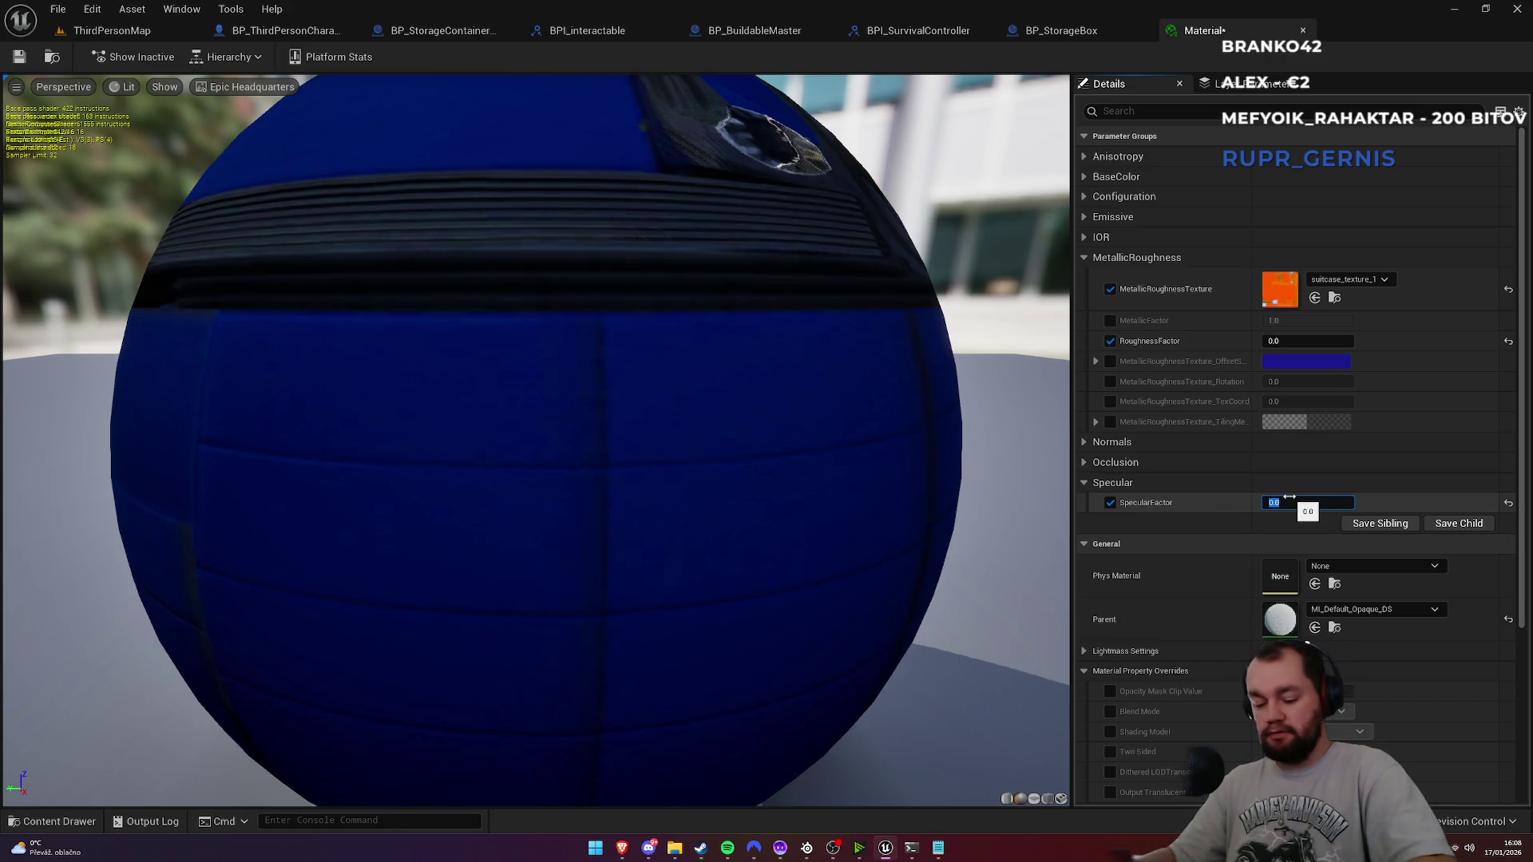
text(0.2)
key(Return)
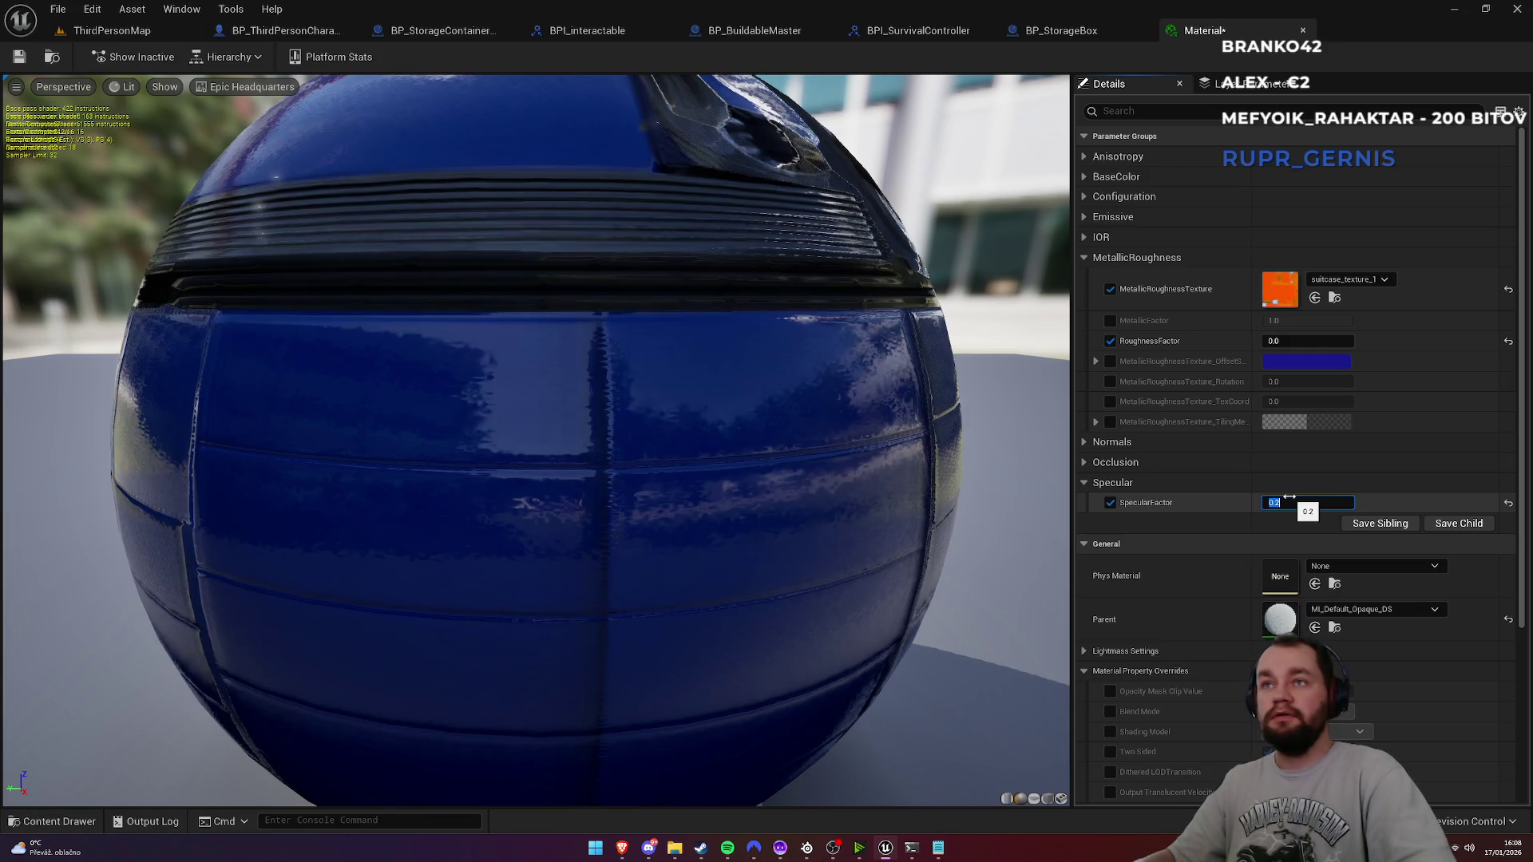
text(0.1)
key(Return)
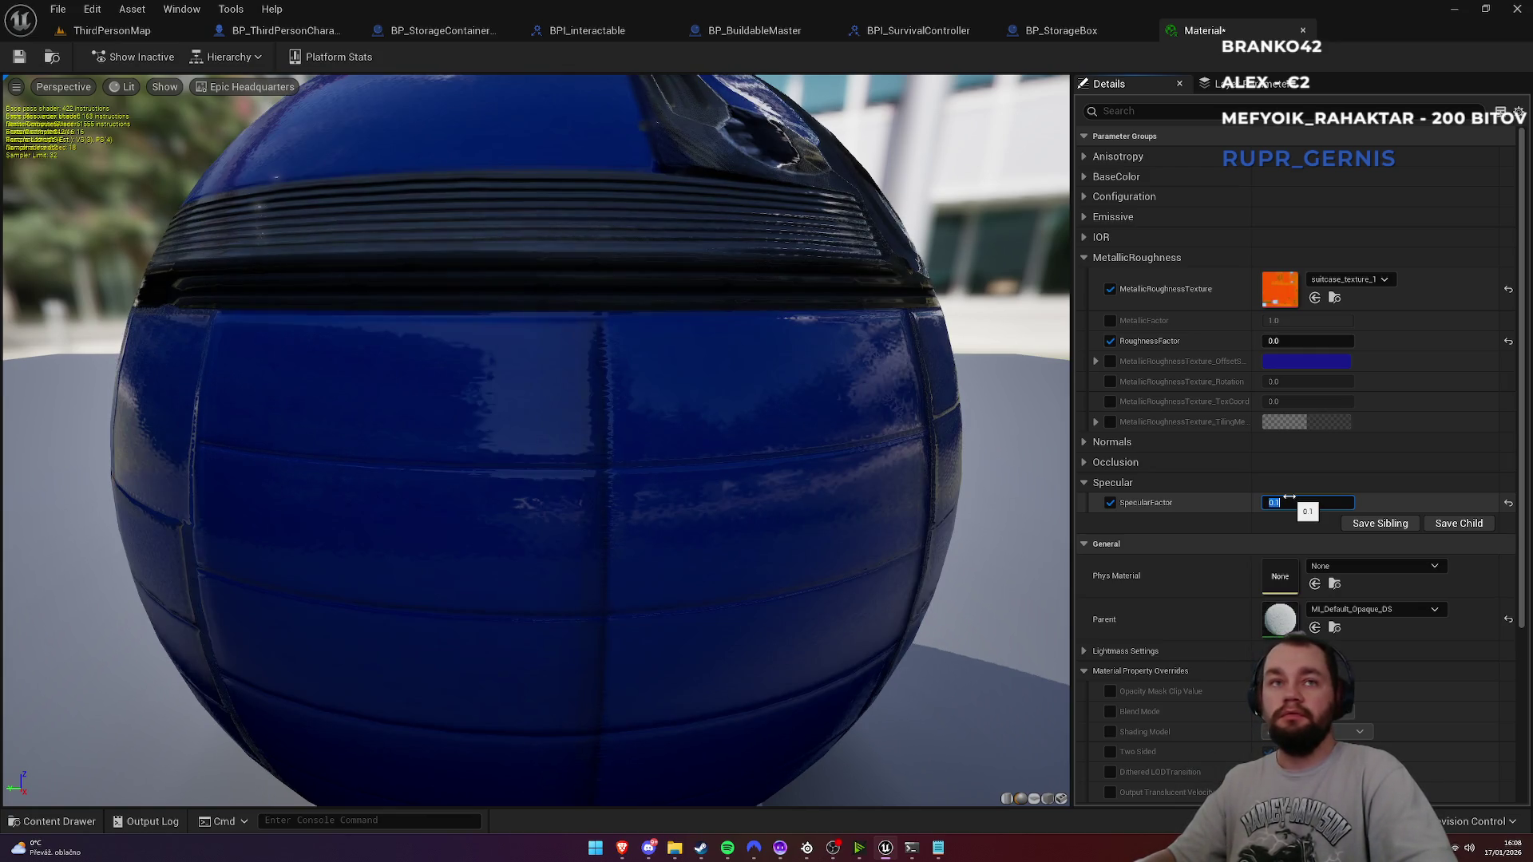
key(Return)
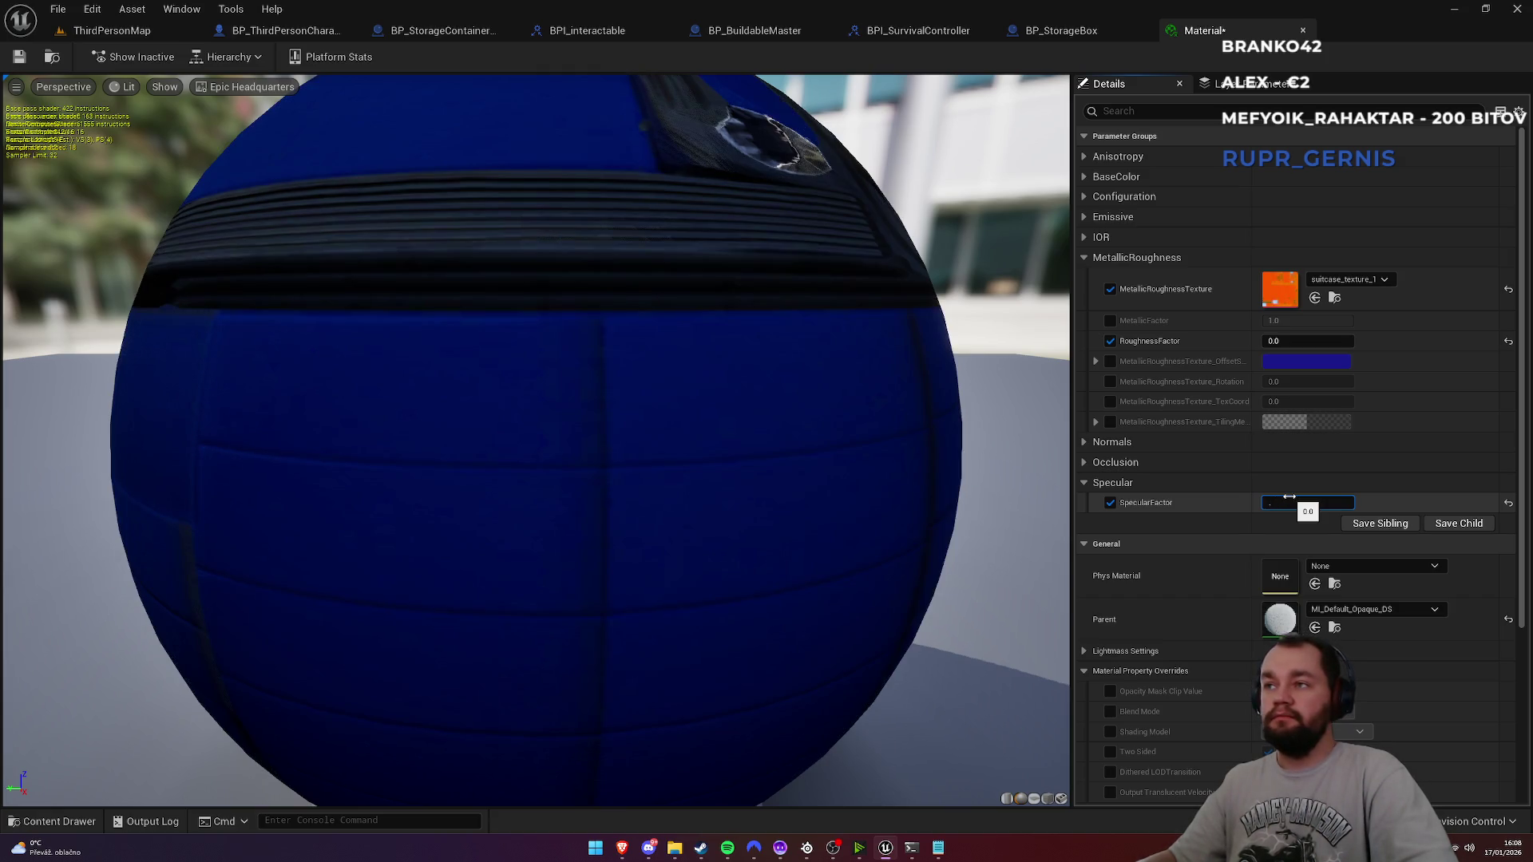
text(05)
text(0.05)
key(Return)
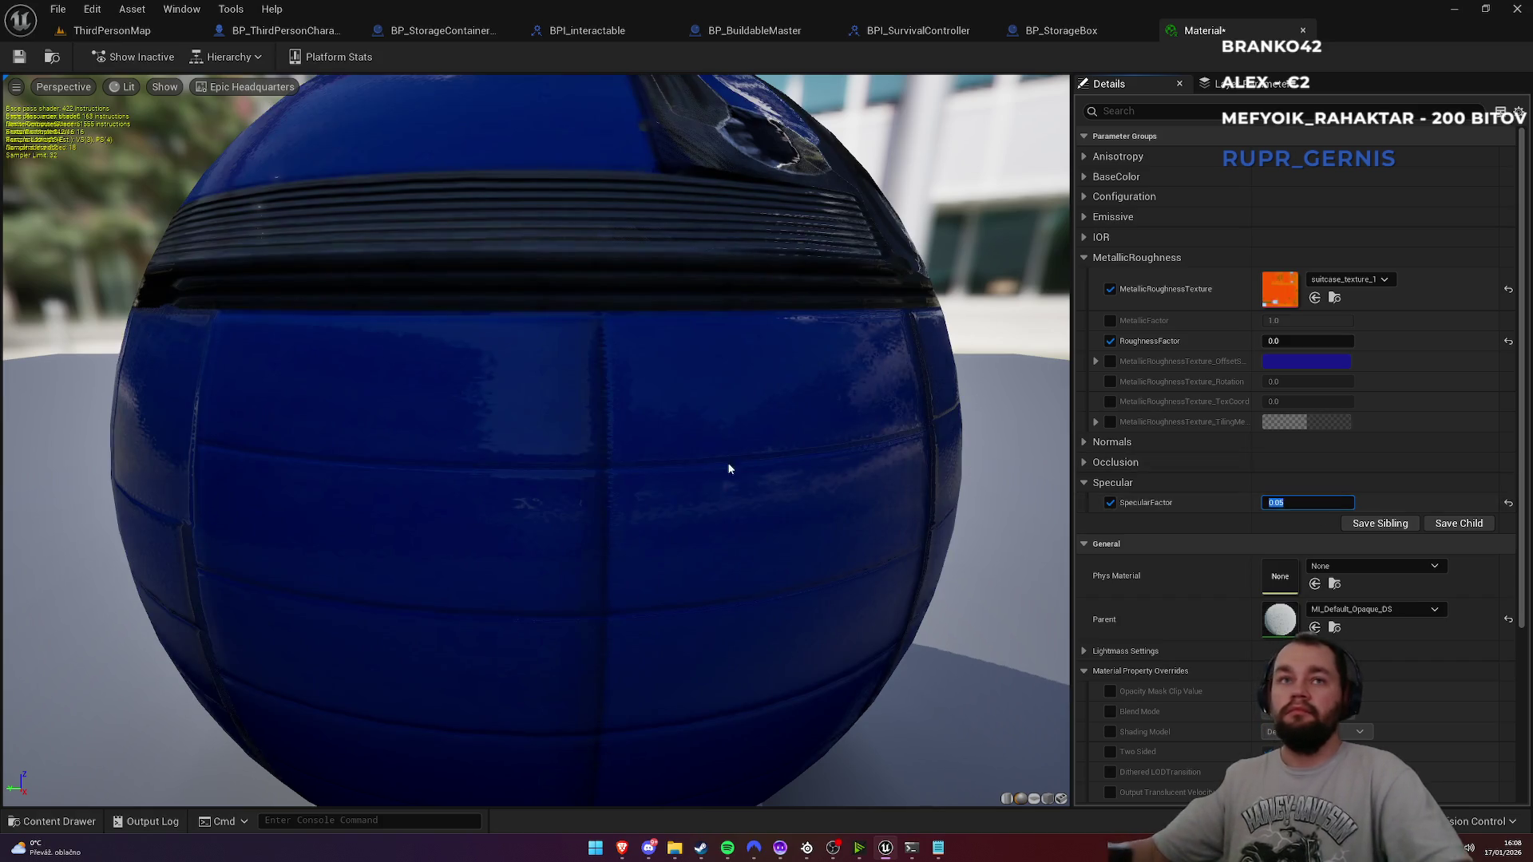
scroll(923, 507, up, 3)
scroll(514, 155, down, 3)
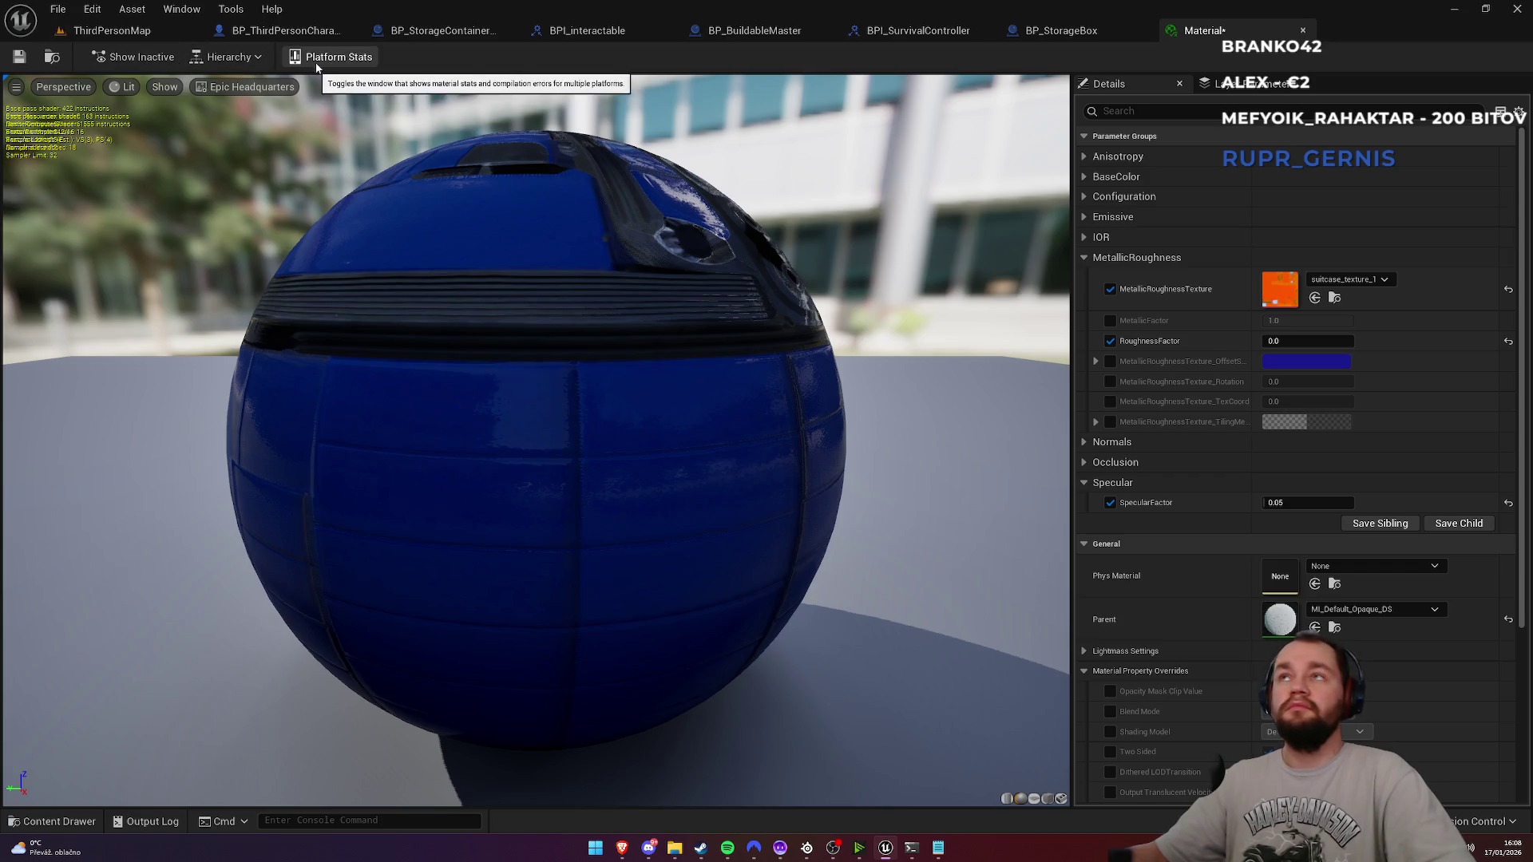
key(ctrl+s)
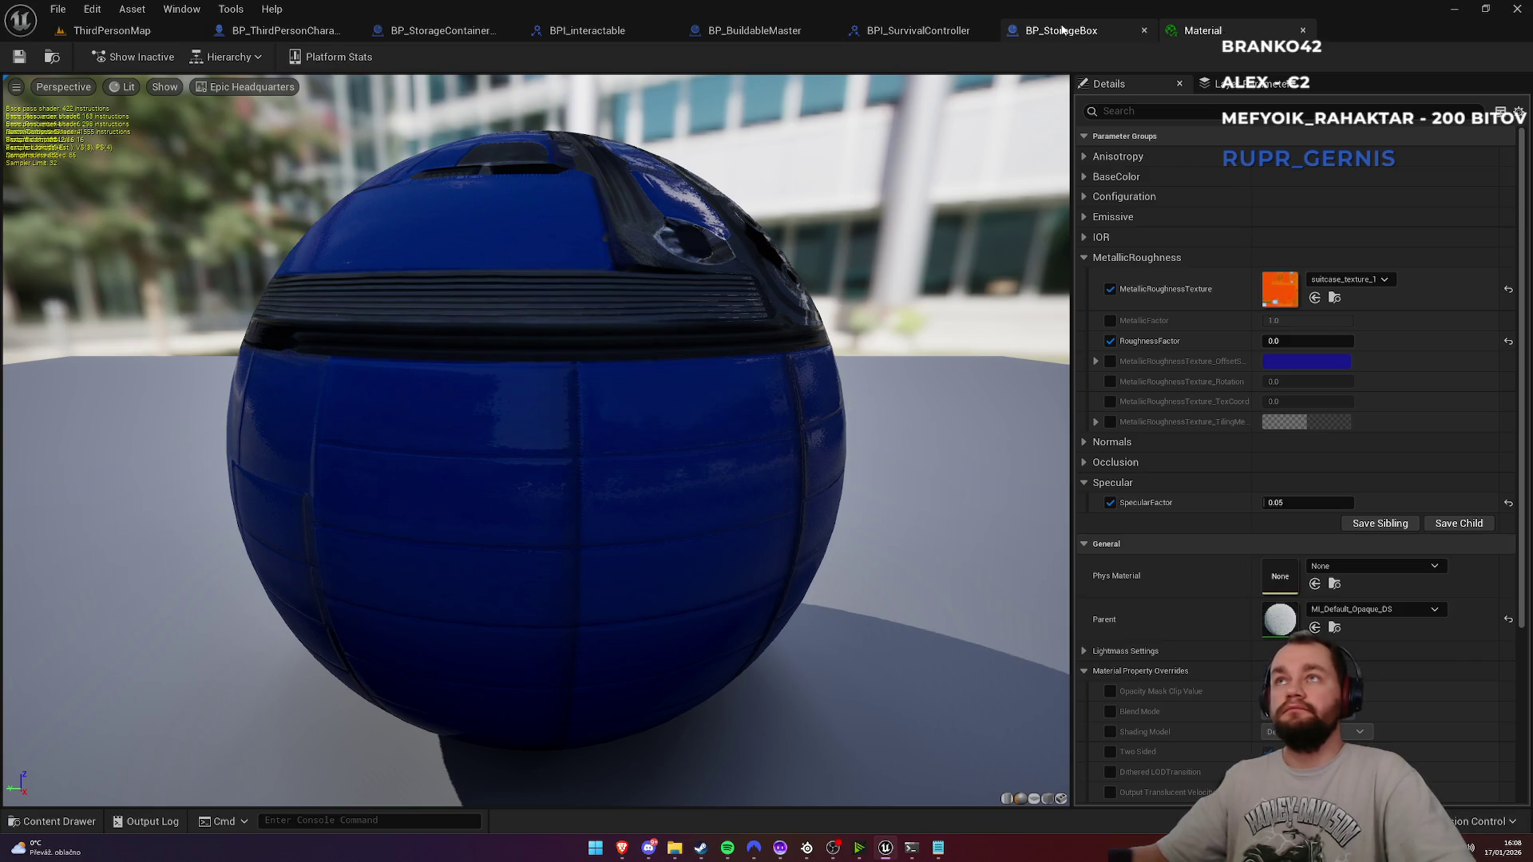
Step: Check the suitcase in BP_StorageBox and set the material's specular factor to 0.15
click(1061, 31)
drag(835, 265, 719, 351)
click(127, 29)
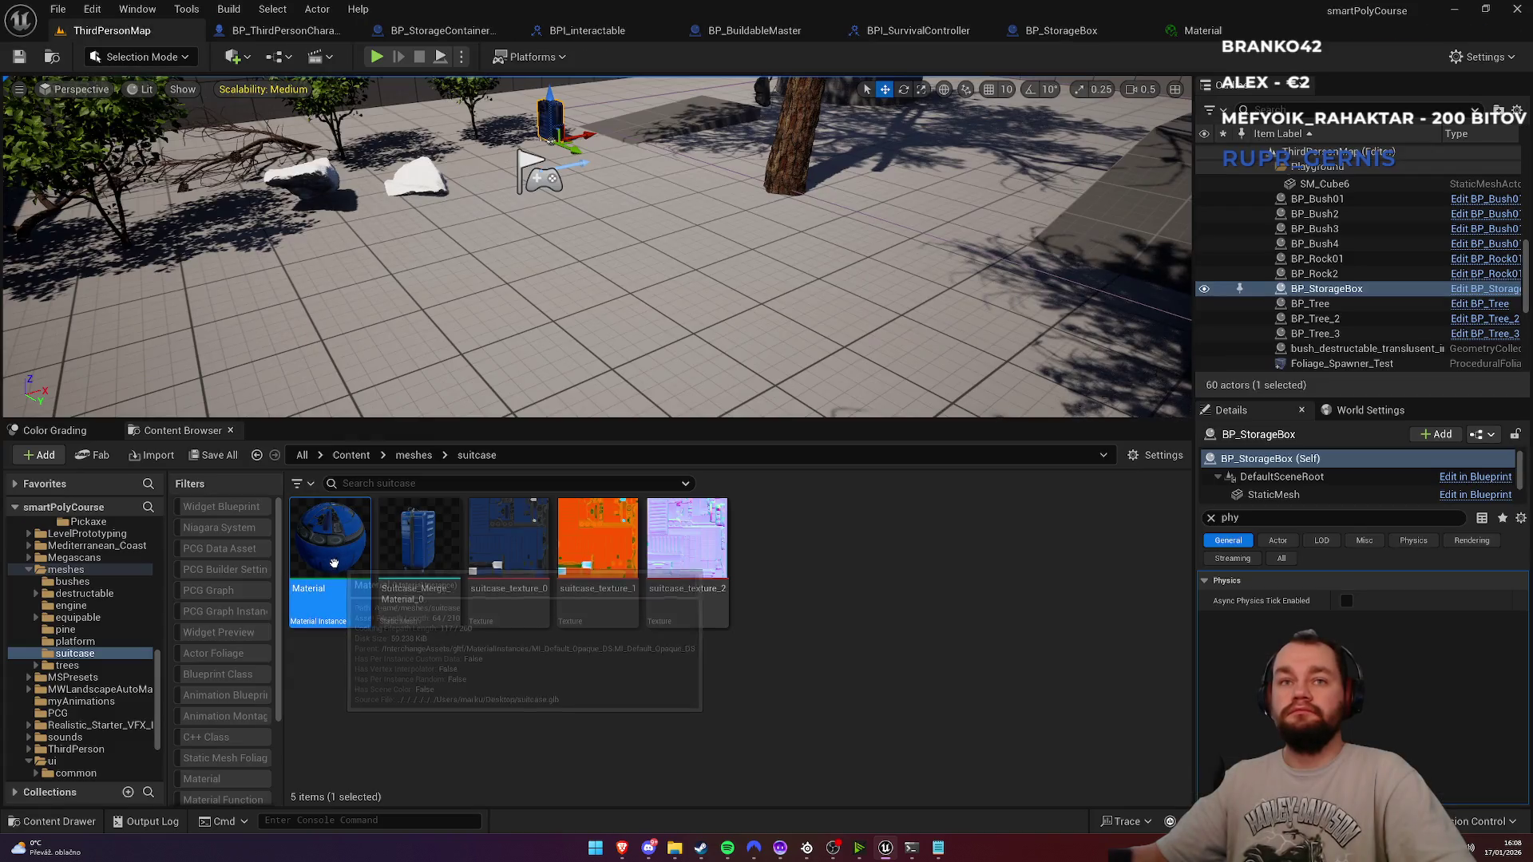
click(1061, 30)
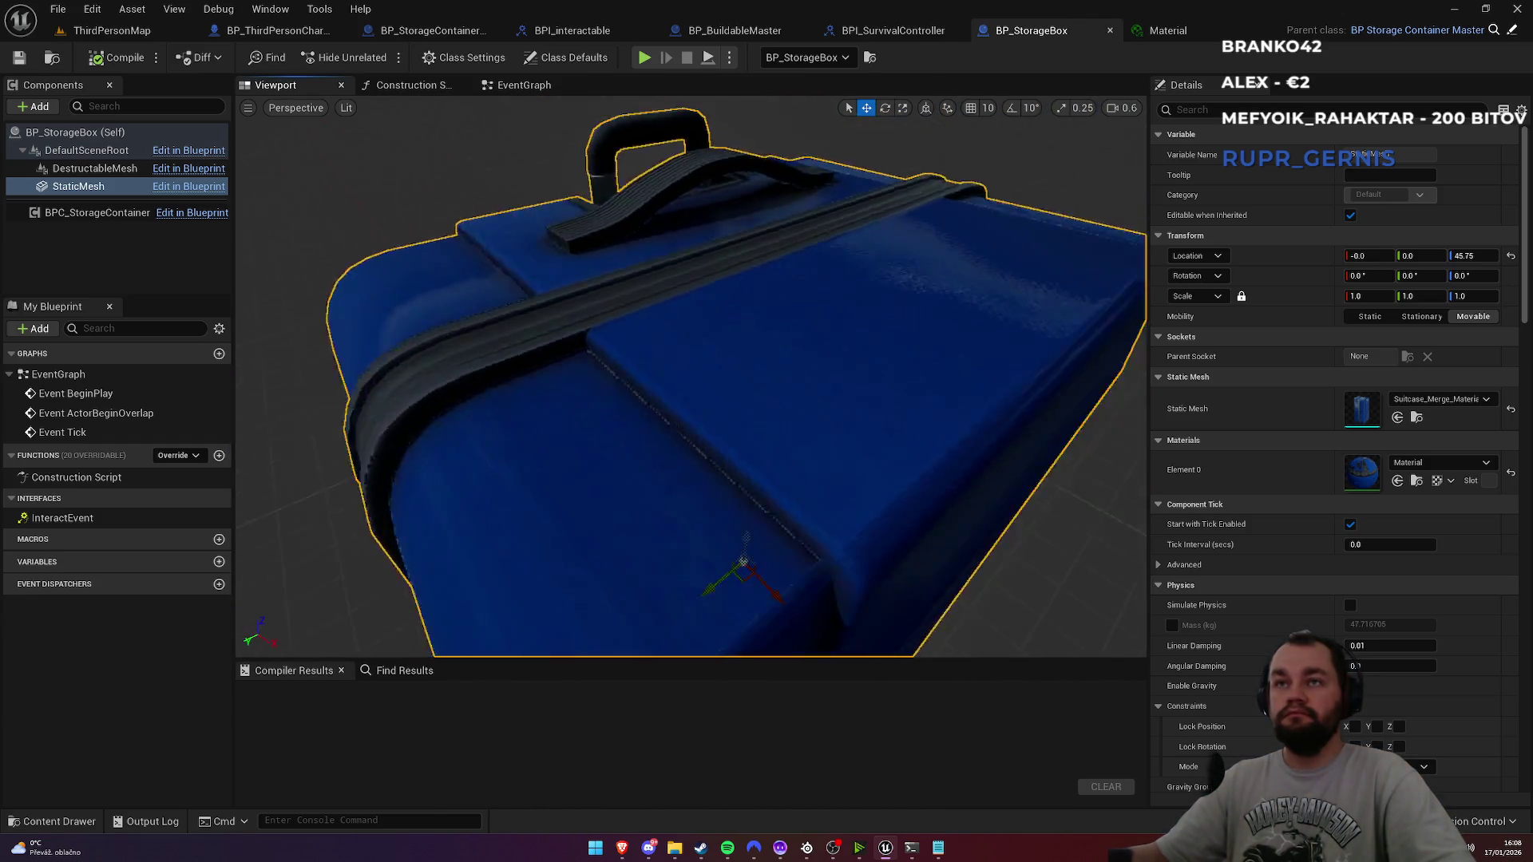
click(1168, 30)
text(.35)
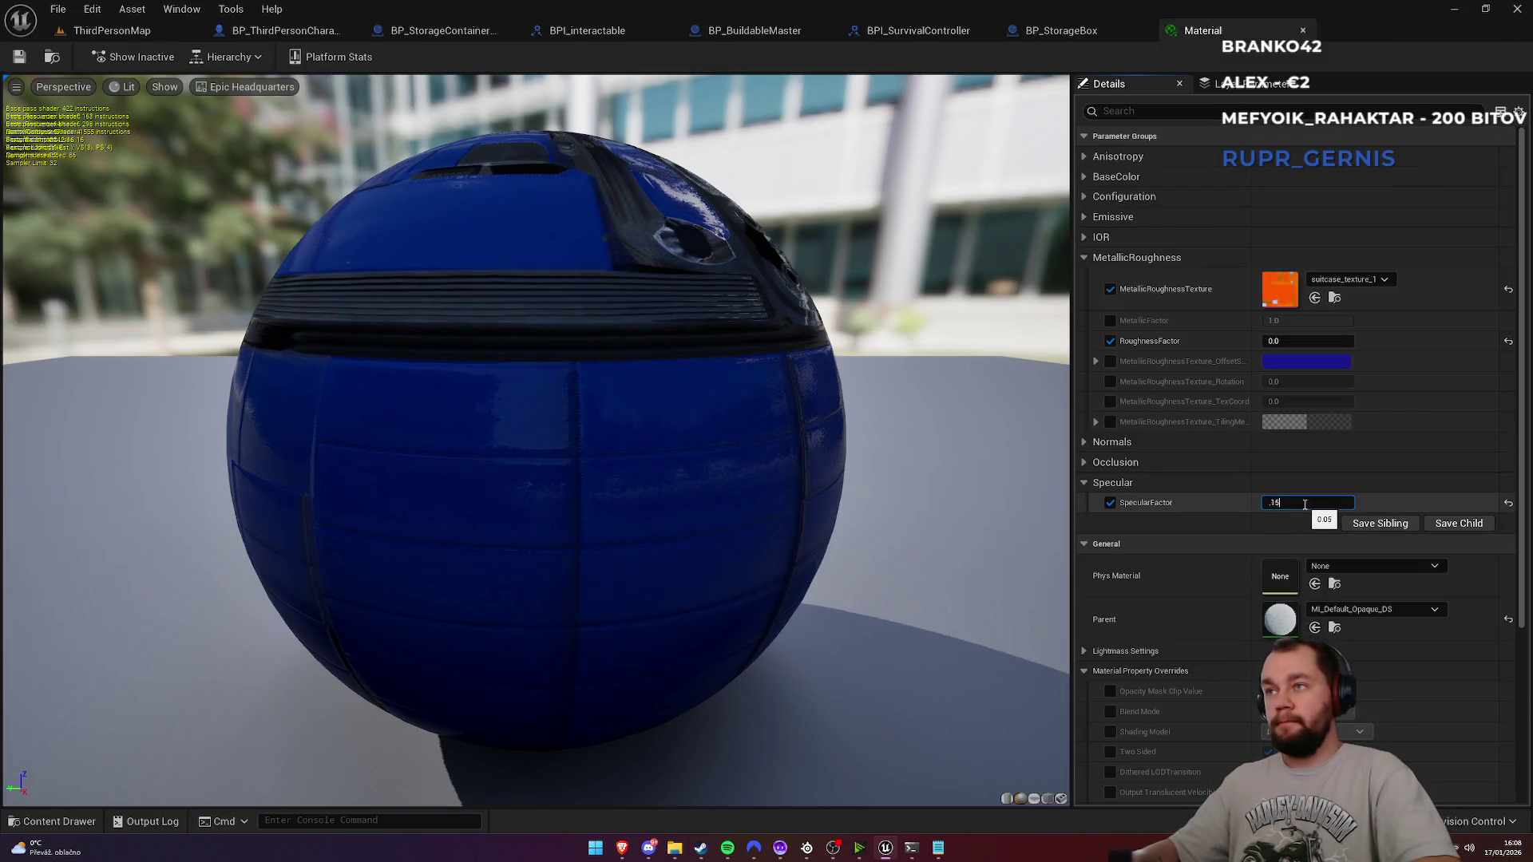
key(Return)
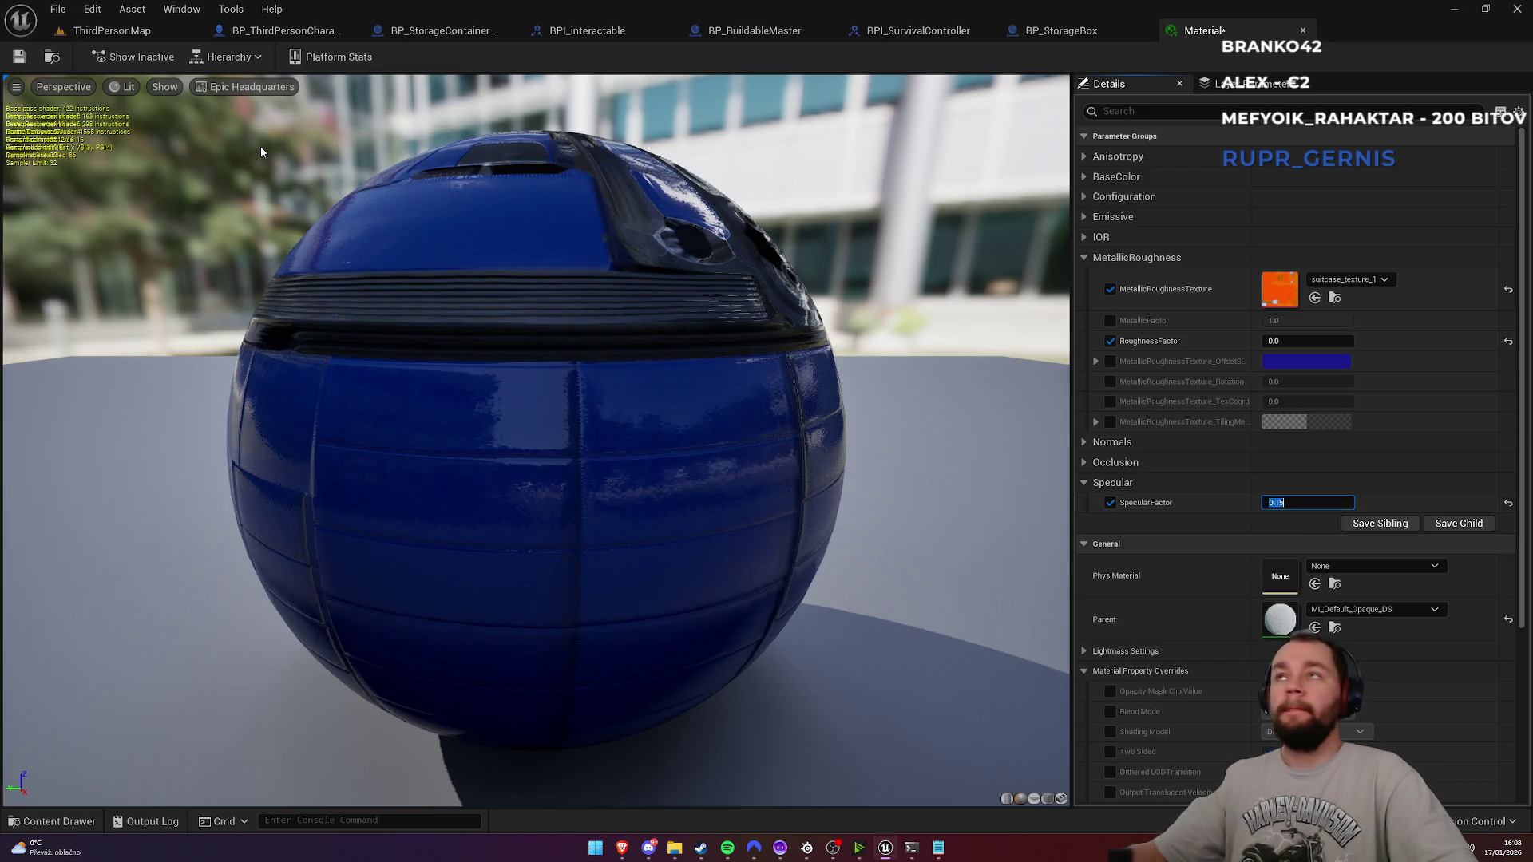
Step: Inspect the shinier suitcase in BP_StorageBox, then Play the ThirdPersonMap level
click(1092, 31)
mouse_move(837, 335)
mouse_down()
mouse_move(806, 359)
mouse_move(830, 311)
mouse_up()
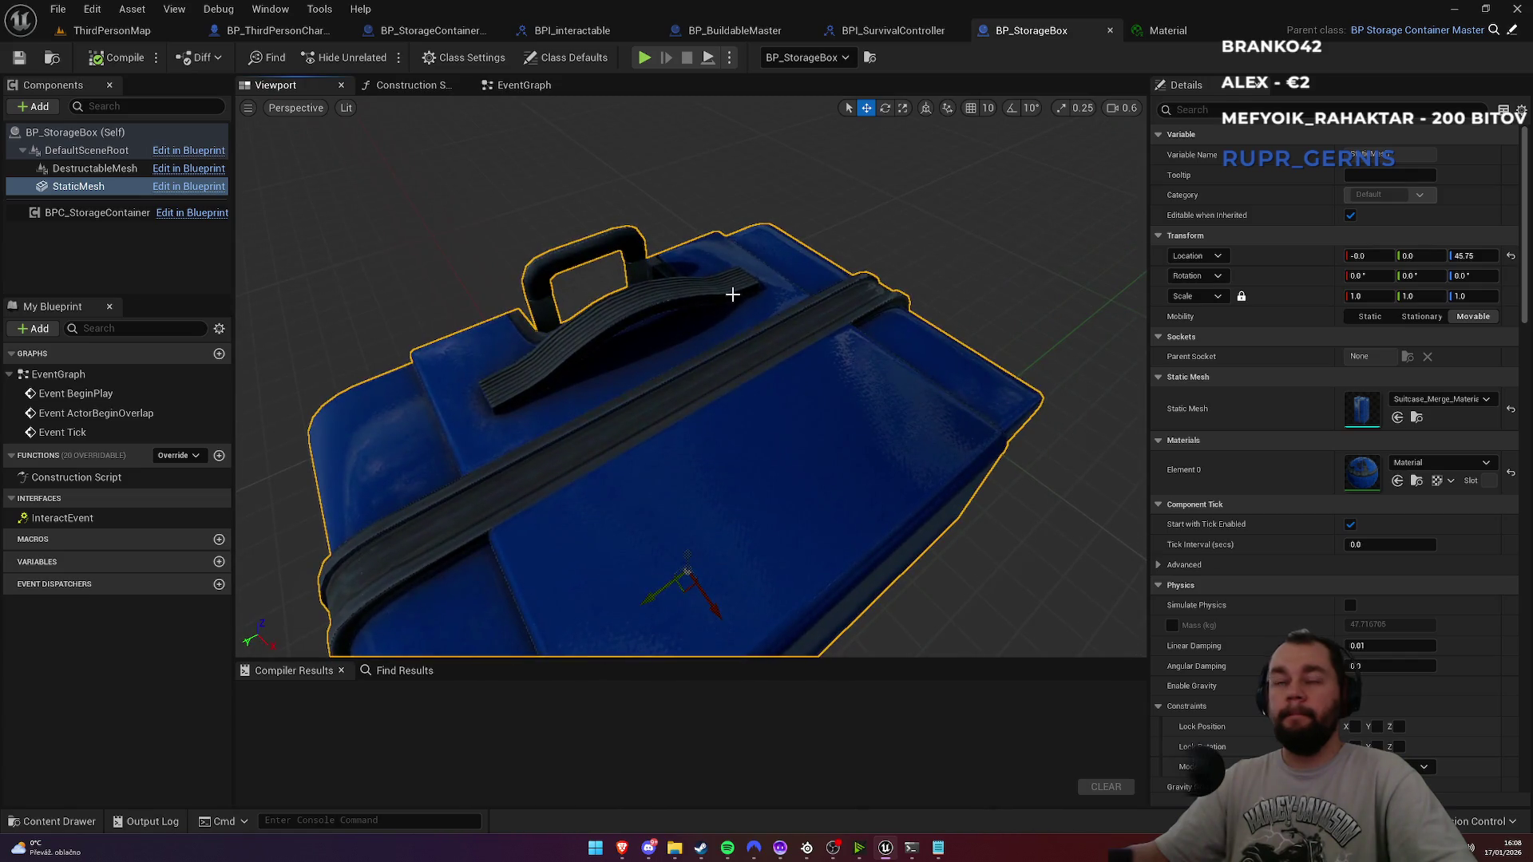
click(158, 31)
click(381, 60)
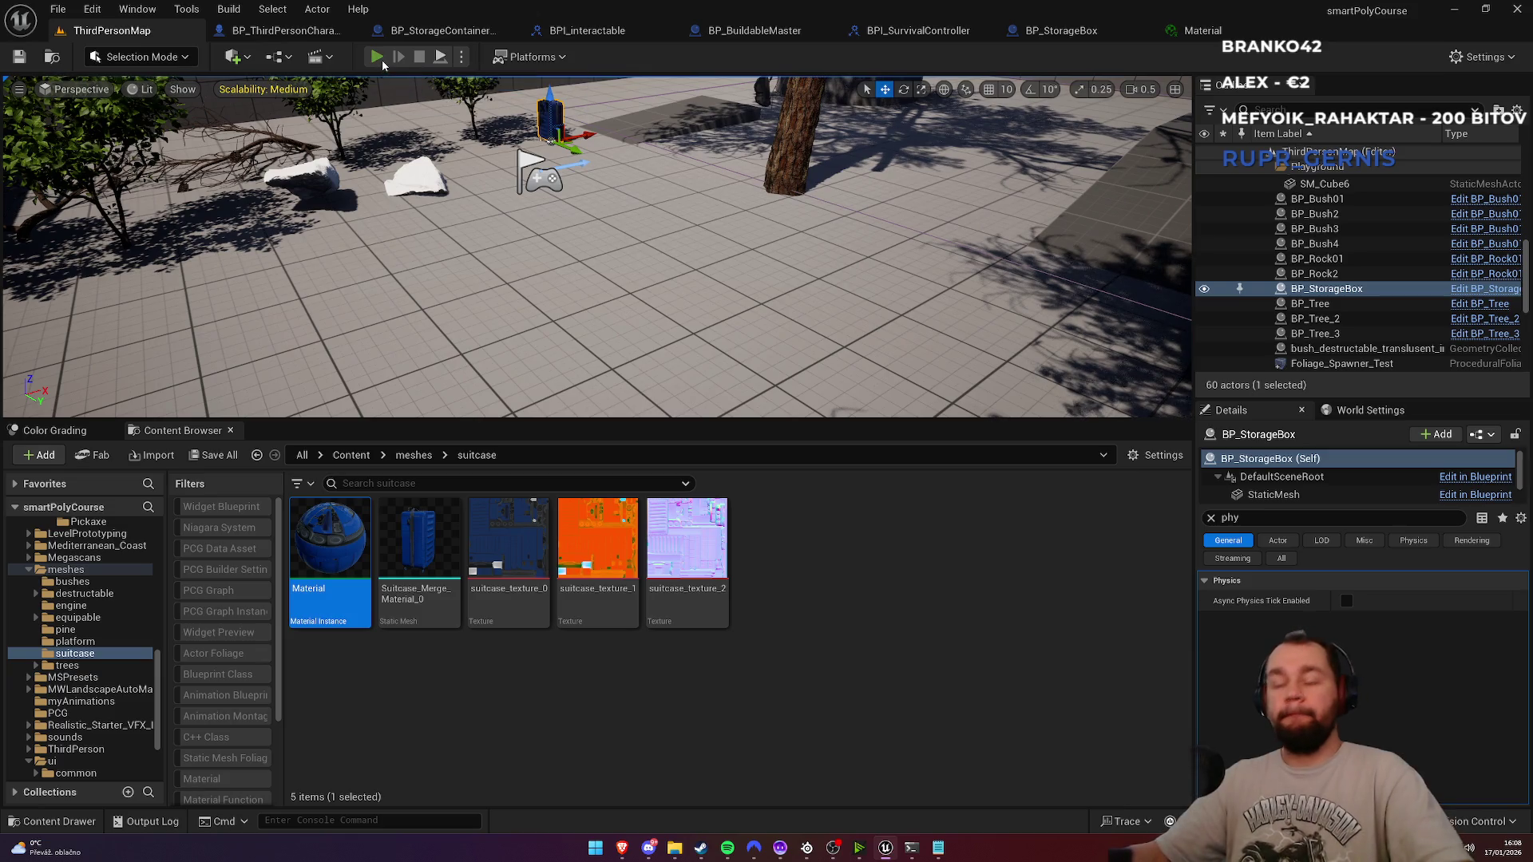
Step: Walk the character to the suitcase and use hotbar items 1 and 2 on it
key(w)
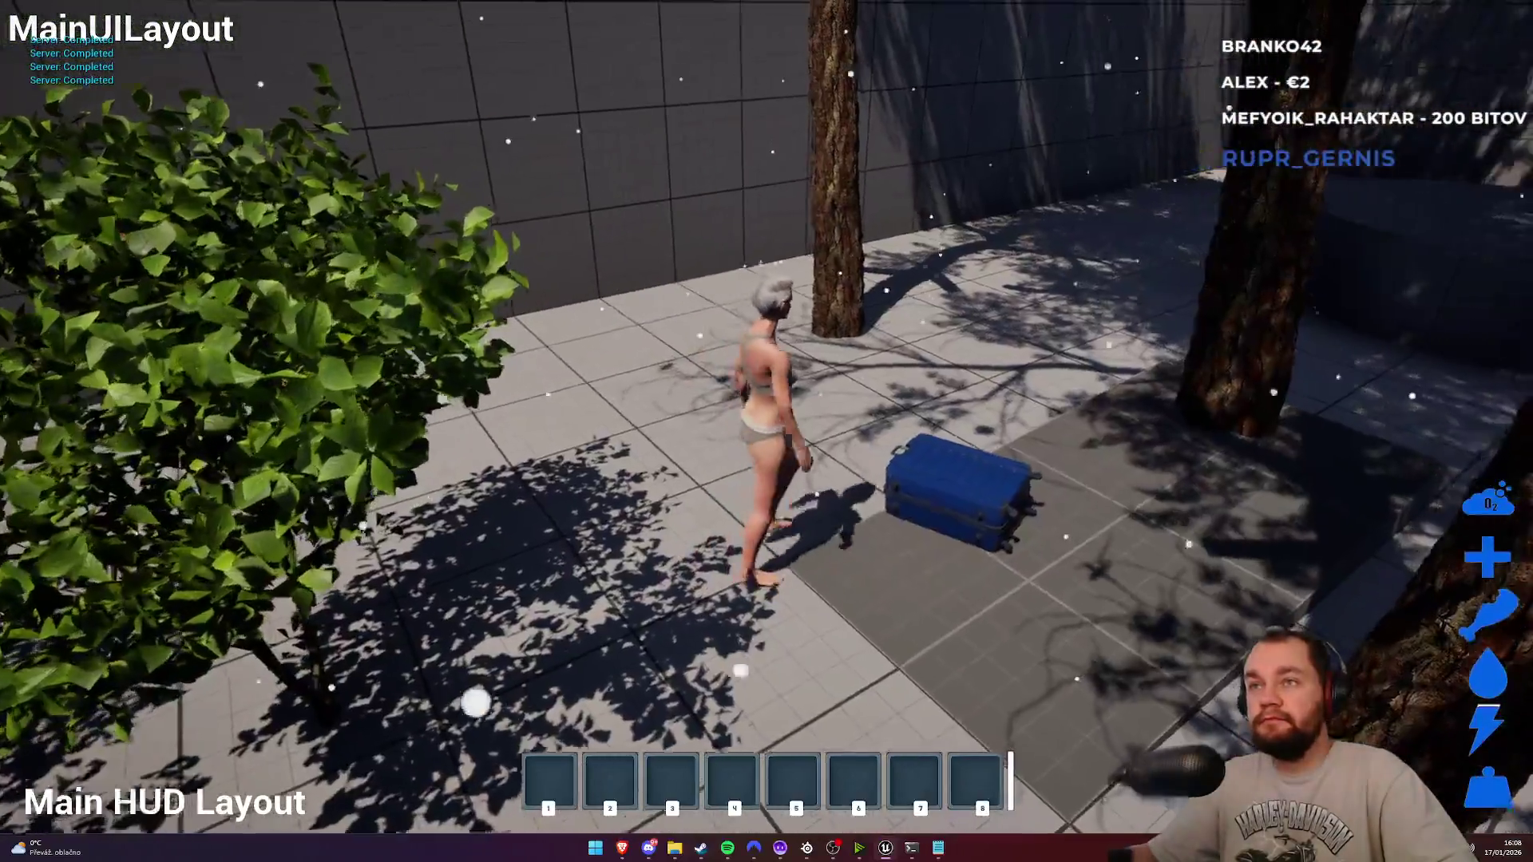
key(w)
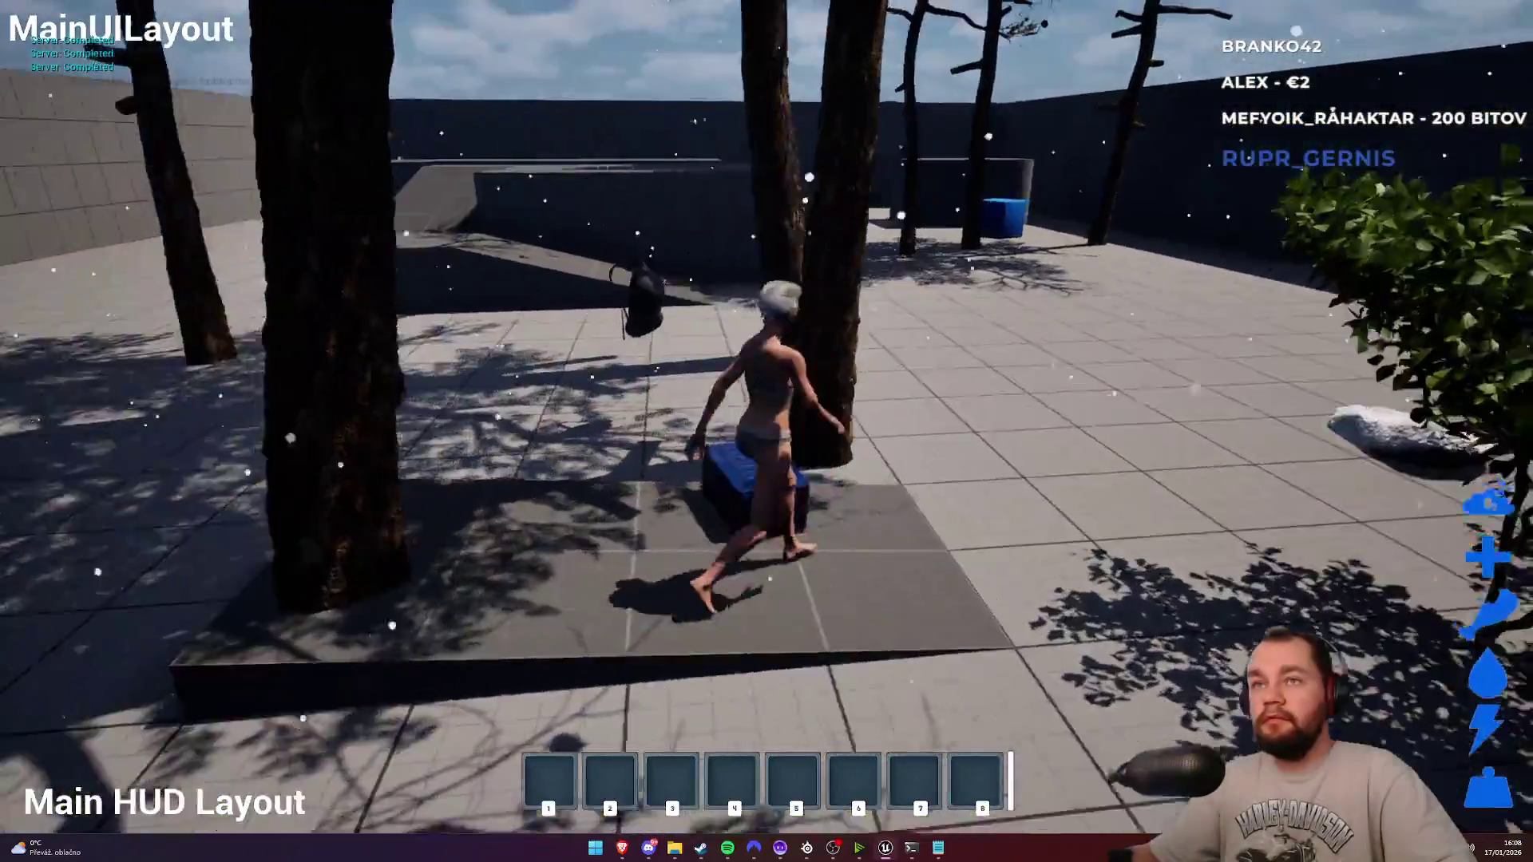
key(w)
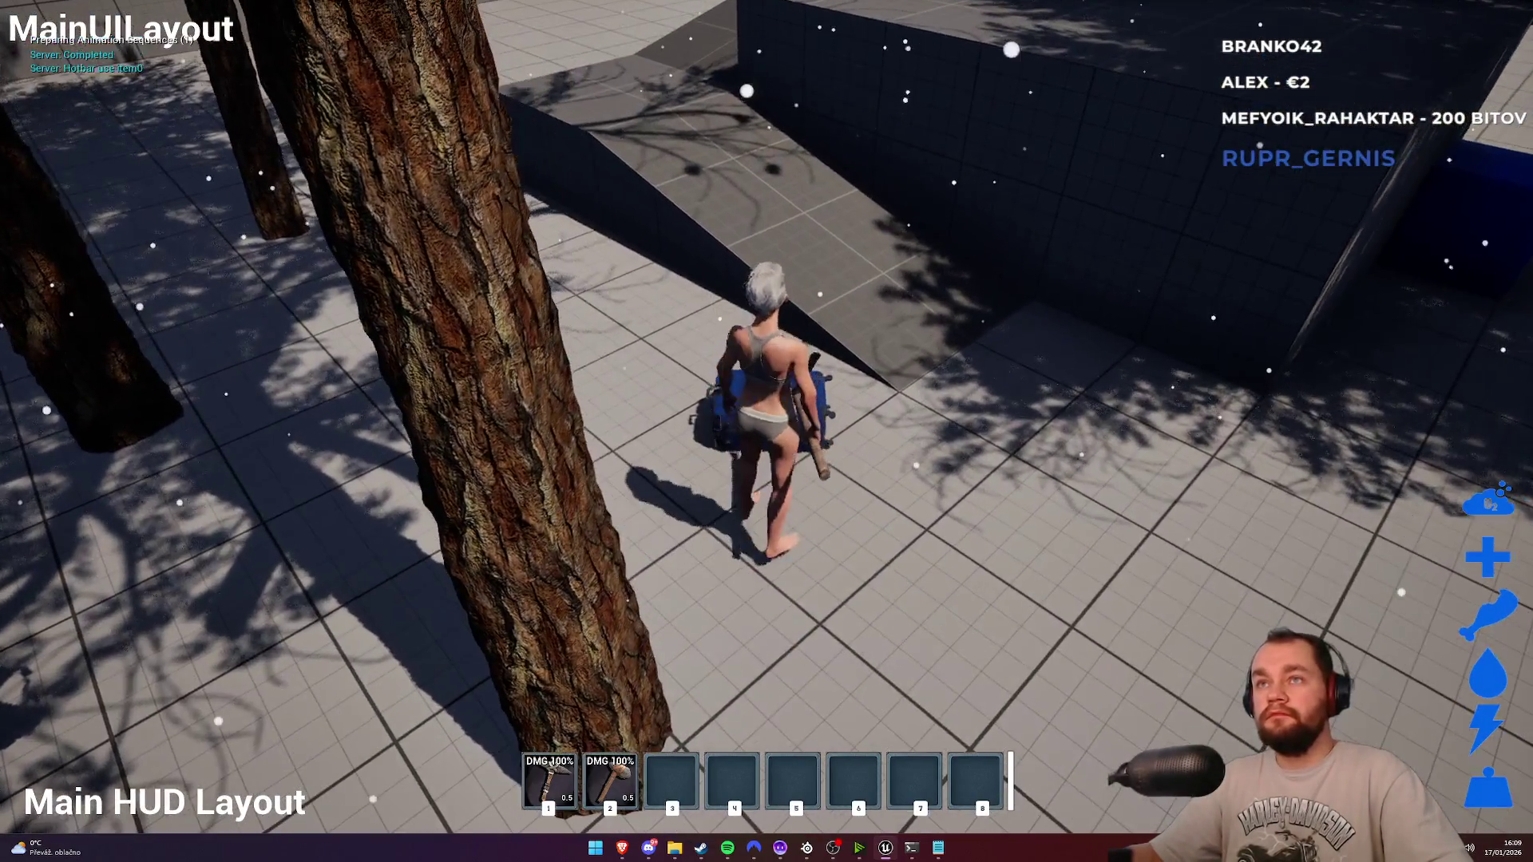
key(1)
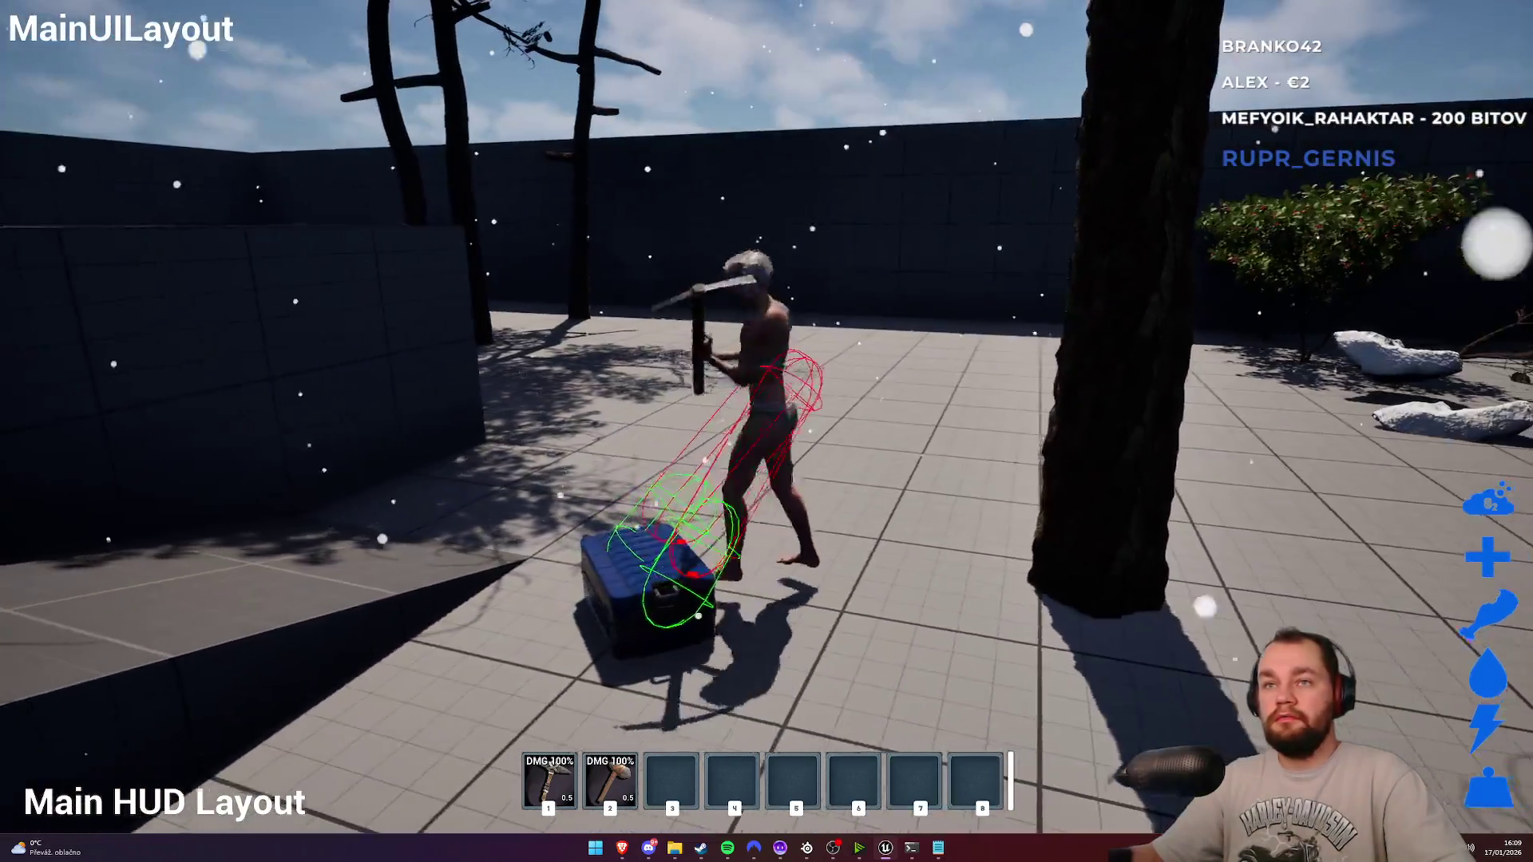
key(2)
key(1)
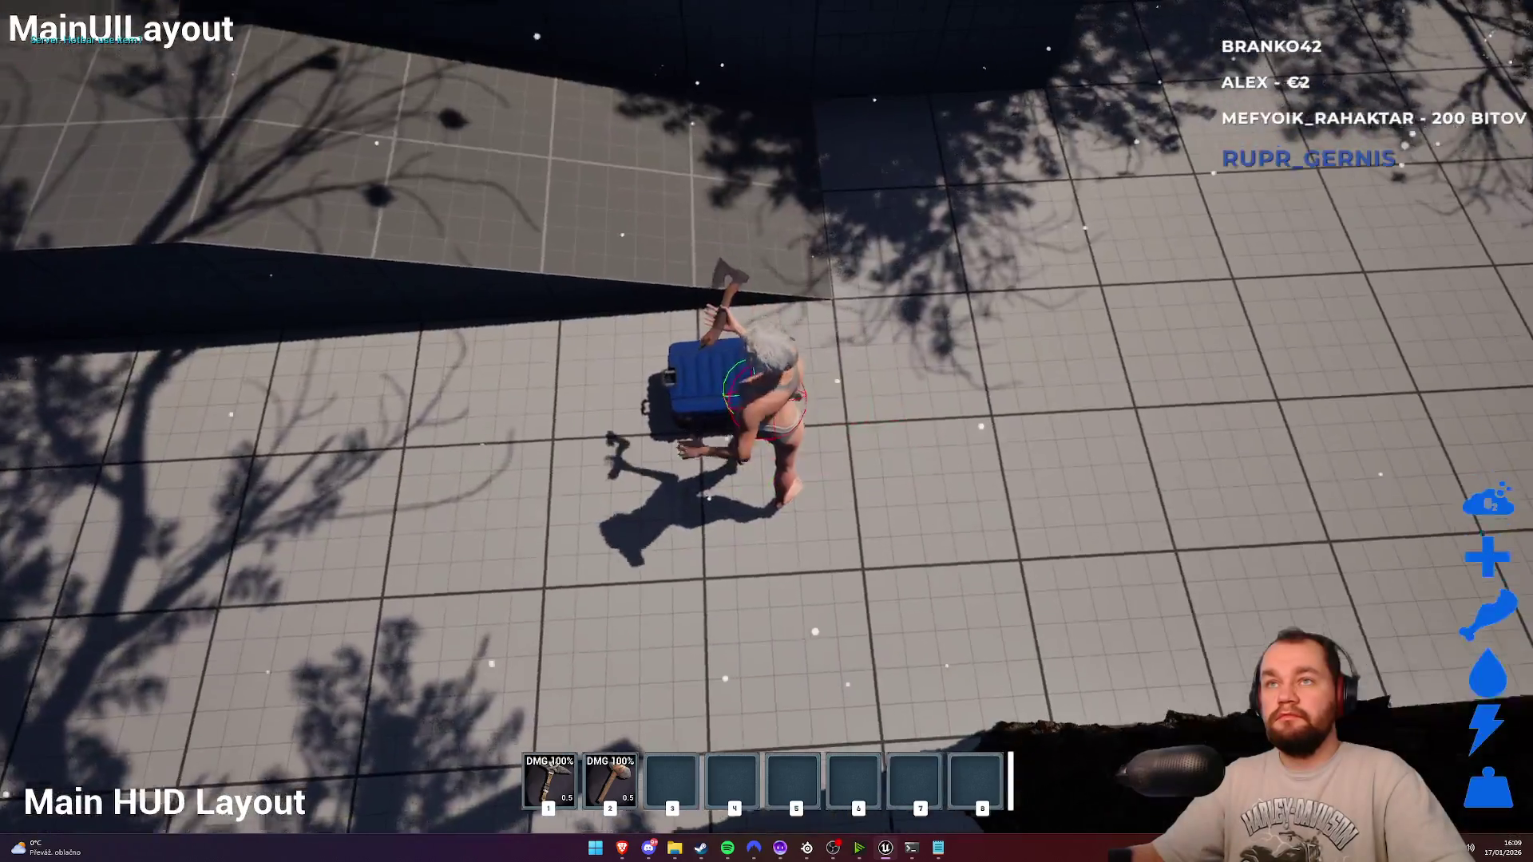
Step: Walk around the blue case to view it, then stop the play session with Esc
key(w)
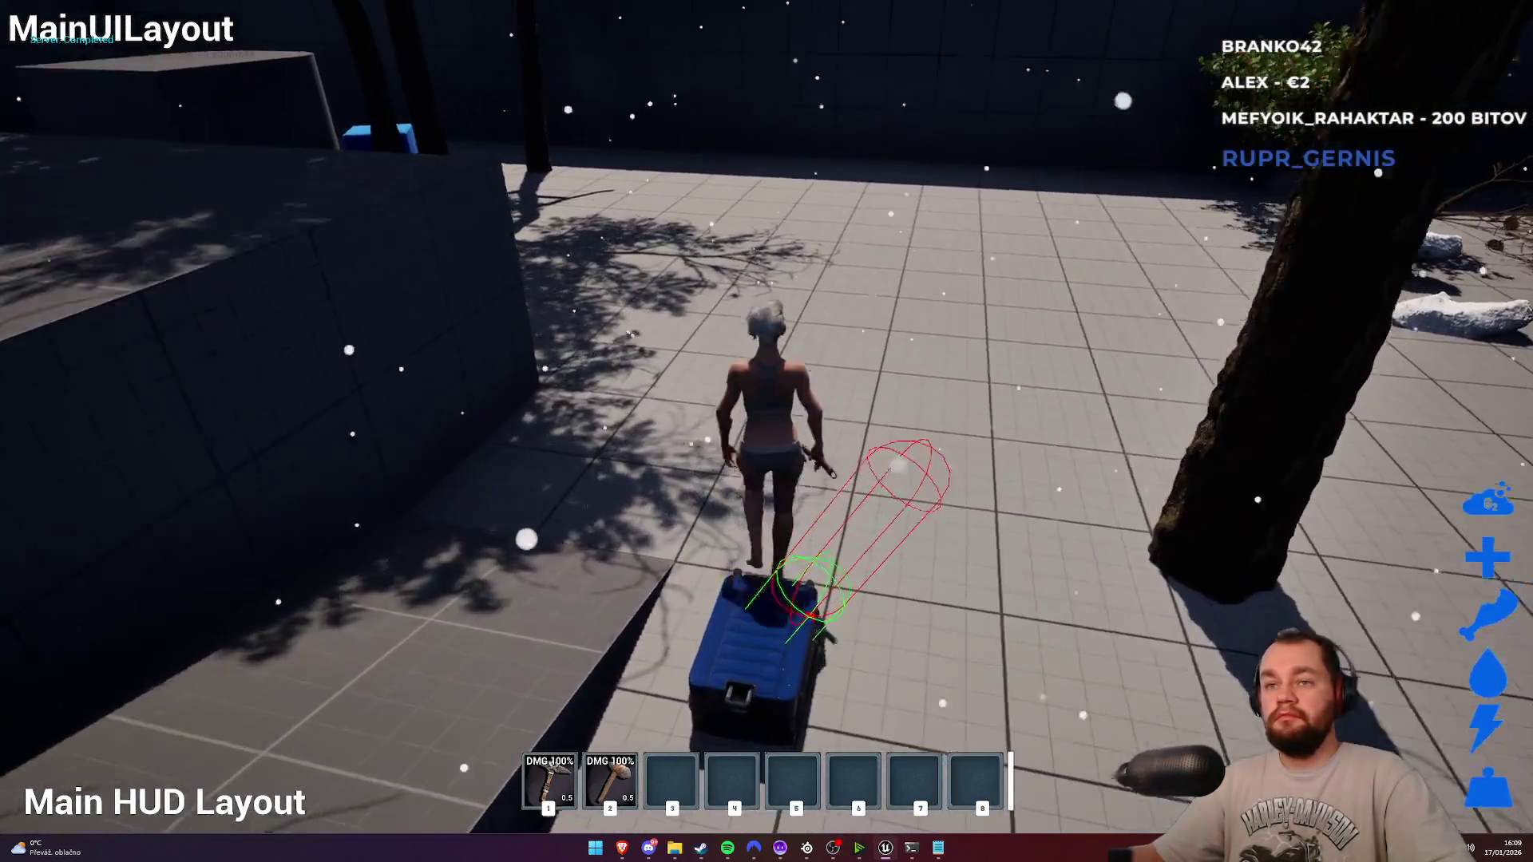
key(w)
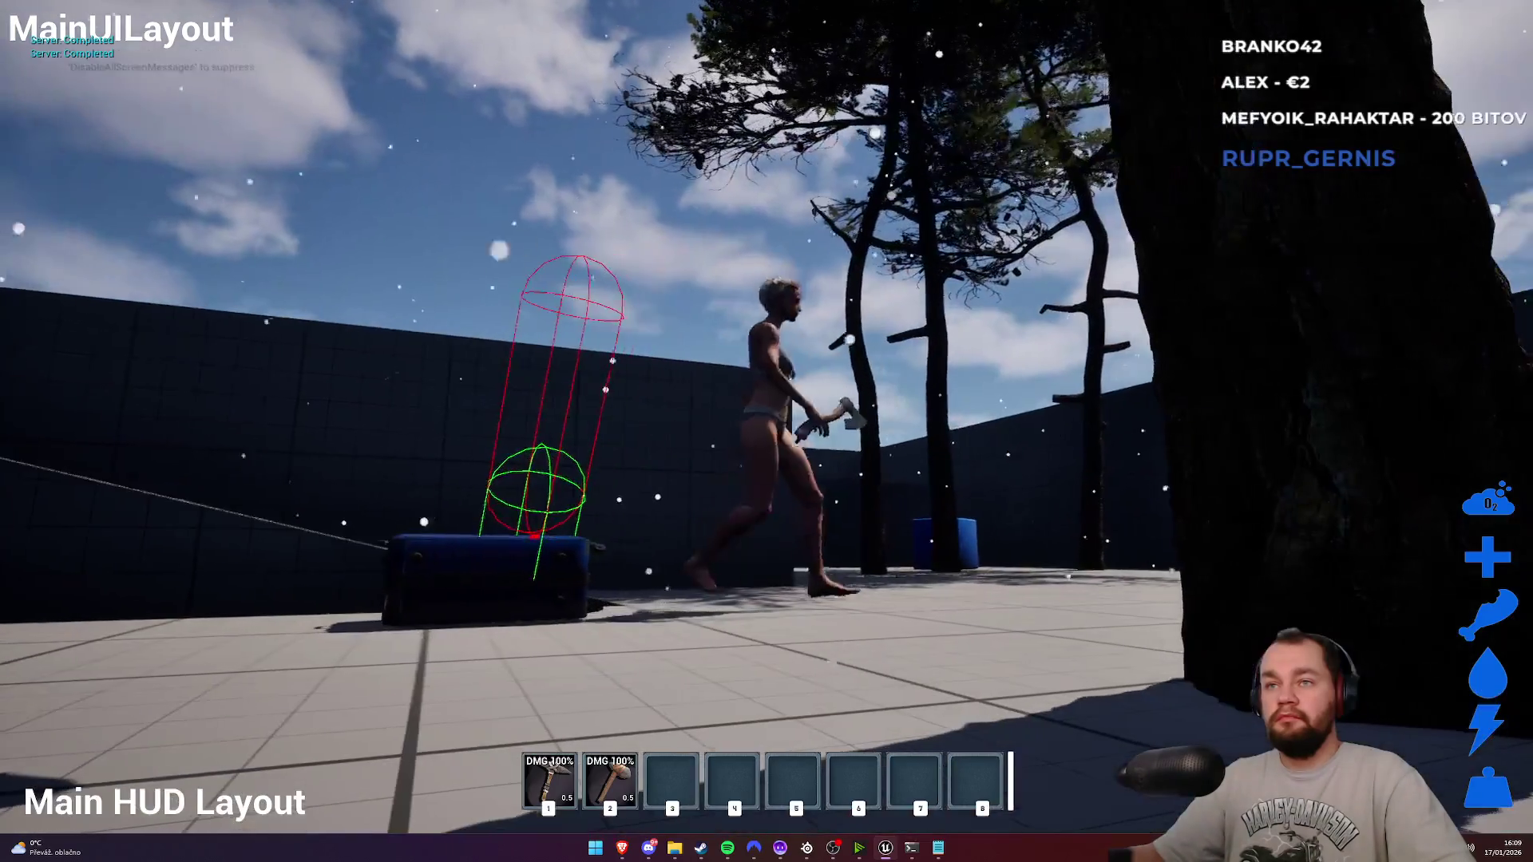
key(w)
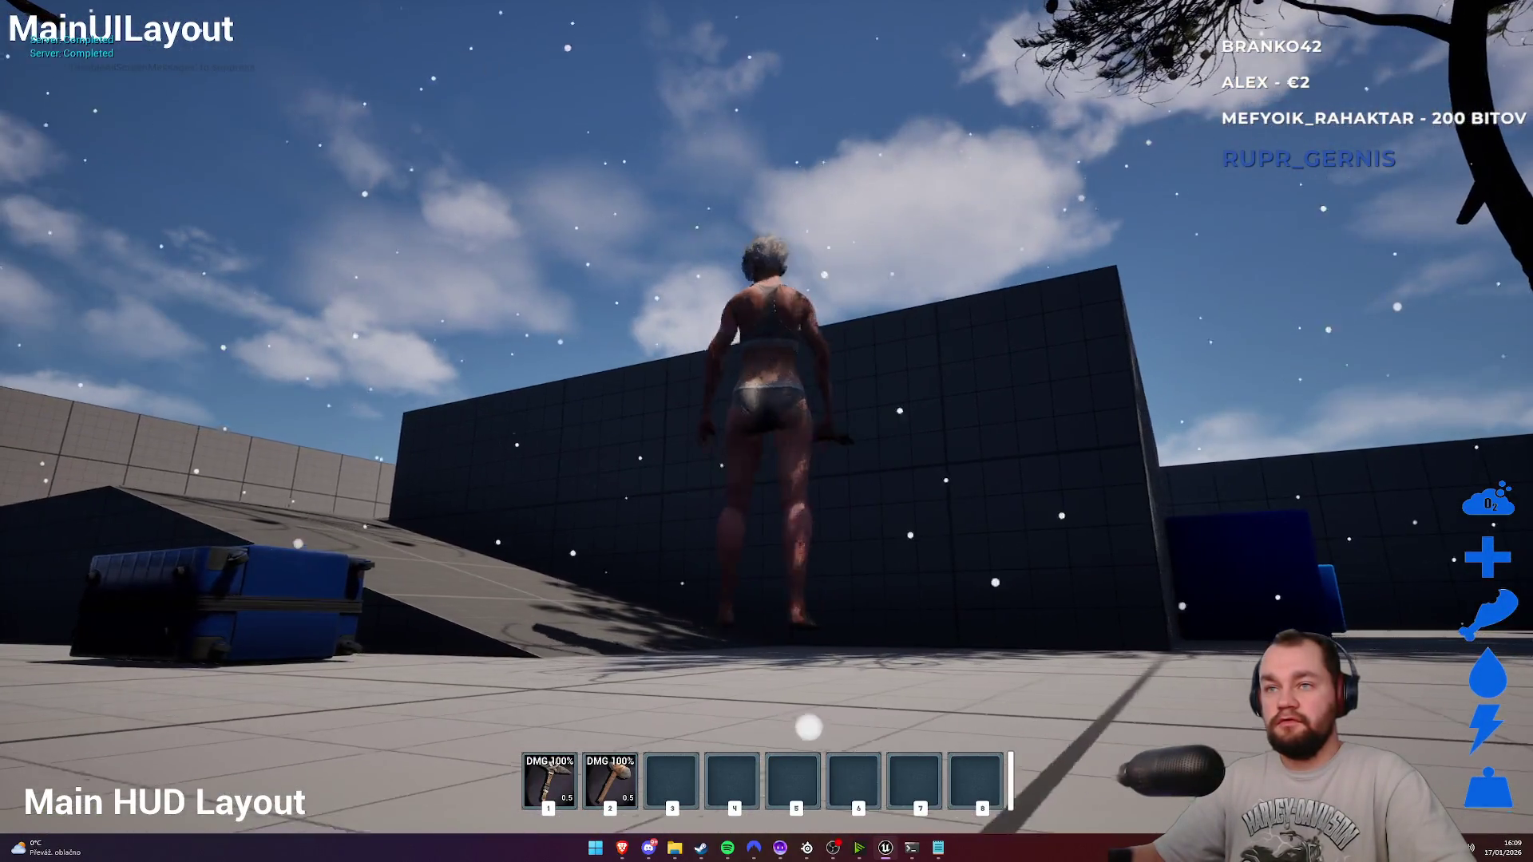
key(w)
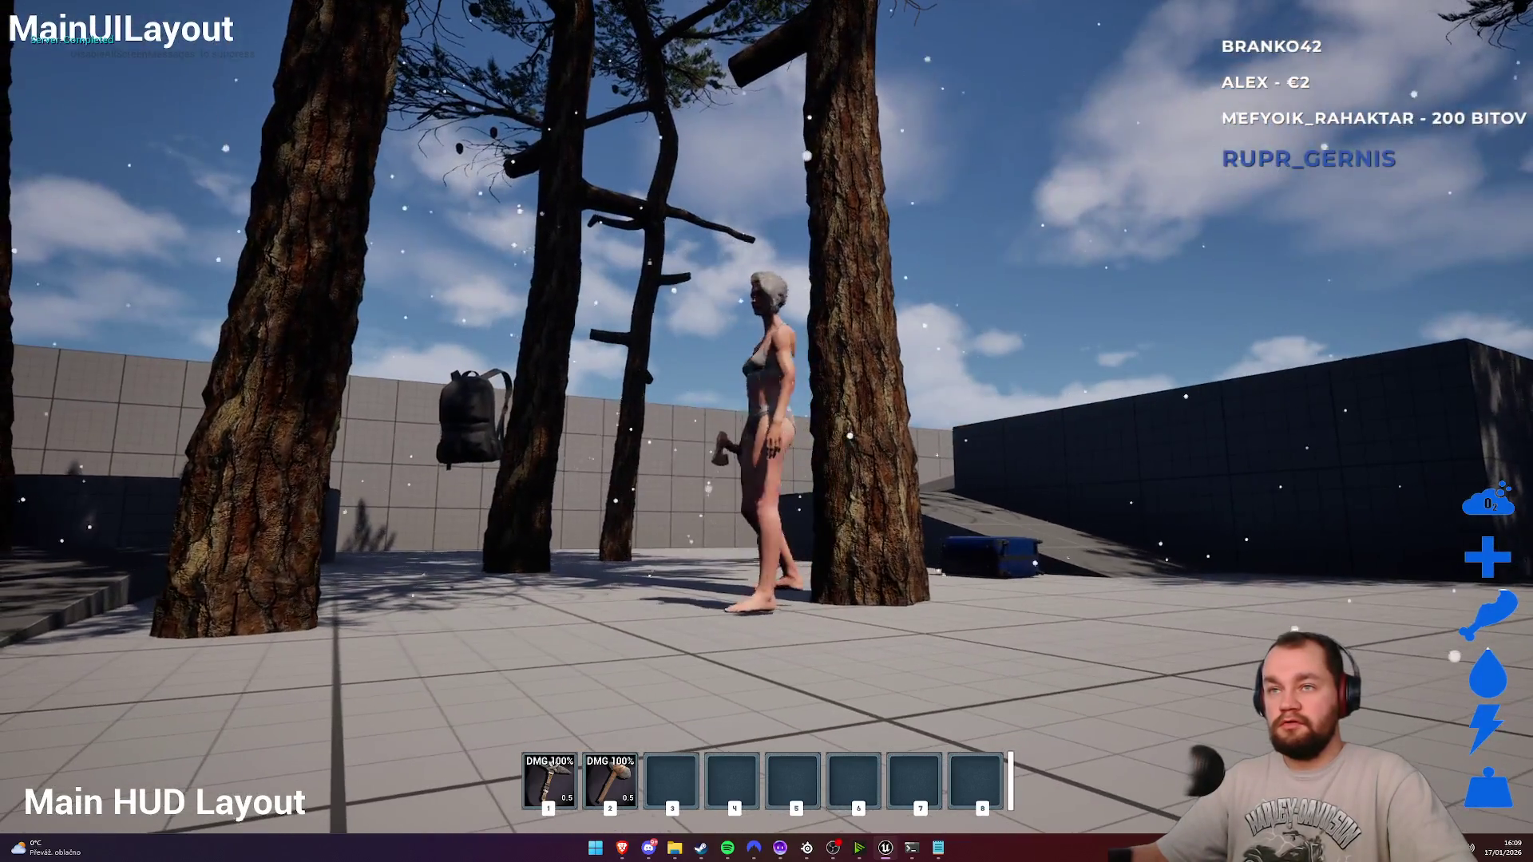
key(w)
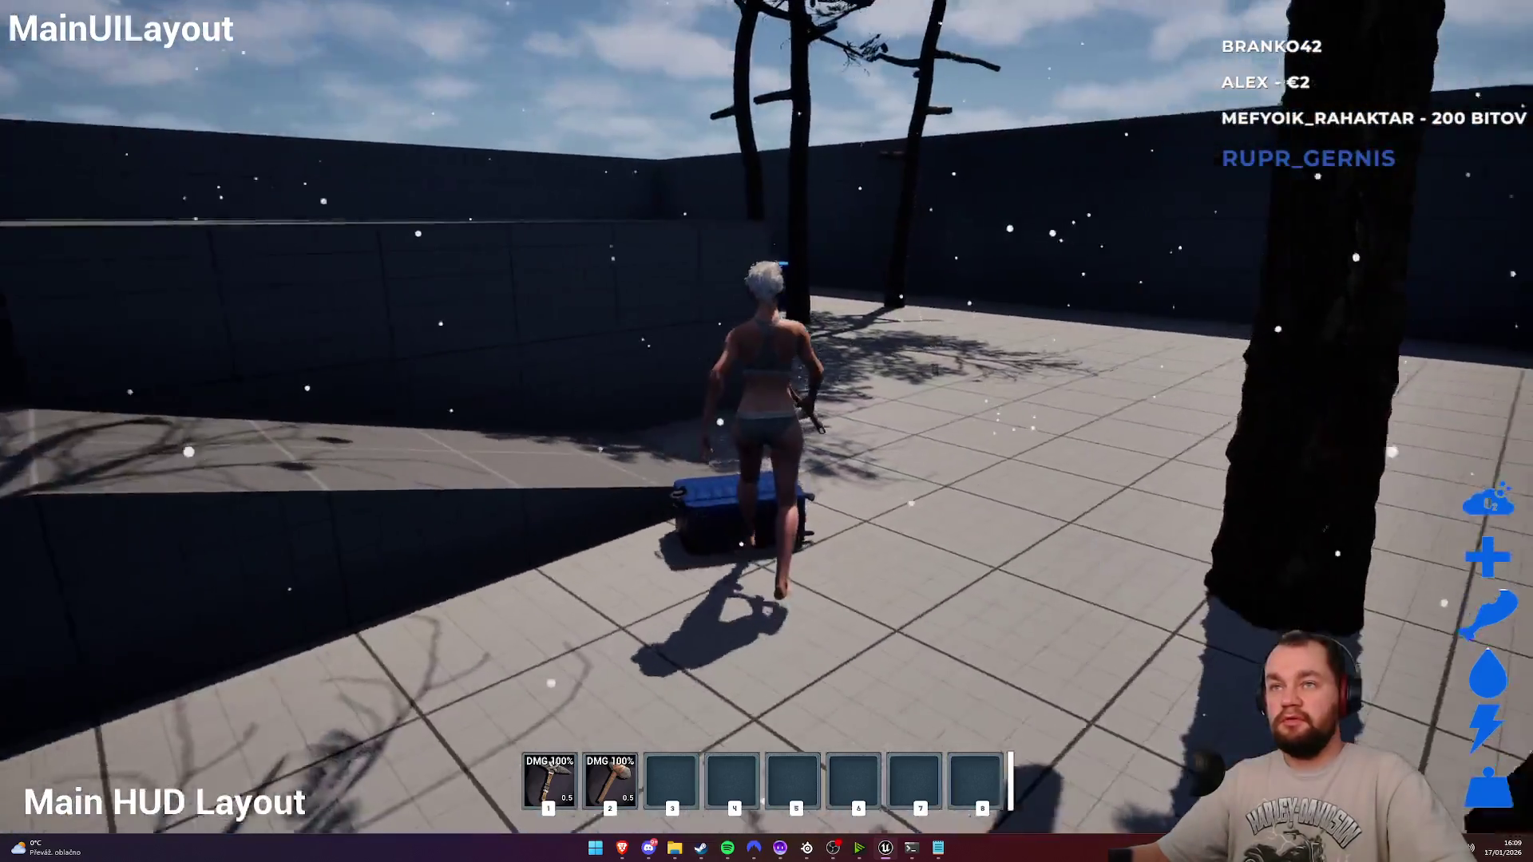
key(w)
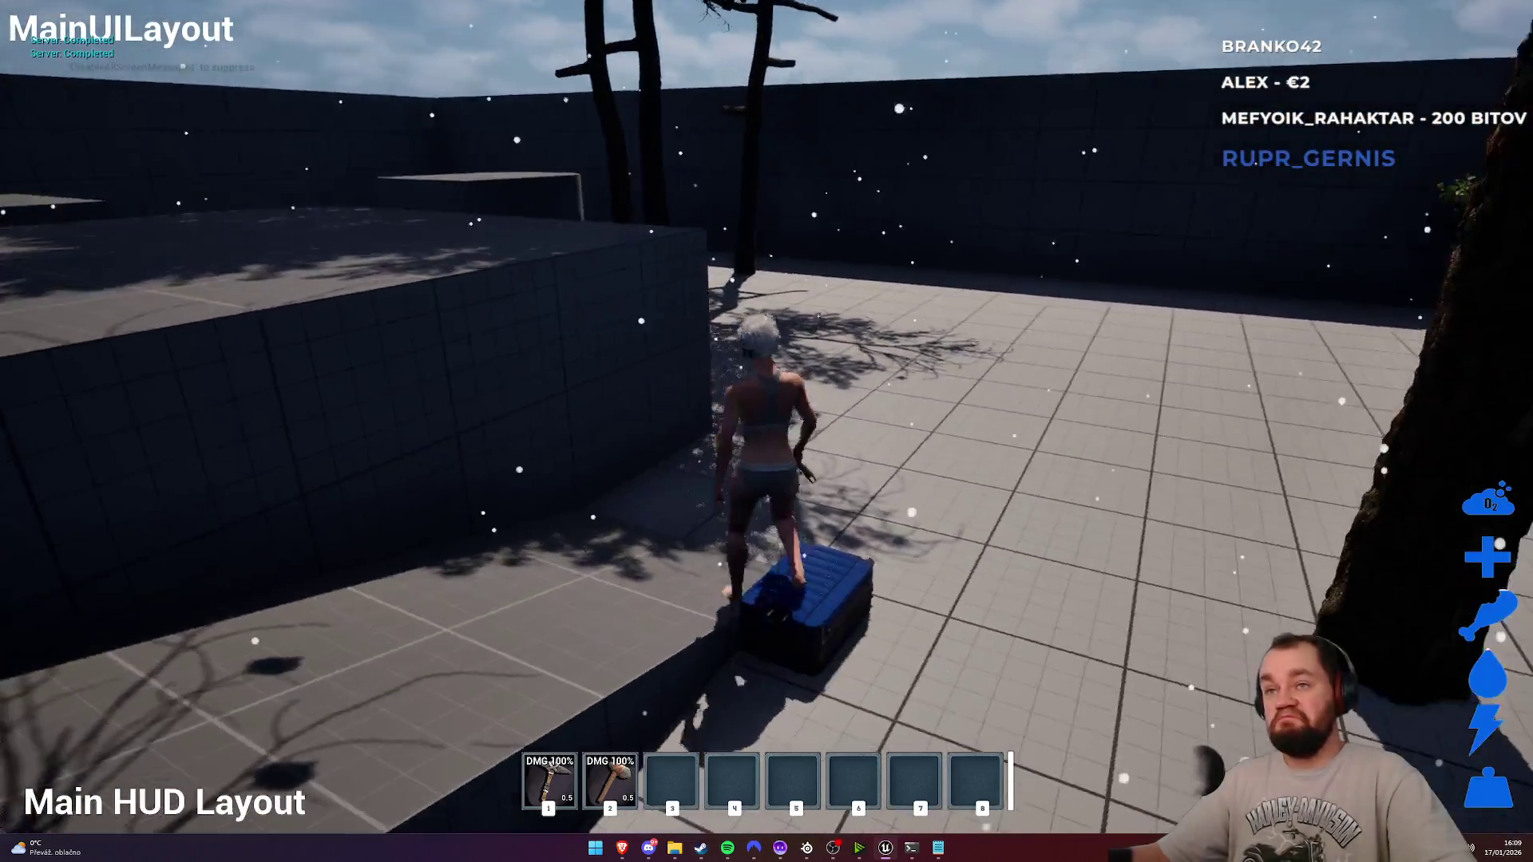
key(w)
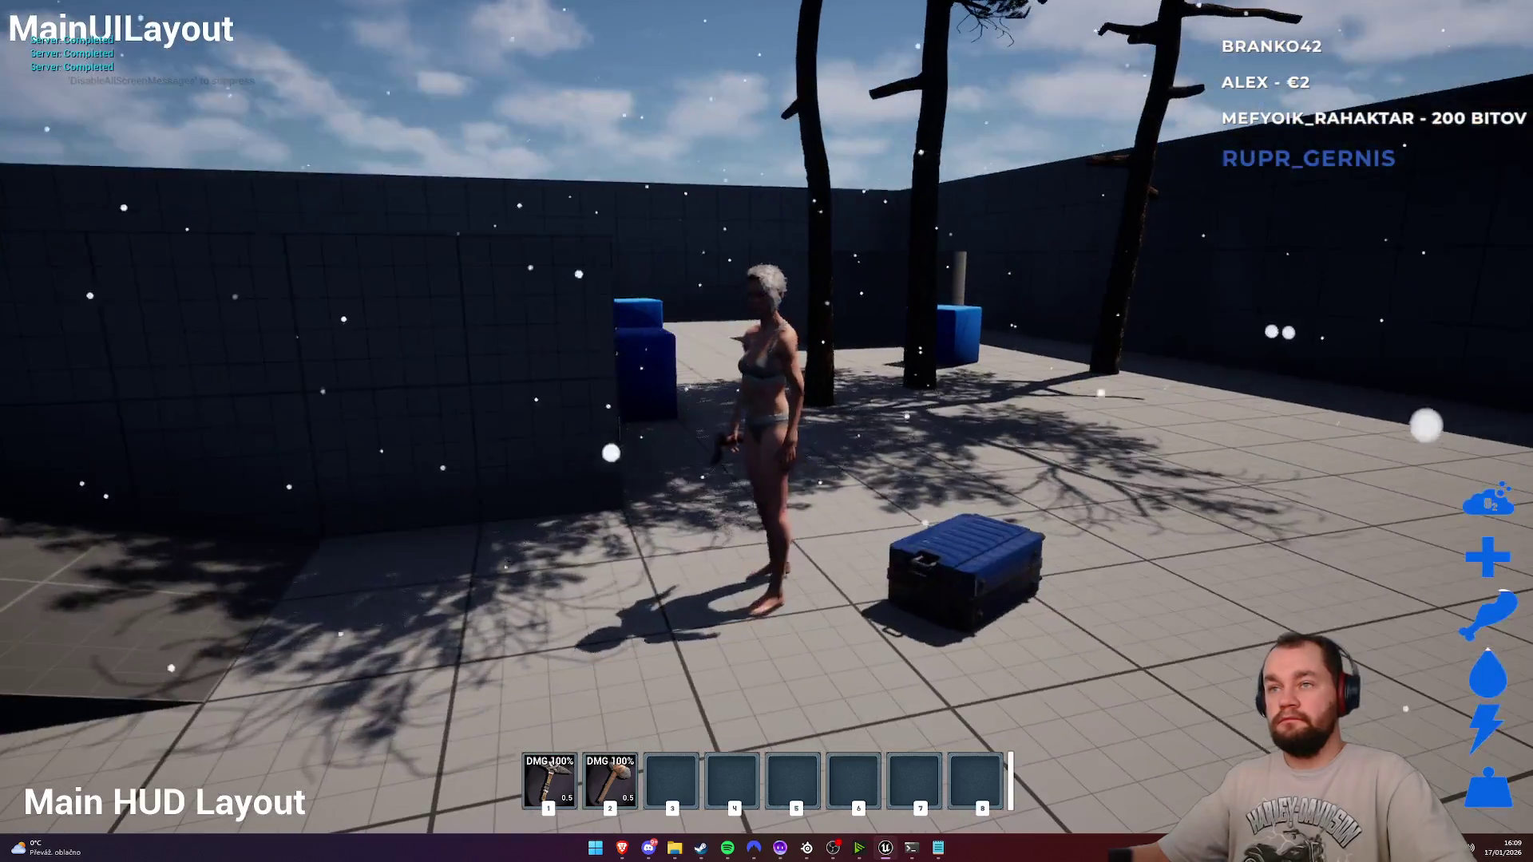
key(Escape)
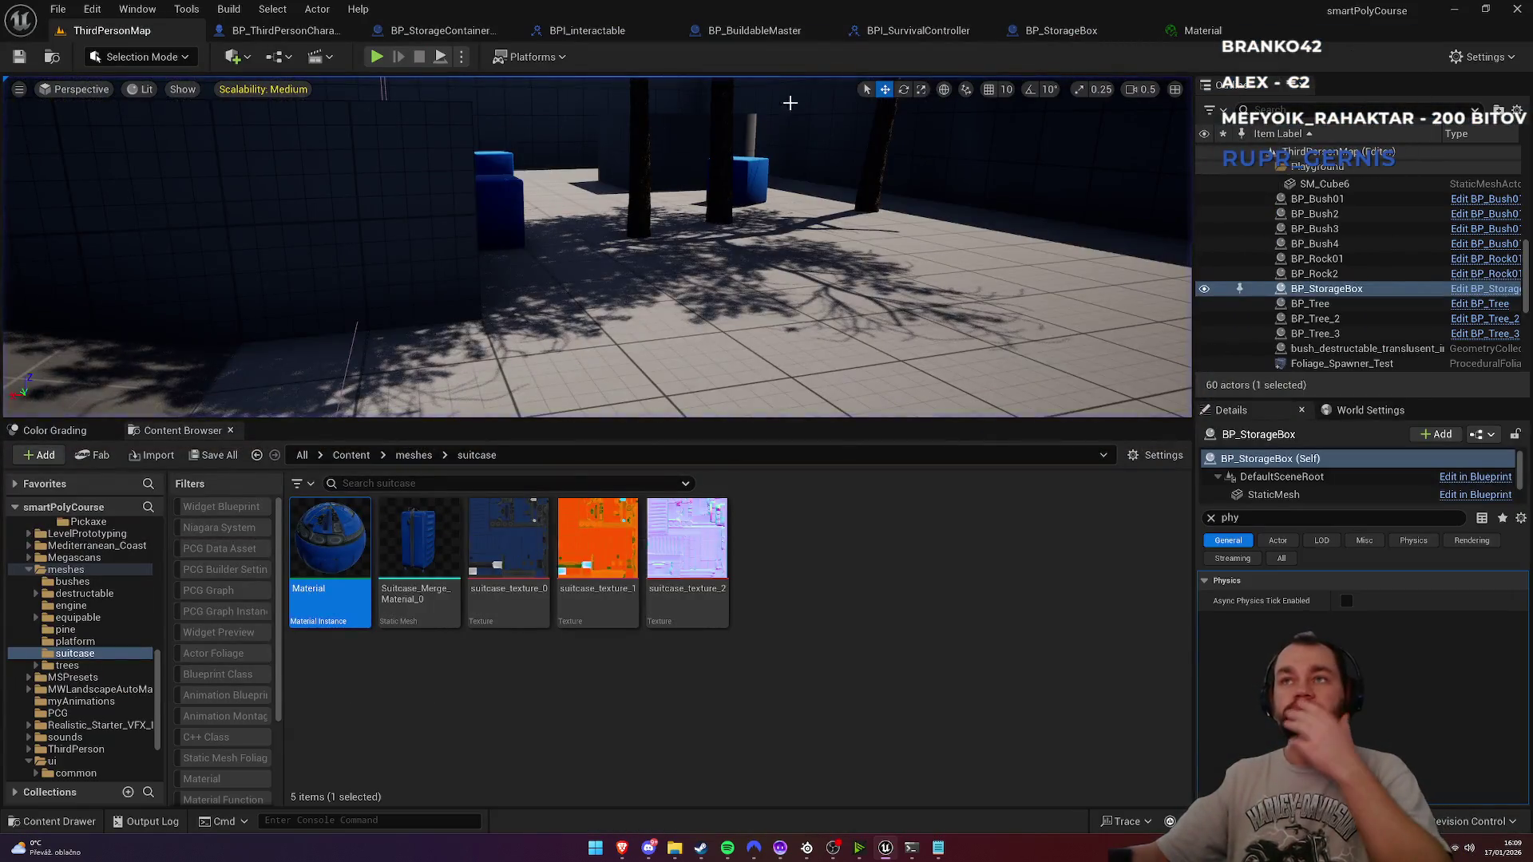
Step: Close the suitcase Material tab and return to the storage containers folder
click(1207, 32)
middle_click(1209, 34)
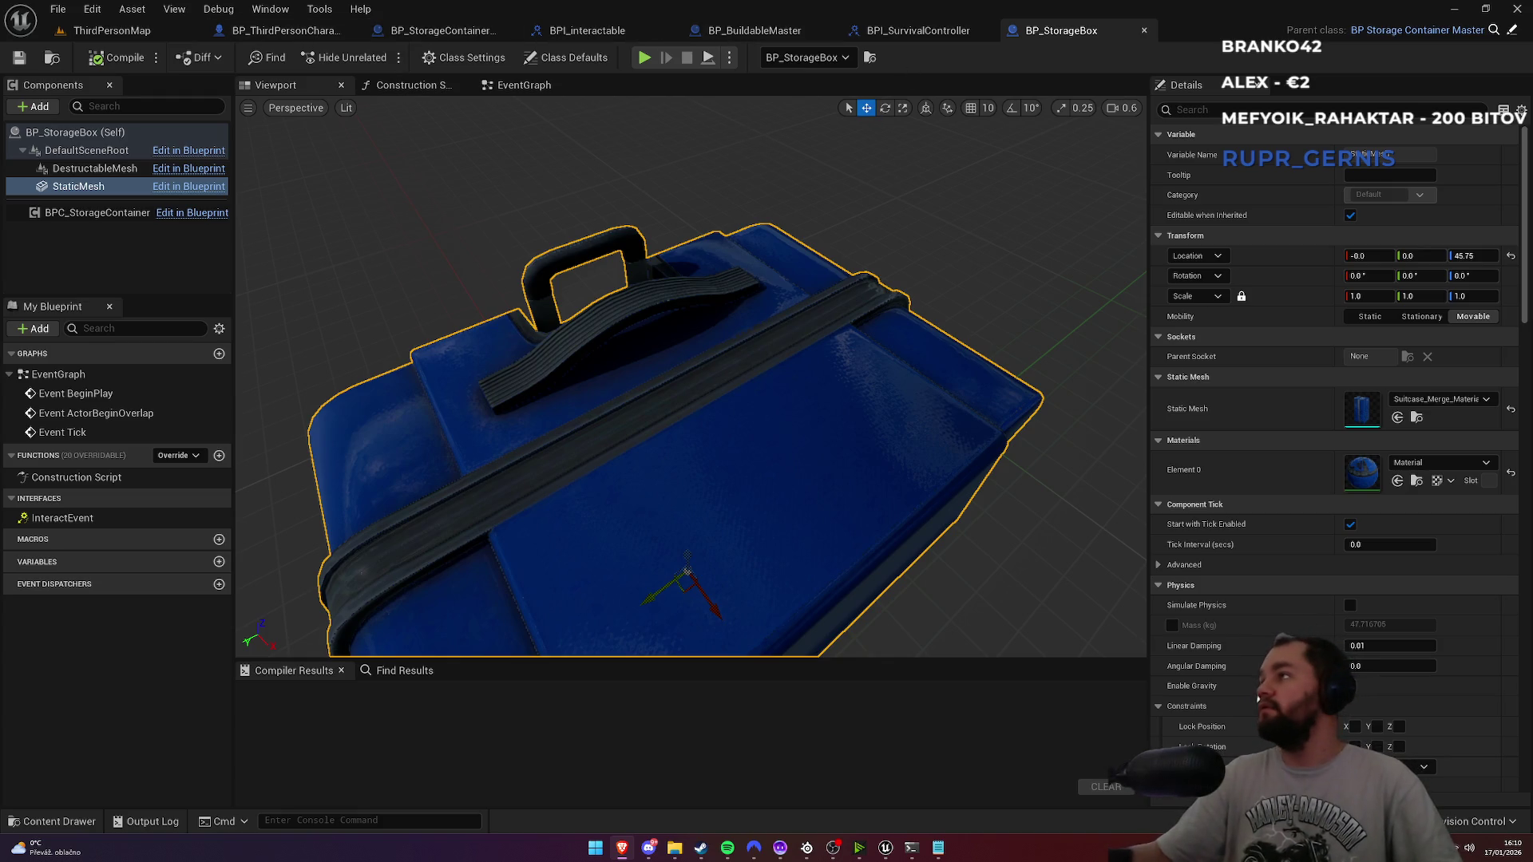
click(112, 30)
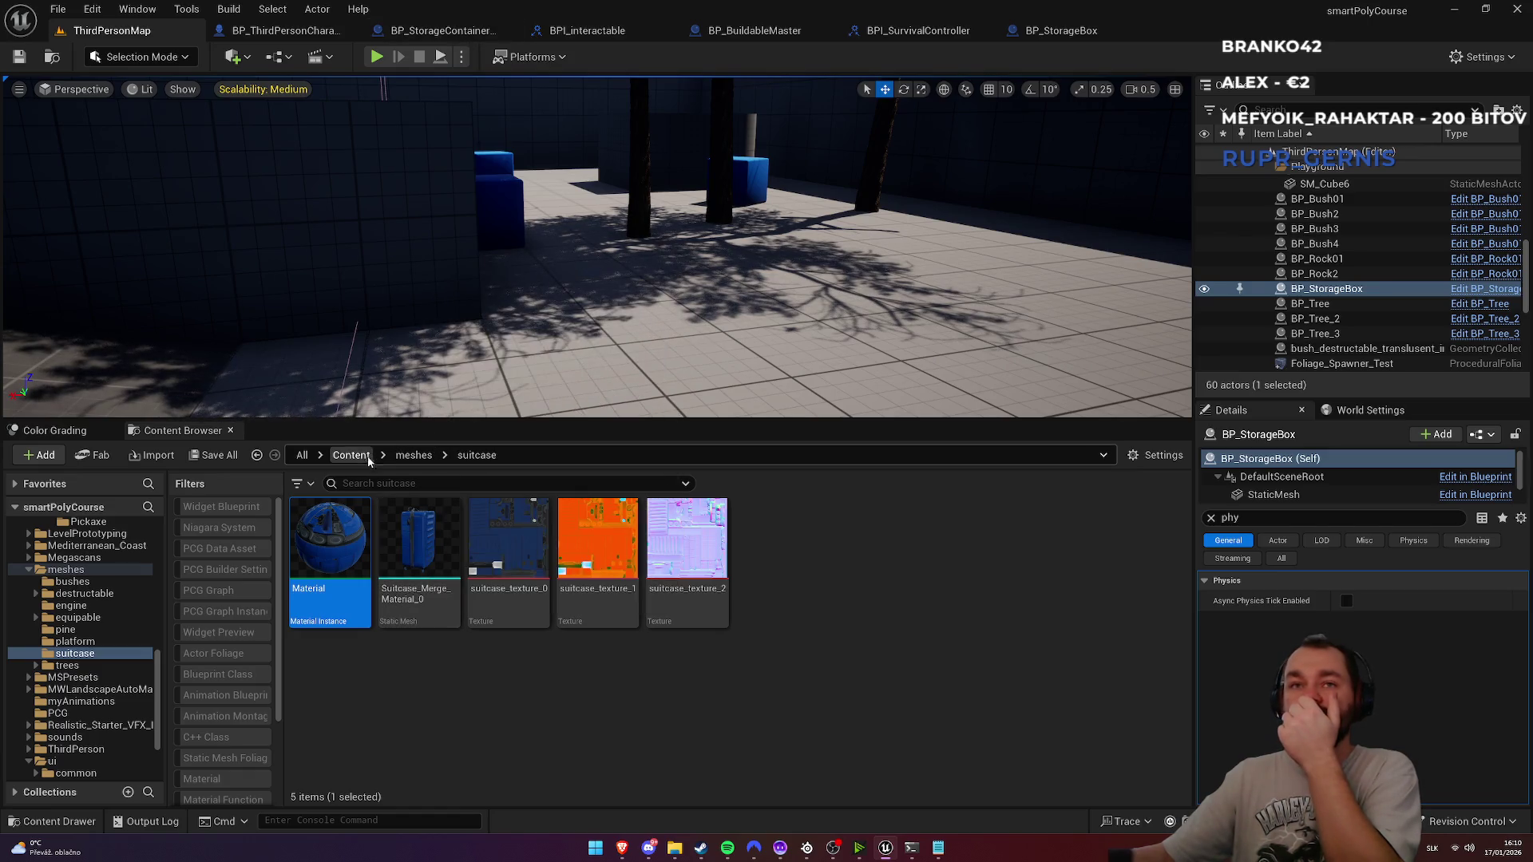
click(351, 456)
click(438, 31)
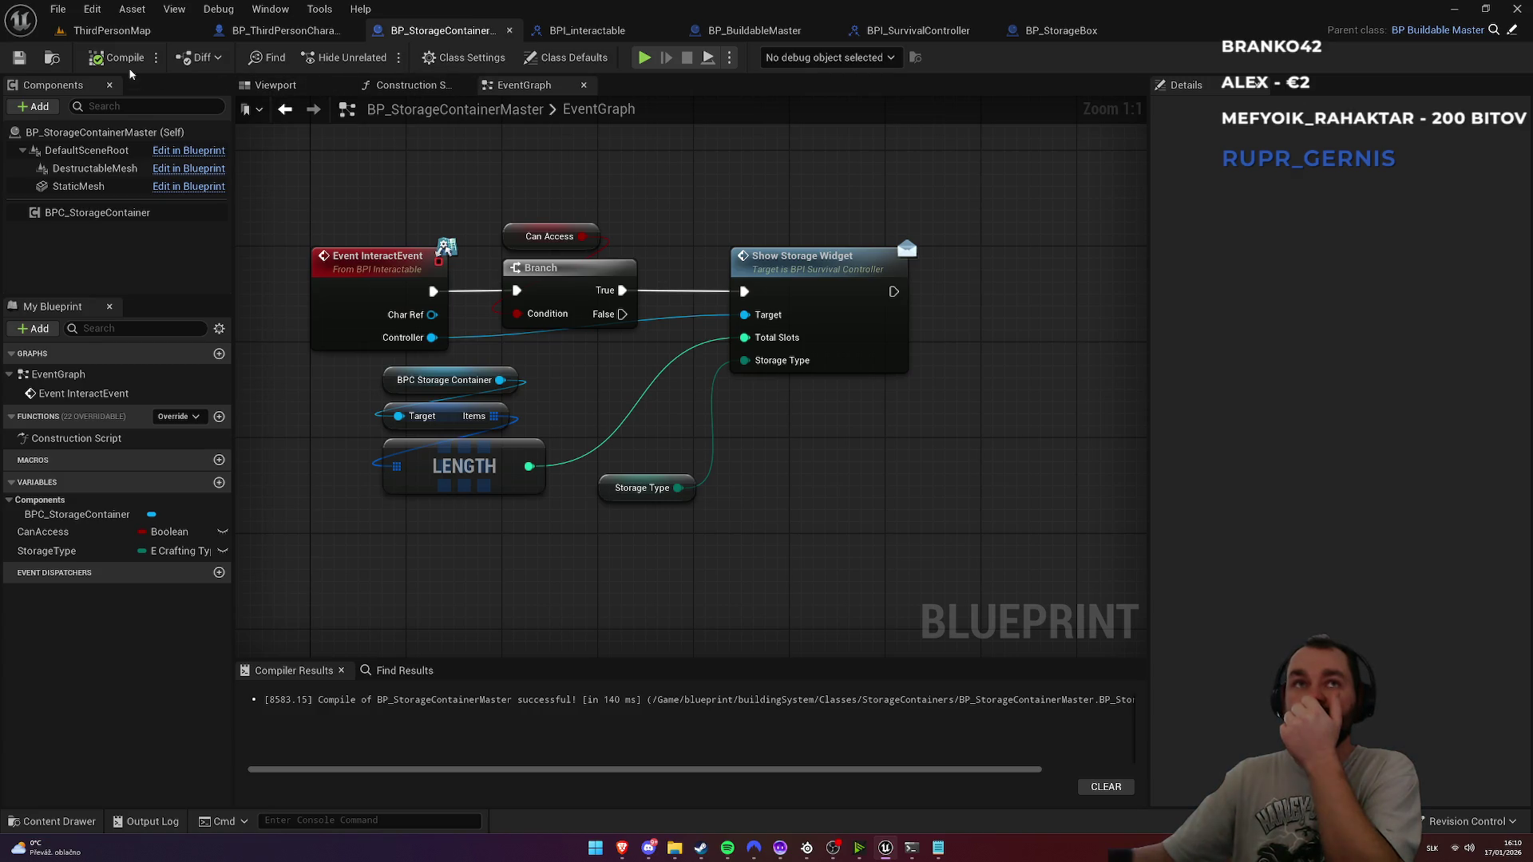
click(51, 58)
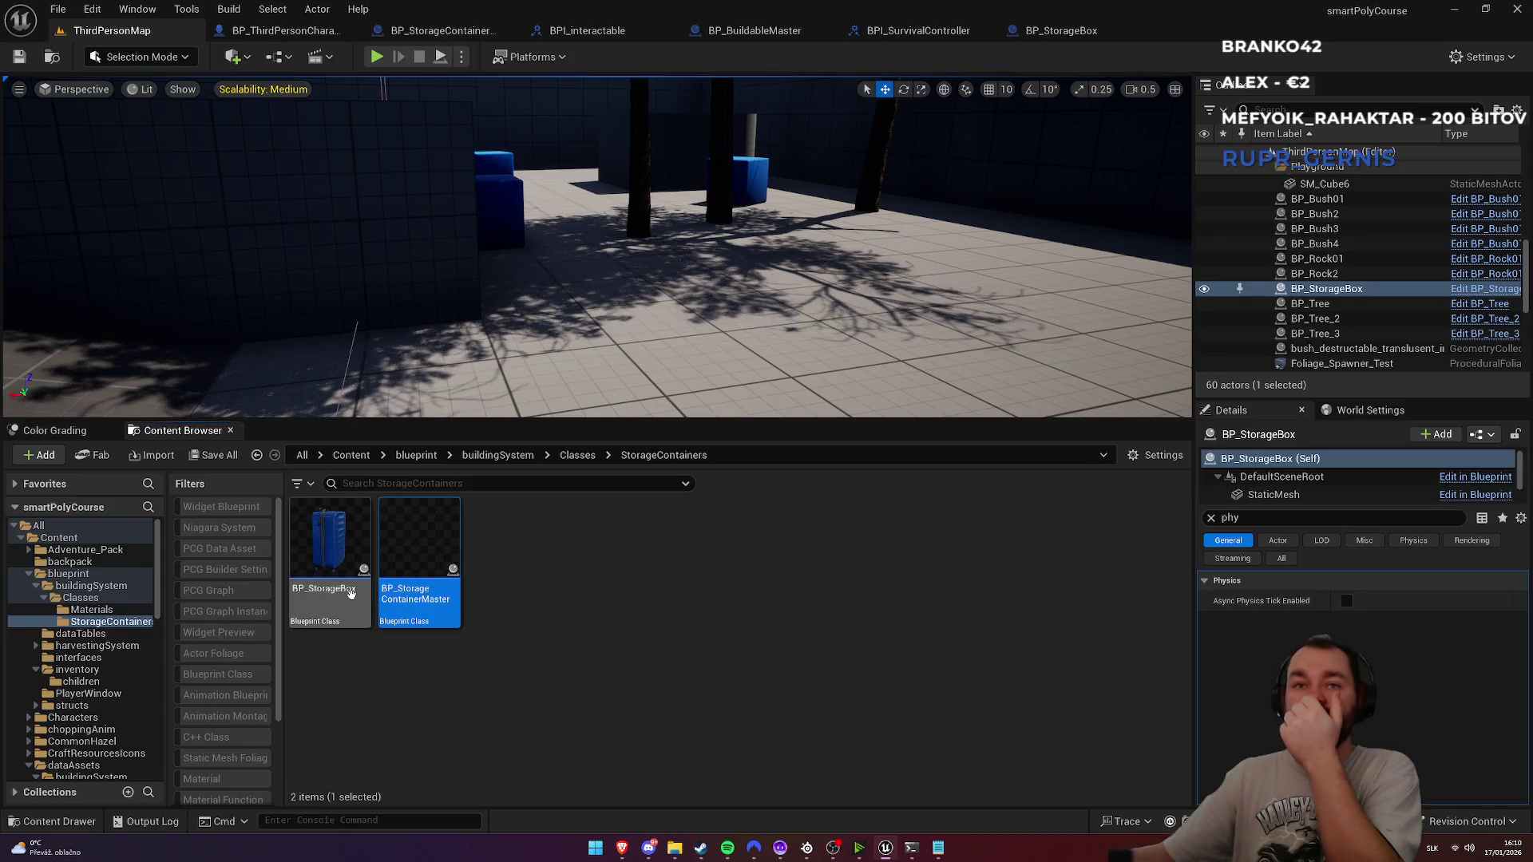
Step: Open BP_StorageBox's EventGraph and select its three disabled default event nodes
double_click(351, 593)
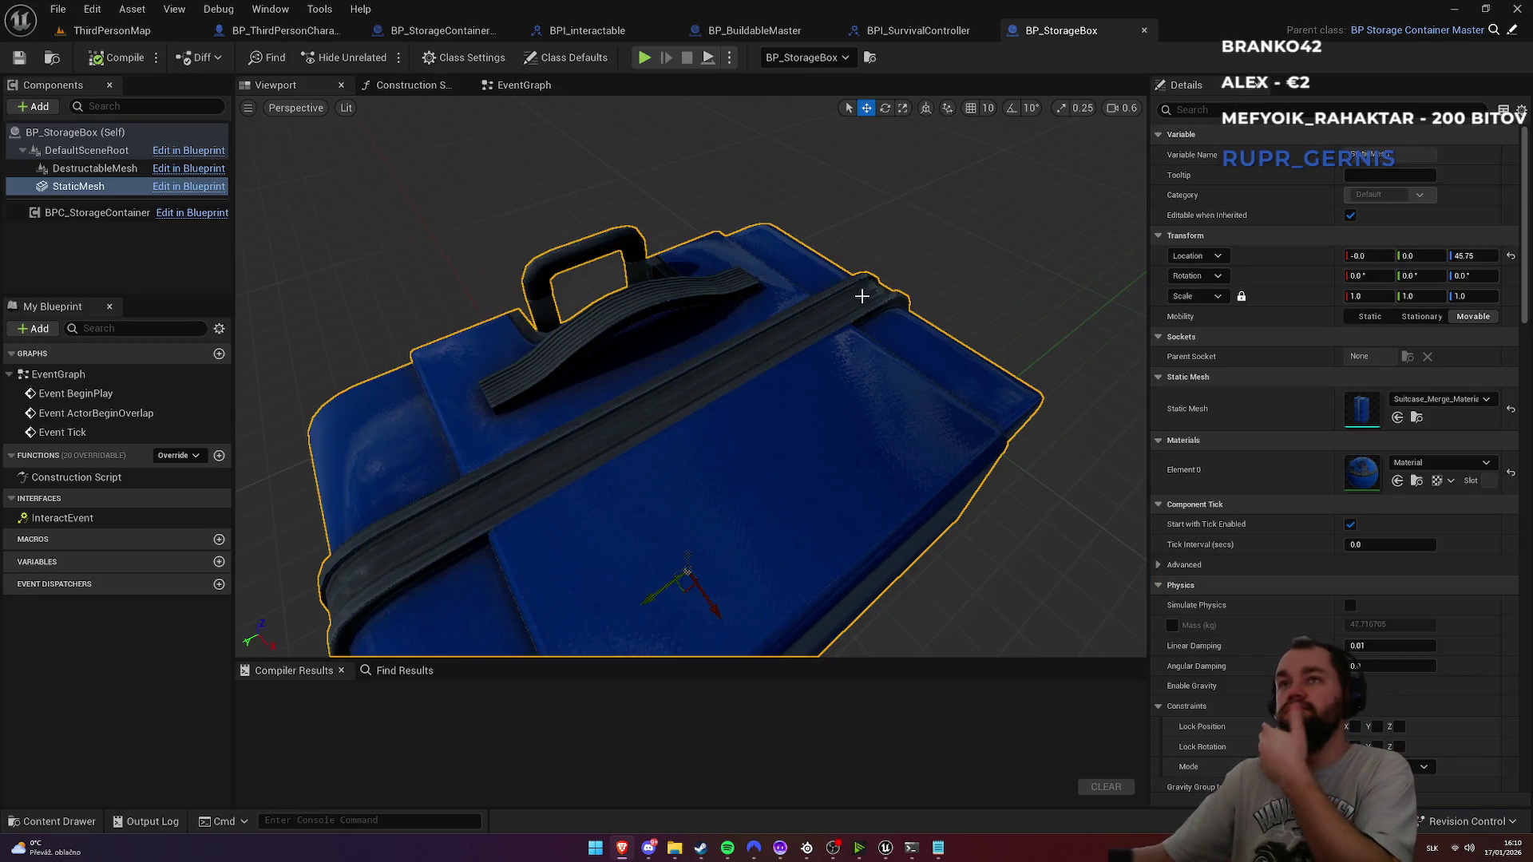
click(521, 84)
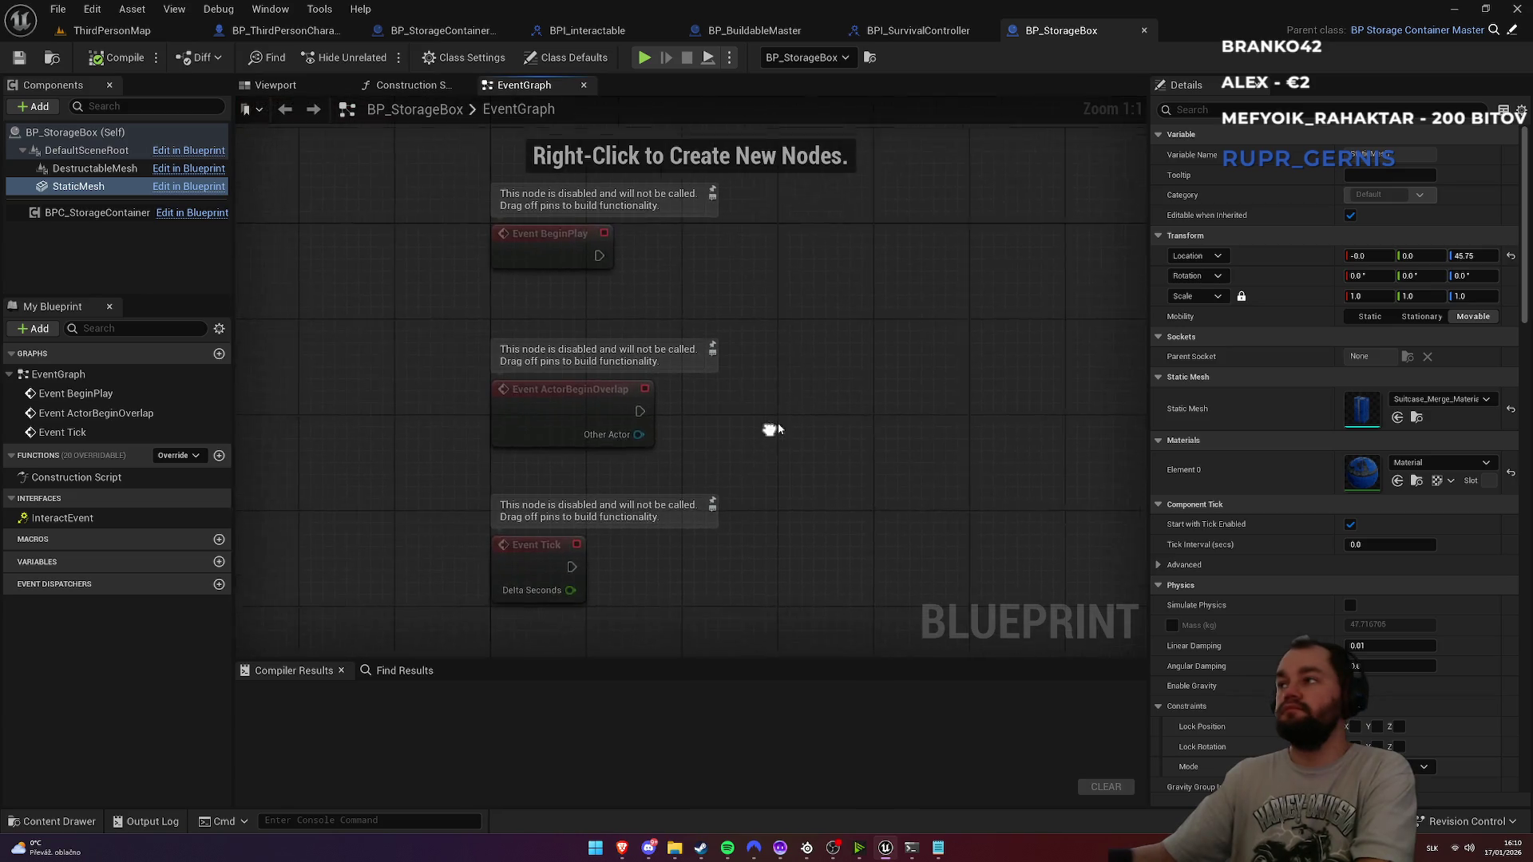
scroll(766, 433, down, 2)
drag(508, 259, 711, 565)
Step: Delete the disabled event nodes and add the first item slots to BPC_StorageContainer's Items array
key(Delete)
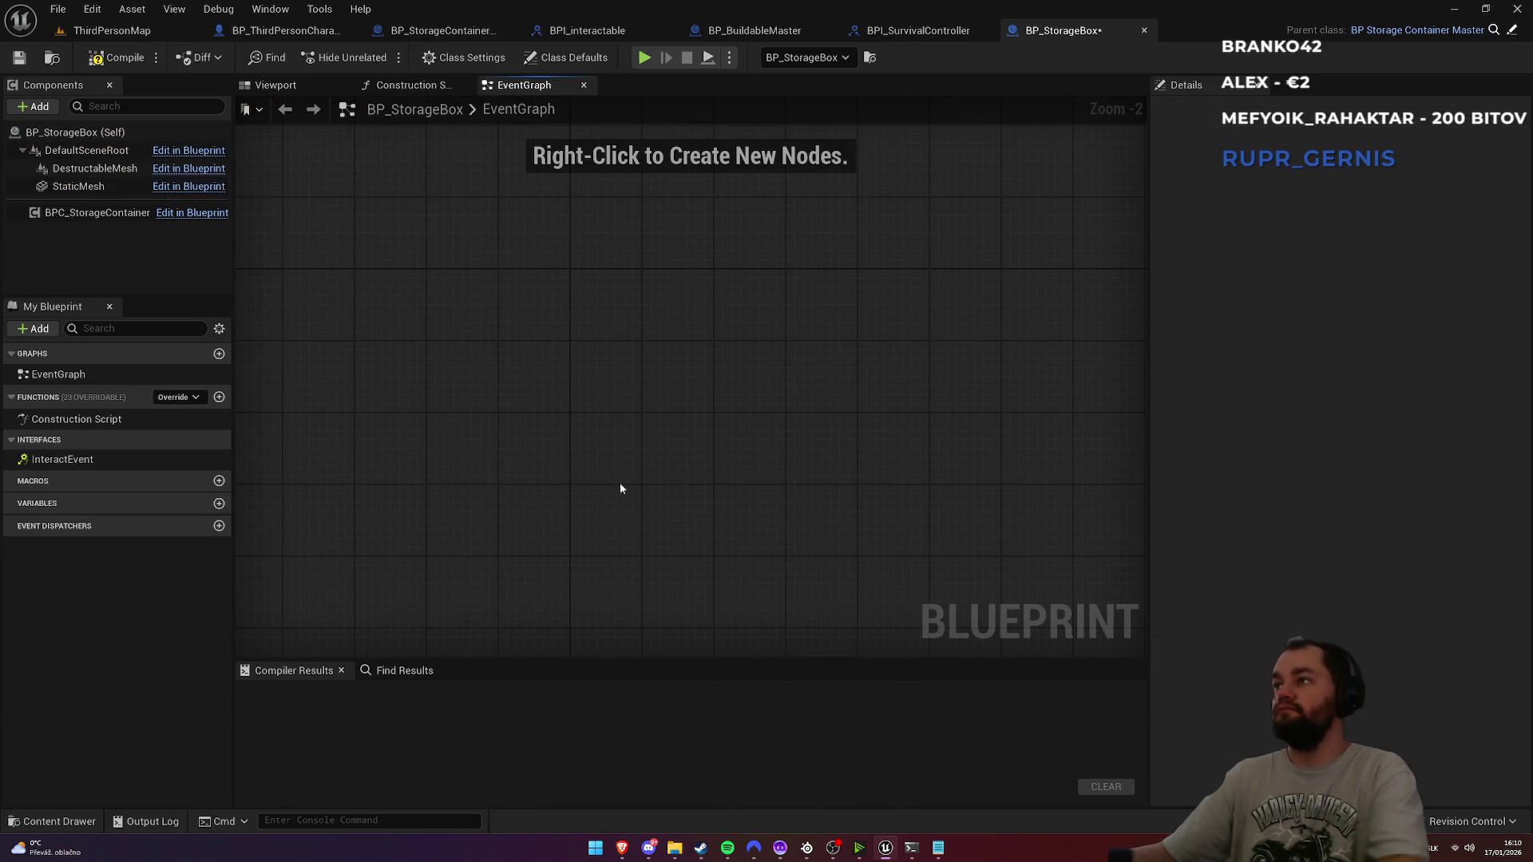
click(80, 212)
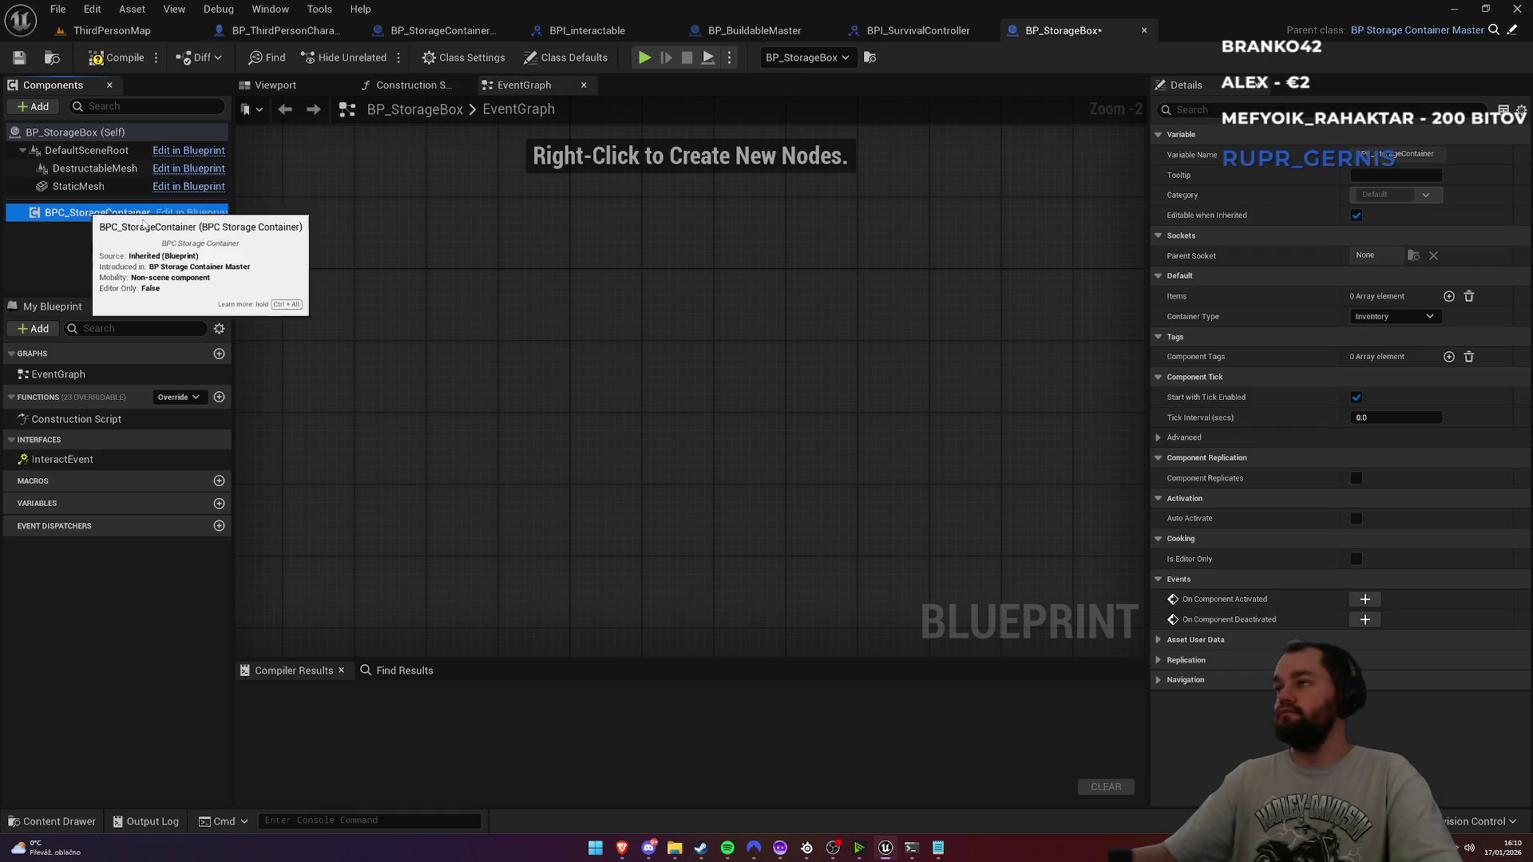
click(1449, 296)
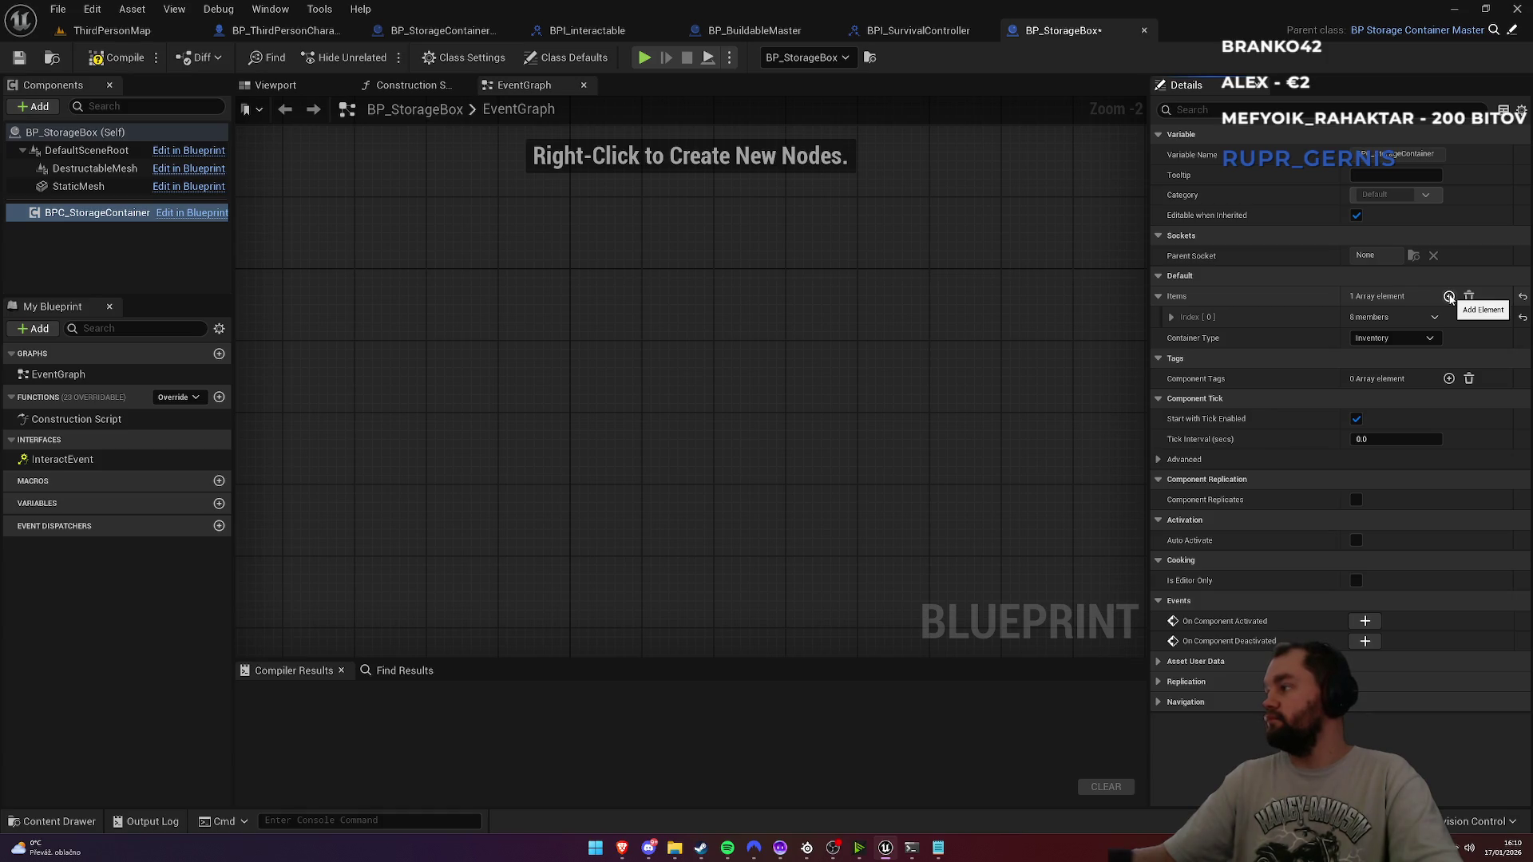
click(1450, 296)
click(1449, 296)
click(1447, 296)
click(1447, 296)
Step: Keep adding Items elements until the array holds 30 slots
click(1447, 296)
click(1447, 296)
click(1446, 296)
click(1447, 296)
click(1447, 296)
click(1447, 297)
click(1447, 296)
click(1447, 296)
click(1447, 296)
click(1447, 296)
double_click(1446, 296)
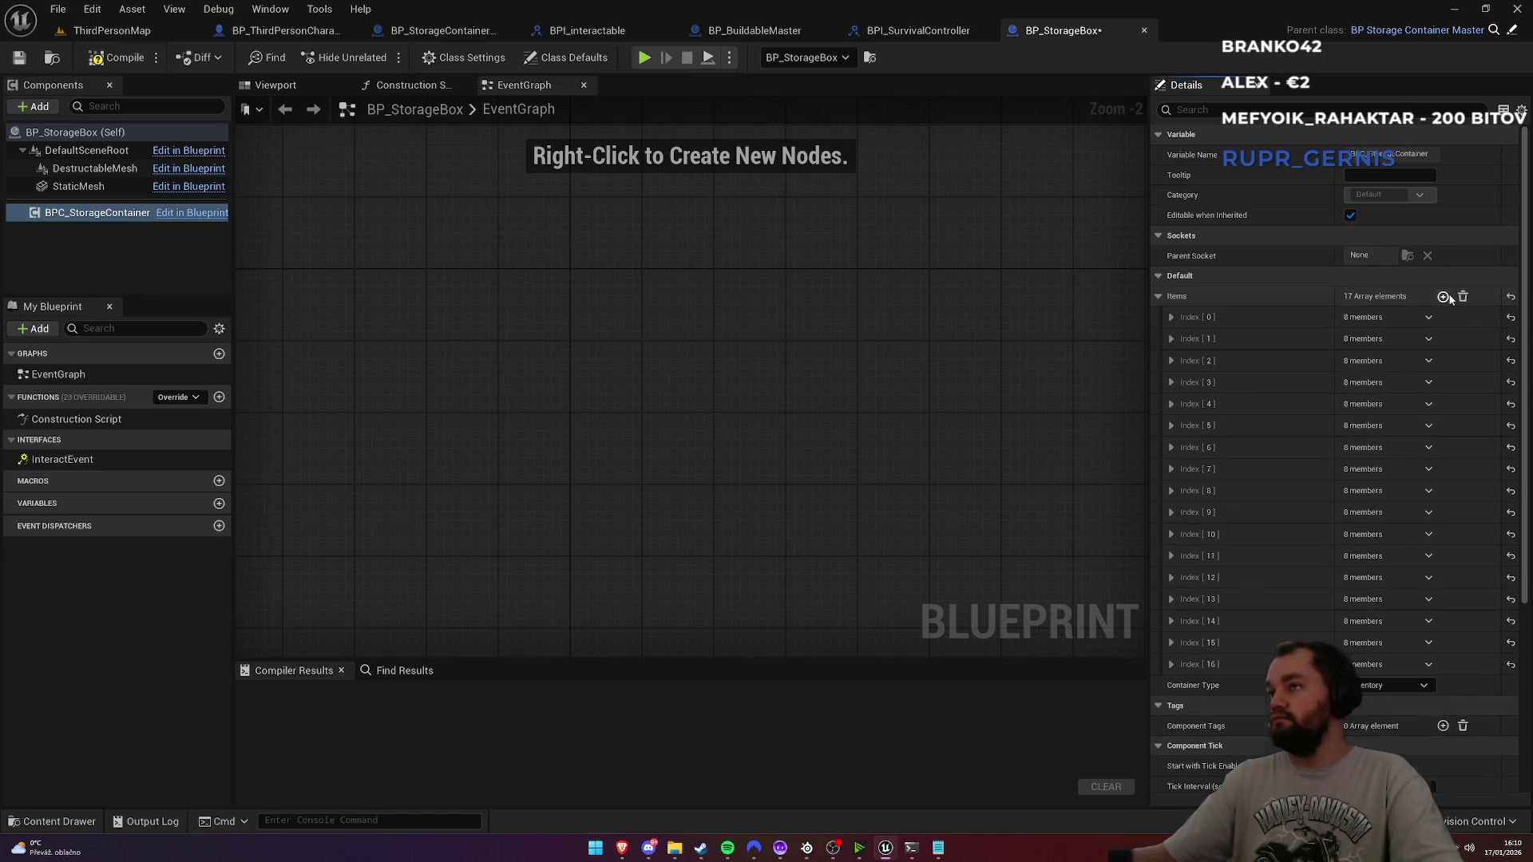
click(1447, 296)
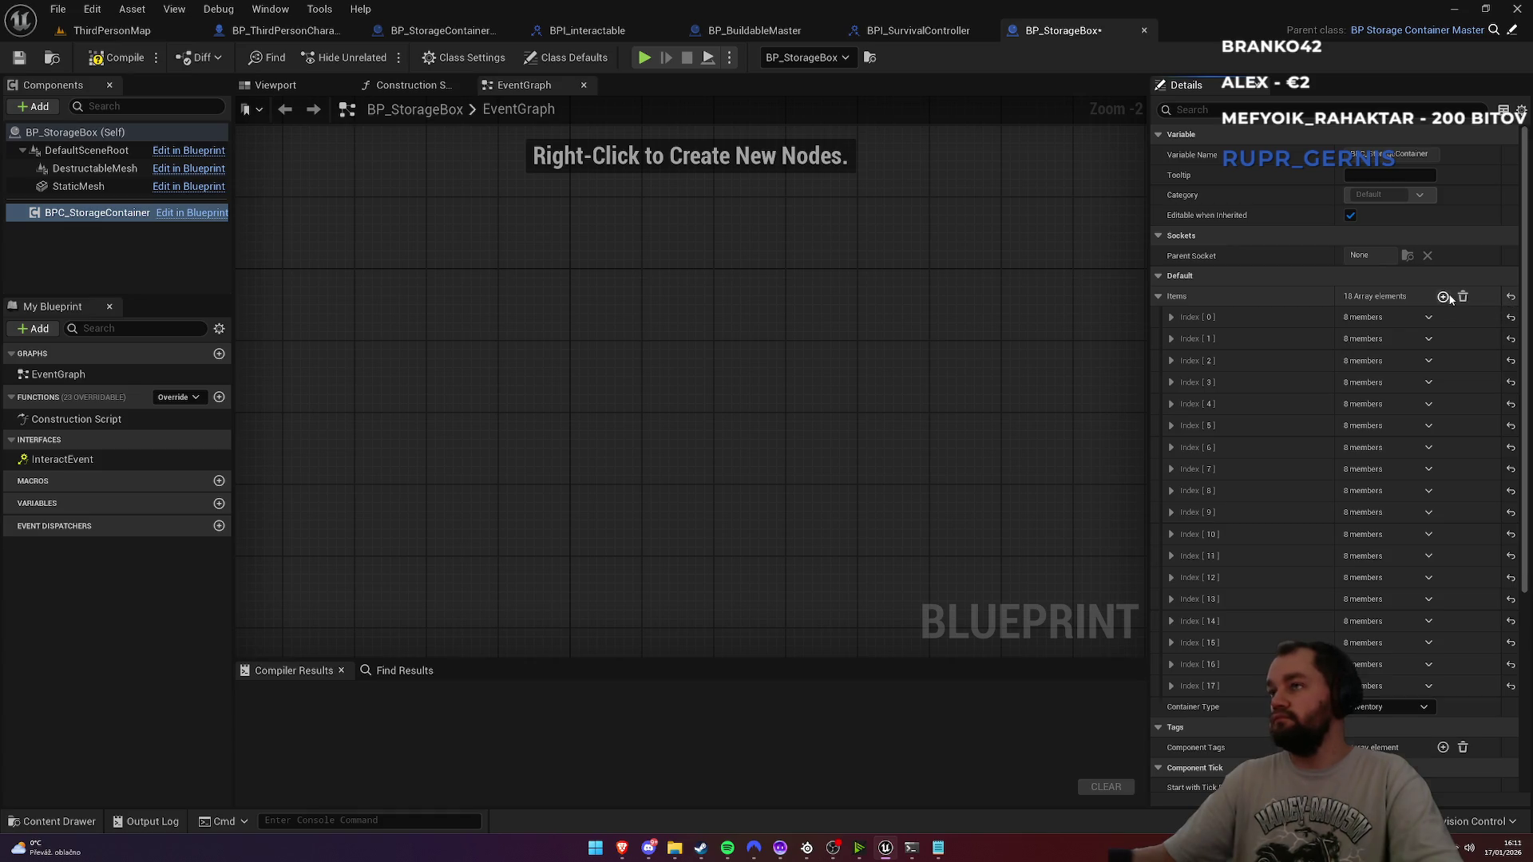
click(1444, 296)
click(1444, 297)
click(1444, 297)
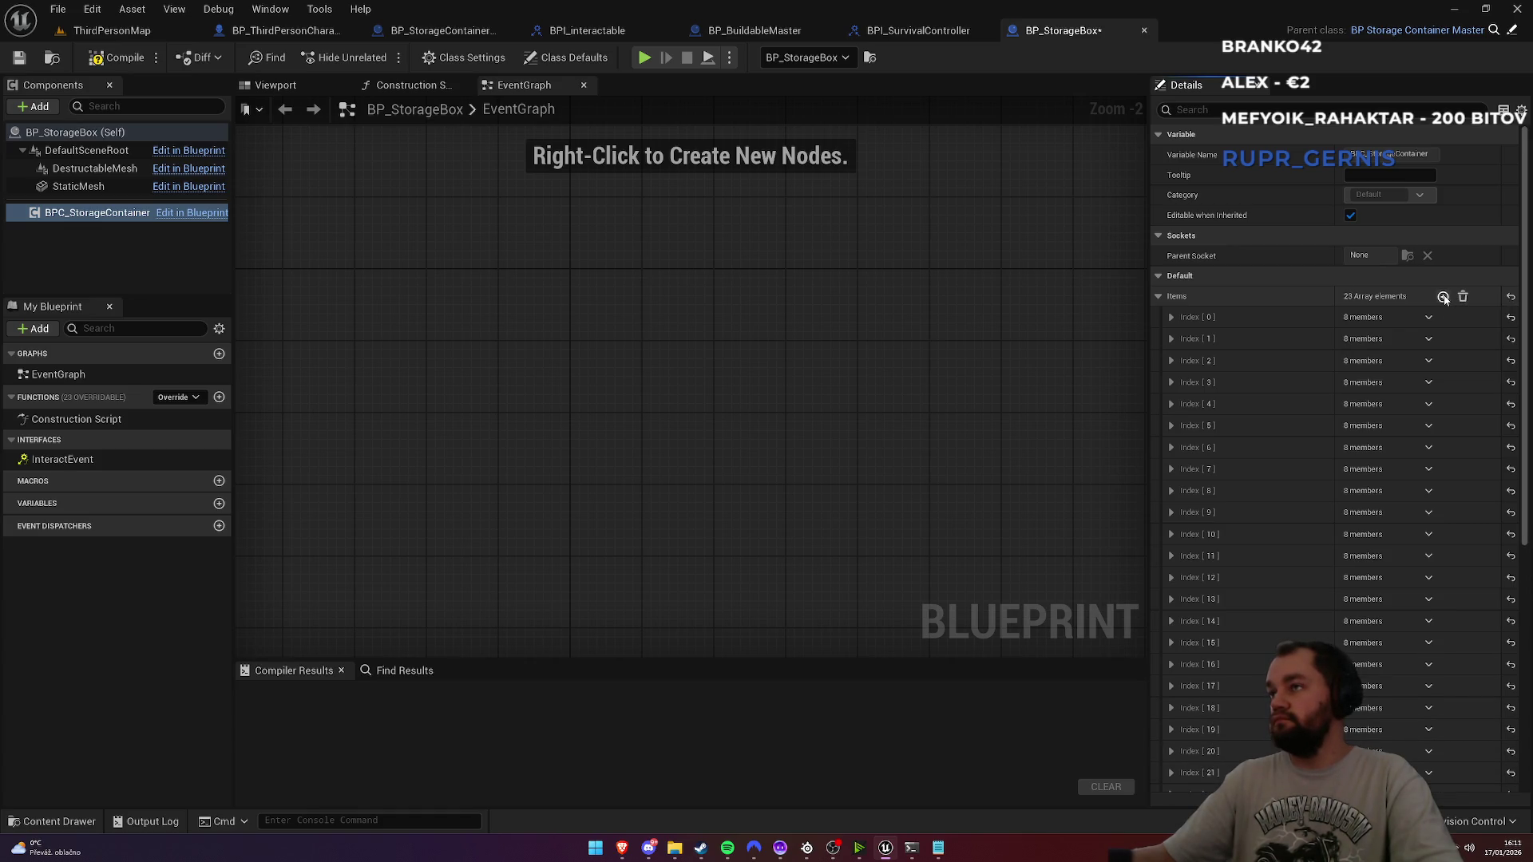
Step: Check the Container Type options, leaving the setting unchanged
scroll(1375, 430, down, 10)
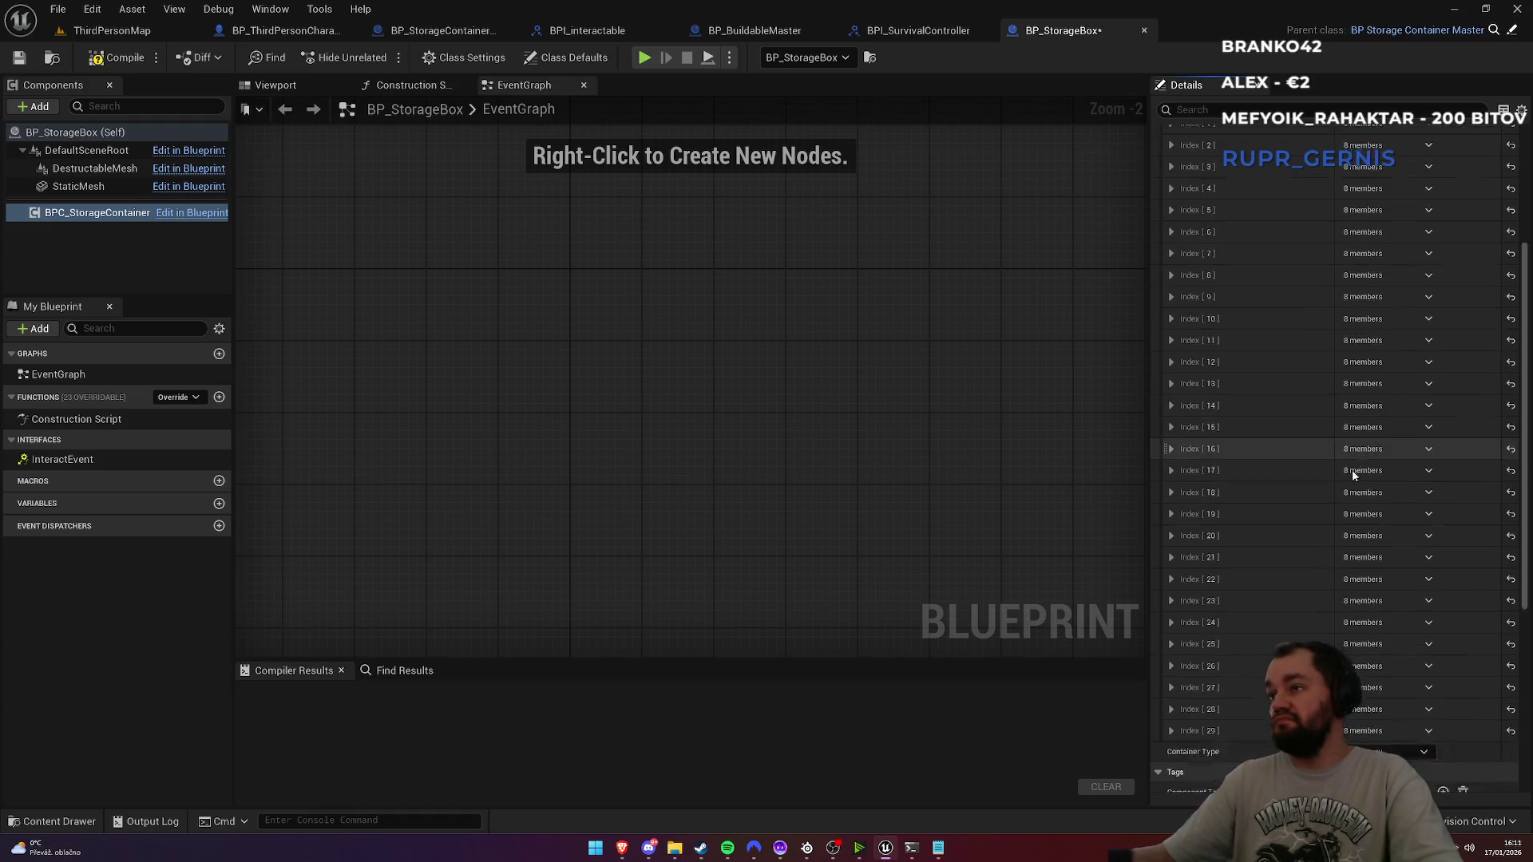
click(1396, 562)
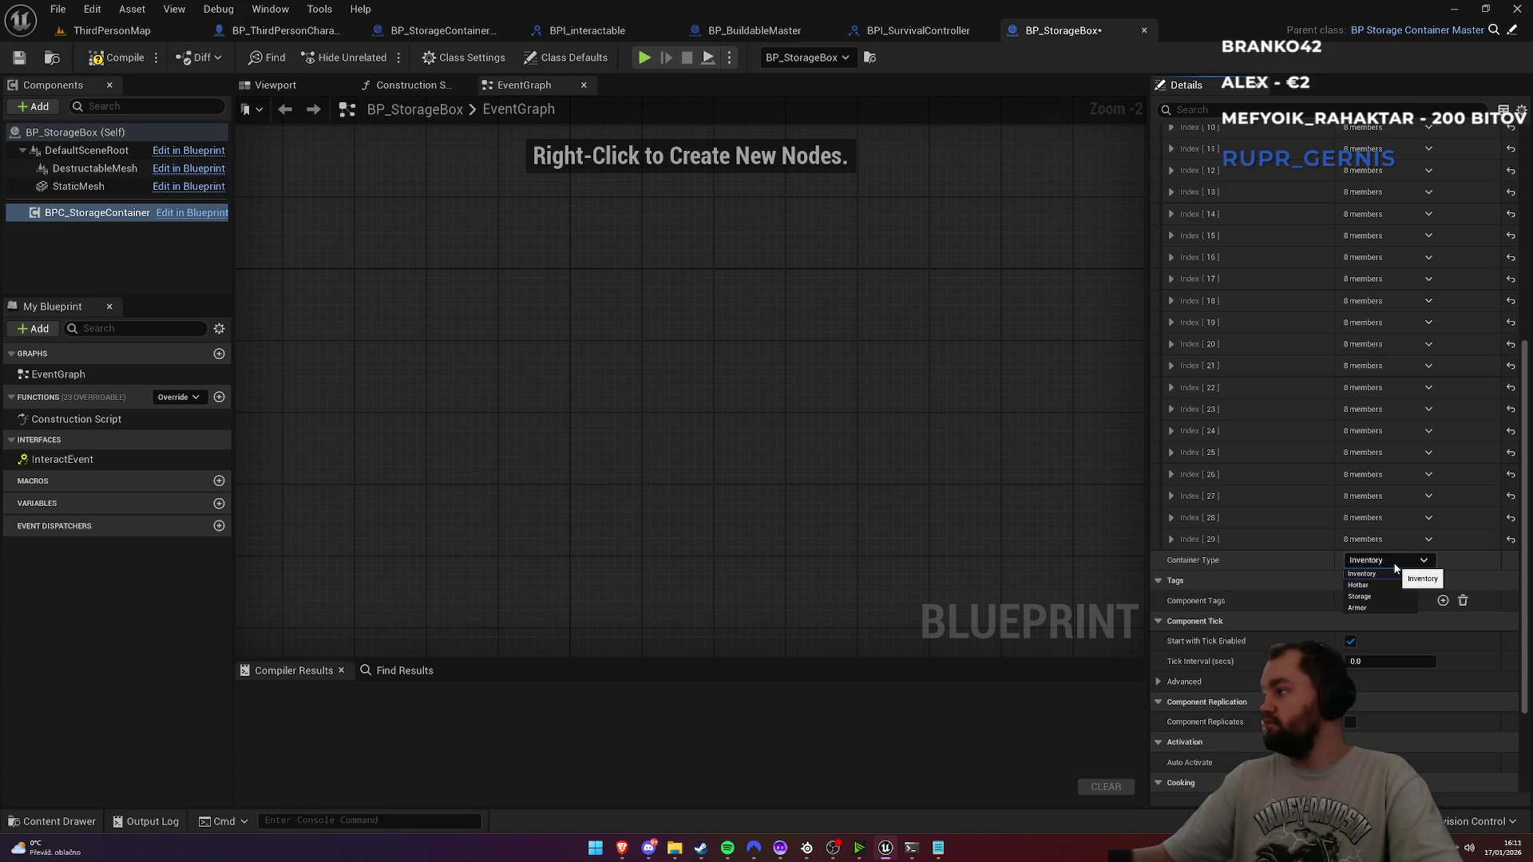
click(1071, 539)
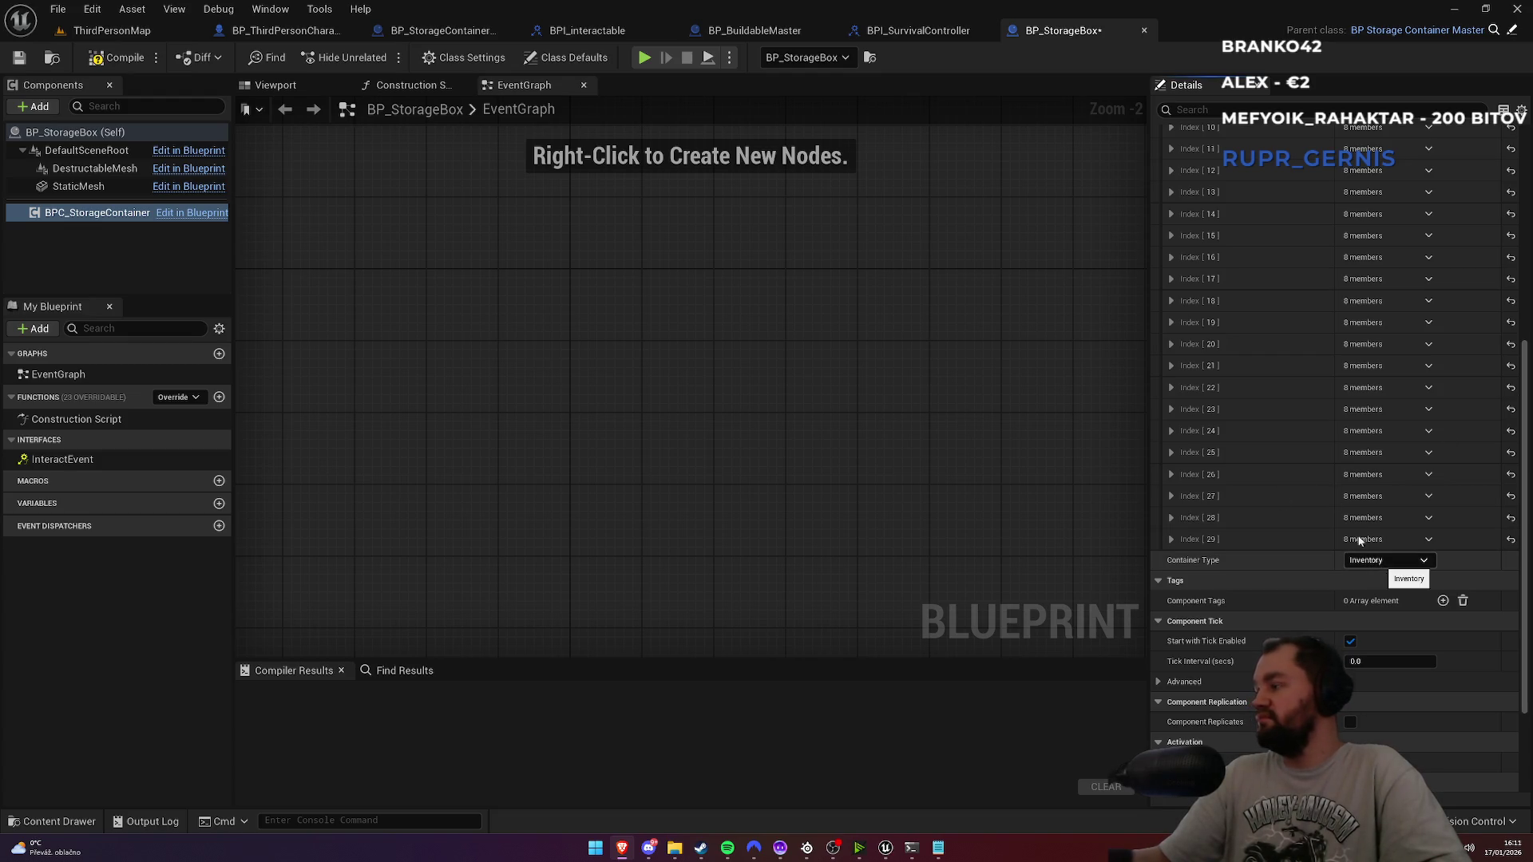
scroll(1254, 275, up, 5)
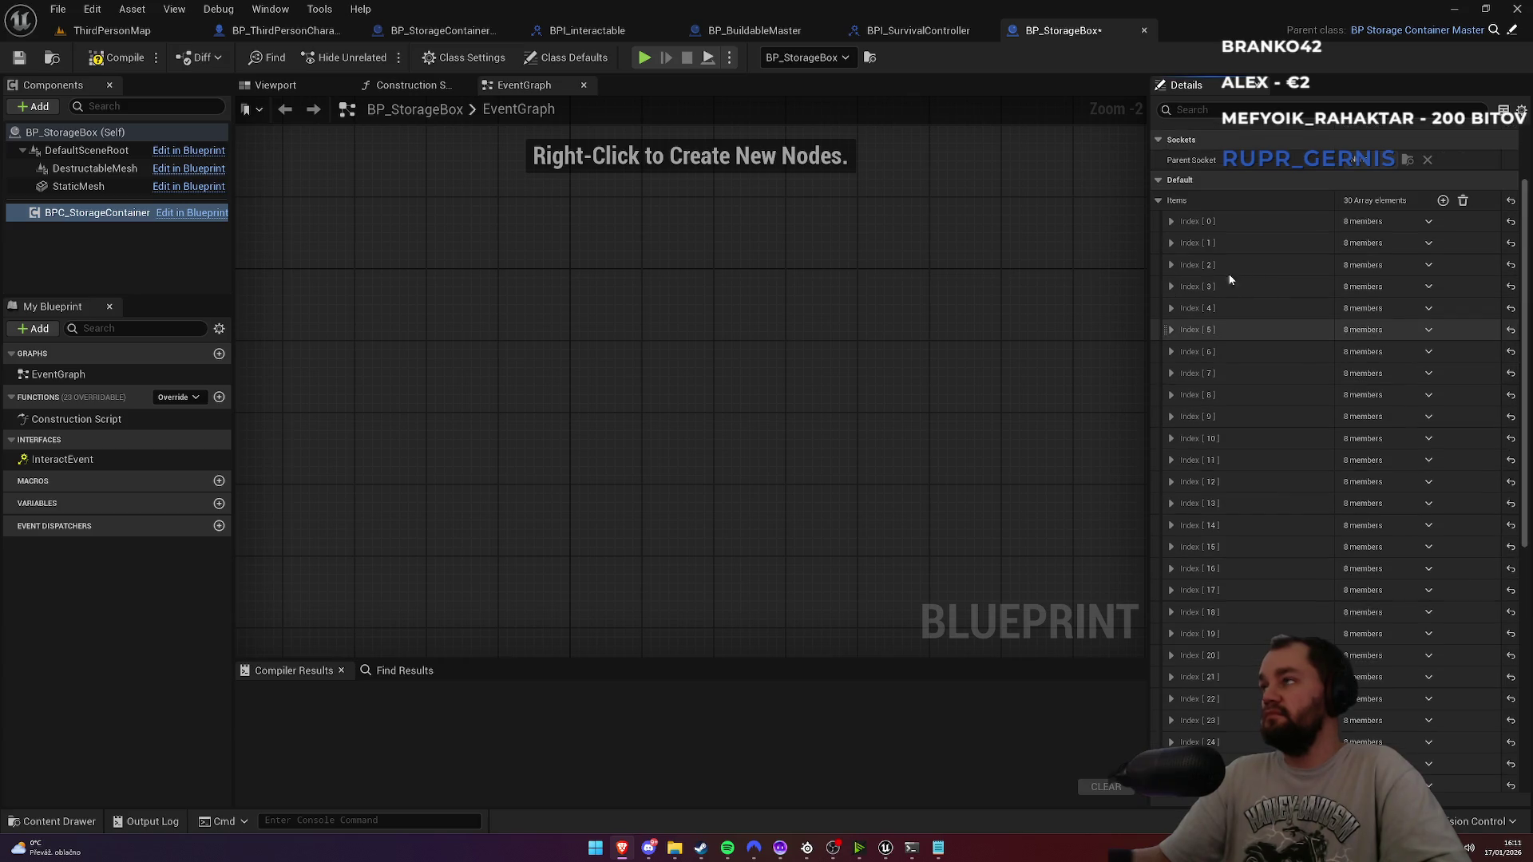
Step: Set the storage box's Storage Type to StorageBox in Class Defaults and compile
click(581, 63)
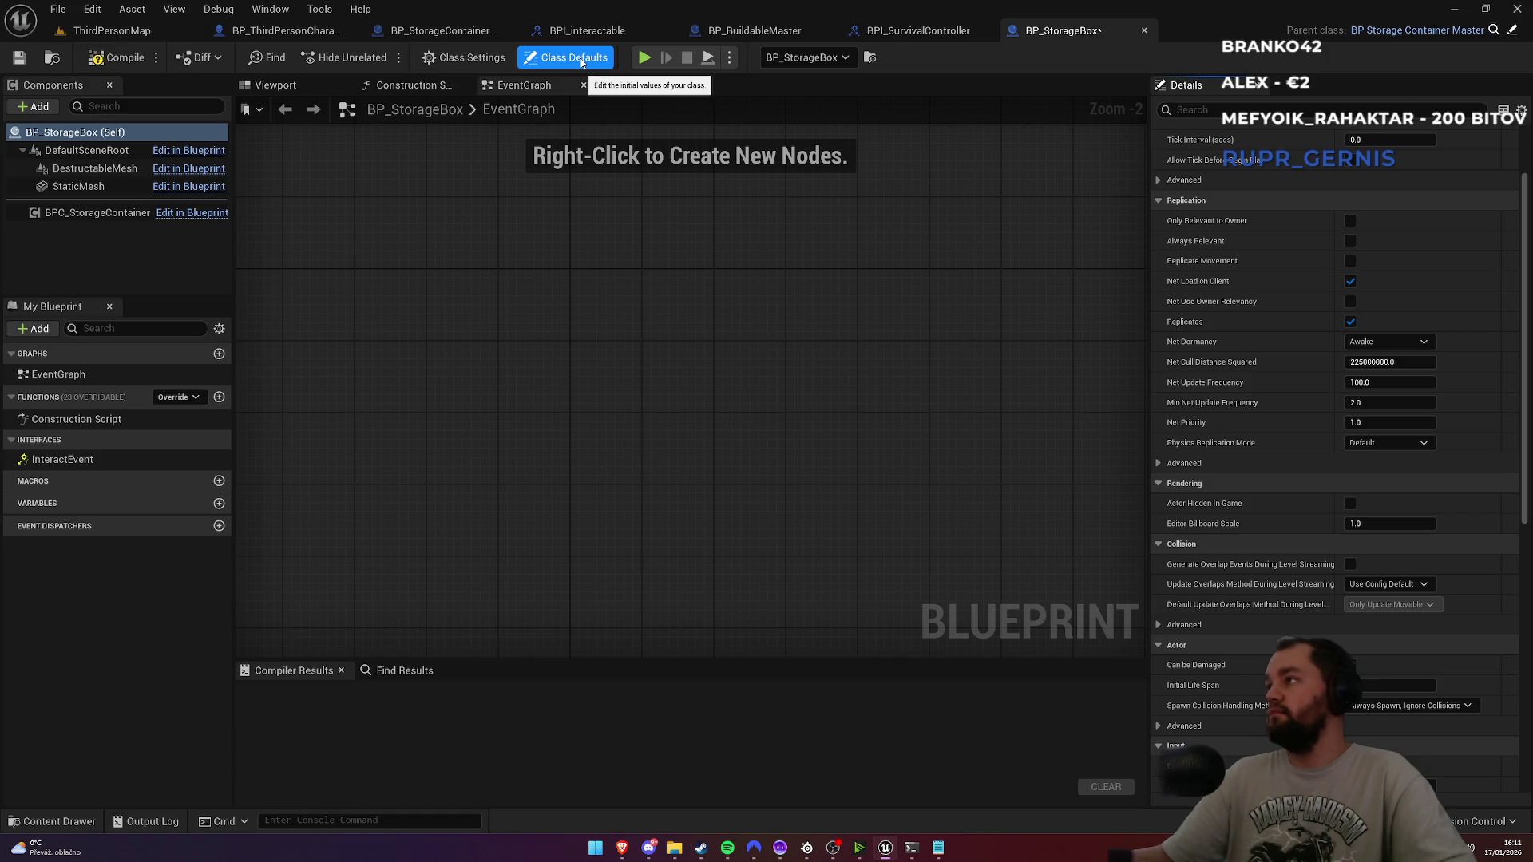
click(118, 57)
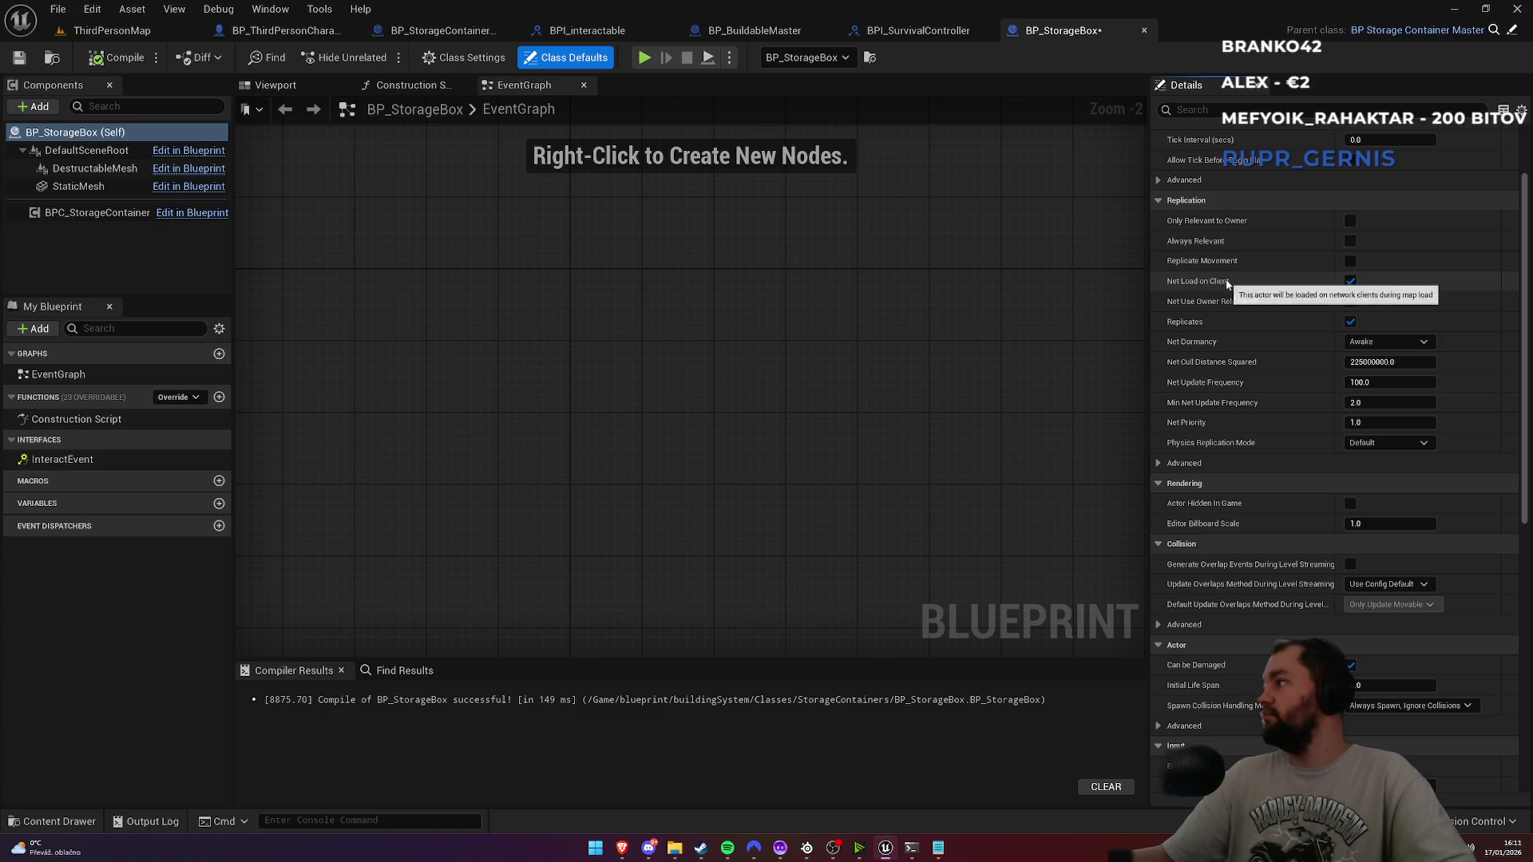
scroll(1395, 177, up, 3)
click(1395, 177)
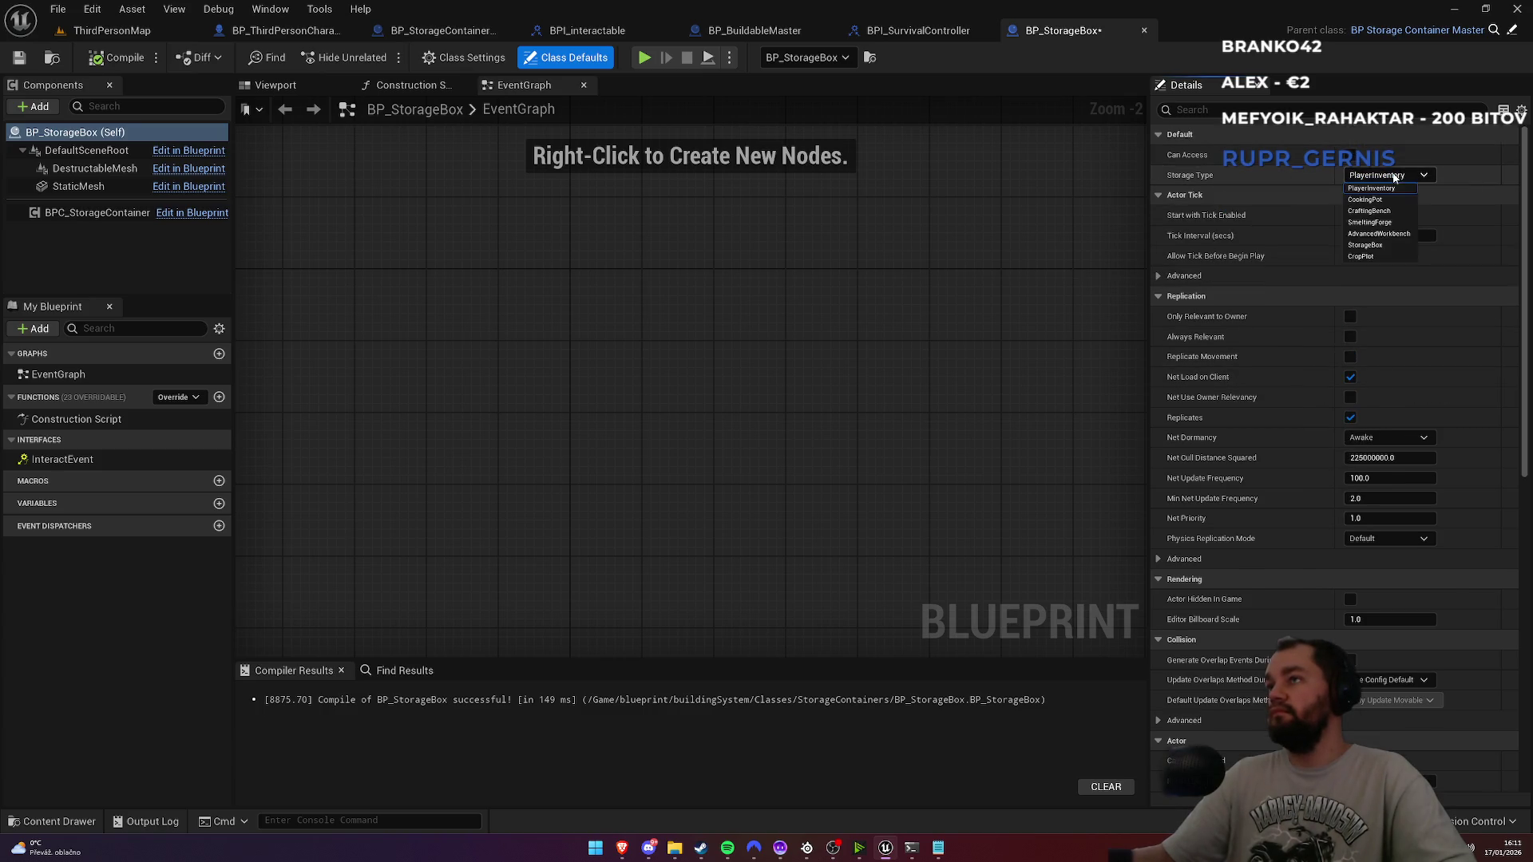
click(1385, 248)
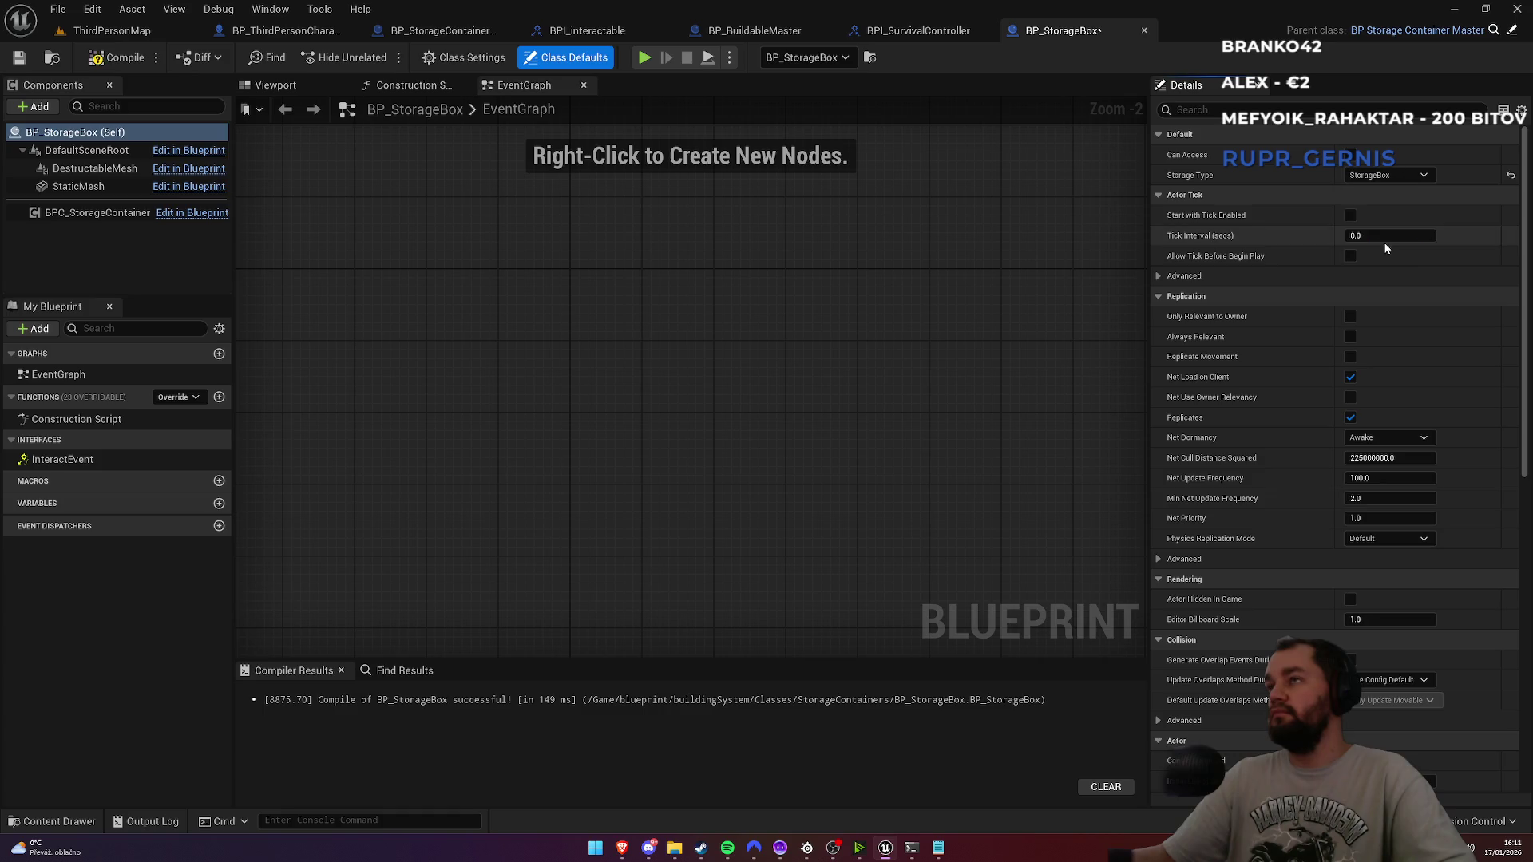
click(118, 57)
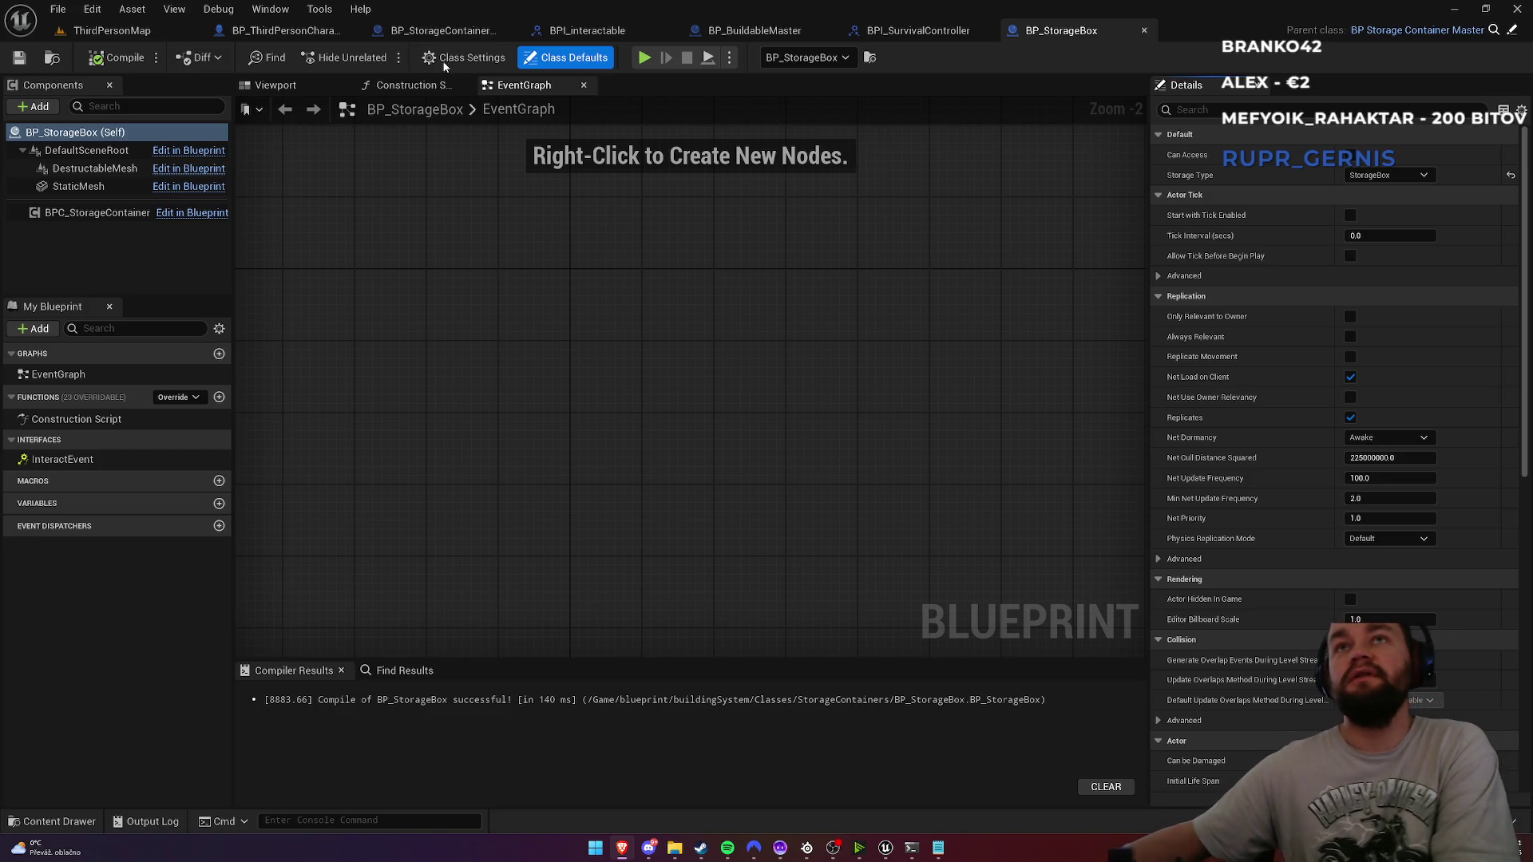
Step: Set BPC_StorageContainer's Container Type to Storage
click(96, 212)
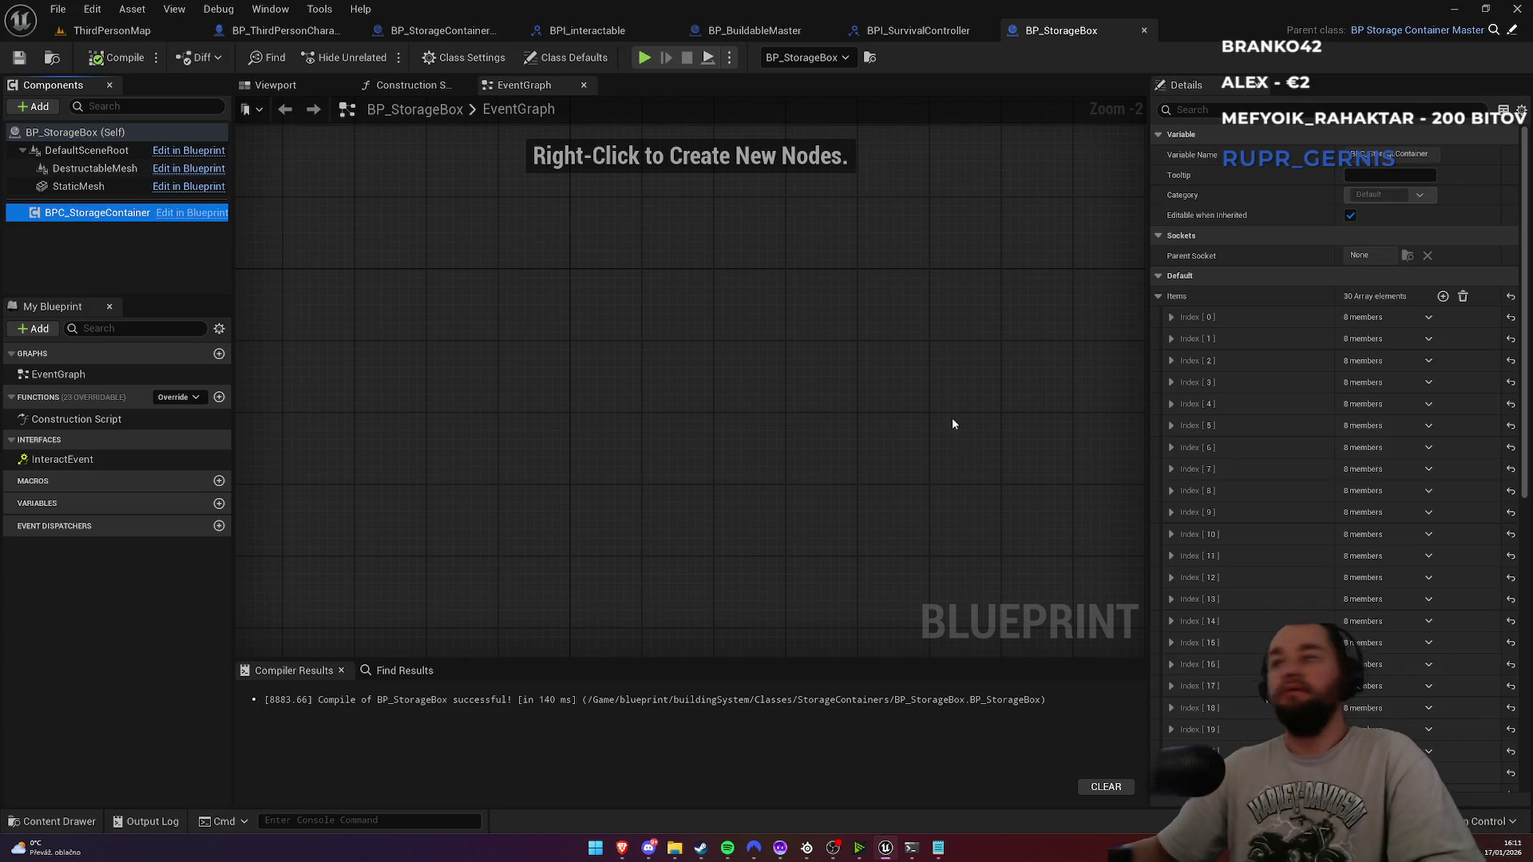
scroll(1234, 517, down, 5)
click(1385, 634)
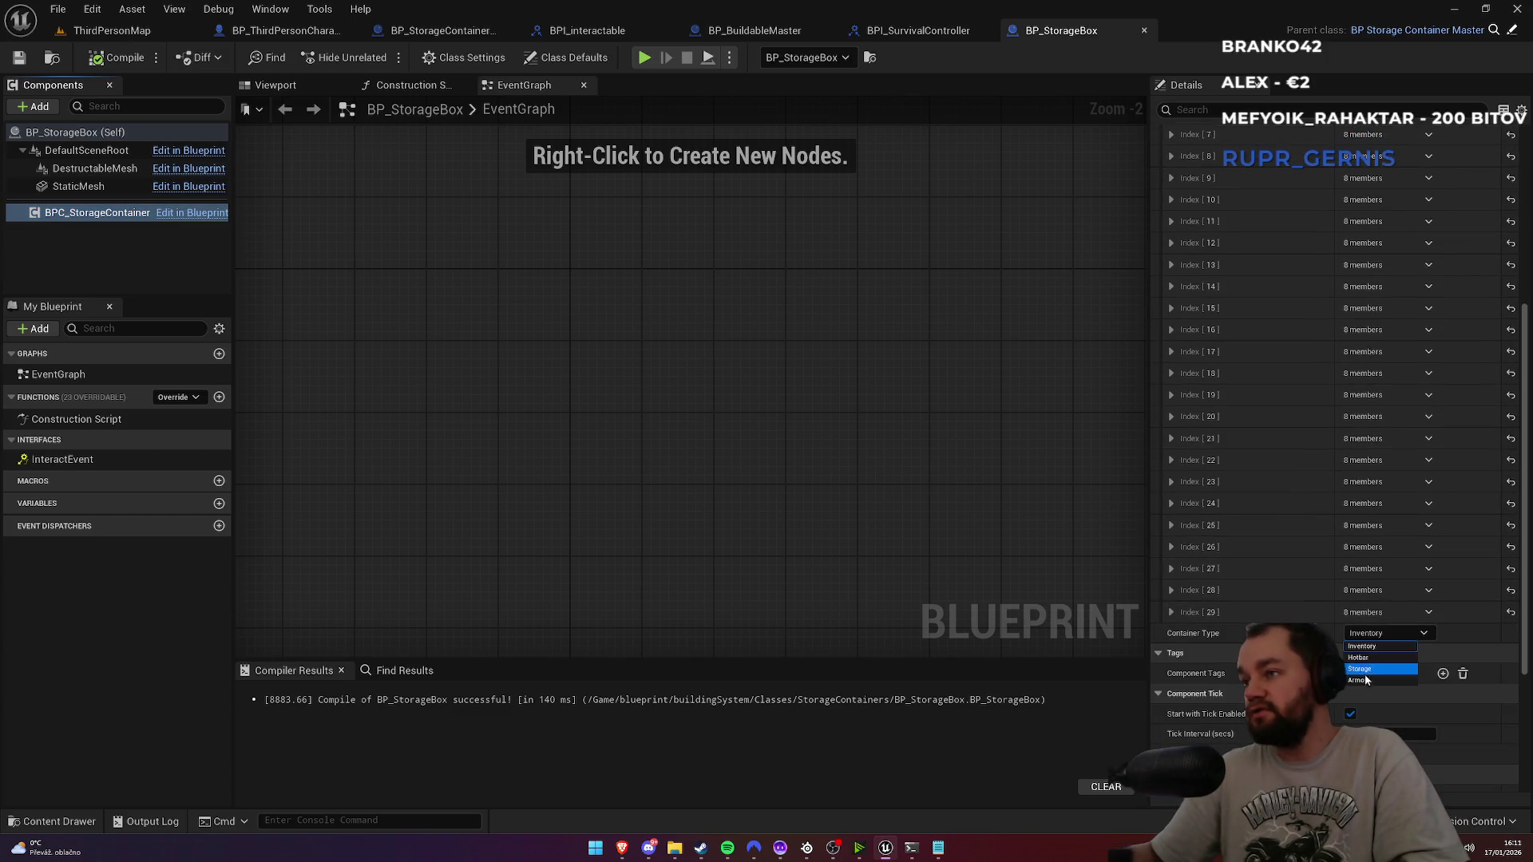
click(1366, 673)
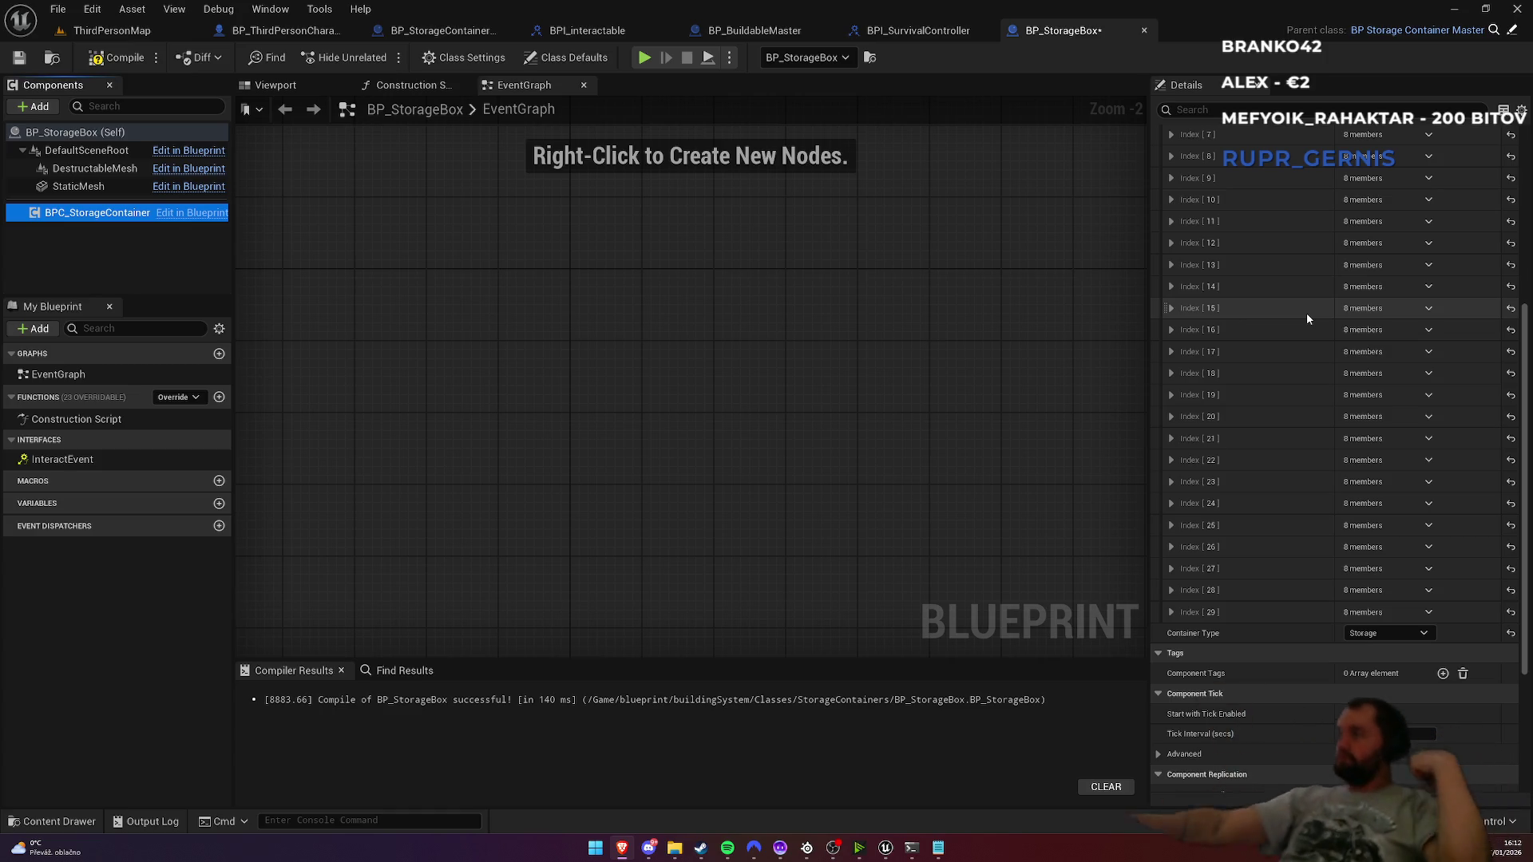
click(439, 31)
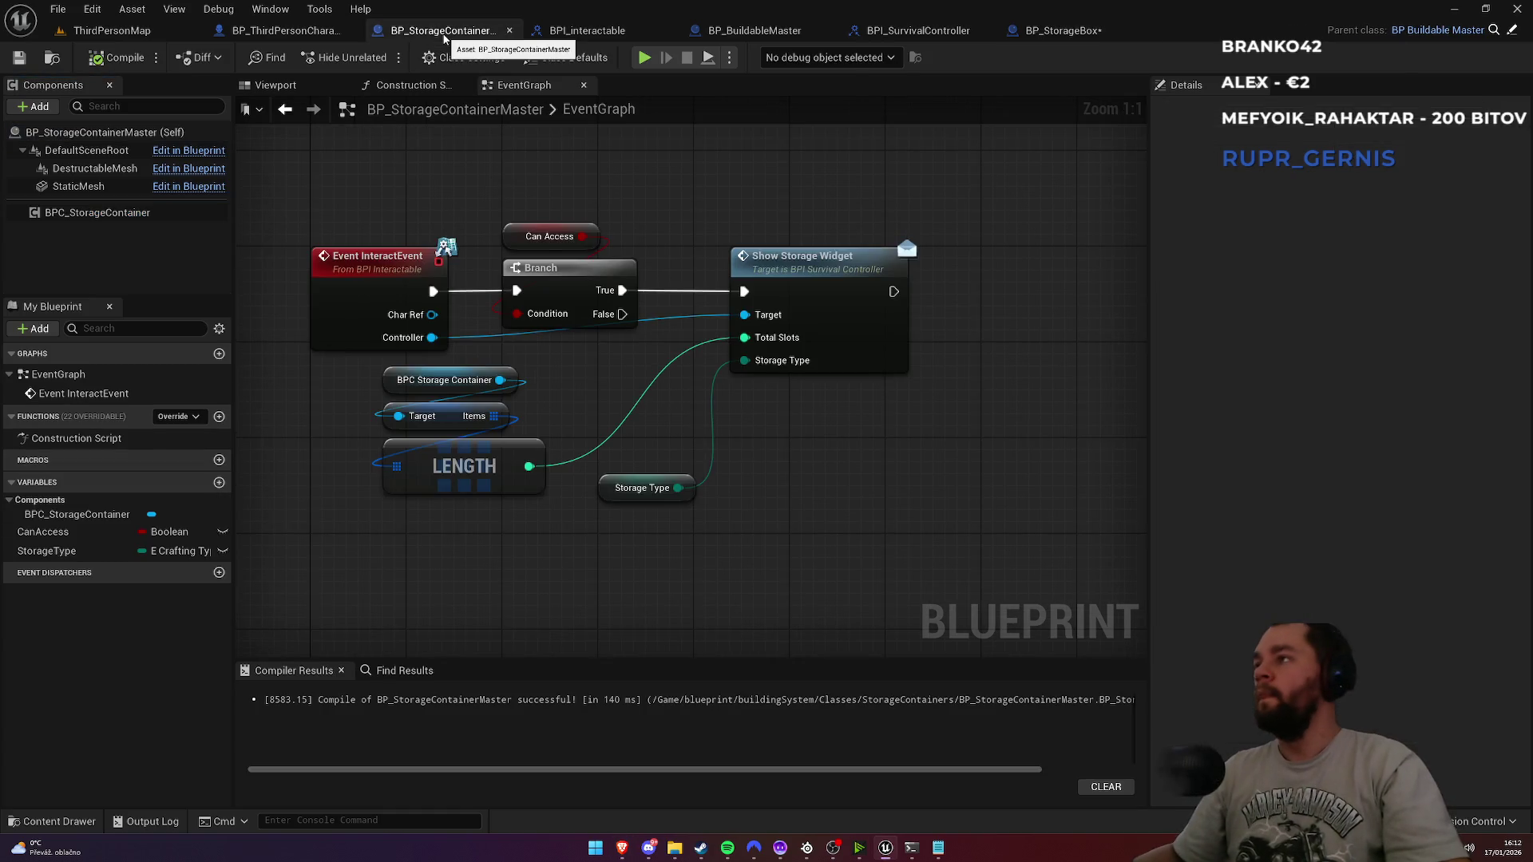
Step: In BP_StorageContainerMaster, set the component's Container Type to Storage and compile
click(138, 214)
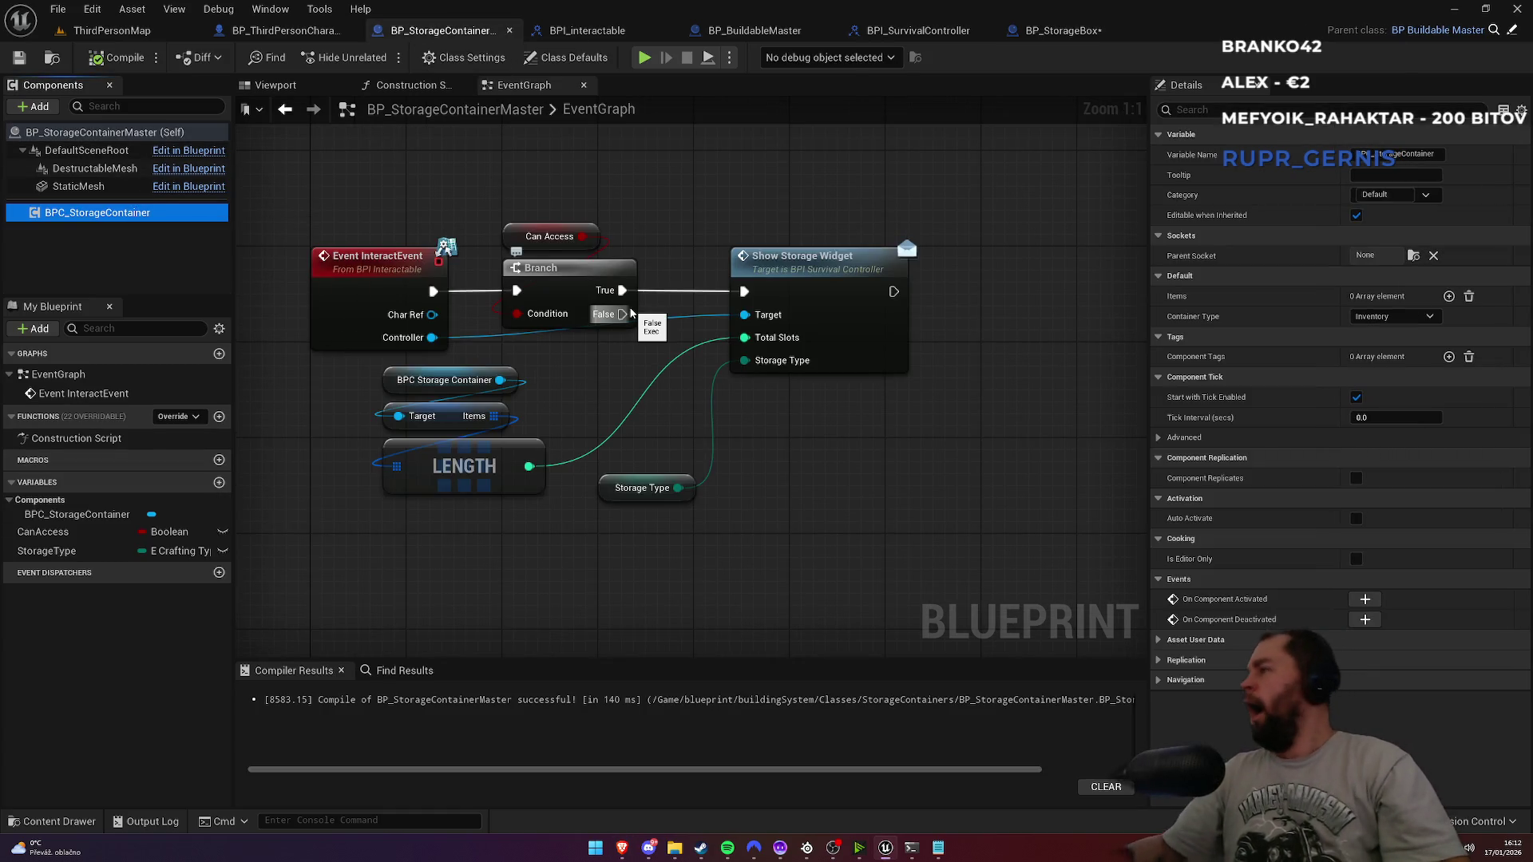
click(1409, 316)
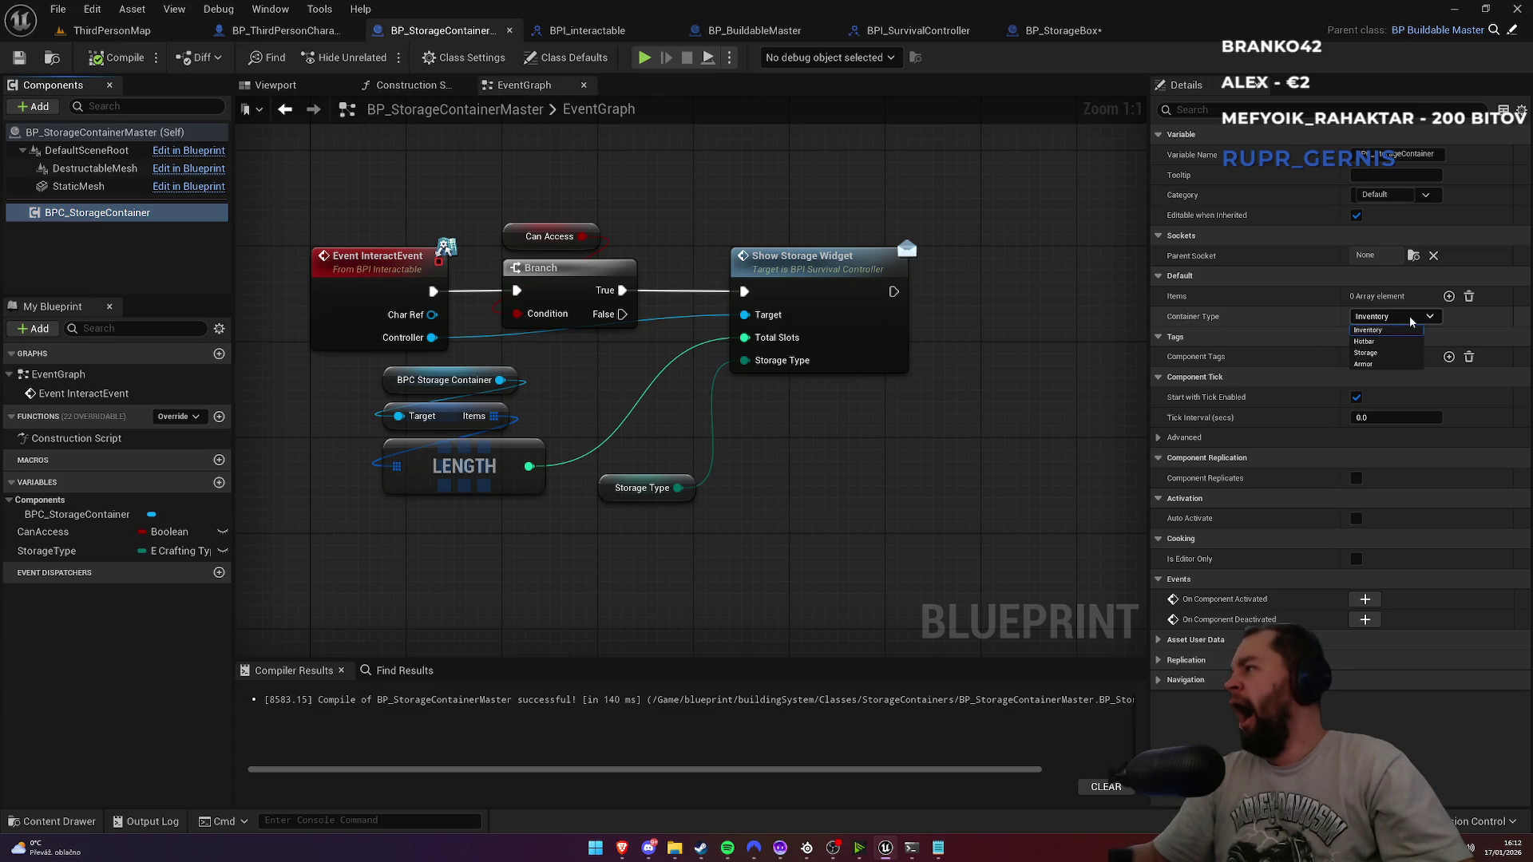
click(1373, 345)
click(96, 60)
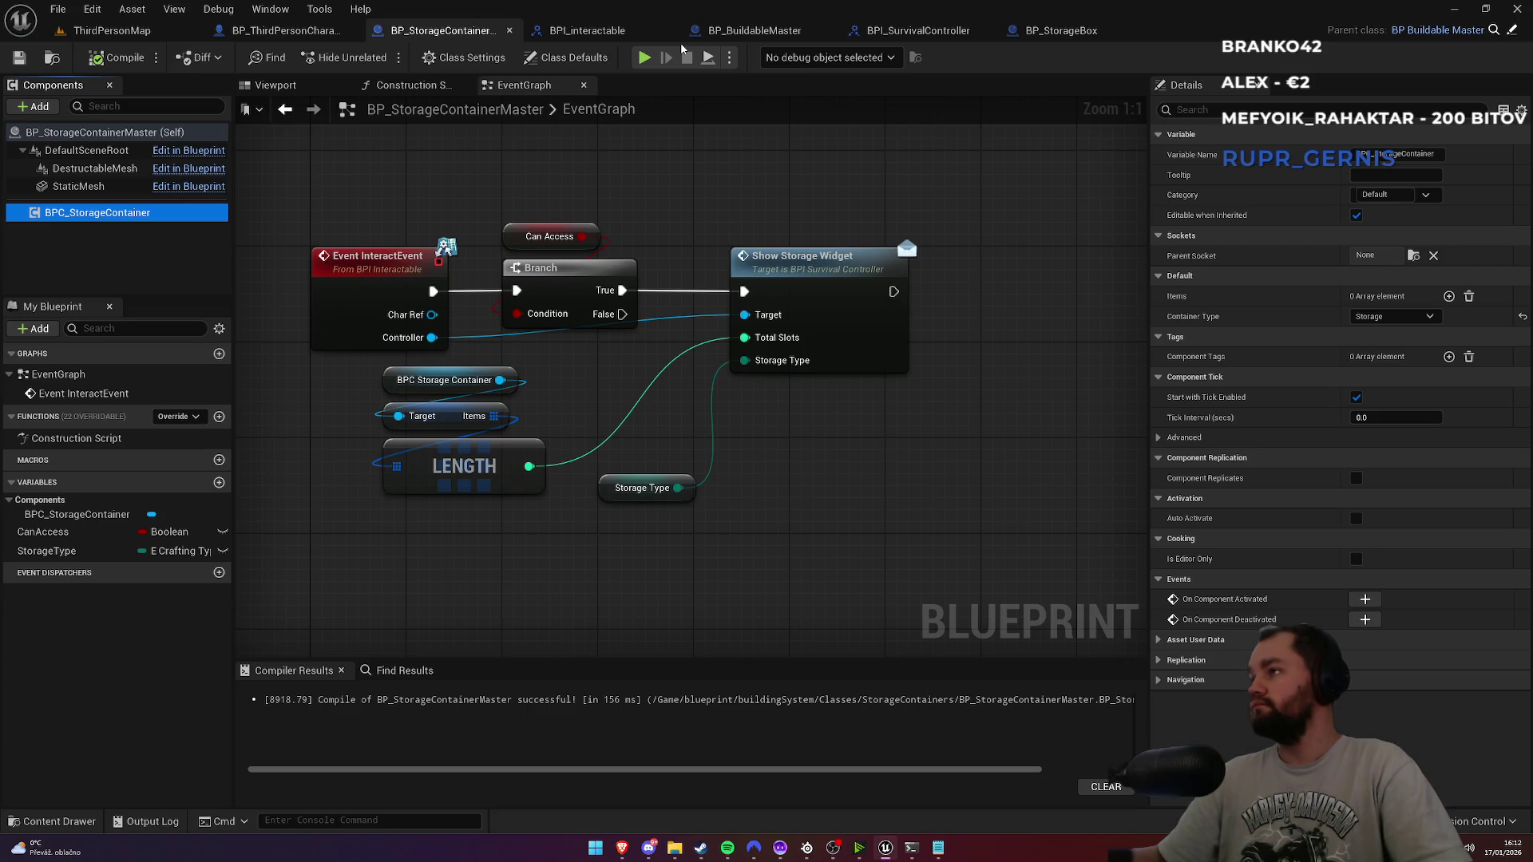
Step: Make Storage the component's own default Container Type, compile it, and close its editor
right_click(96, 214)
click(155, 370)
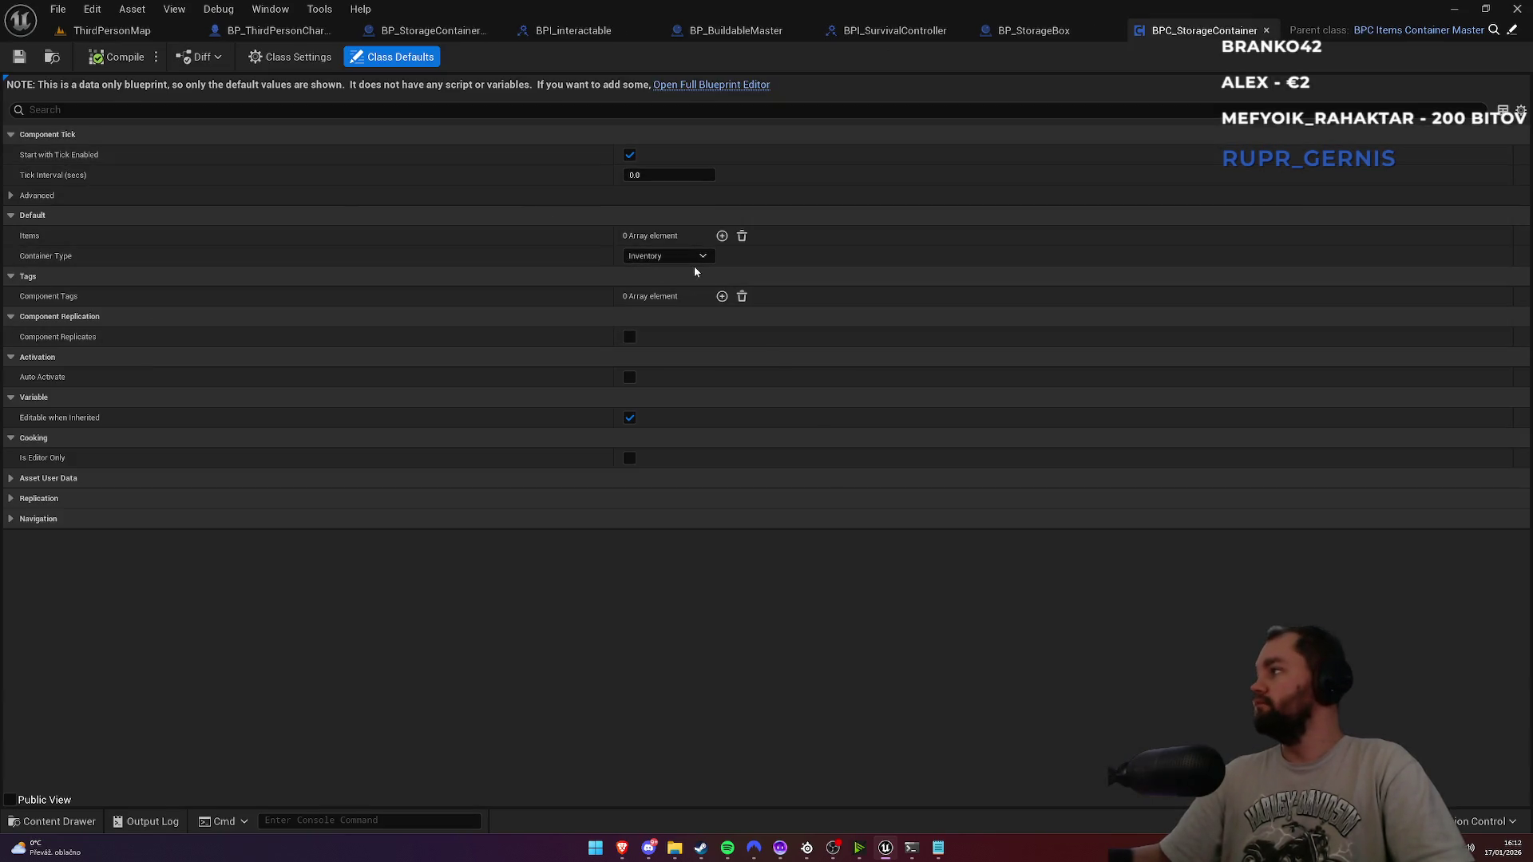
click(683, 257)
click(639, 292)
click(114, 63)
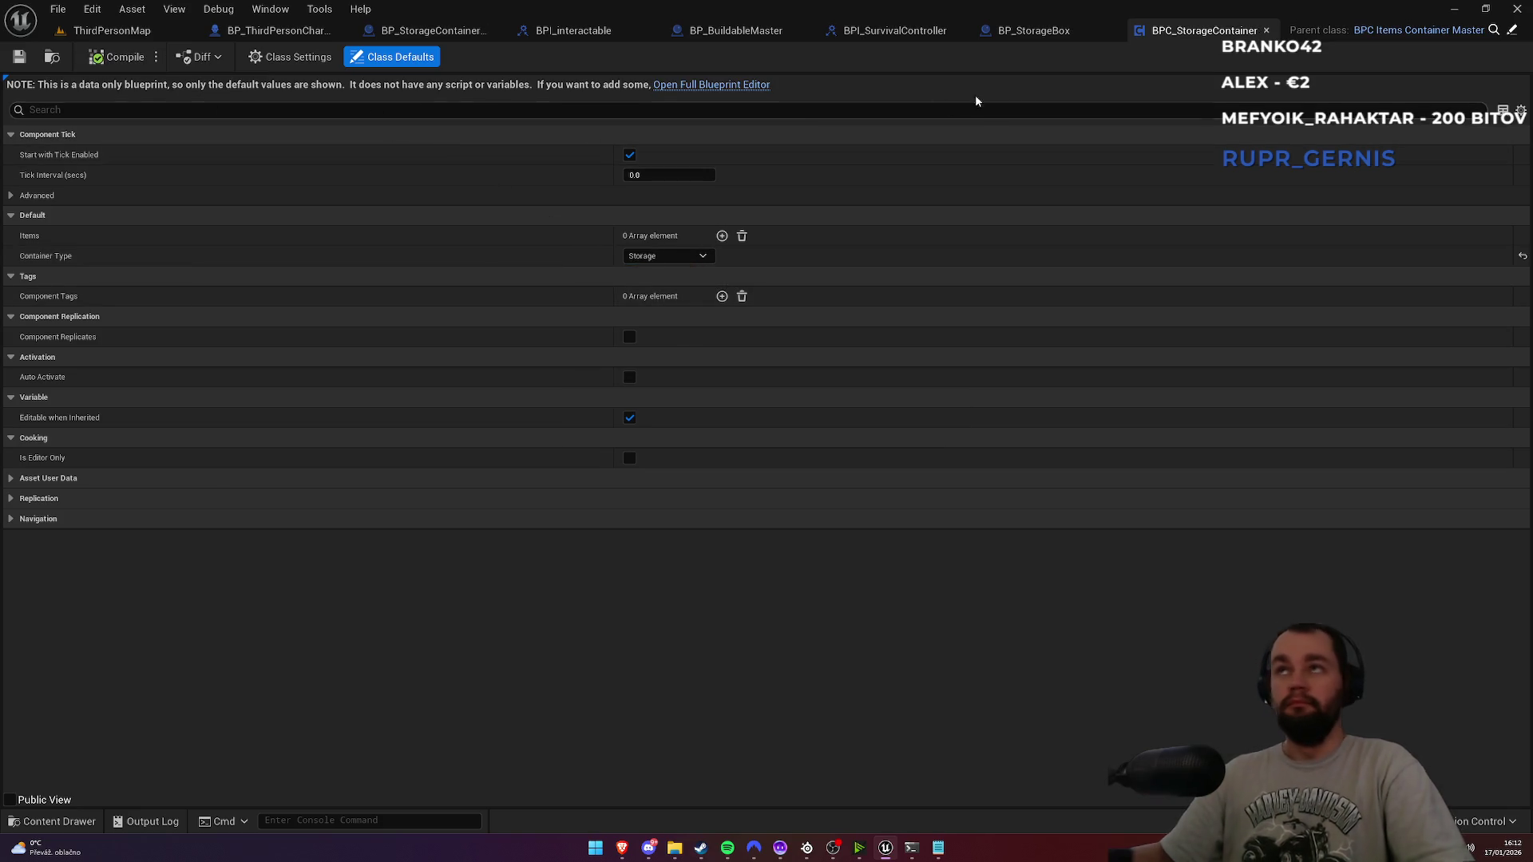
middle_click(1164, 34)
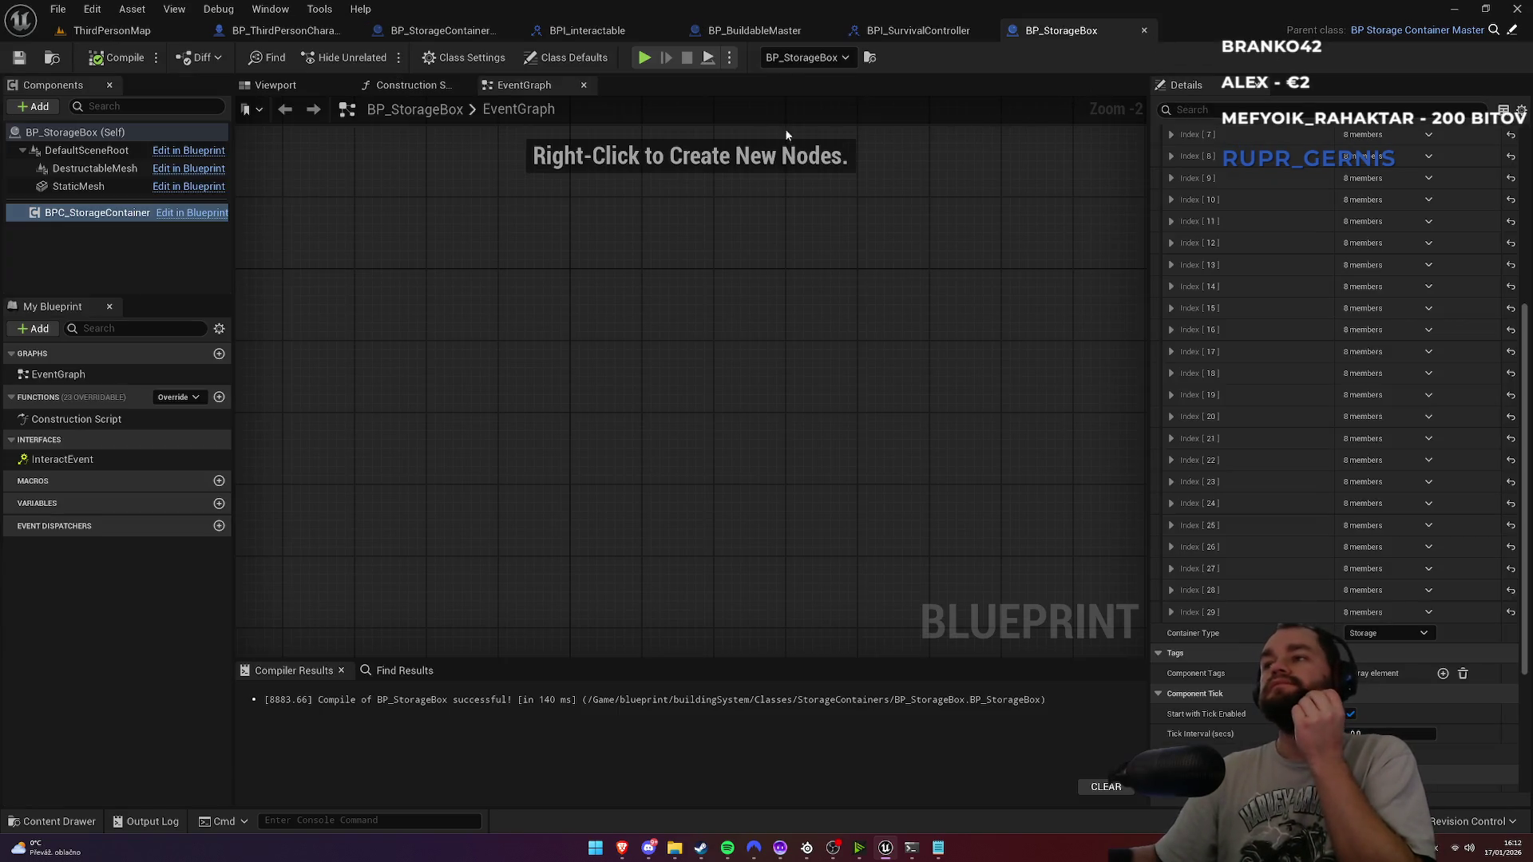
Step: Review the character's interact function, then view BP_StorageBox's class defaults and 3D model
click(321, 36)
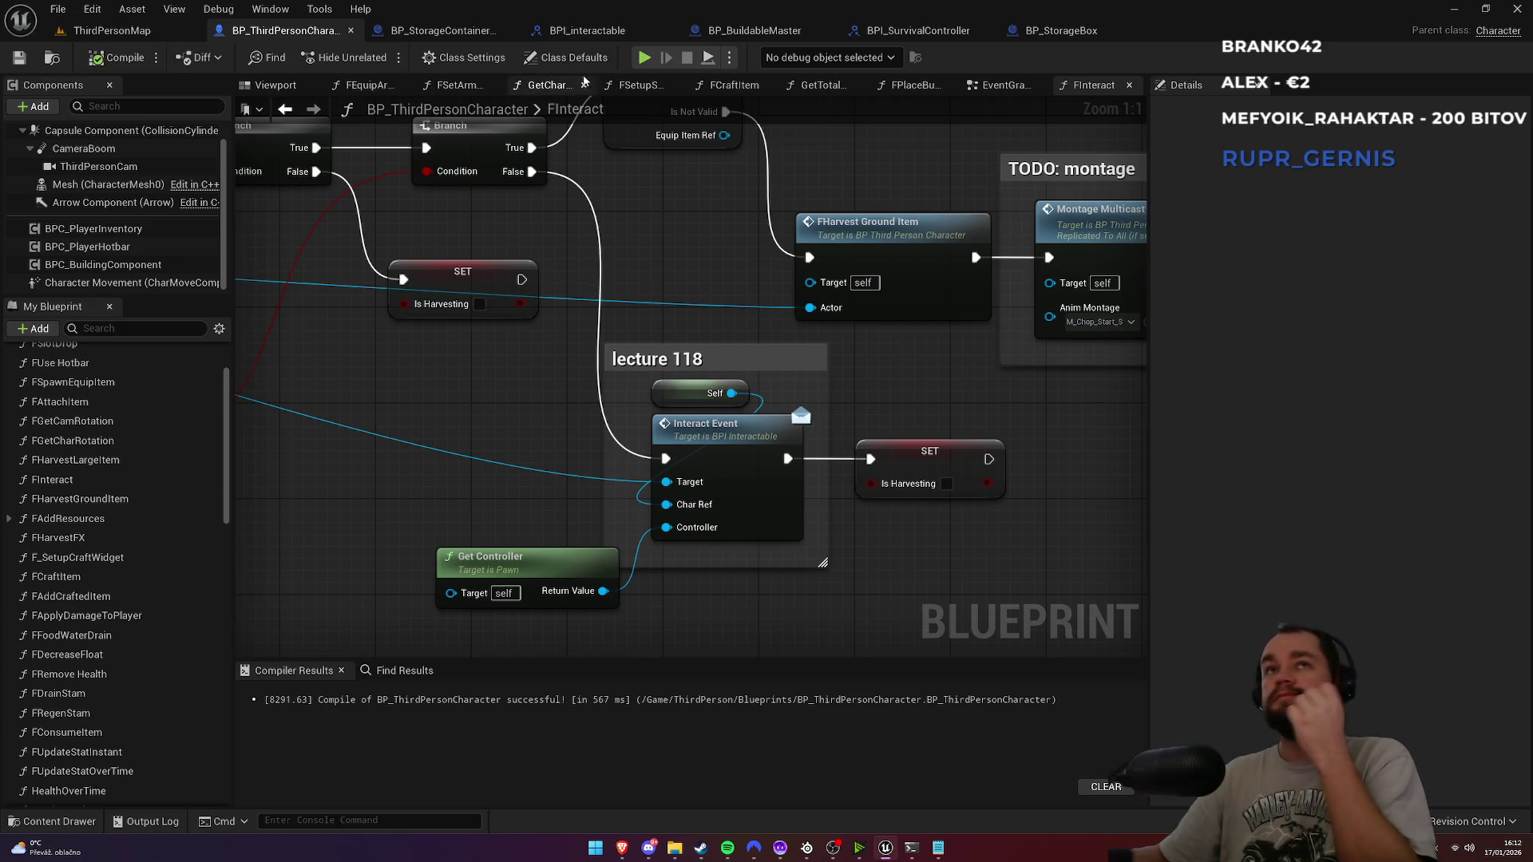
click(443, 31)
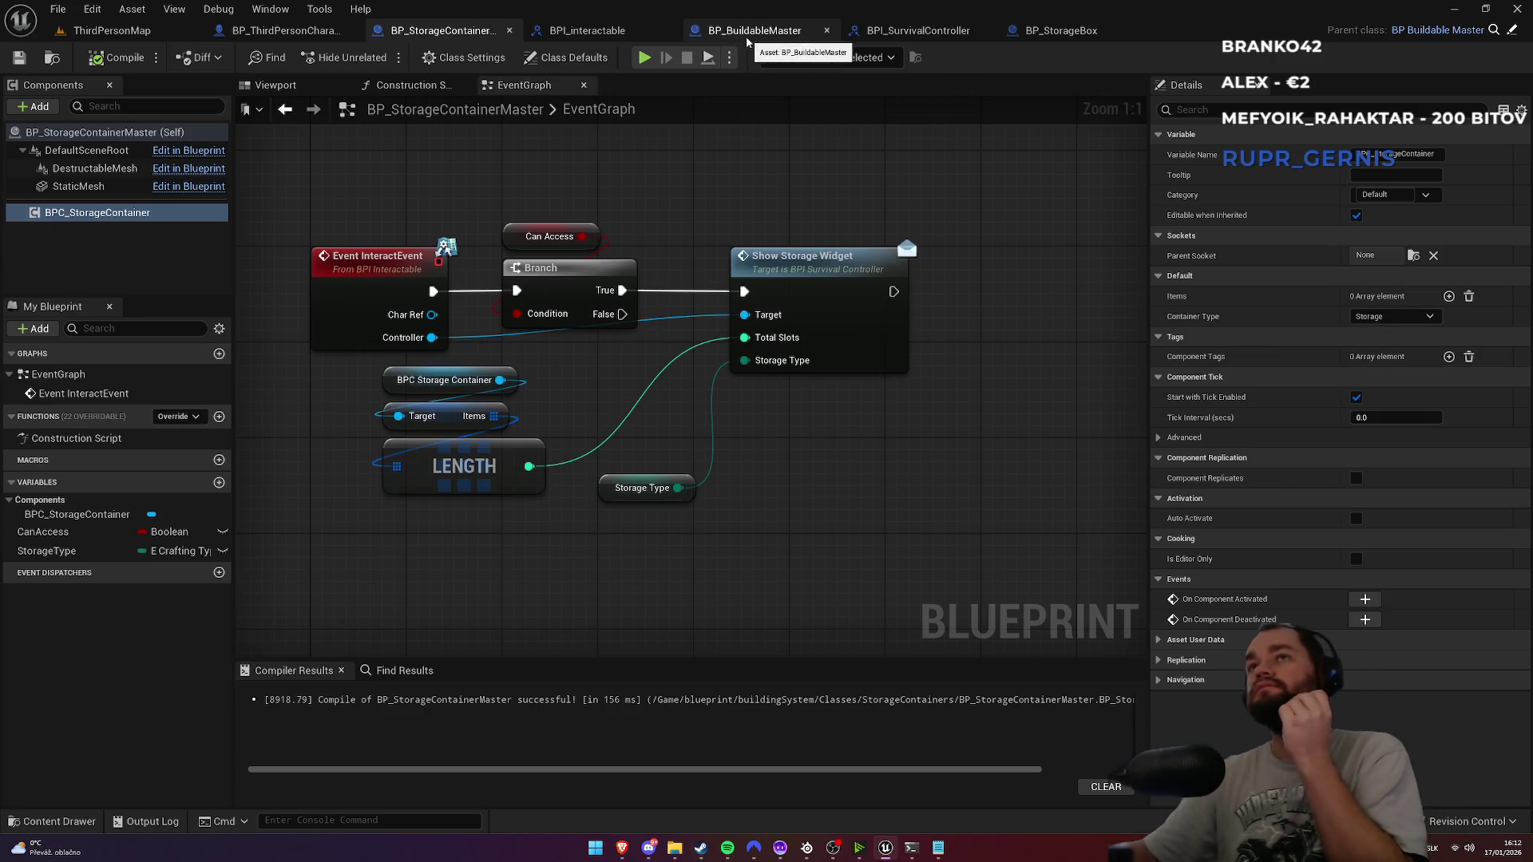
click(1099, 34)
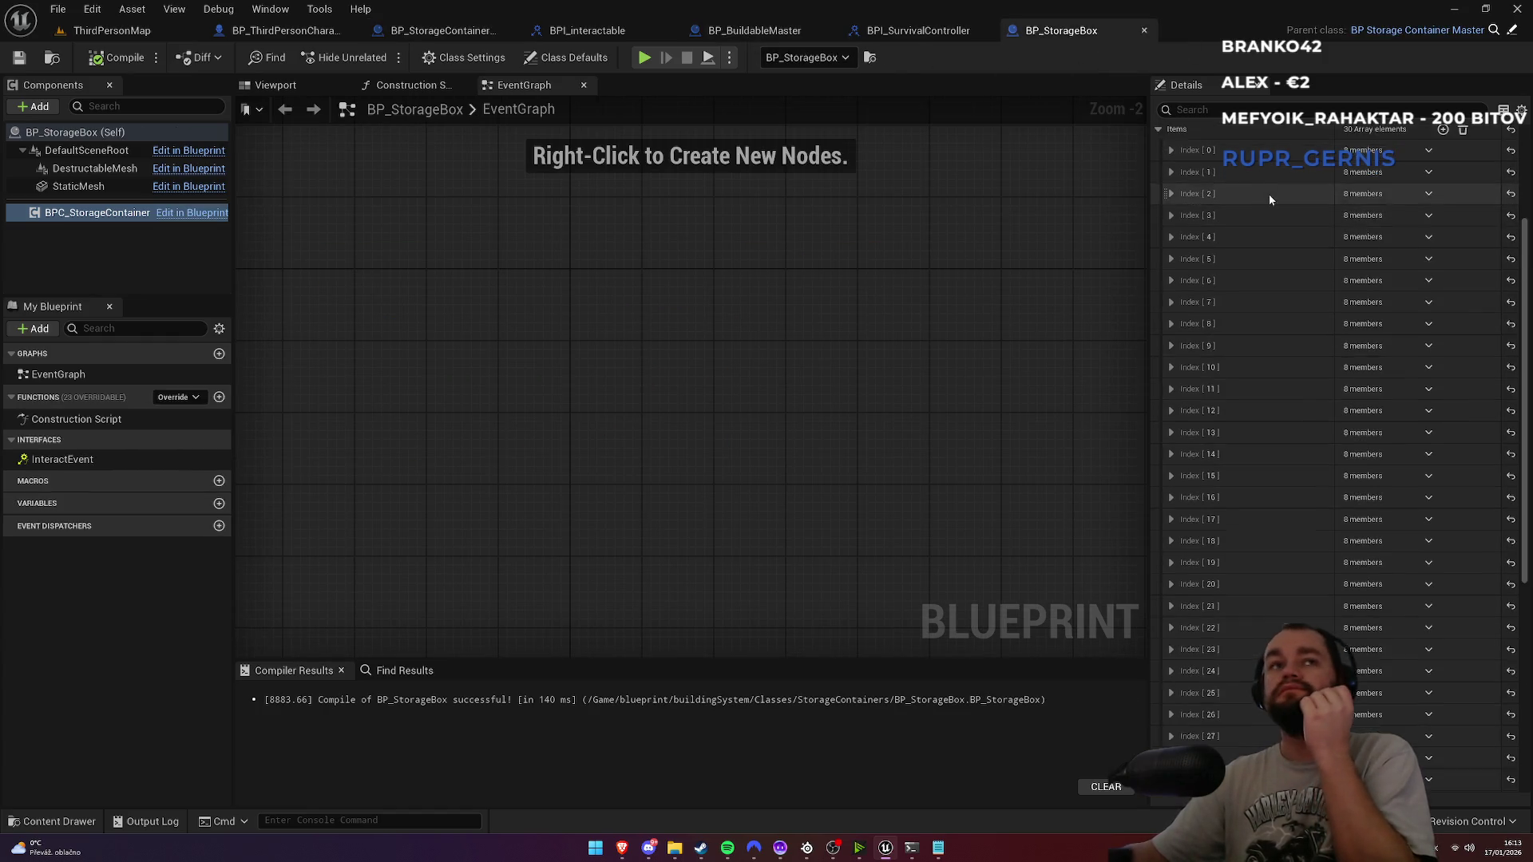
scroll(1269, 195, up, 5)
click(581, 59)
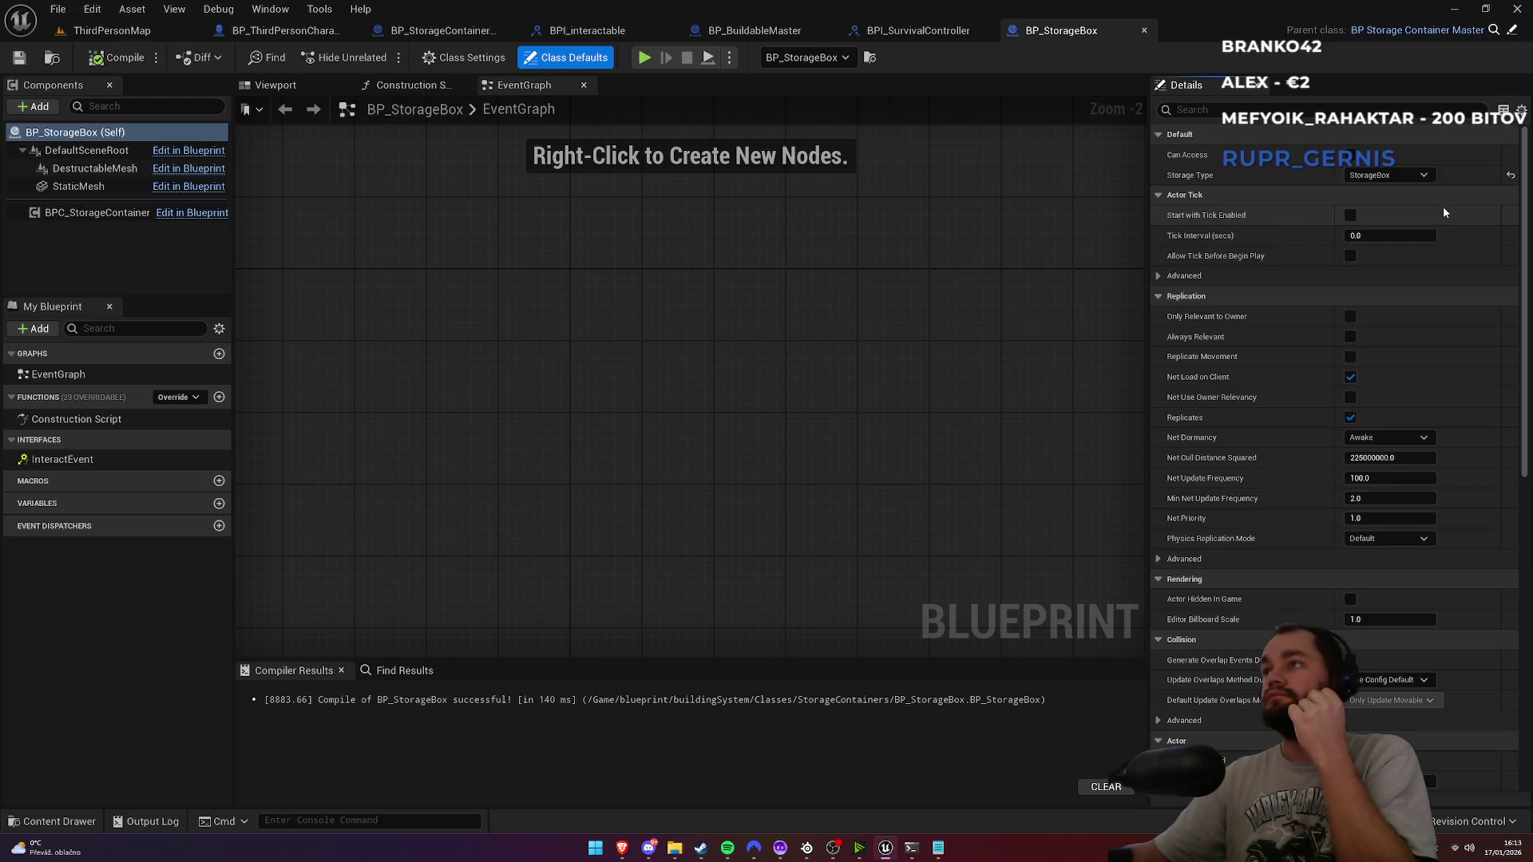
click(276, 85)
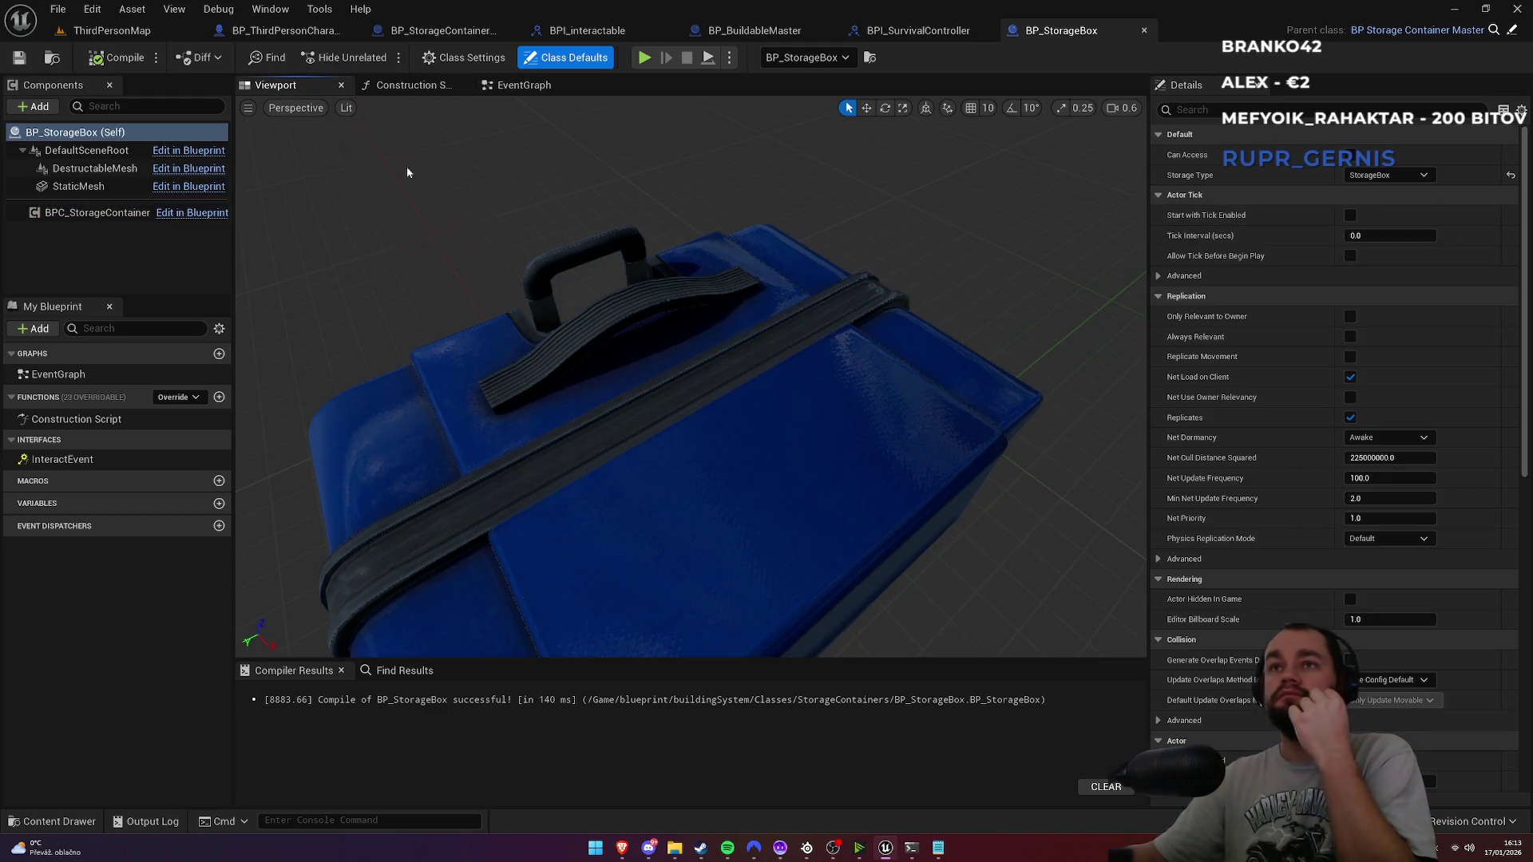
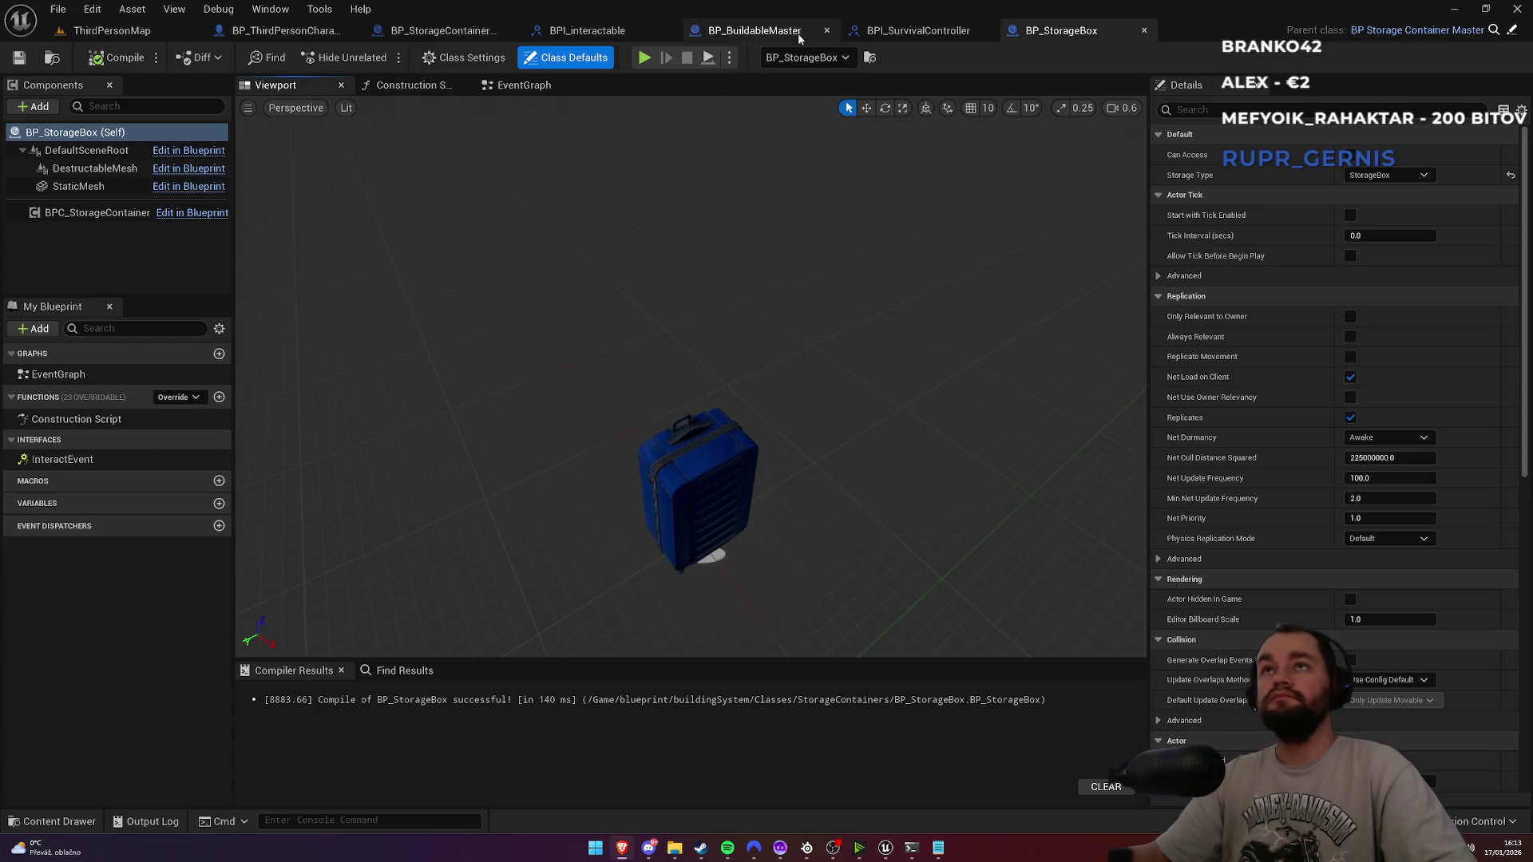
Step: Open the character's FInteract function graph and bring its entry node into view
click(304, 35)
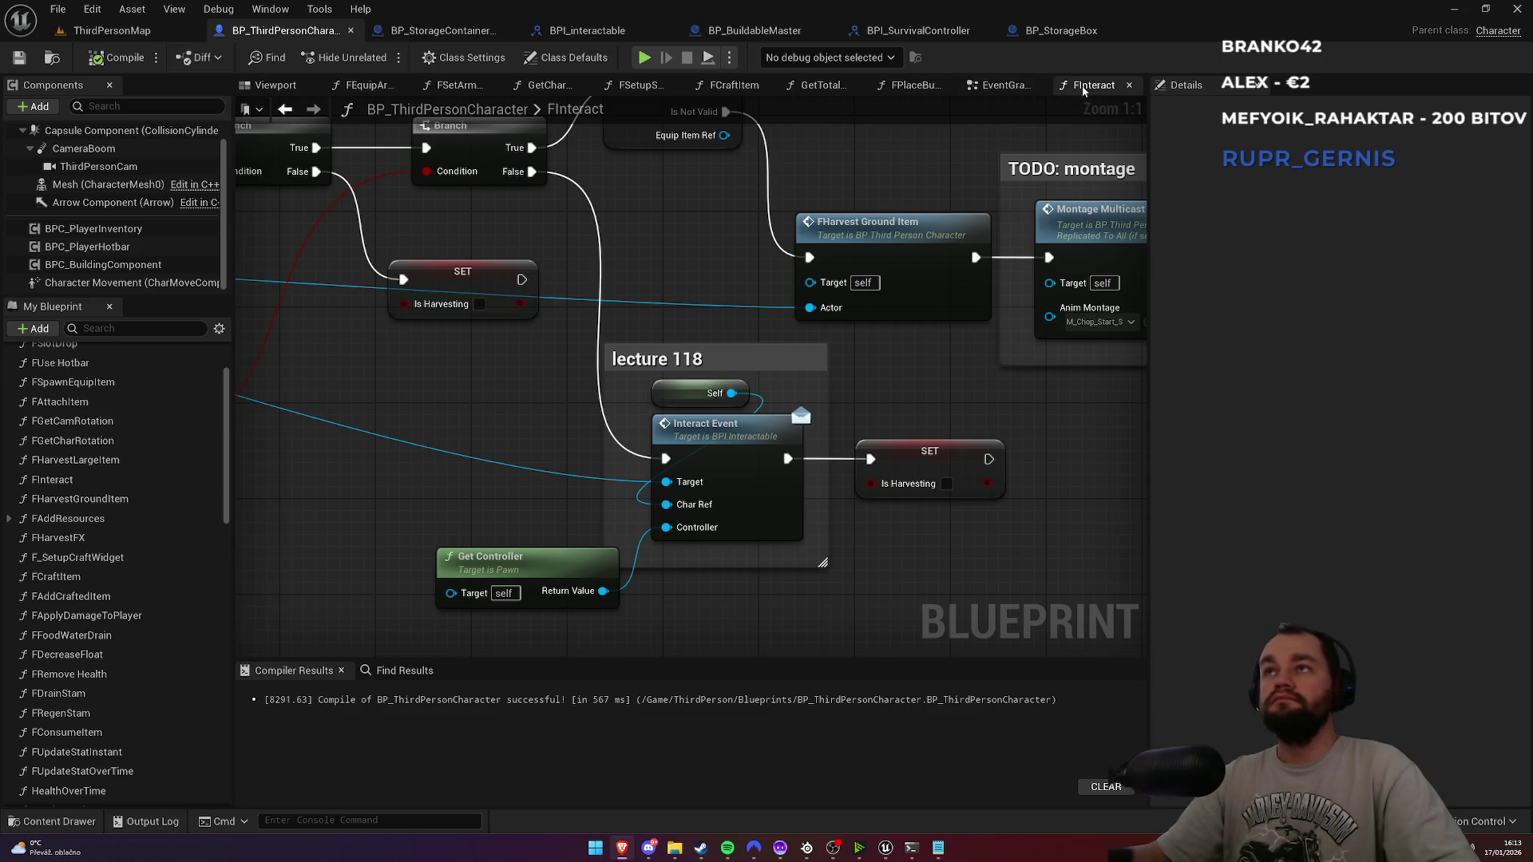
mouse_move(300, 170)
mouse_down()
mouse_move(372, 170)
mouse_move(683, 360)
mouse_move(814, 267)
mouse_up()
scroll(815, 266, down, 3)
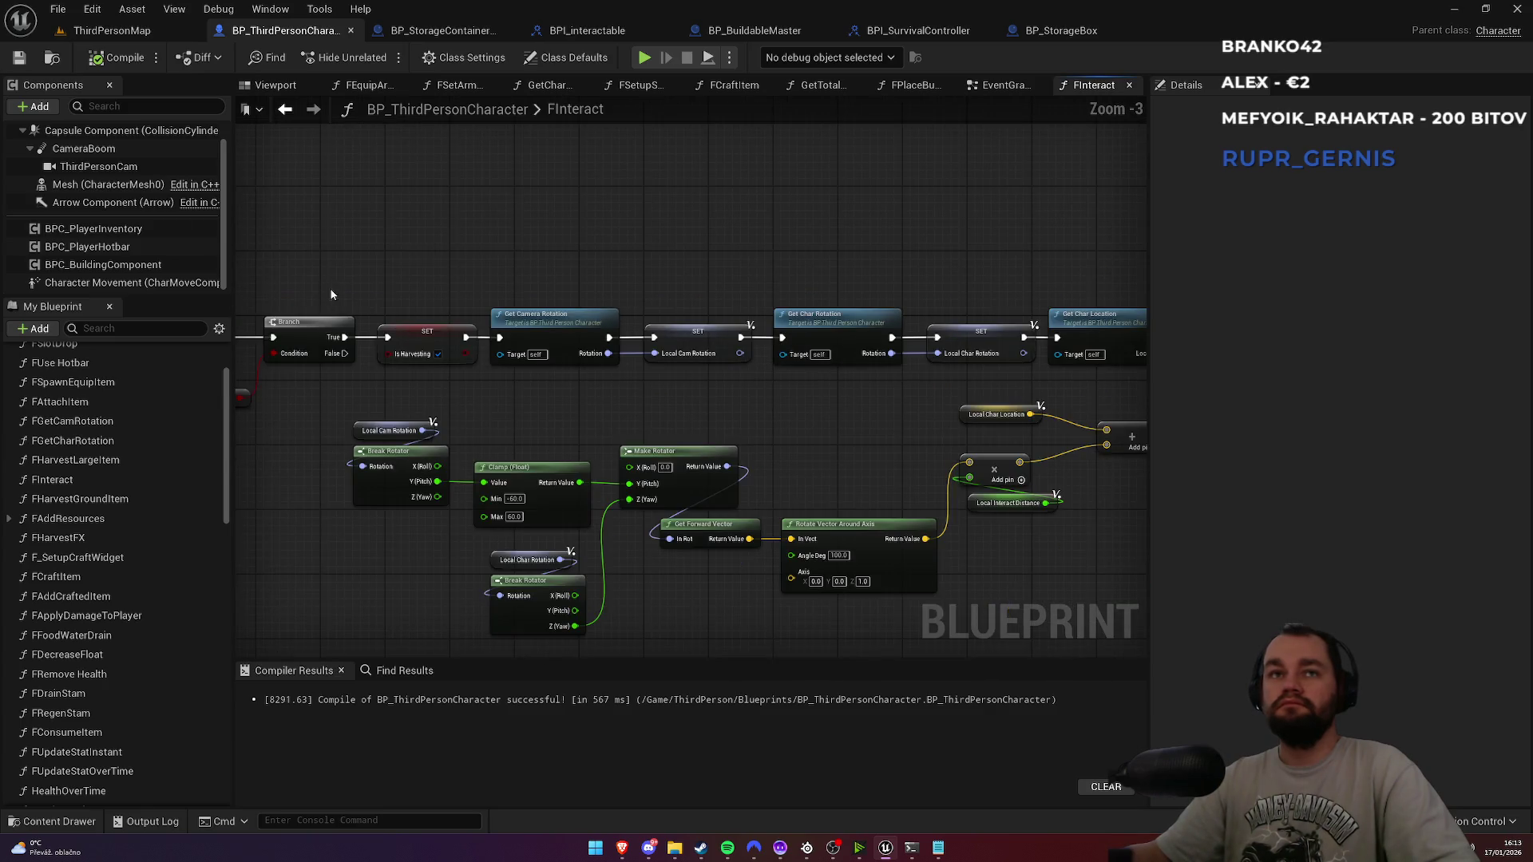
drag(331, 301, 695, 345)
Step: Find references to FInteract and jump to its call in the EventGraph's Interact event
right_click(471, 328)
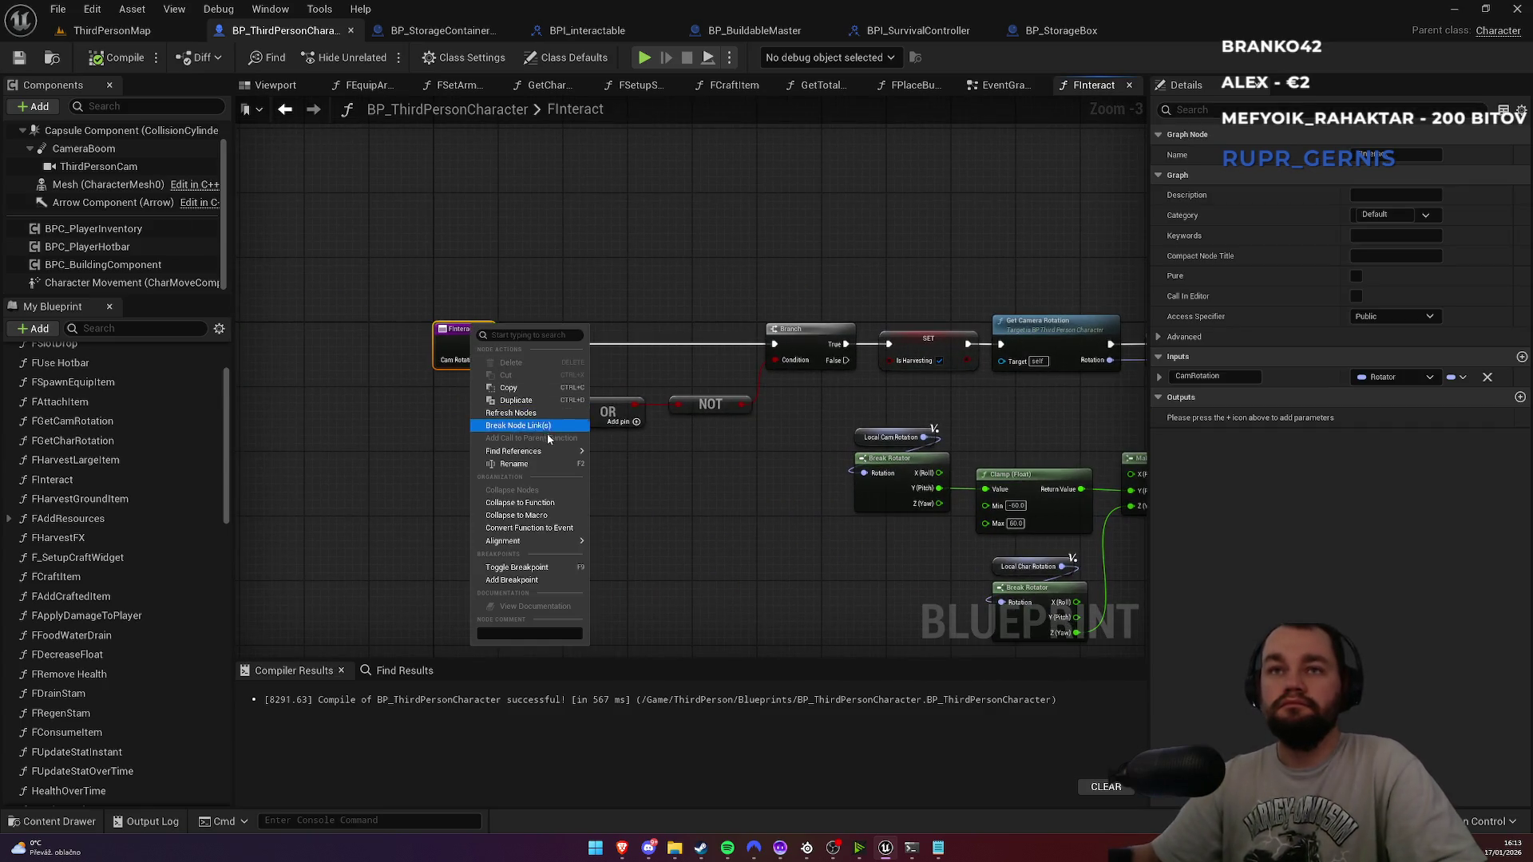
mouse_move(515, 451)
click(614, 457)
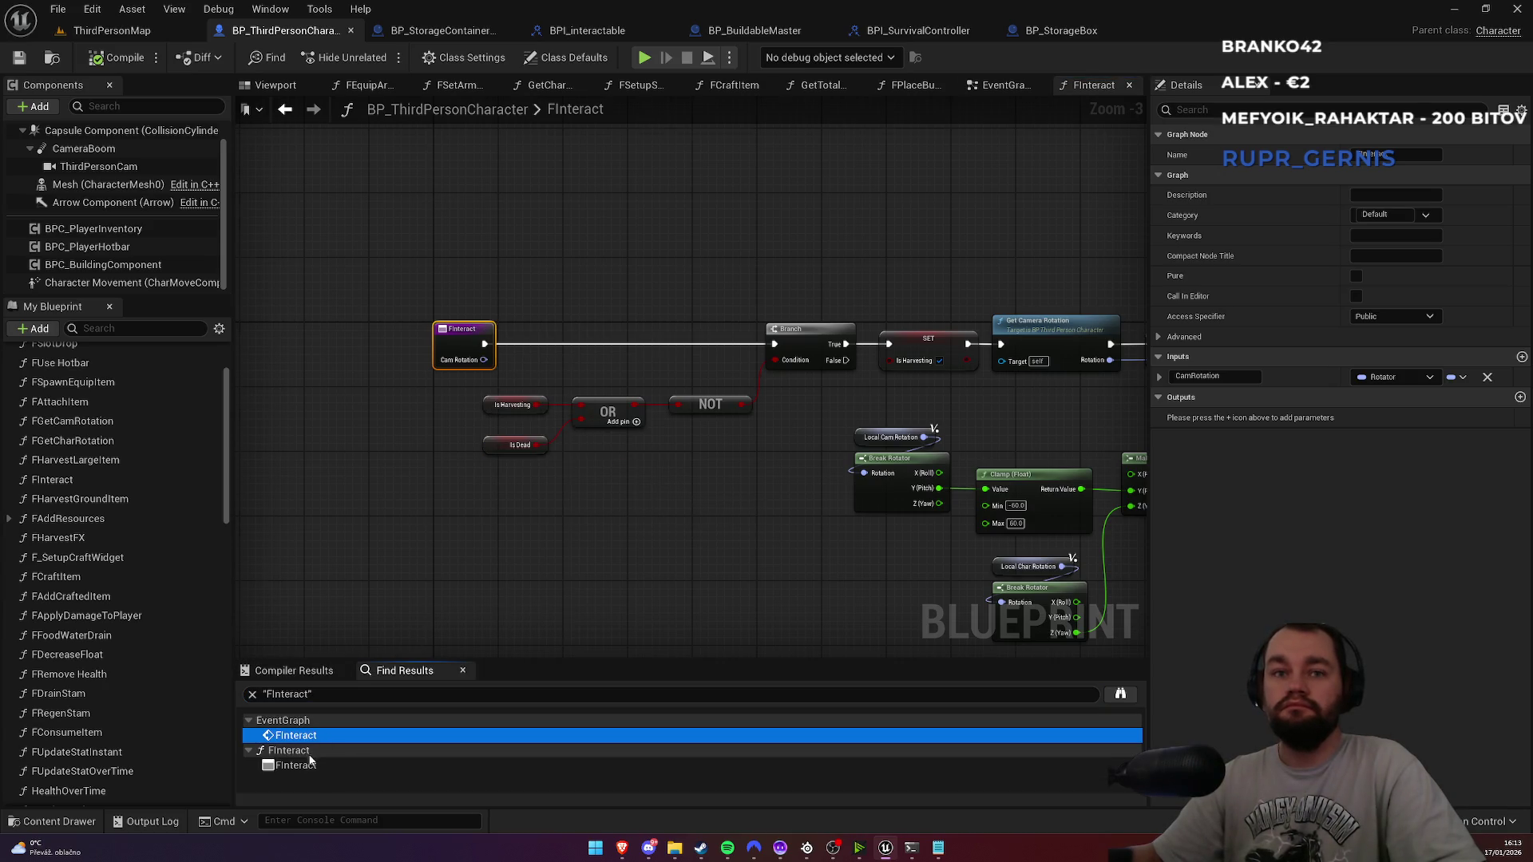
click(308, 765)
click(296, 735)
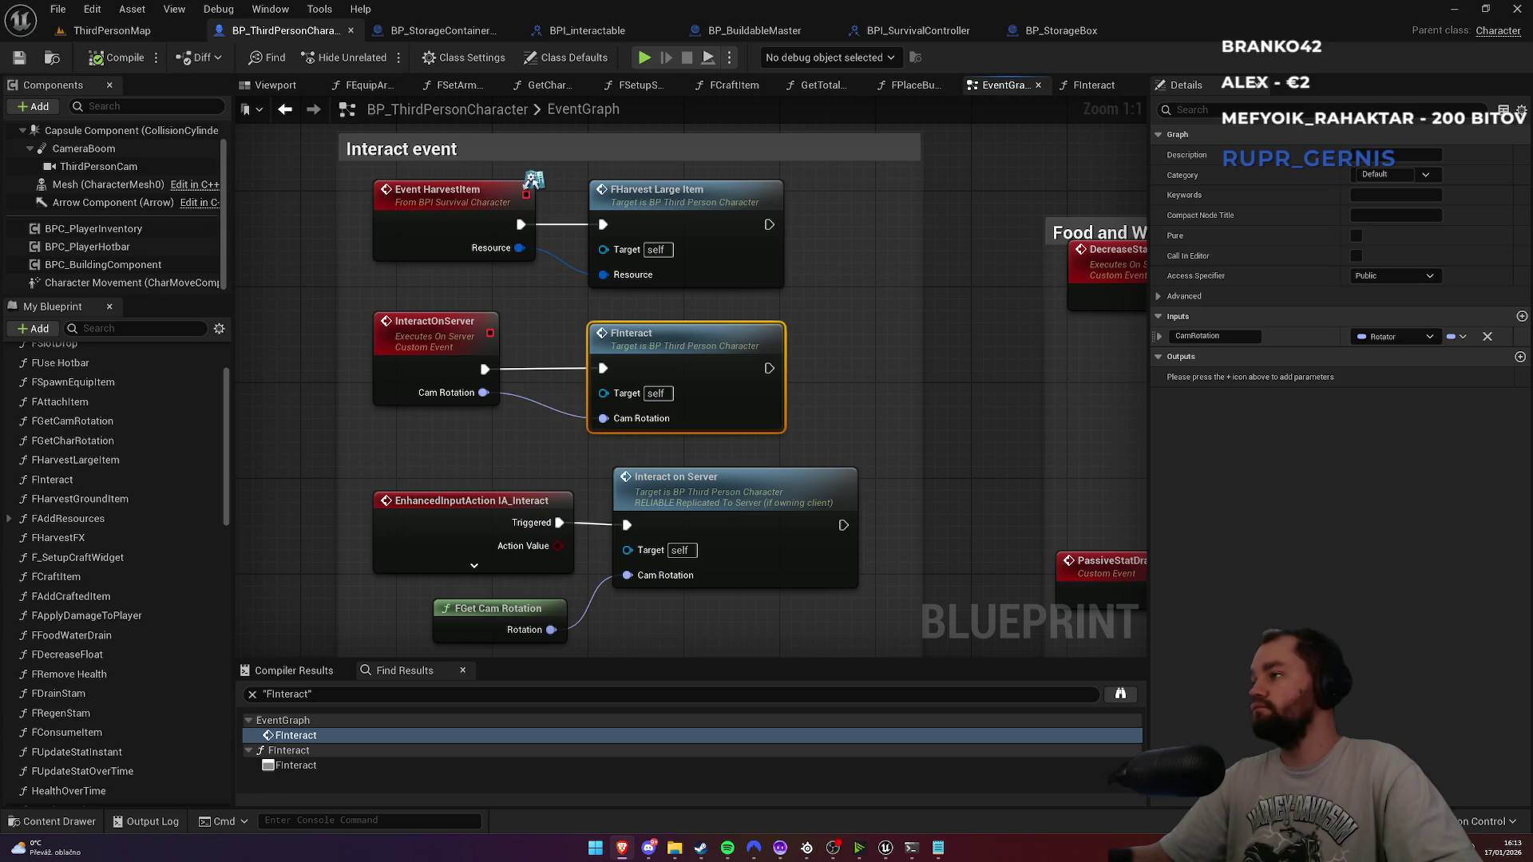
Step: Close the extra function graph tabs, including FCraftItem, FPlaceBuildable and FInteract
middle_click(373, 85)
middle_click(375, 85)
middle_click(379, 87)
middle_click(383, 86)
middle_click(388, 86)
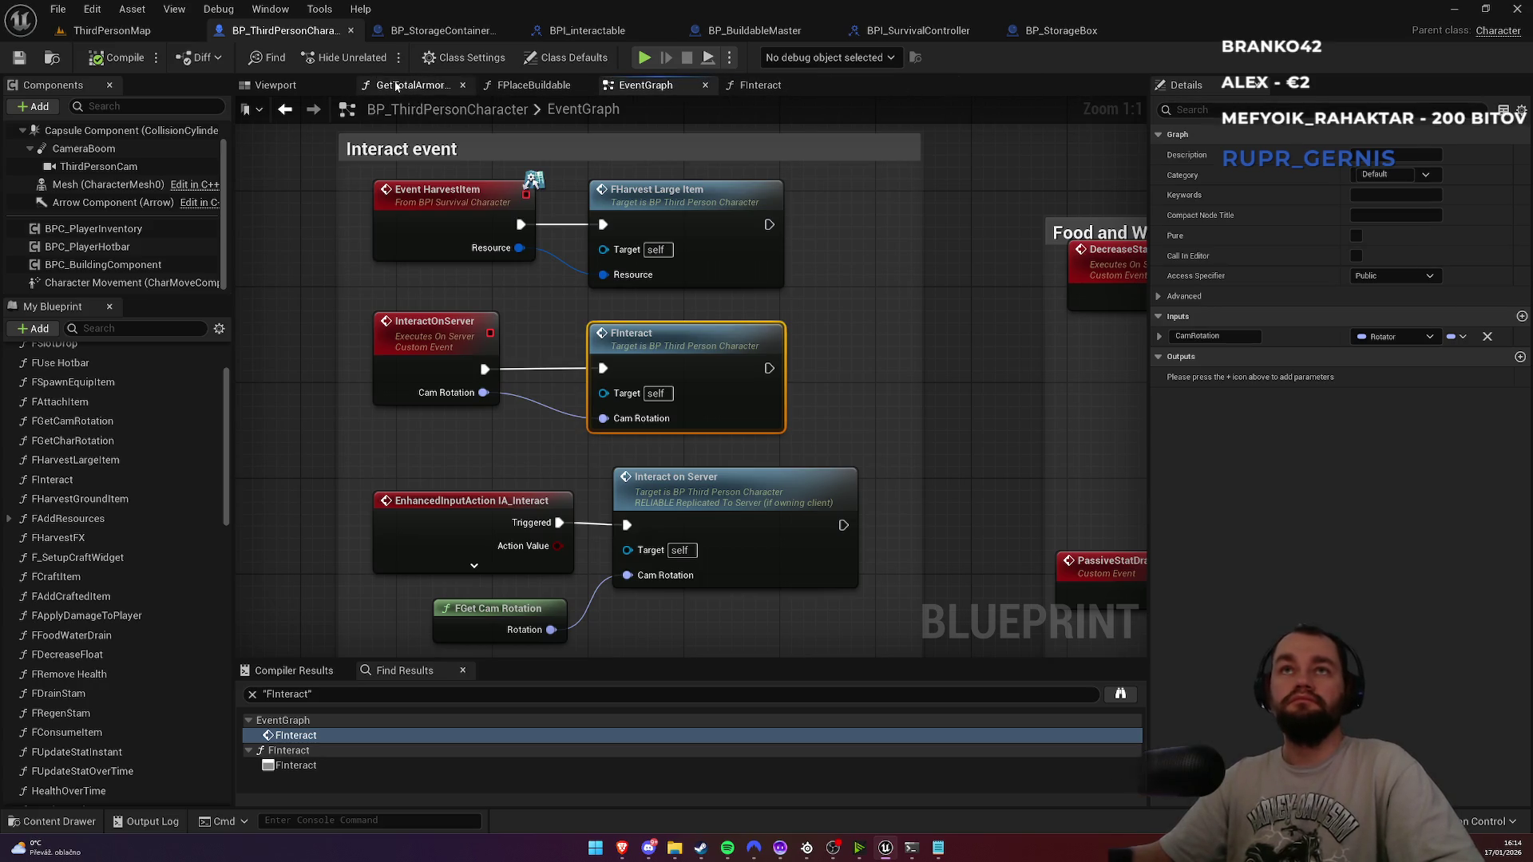
middle_click(393, 86)
middle_click(395, 86)
middle_click(511, 86)
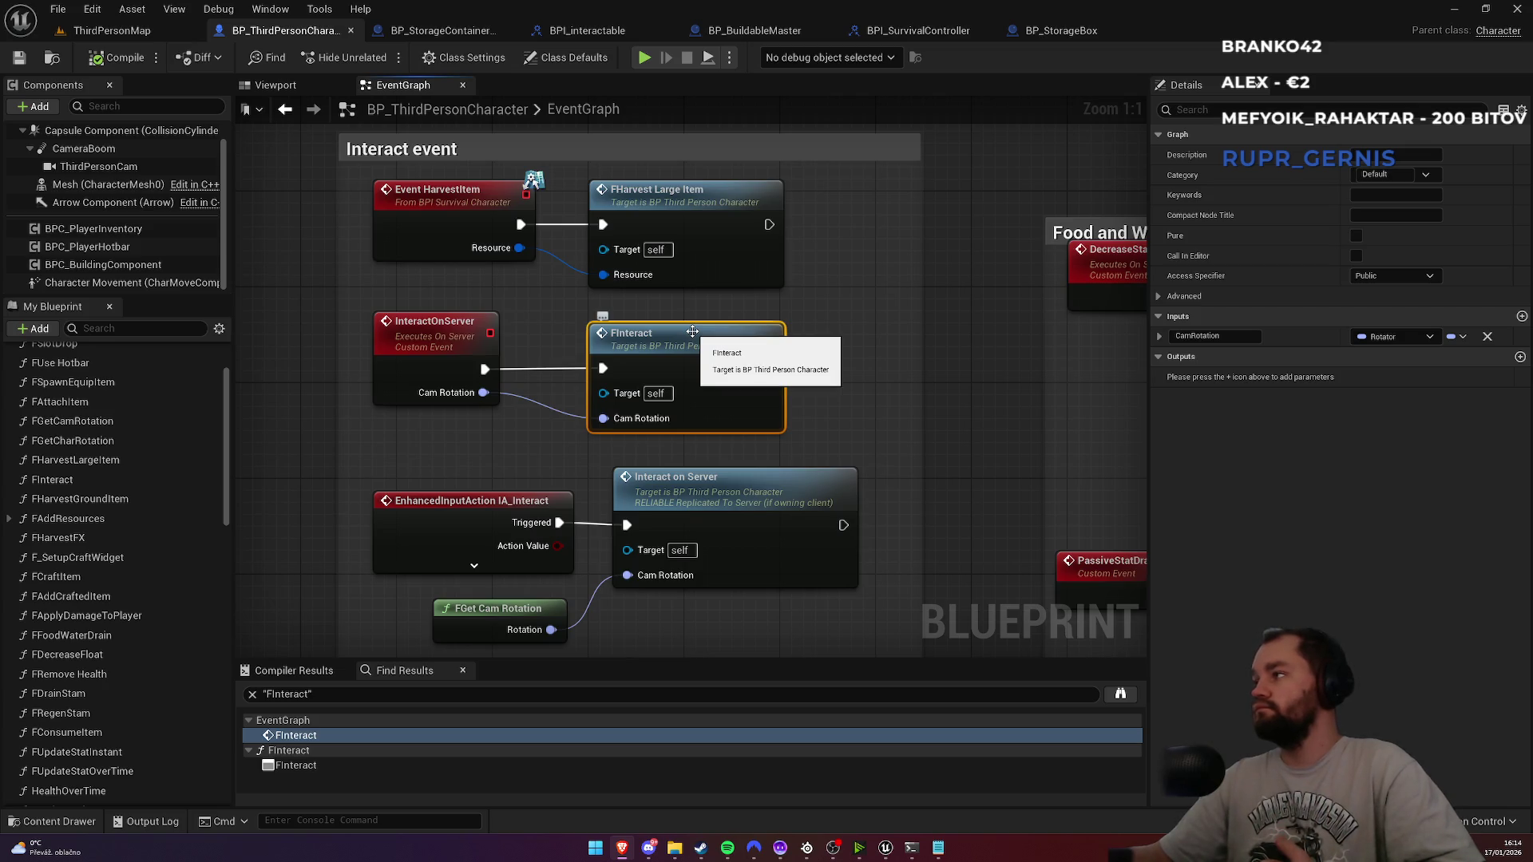
Step: Review FInteract's Interact event, then go to BP_StorageContainerMaster's EventGraph
double_click(693, 331)
scroll(833, 395, up, 7)
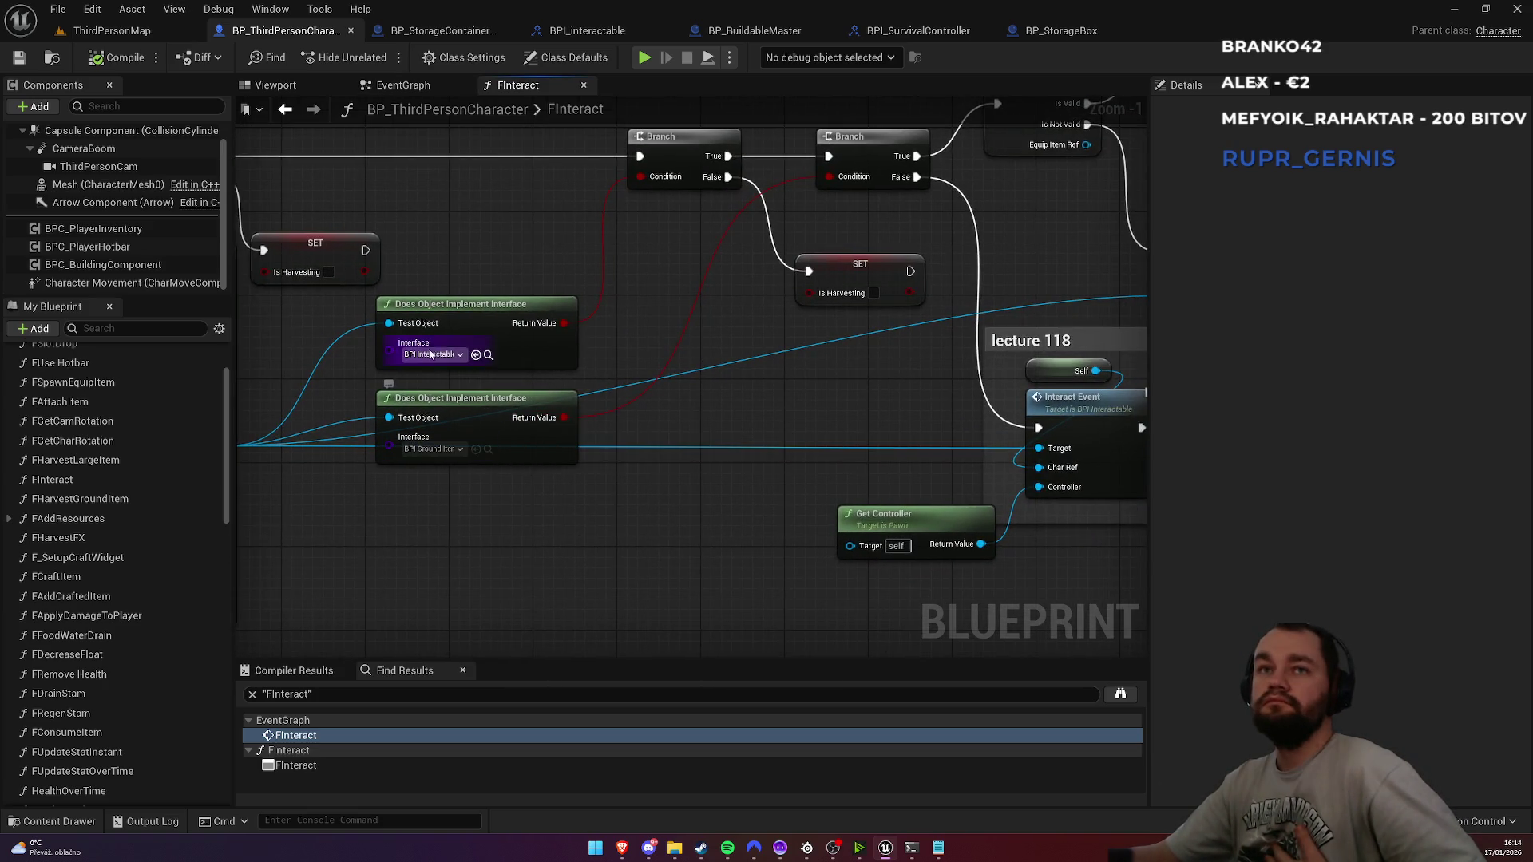
drag(798, 380, 394, 412)
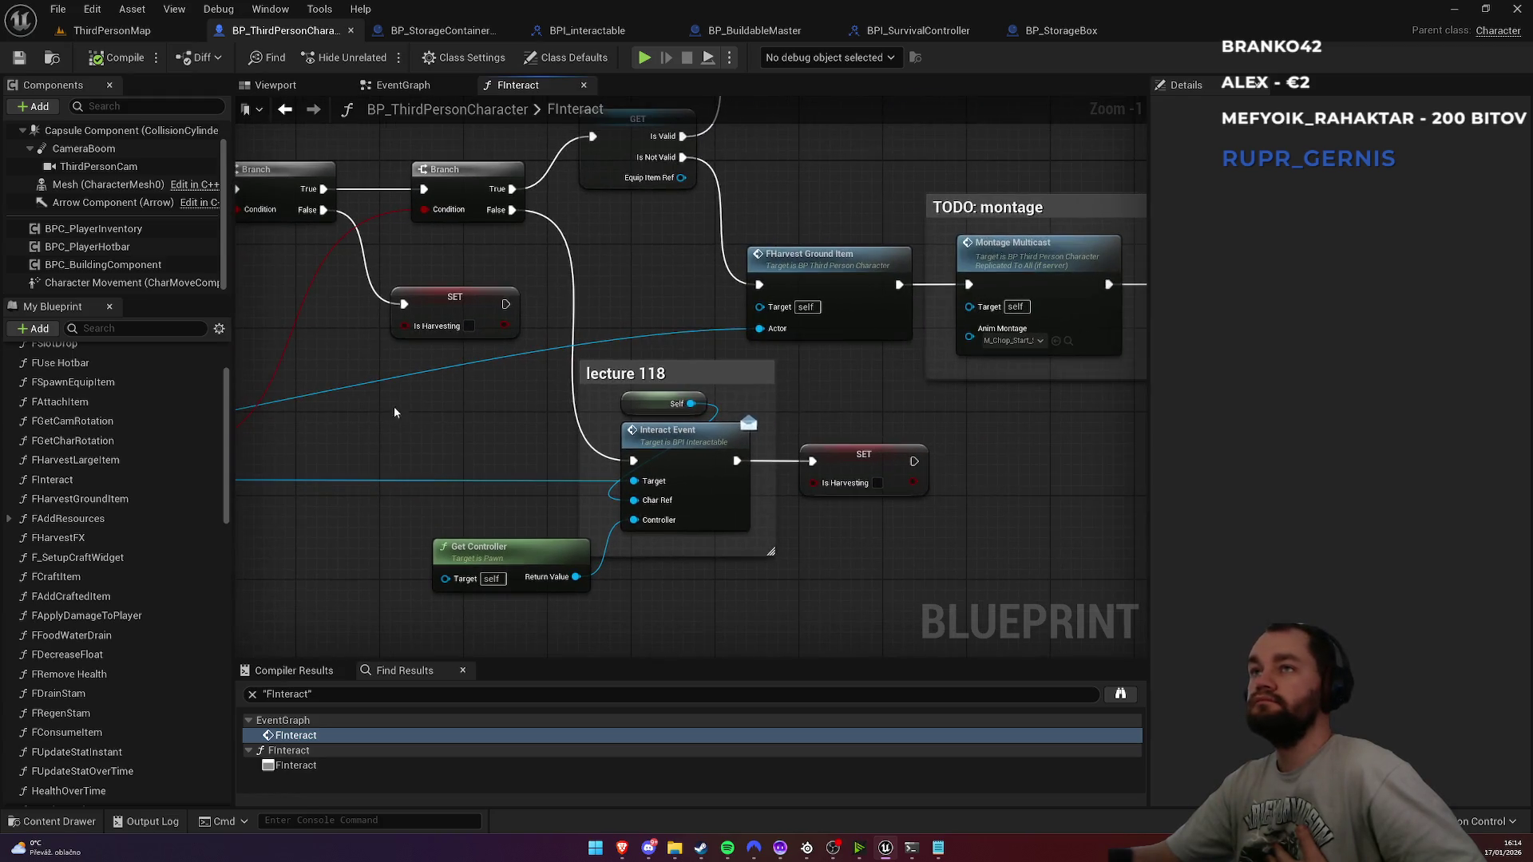
mouse_move(825, 282)
mouse_down()
mouse_move(541, 326)
mouse_move(626, 412)
mouse_move(816, 226)
mouse_up()
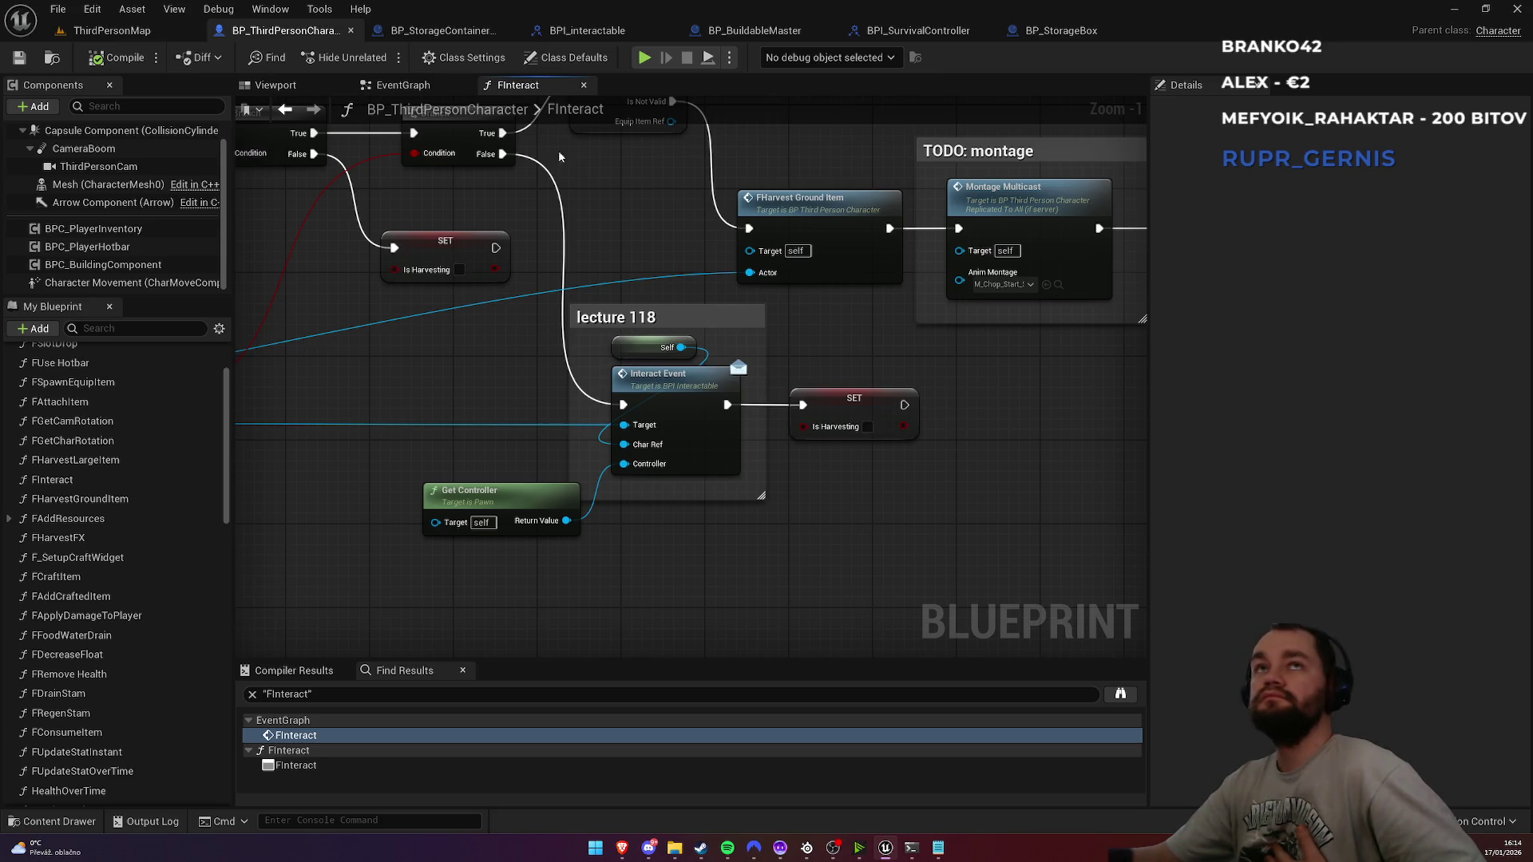
click(435, 30)
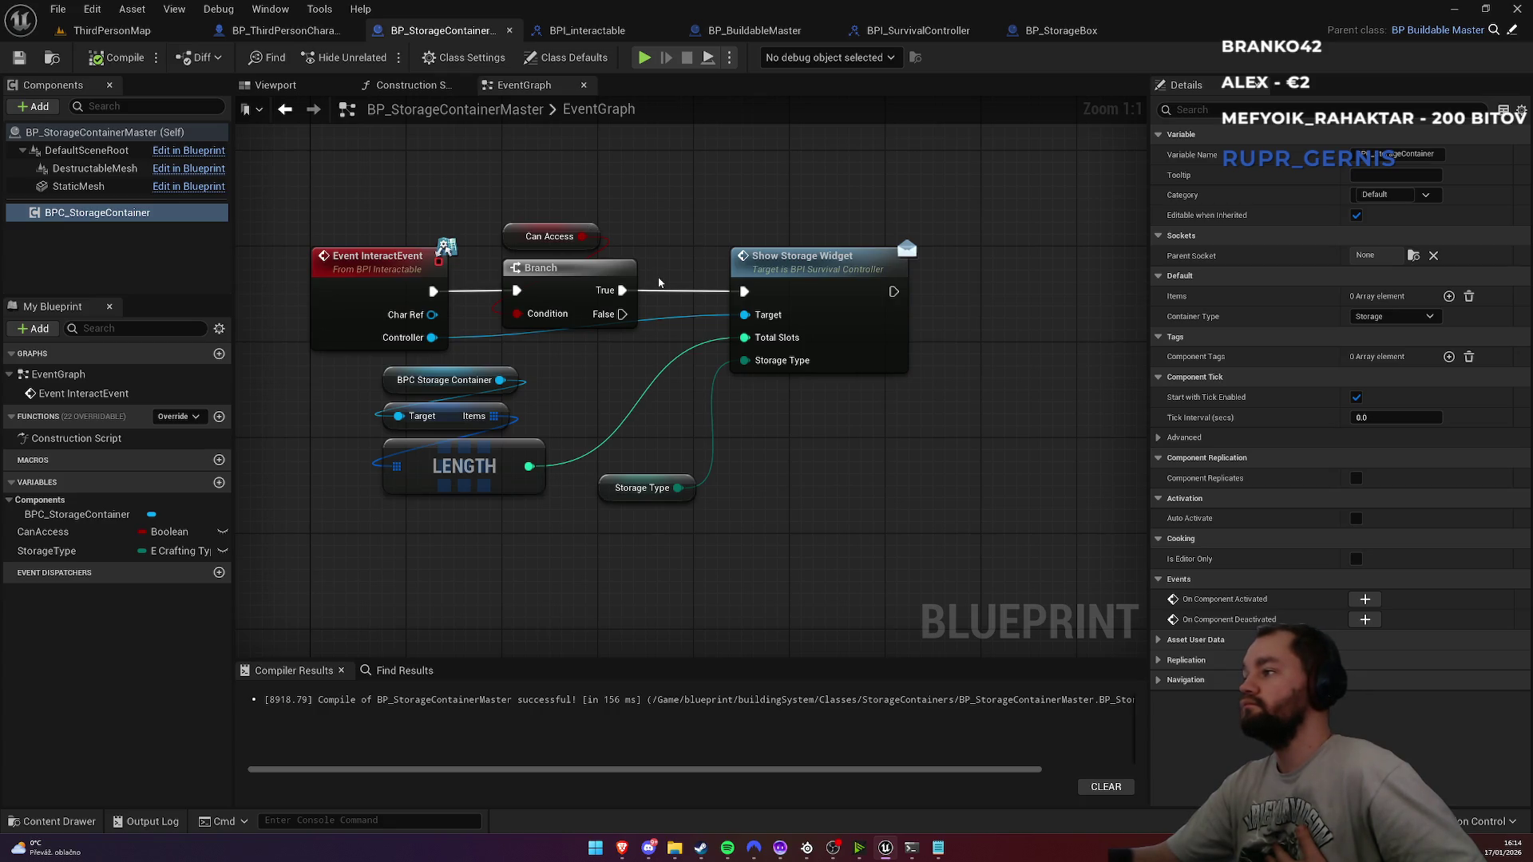
Step: From the level editor's Content Browser, open Content > blueprint > BP_CustomPlayerController
click(112, 30)
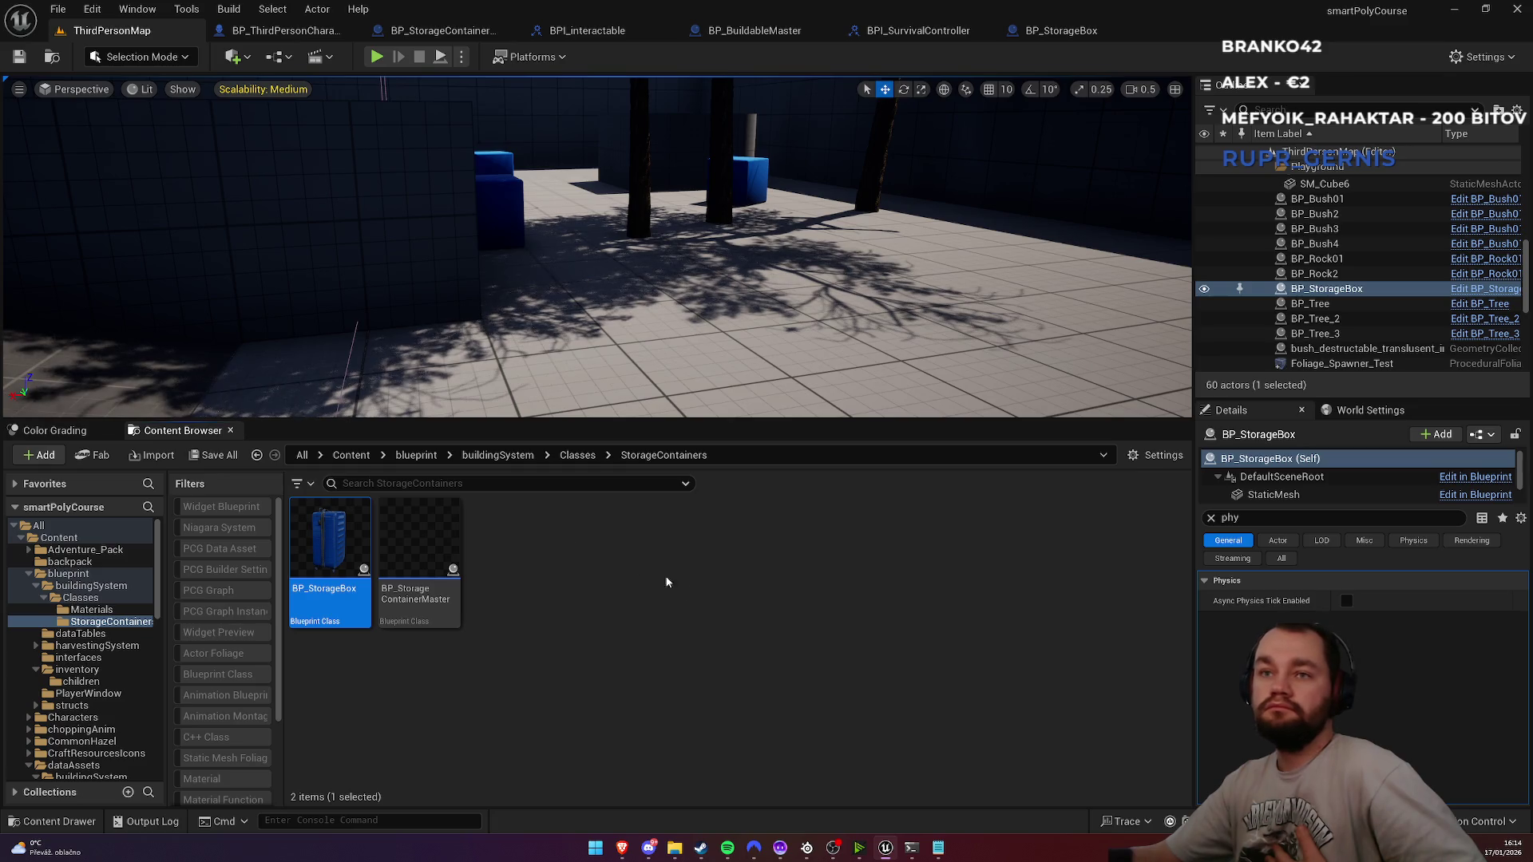
click(361, 457)
scroll(840, 660, down, 2)
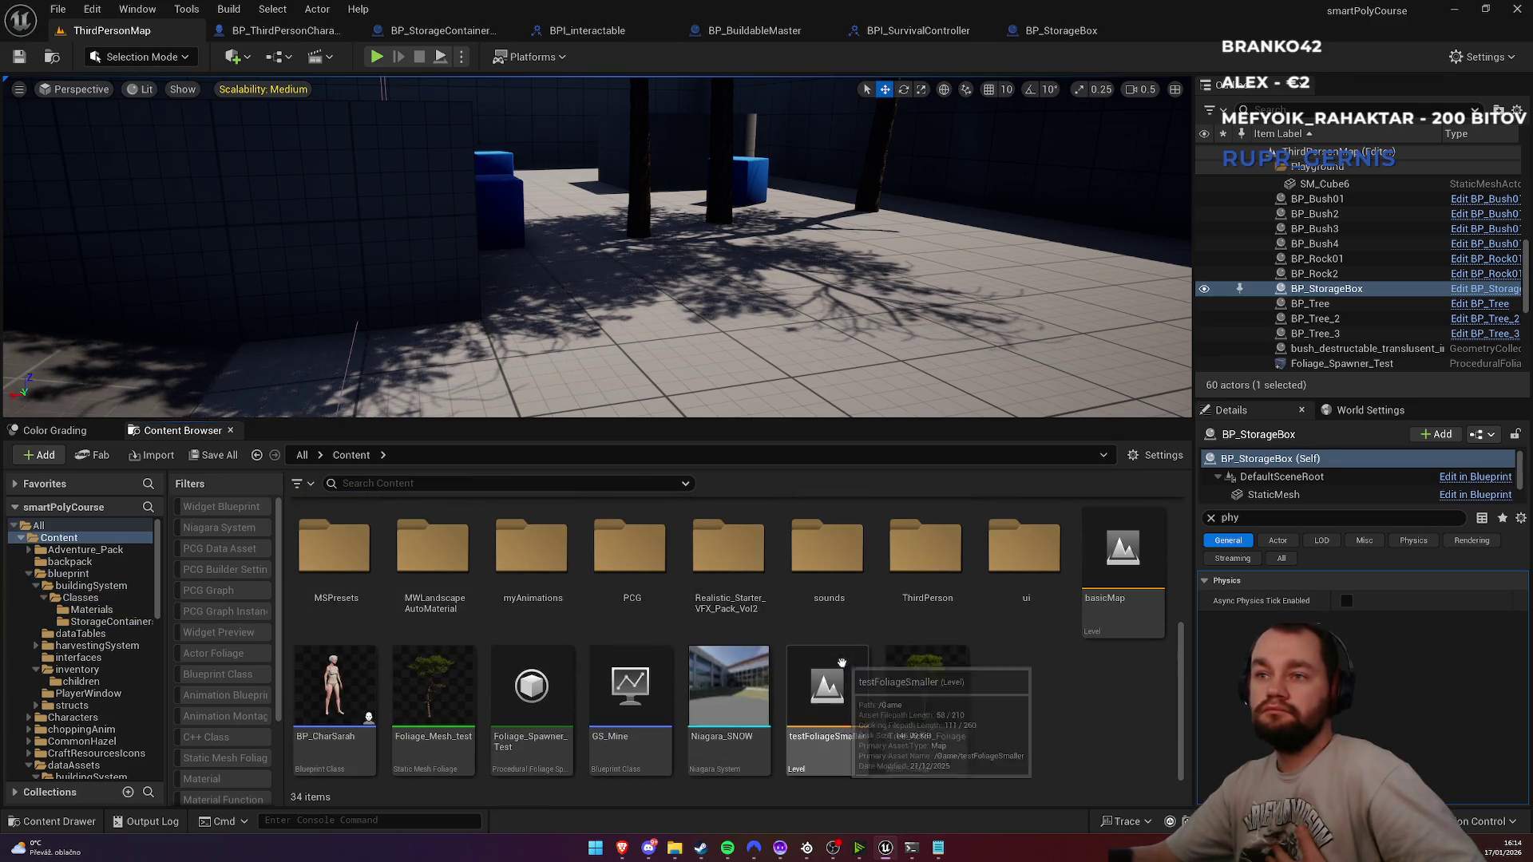
scroll(529, 754, up, 3)
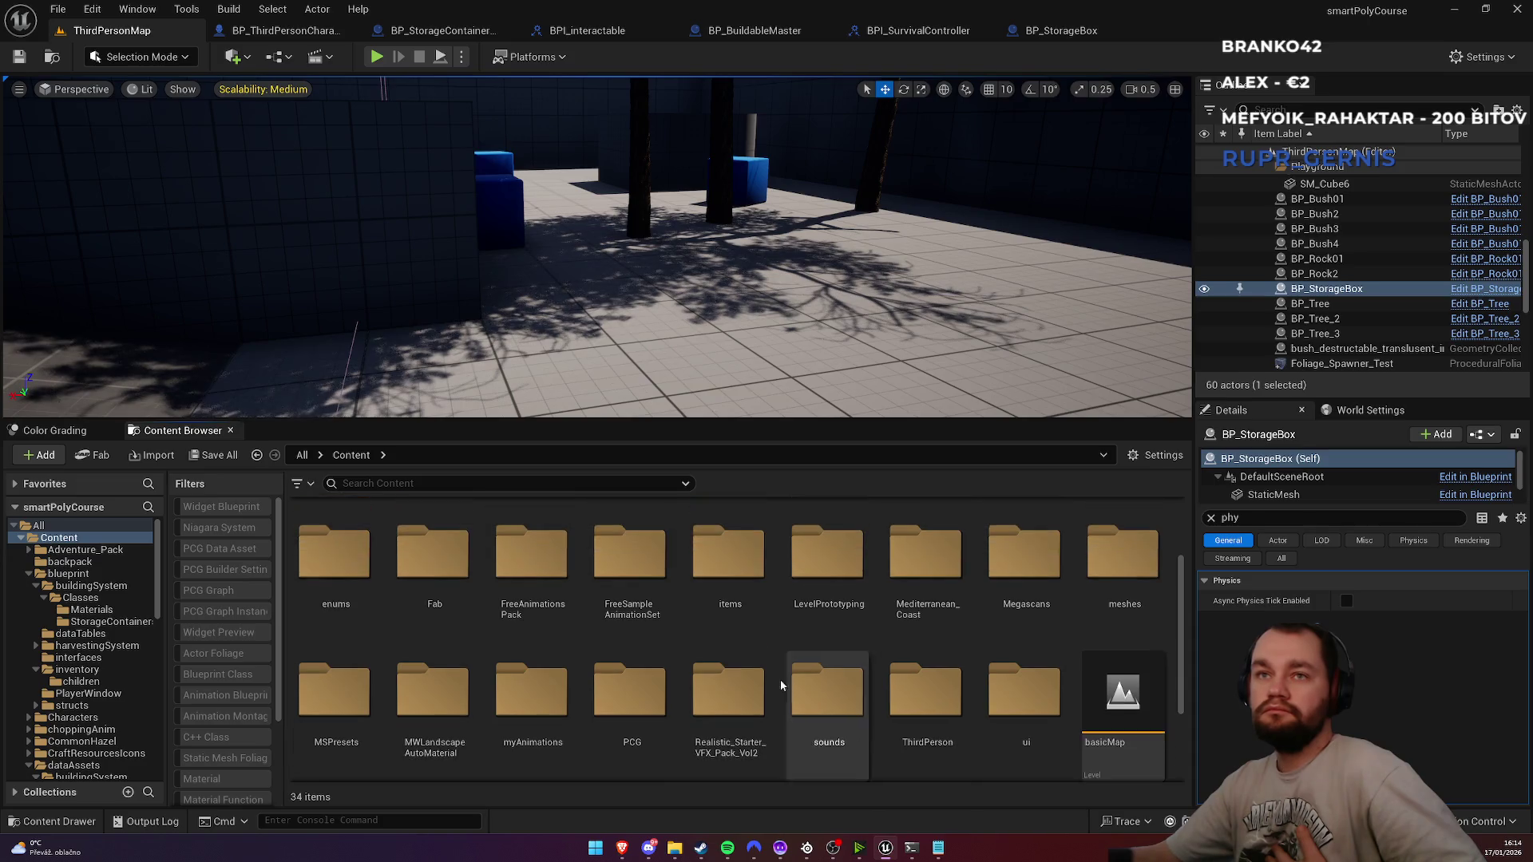
click(519, 589)
double_click(519, 588)
click(968, 611)
double_click(955, 558)
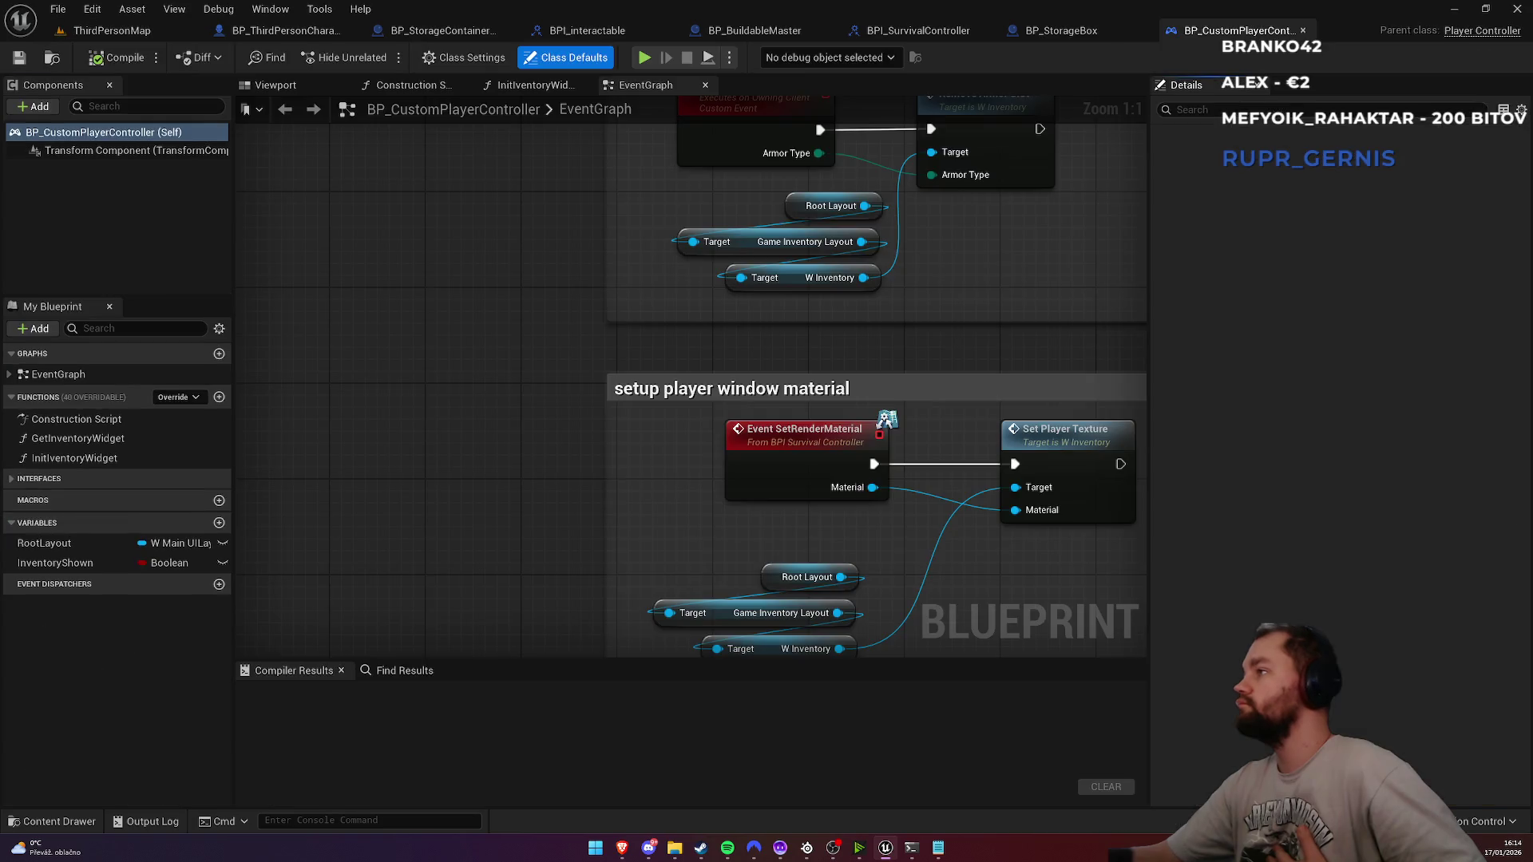
Step: Expand Interfaces in My Blueprint and jump to the Event ShowStorageWidget node
scroll(591, 396, down, 4)
scroll(591, 397, down, 2)
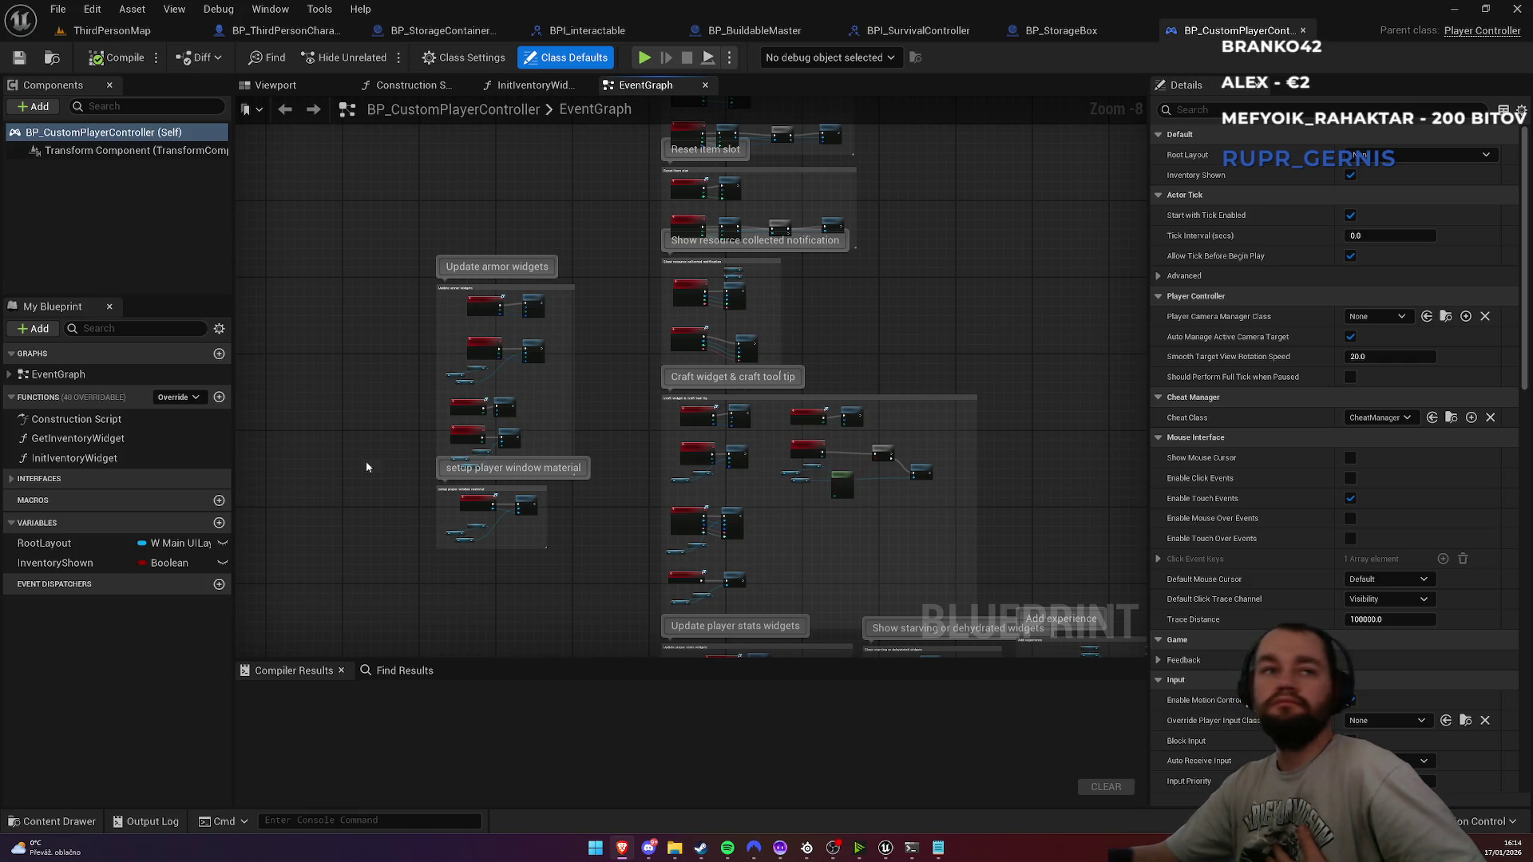
click(16, 482)
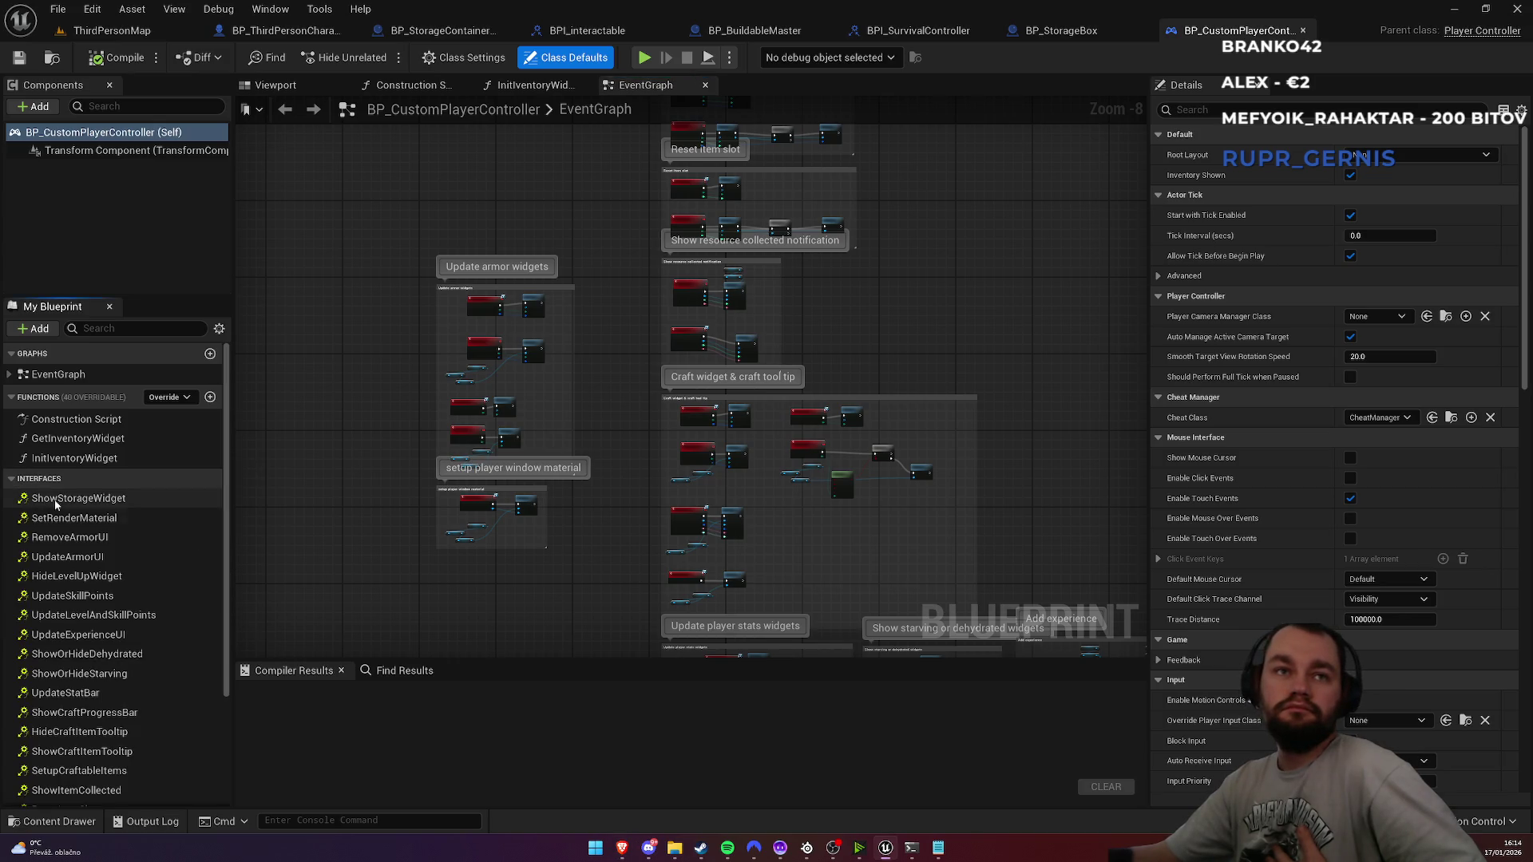
click(213, 501)
double_click(214, 503)
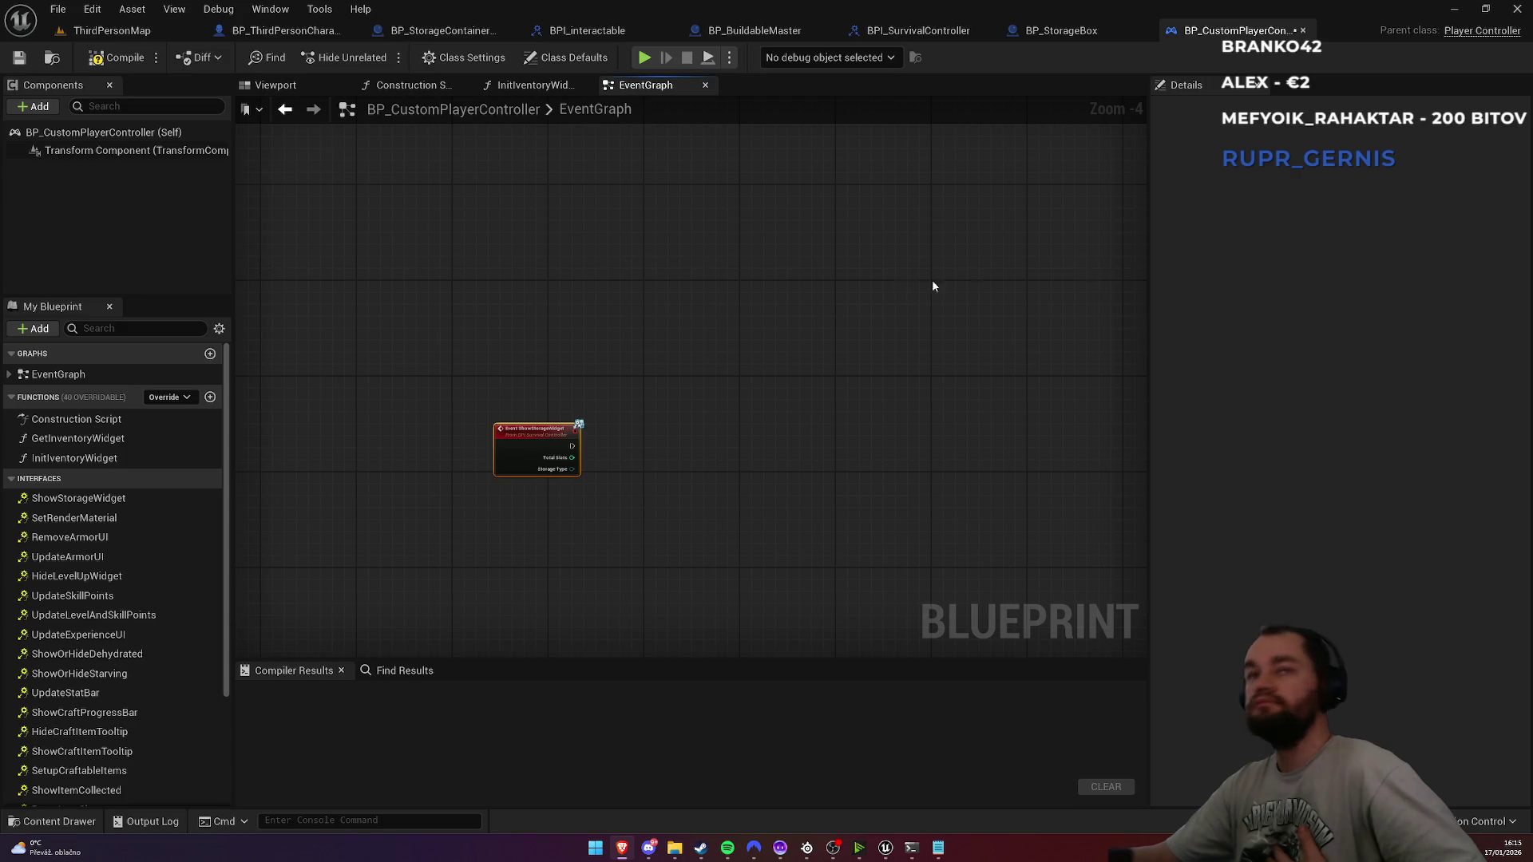
Step: Move the ShowStorageWidget event beside the Show / Hide inventory comment group
scroll(807, 323, down, 6)
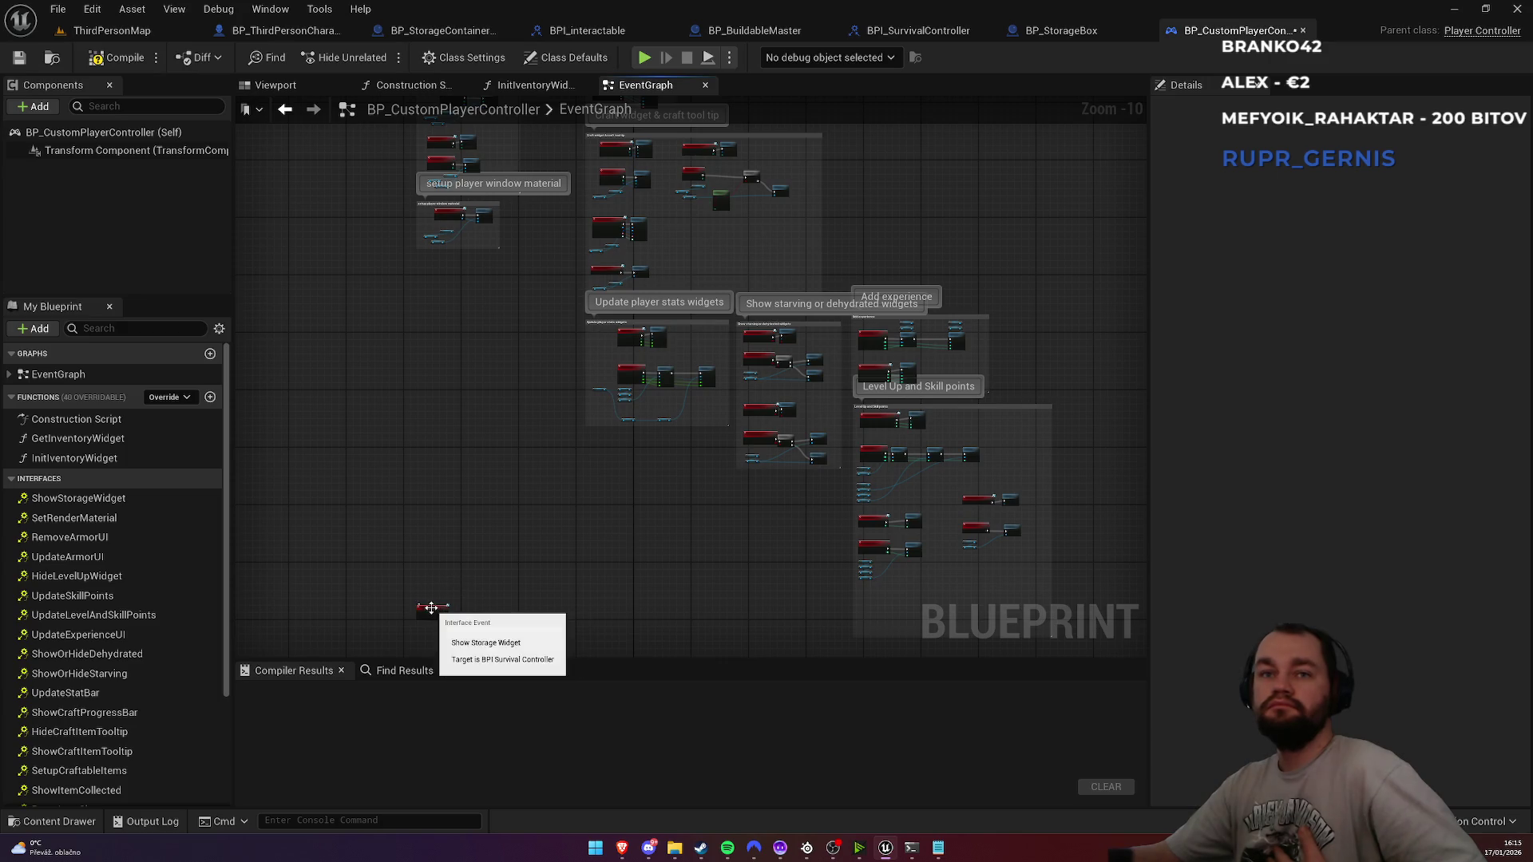
drag(939, 155, 937, 227)
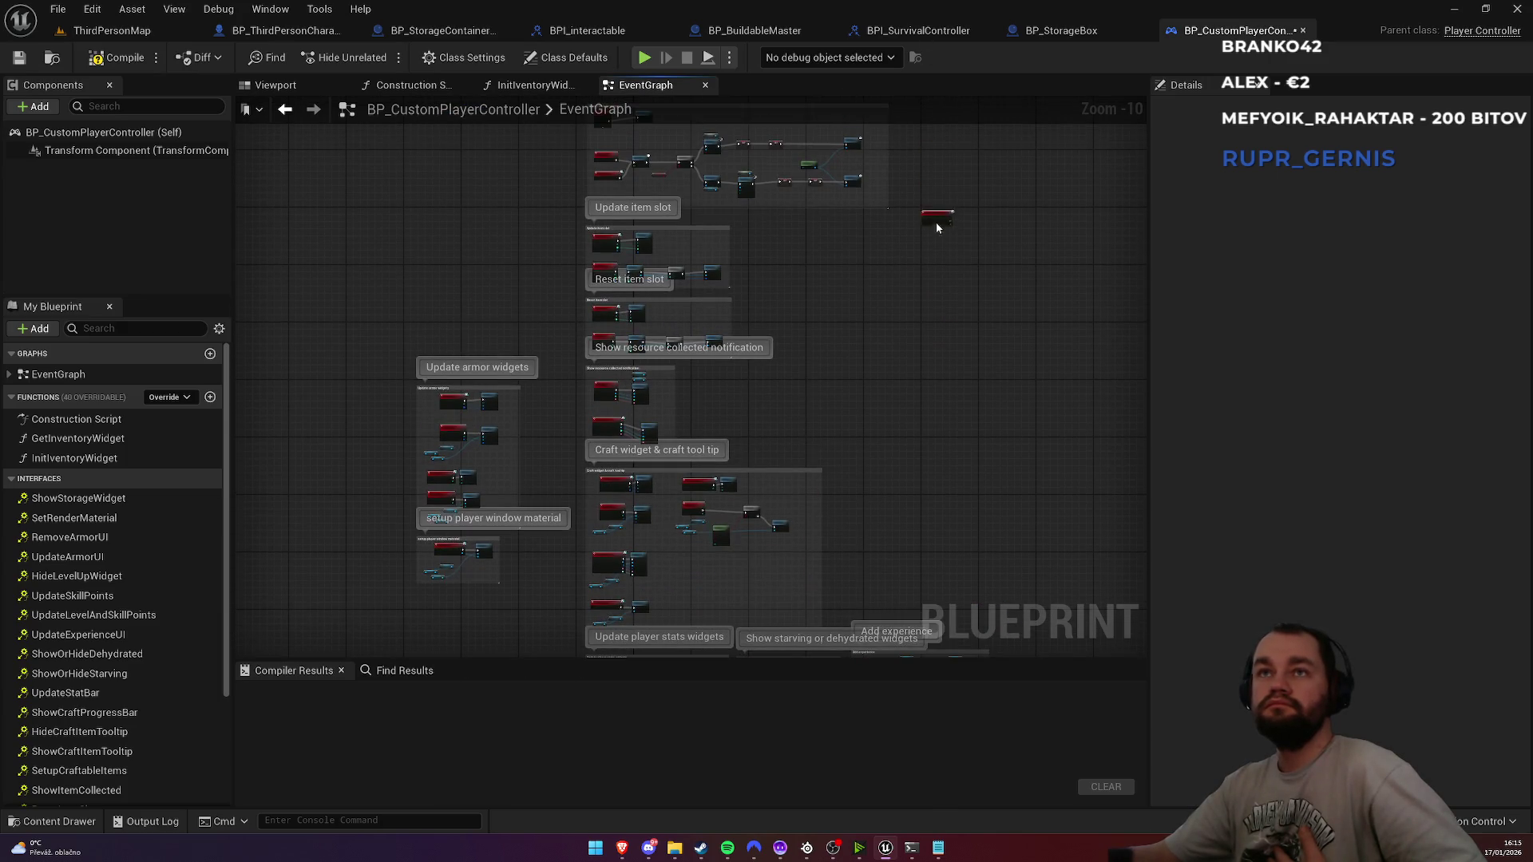
drag(867, 350, 901, 173)
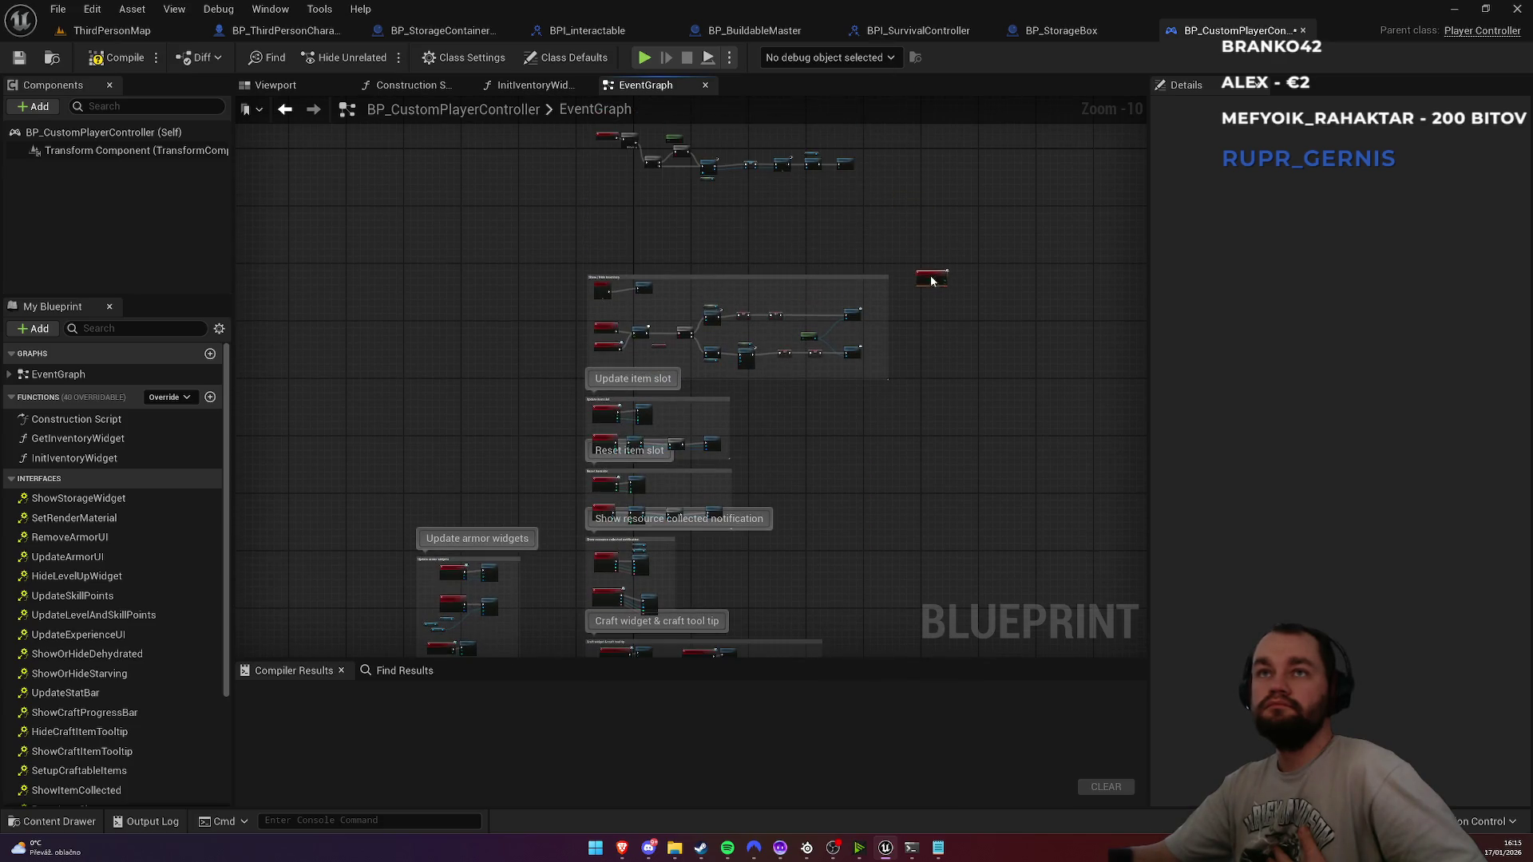
click(768, 286)
click(1355, 236)
click(881, 260)
scroll(882, 260, up, 3)
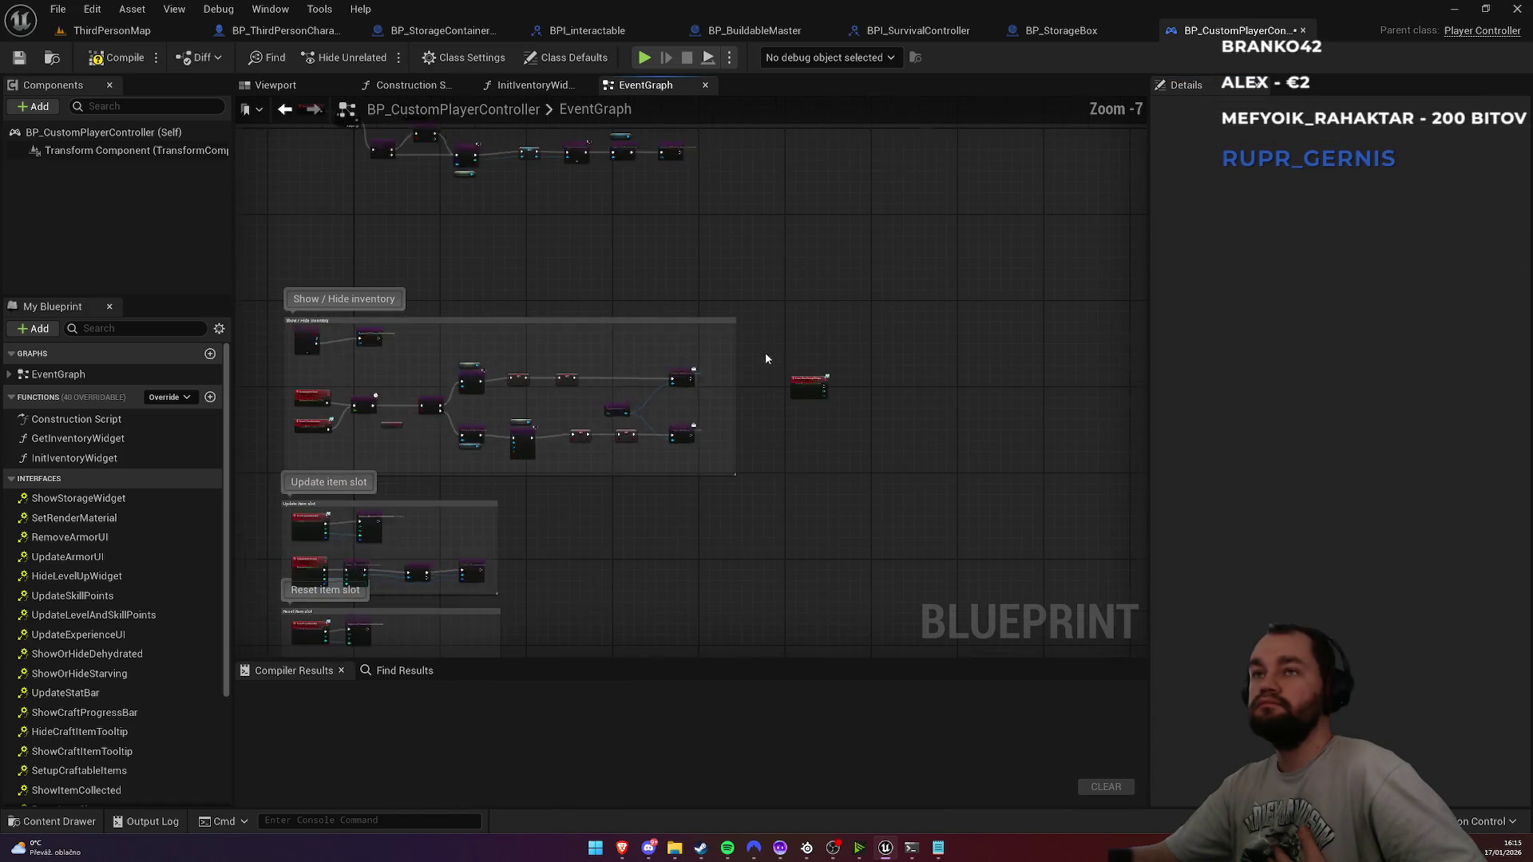
drag(816, 386, 789, 339)
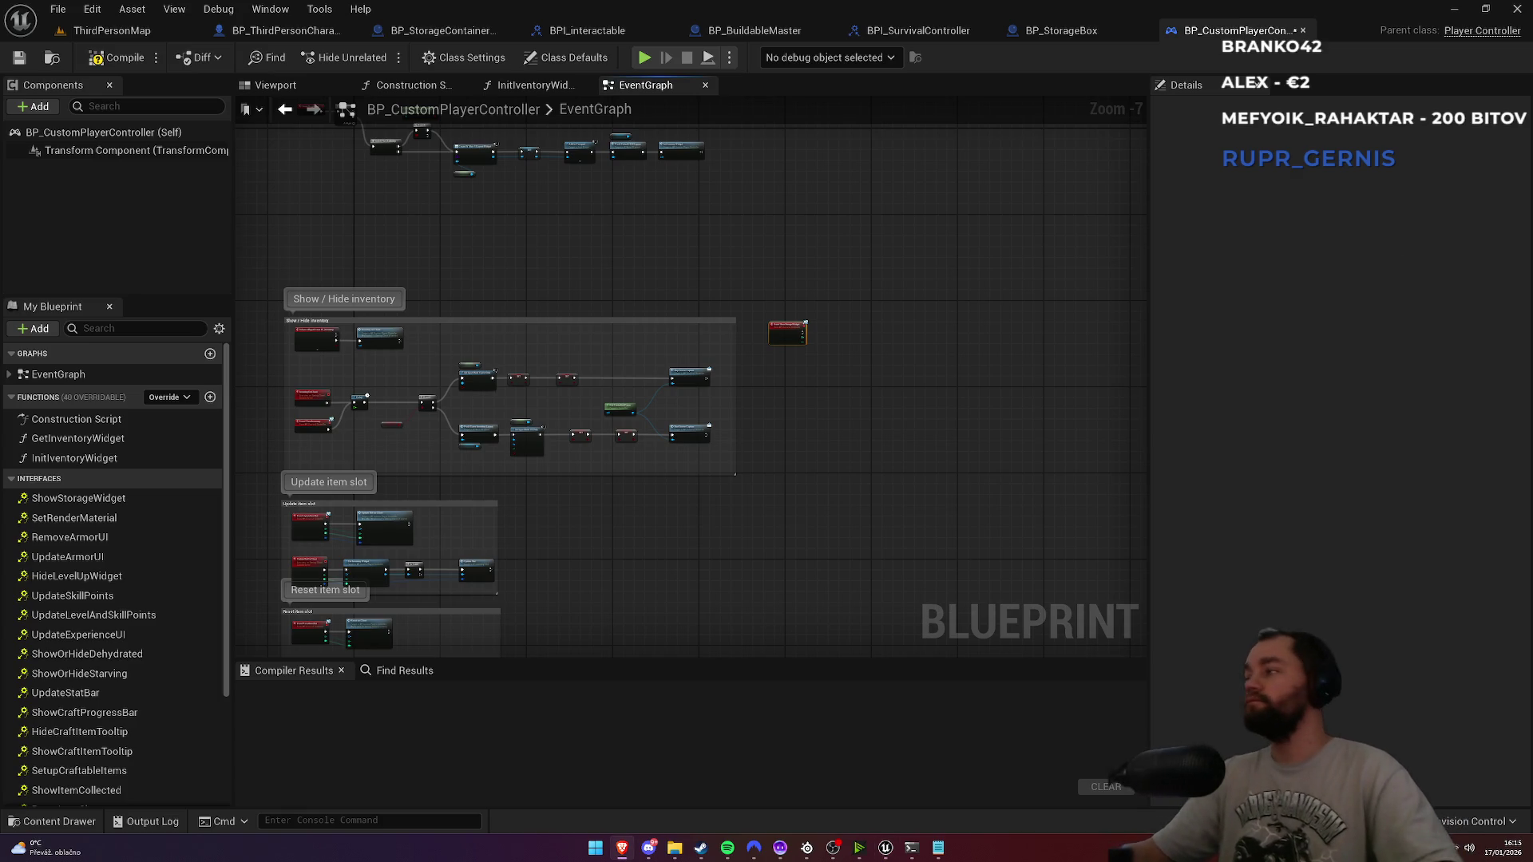
scroll(828, 348, up, 7)
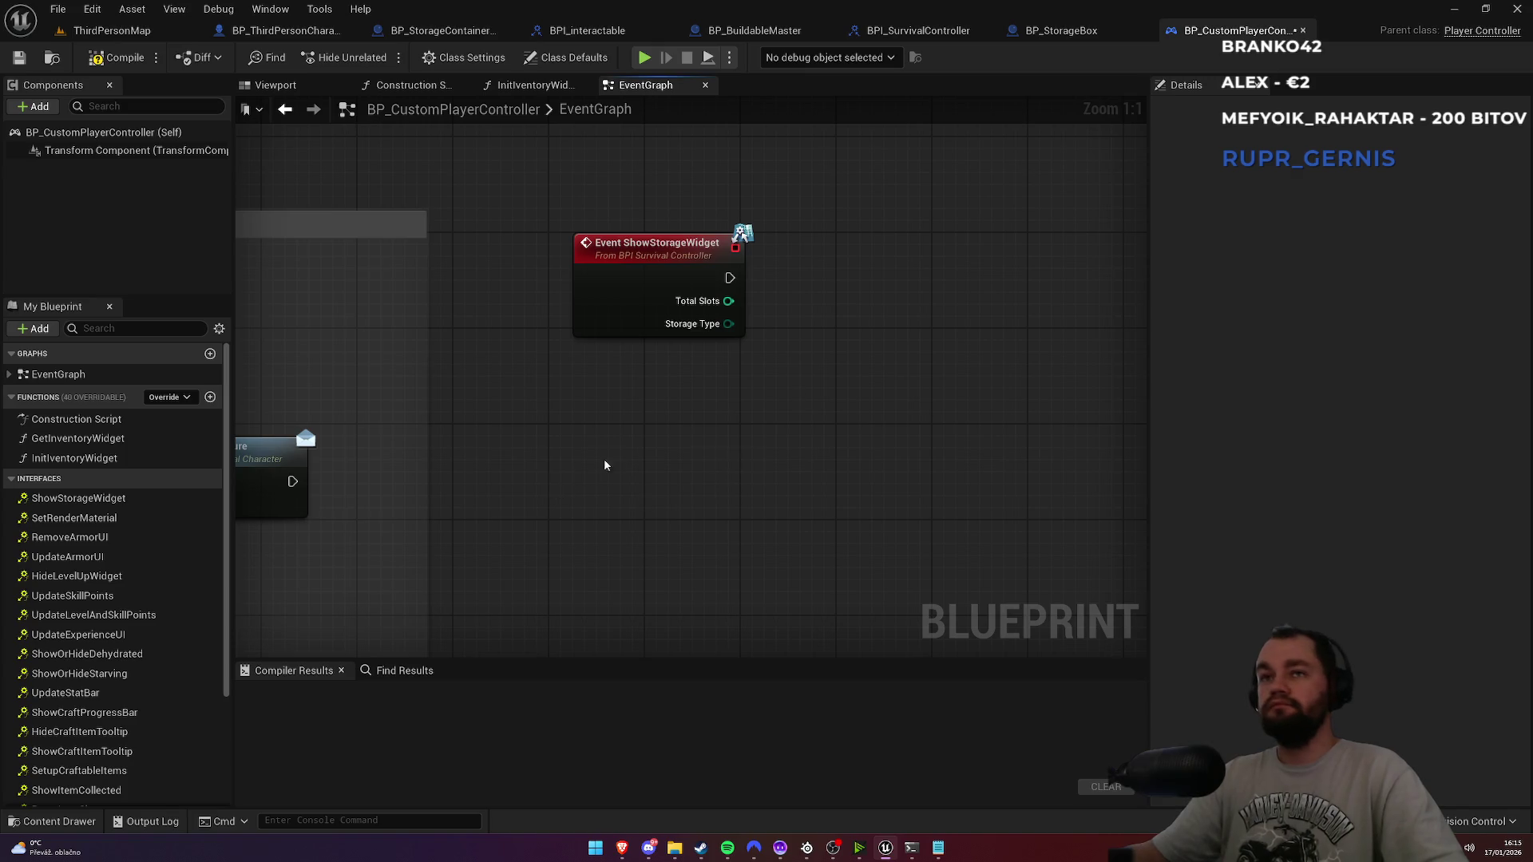
Step: Add a custom event that replicates to run on the owning client
right_click(626, 463)
text(cus)
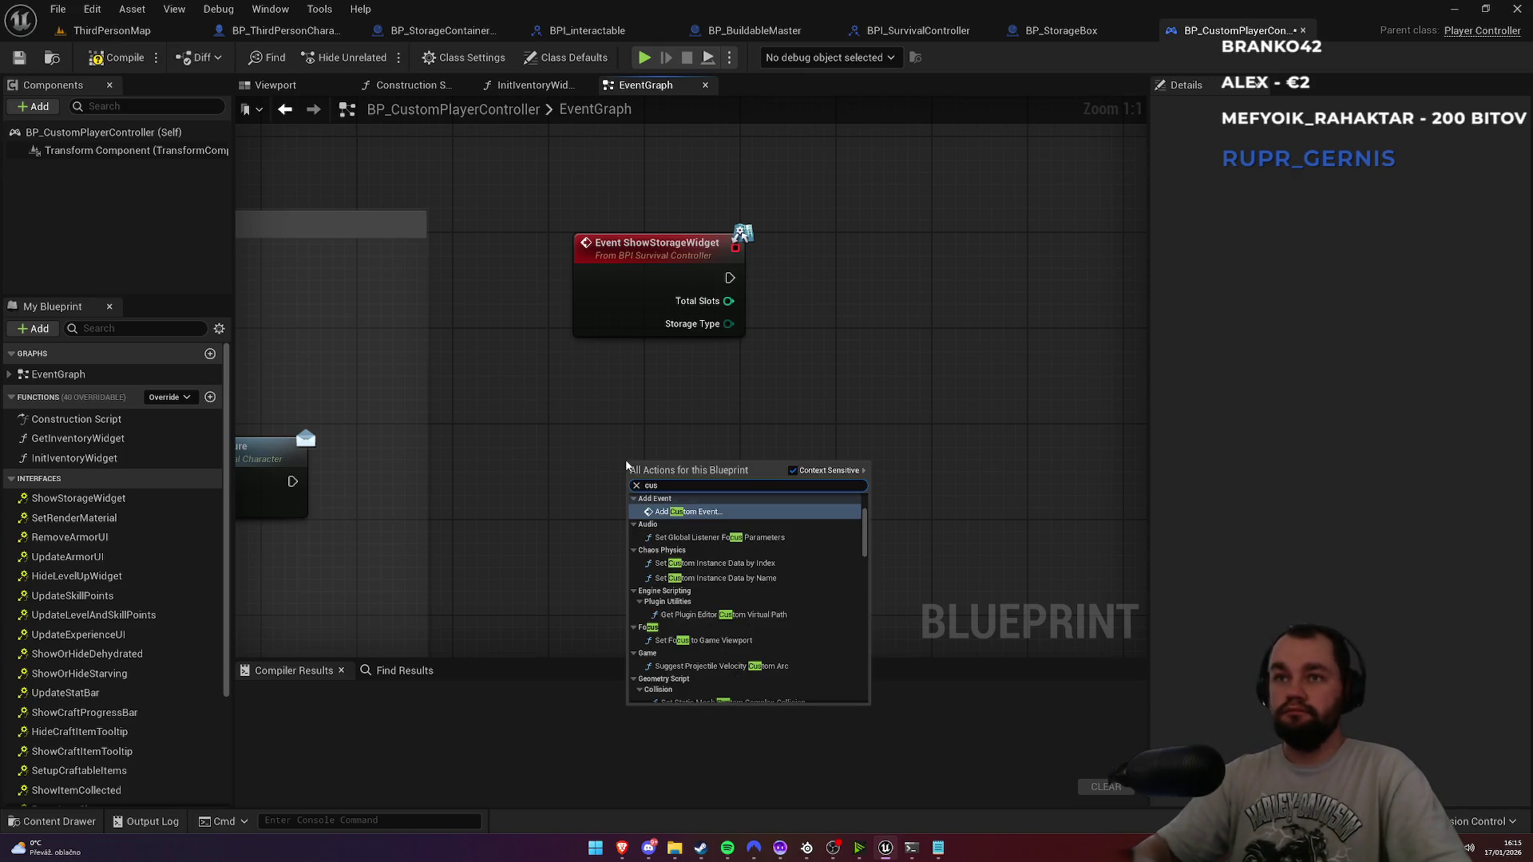
key(Return)
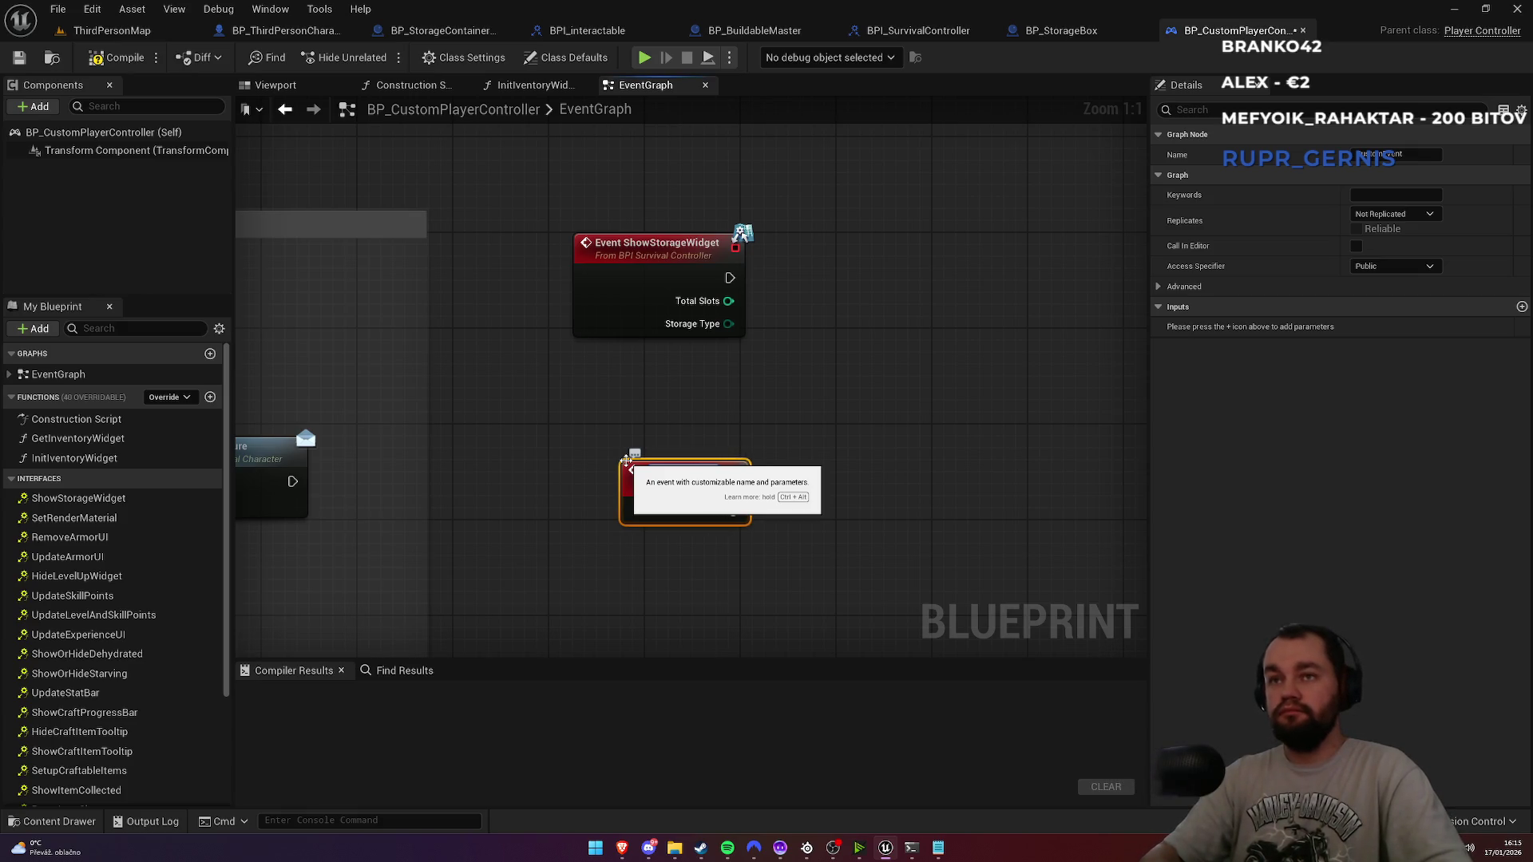
key(Return)
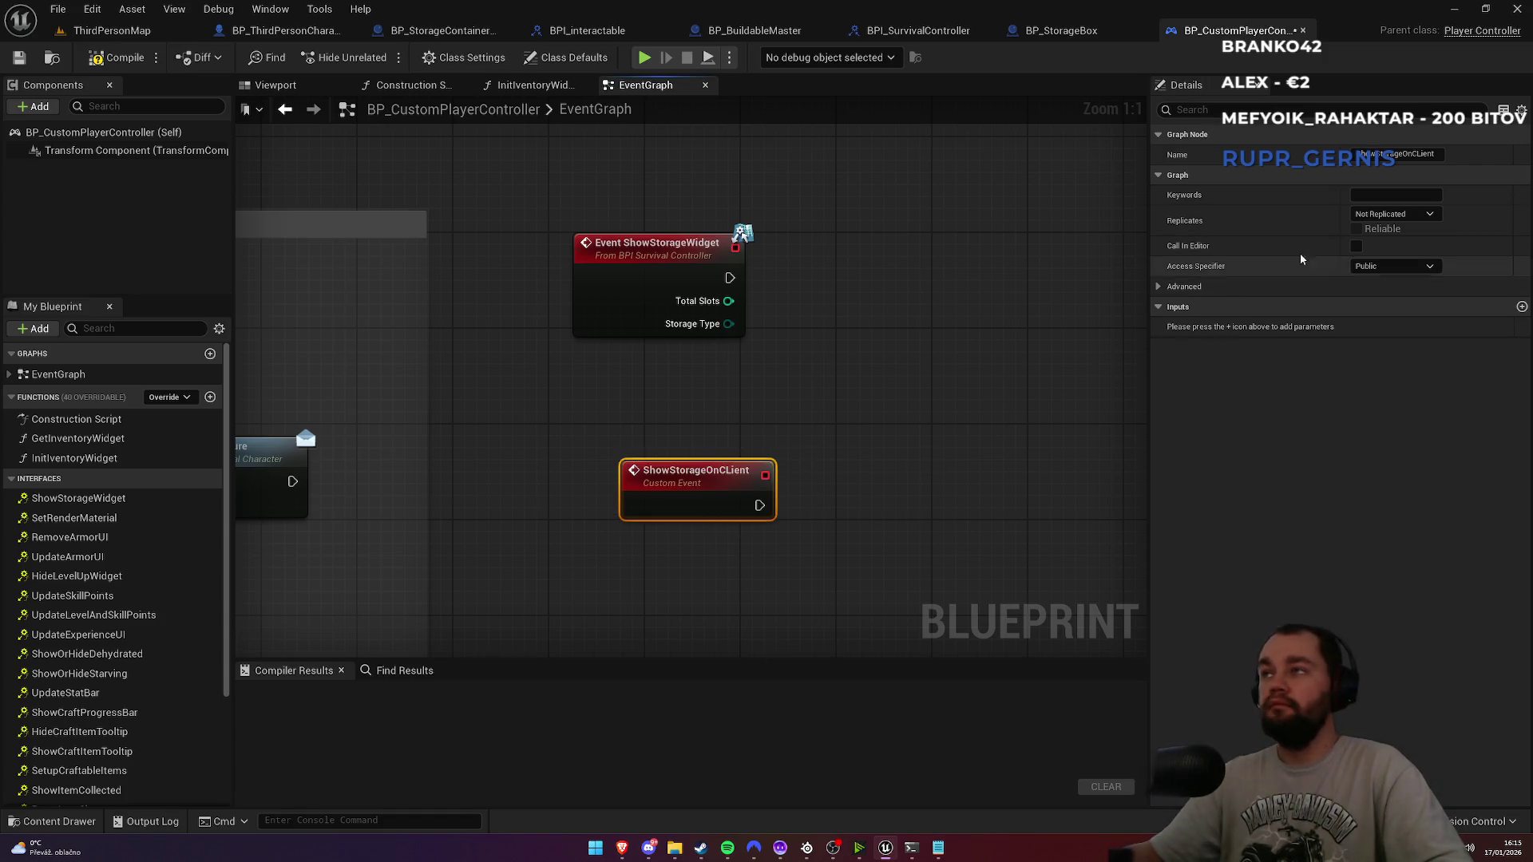
click(1393, 214)
click(1404, 272)
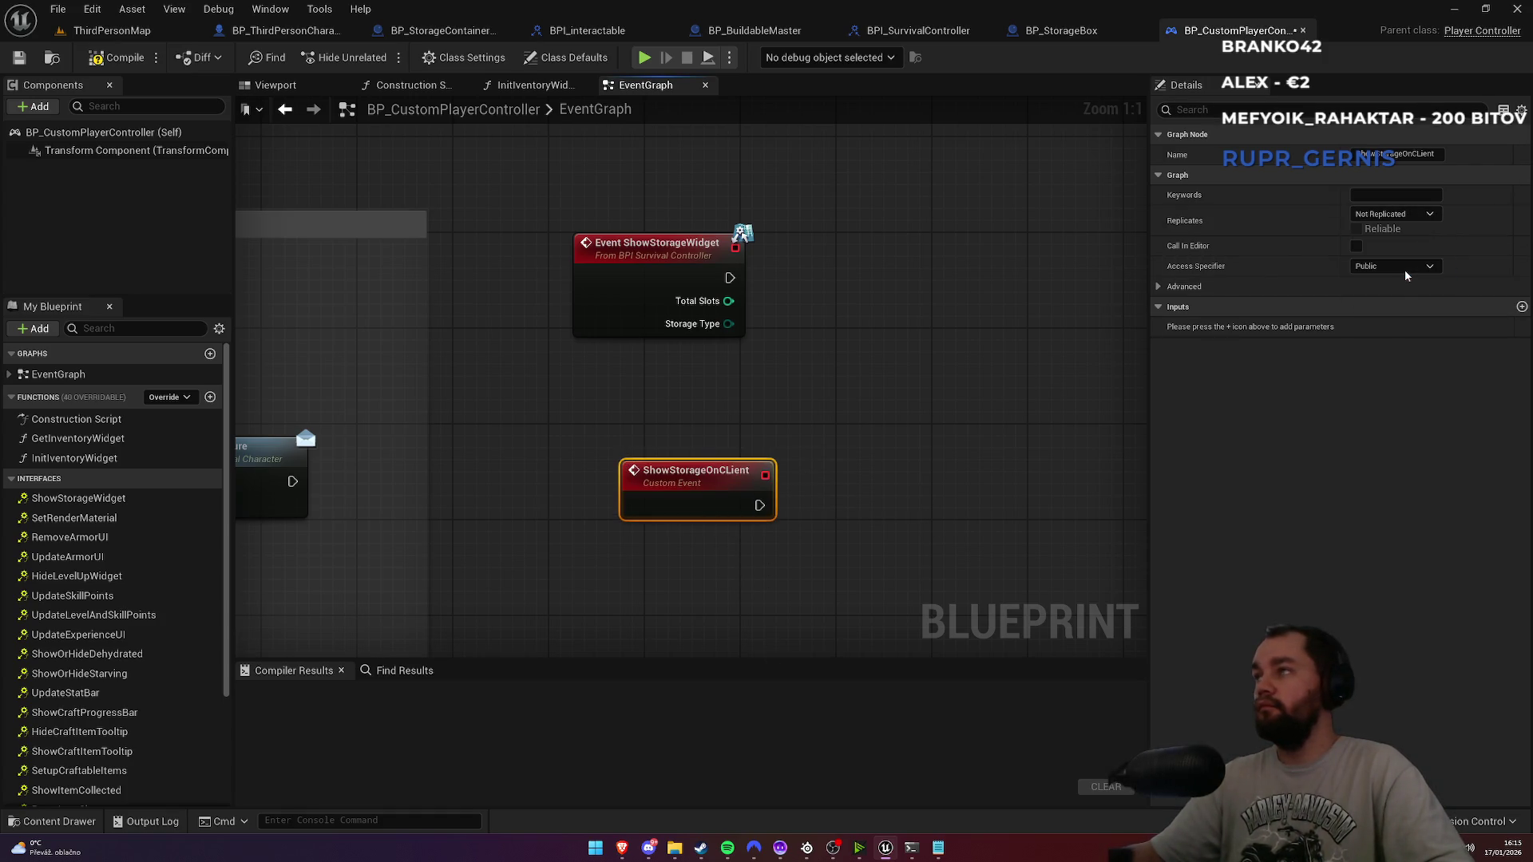
Step: Give the custom event two inputs typed Integer and E Crafting Type
click(1522, 307)
click(1522, 307)
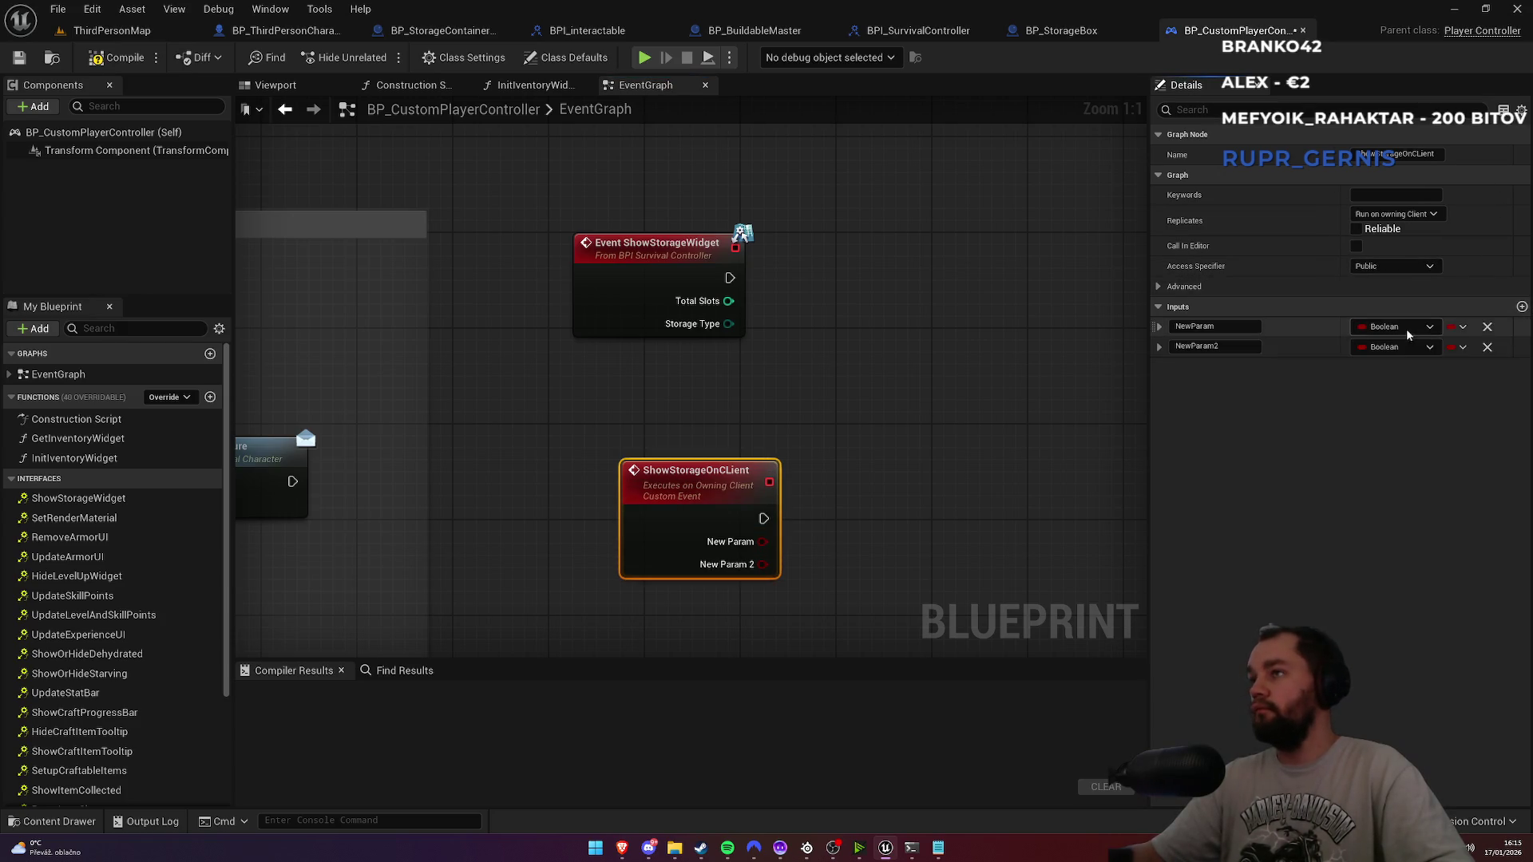
click(1410, 327)
click(1340, 386)
click(1399, 348)
text(E ca)
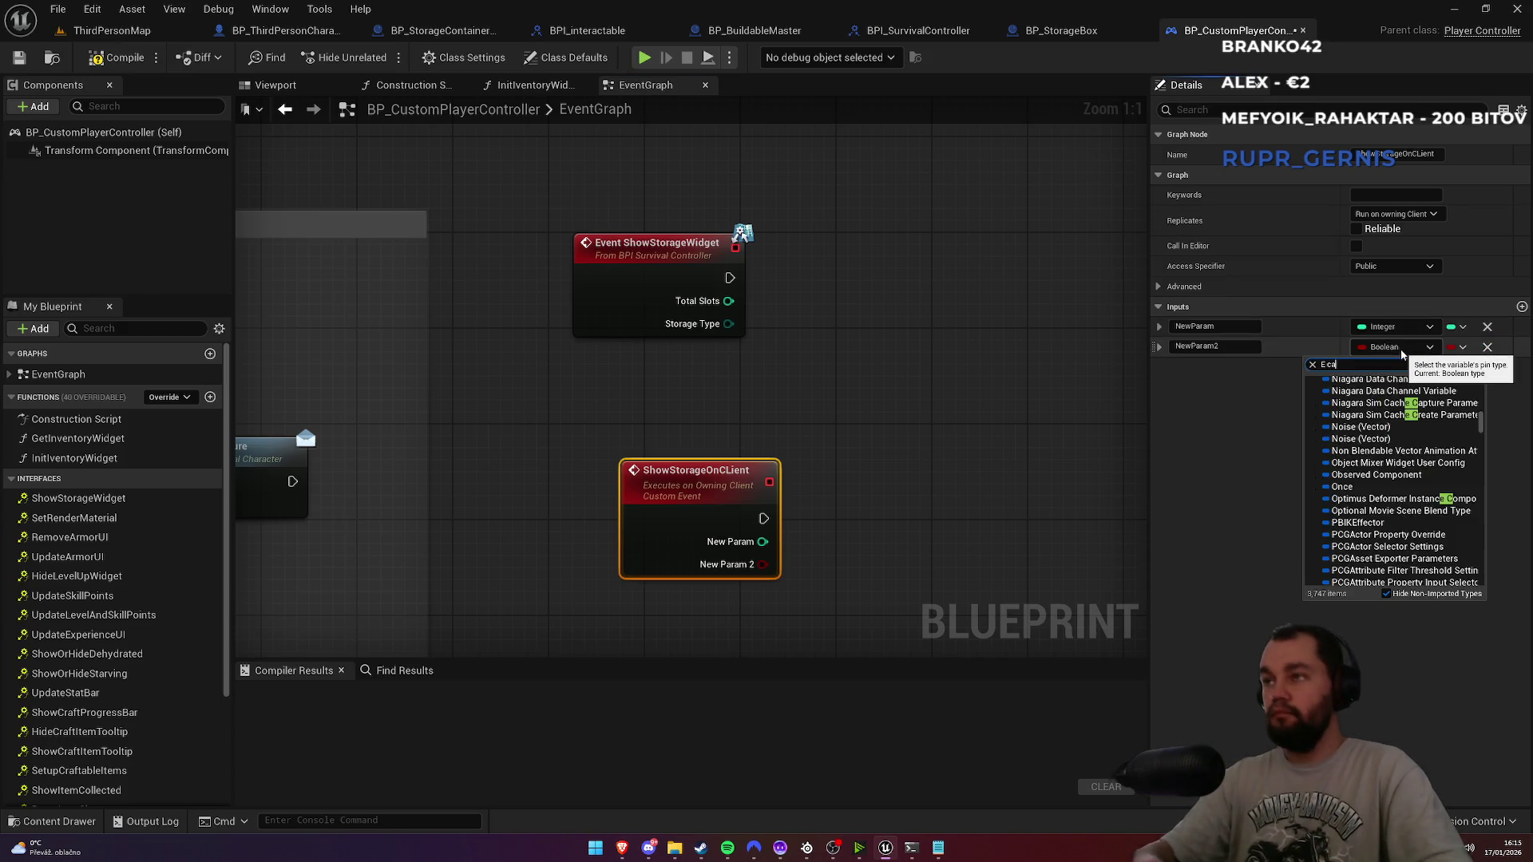
key(BackSpace)
text(raft)
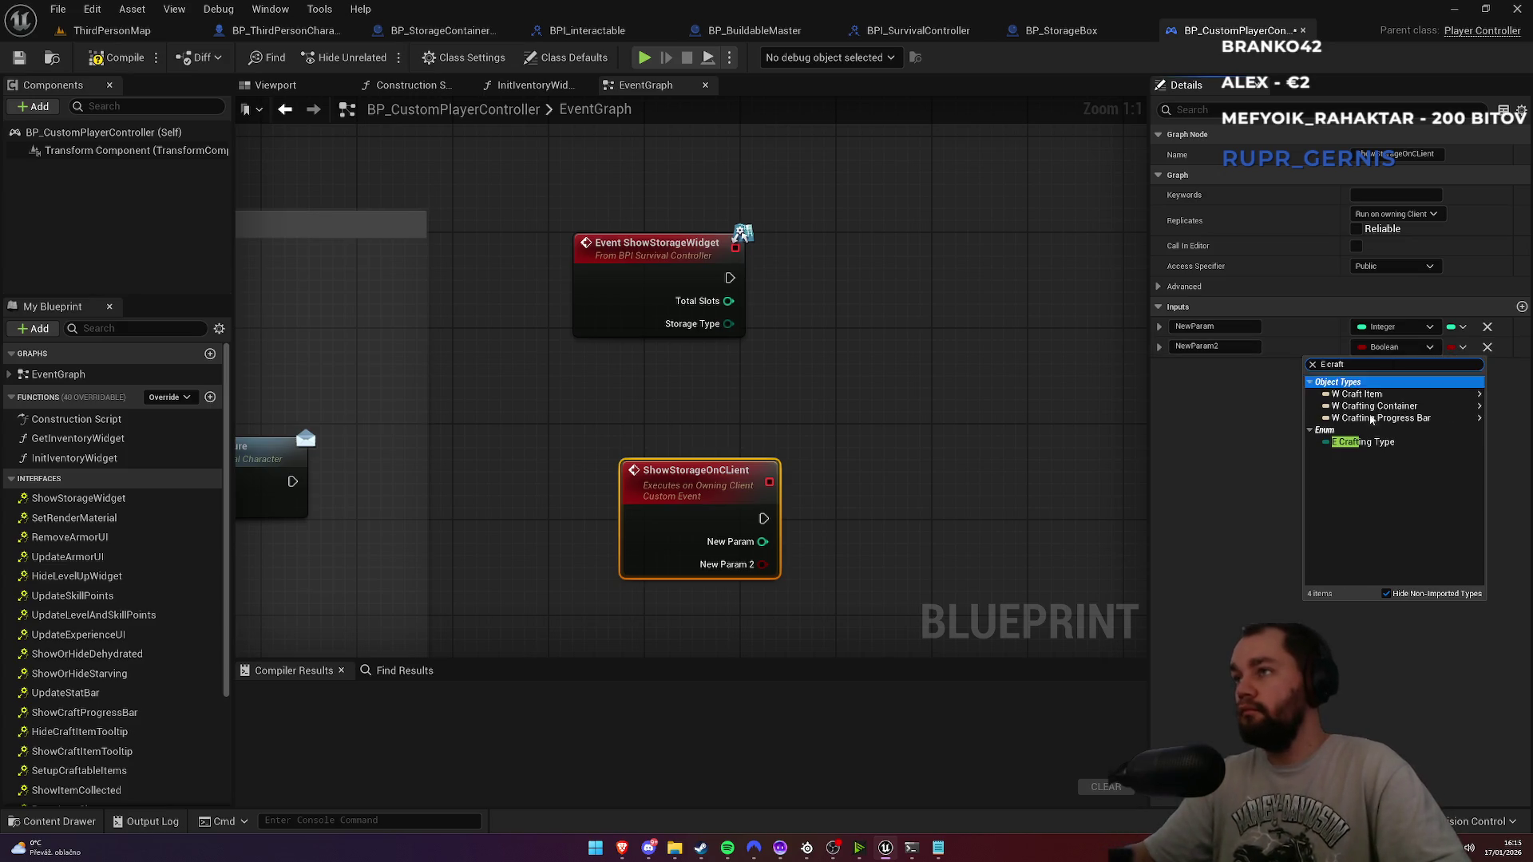
click(1372, 441)
Step: Name the inputs TotalSlots and StorageType, then move the event node up-left
click(1228, 326)
text(TotalSlot)
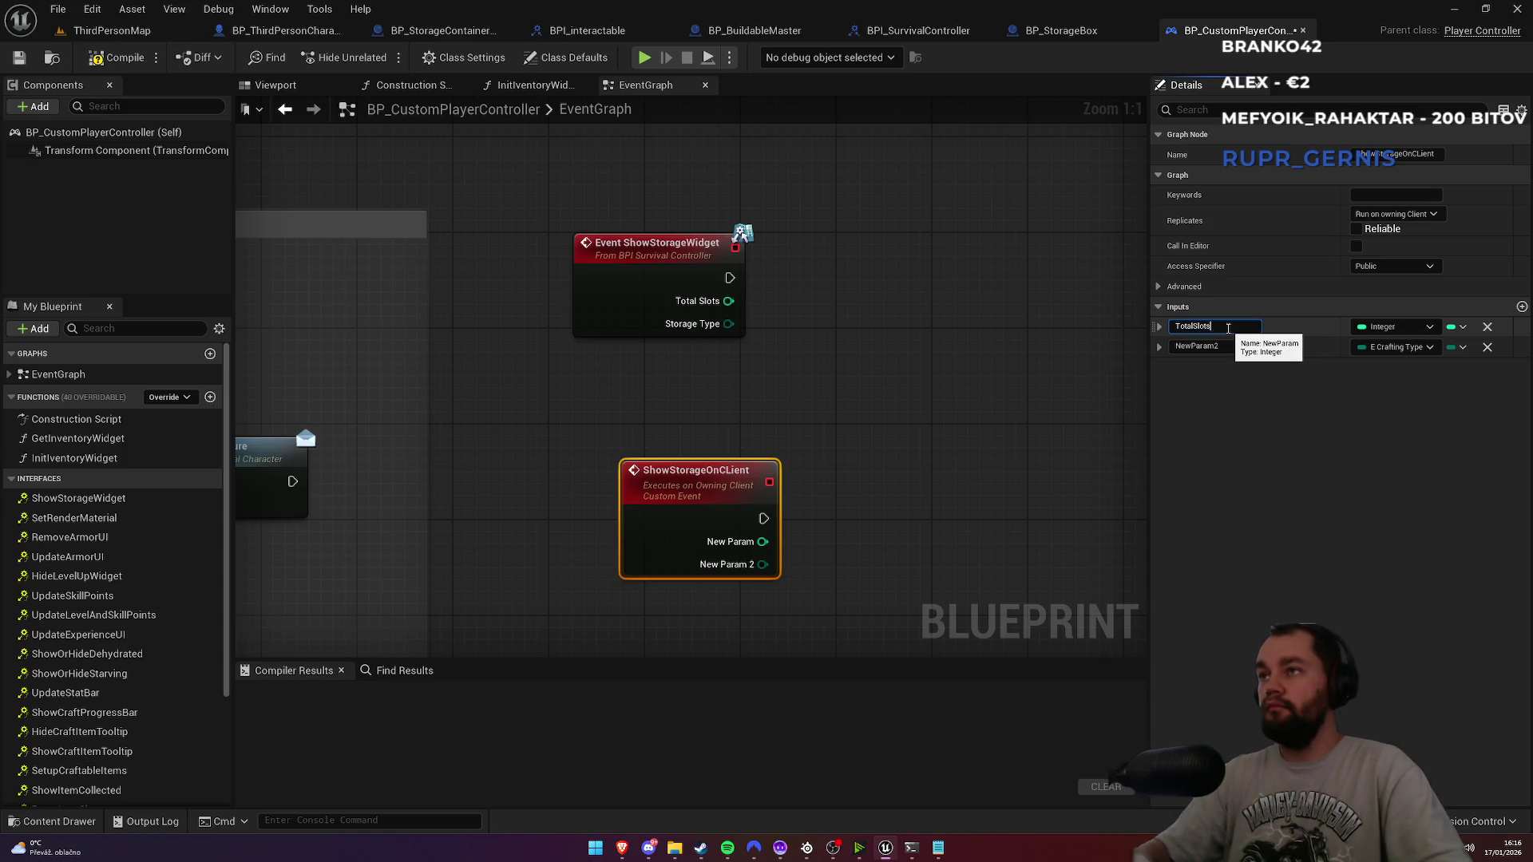
text(s)
click(1228, 346)
text(StorageType)
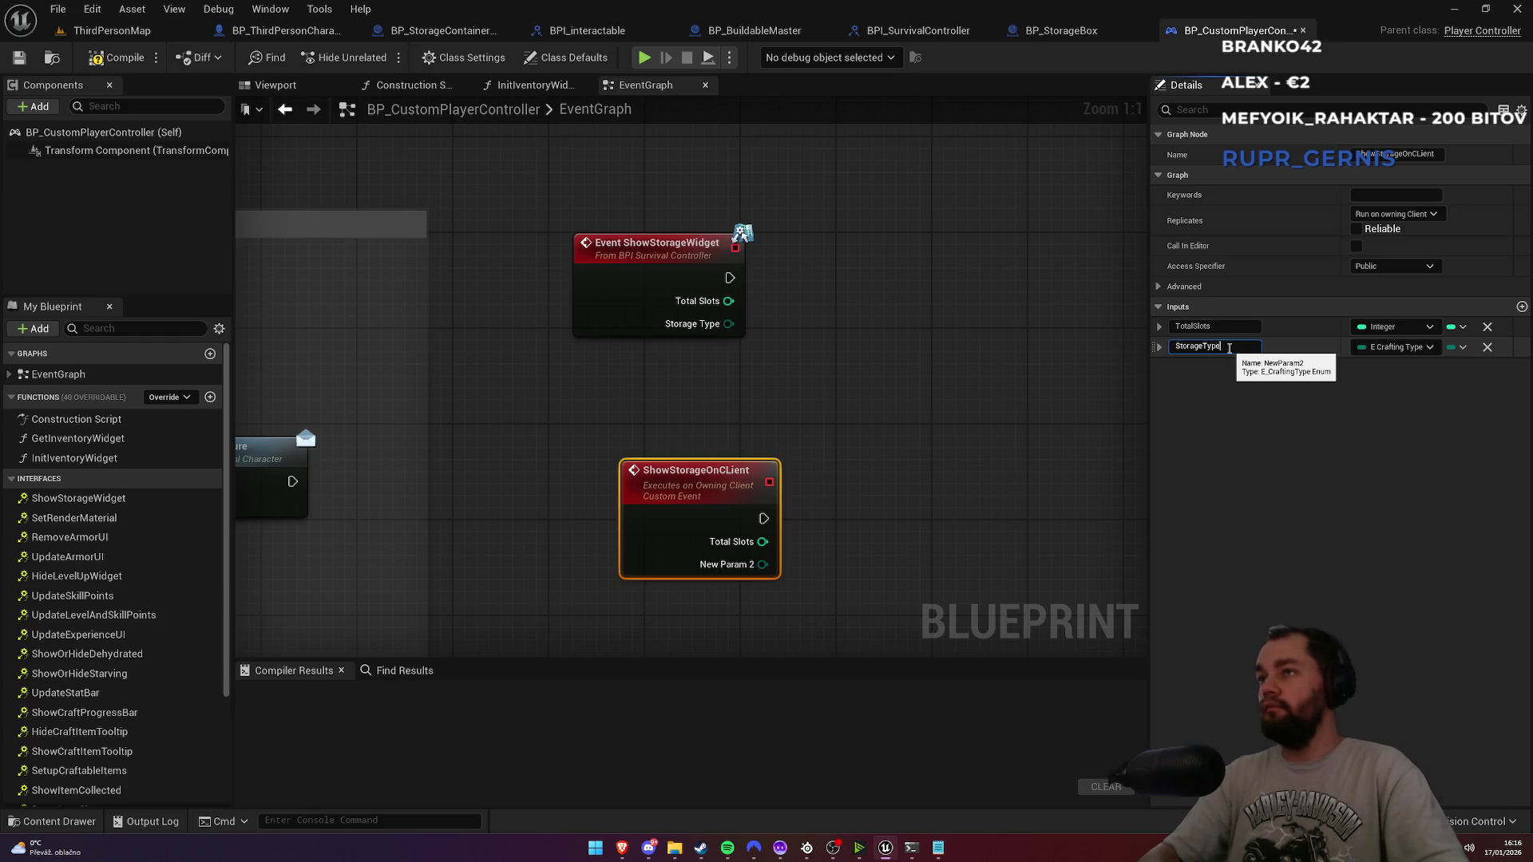
key(Return)
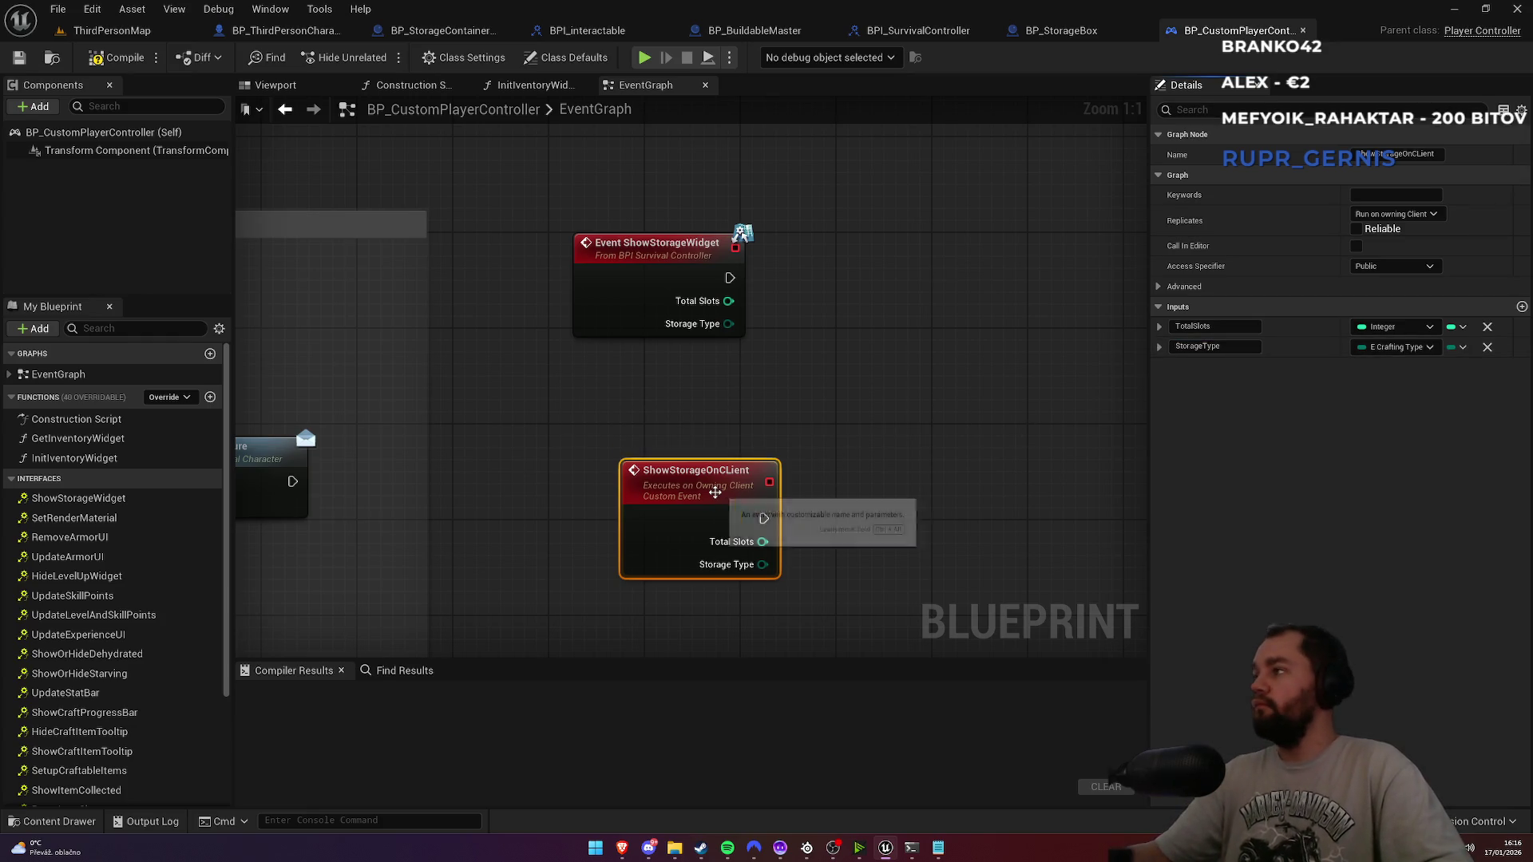
mouse_move(710, 494)
mouse_down()
mouse_move(665, 409)
mouse_move(669, 435)
mouse_up()
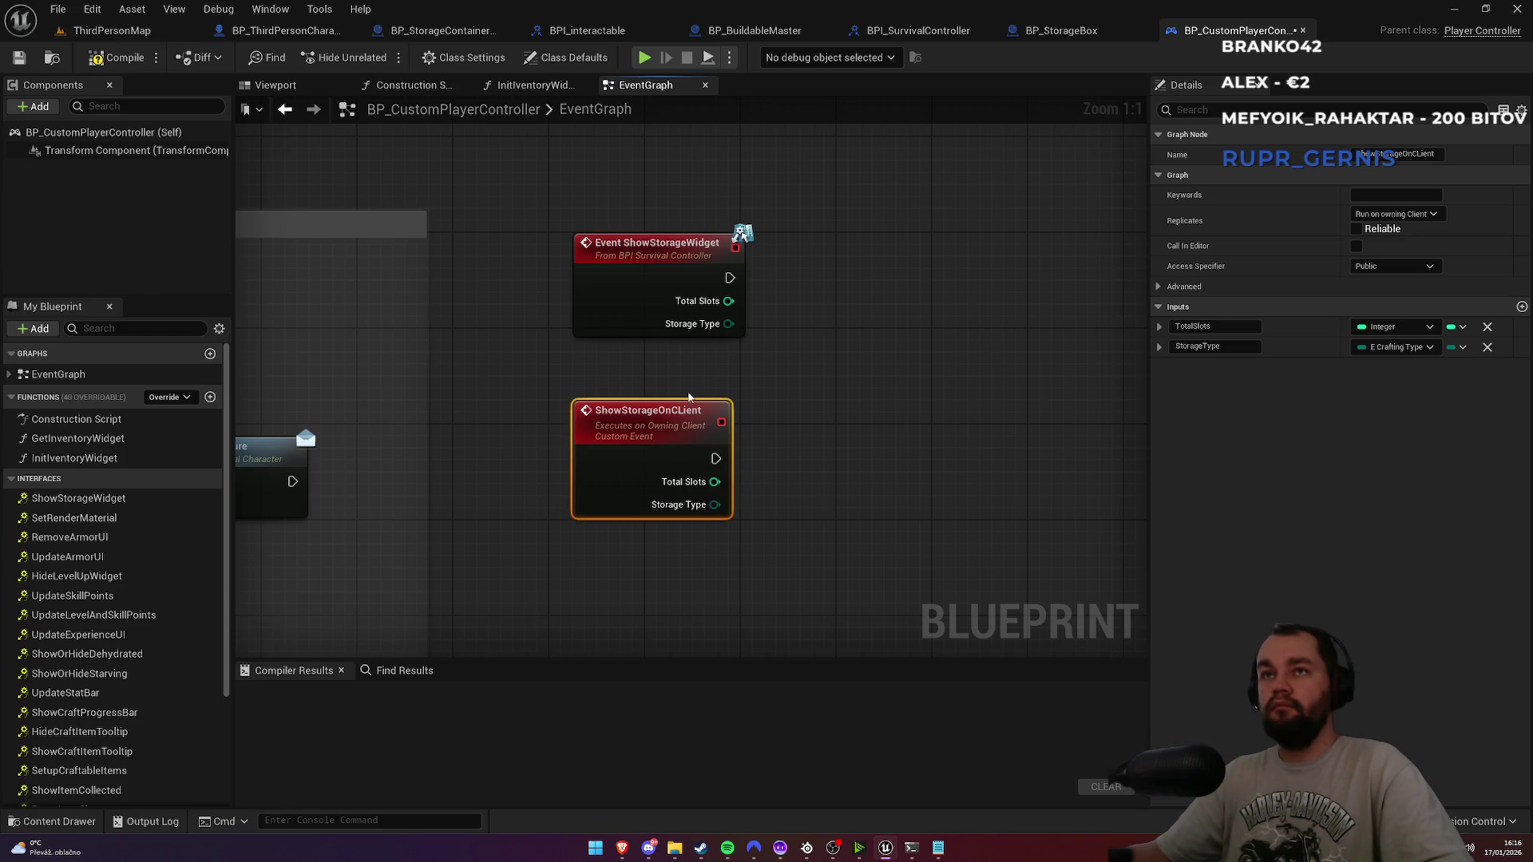
Step: Call Show Storage on Client with Total Slots and Storage Type; rename the event ShowStorageOnClient
drag(729, 278, 831, 277)
text(show storage on)
key(Return)
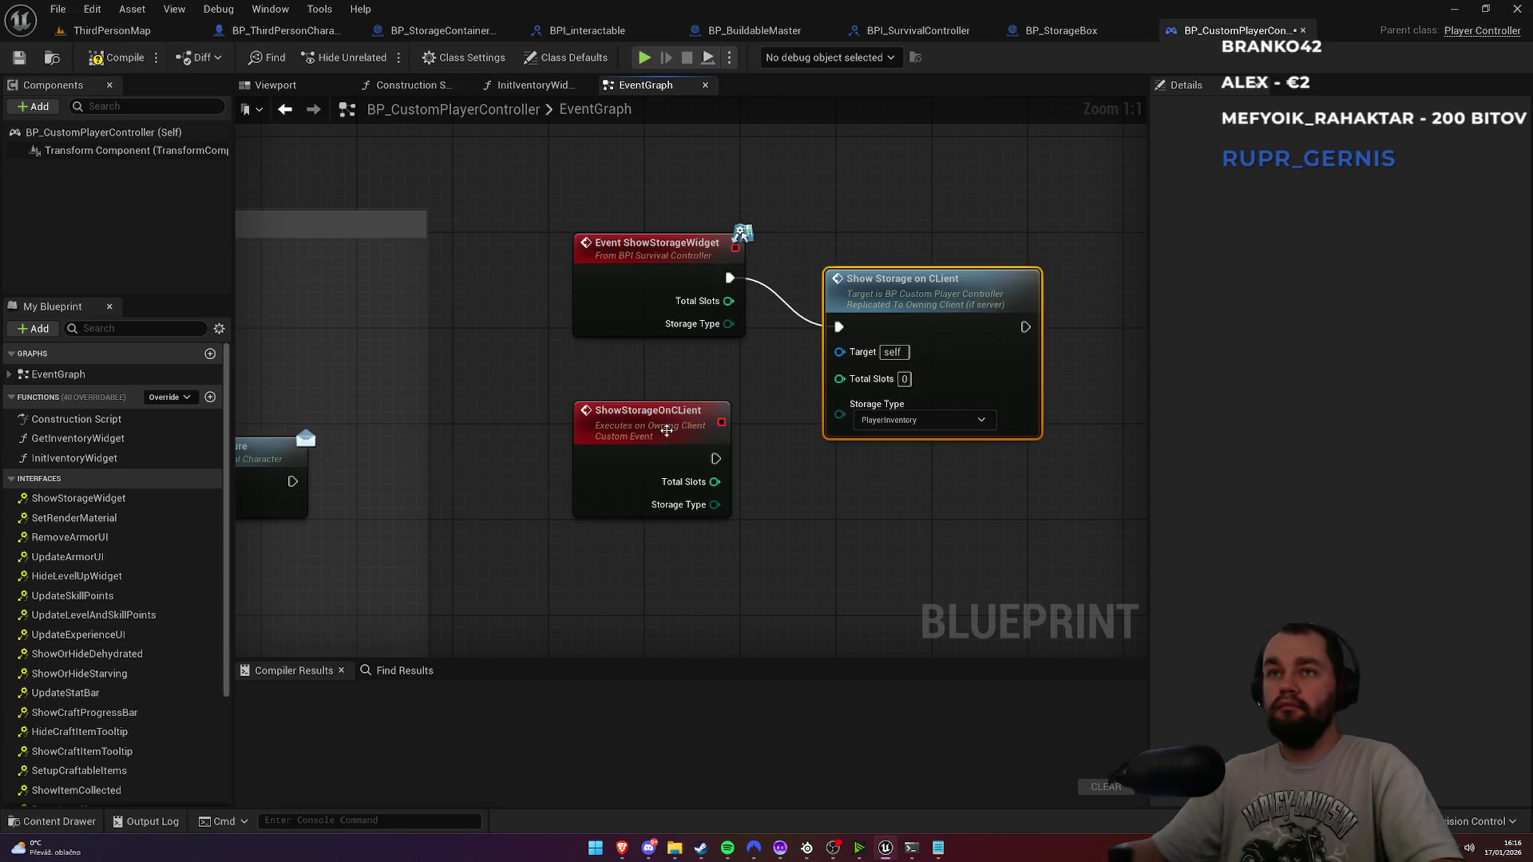
double_click(667, 434)
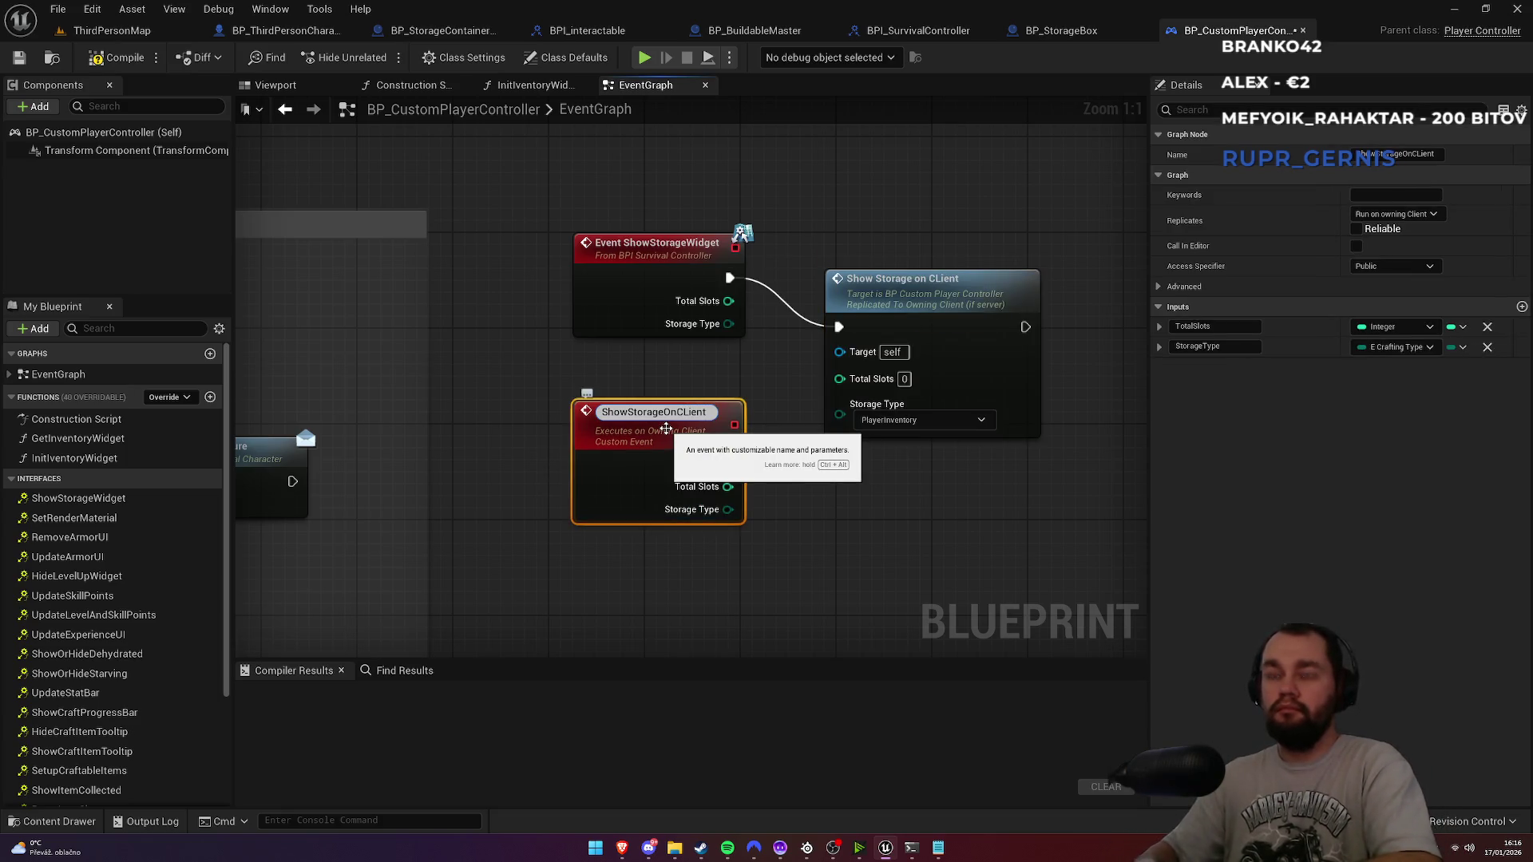
text(ShowStorageOnClient)
key(Return)
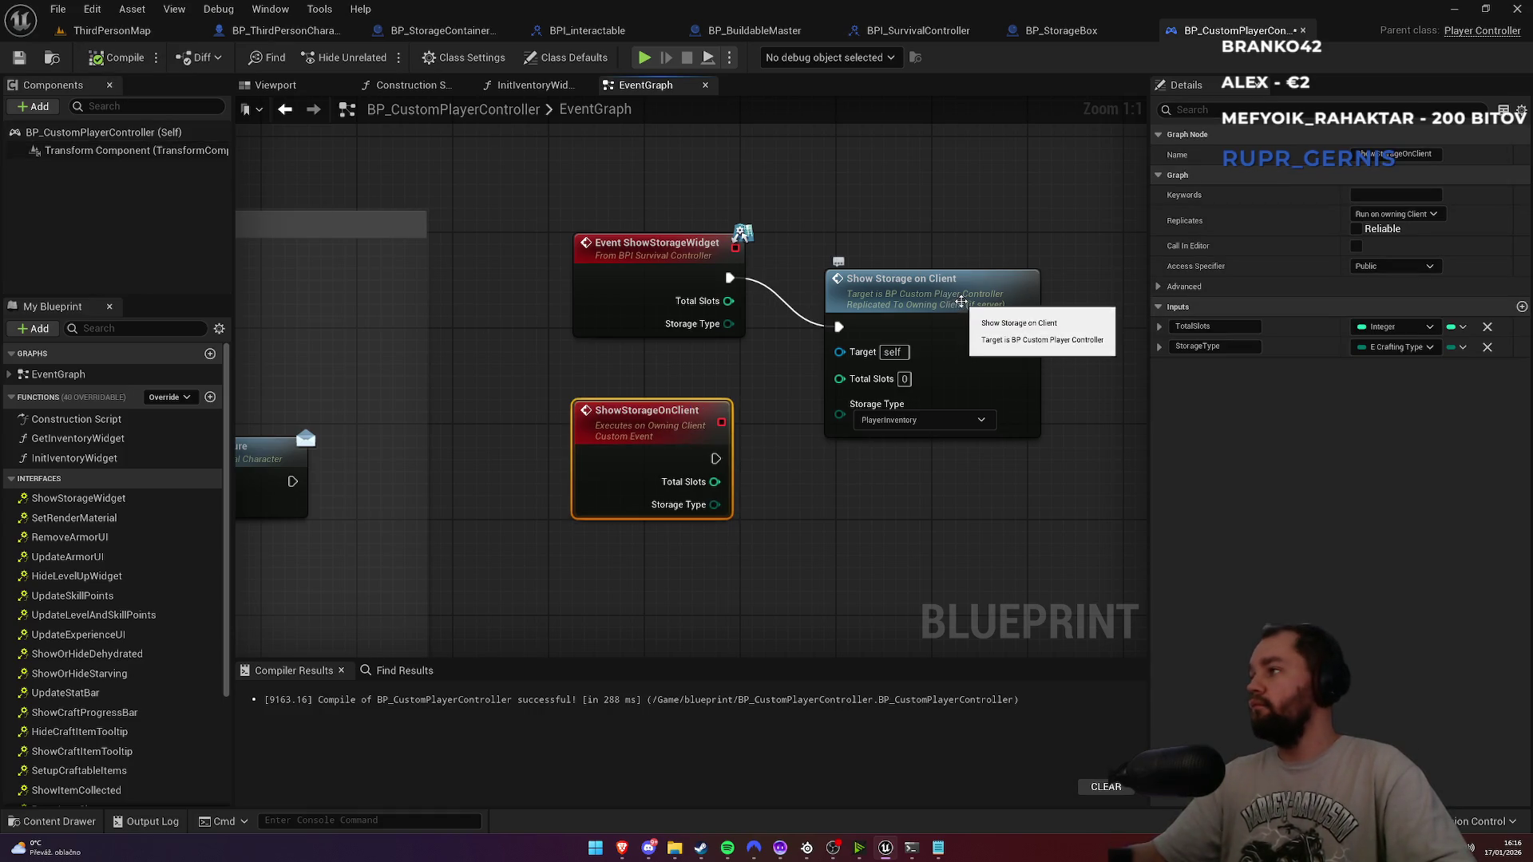
drag(728, 301, 839, 376)
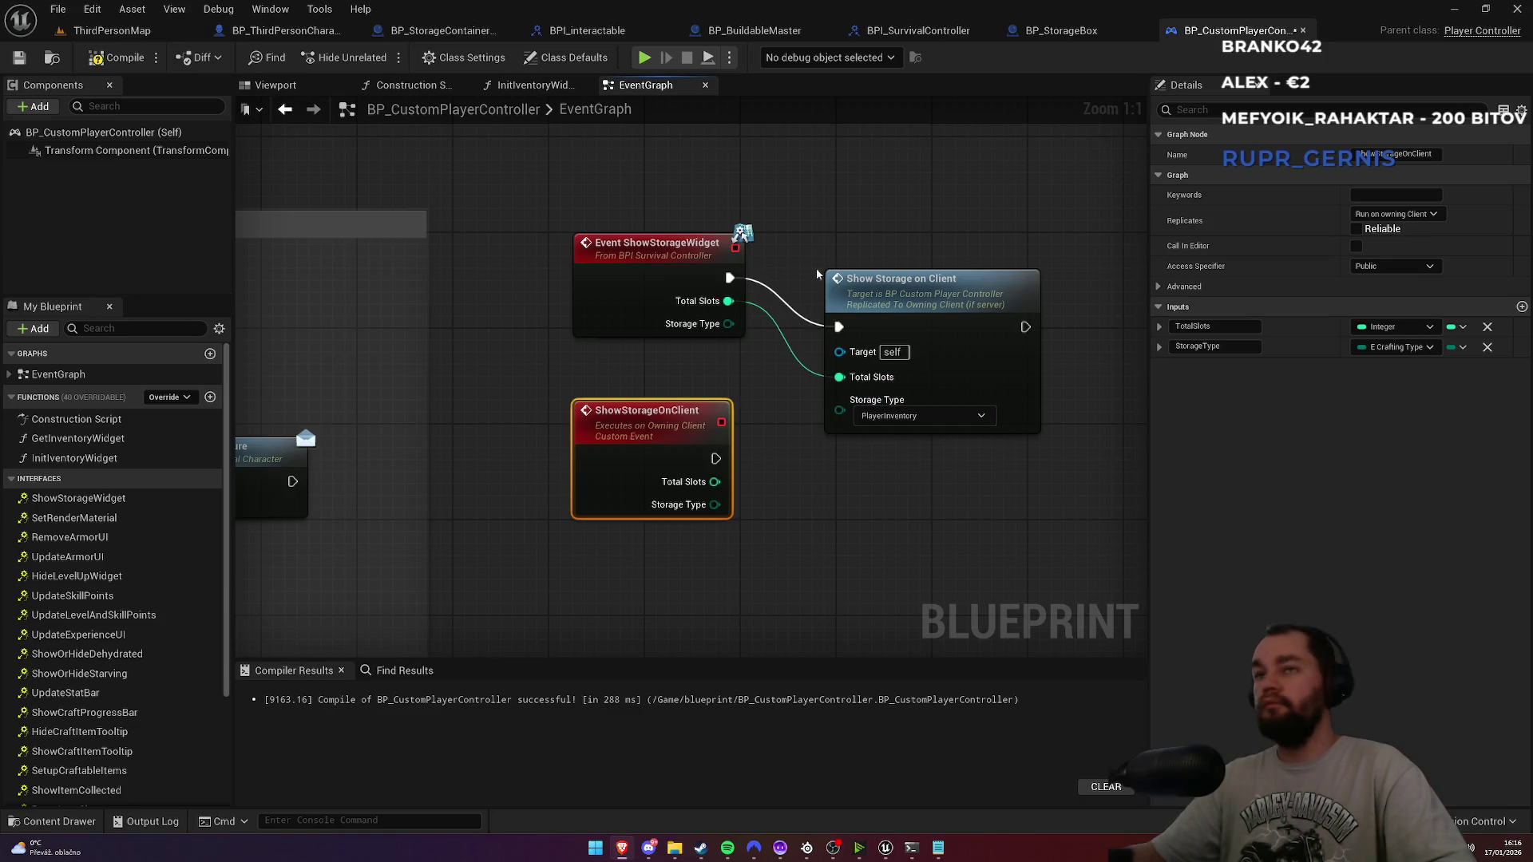
drag(729, 323, 849, 429)
drag(891, 293, 878, 244)
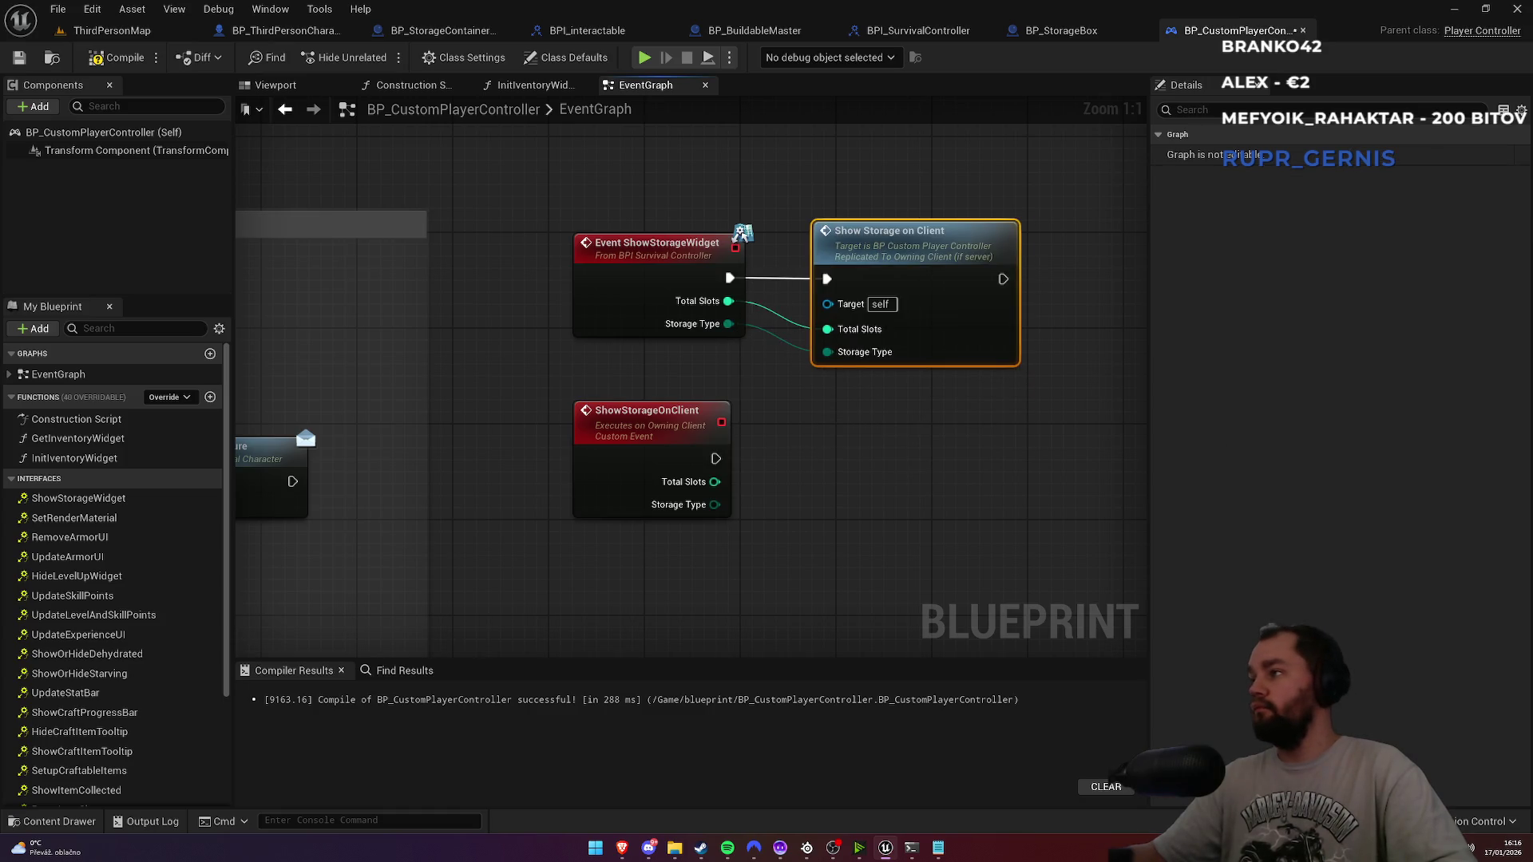
Step: Chain Root Layout, Game Inventory Layout and W Inventory getter nodes
right_click(601, 583)
text(root lay)
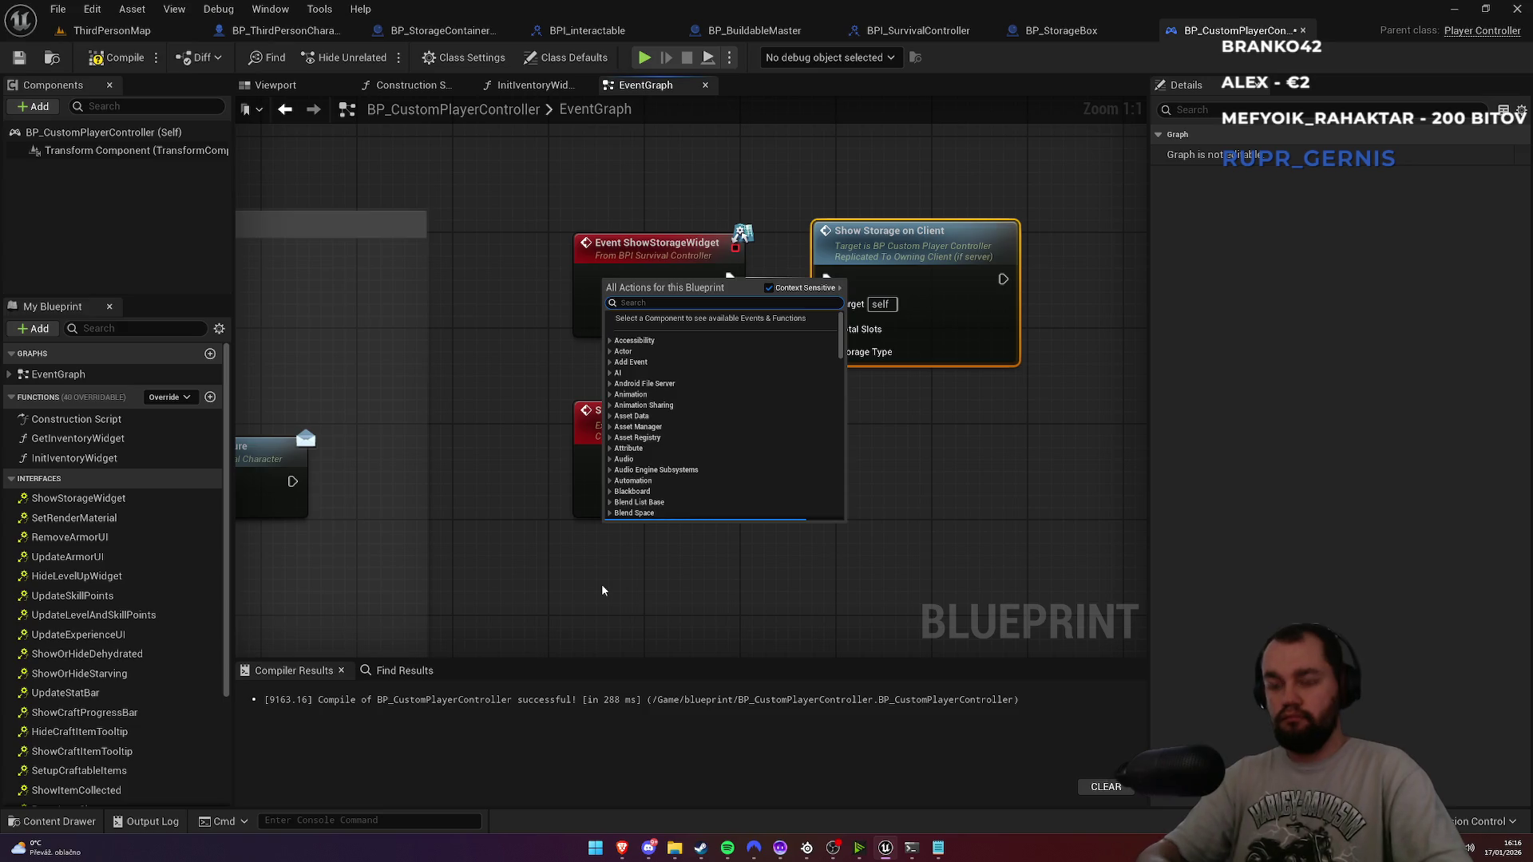
key(Return)
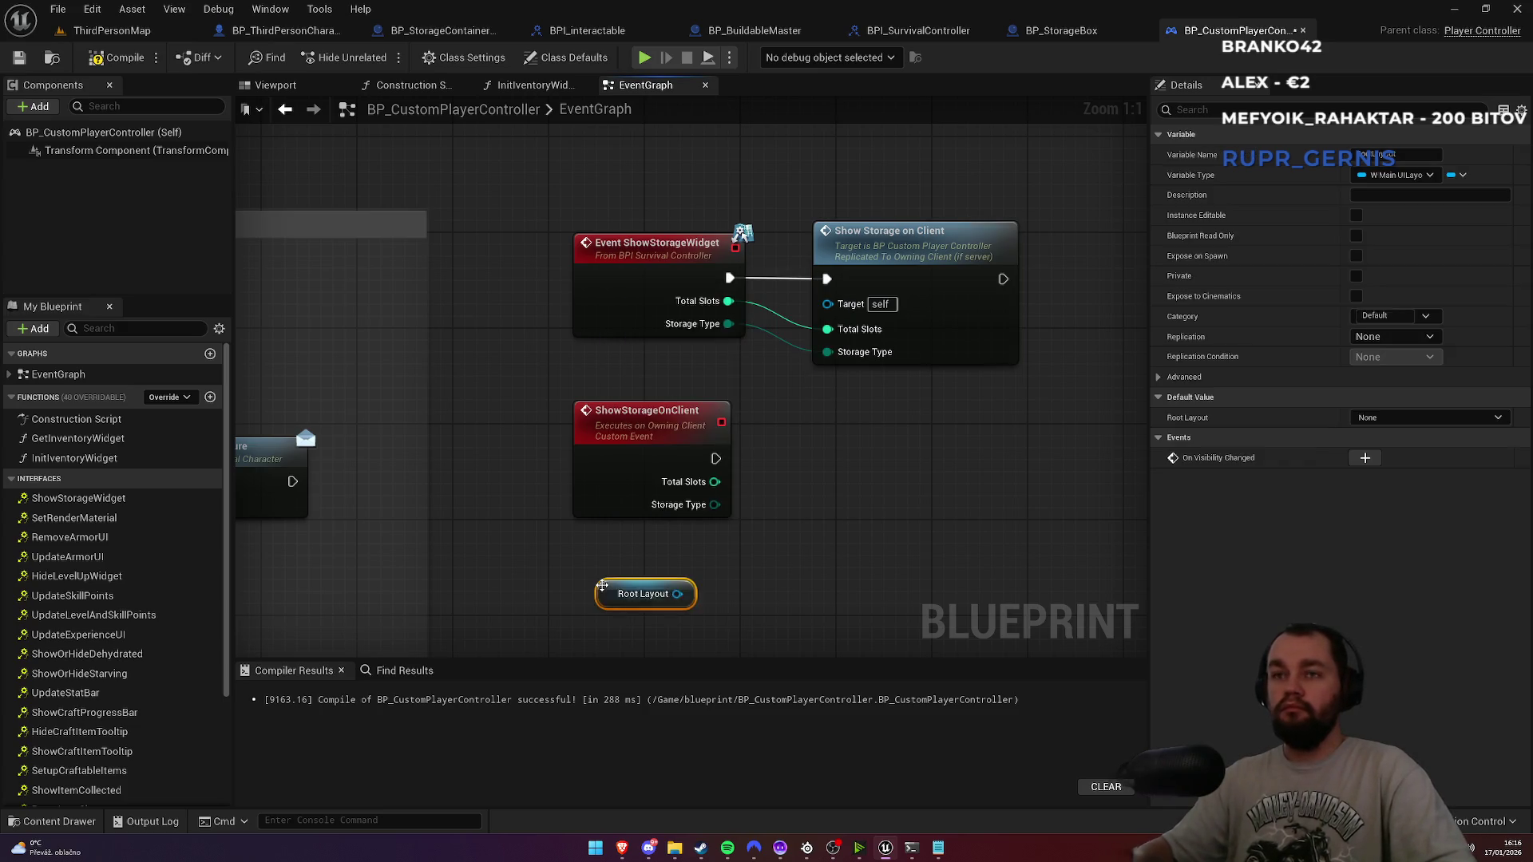
drag(677, 594, 773, 610)
text(inventory)
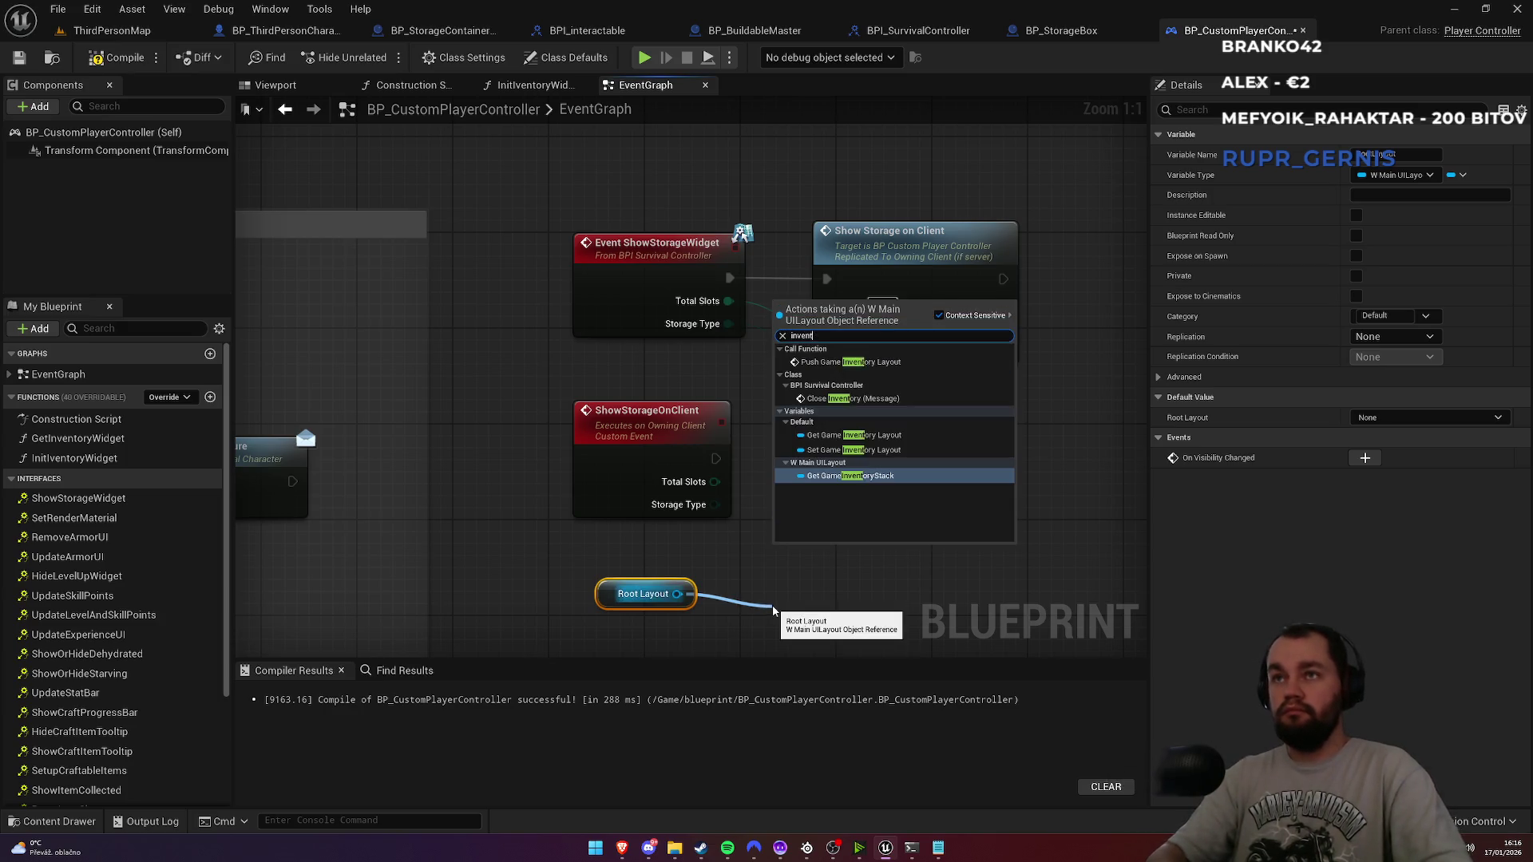
text( lay)
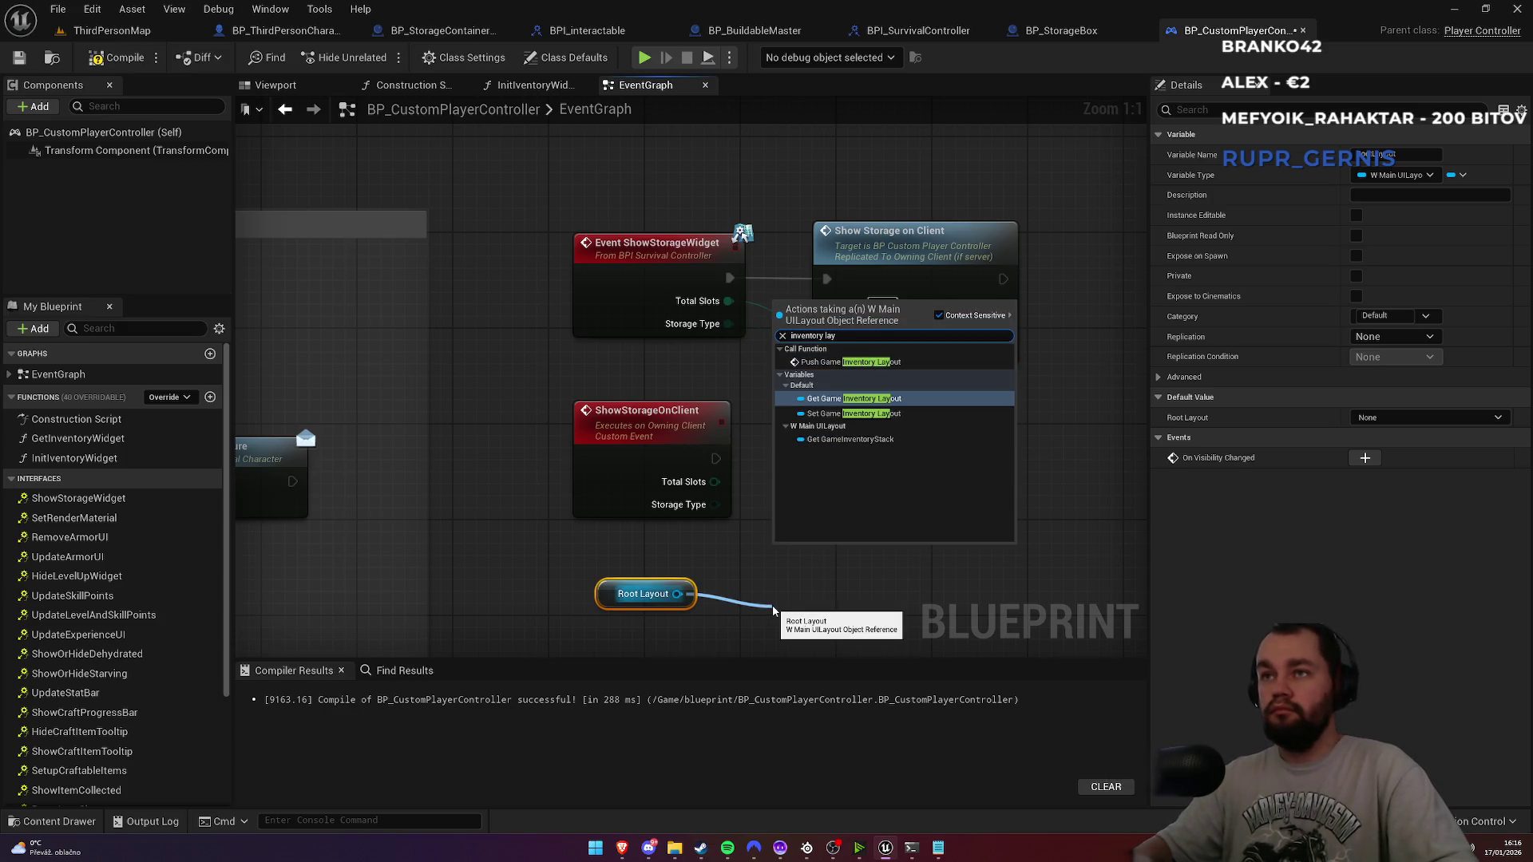
key(Return)
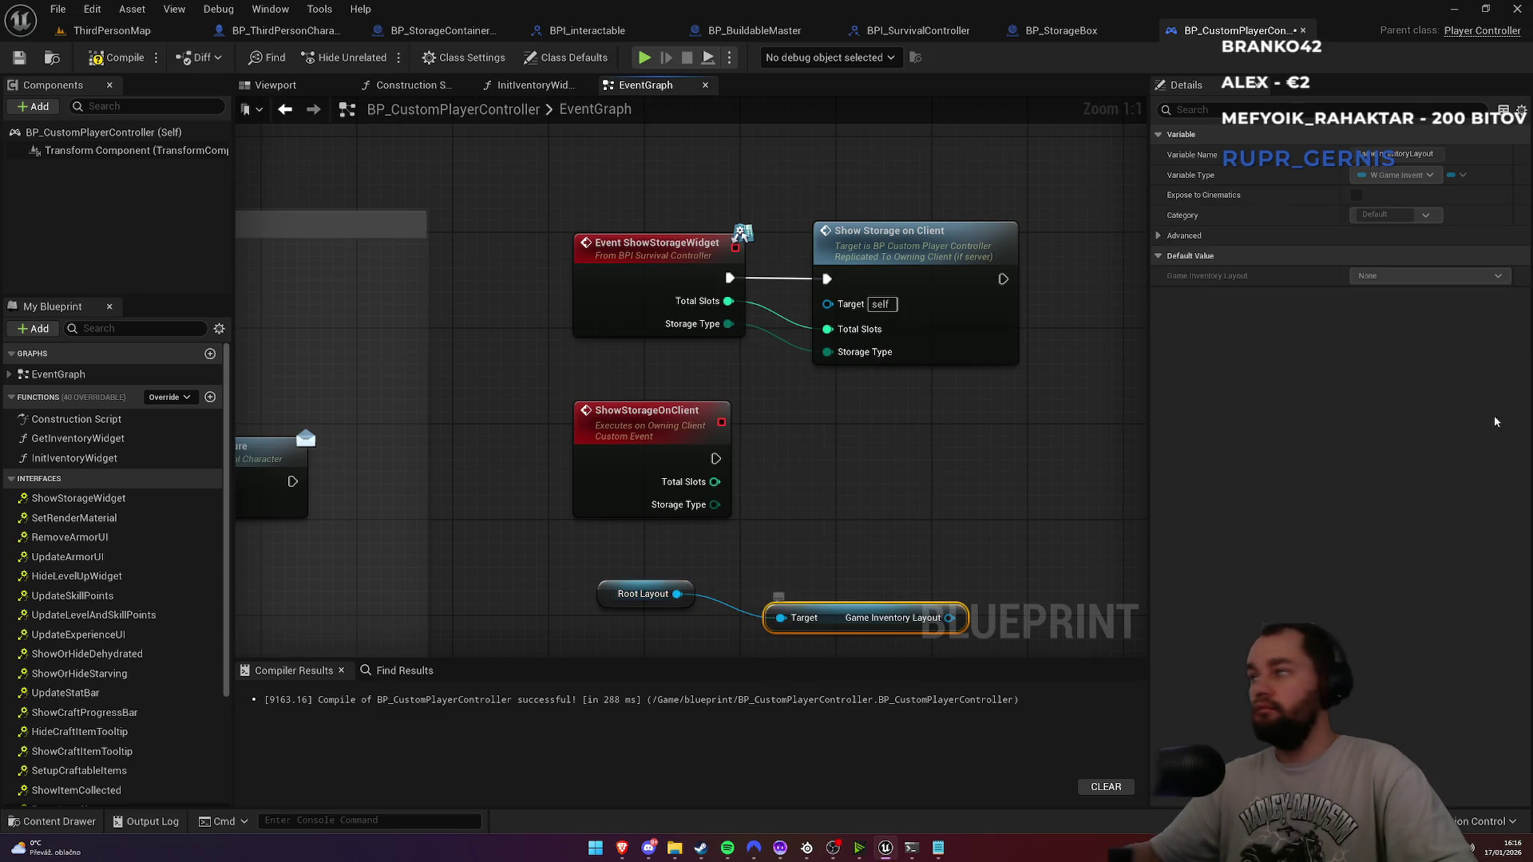
drag(832, 530, 918, 356)
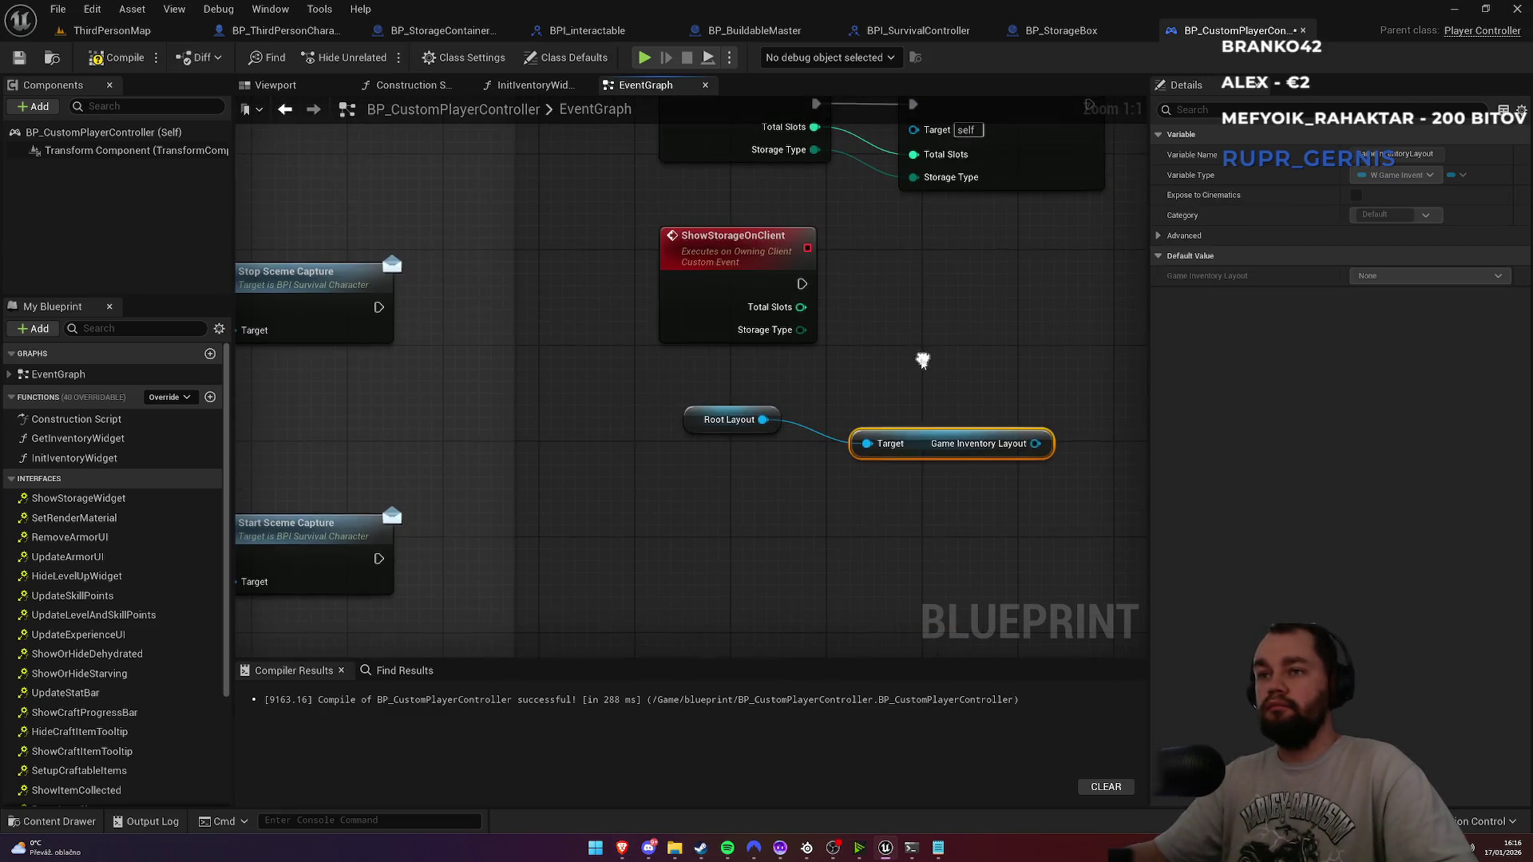
mouse_move(917, 447)
mouse_down()
mouse_move(763, 474)
mouse_move(753, 461)
mouse_up()
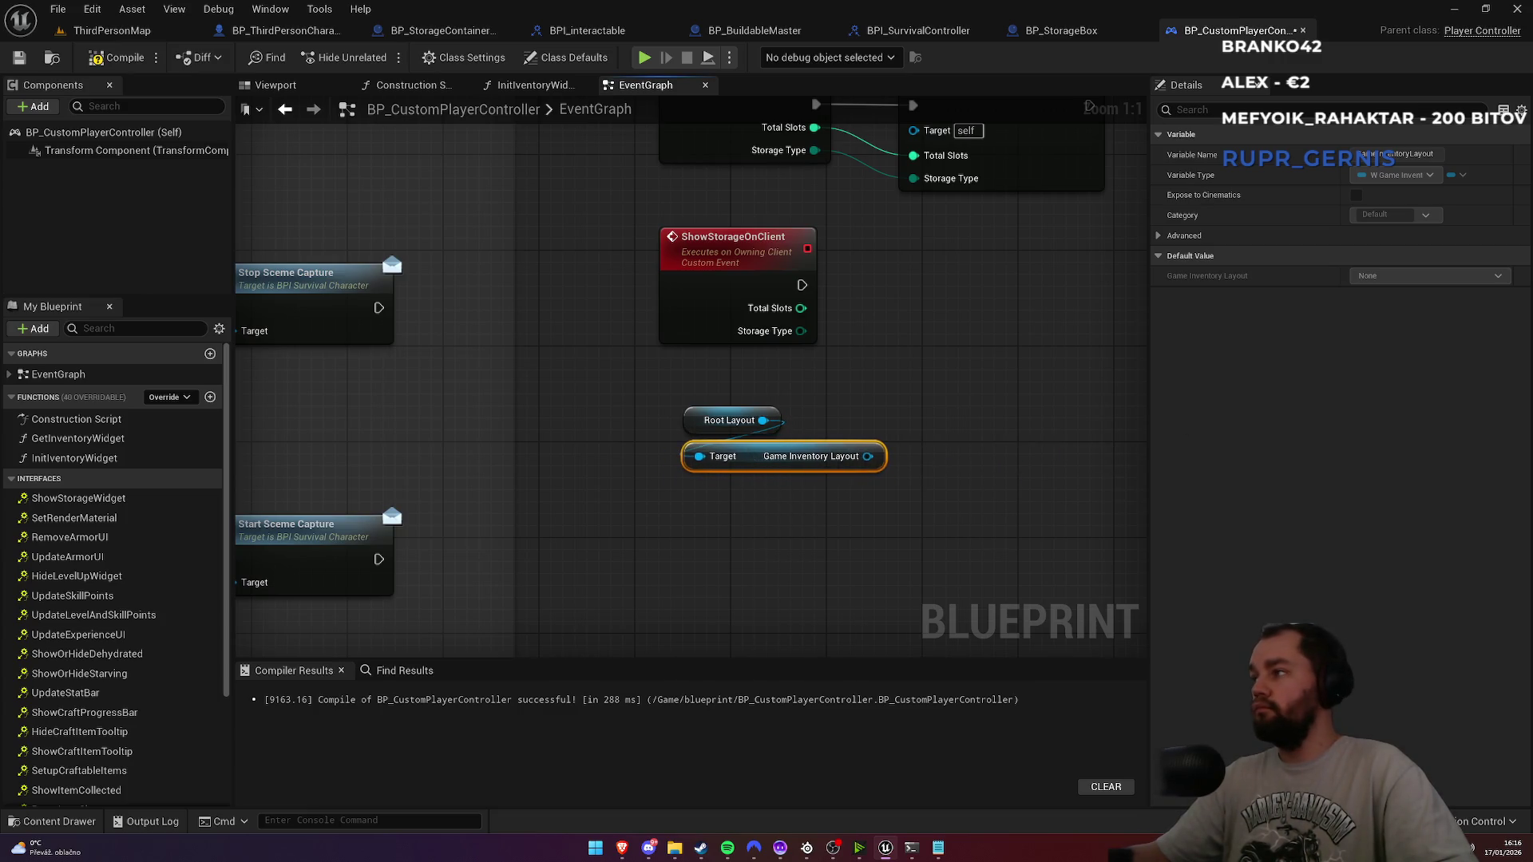
drag(867, 456, 870, 528)
text(W inv)
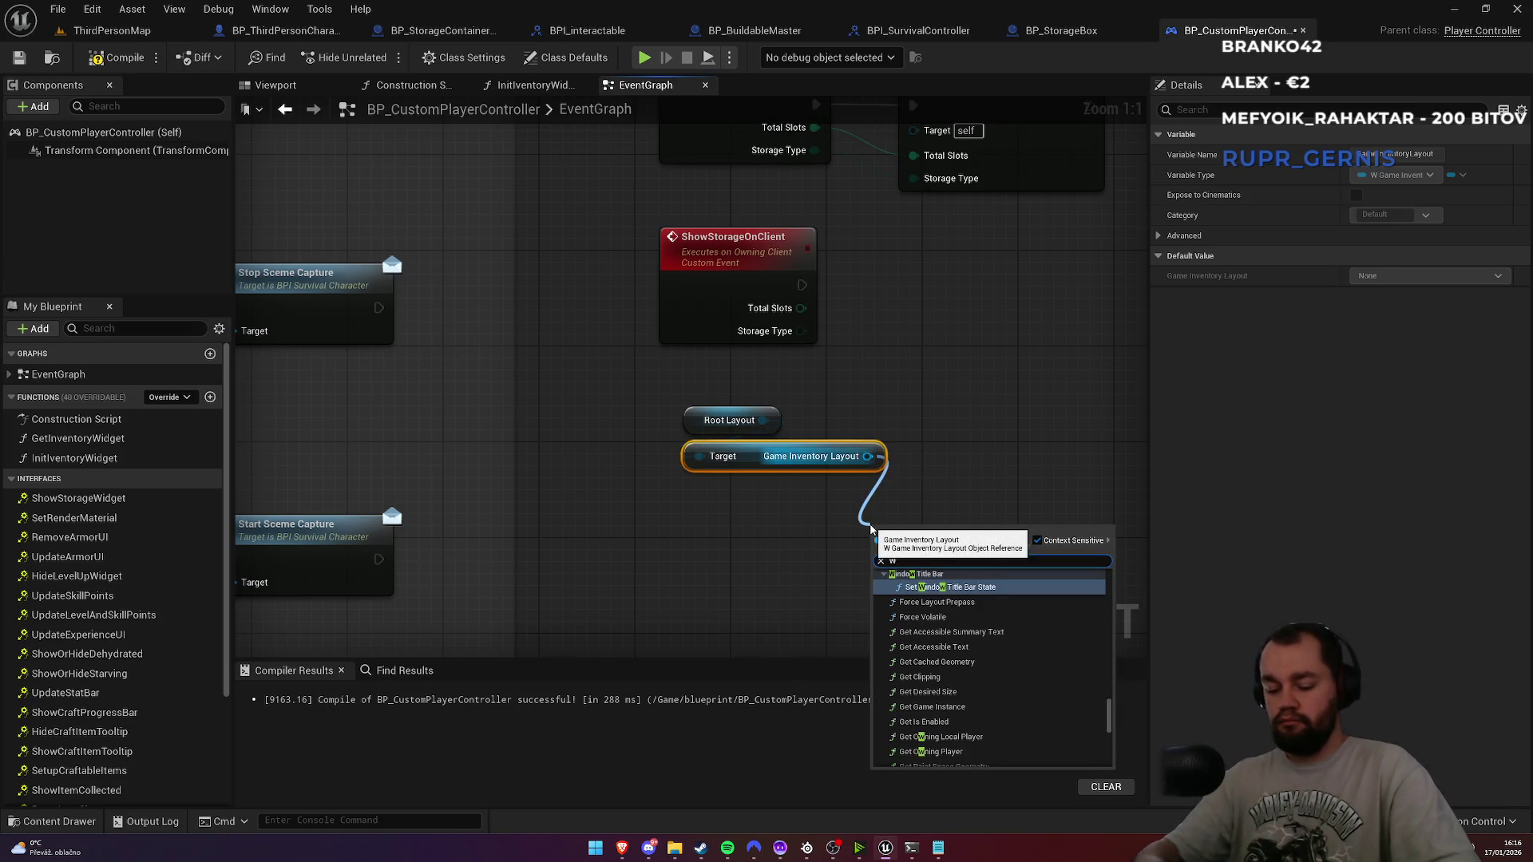
text(ento)
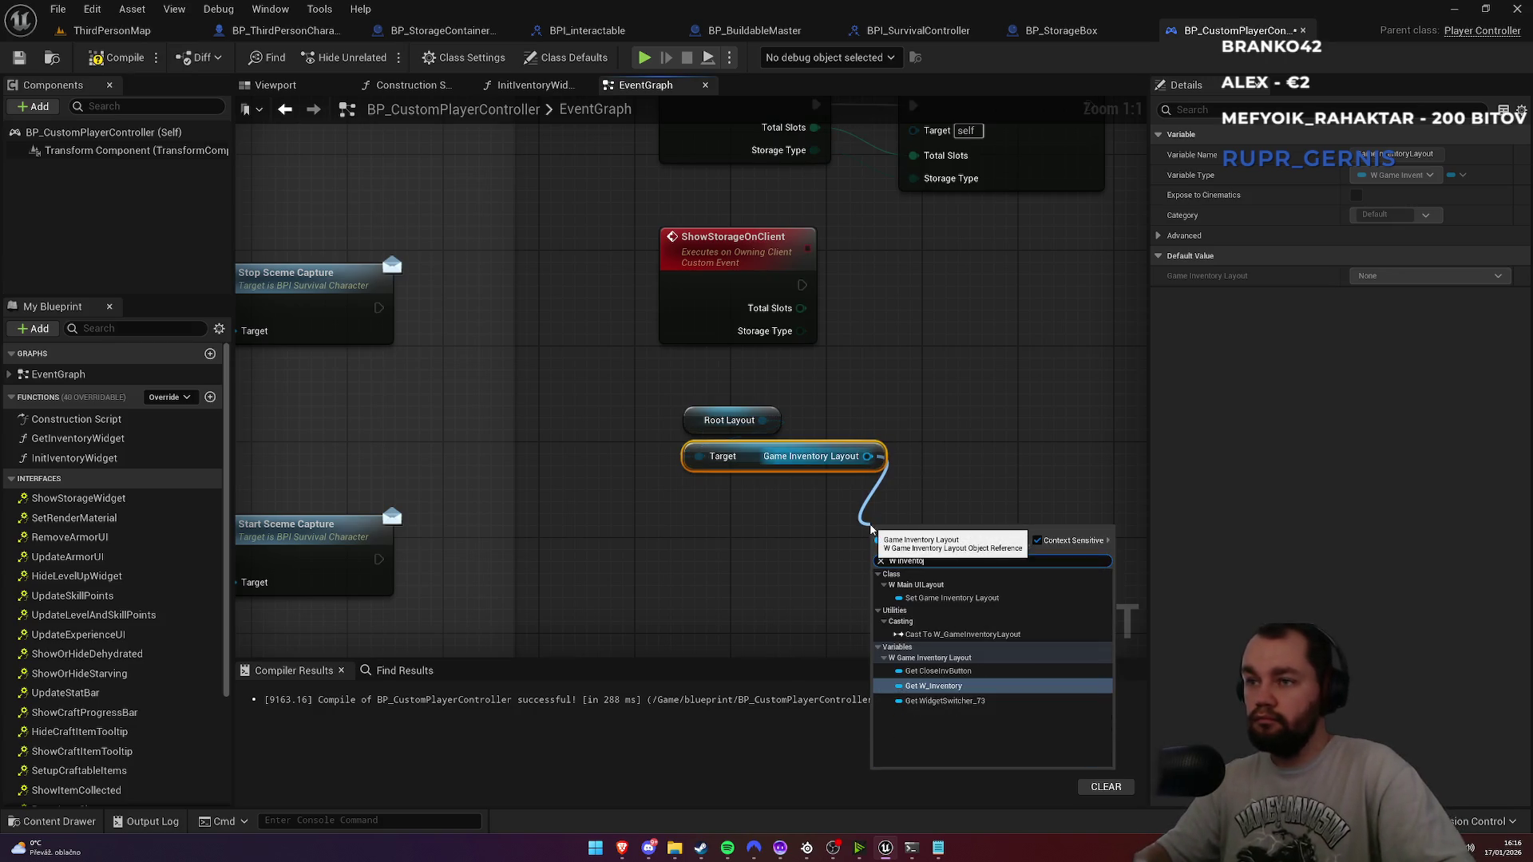
key(Return)
Step: Group the three getter nodes together and inspect the W Inventory variable
drag(931, 528, 751, 493)
click(773, 575)
mouse_move(665, 399)
mouse_down()
mouse_move(791, 512)
mouse_move(735, 498)
mouse_up()
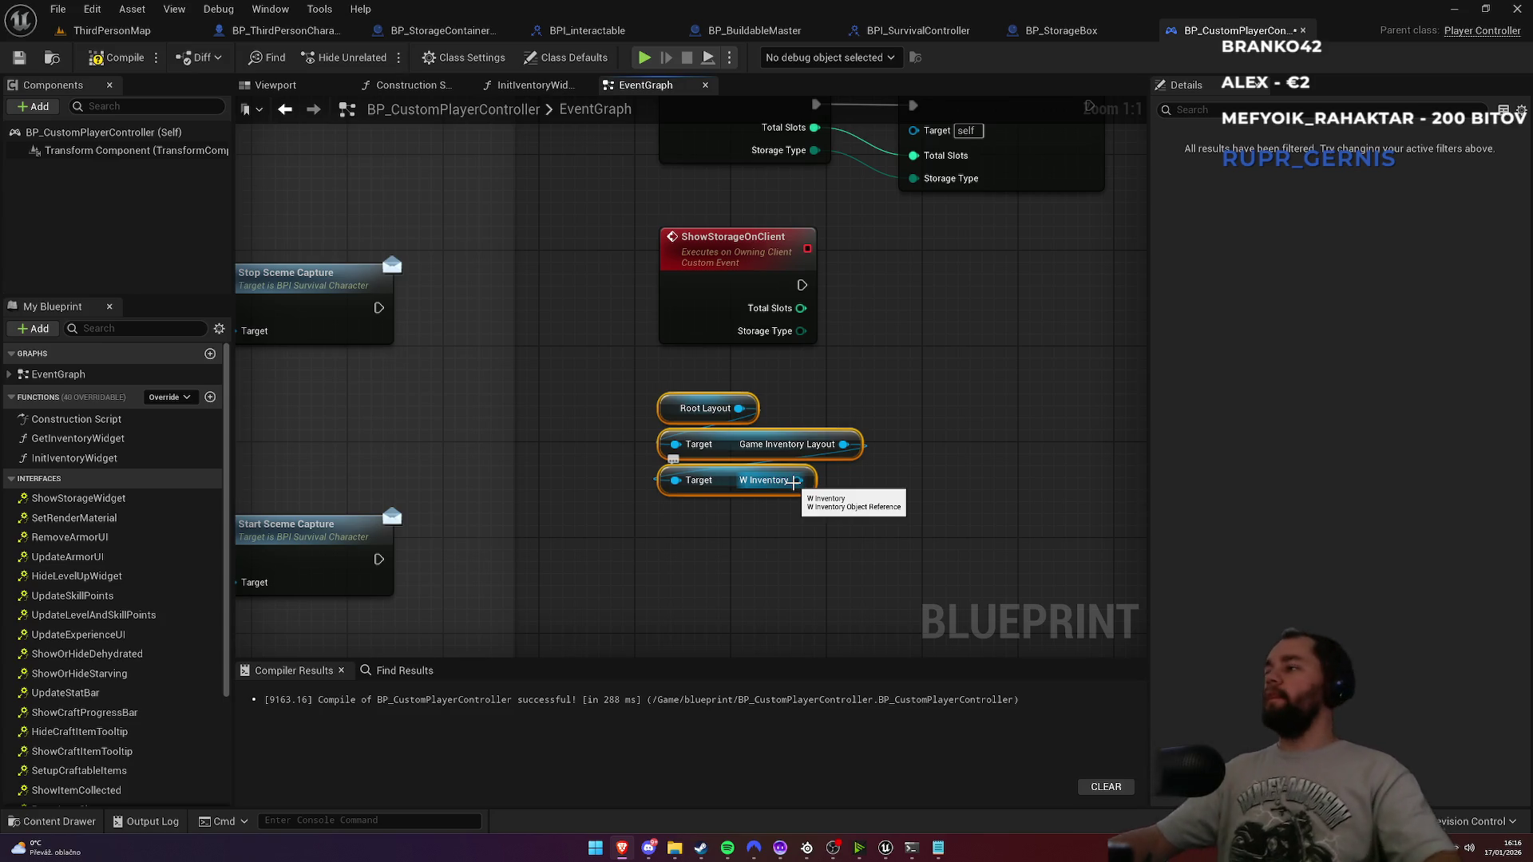
mouse_move(863, 524)
mouse_down()
mouse_move(807, 514)
mouse_move(645, 567)
mouse_move(580, 474)
mouse_move(594, 487)
mouse_up()
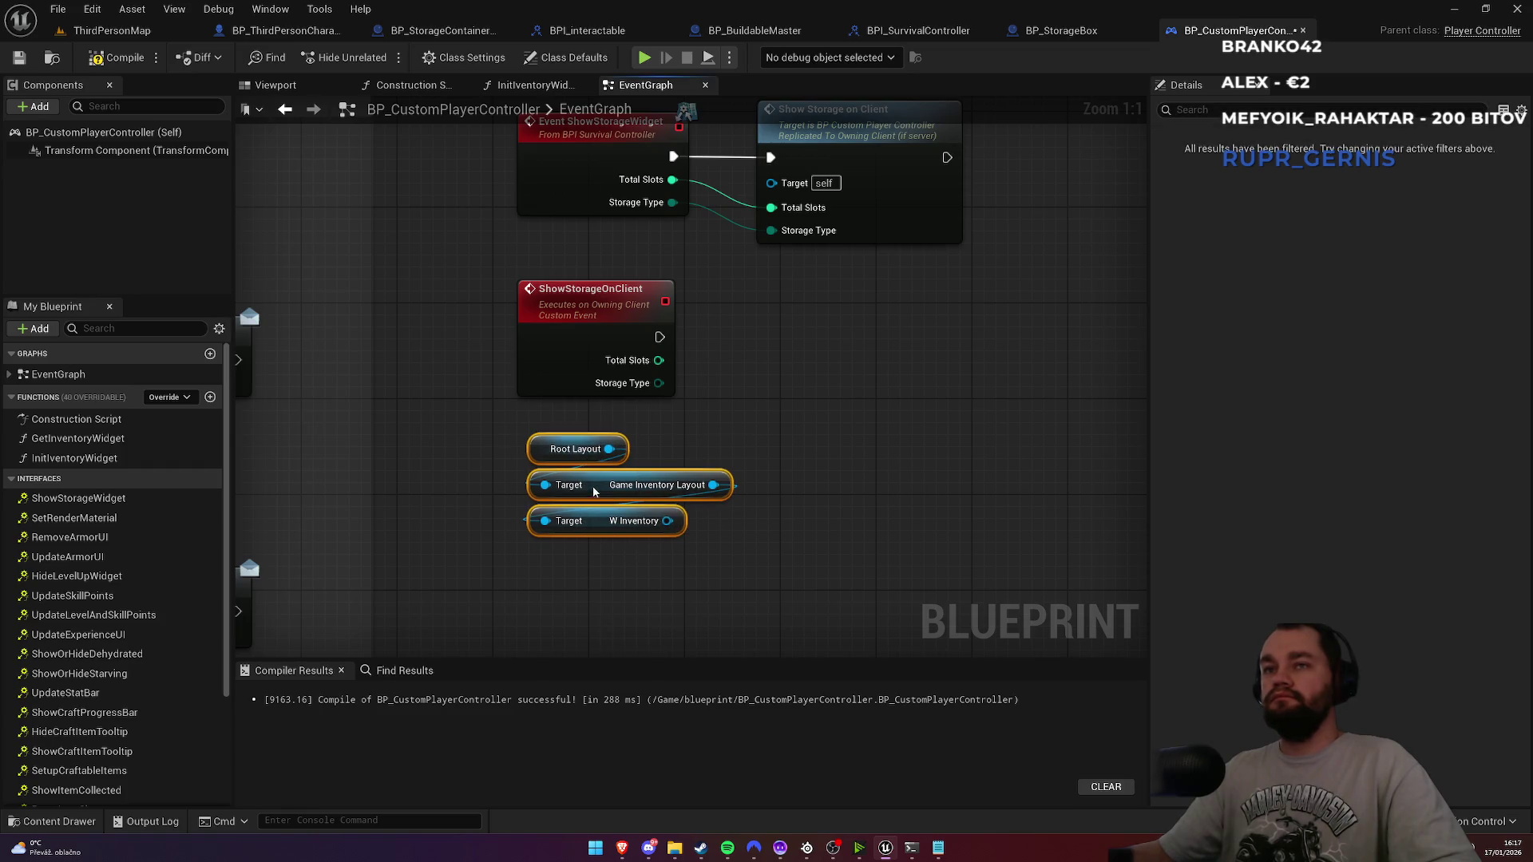
click(791, 429)
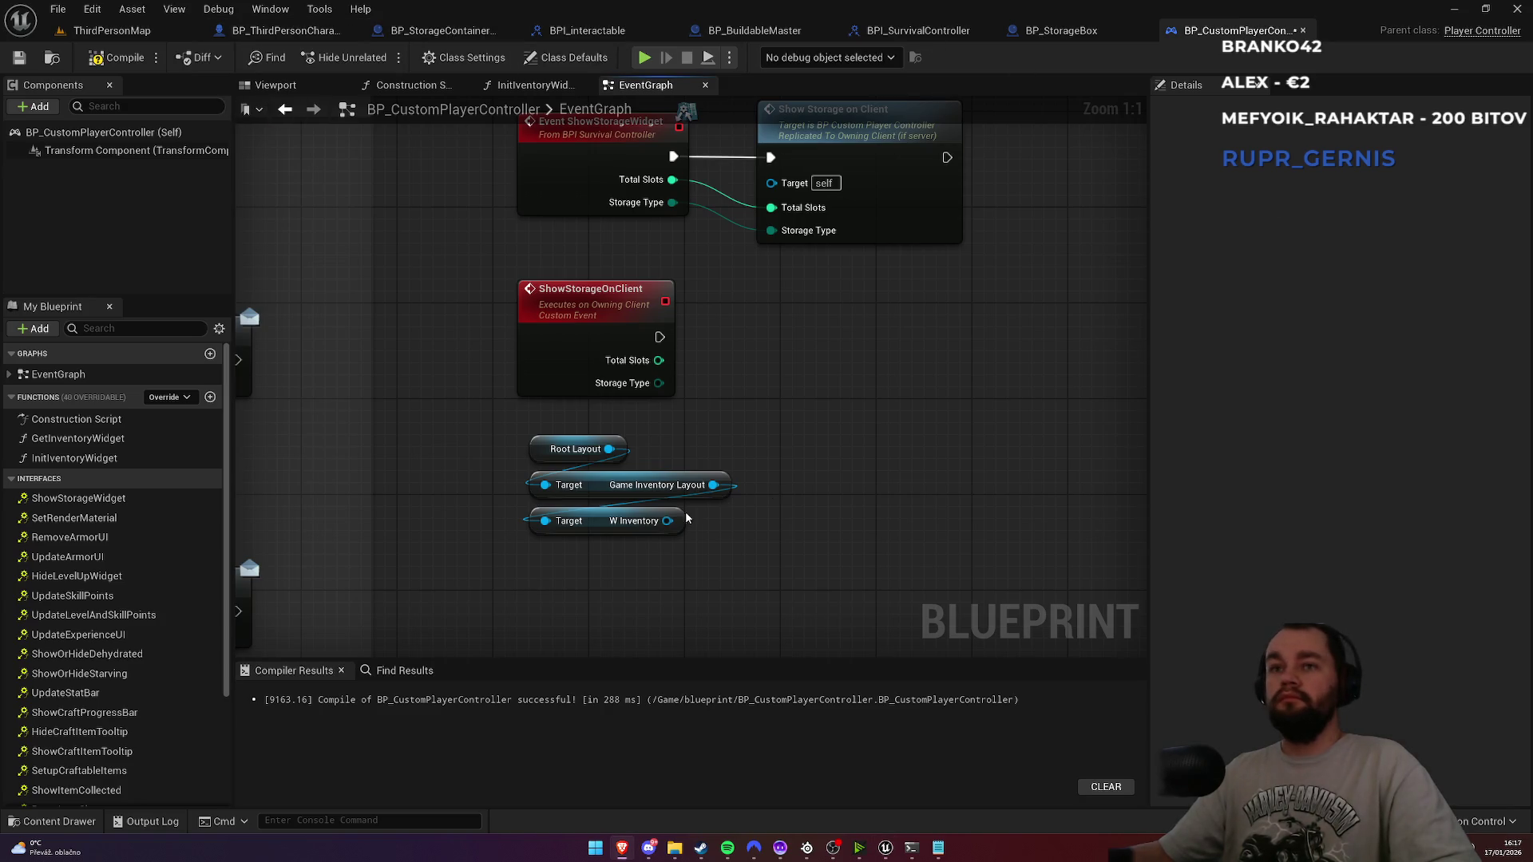
click(599, 525)
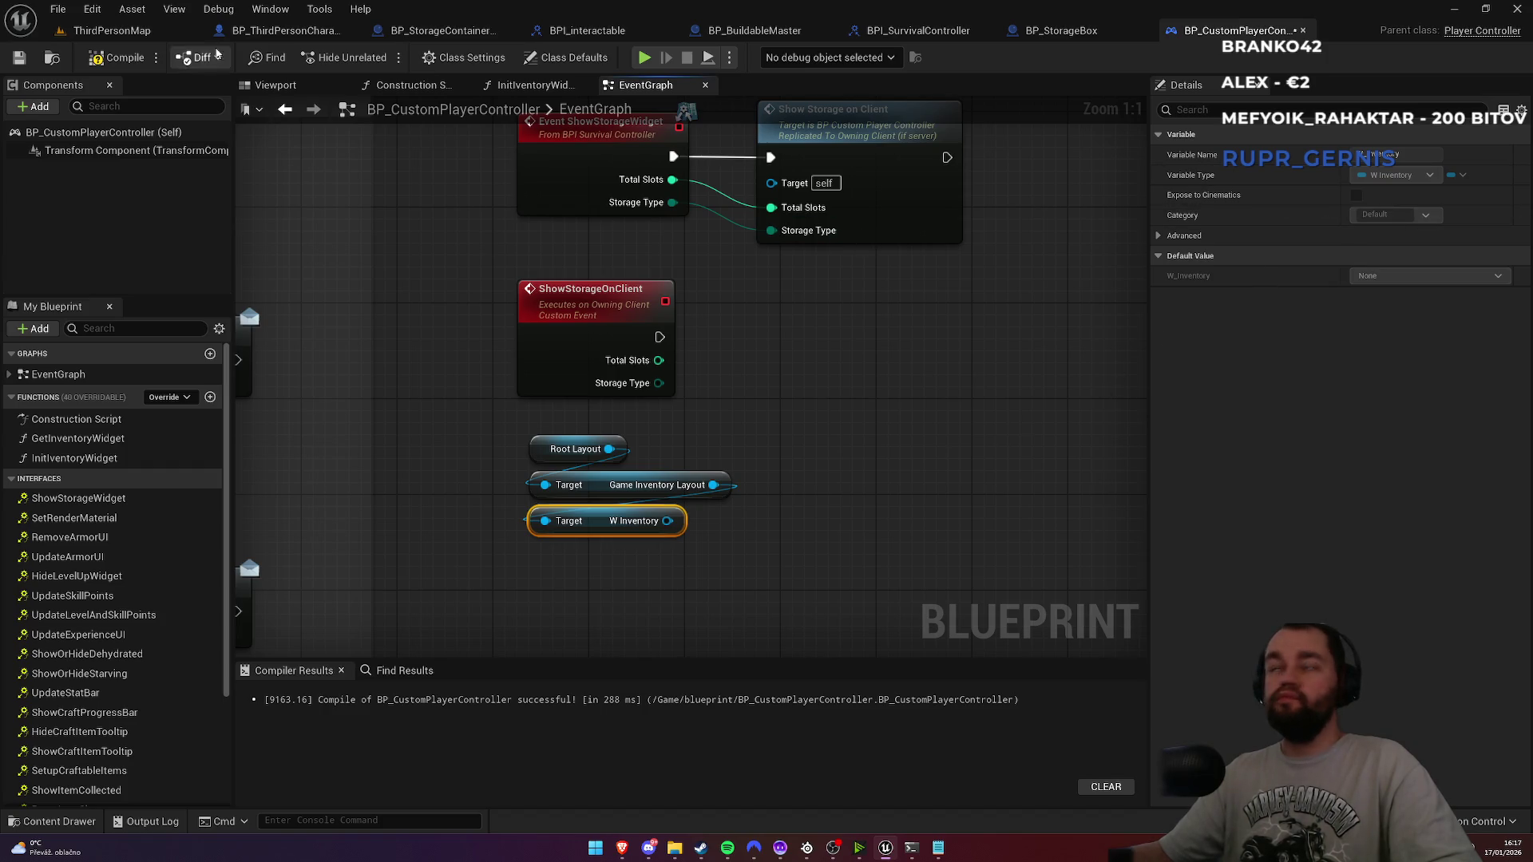
click(111, 30)
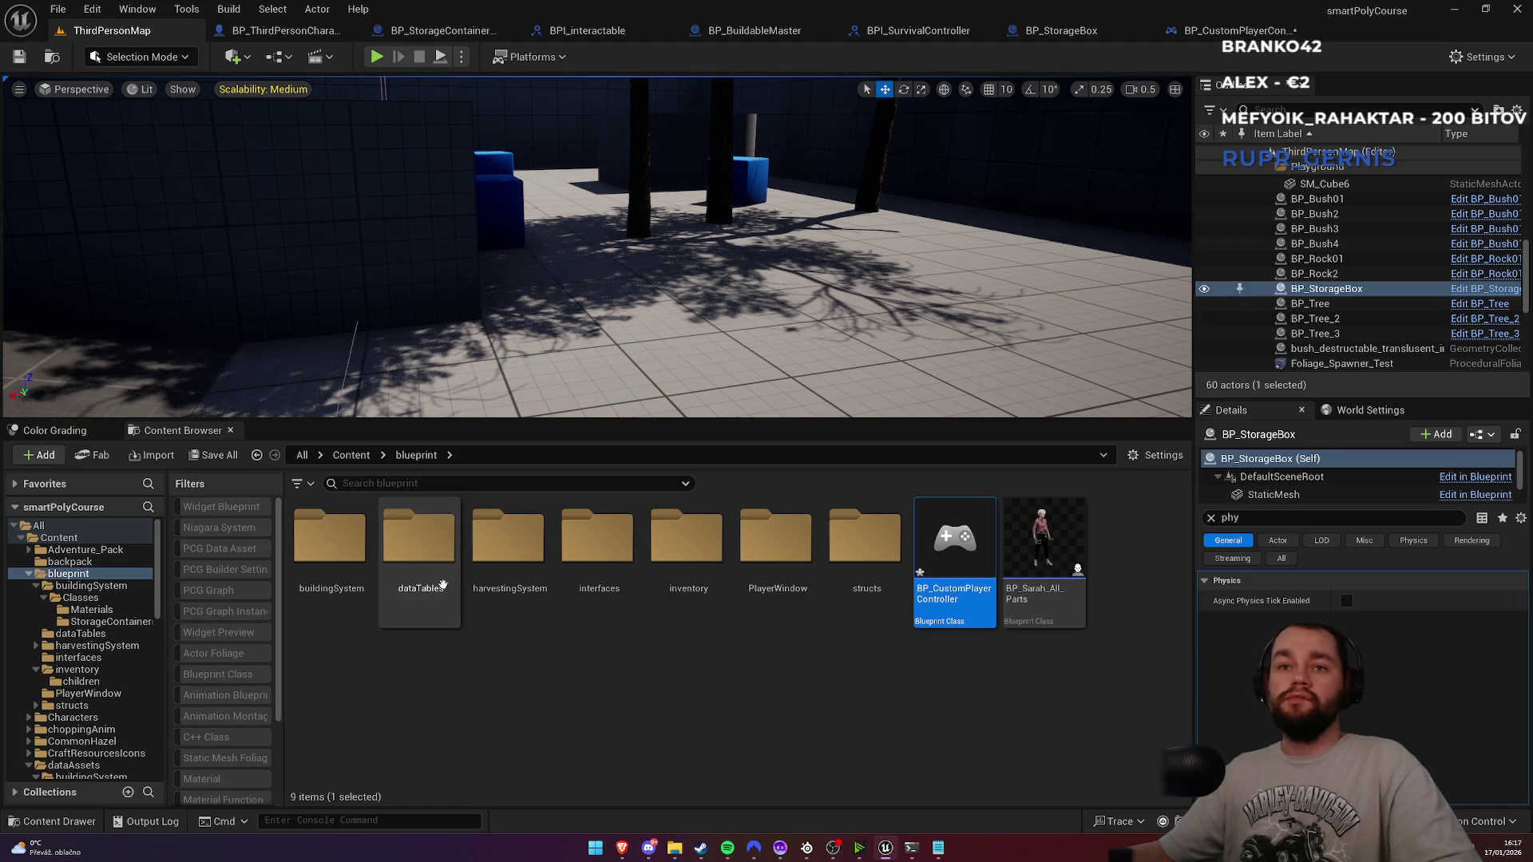
Step: Open W_Inventory from Content > ui > widgets > inventory and show its event graph
click(351, 454)
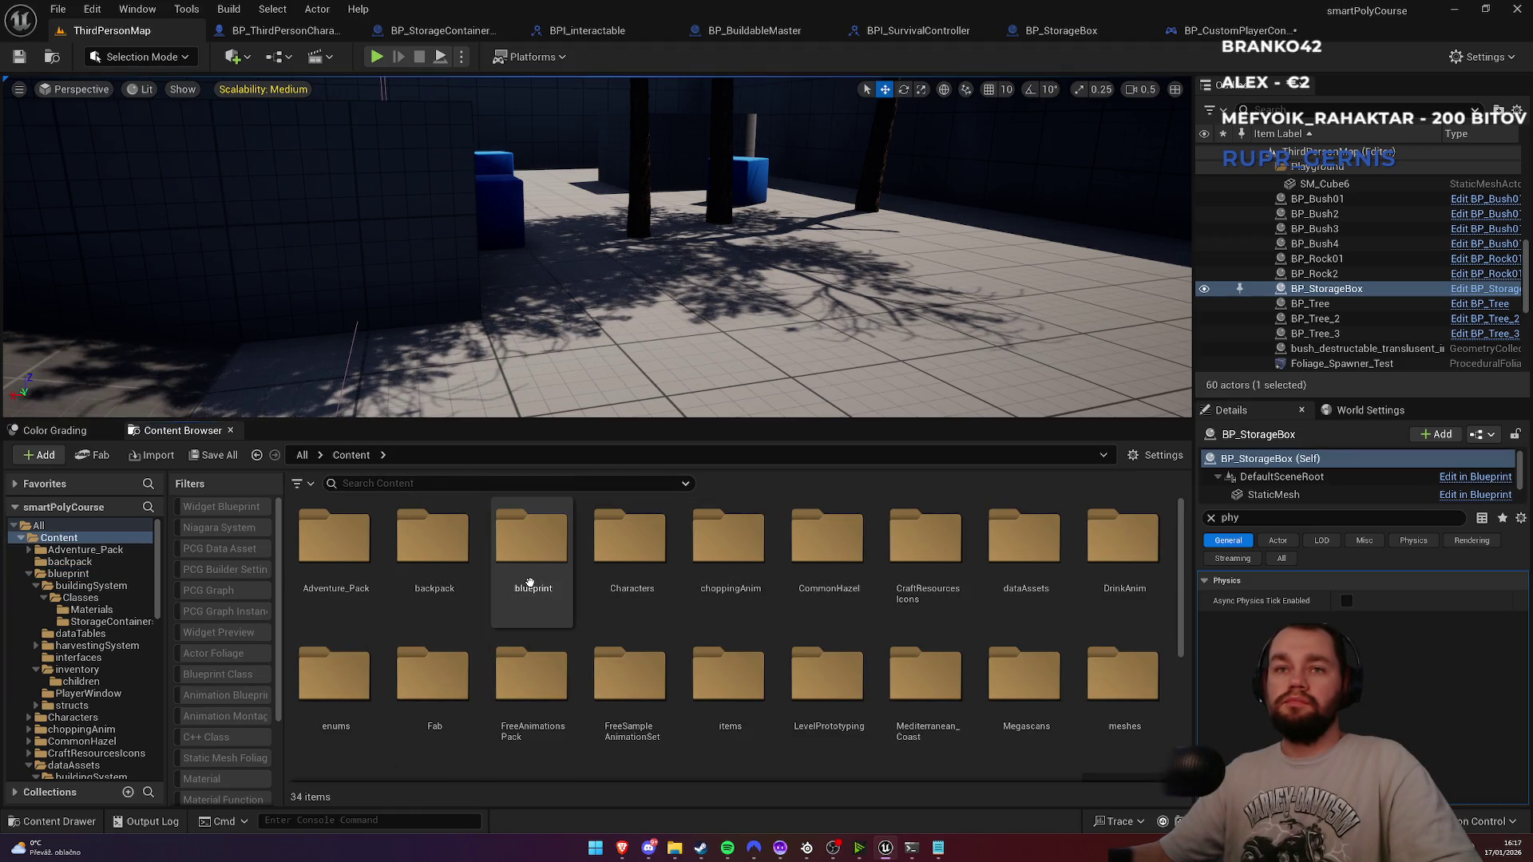
scroll(958, 655, down, 2)
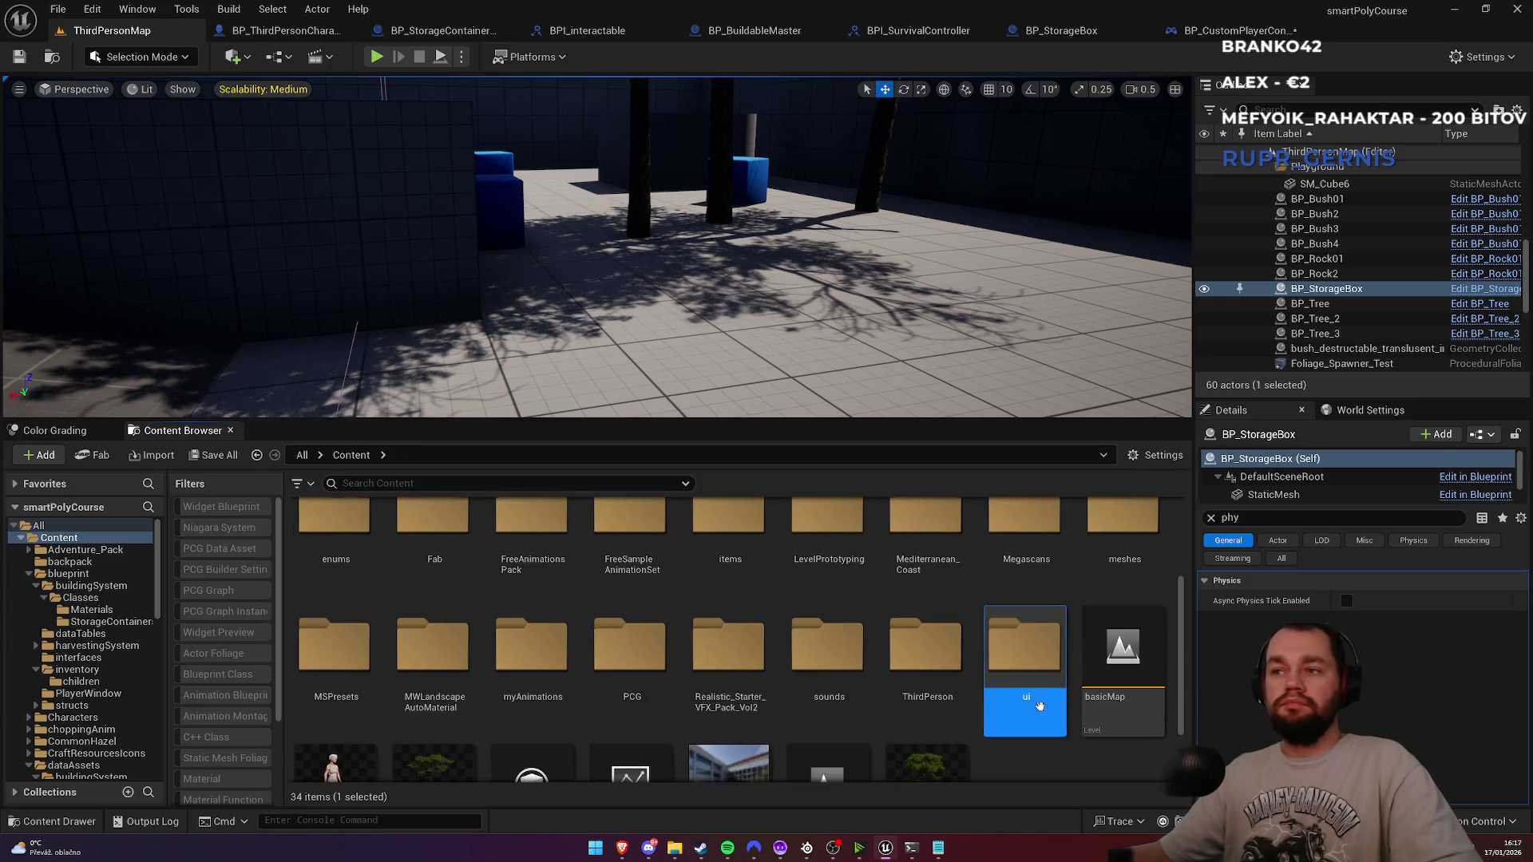
double_click(1030, 655)
double_click(511, 551)
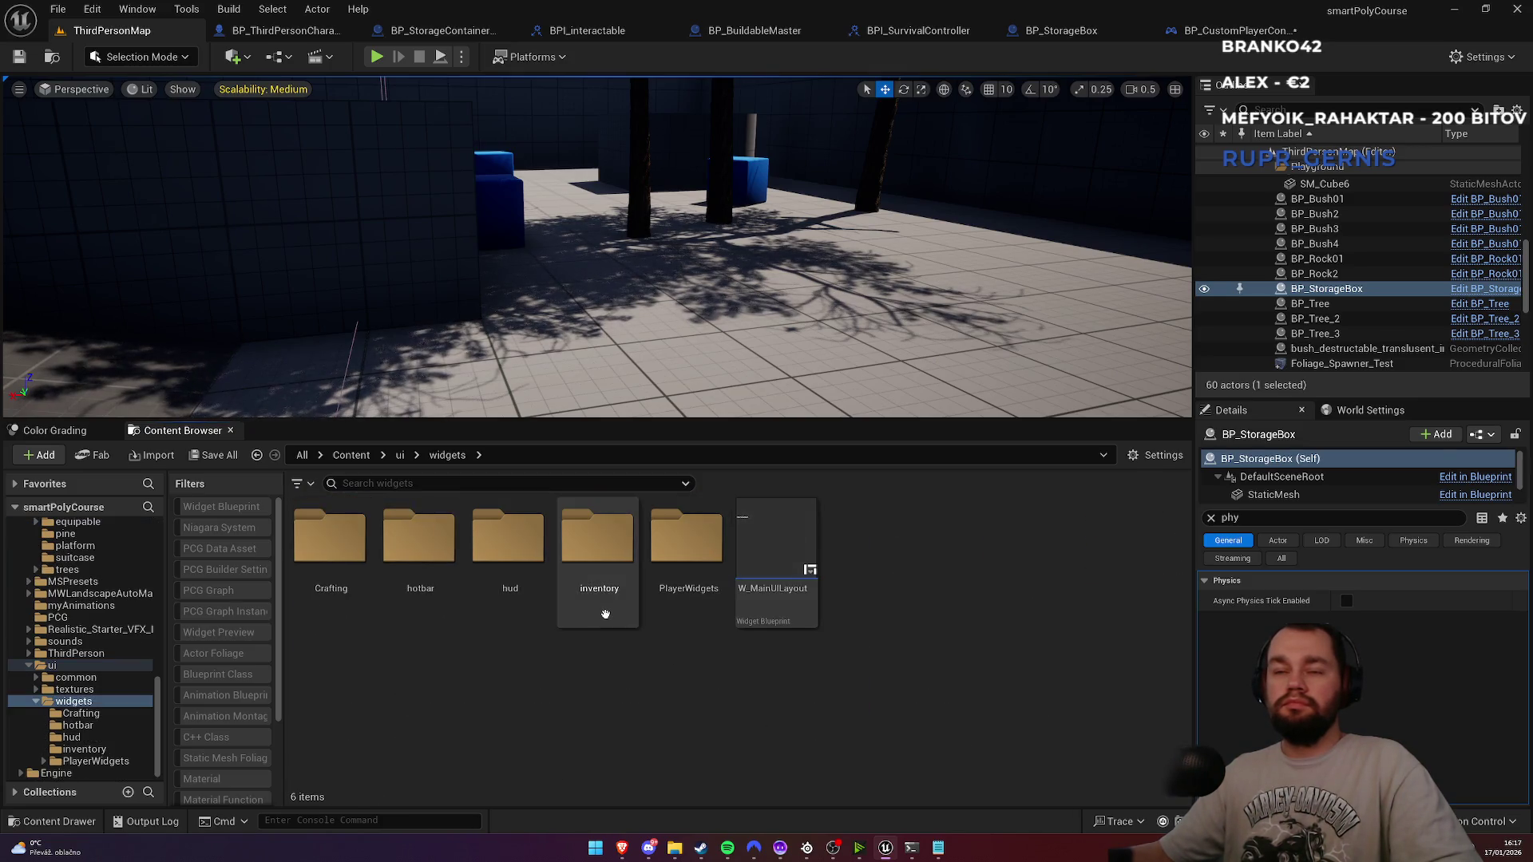
double_click(597, 539)
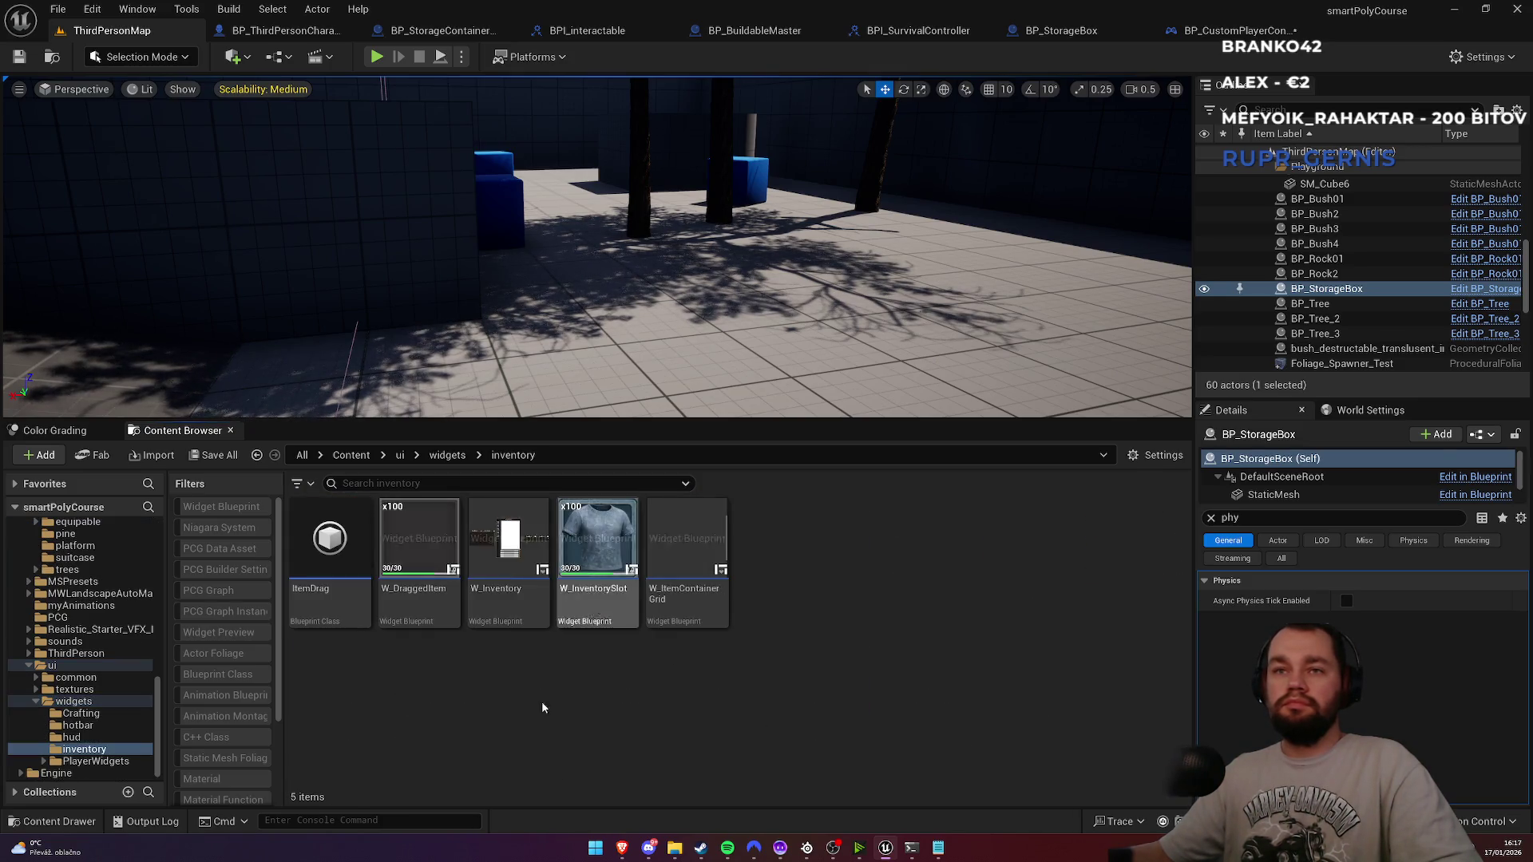
double_click(495, 624)
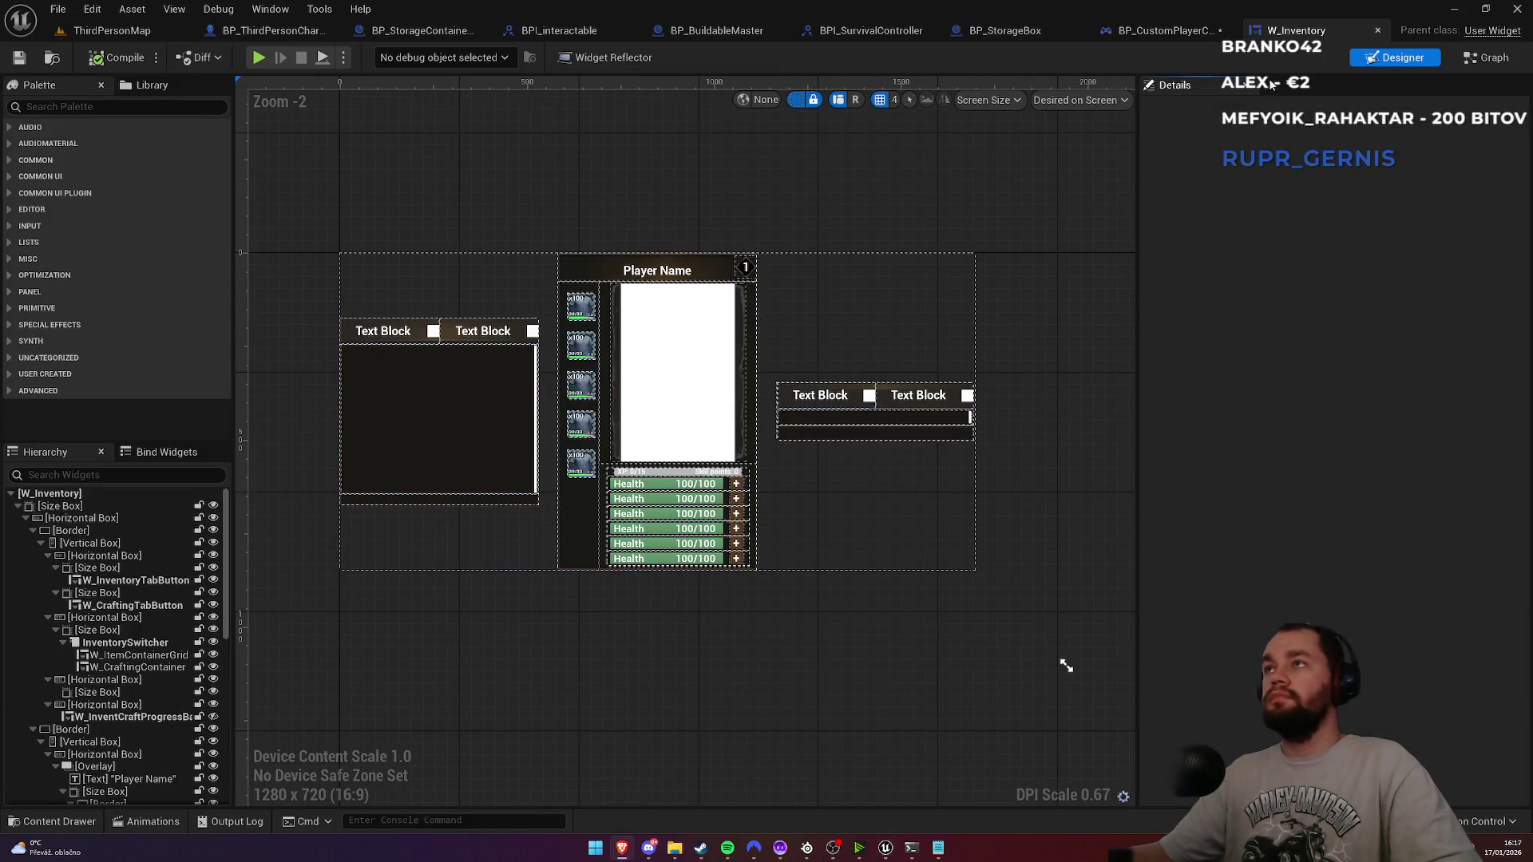
click(1485, 58)
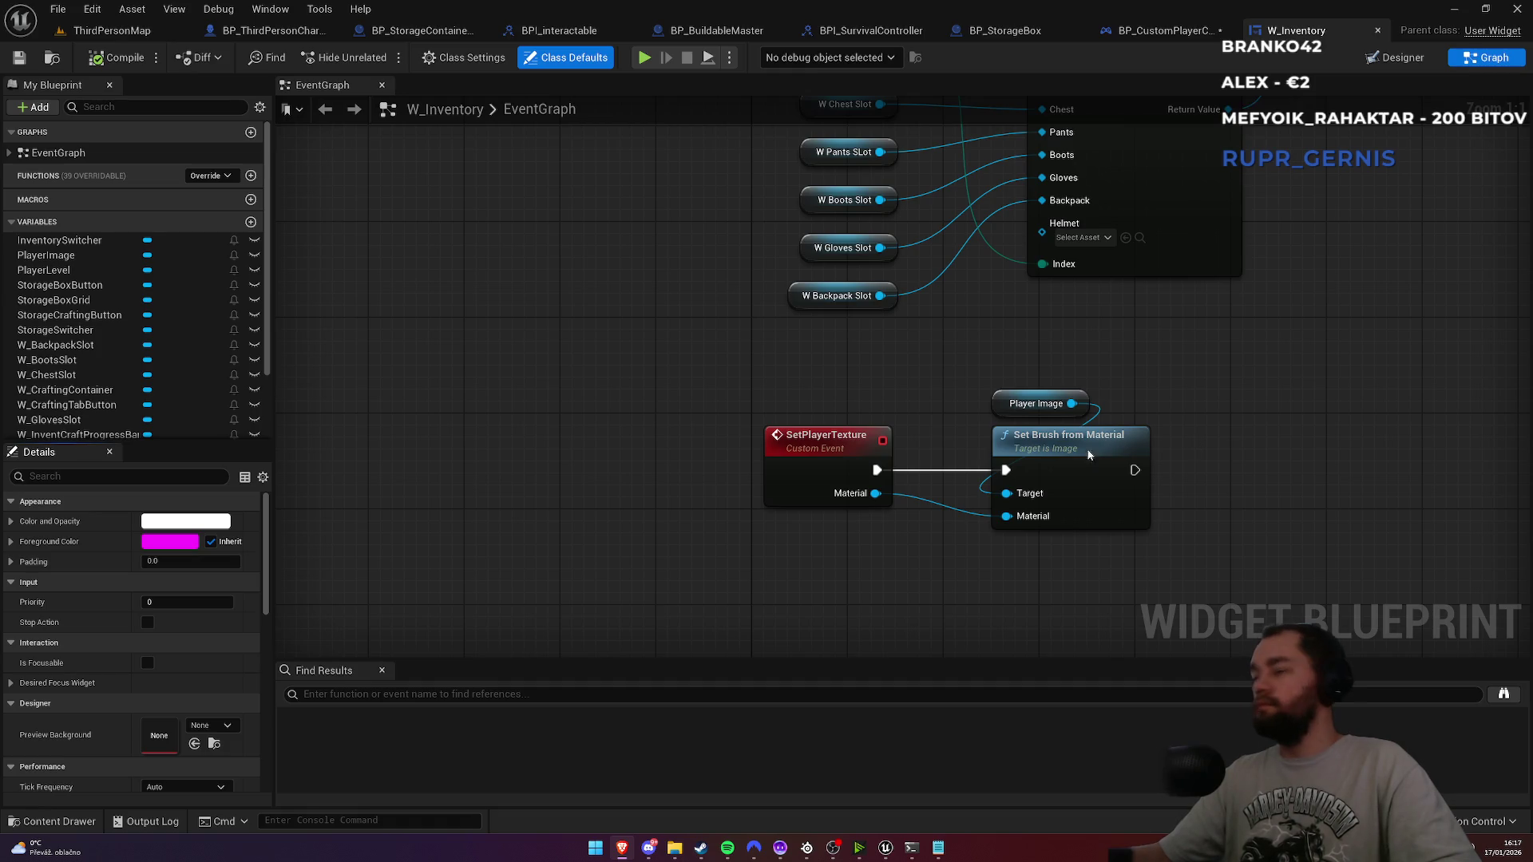
drag(799, 392, 539, 202)
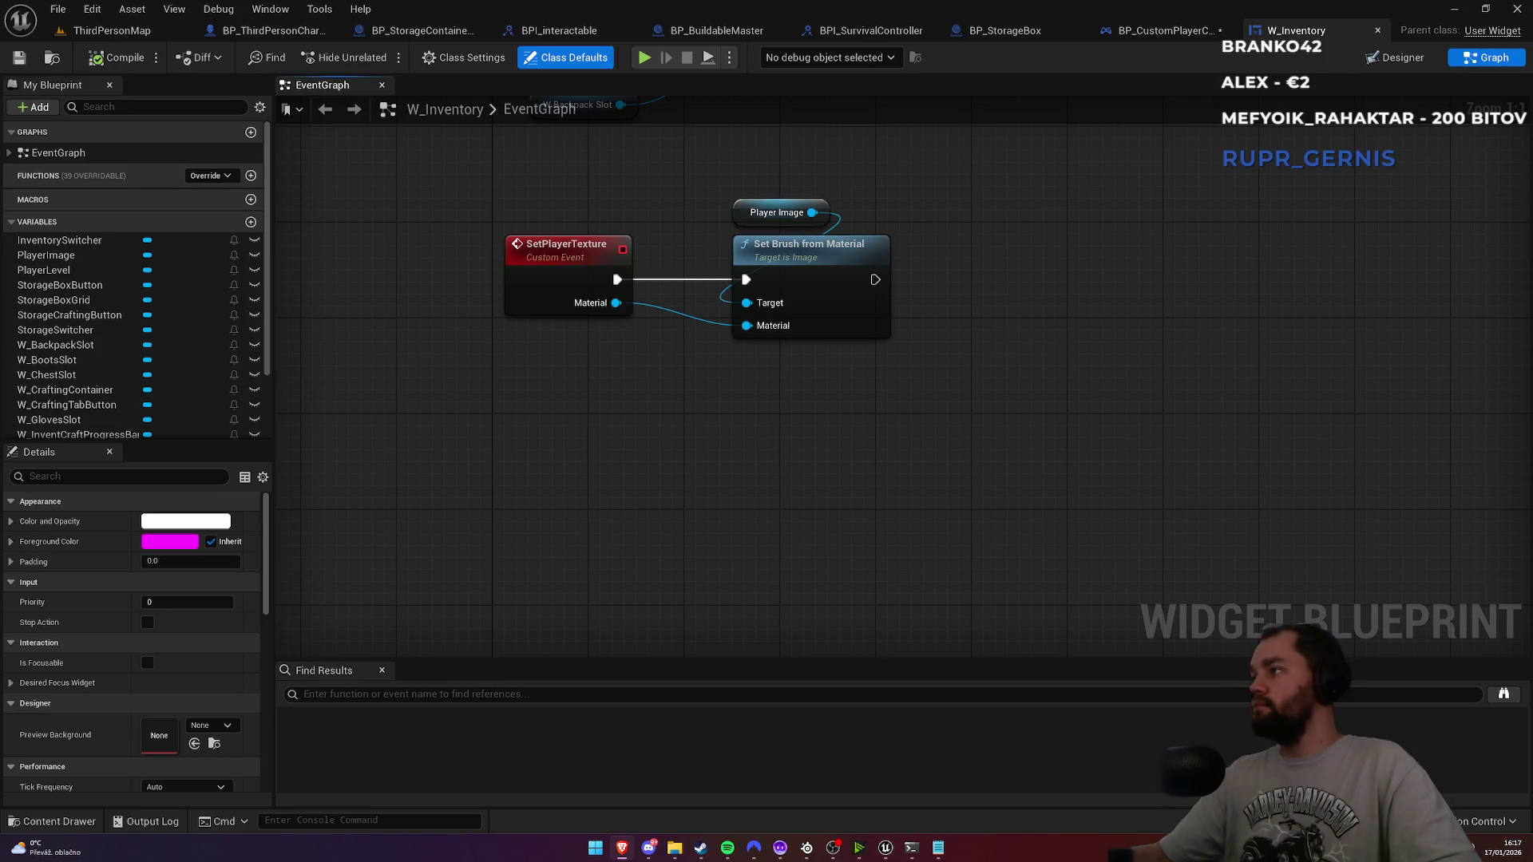
Step: Add a custom event named SetStorageWindow
right_click(539, 472)
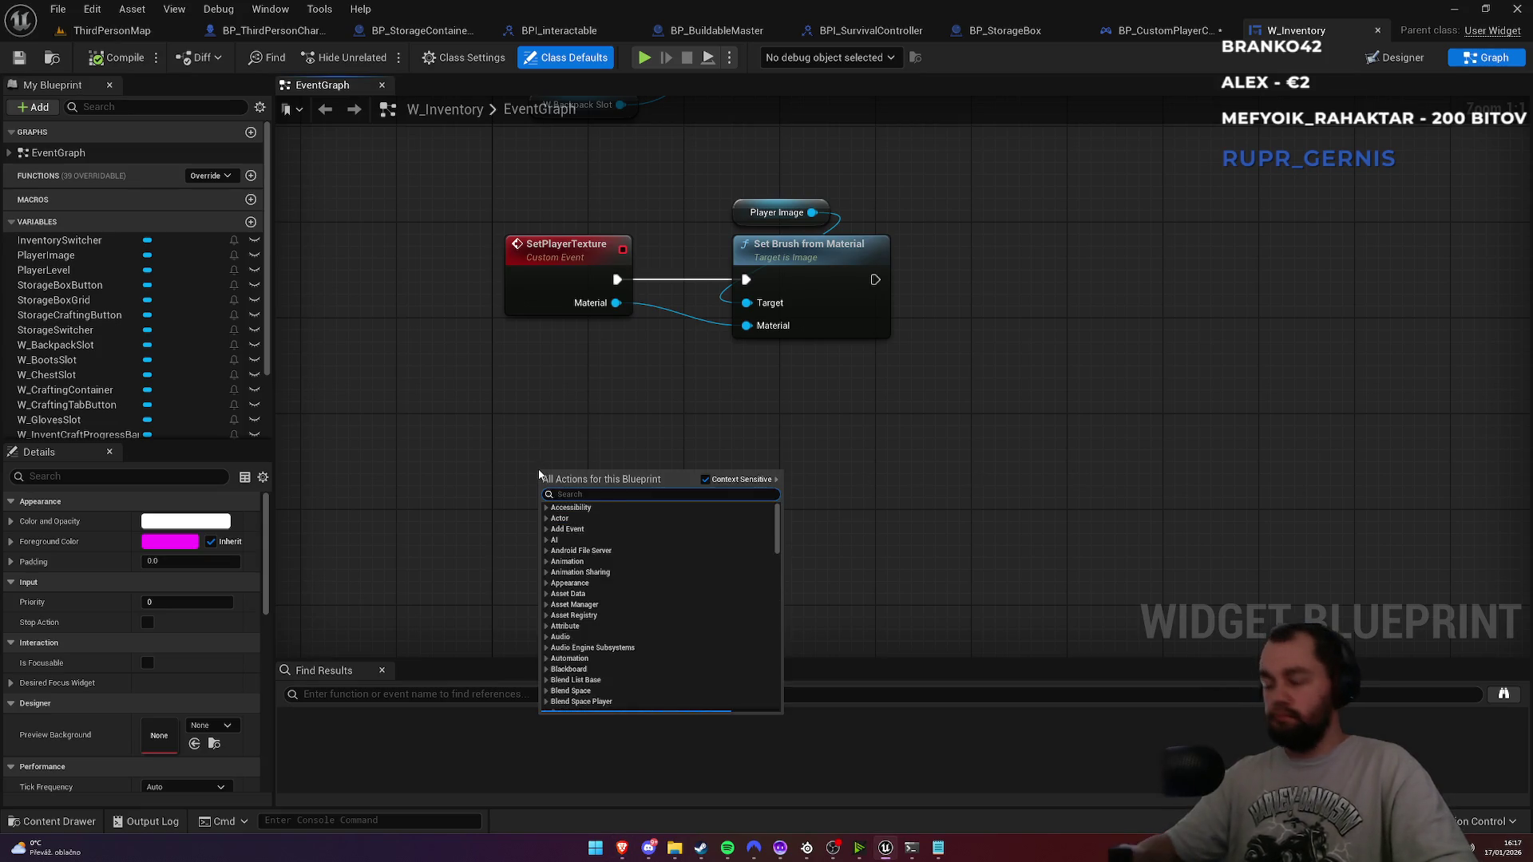
text(cuso)
key(BackSpace)
text(tom)
key(Return)
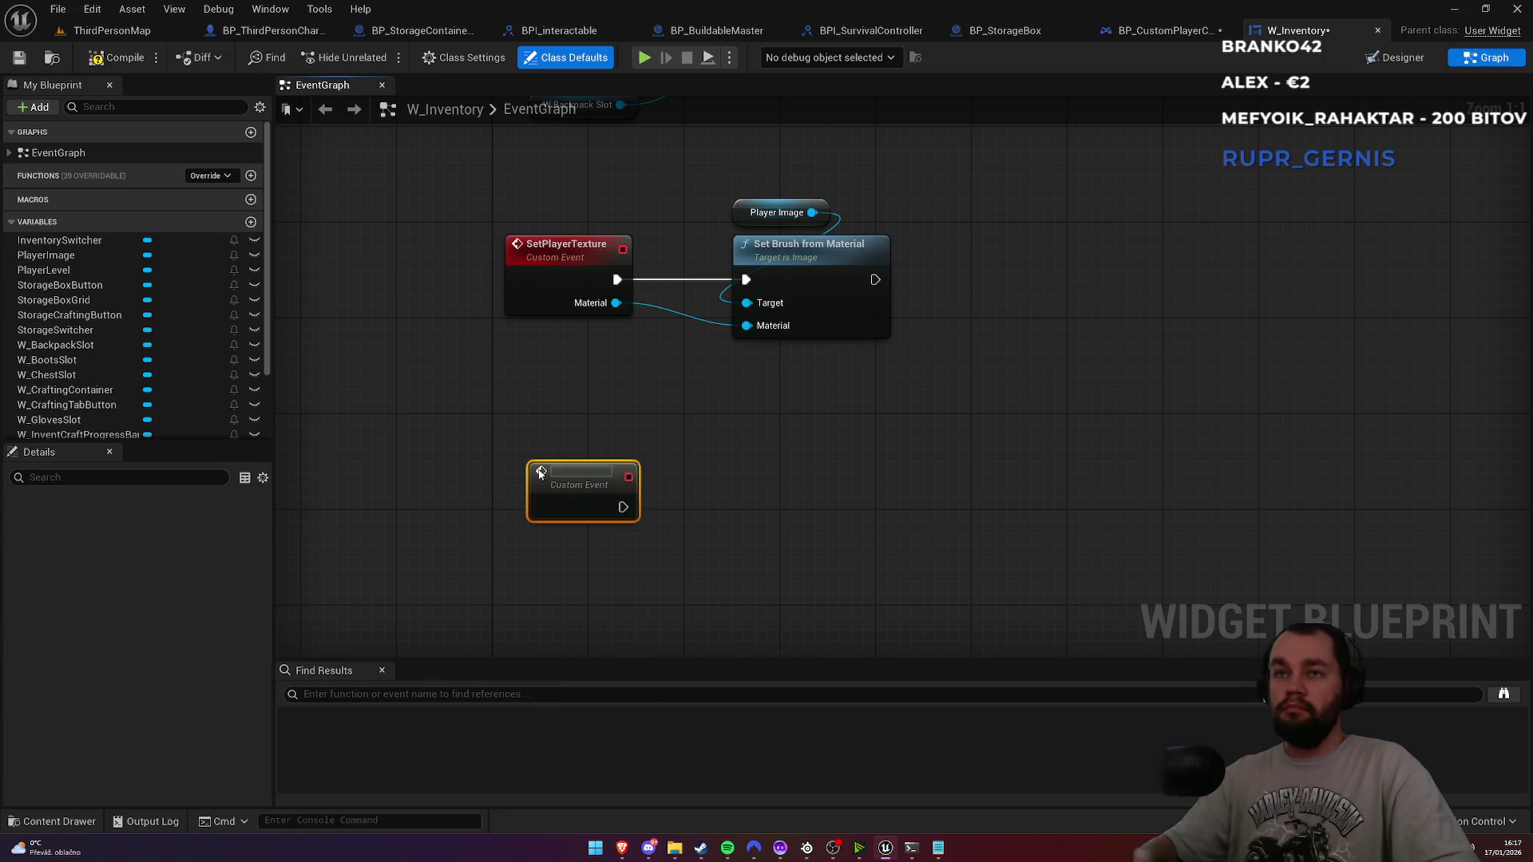
text(S)
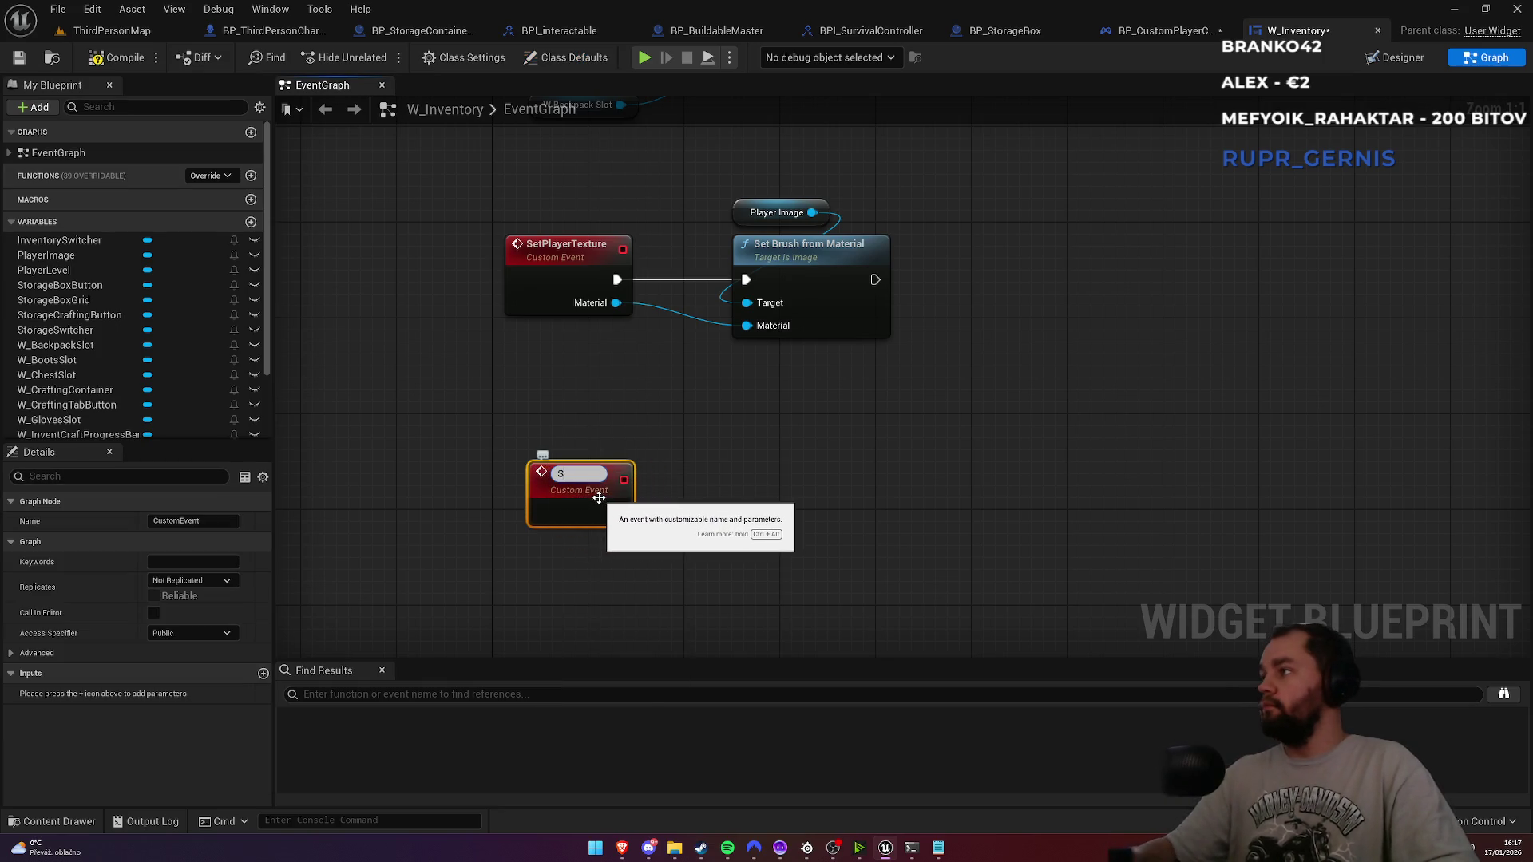
text(etStorage)
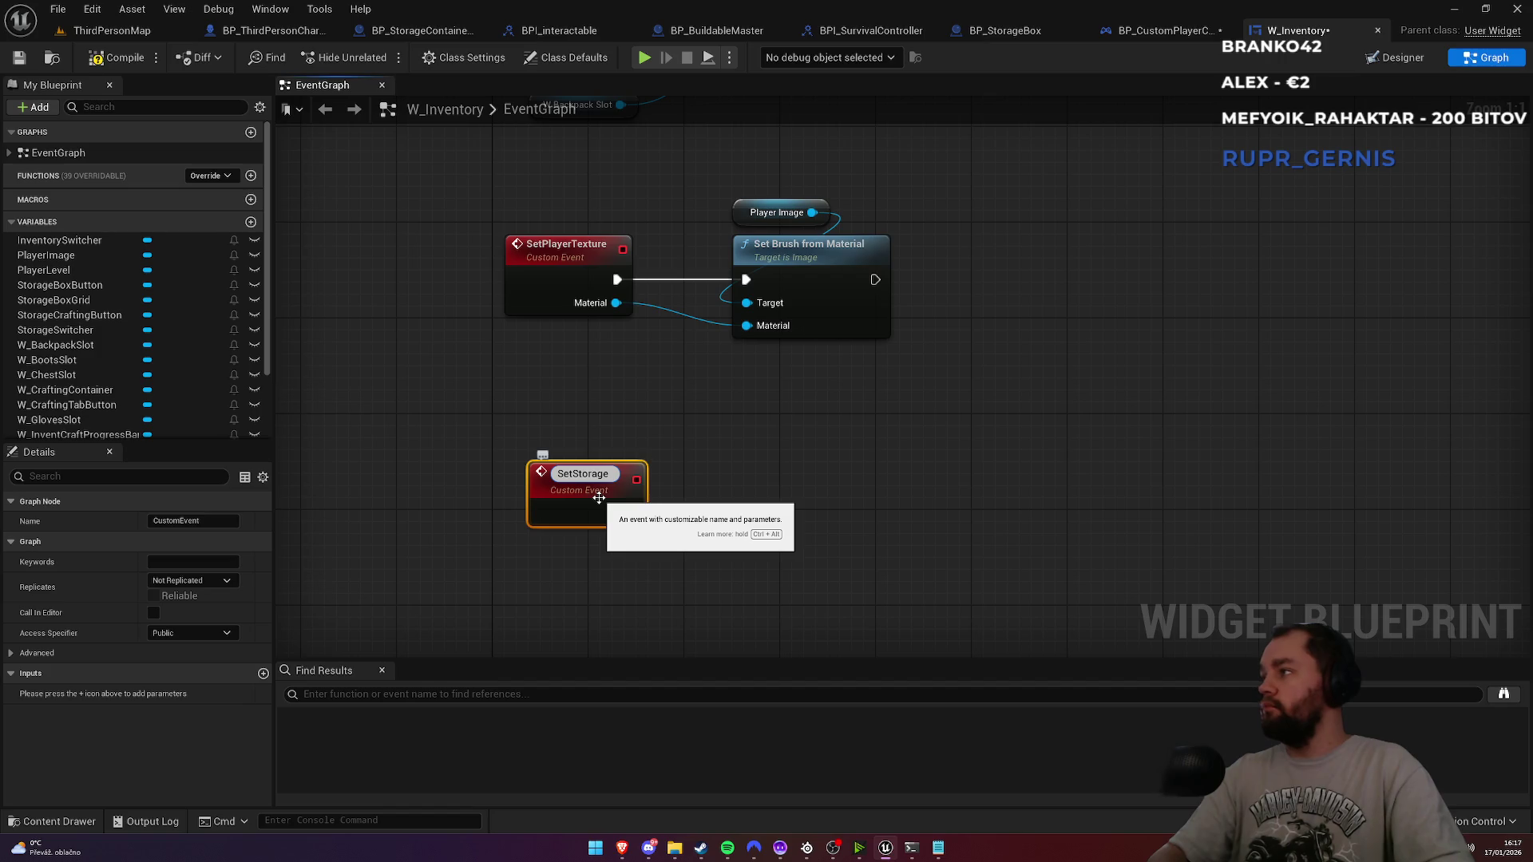
text(Window)
key(Return)
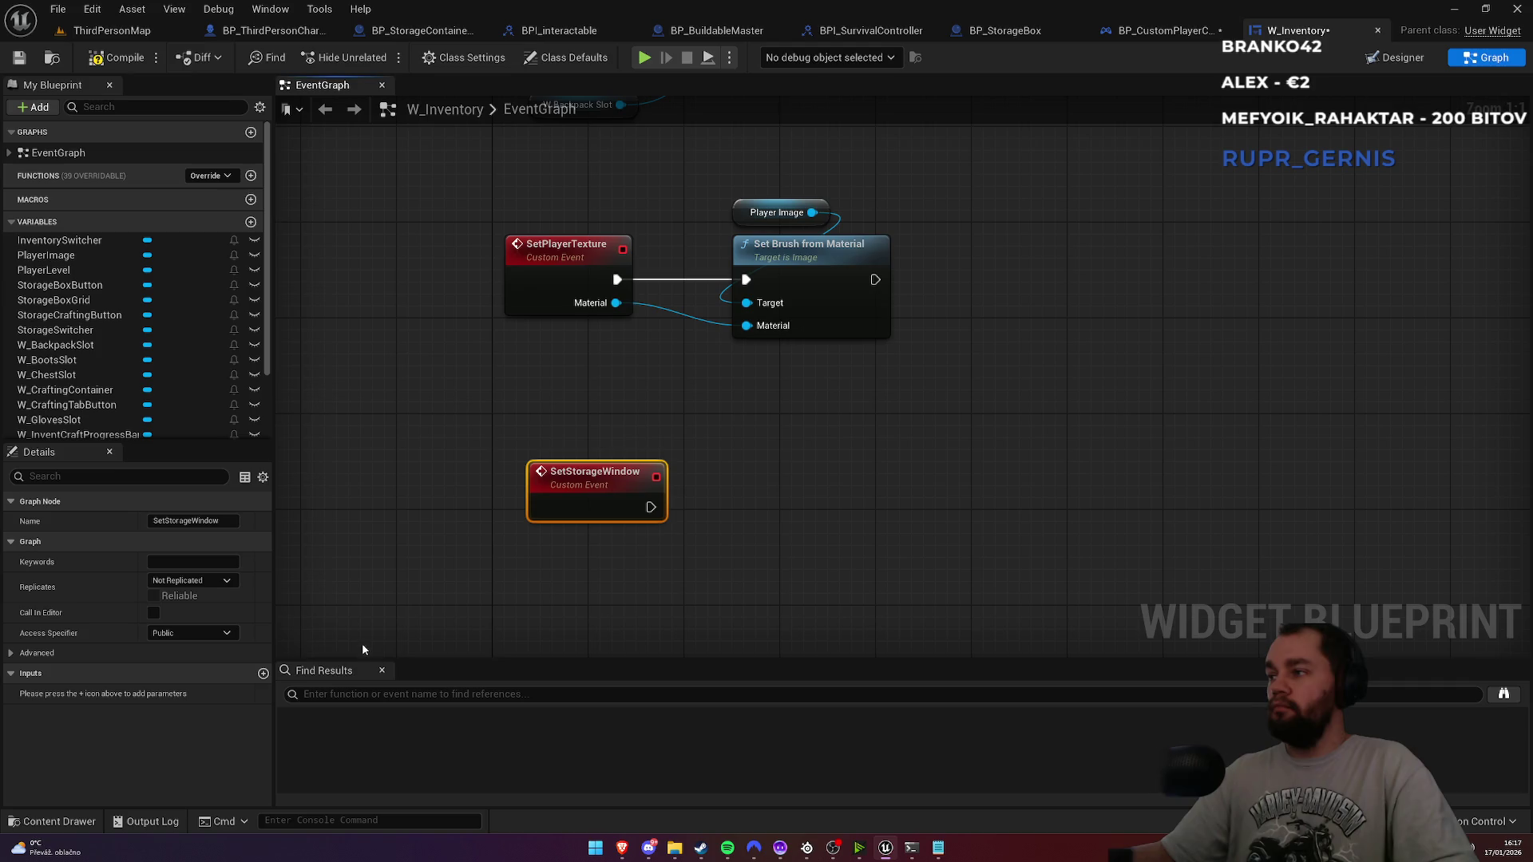
Step: Add three inputs, making the first an Integer named TotalSlots
click(262, 673)
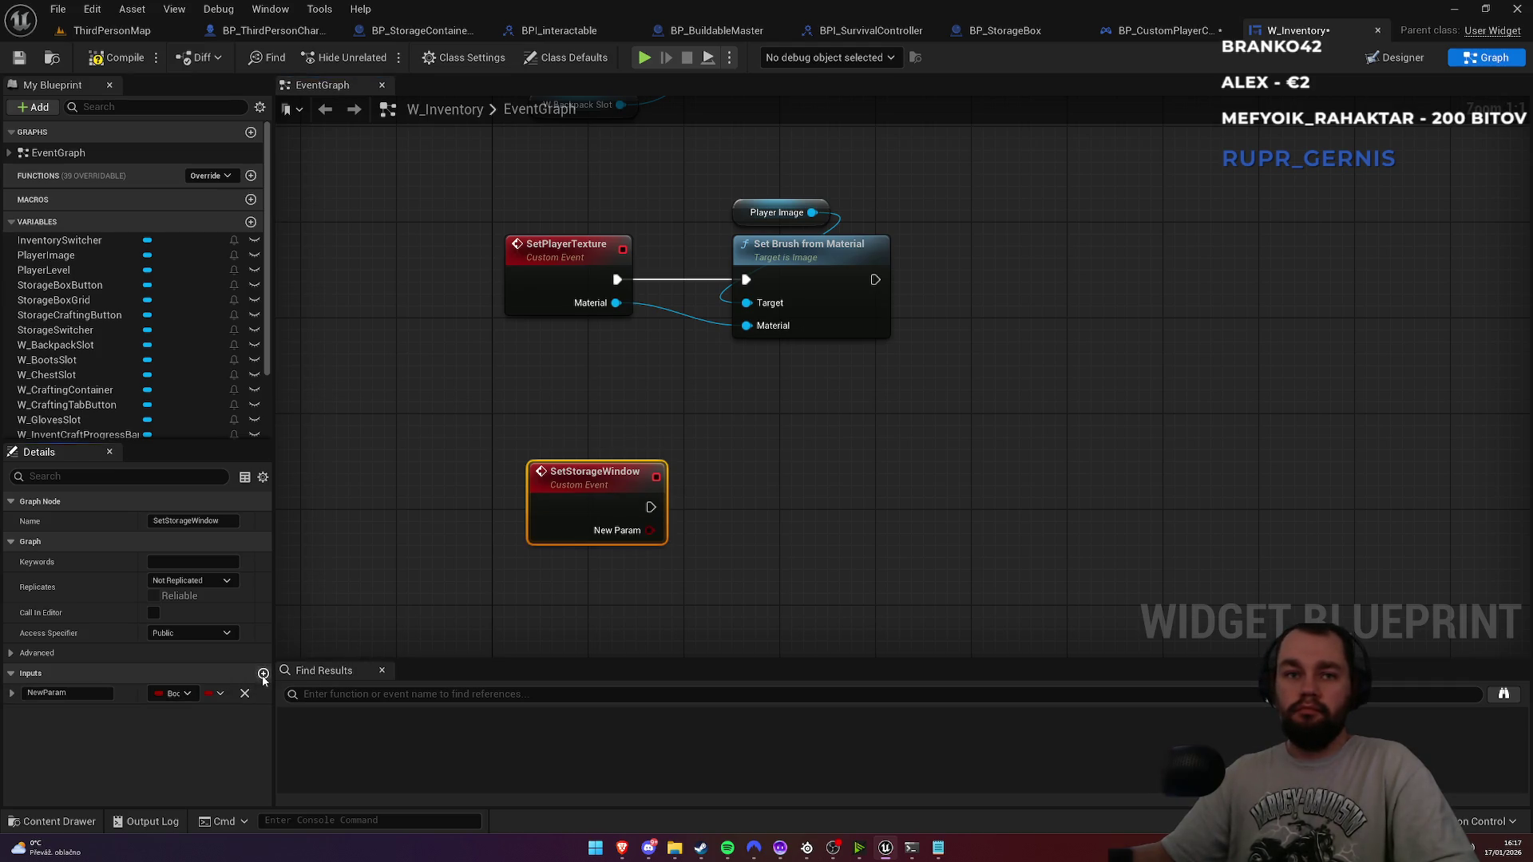
click(262, 673)
click(262, 673)
click(174, 734)
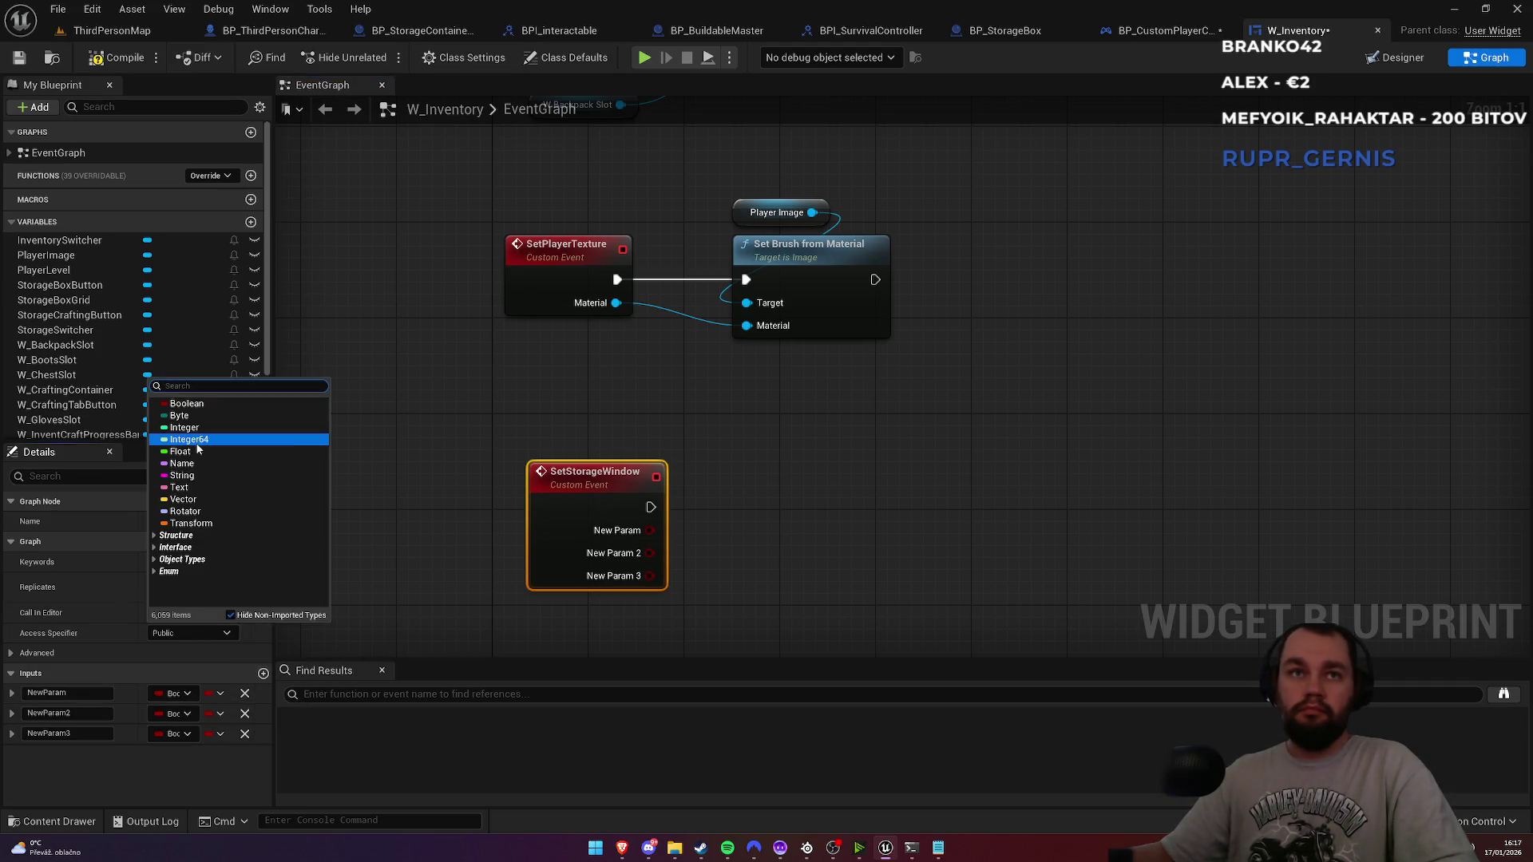
click(183, 428)
click(93, 692)
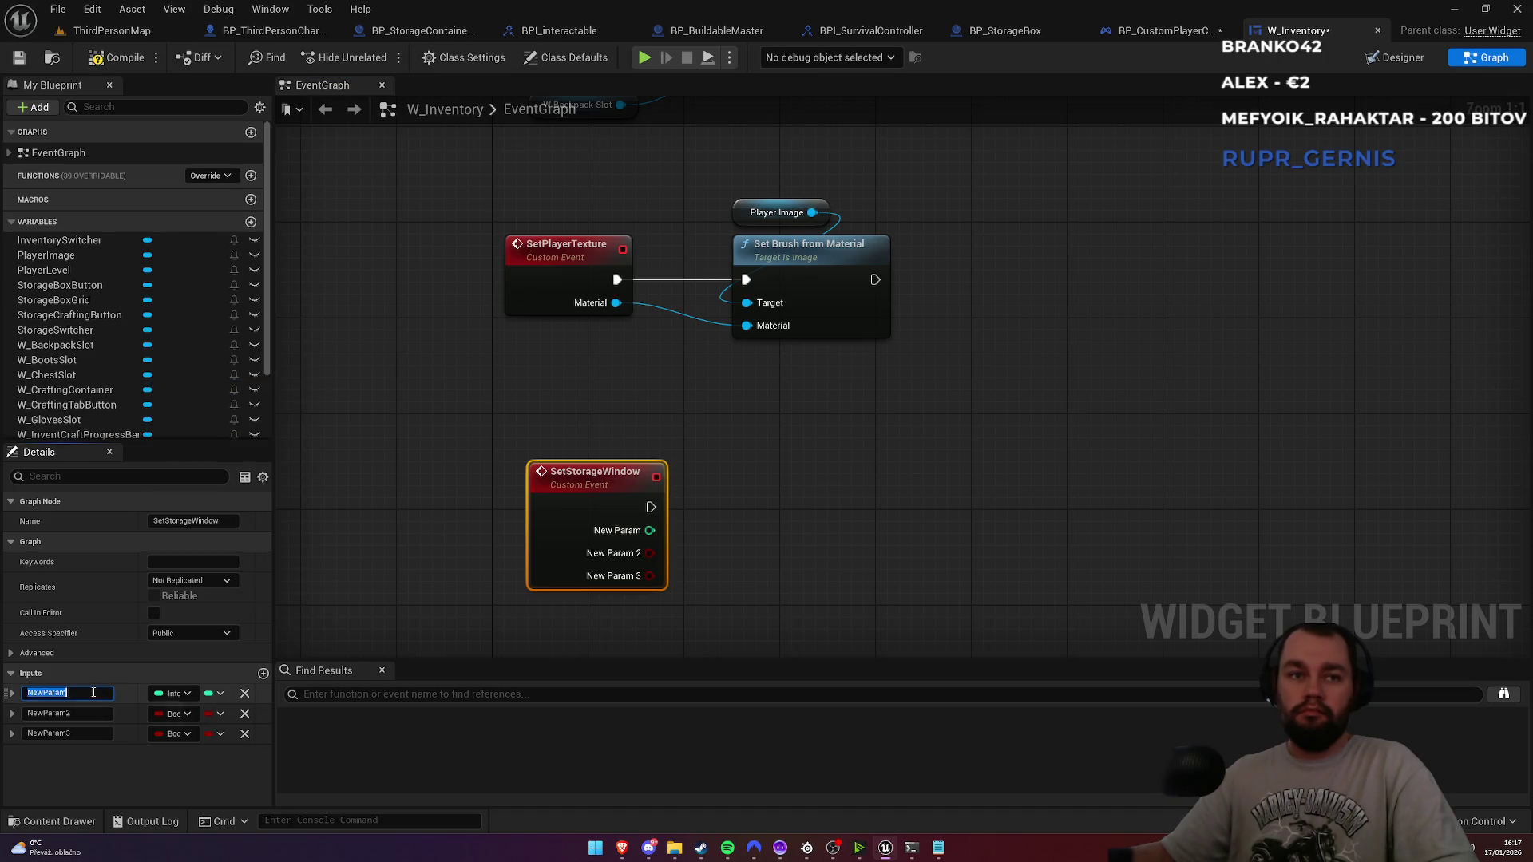
text(TotalSlots)
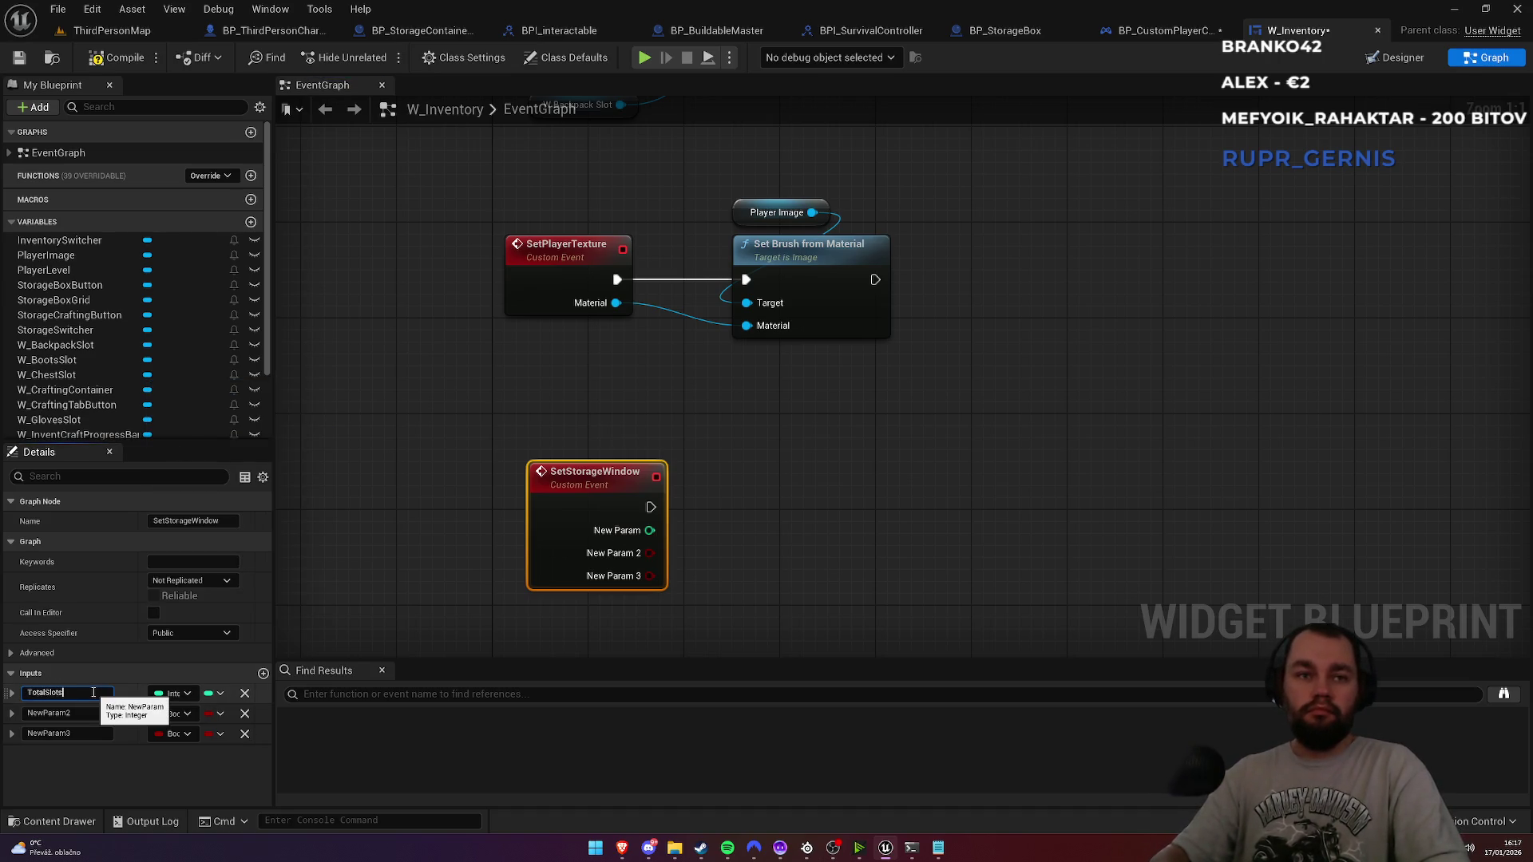
key(Return)
Step: Make the second input the E Crafting Type enum, named StorageType
click(173, 714)
text(storage type)
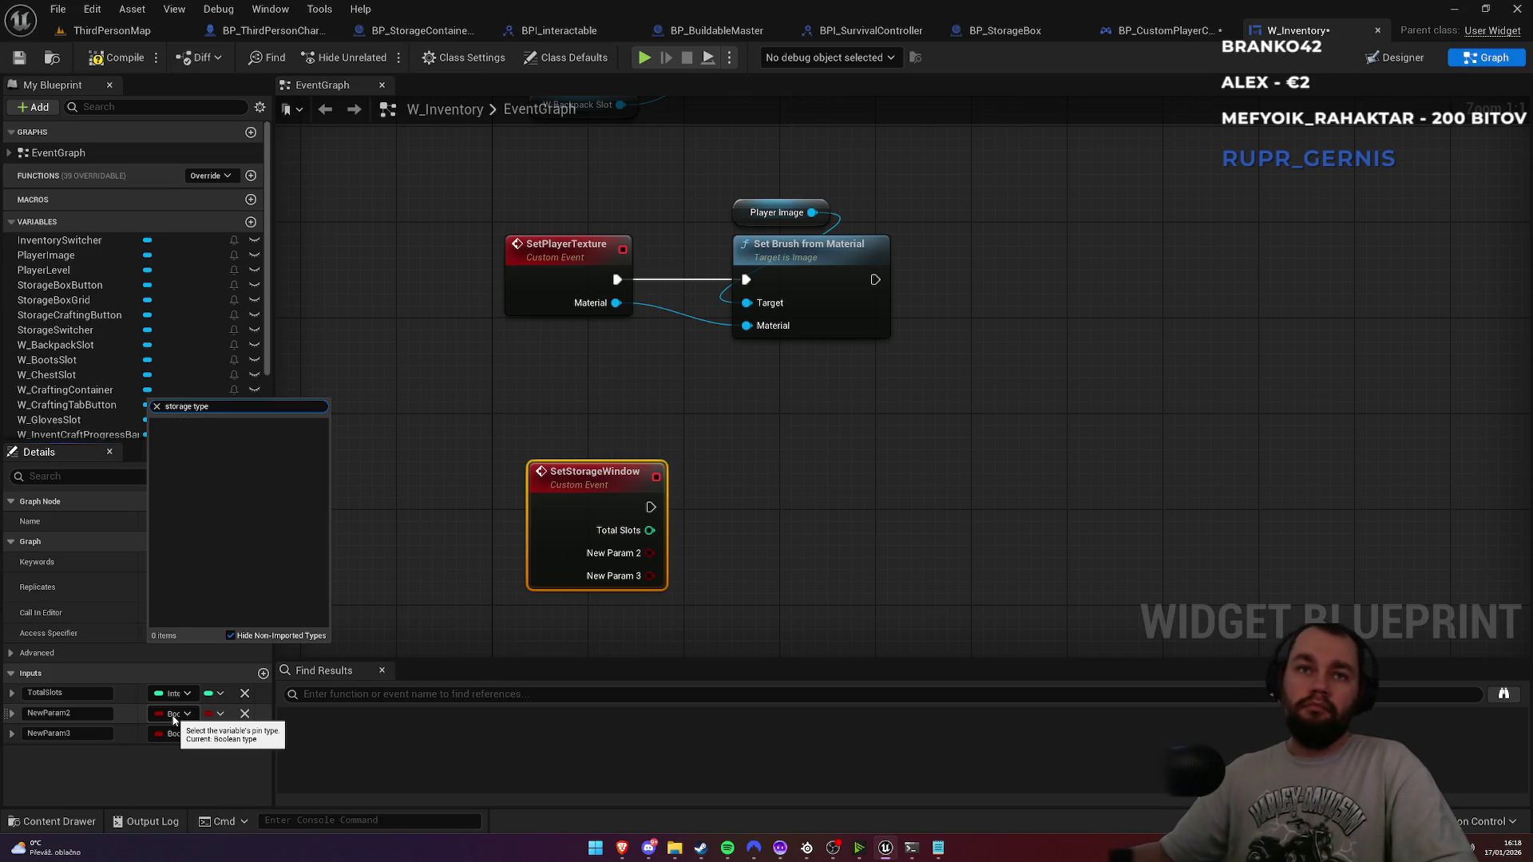
key(ctrl+a)
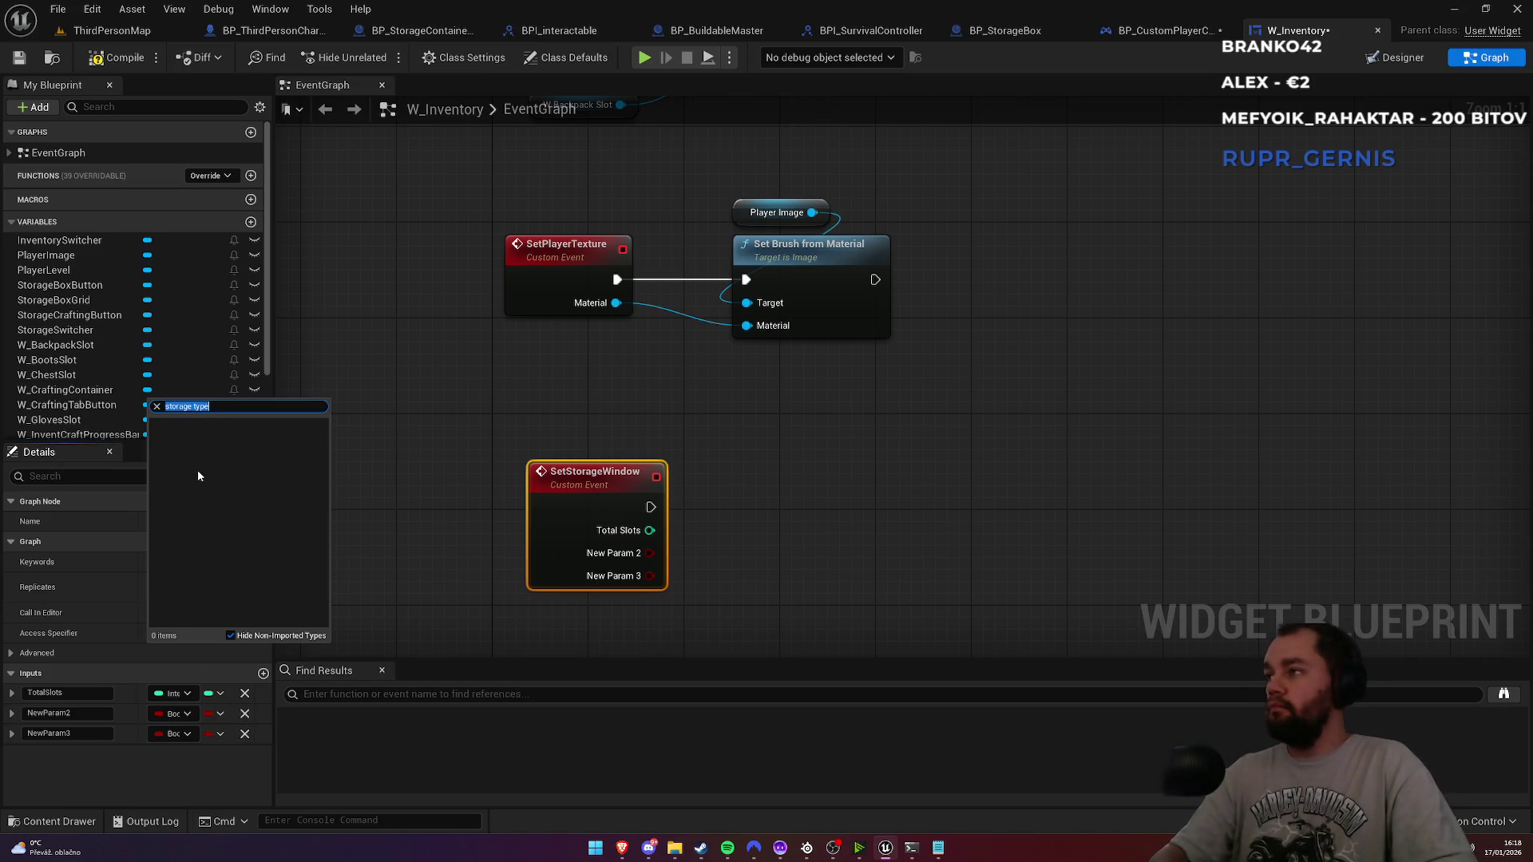
text(e crafti)
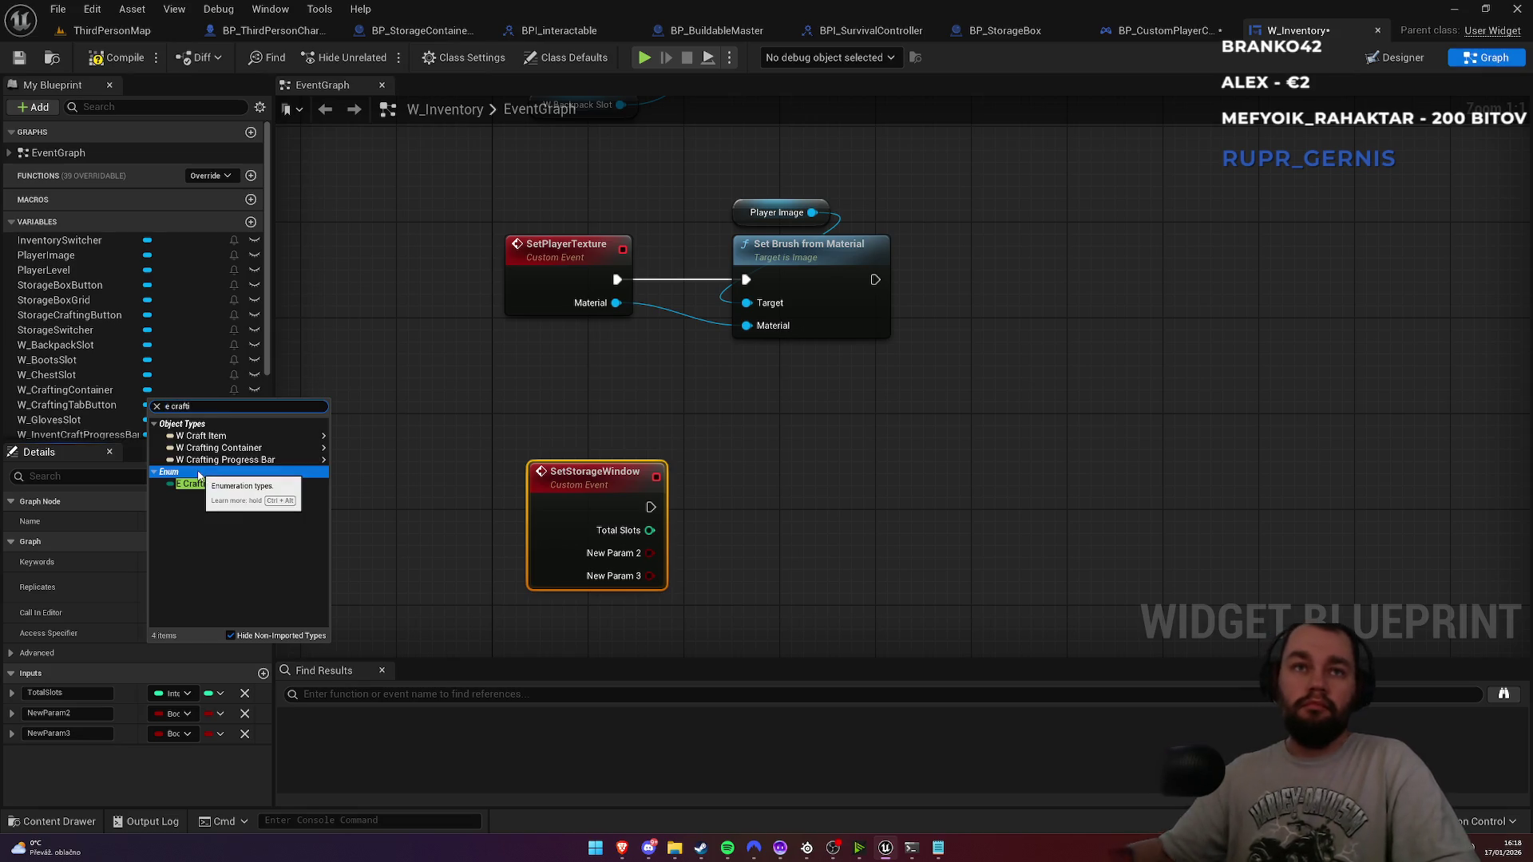
click(190, 484)
click(85, 713)
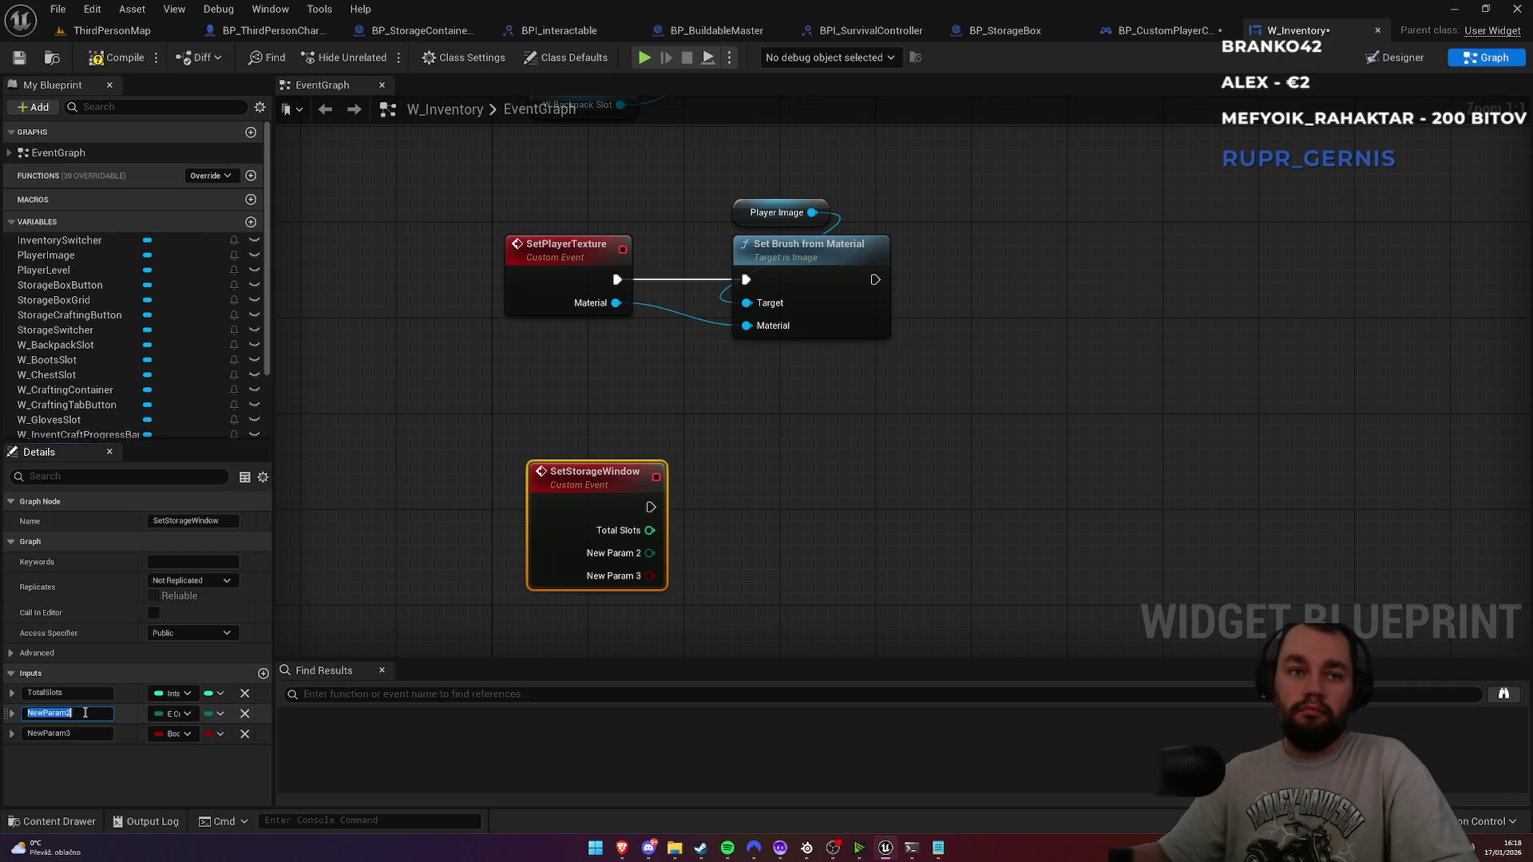
text(StorageType)
key(Return)
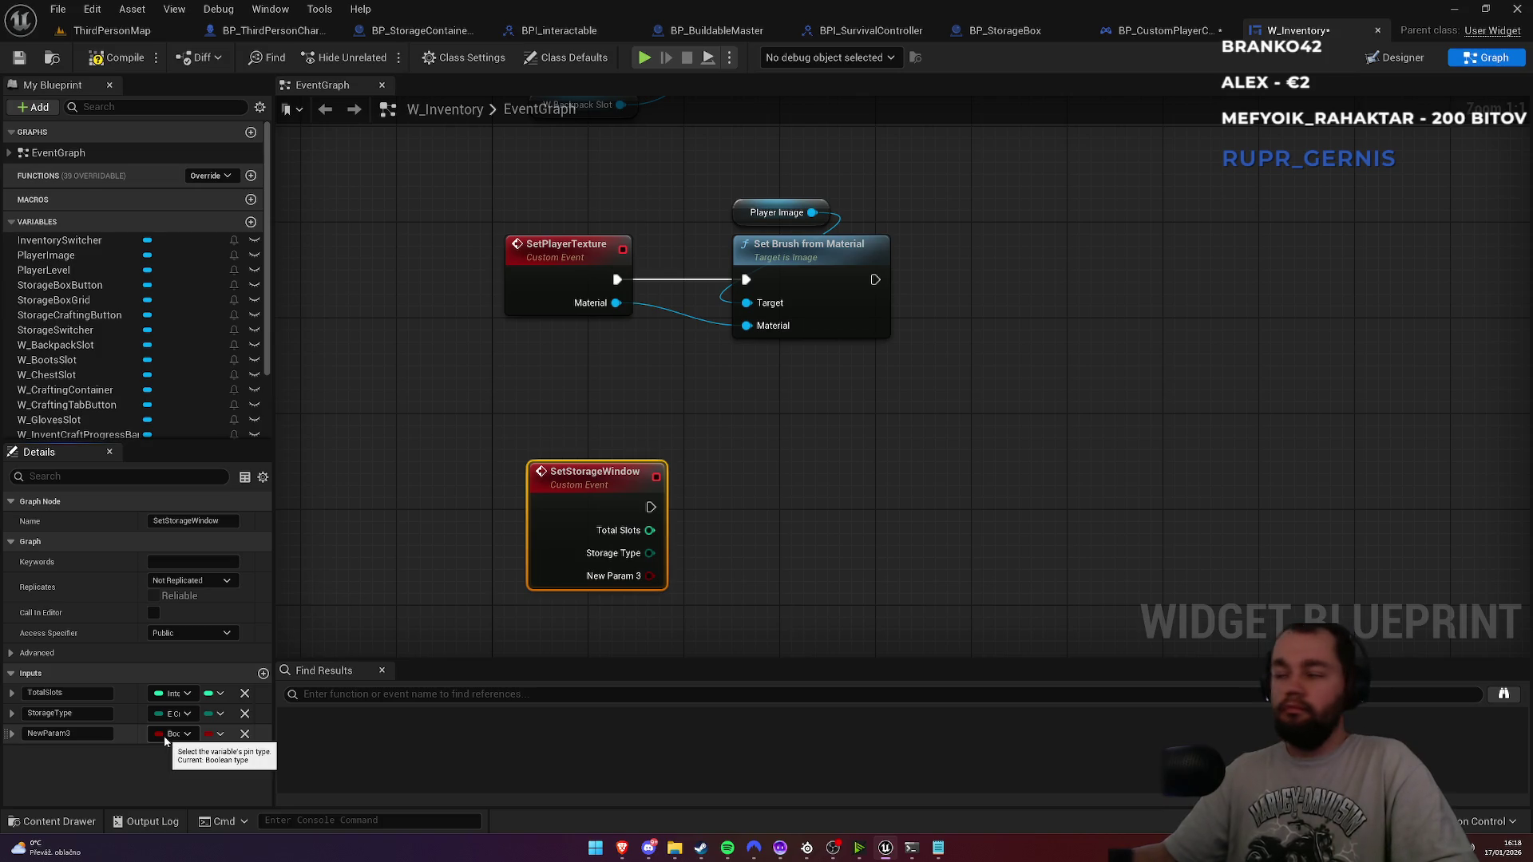
Step: Make the third input an ESlate Visibility named IsVisible and reposition the node
click(166, 735)
text(e slate)
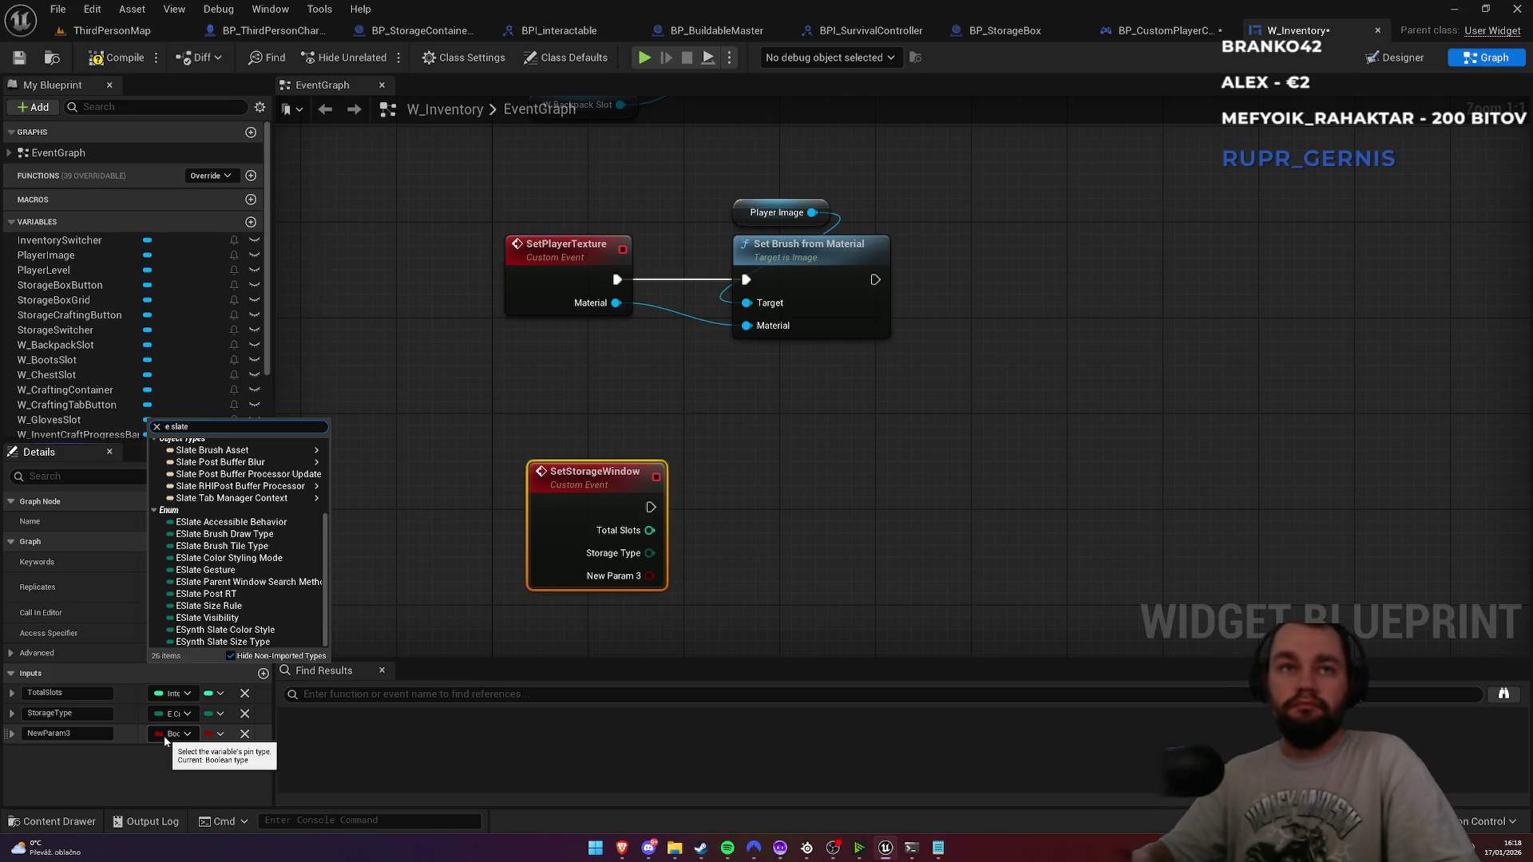
text( vis)
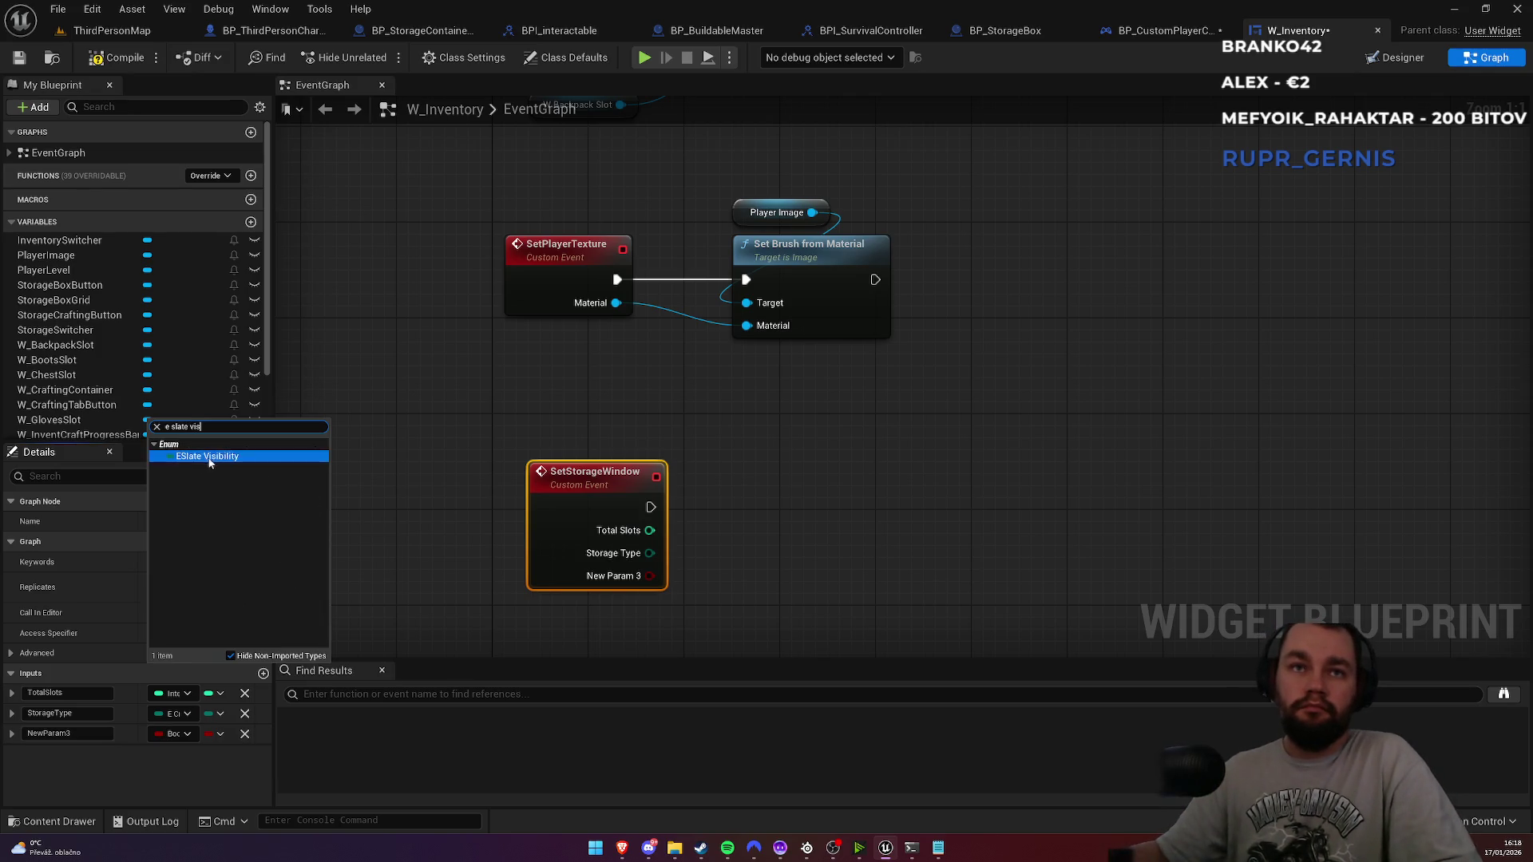
click(207, 456)
click(70, 735)
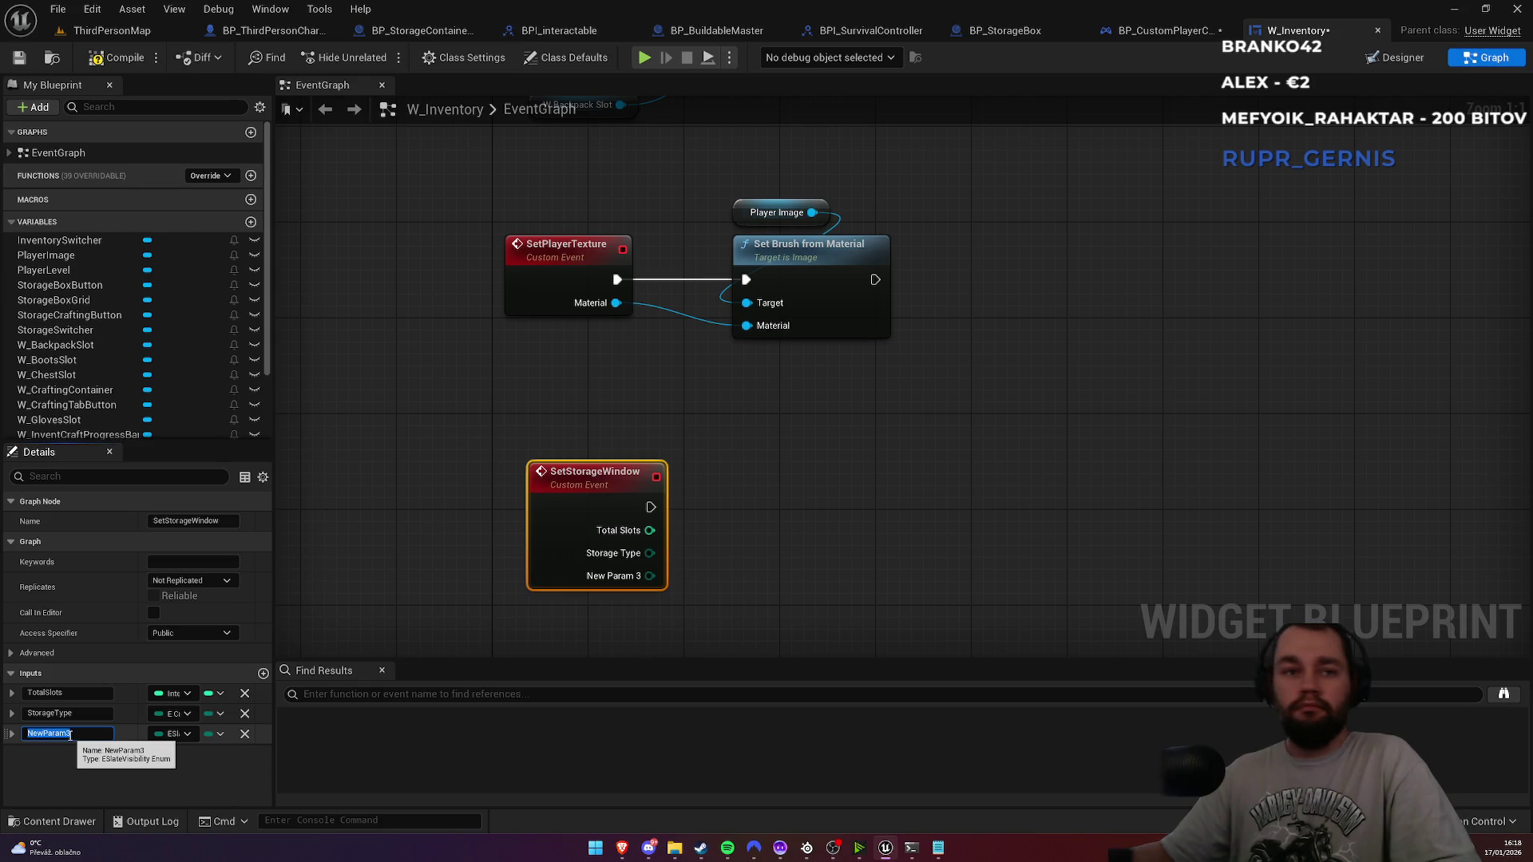
text(IsVisible)
key(Return)
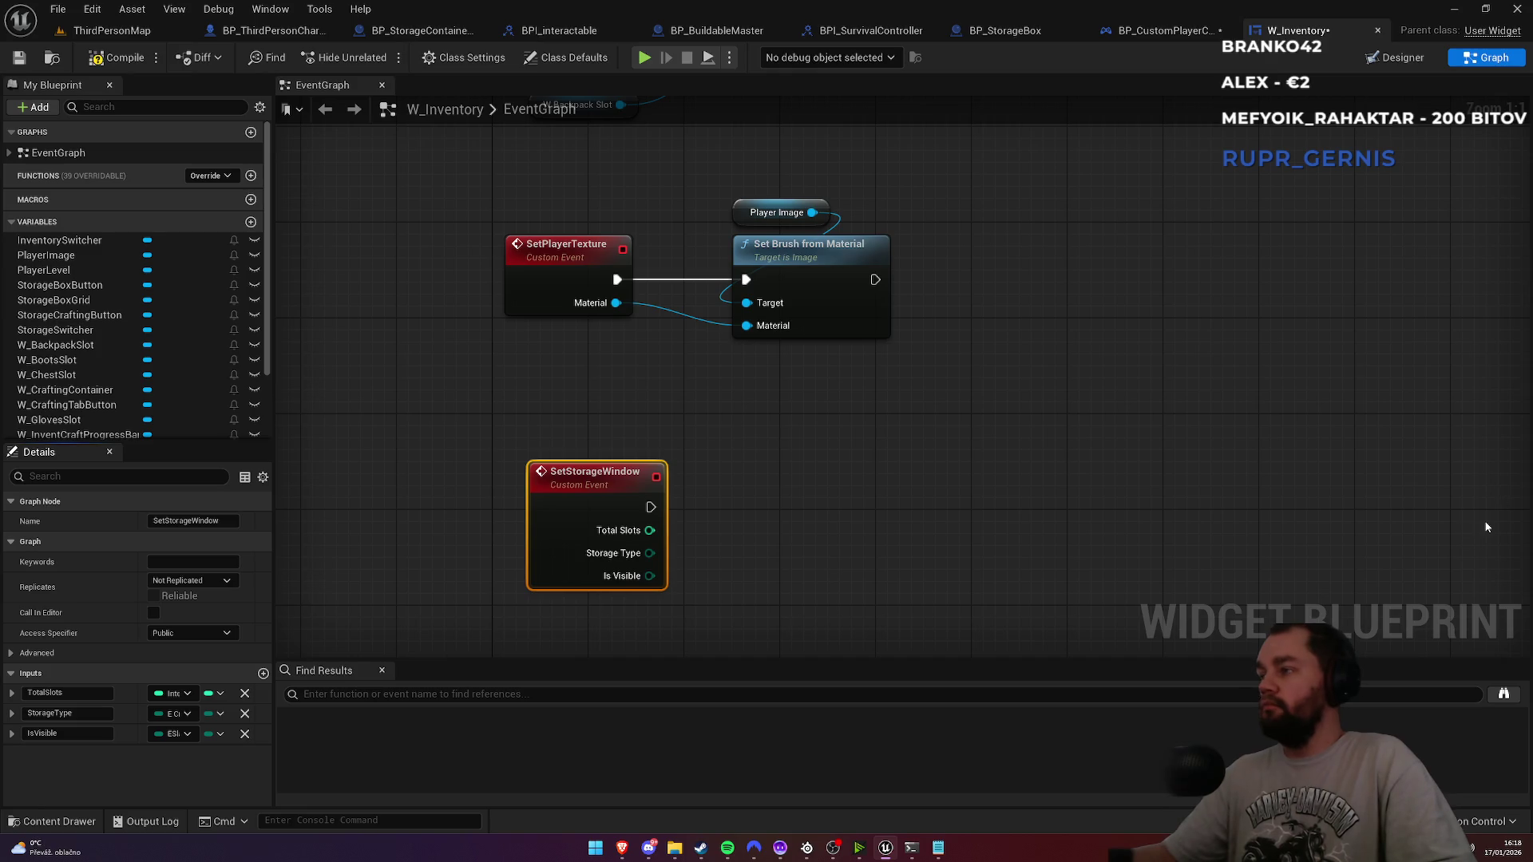
drag(586, 479, 562, 491)
click(586, 442)
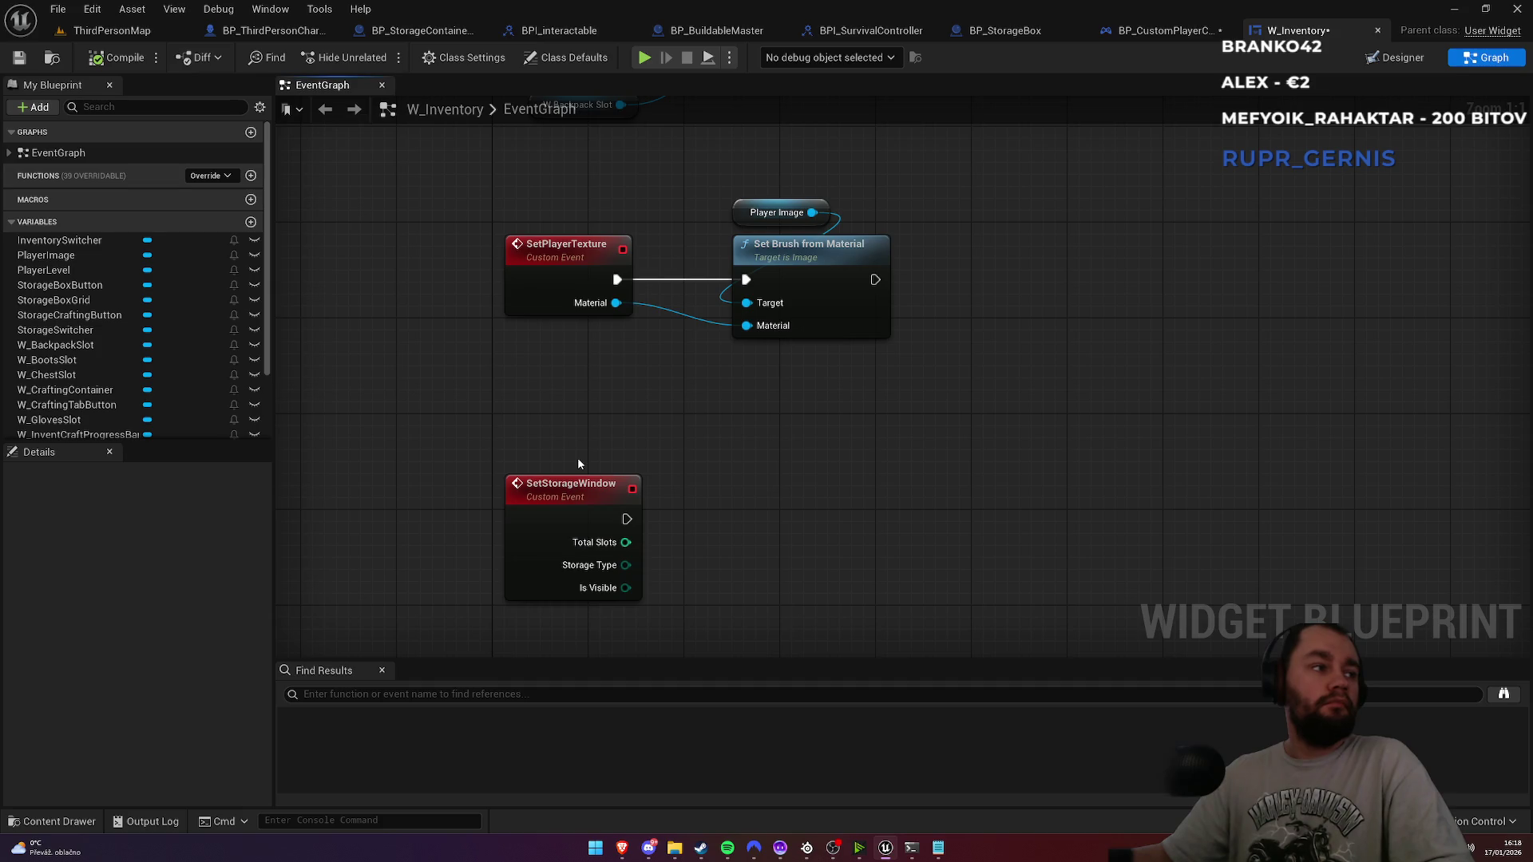
key(alt+Tab)
Step: Add a Set Storage Window call on W Inventory after ShowStorageOnClient, wiring in its Storage Type
click(1157, 30)
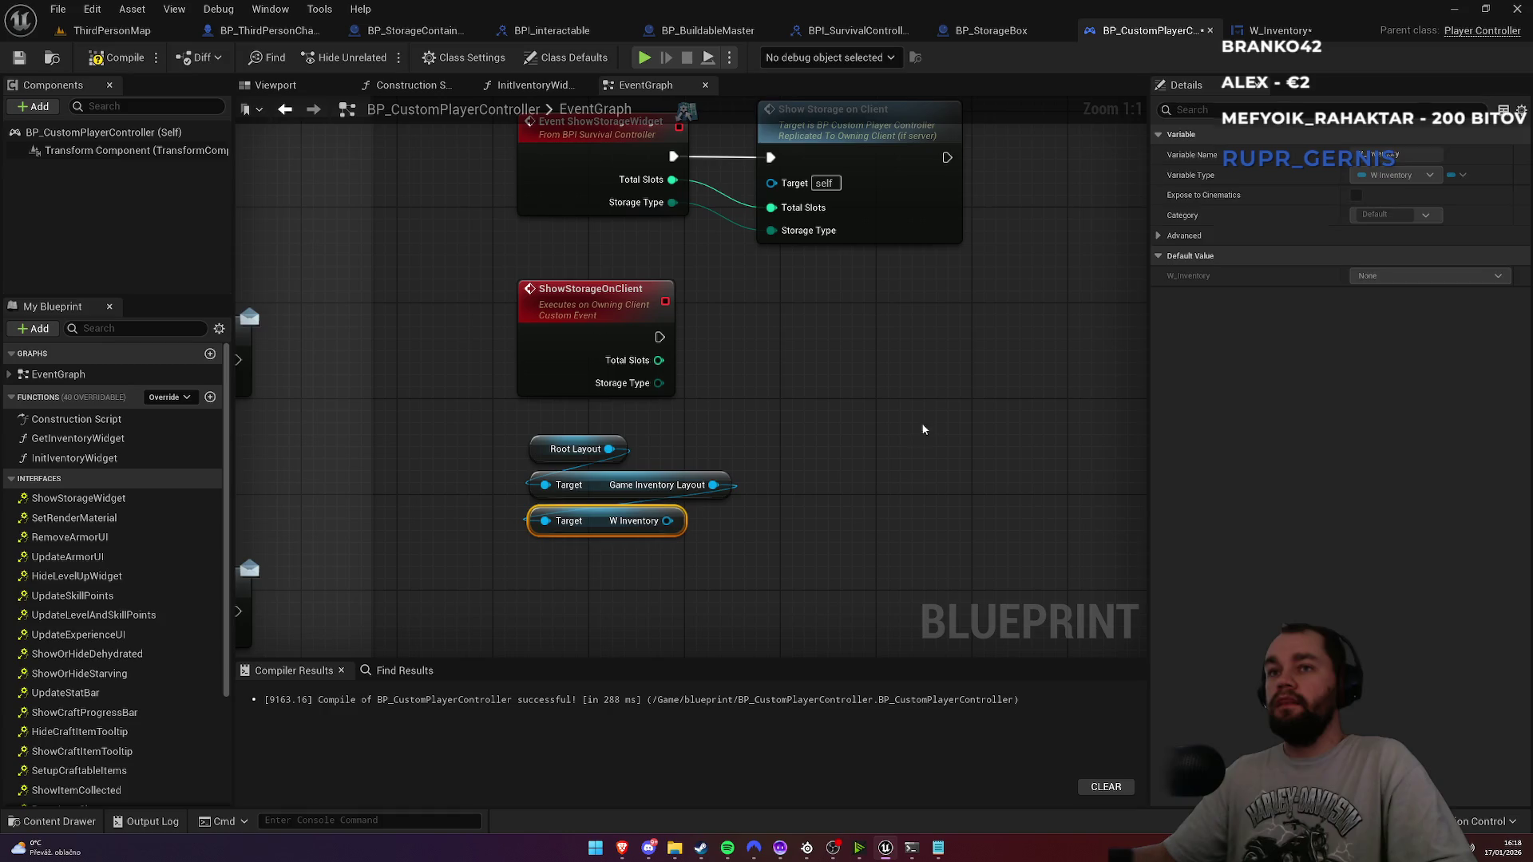
drag(666, 521, 873, 428)
text(set stora)
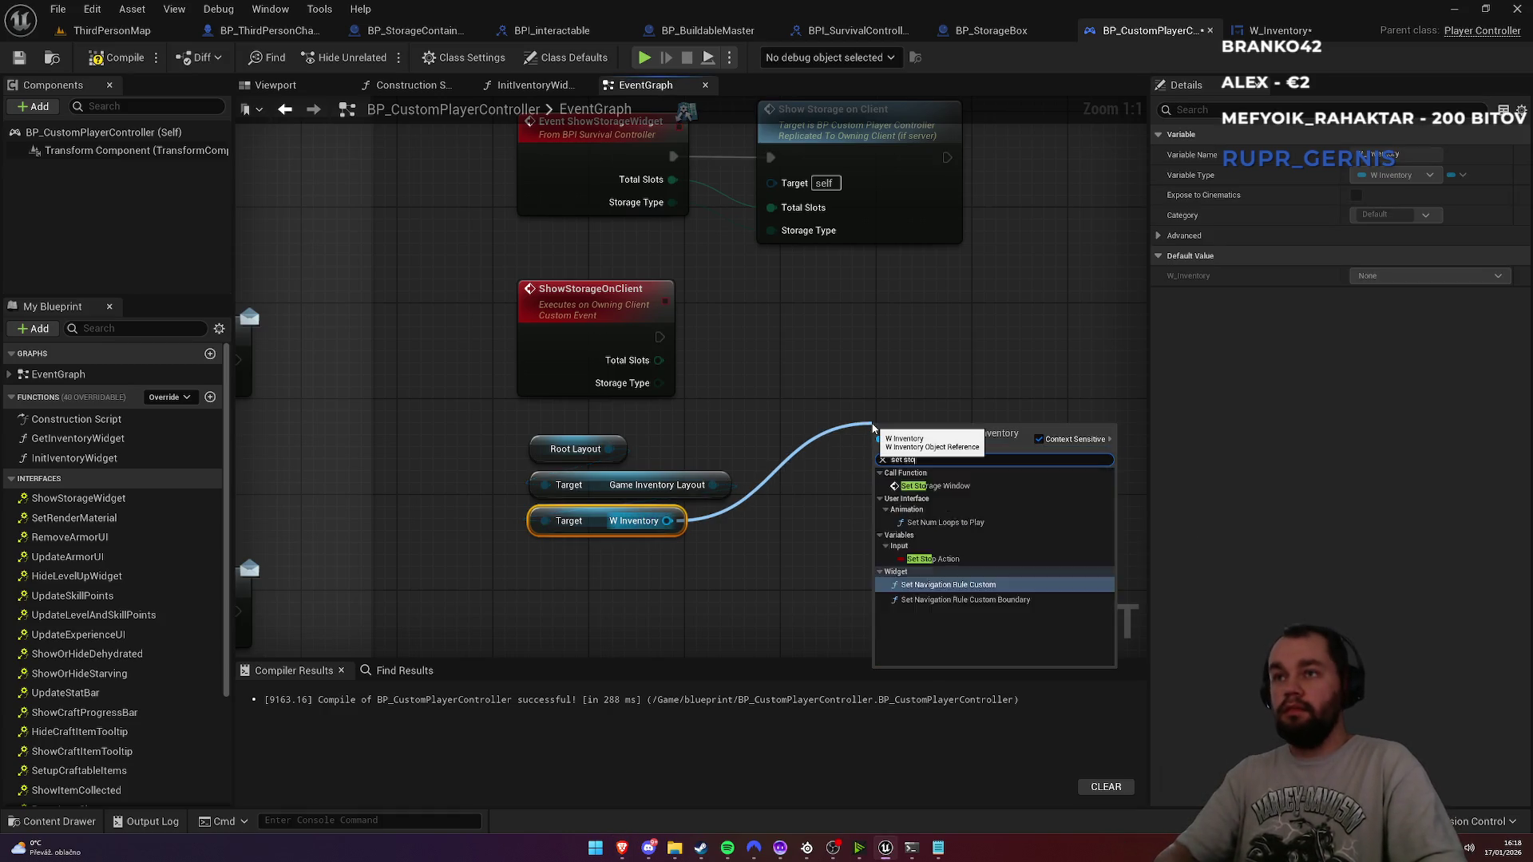
key(Return)
mouse_move(660, 336)
mouse_down()
mouse_move(878, 468)
mouse_move(835, 337)
mouse_move(848, 323)
mouse_up()
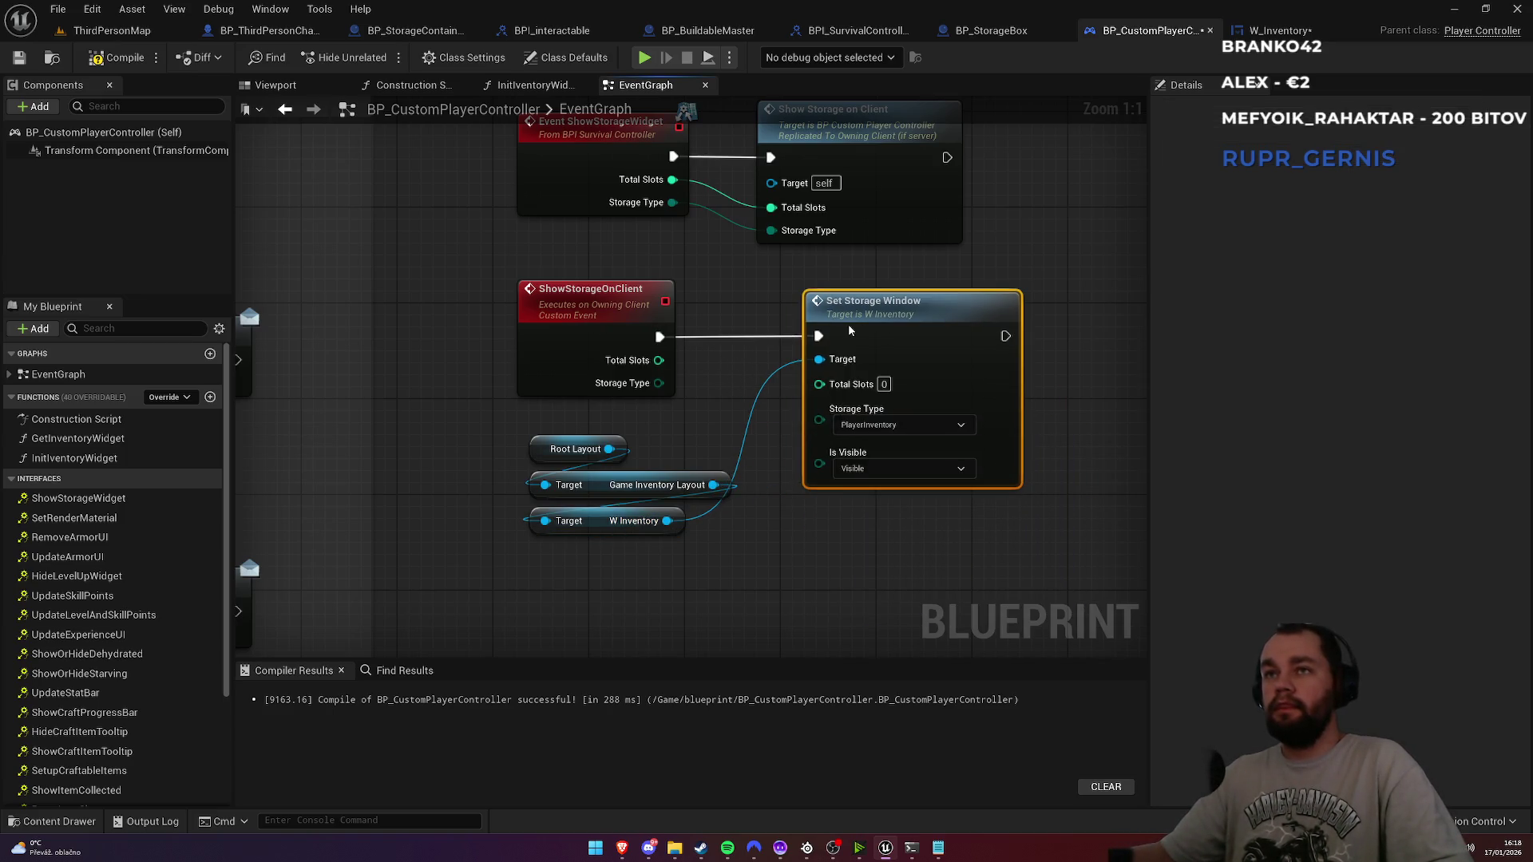
mouse_move(659, 384)
mouse_down()
mouse_move(837, 433)
mouse_move(659, 360)
mouse_up()
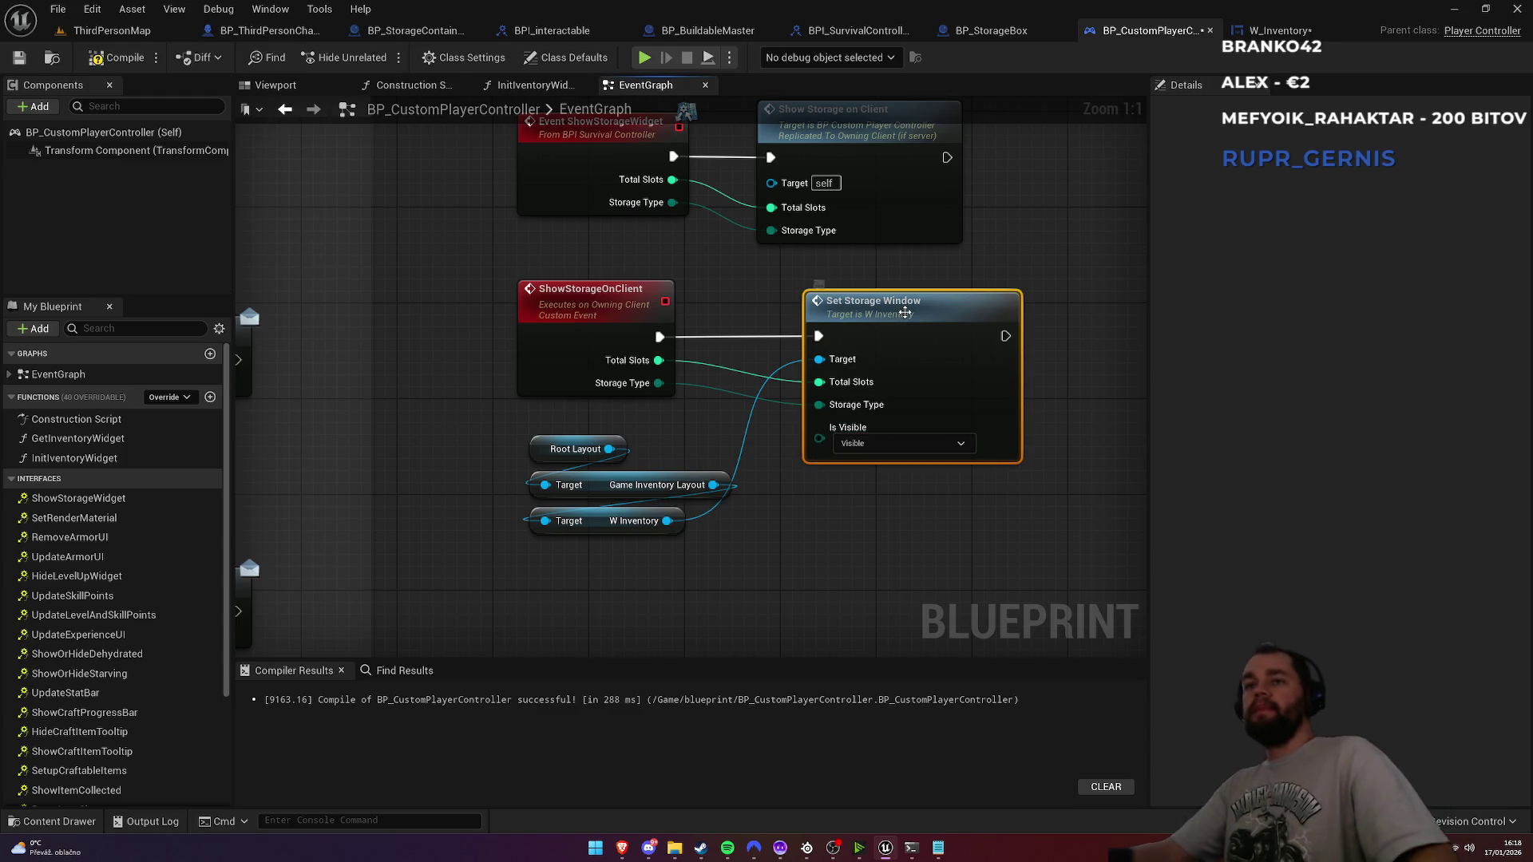
Step: Nudge the Set Storage Window node slightly right and deselect it
drag(816, 283, 828, 283)
click(785, 550)
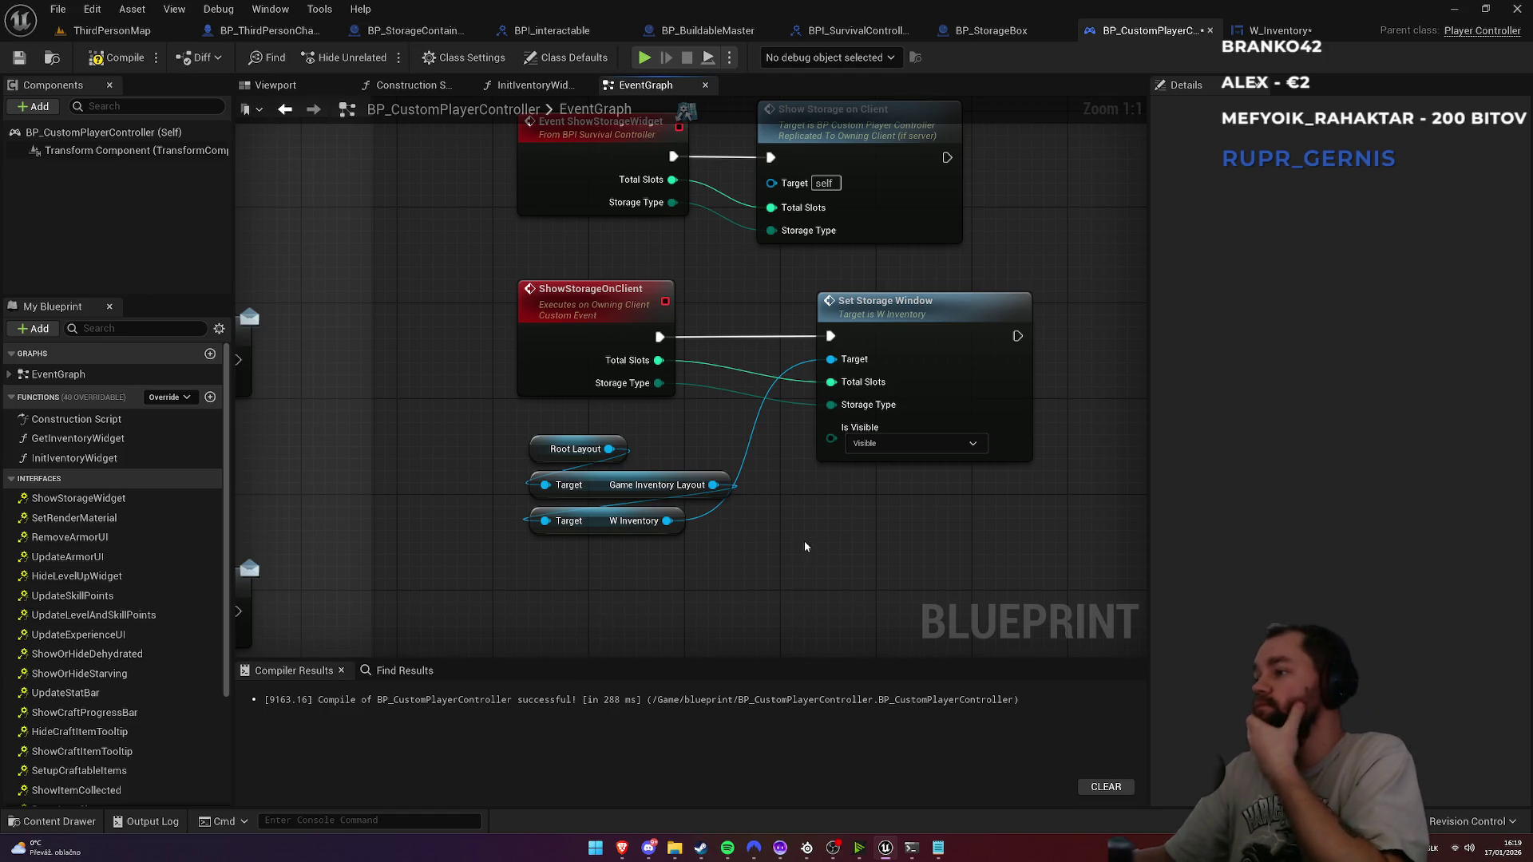
scroll(184, 701, down, 5)
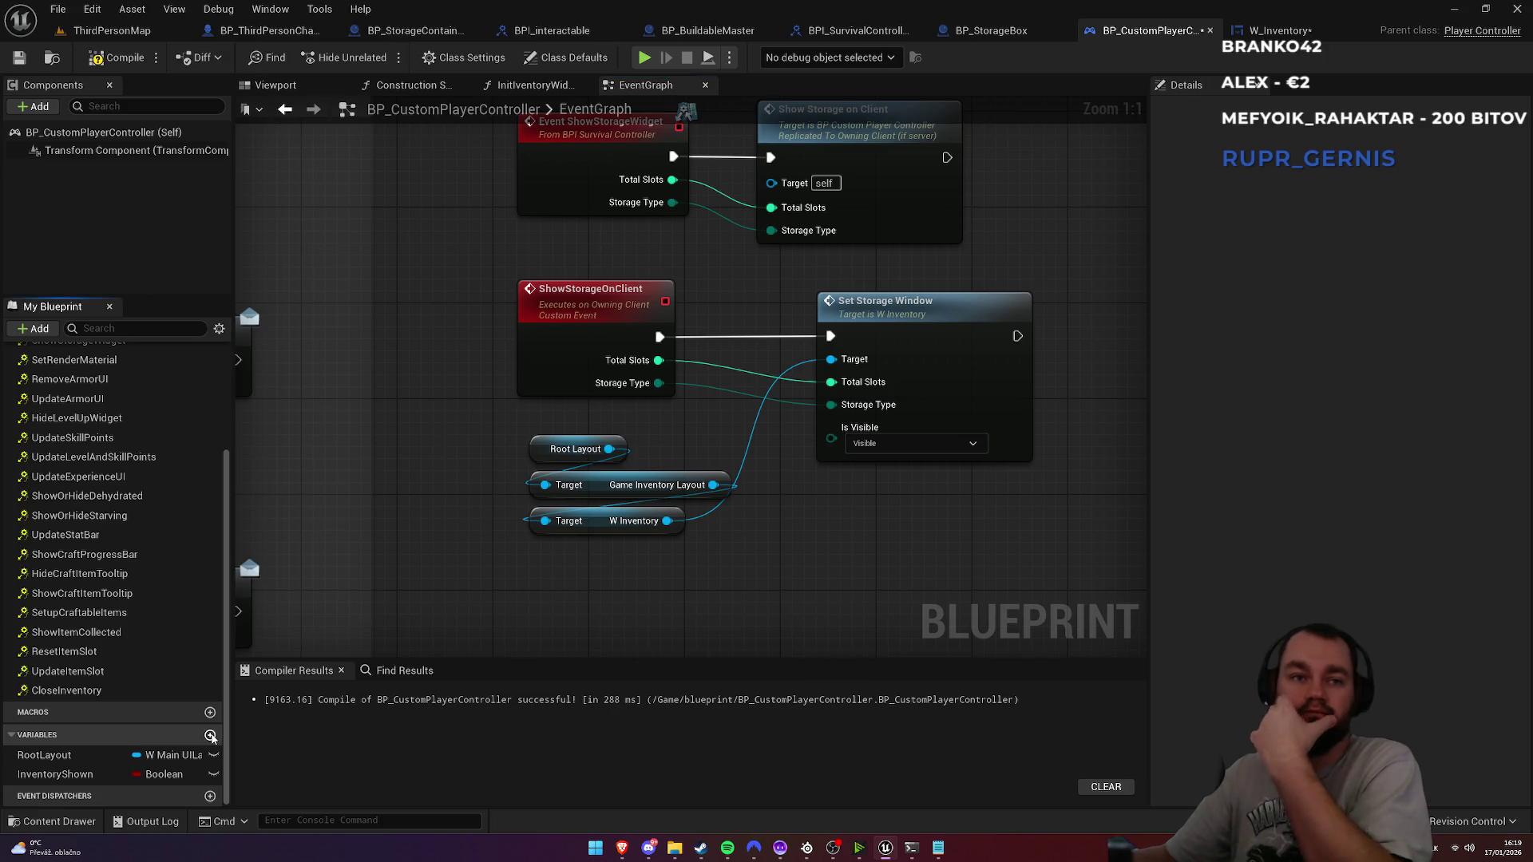
Step: Create a Boolean variable named IsStorageShown and move Set Storage Window right to make room
click(210, 735)
text(IsStorageShown)
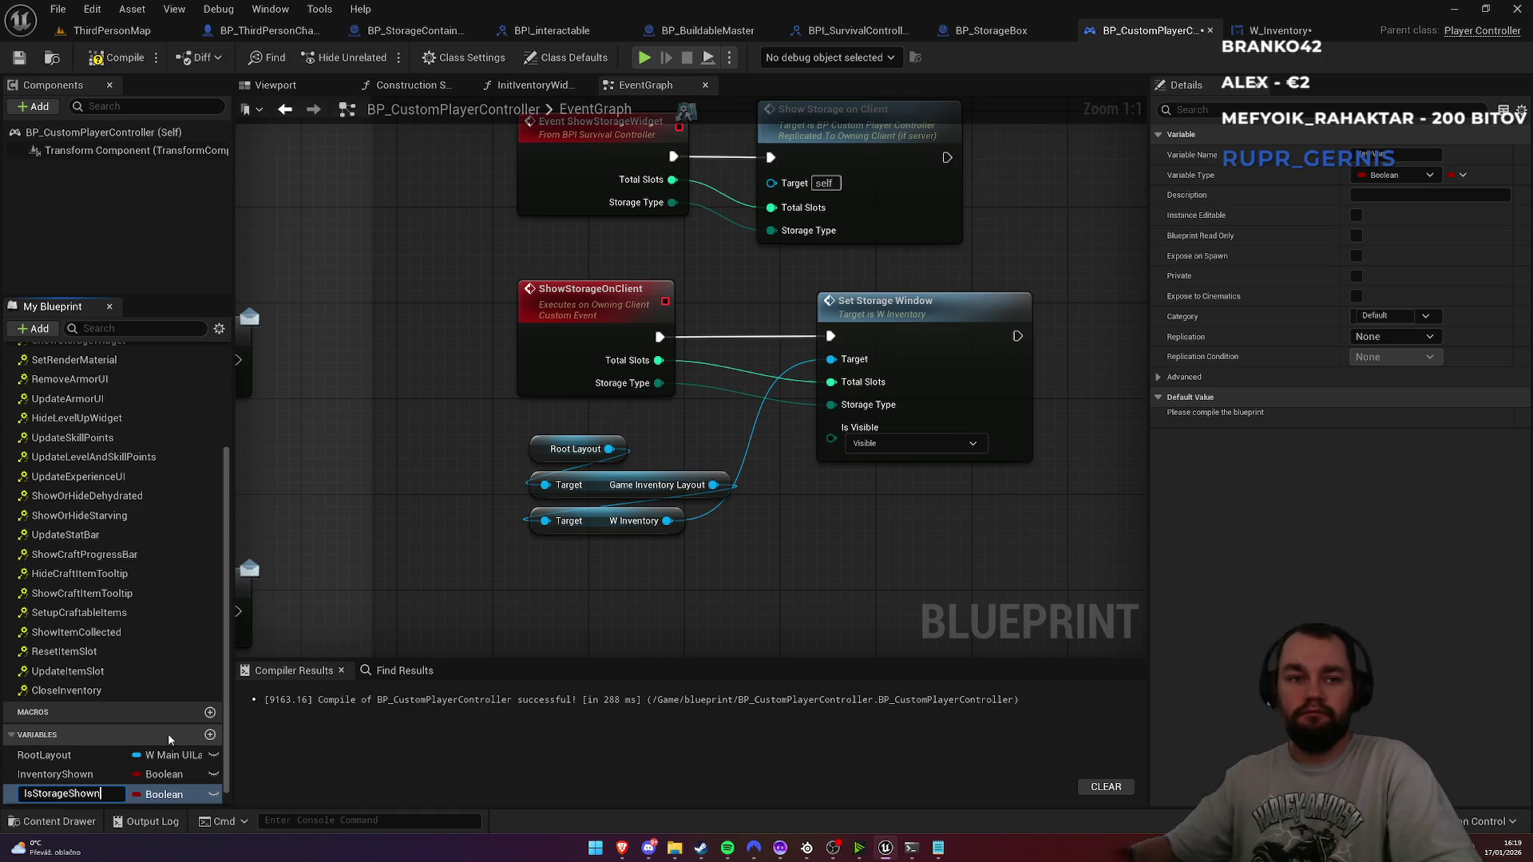
key(Return)
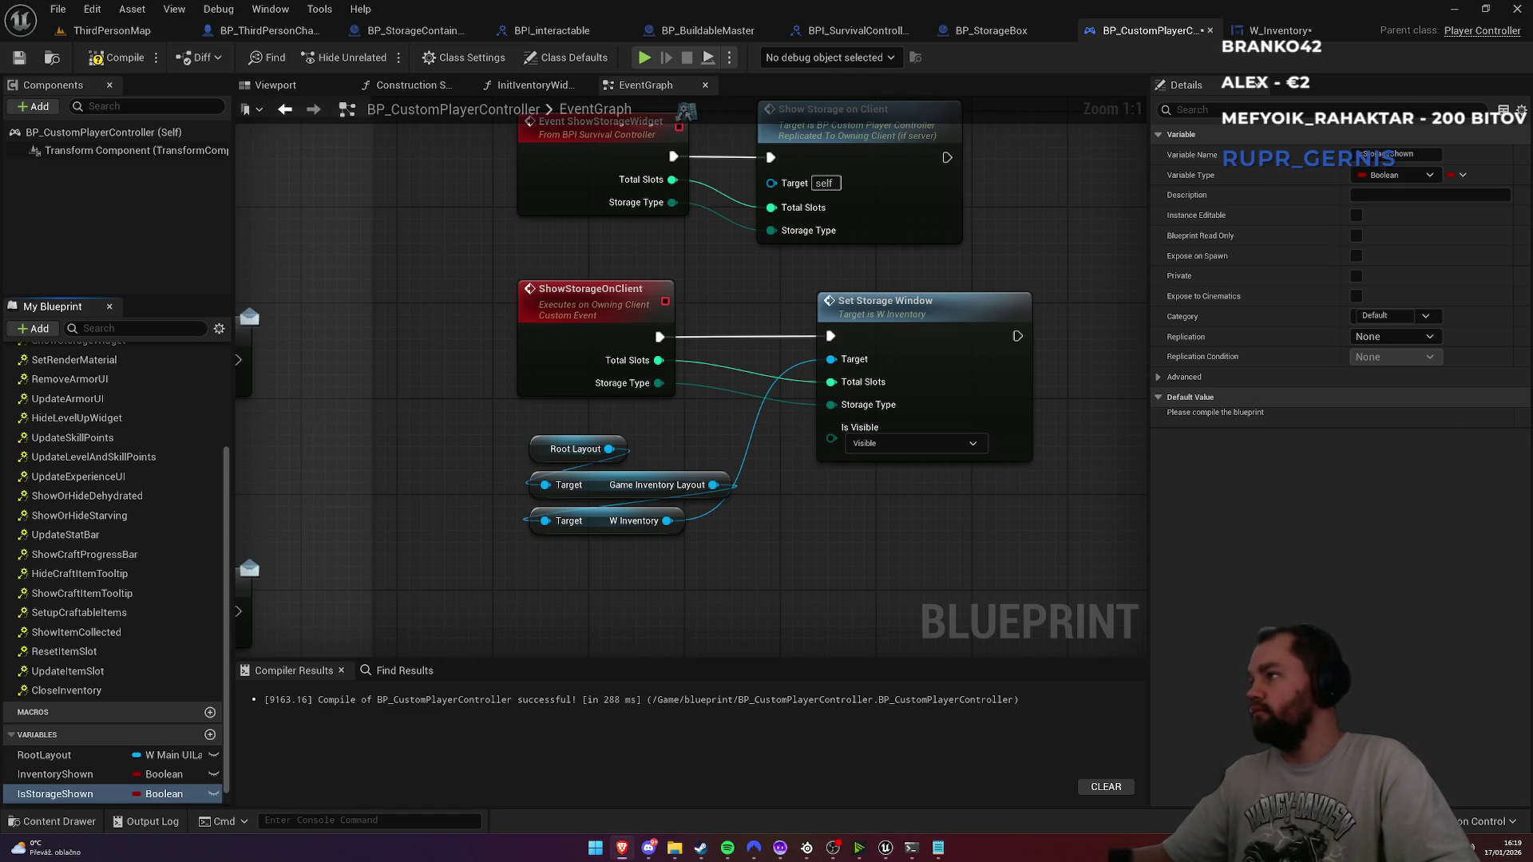
drag(651, 588, 533, 586)
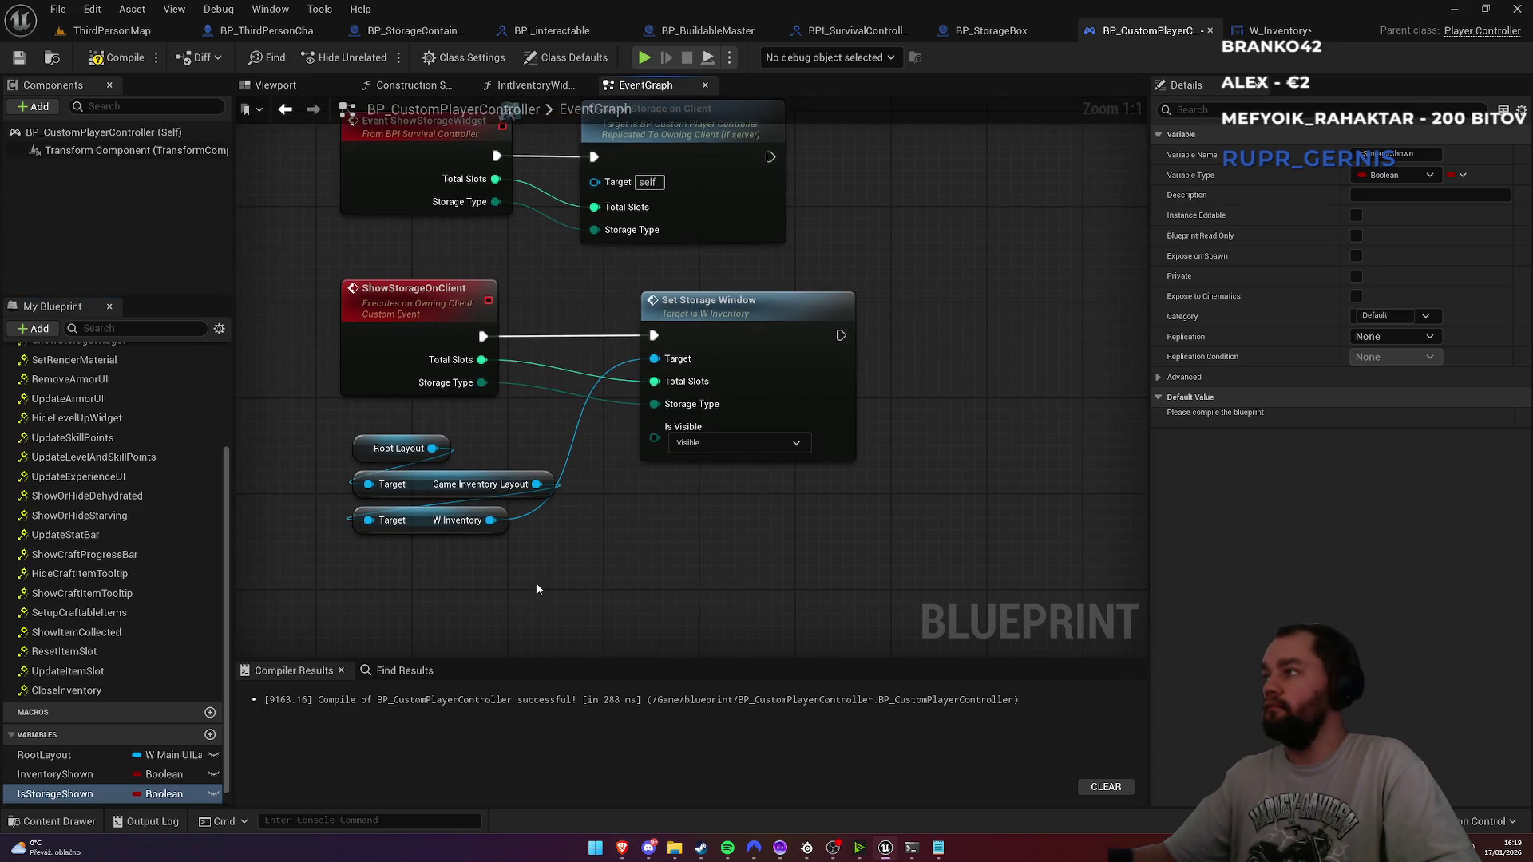
drag(770, 350, 900, 350)
click(687, 533)
Step: Branch on an Is Storage Shown getter, running Set Storage Window from the True path after ShowStorageOnClient
mouse_move(53, 794)
mouse_down()
mouse_move(217, 770)
mouse_move(515, 581)
mouse_up()
text(b)
mouse_move(612, 592)
mouse_down()
mouse_move(635, 485)
mouse_move(499, 311)
mouse_move(484, 339)
mouse_up()
key(Return)
drag(749, 513, 785, 336)
mouse_move(707, 500)
mouse_down()
mouse_move(643, 336)
mouse_move(652, 314)
mouse_up()
Step: Arrange the Is Storage Shown getter, Branch and Set Storage Window into a tidy row
drag(389, 265, 840, 337)
click(719, 306)
drag(524, 593, 585, 281)
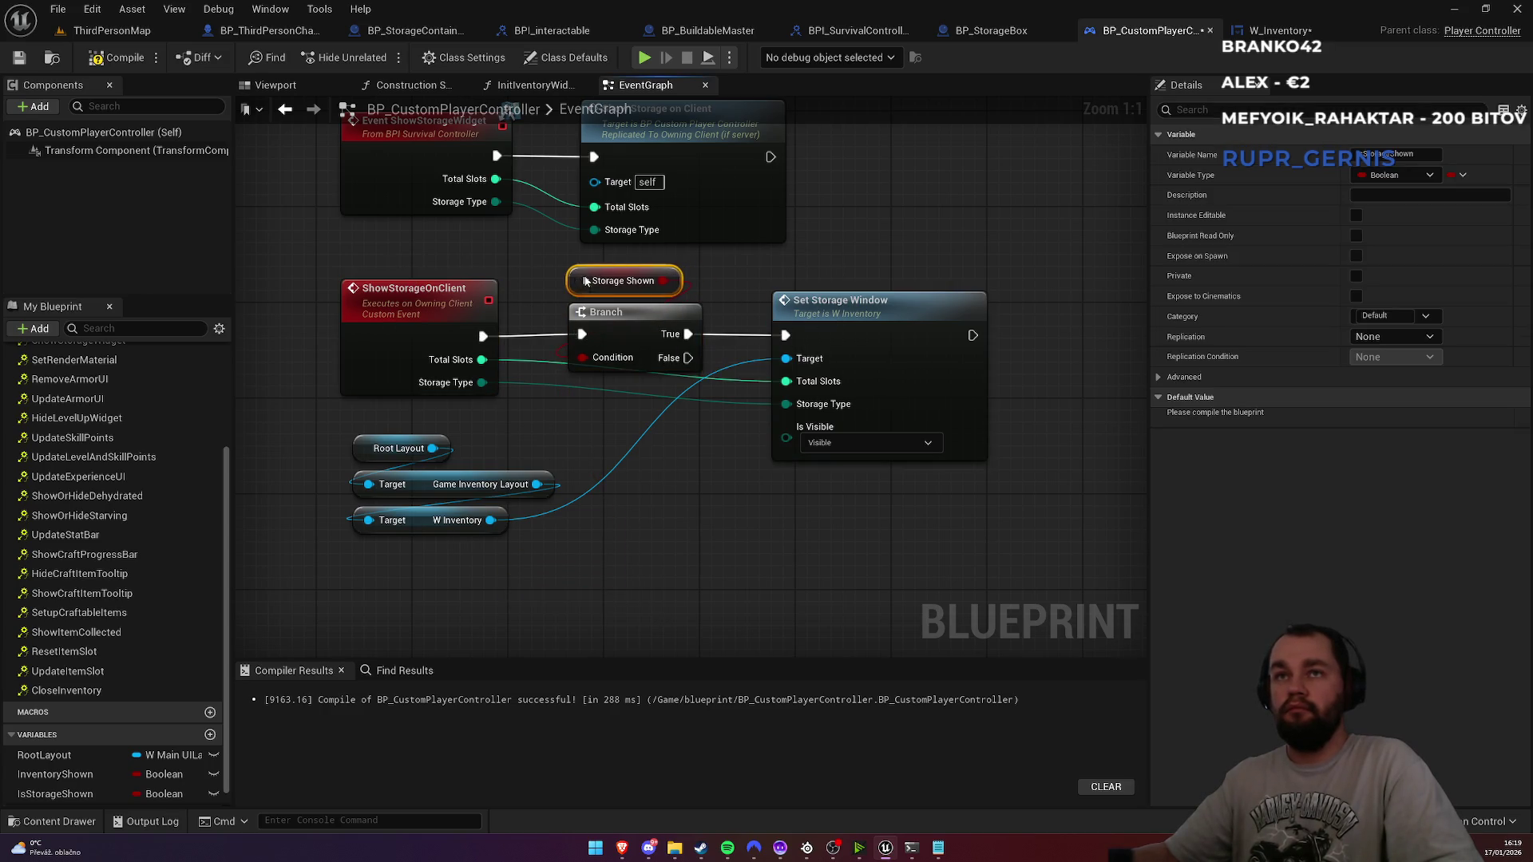
mouse_move(292, 267)
mouse_down()
mouse_move(415, 359)
mouse_move(916, 554)
mouse_up()
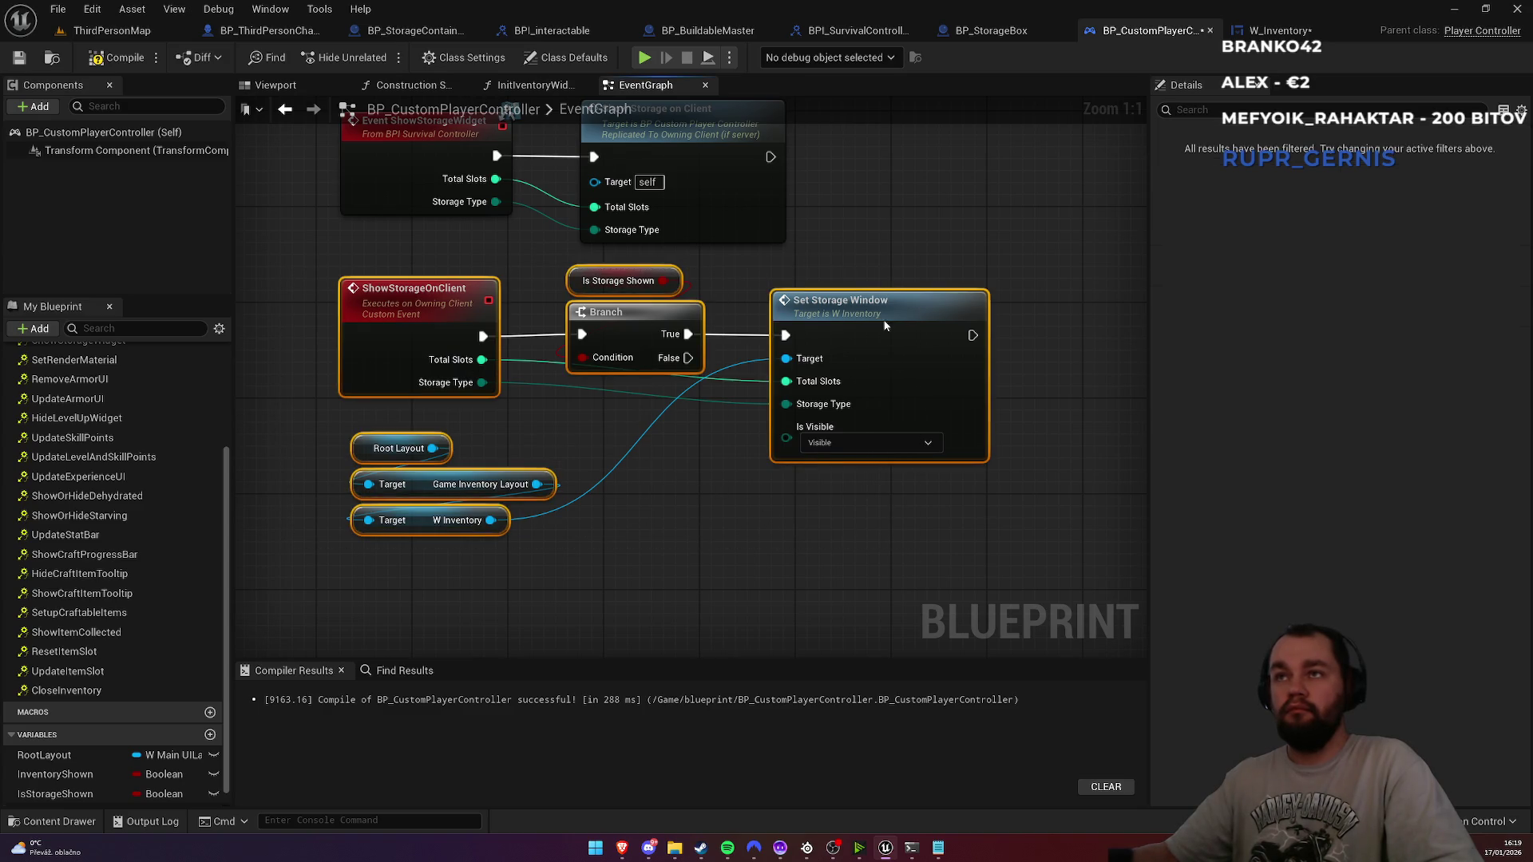
drag(885, 318, 885, 366)
click(851, 291)
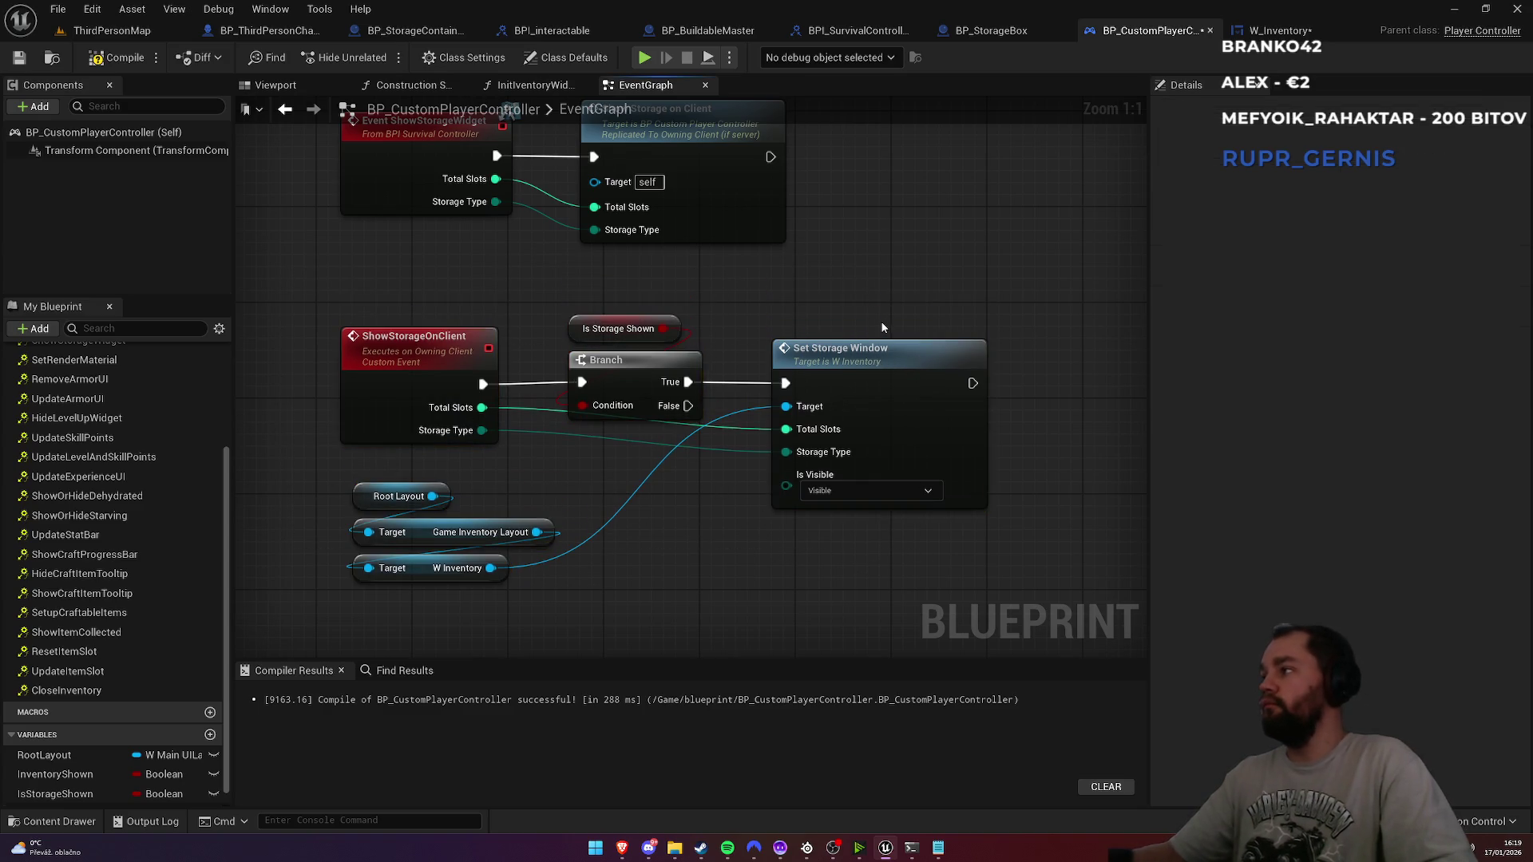
scroll(787, 333, down, 2)
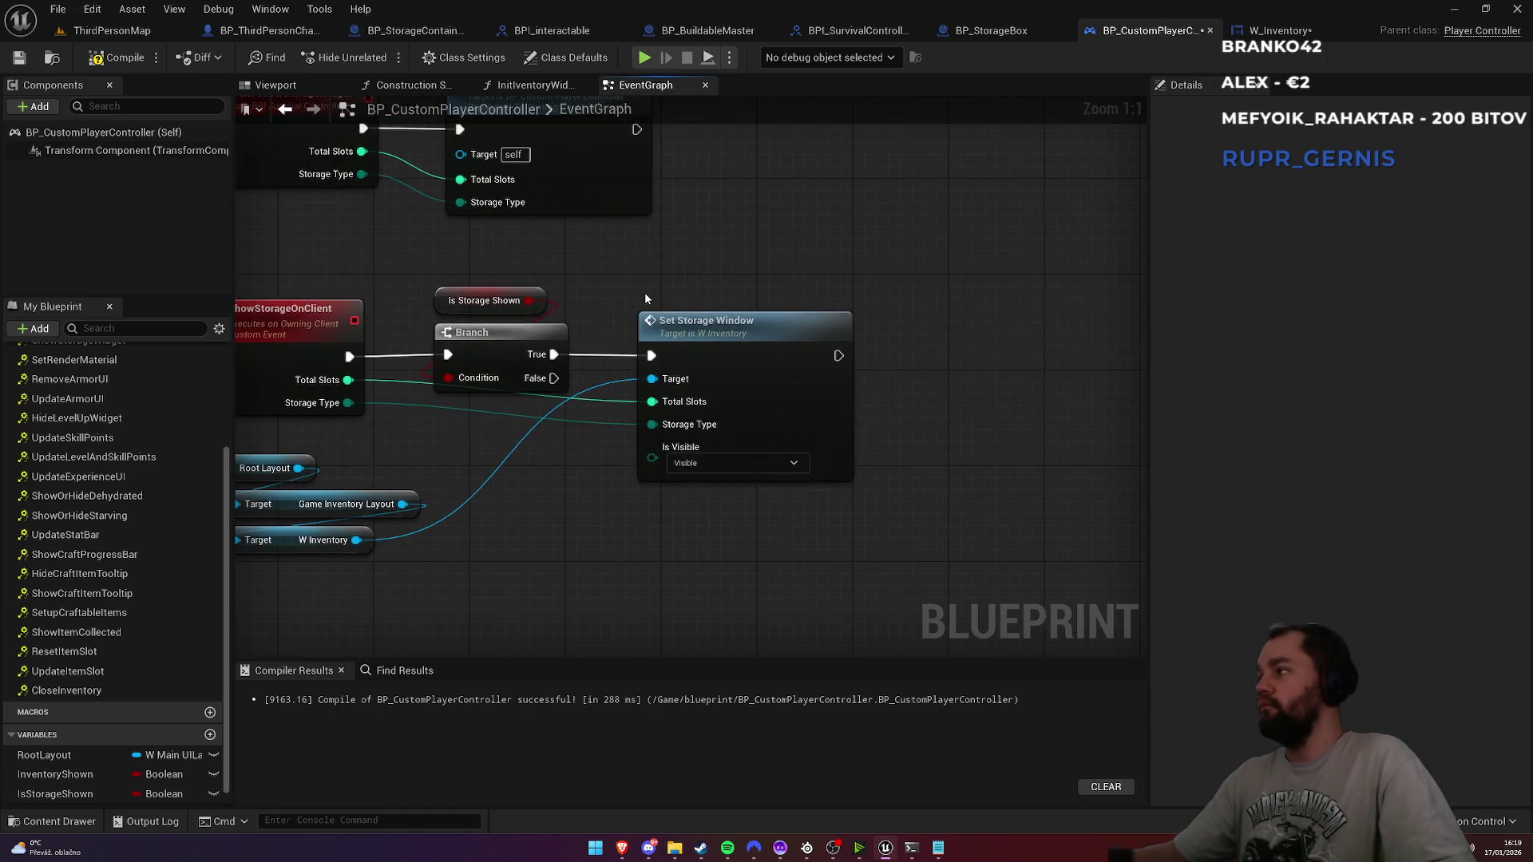
drag(490, 281, 806, 440)
drag(701, 319, 955, 324)
click(703, 472)
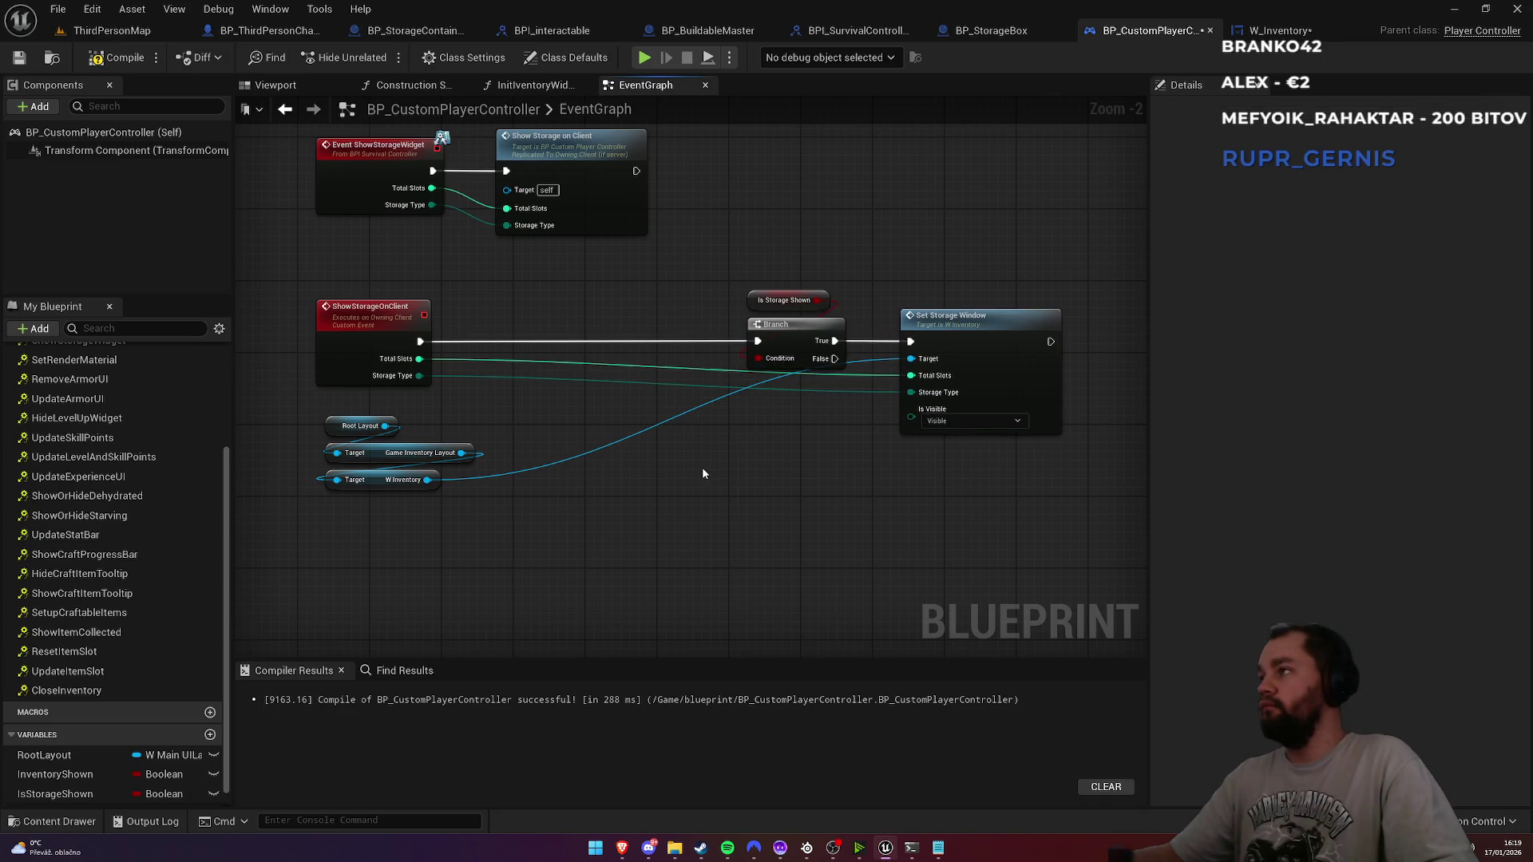
Step: Review the Show / Hide inventory nodes, then pull a new wire from ShowStorageOnClient's execution
scroll(702, 467, down, 4)
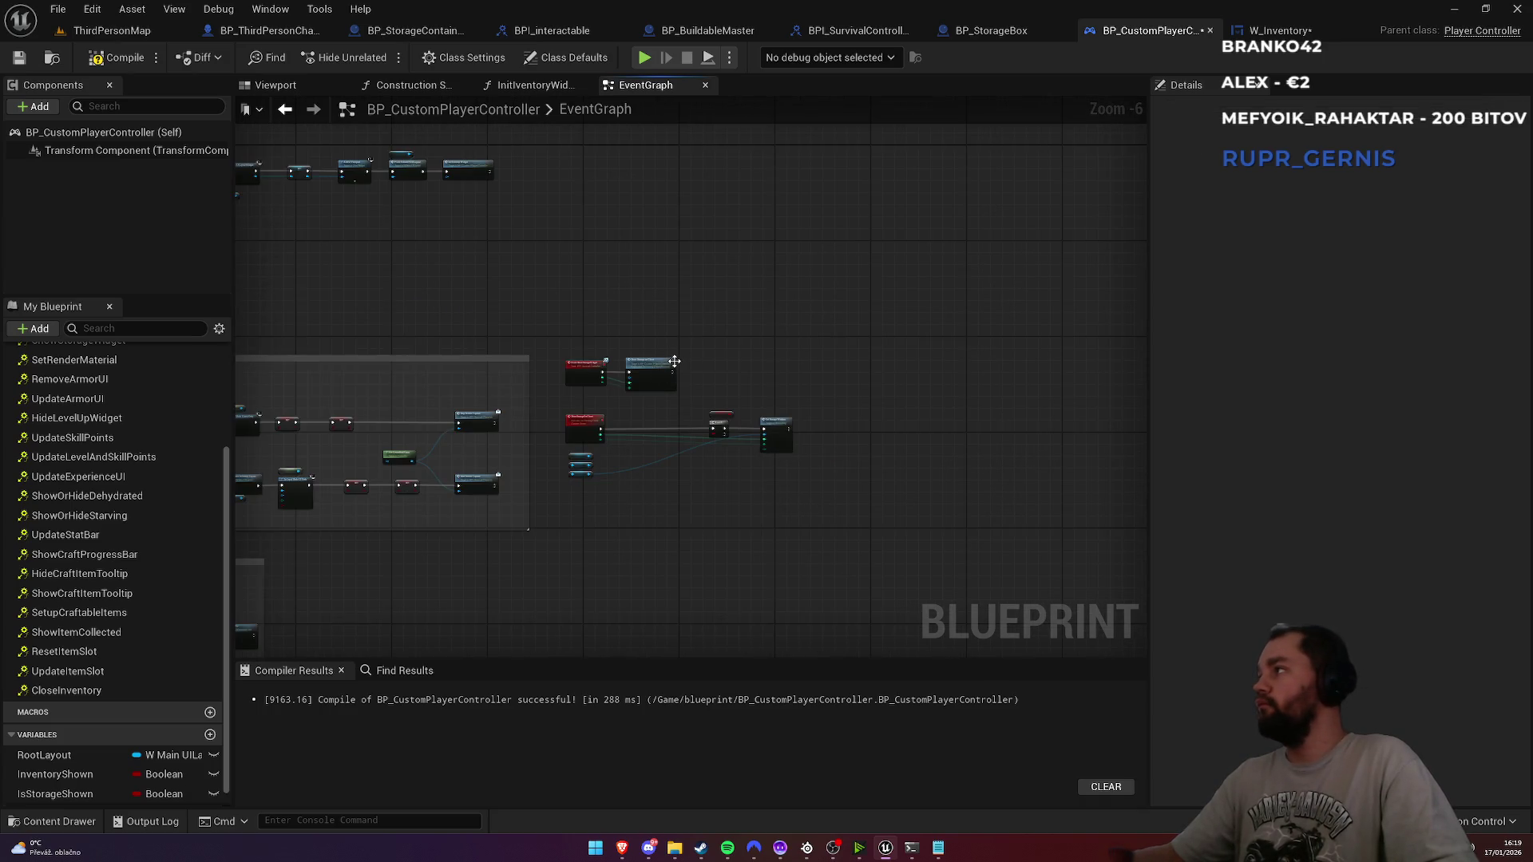
mouse_move(720, 329)
mouse_down()
mouse_move(940, 235)
mouse_move(1021, 219)
mouse_up()
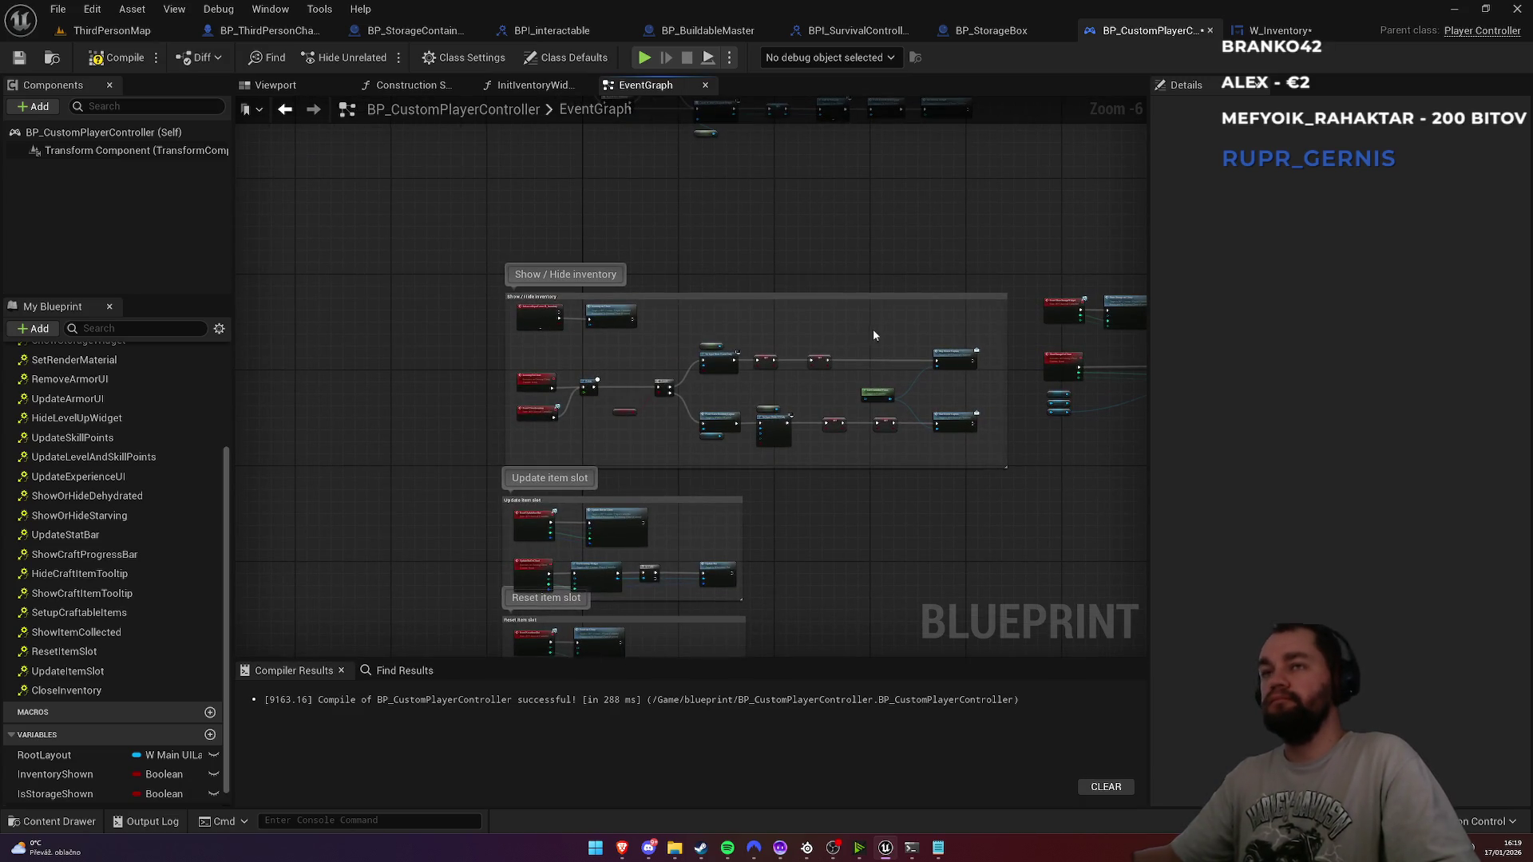
scroll(859, 346, up, 3)
scroll(855, 366, down, 1)
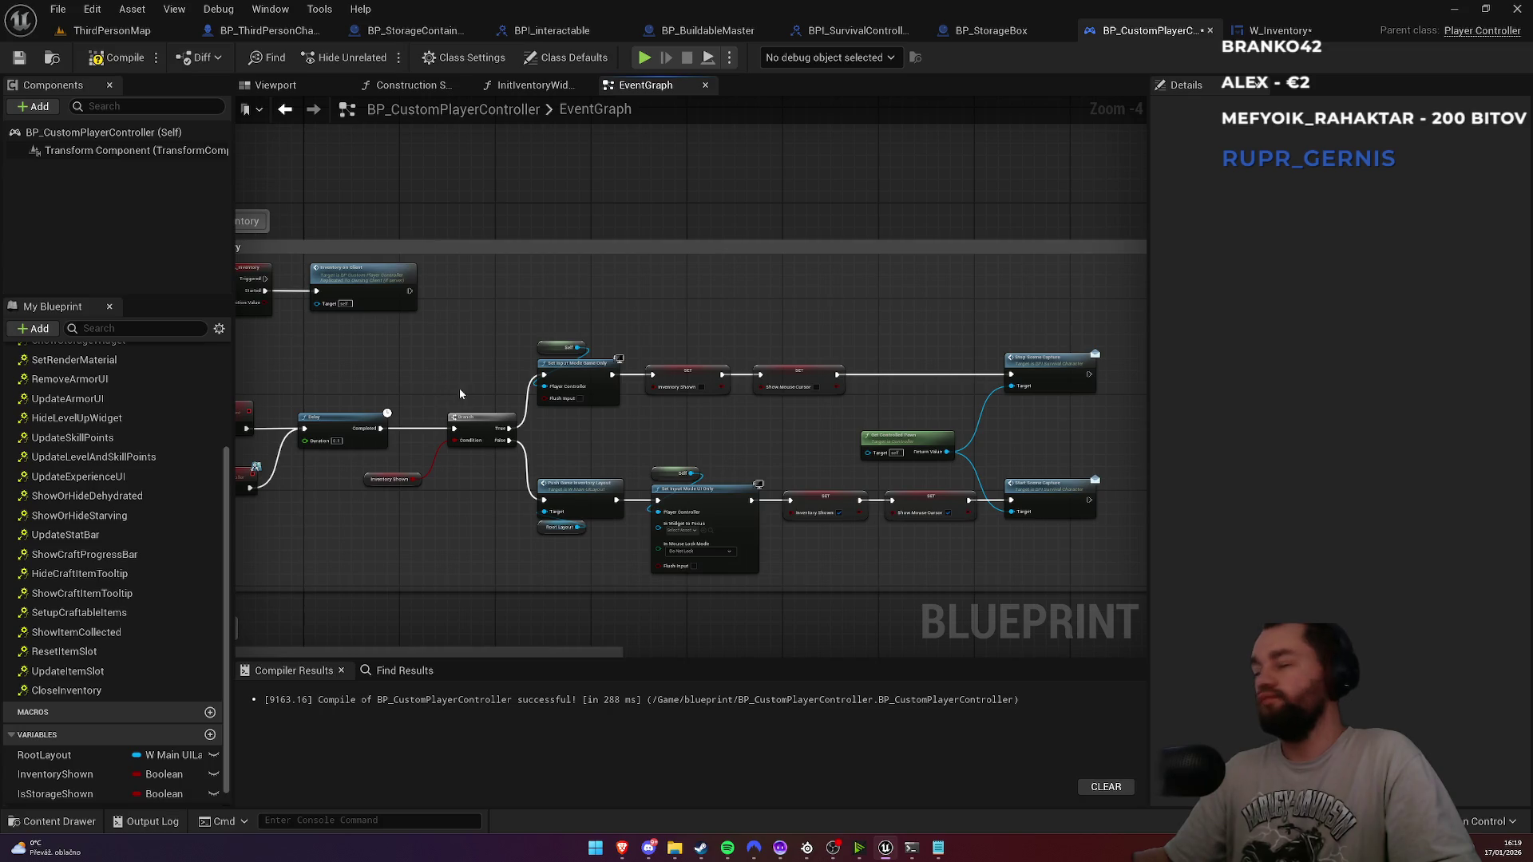
scroll(765, 399, up, 2)
mouse_move(936, 353)
mouse_down()
mouse_move(843, 403)
mouse_move(717, 412)
mouse_up()
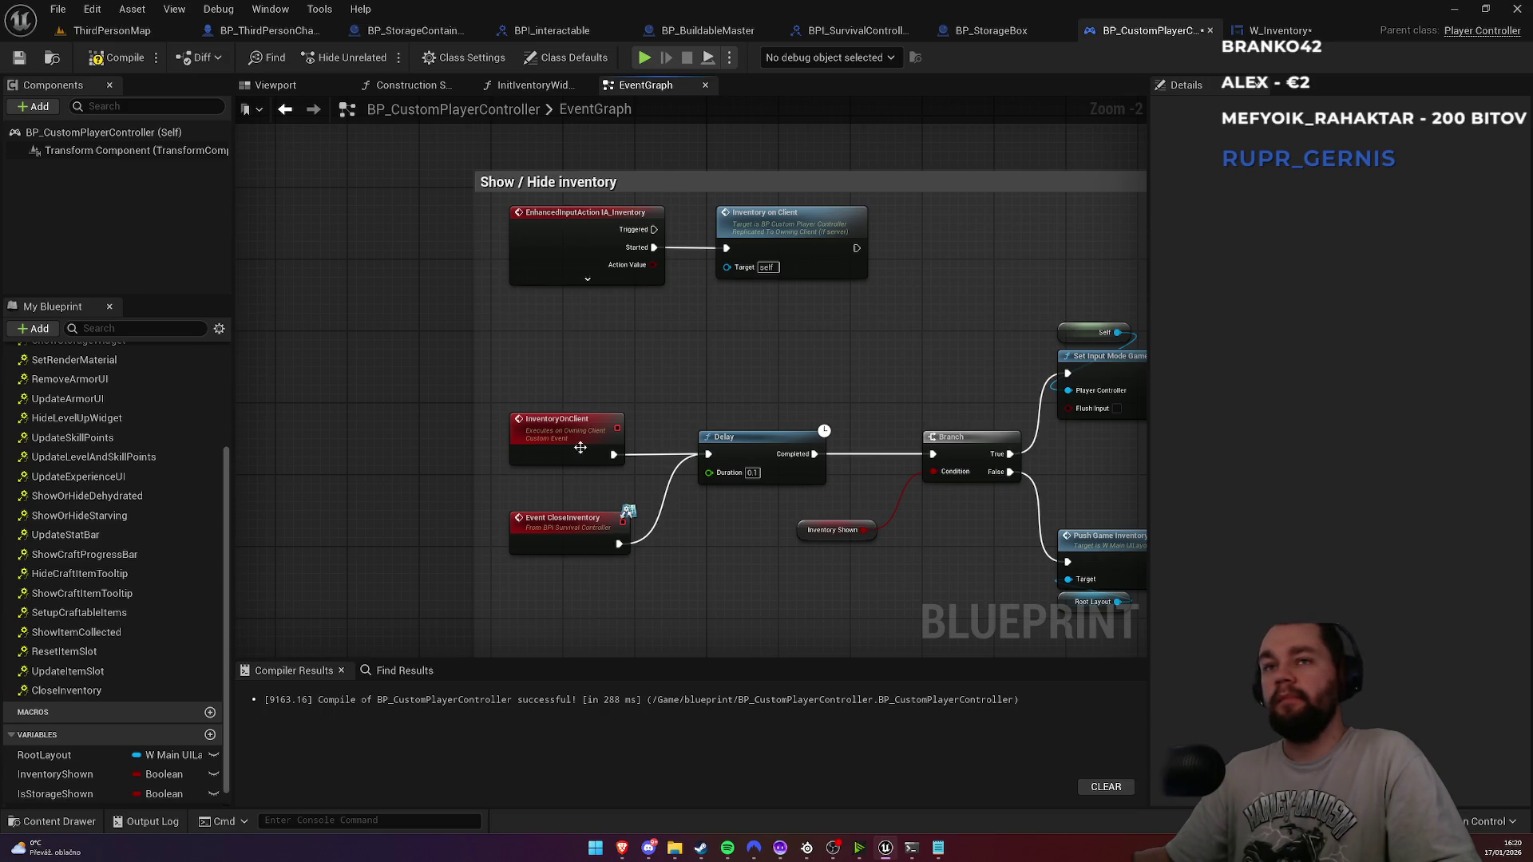
mouse_move(895, 405)
mouse_down()
mouse_move(533, 380)
mouse_move(620, 397)
mouse_move(708, 385)
mouse_move(335, 384)
mouse_up()
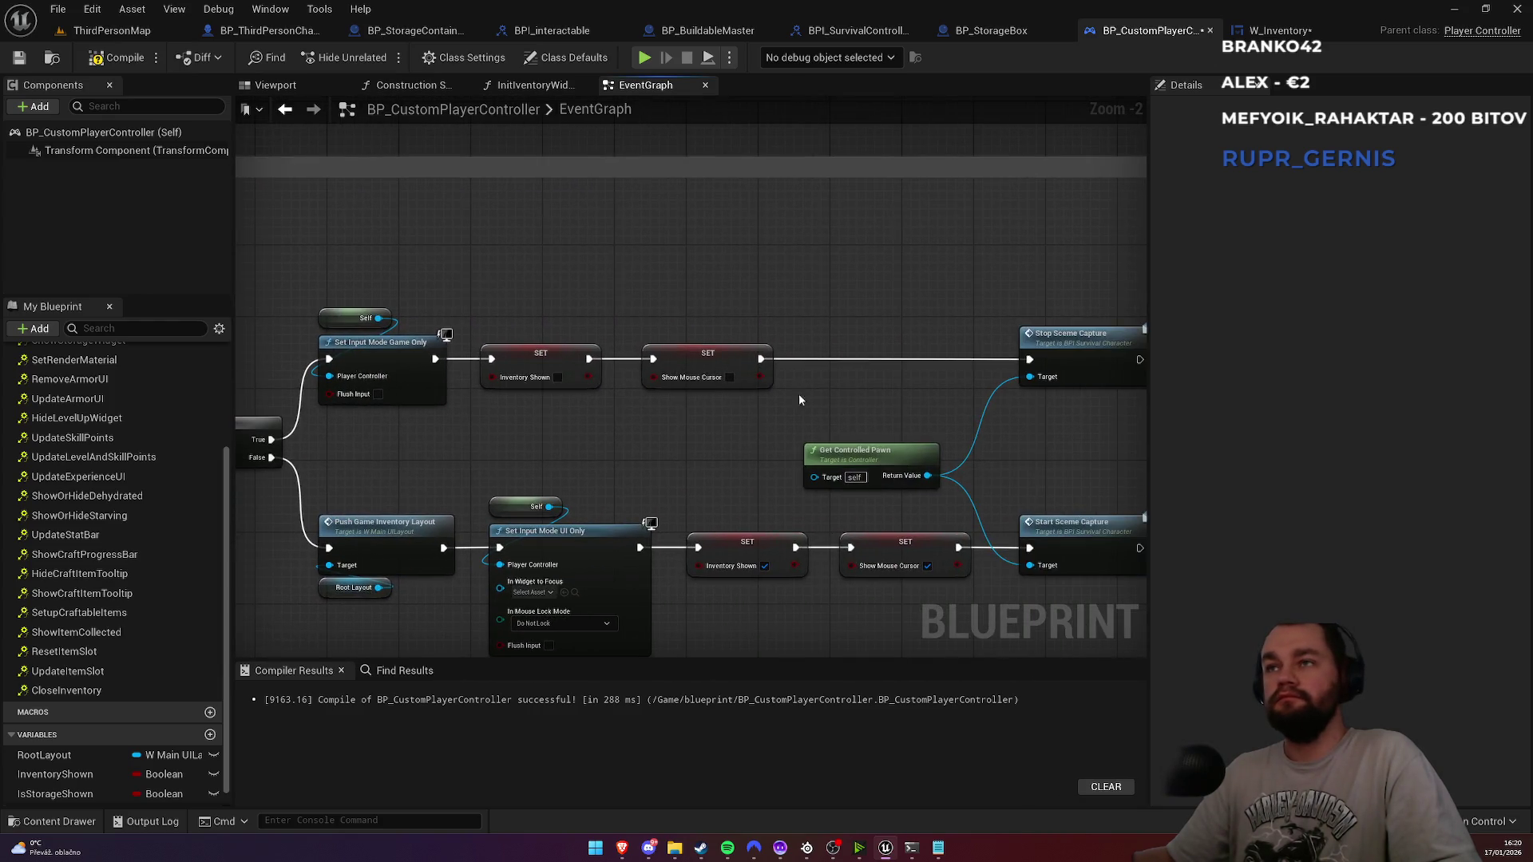
drag(783, 391, 639, 390)
mouse_move(909, 400)
mouse_down()
mouse_move(350, 413)
mouse_move(358, 371)
mouse_move(431, 363)
mouse_up()
Step: Insert an Inventory on Client call after ShowStorageOnClient, ahead of the Branch
text(inventory on)
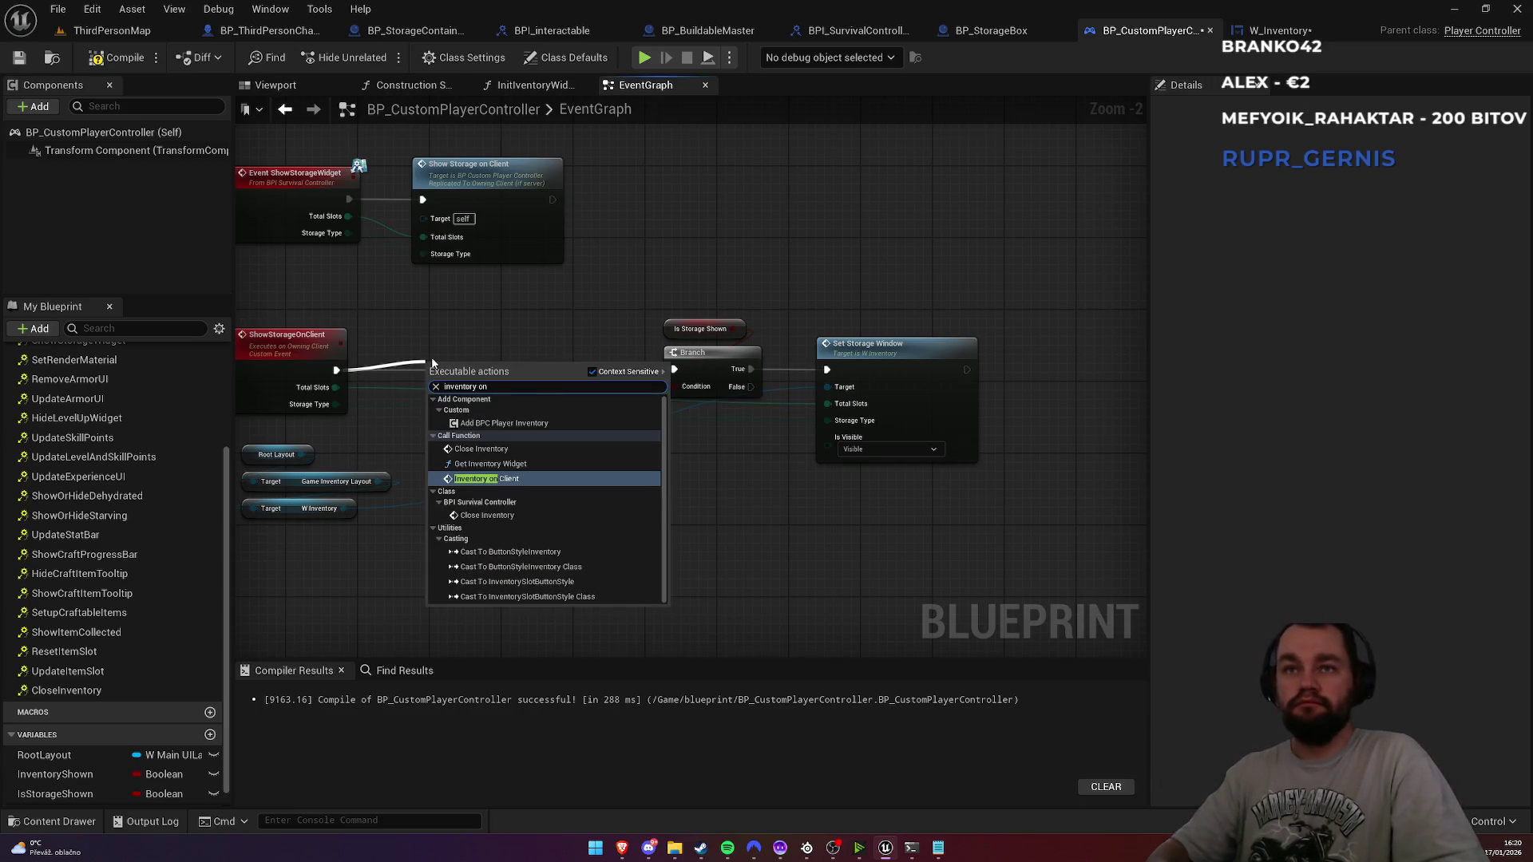
key(Return)
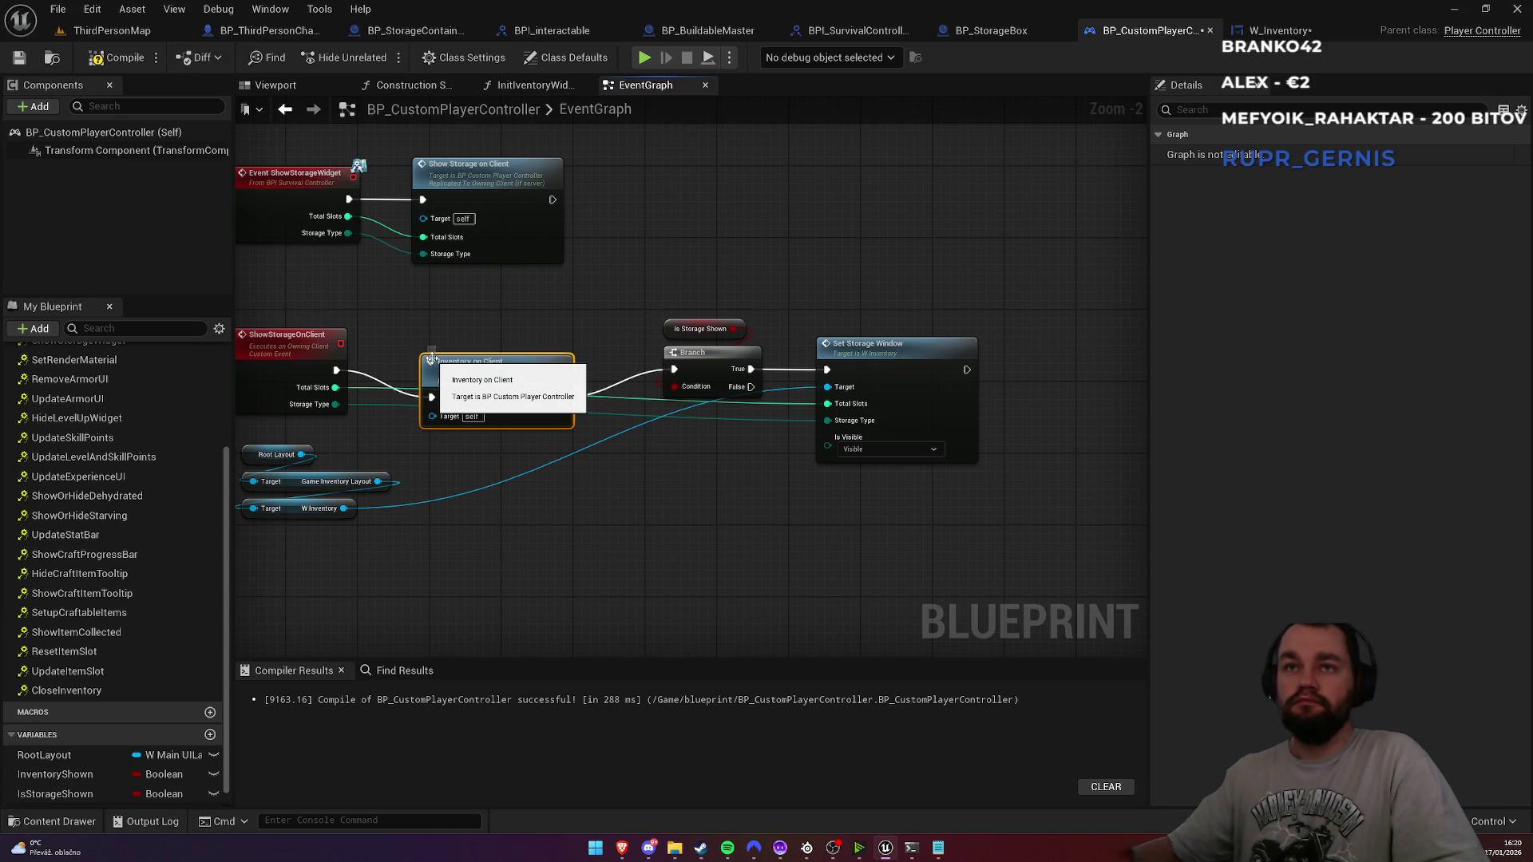
mouse_move(465, 373)
mouse_down()
mouse_move(501, 343)
mouse_move(469, 355)
mouse_up()
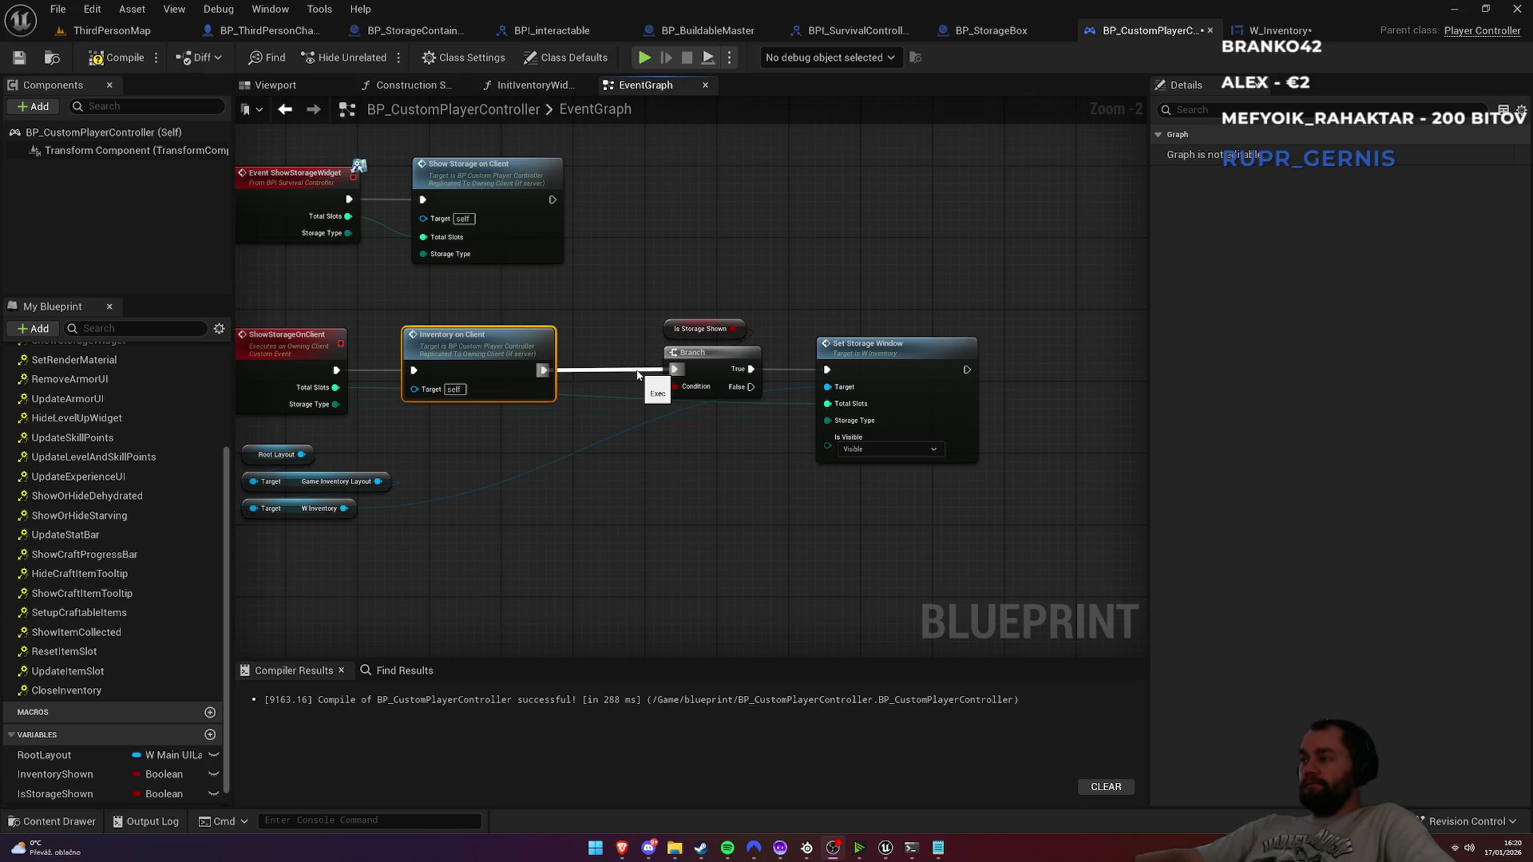
Step: Shift the getter, Branch and Set Storage Window left and add a SET IsStorageShown node after them
drag(691, 291, 807, 358)
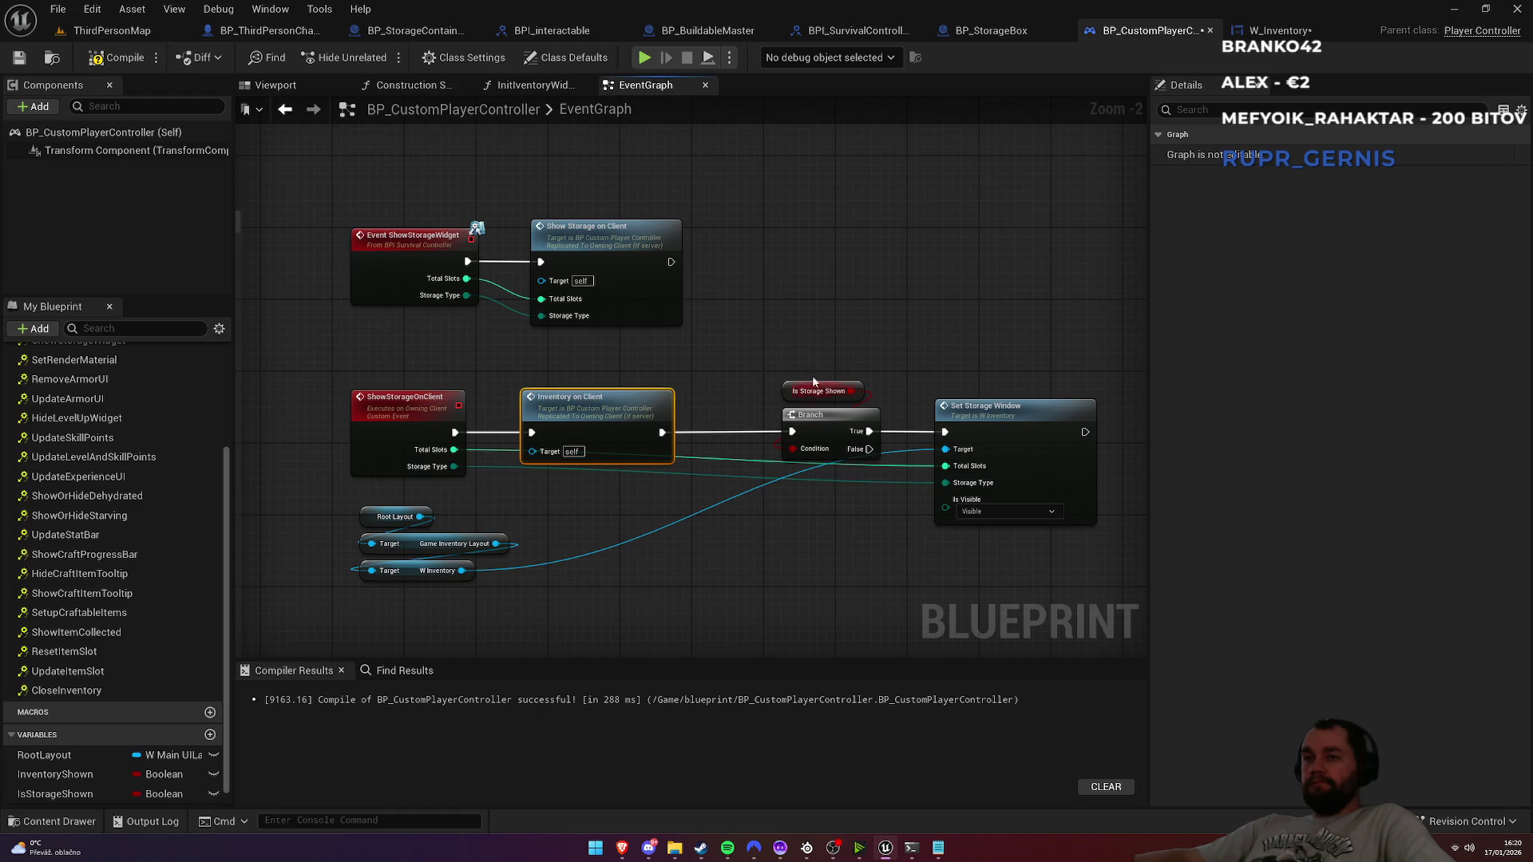
drag(798, 356, 1095, 529)
drag(982, 424, 933, 420)
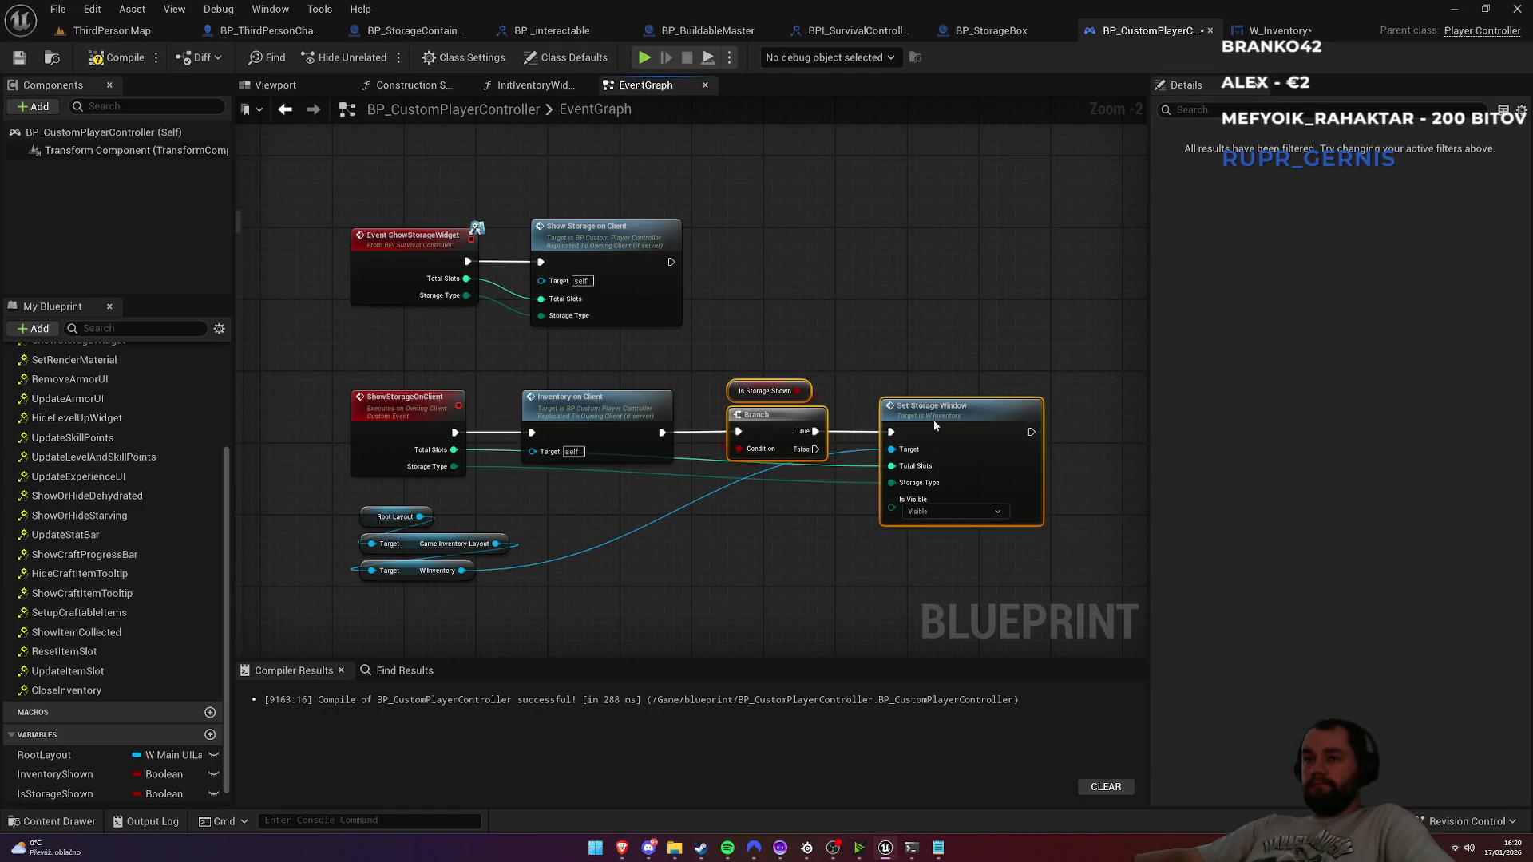
click(899, 364)
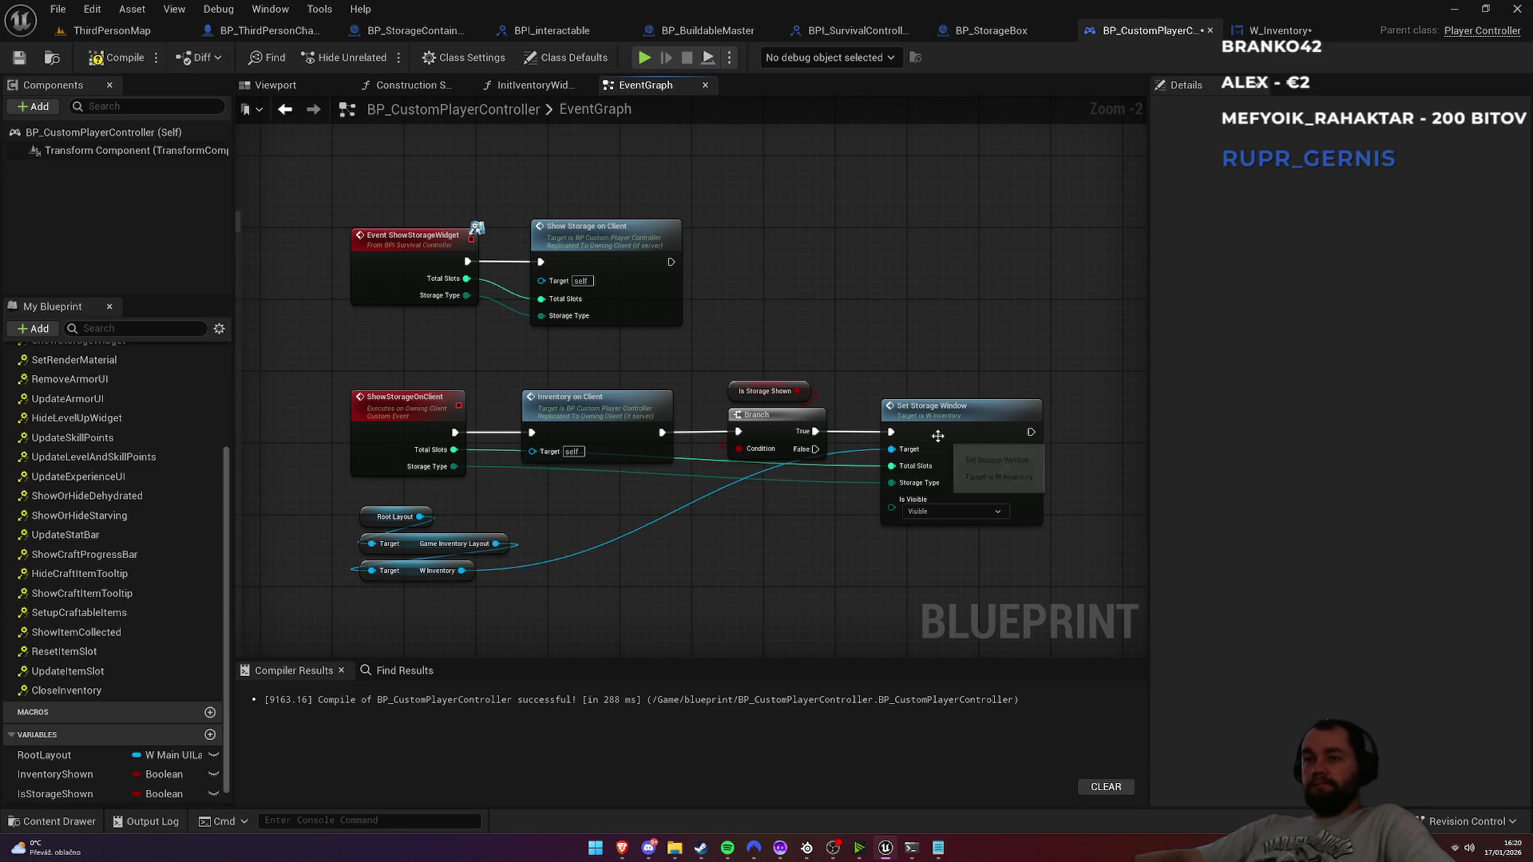
drag(957, 417, 969, 337)
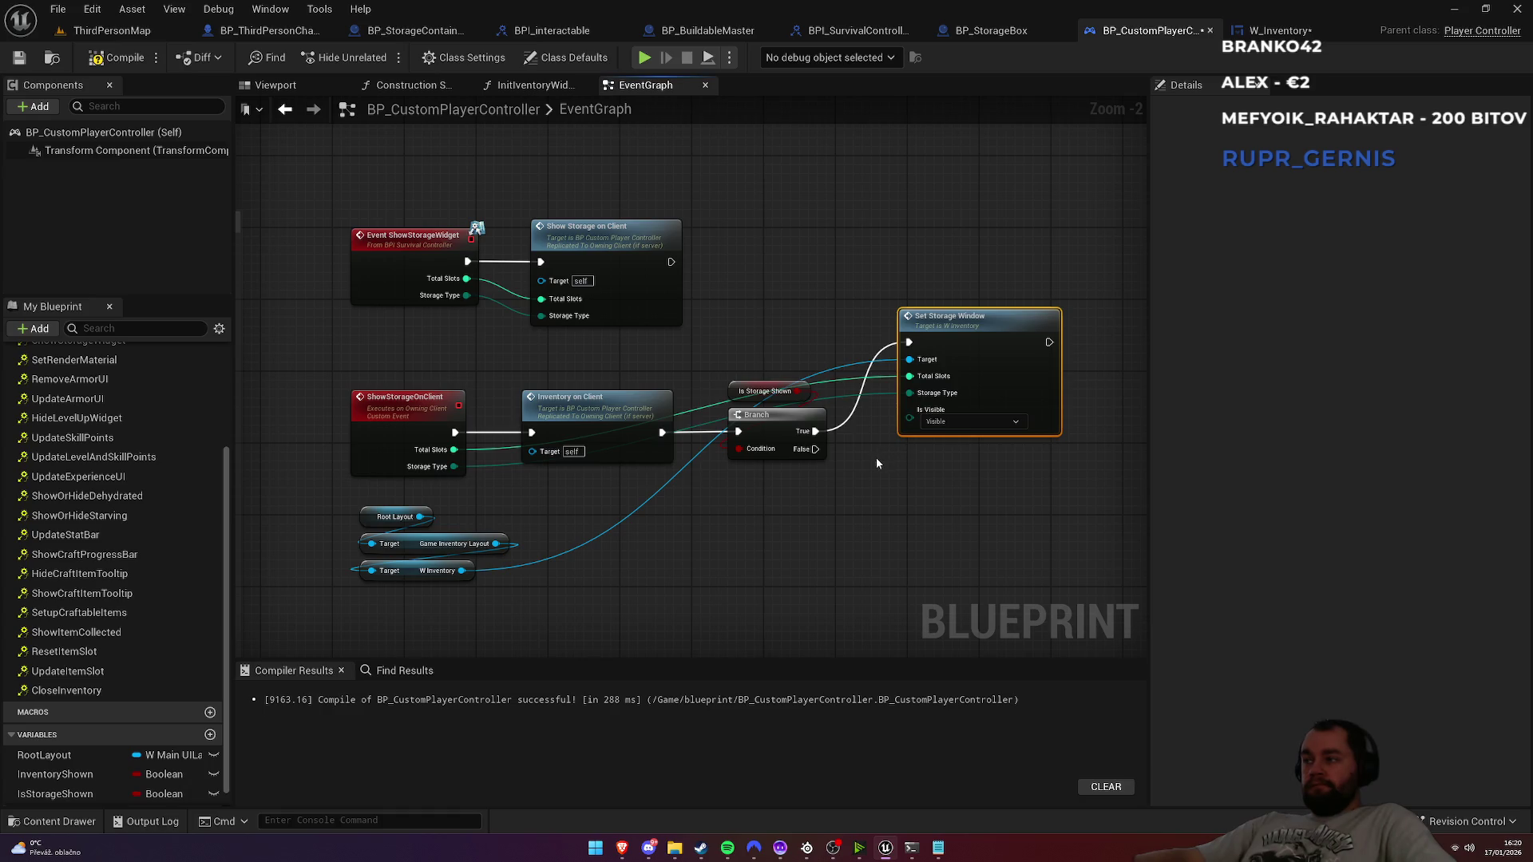
mouse_move(85, 796)
mouse_down()
mouse_move(559, 559)
mouse_move(1084, 348)
mouse_up()
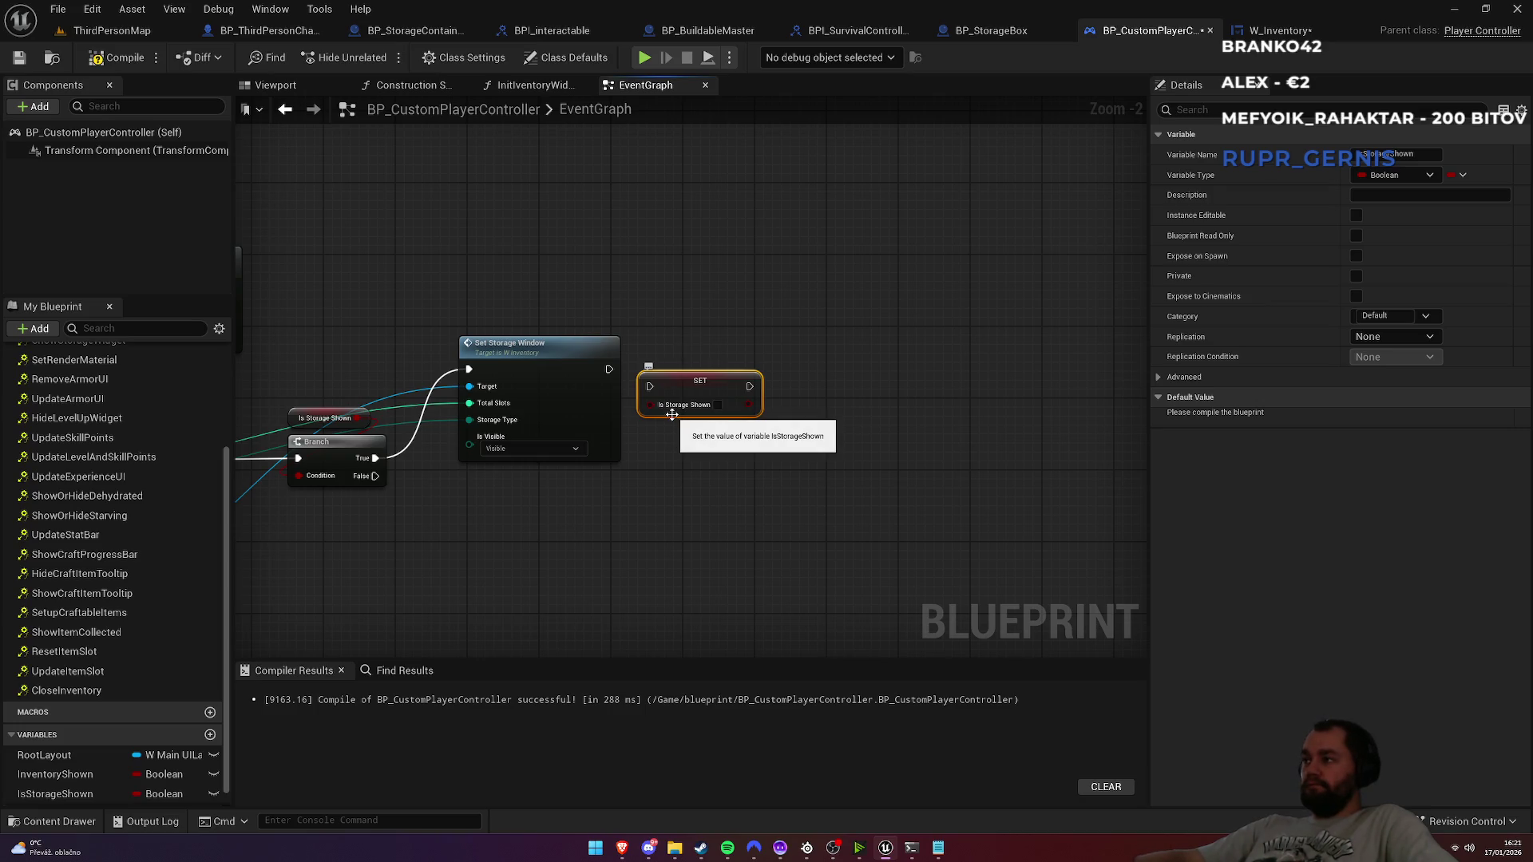
Step: Set Is Visible to Hidden on Set Storage Window and run the SET IsStorageShown node after it
click(538, 447)
click(519, 478)
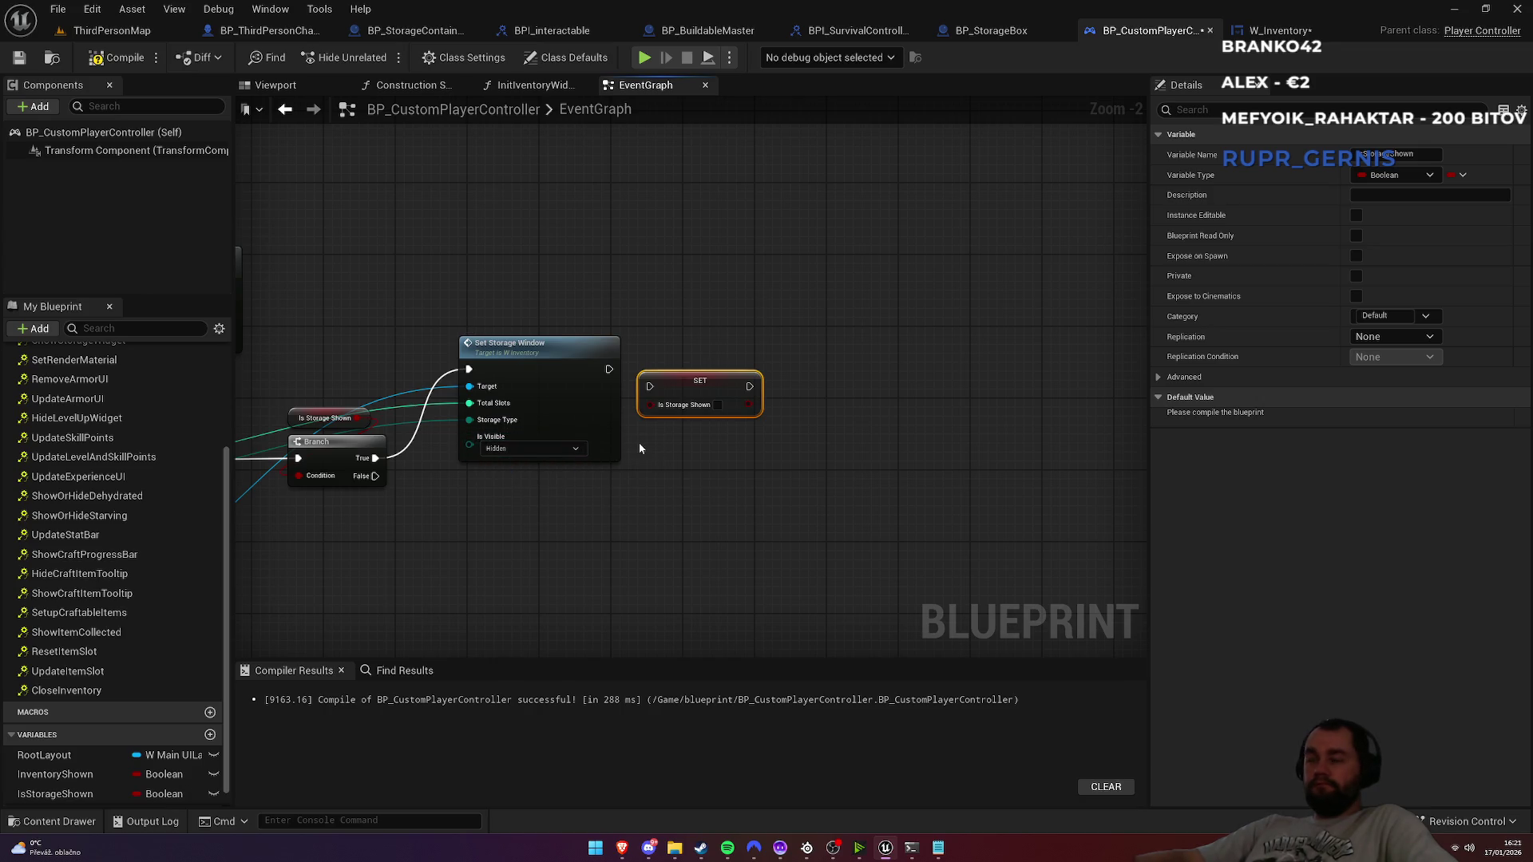
mouse_move(609, 368)
mouse_down()
mouse_move(651, 388)
mouse_move(686, 370)
mouse_up()
click(687, 308)
drag(686, 308, 907, 247)
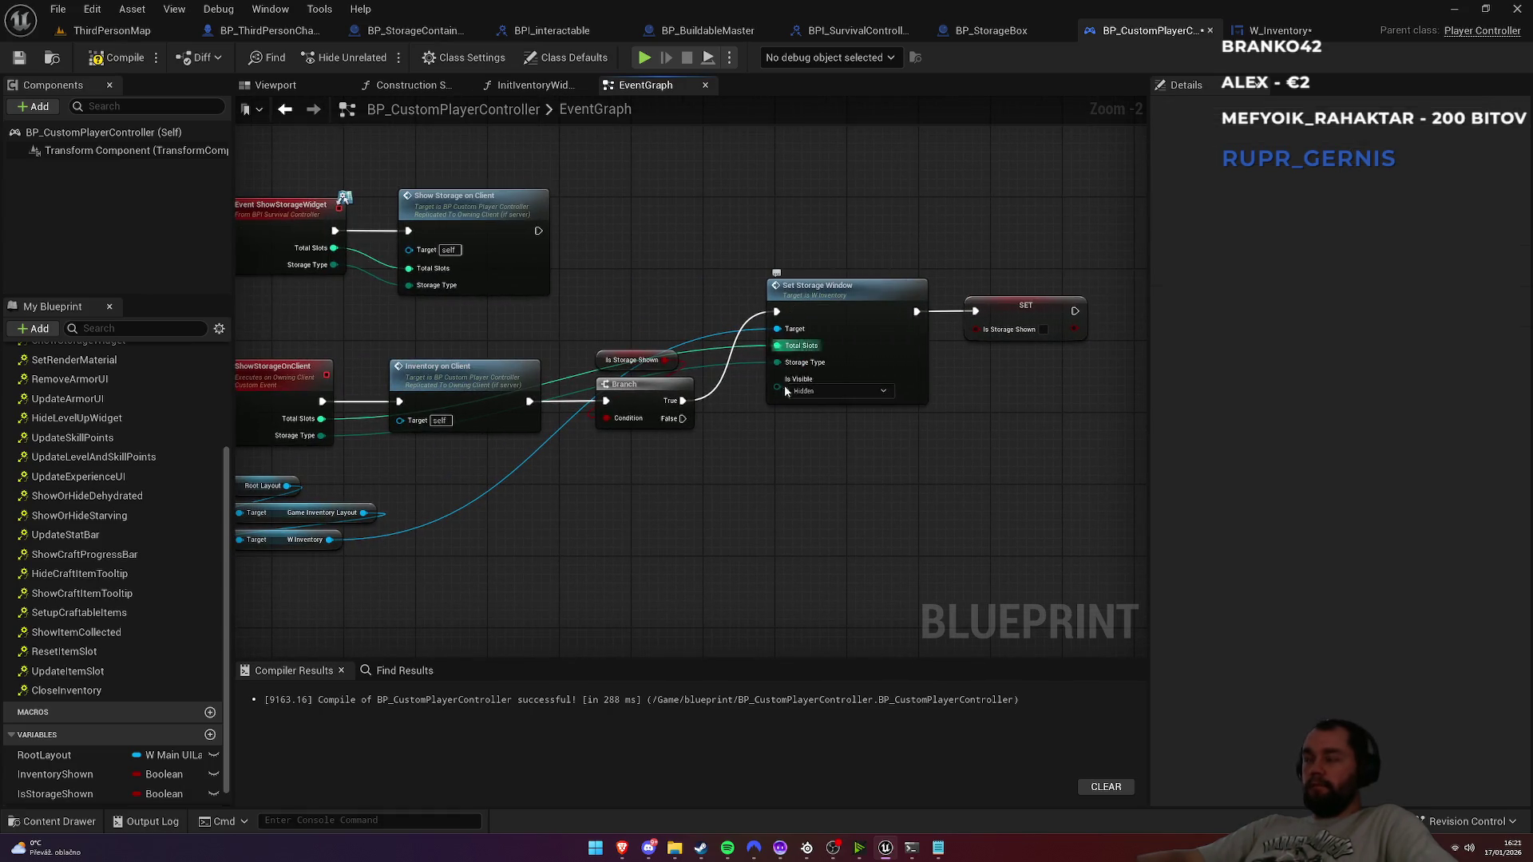
Step: Duplicate both nodes onto the Branch False path with Is Visible set to Visible and Is Storage Shown ticked
drag(1025, 435, 856, 309)
key(ctrl+c)
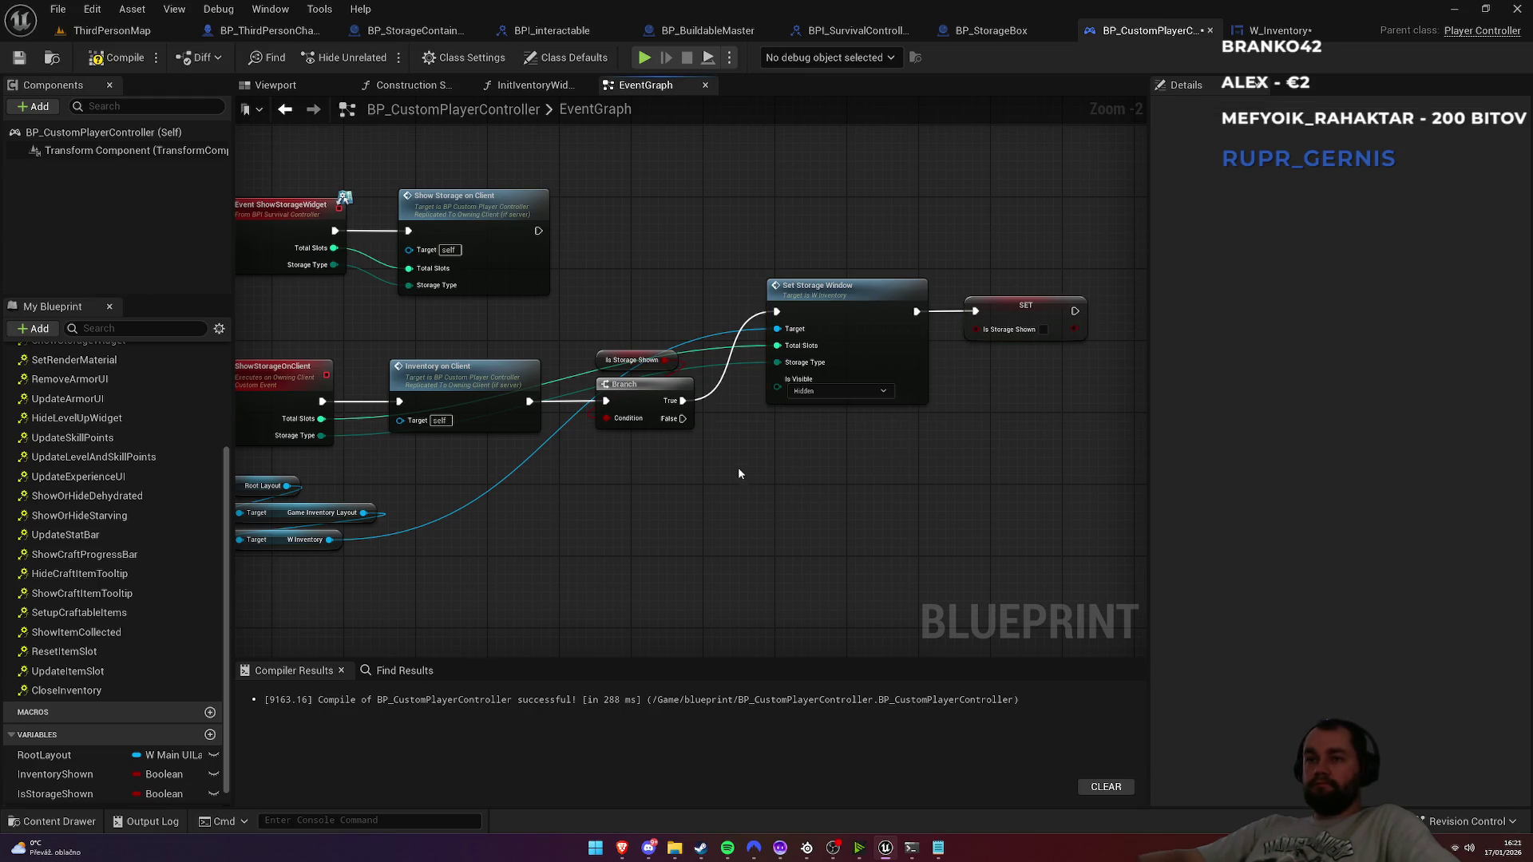
key(ctrl+v)
mouse_move(683, 418)
mouse_down()
mouse_move(704, 511)
mouse_move(724, 518)
mouse_up()
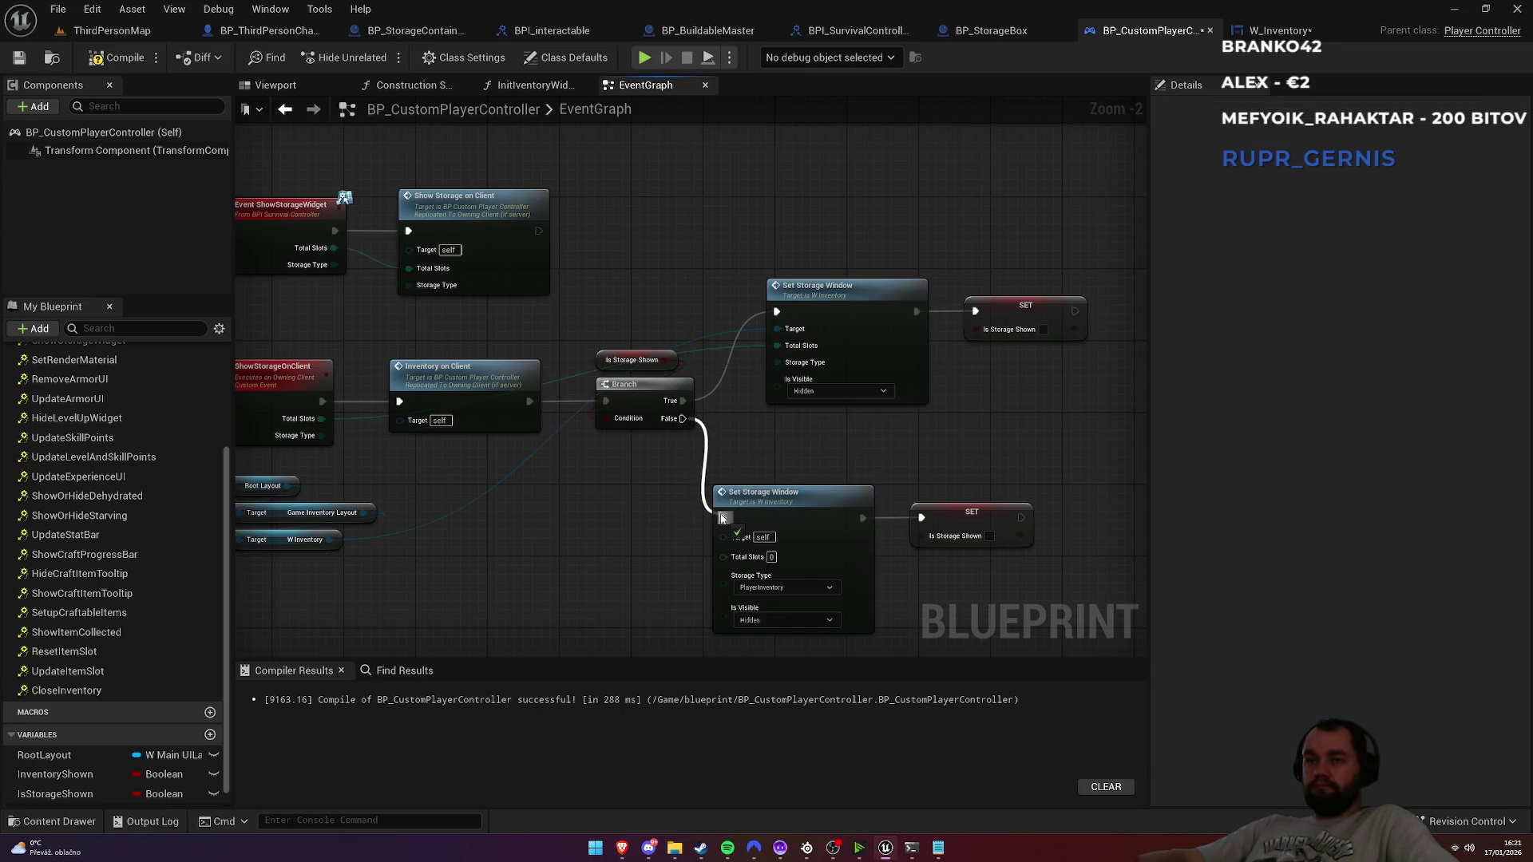
click(816, 619)
click(744, 631)
click(988, 537)
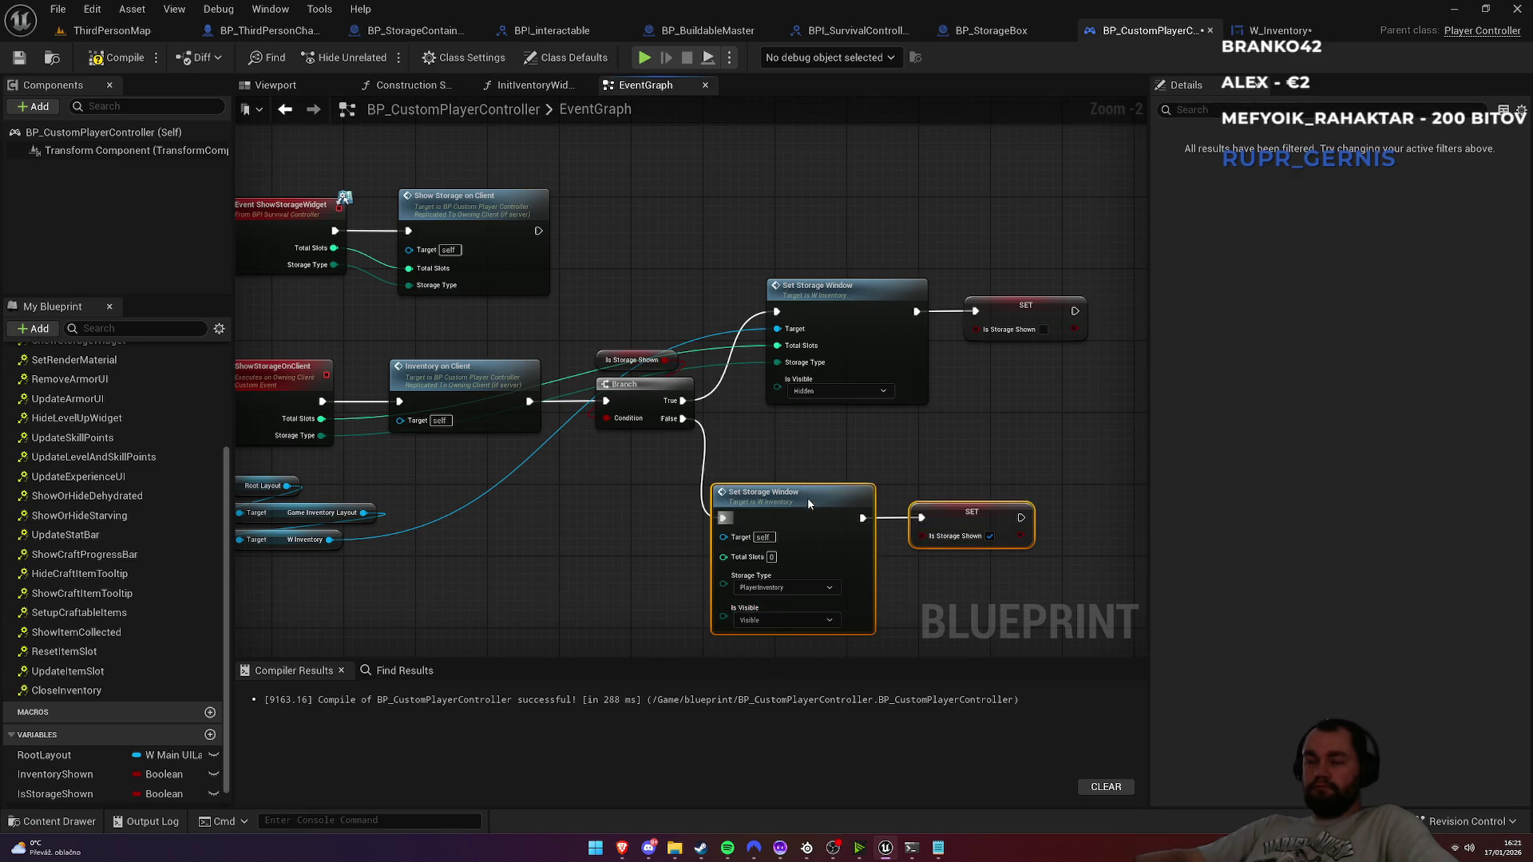
drag(808, 497, 861, 490)
click(841, 441)
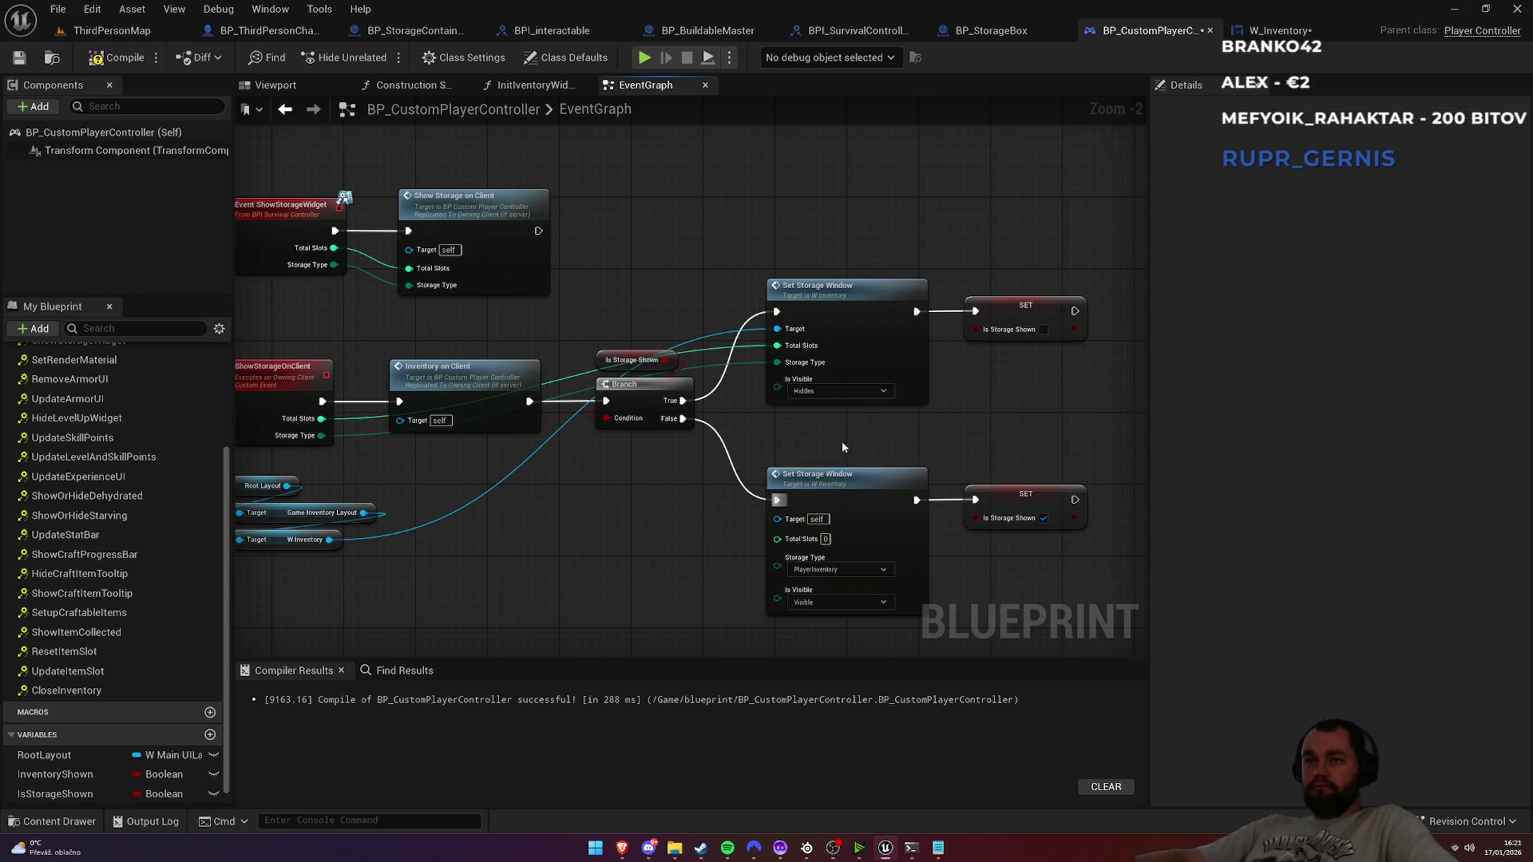
Step: Connect ShowStorageOnClient's Total Slots to the second Set Storage Window
drag(841, 441, 760, 420)
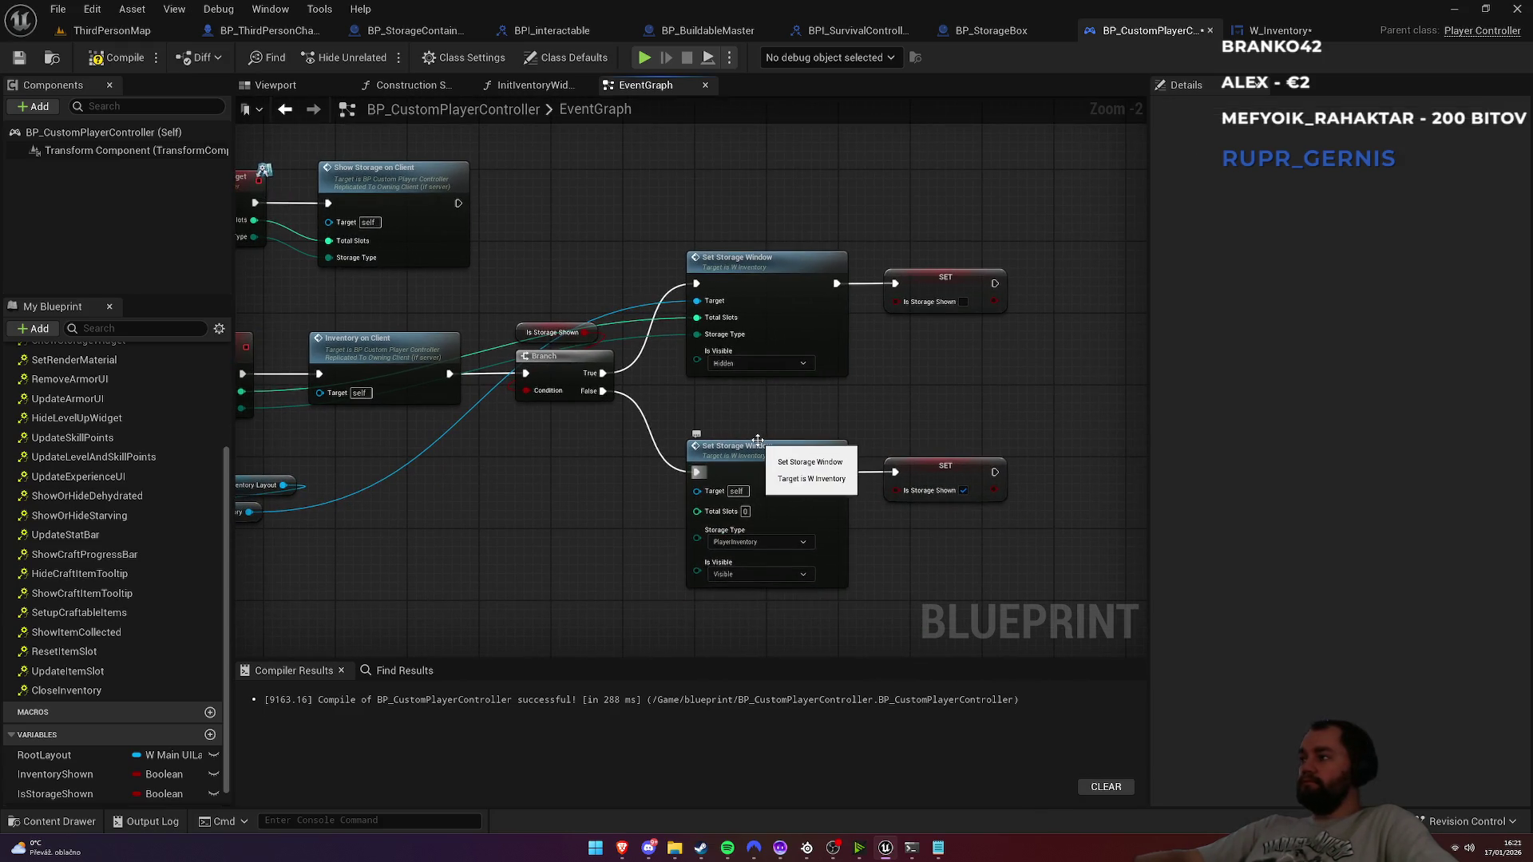
drag(758, 441, 864, 432)
mouse_move(804, 501)
mouse_down()
mouse_move(364, 396)
mouse_move(821, 533)
mouse_up()
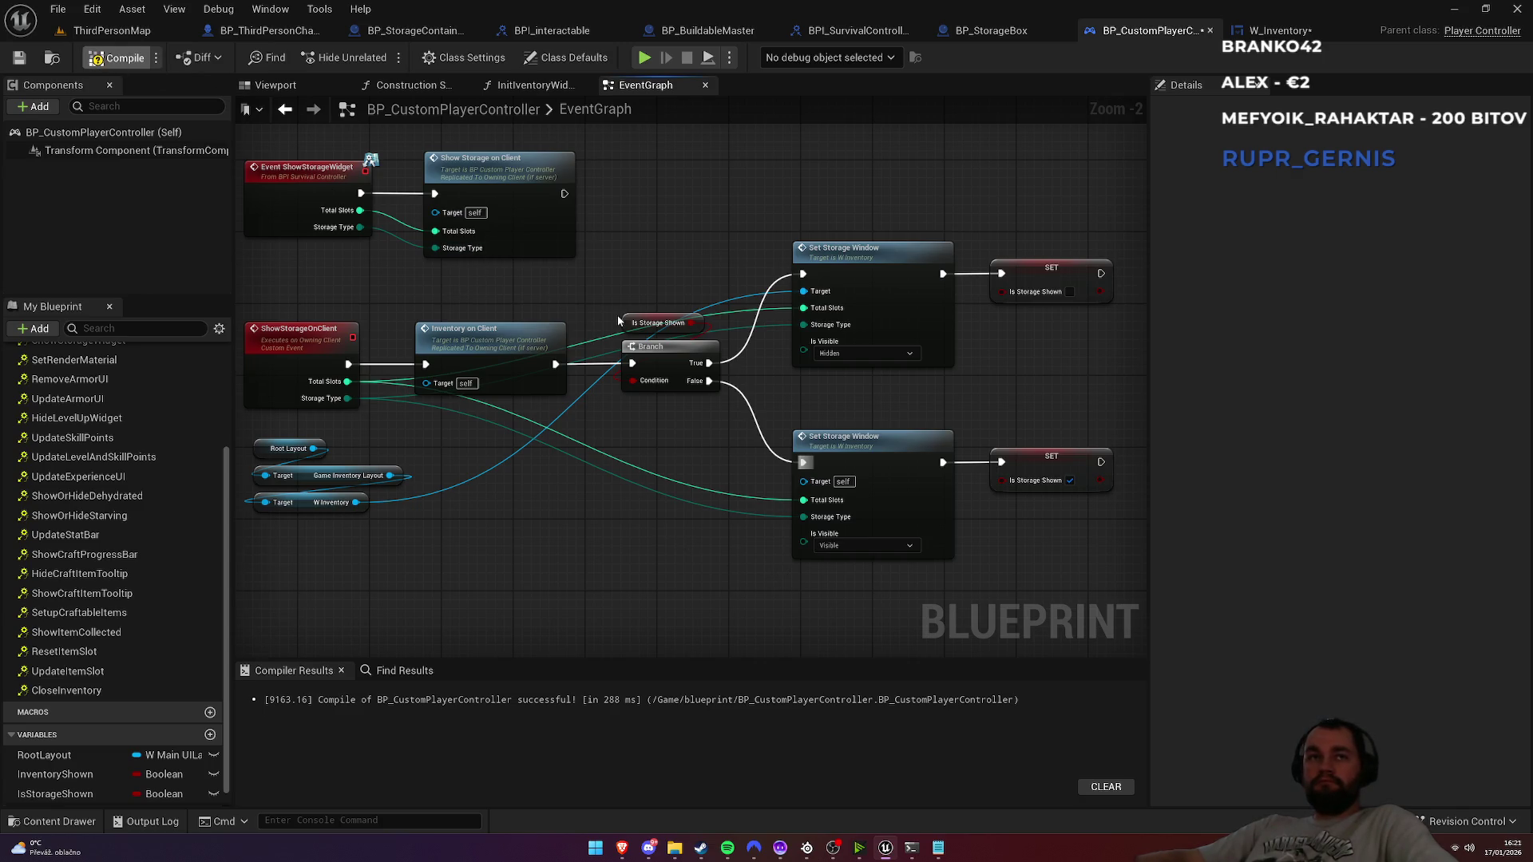
Step: Compile, trace the Target error, and wire W Inventory into the second Set Storage Window's Target
key(F7)
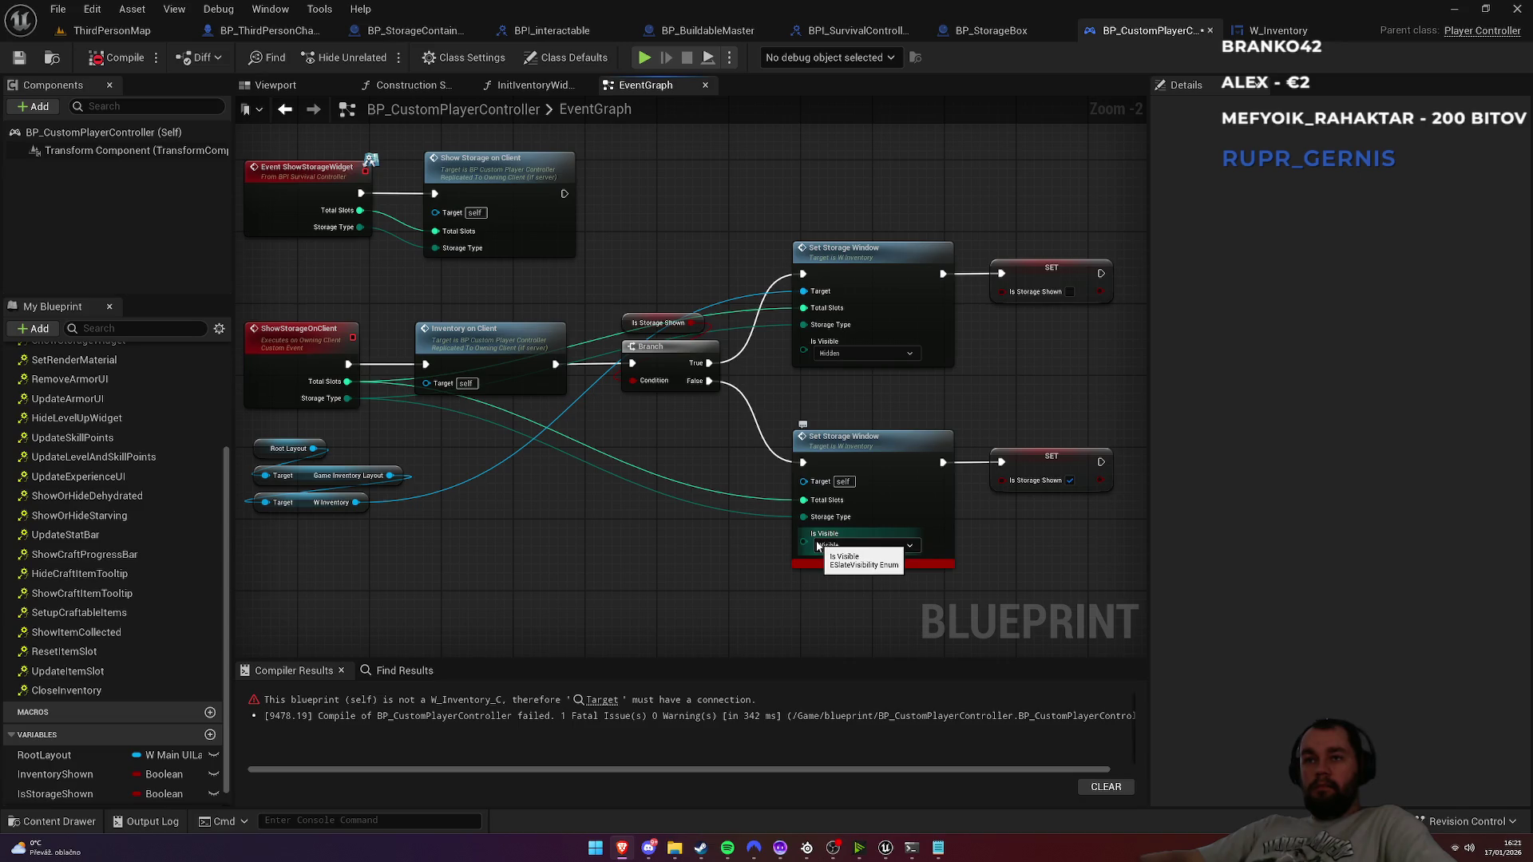
click(601, 700)
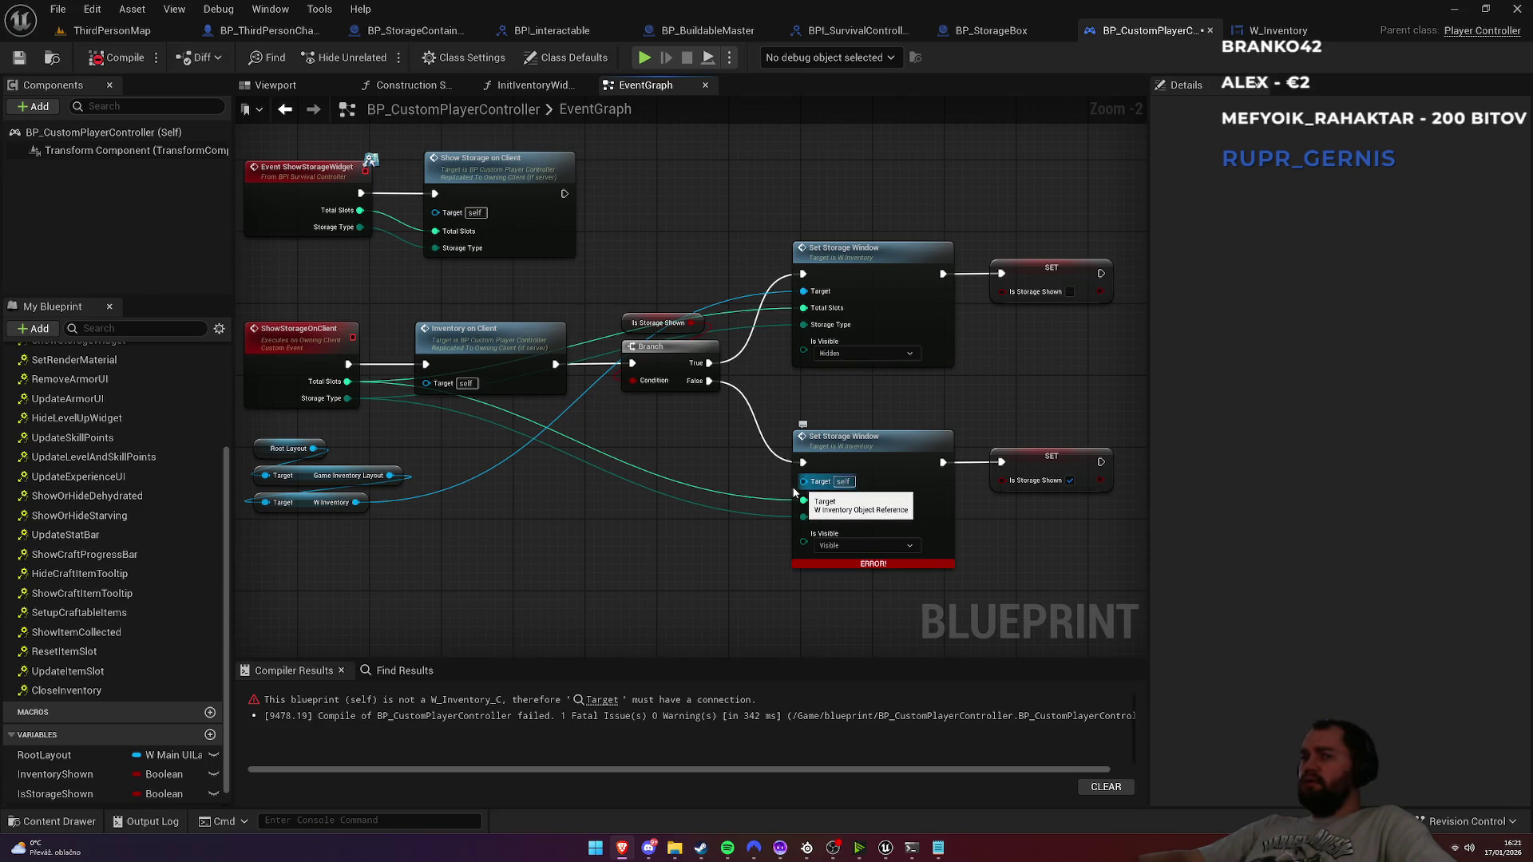
mouse_move(355, 502)
mouse_down()
mouse_move(799, 501)
mouse_move(805, 481)
mouse_up()
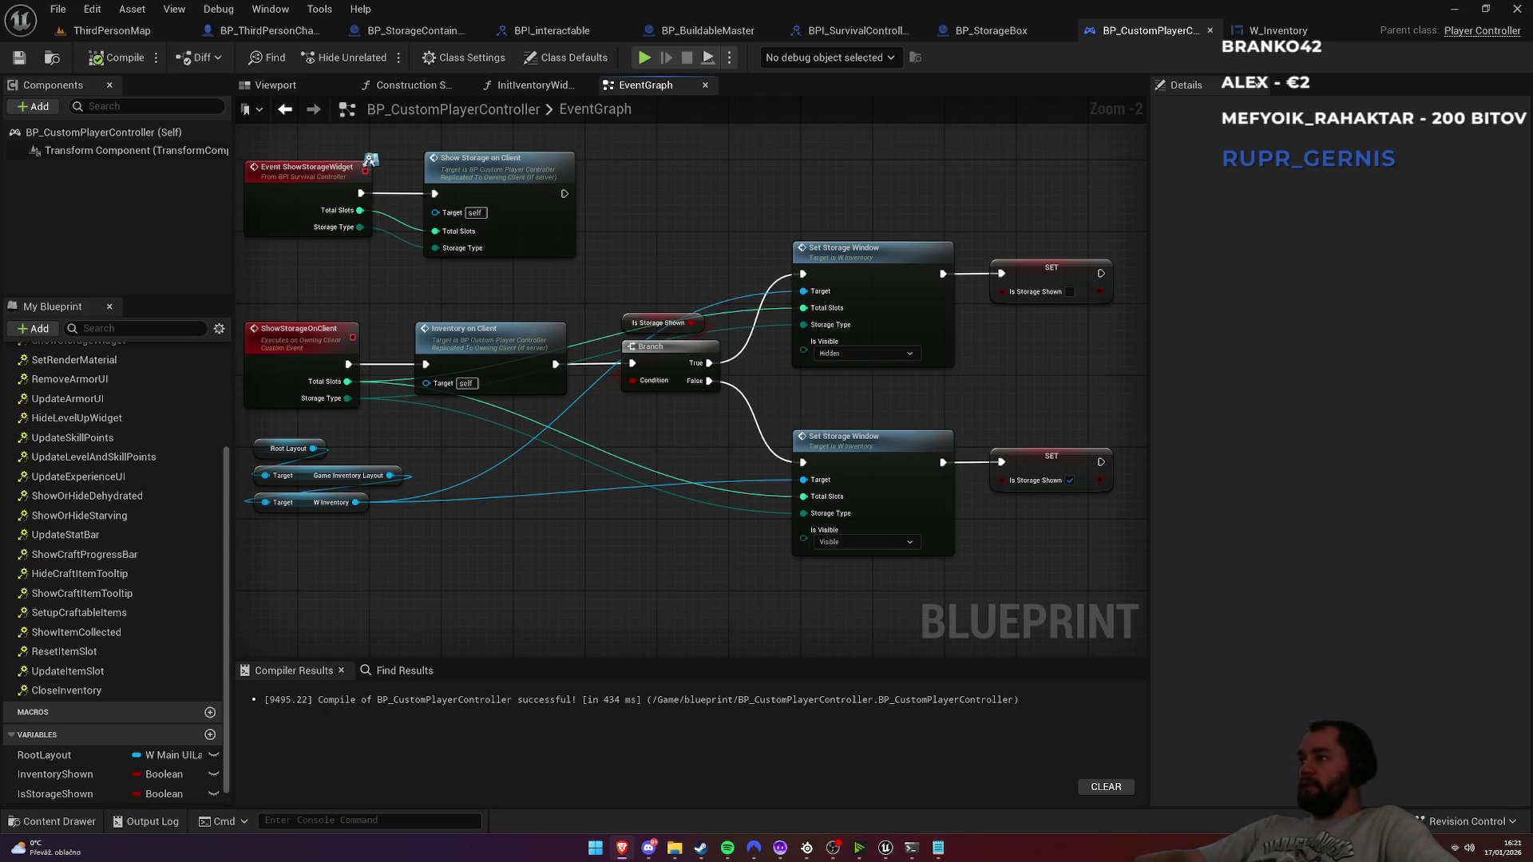
scroll(798, 457, down, 3)
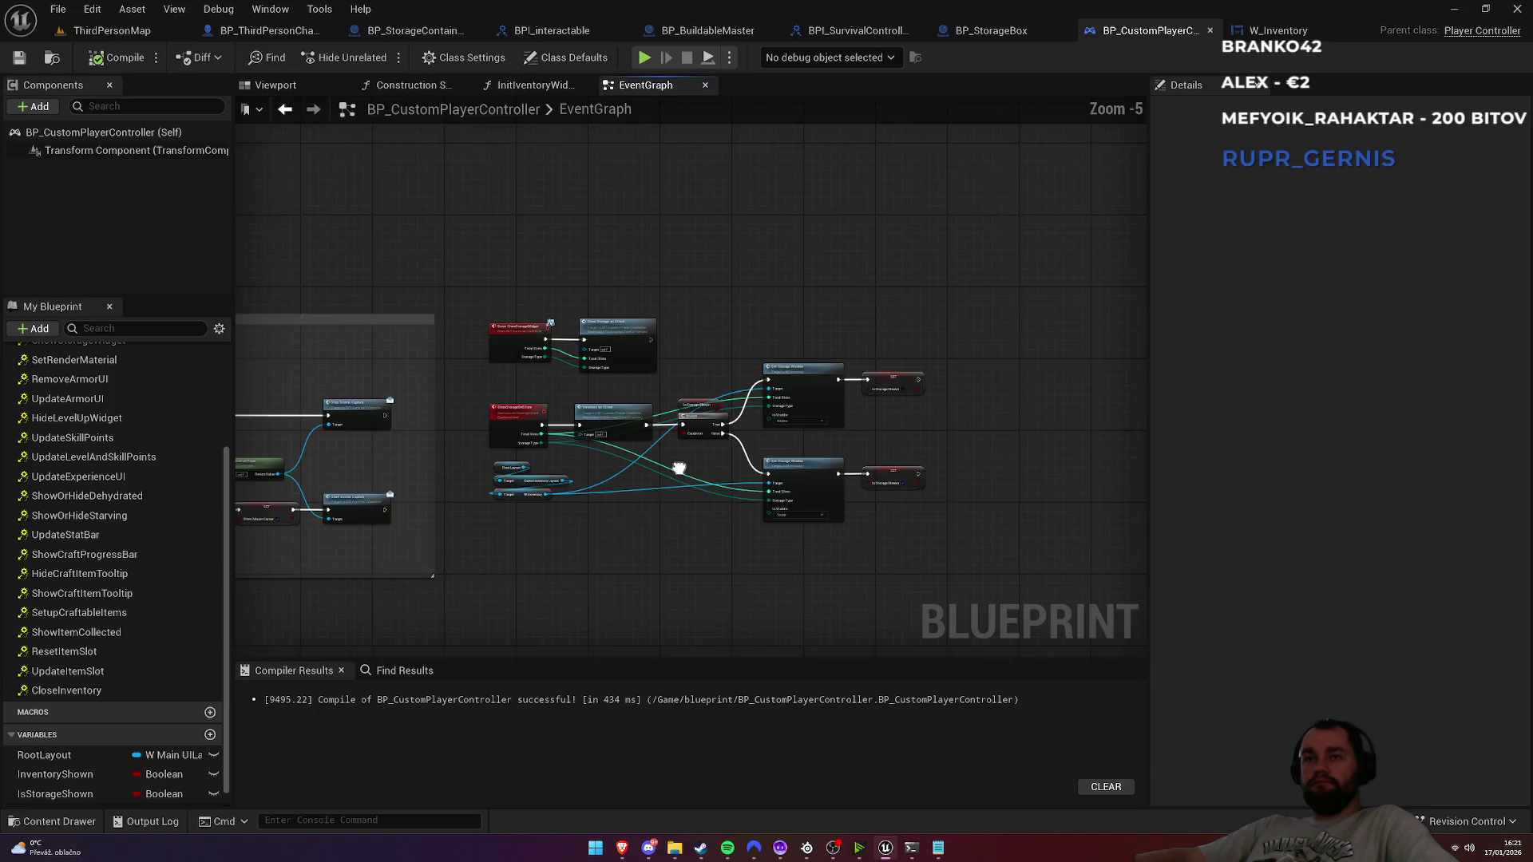
Step: Wrap the storage nodes in a 'Show storage widget' comment shown when zoomed, then switch to W_Inventory
drag(488, 243, 974, 564)
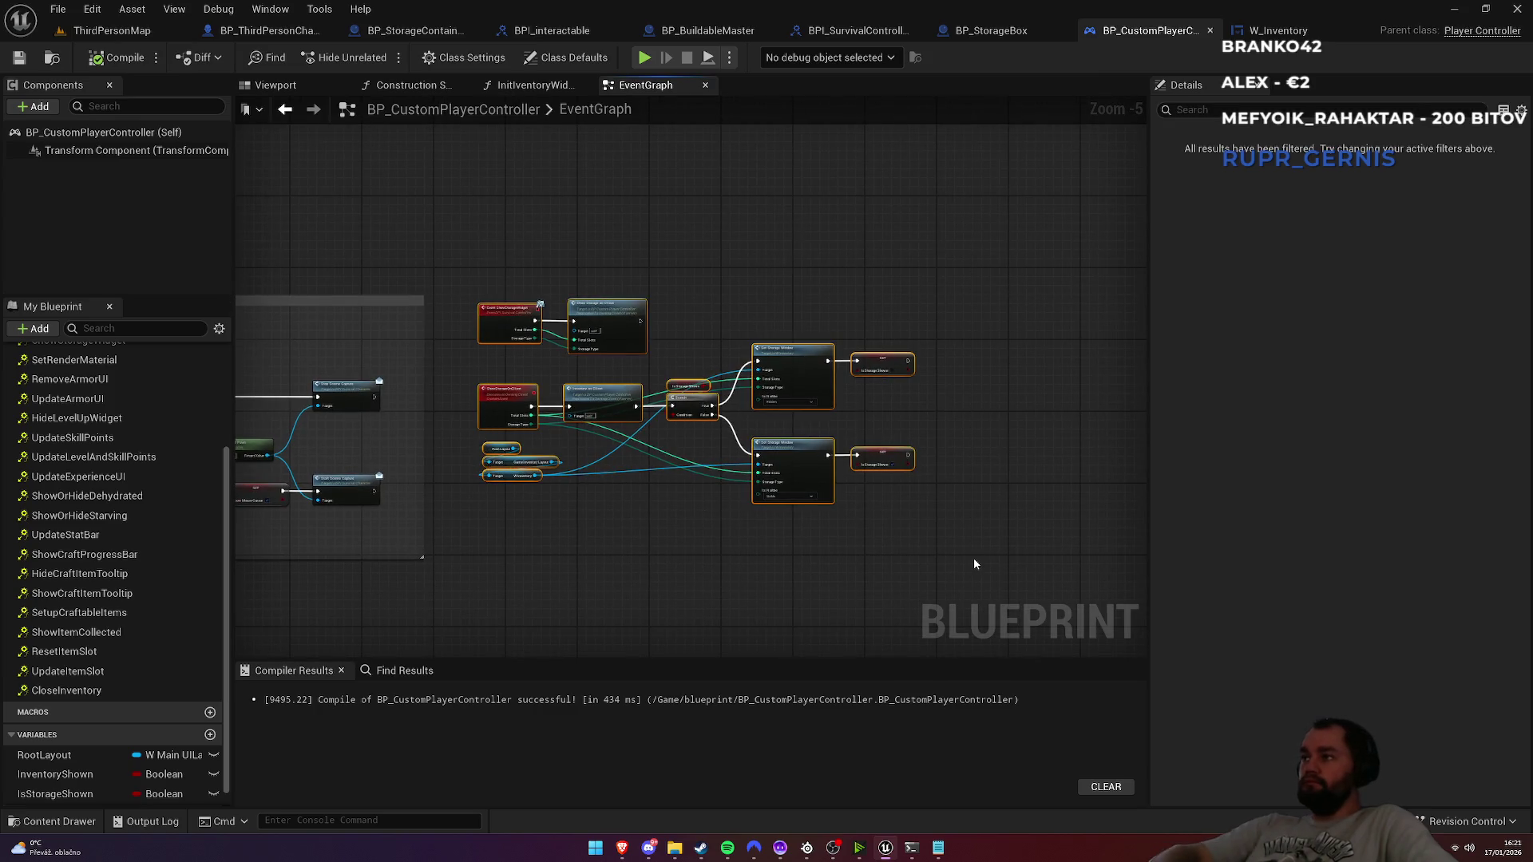
text(cSho)
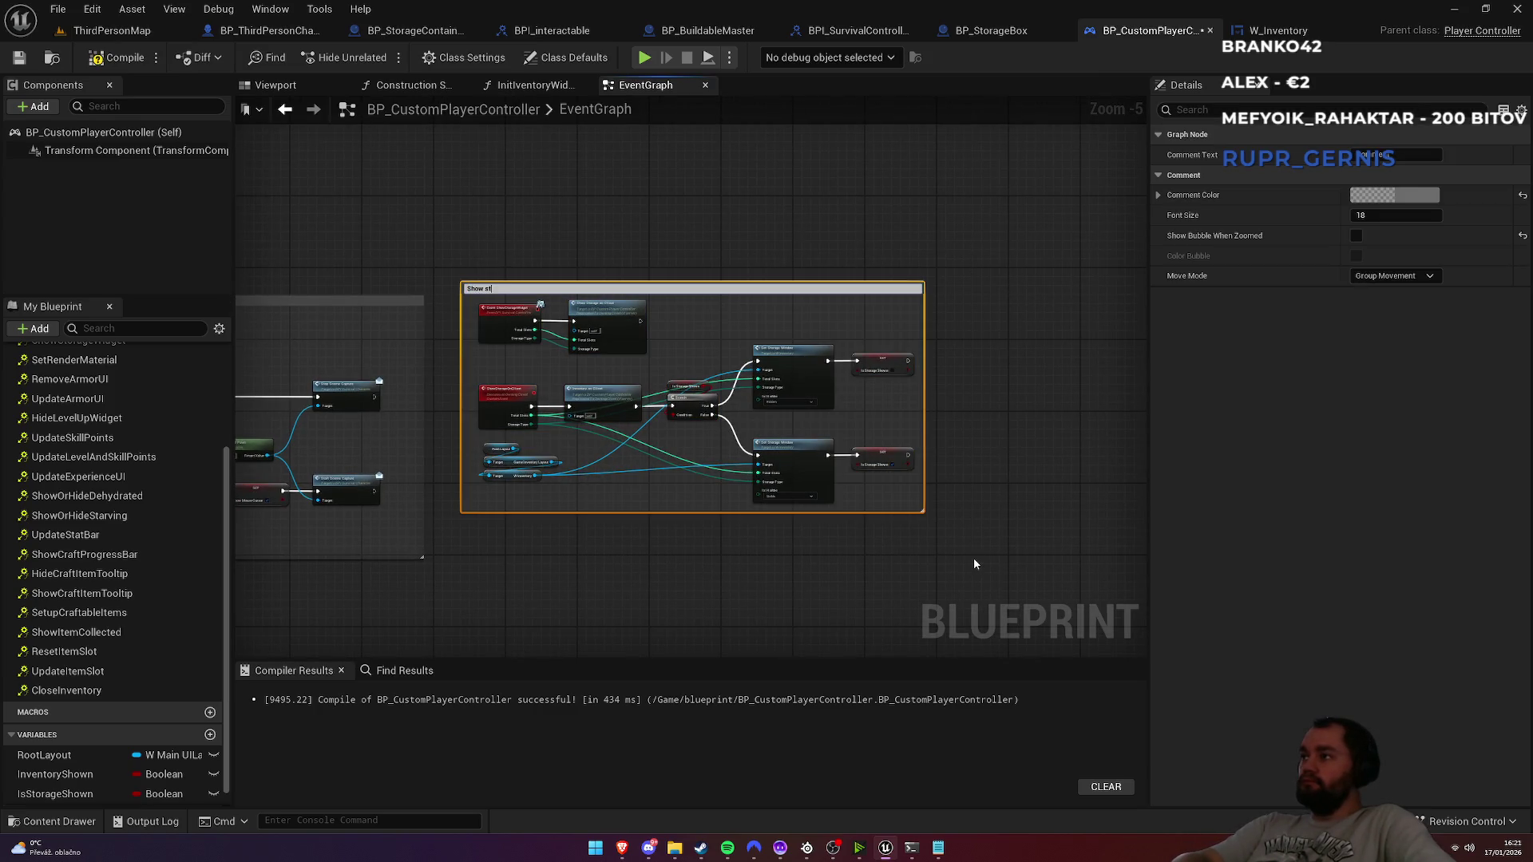
text(orage)
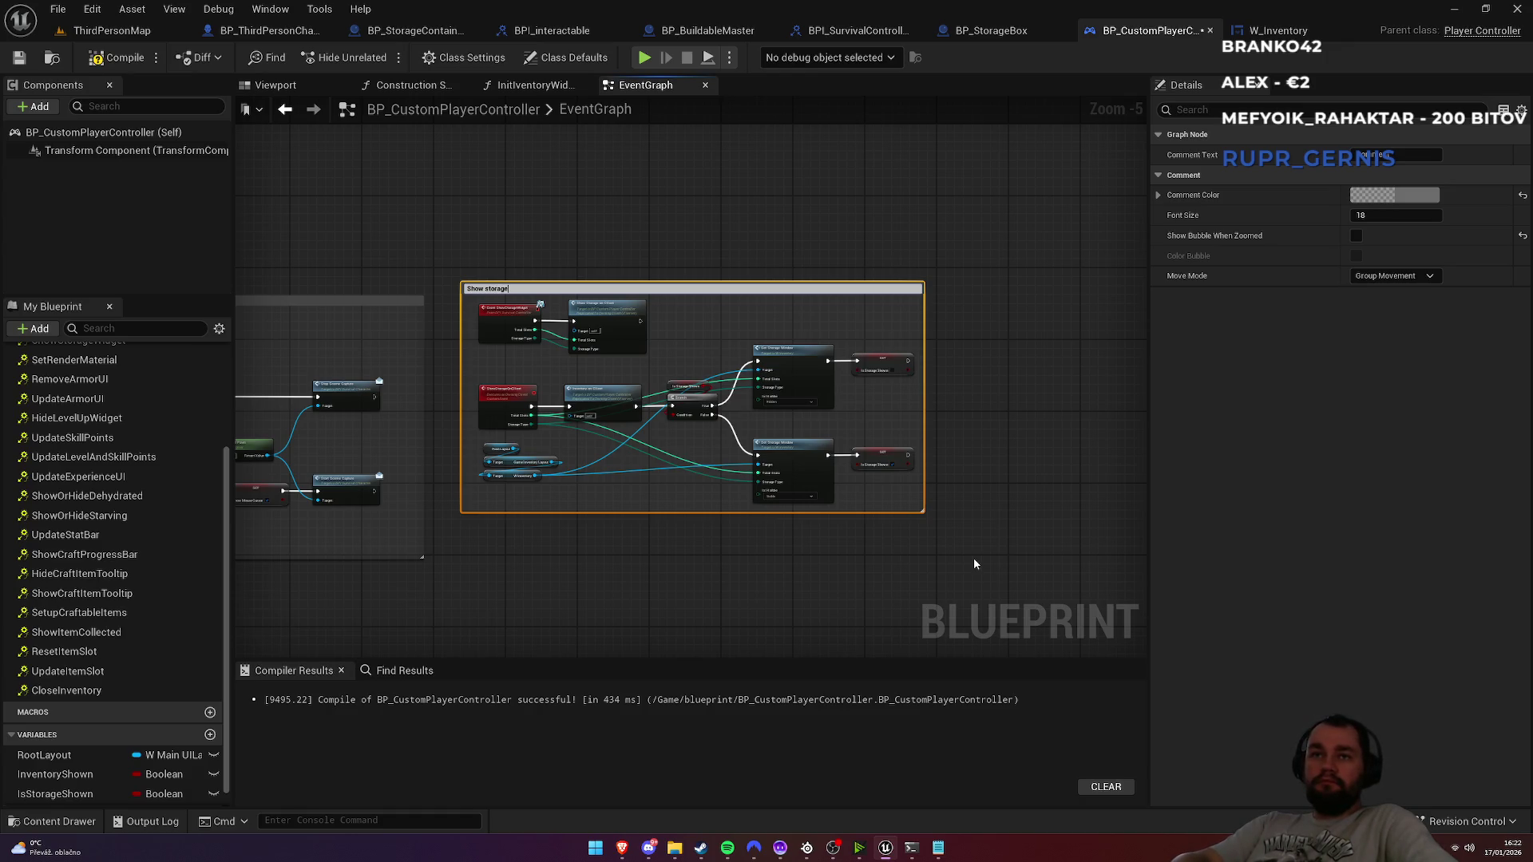
text( widget)
key(Return)
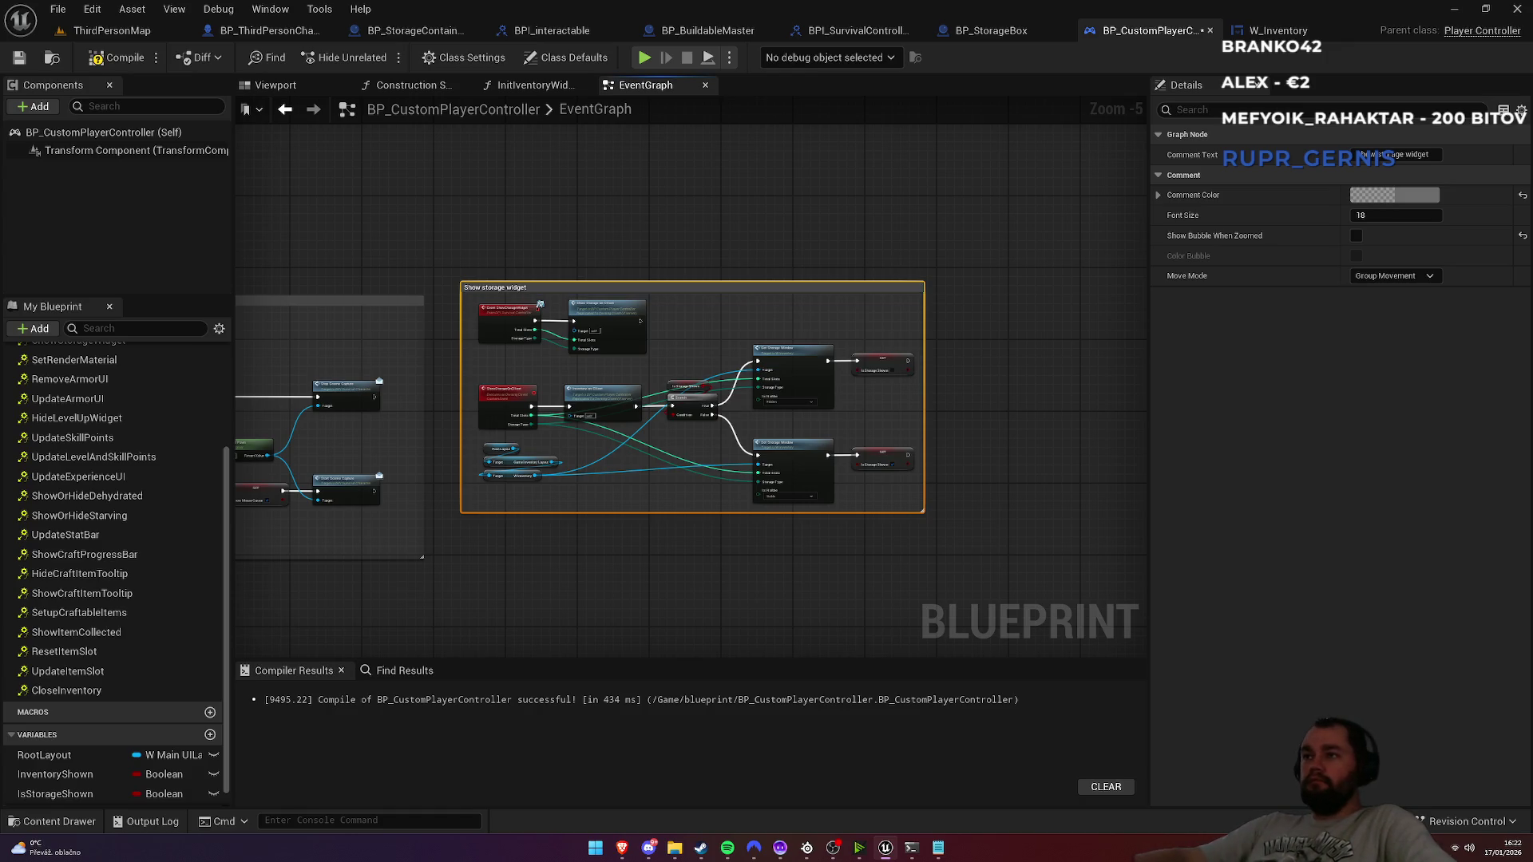
click(1360, 237)
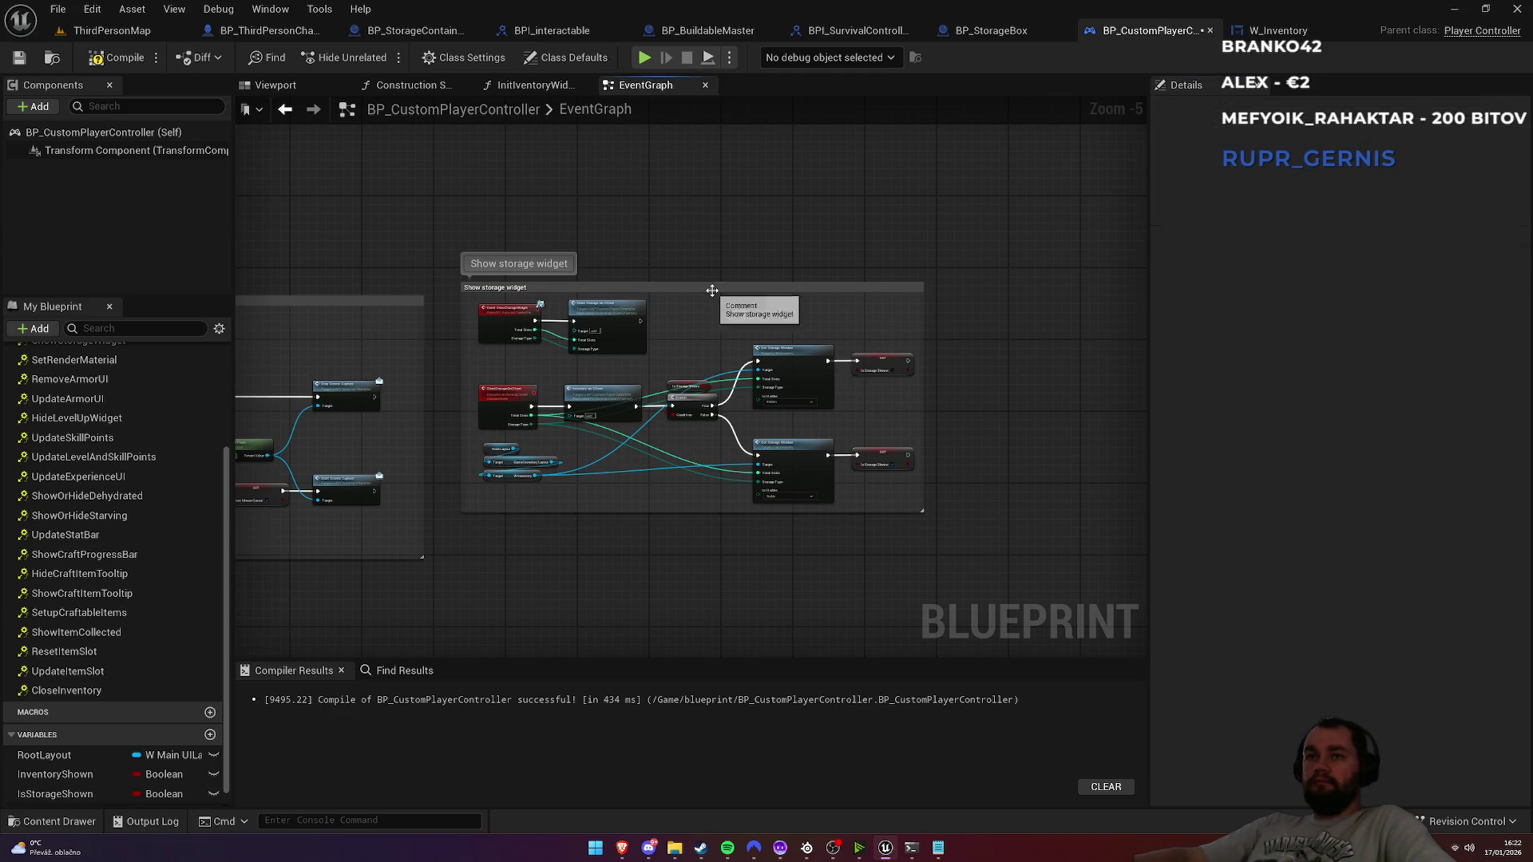
drag(714, 289, 708, 306)
click(728, 252)
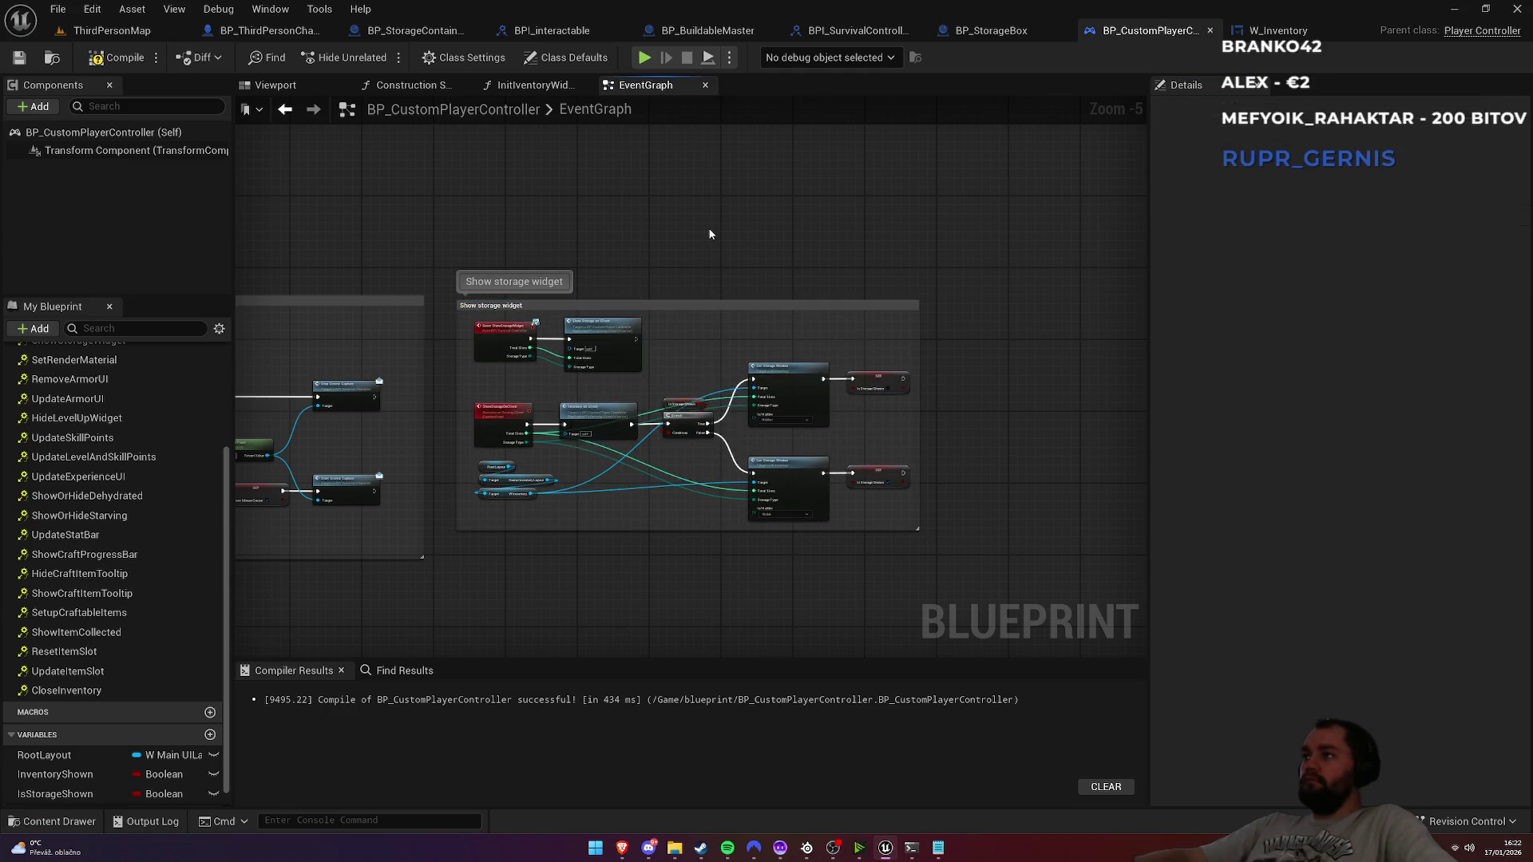
click(1275, 34)
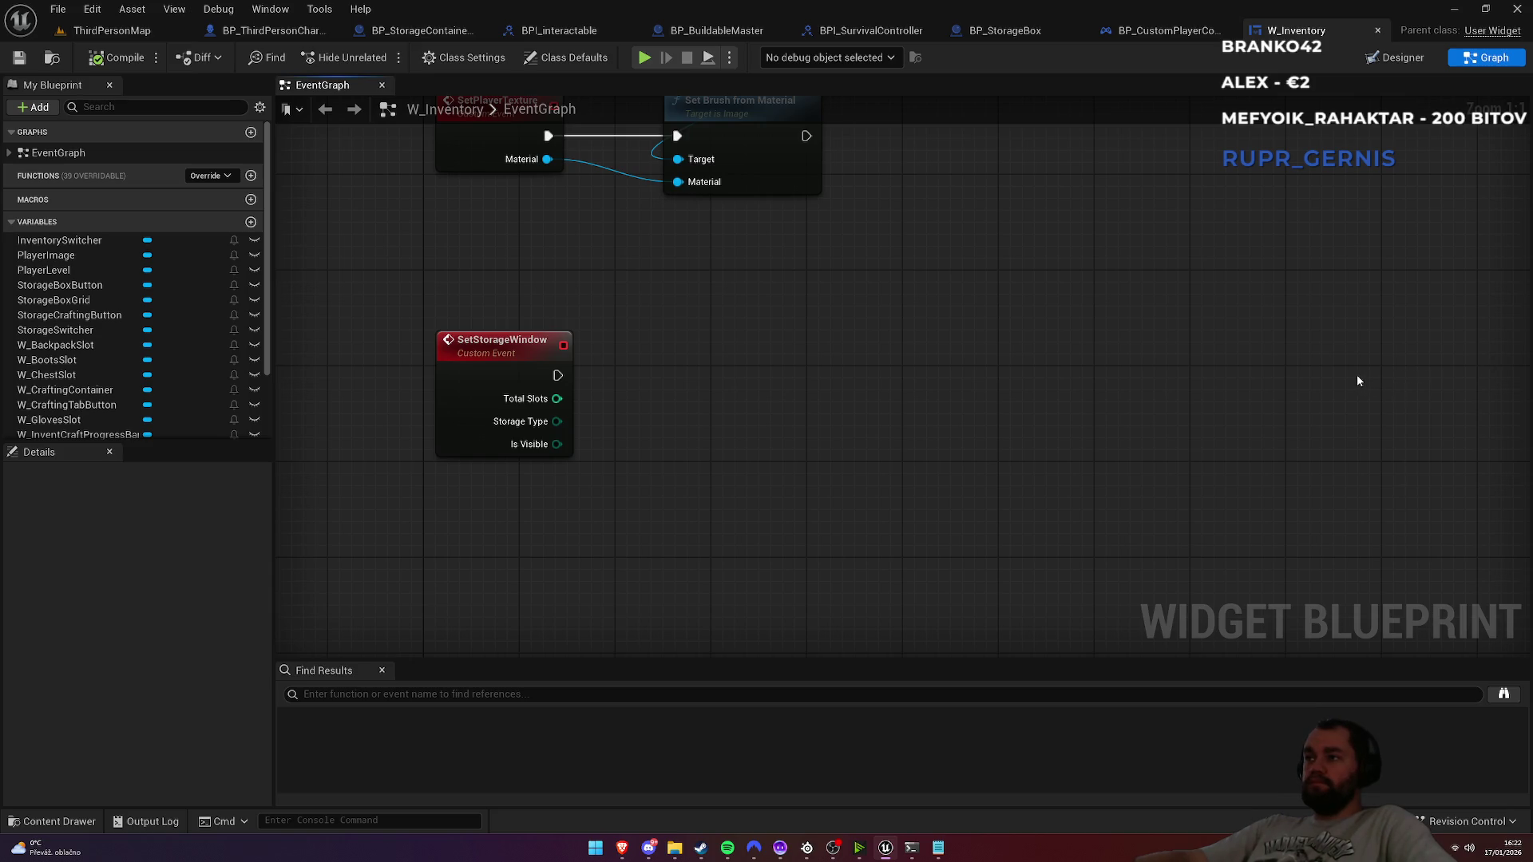
Step: Add a Storage Switcher getter feeding Set Active Widget Index, executed from the SetStorageWindow event
mouse_move(56, 330)
mouse_down()
mouse_move(410, 444)
mouse_move(467, 515)
mouse_up()
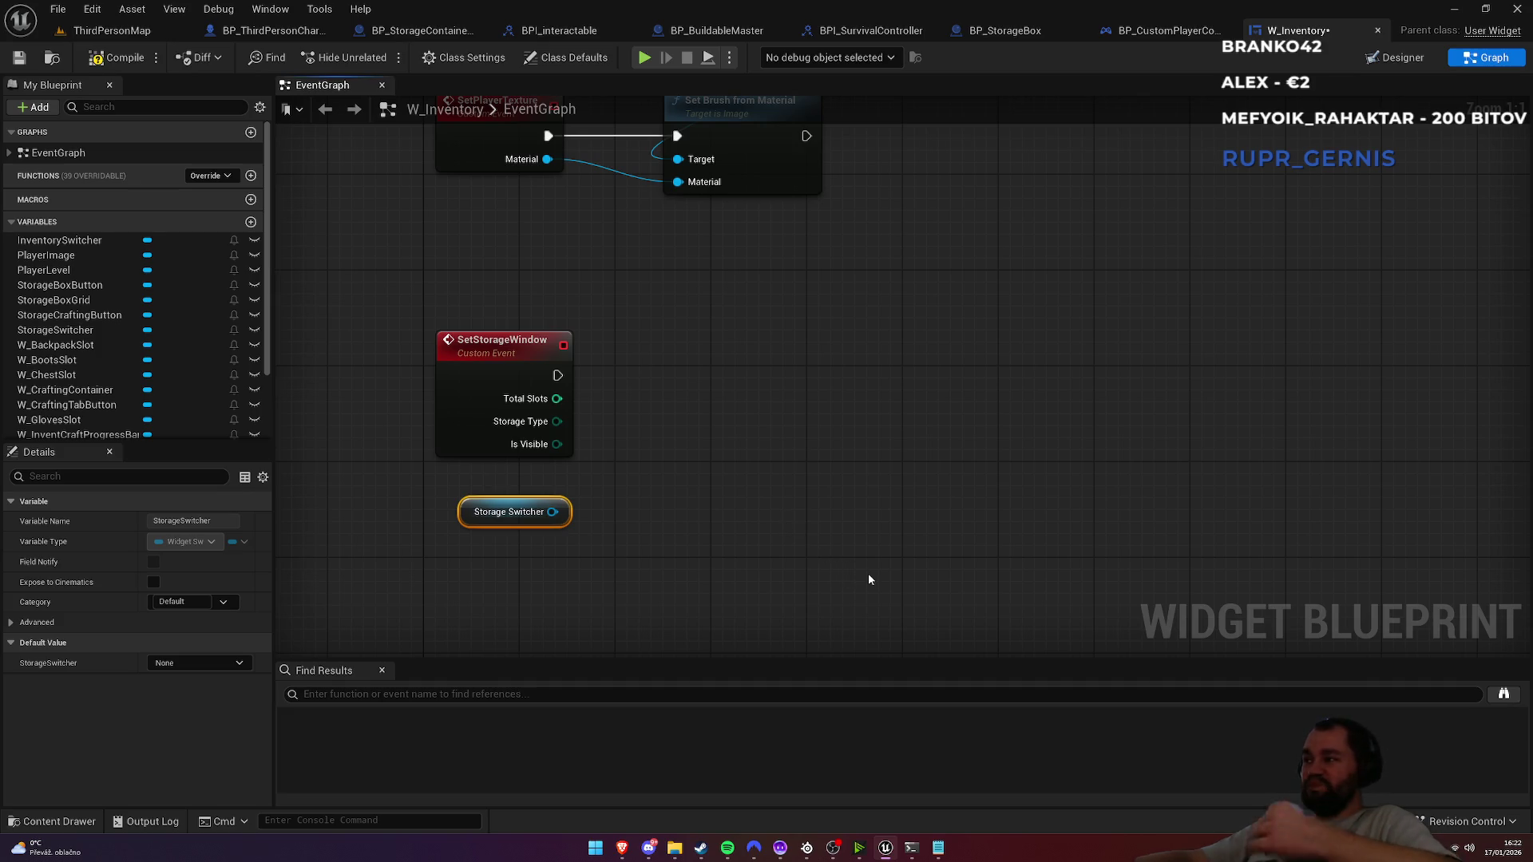
drag(554, 513, 674, 445)
text(set active widget index)
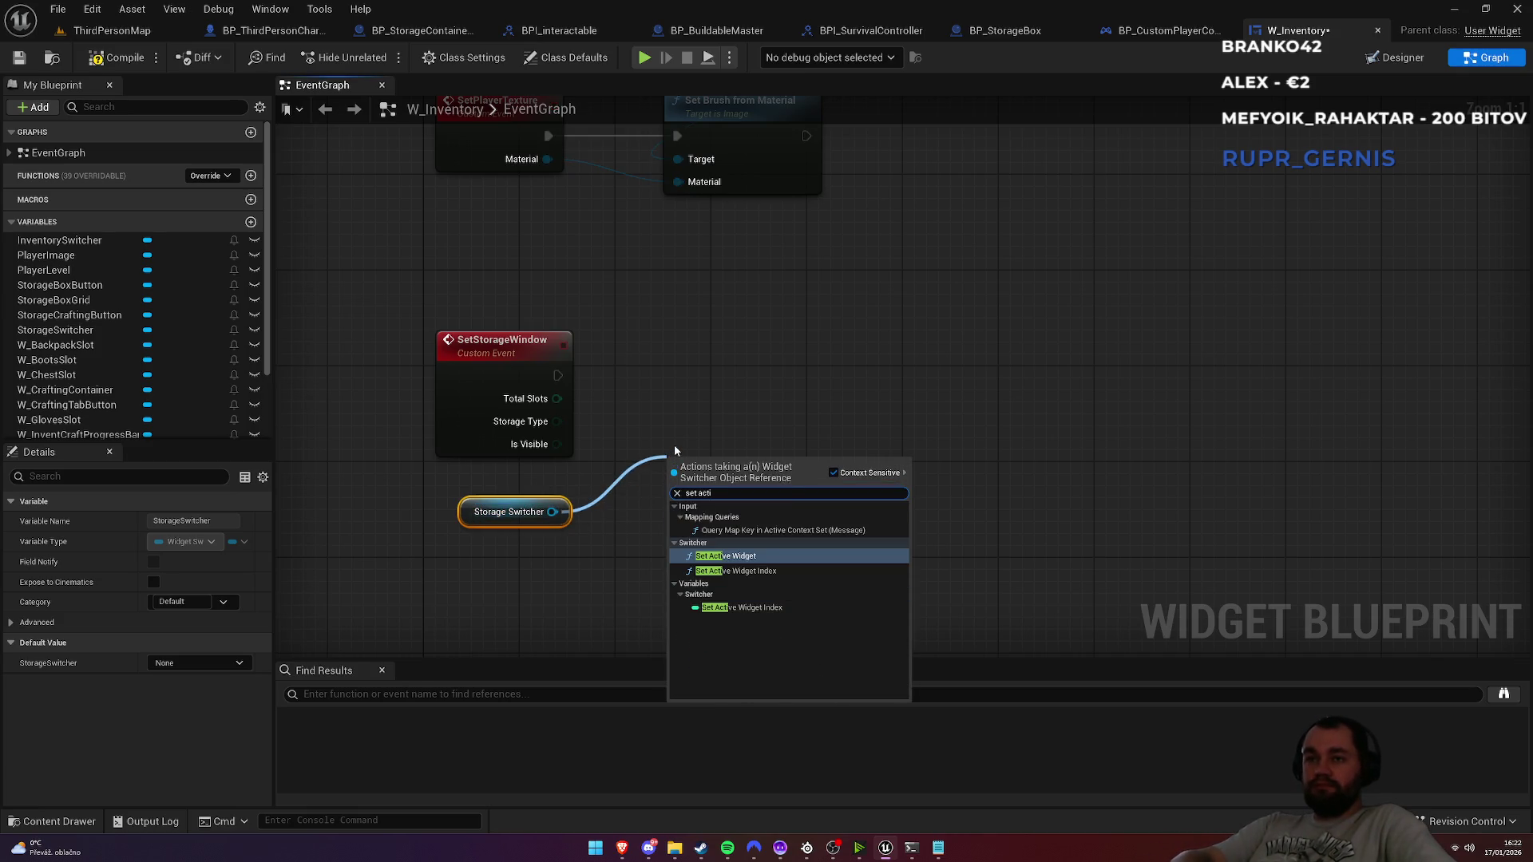
key(Return)
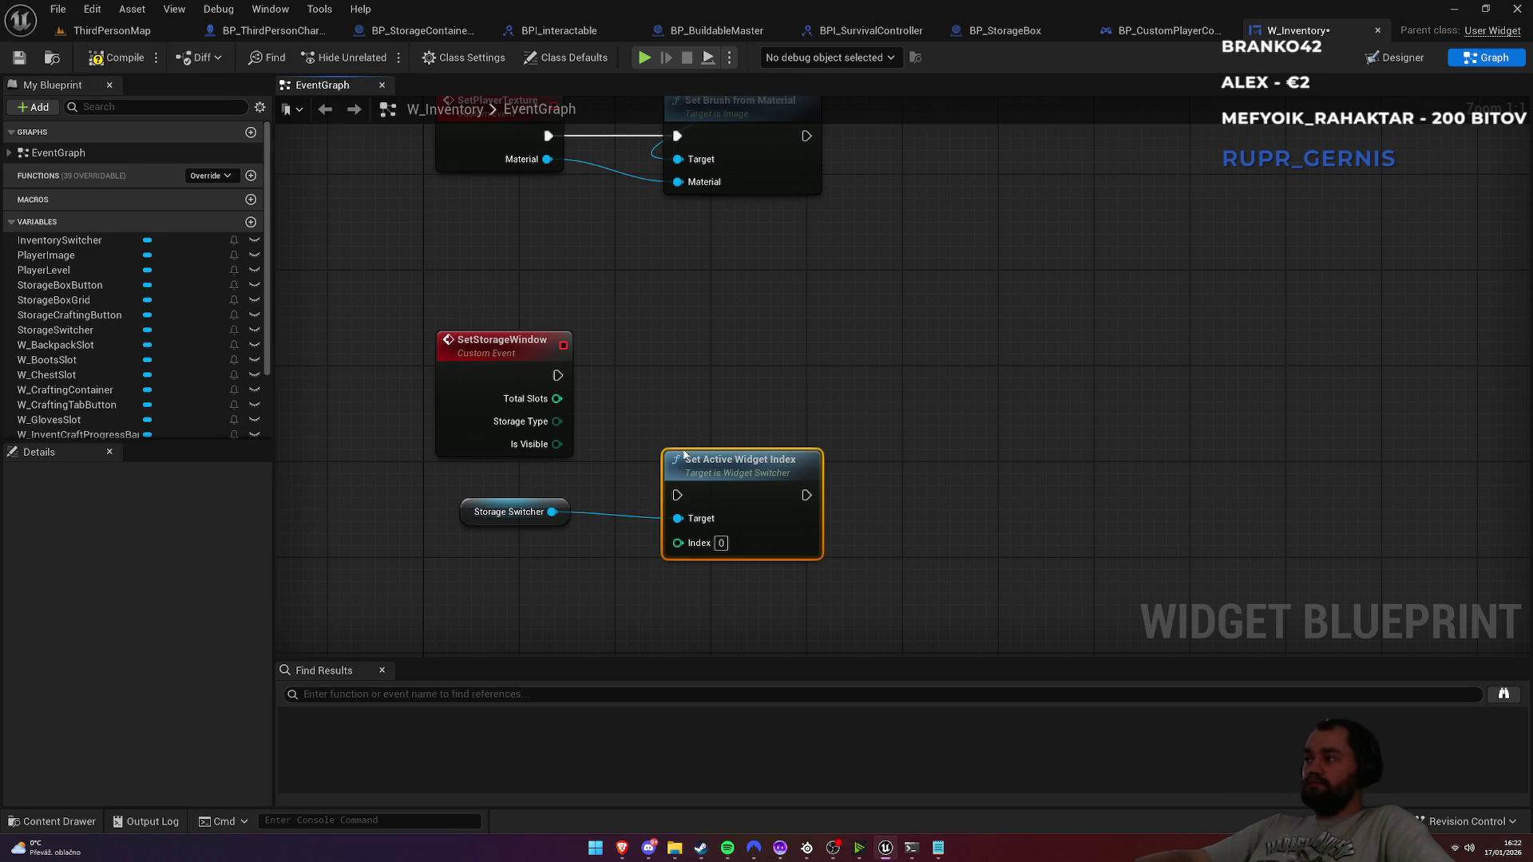
drag(557, 375, 685, 494)
mouse_move(702, 474)
mouse_down()
mouse_move(703, 354)
mouse_move(688, 354)
mouse_up()
drag(481, 503, 660, 309)
click(599, 285)
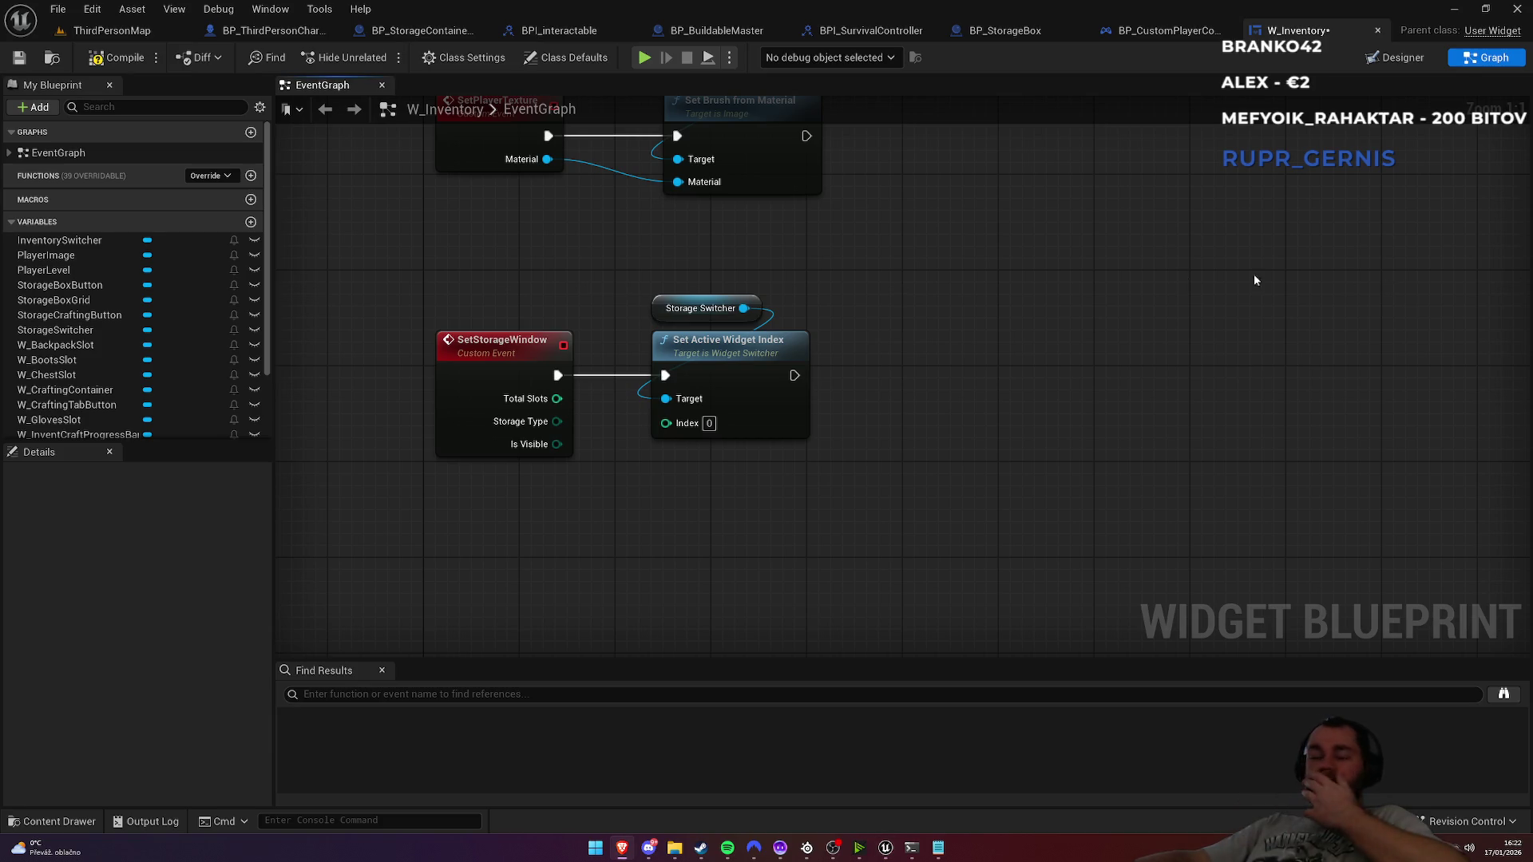
click(1399, 58)
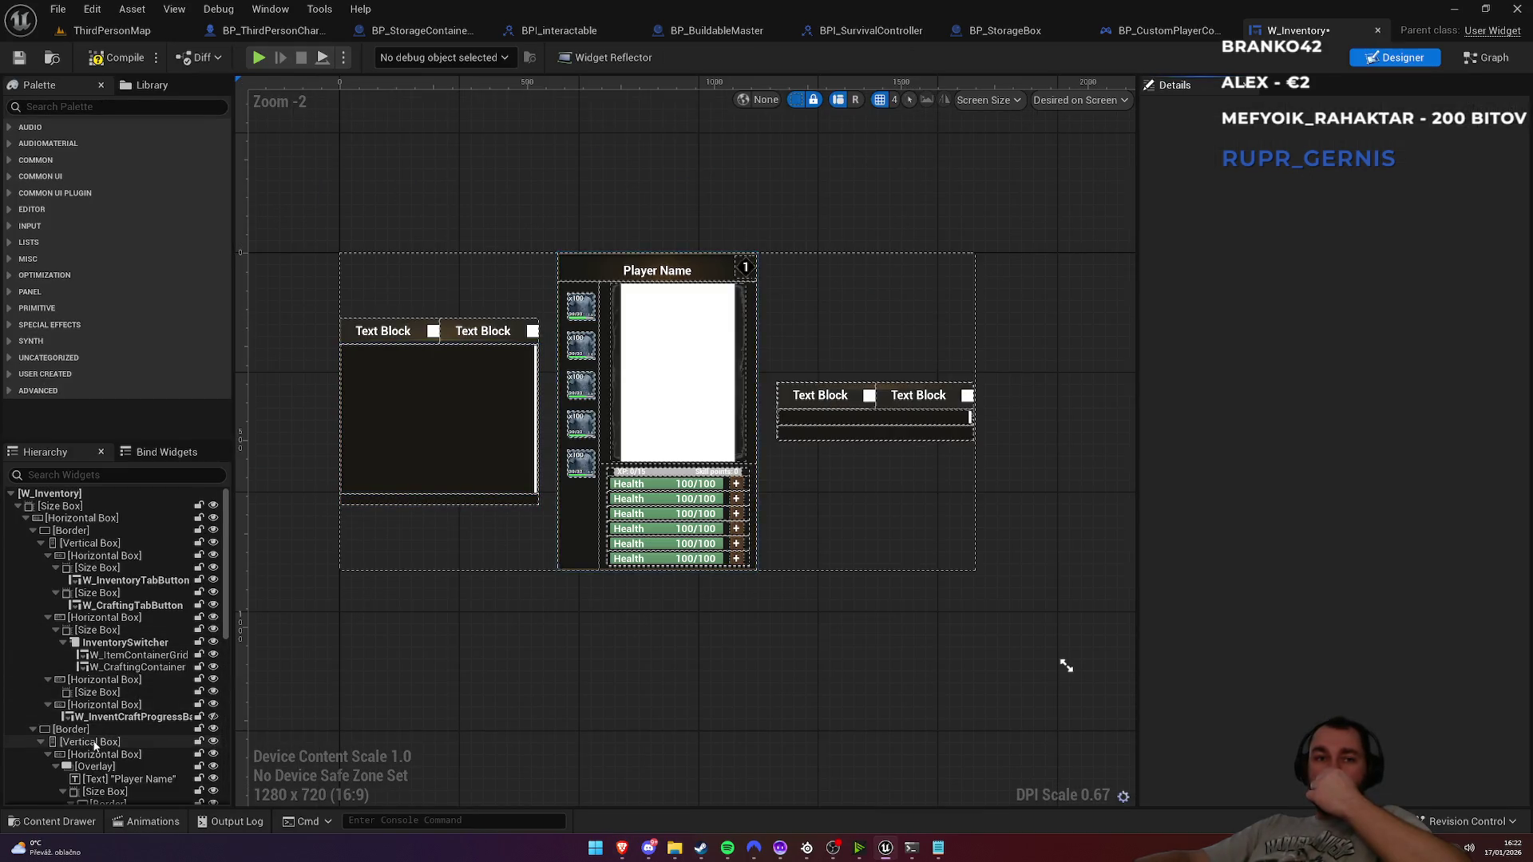
Step: Tick Is Variable on the Storage window panel and save W_Inventory
click(85, 731)
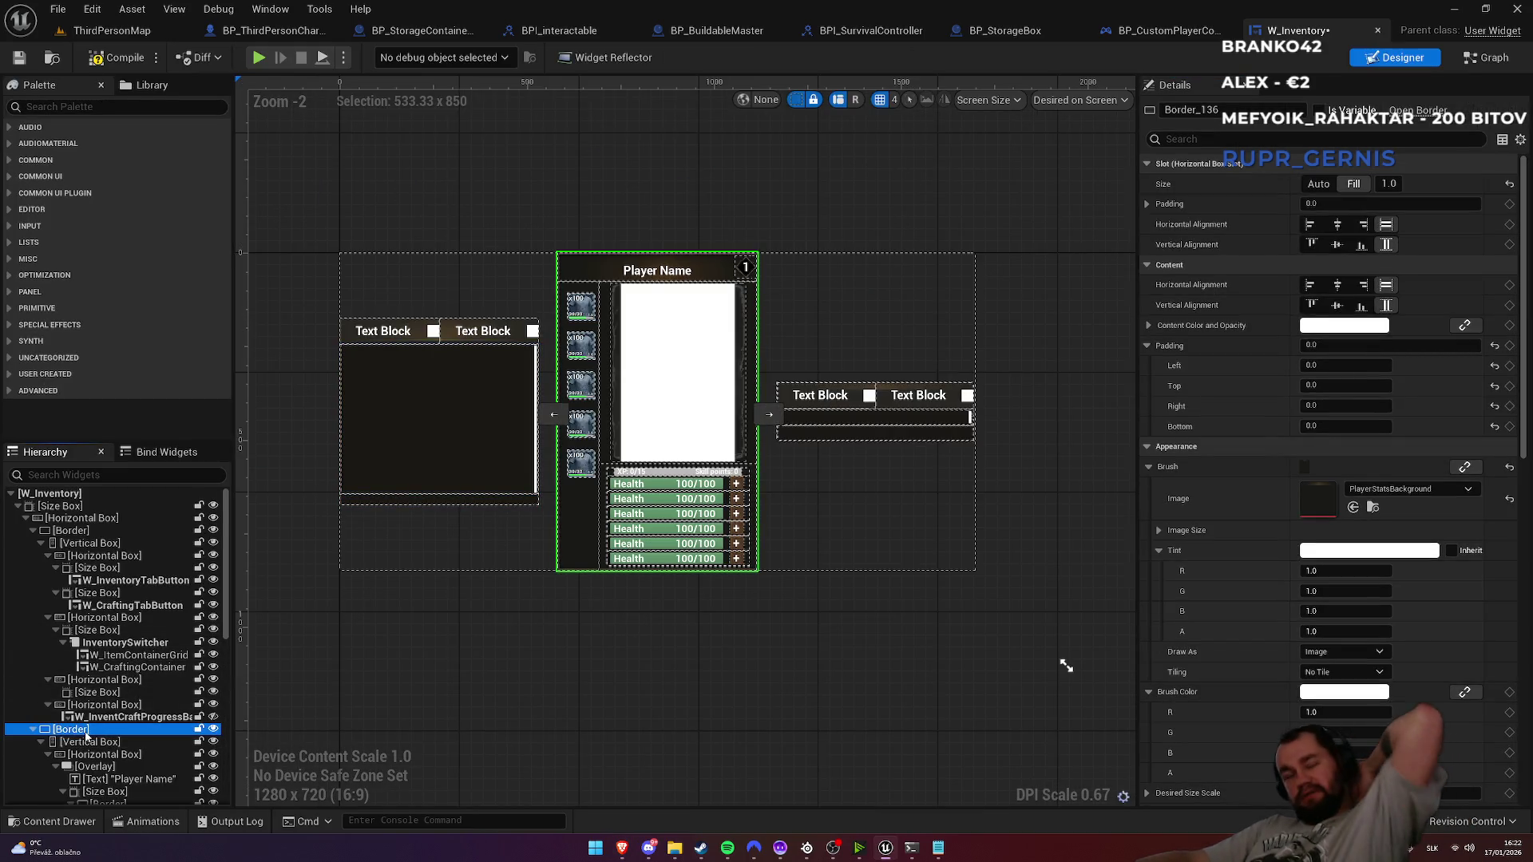
scroll(86, 735, down, 5)
scroll(88, 735, down, 3)
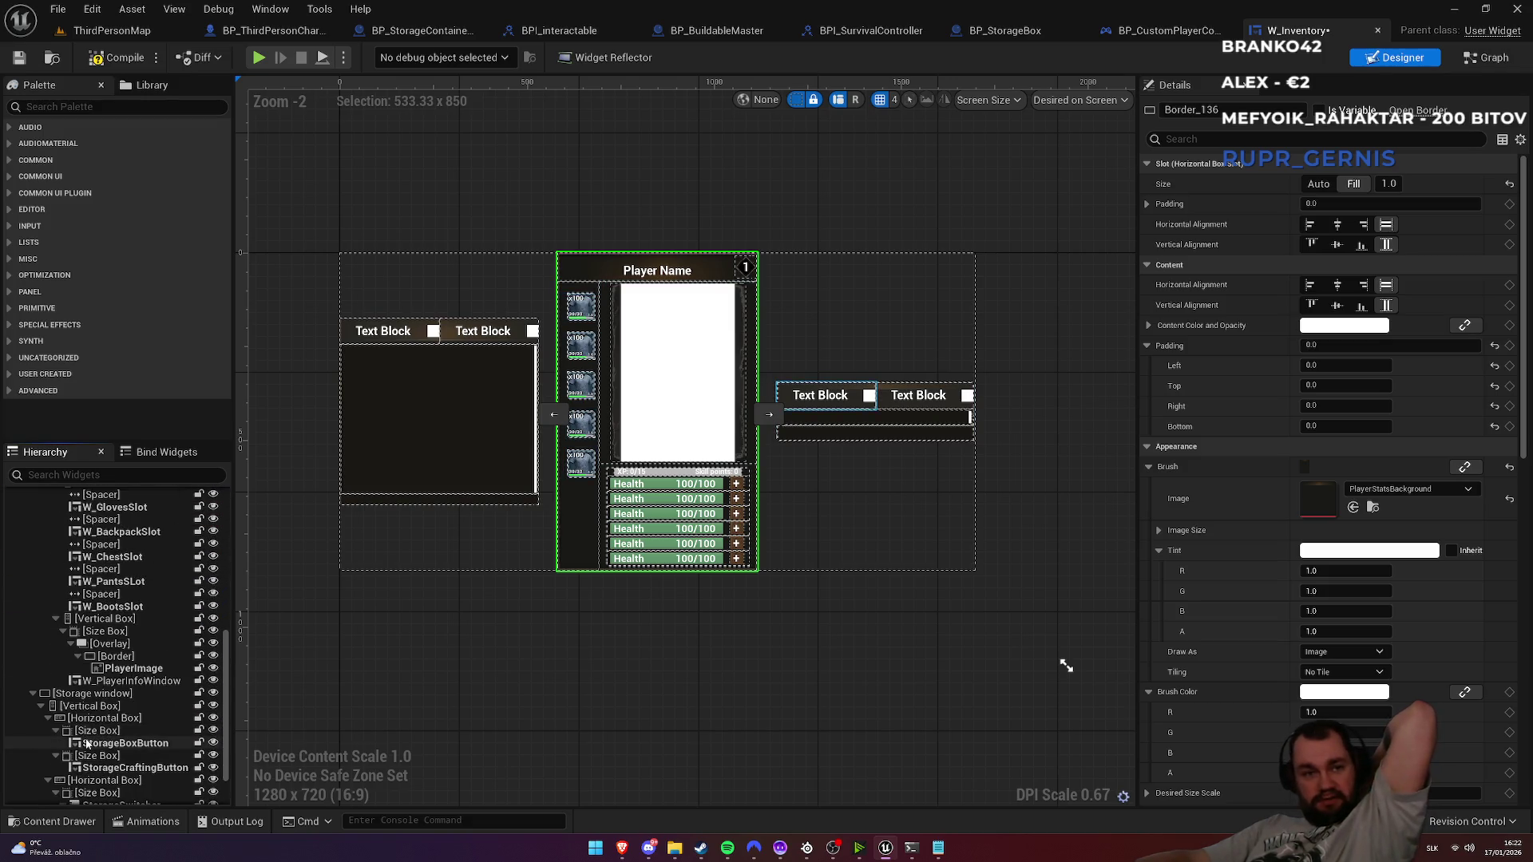
click(92, 693)
click(1319, 110)
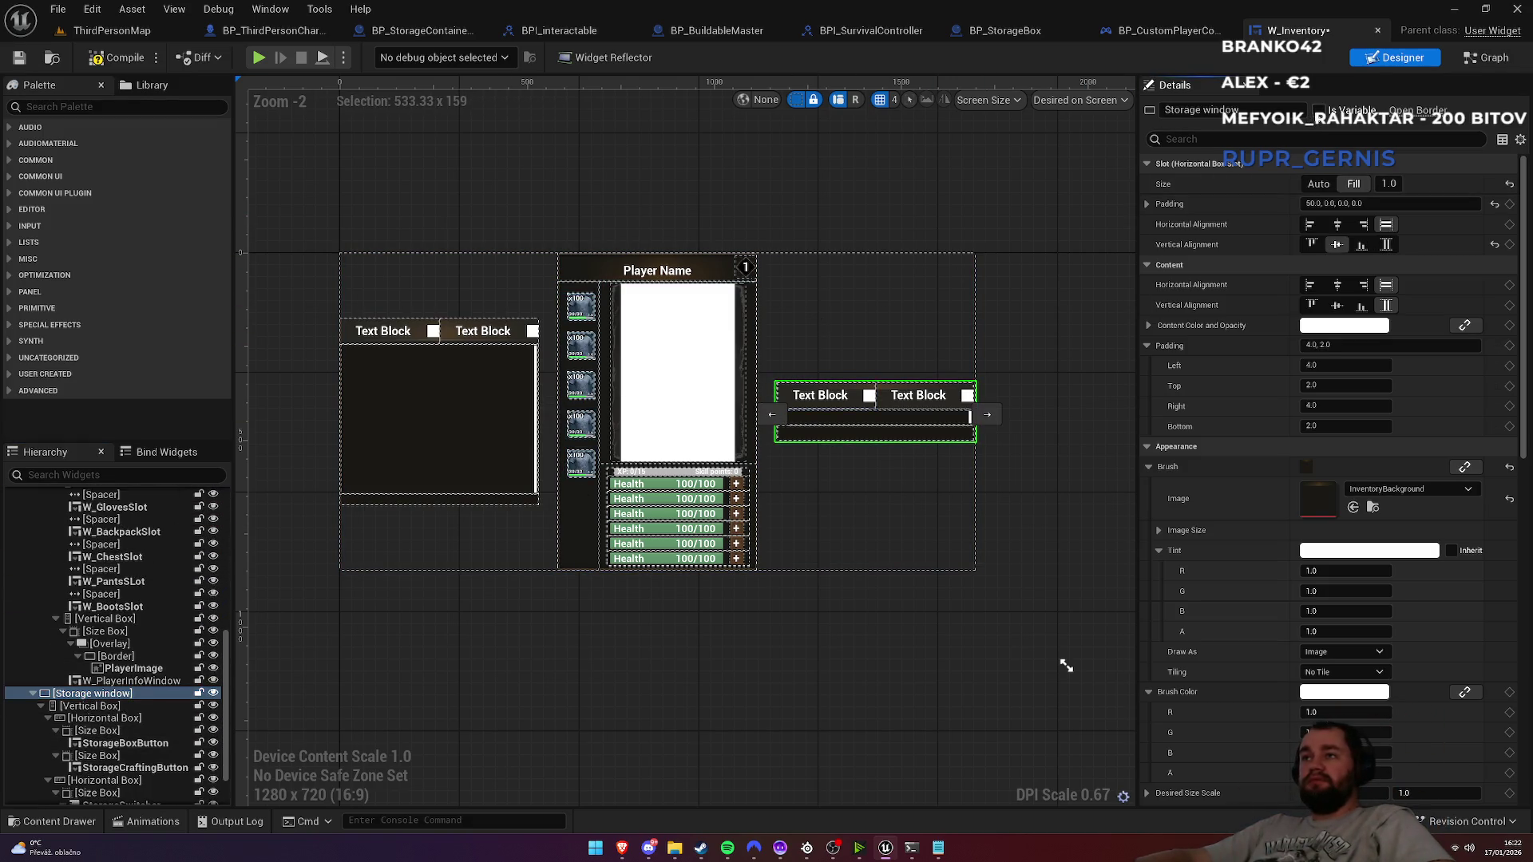
key(ctrl+s)
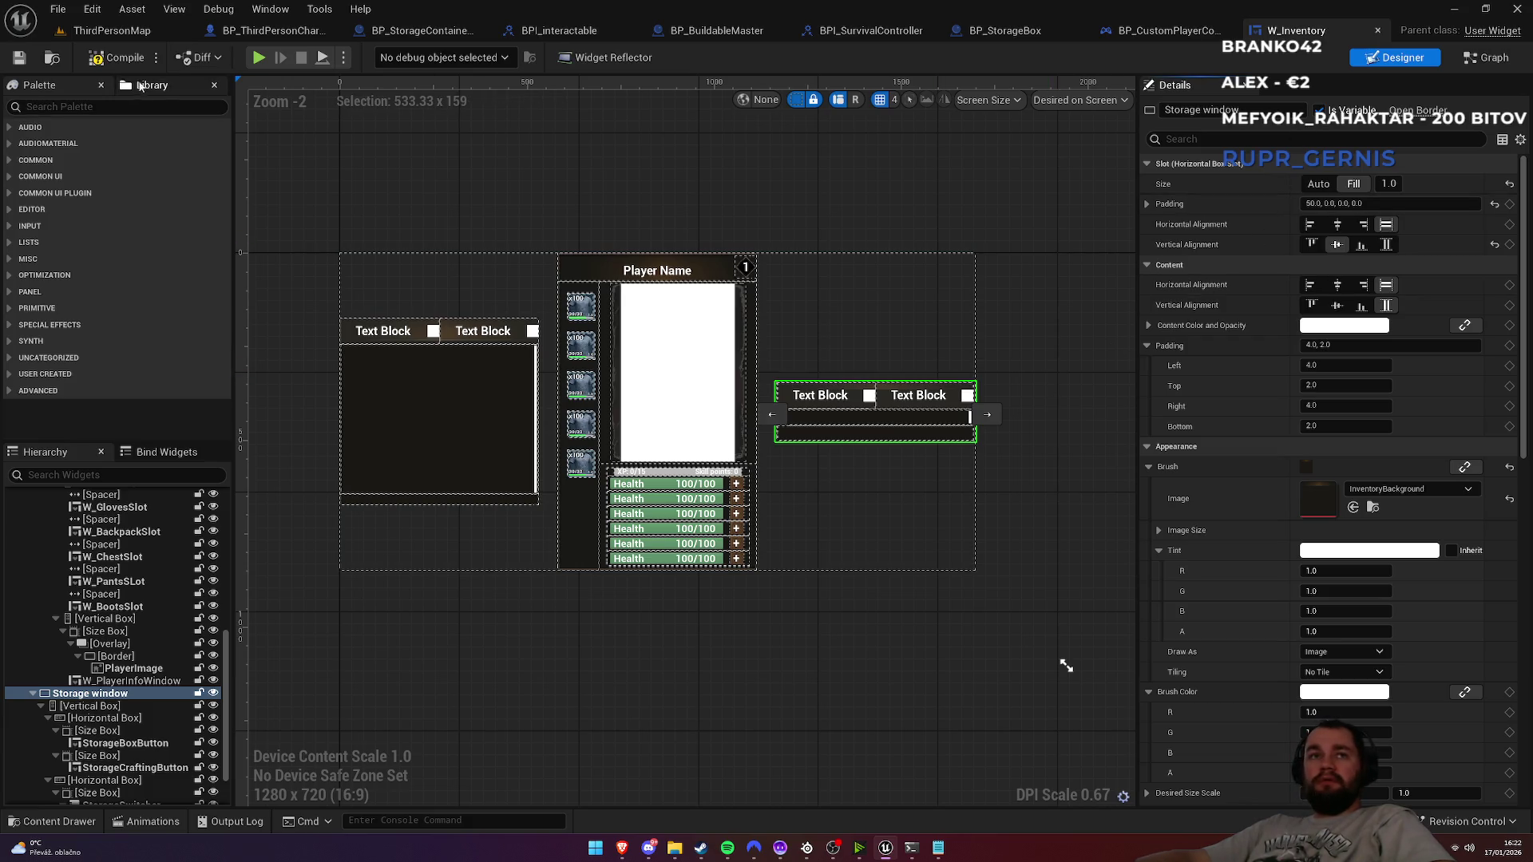